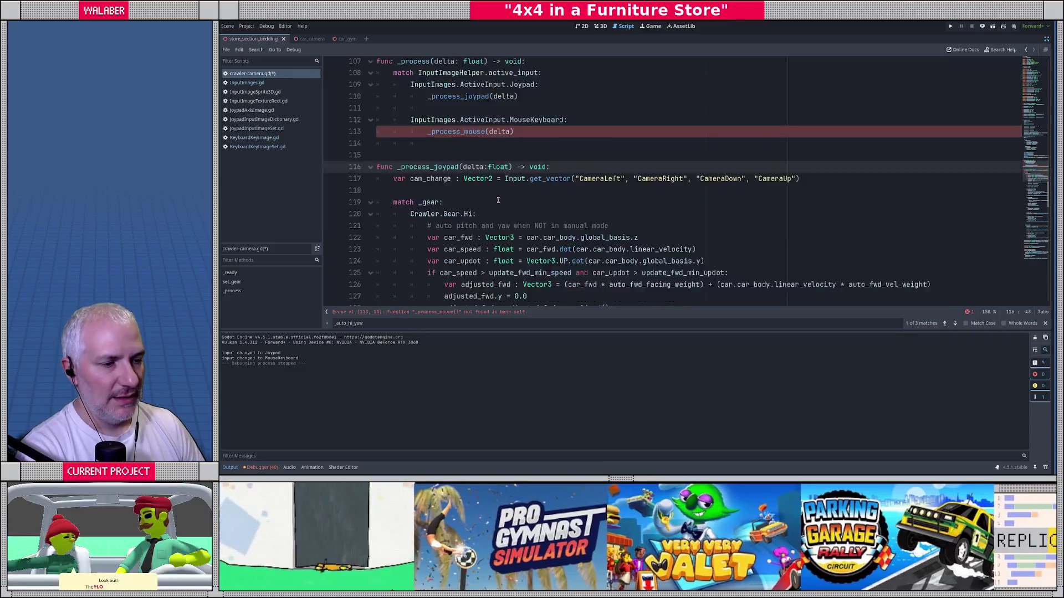
Paste a duplicate of the _process_joypad function below the original.
{"action": "scroll", "coordinate": [403, 161], "scroll_direction": "down", "scroll_amount": 20}
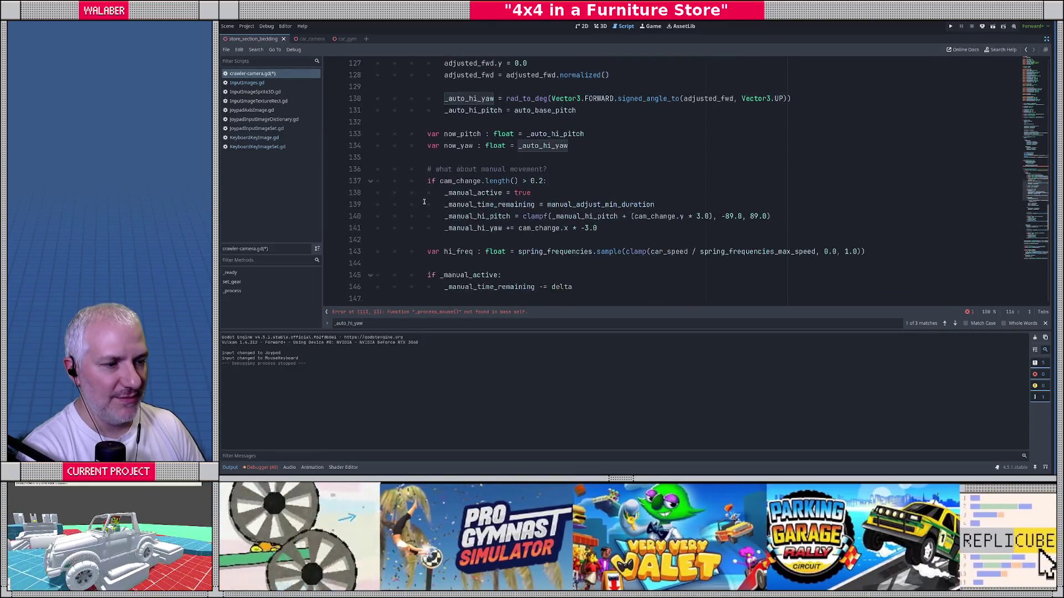
{"action": "scroll", "coordinate": [435, 194], "scroll_direction": "down", "scroll_amount": 6}
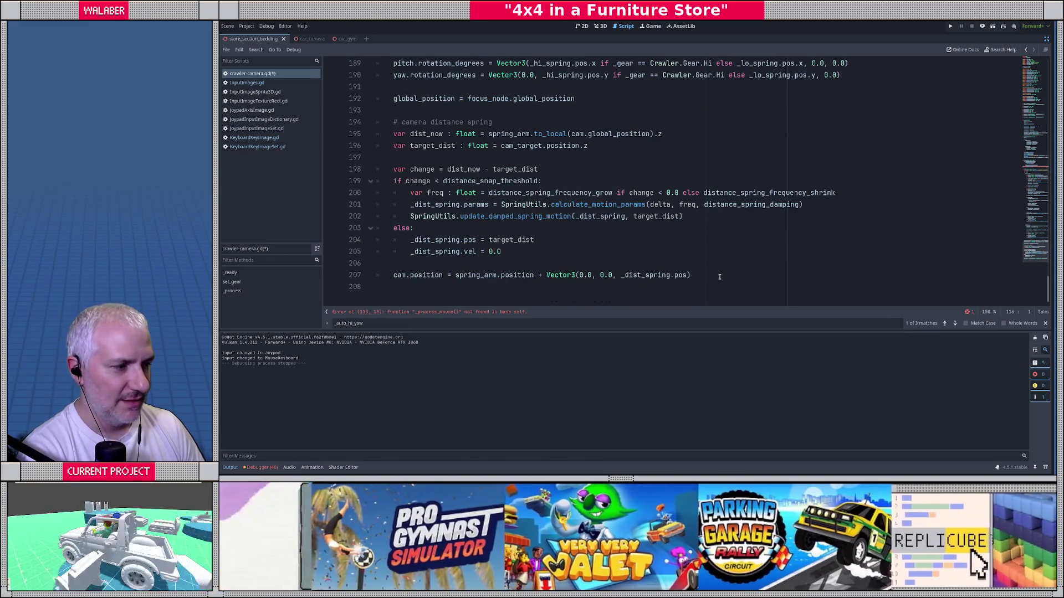
{"action": "left_click", "coordinate": [719, 277], "text": "shift"}
{"action": "left_click", "coordinate": [387, 291]}
{"action": "key", "text": "ctrl+v"}
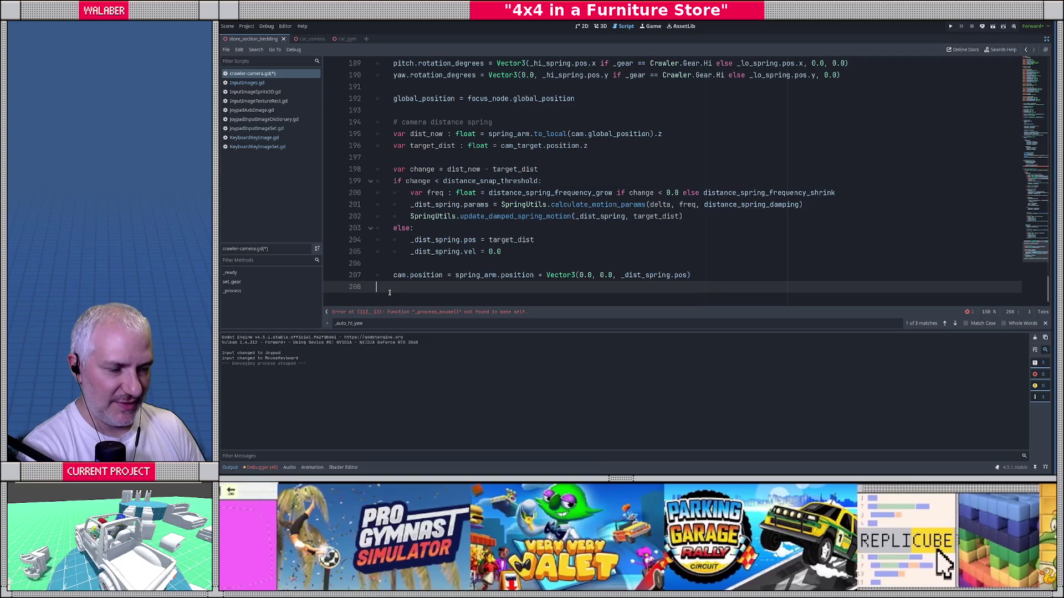
{"action": "scroll", "coordinate": [494, 193], "scroll_direction": "down", "scroll_amount": 10}
{"action": "scroll", "coordinate": [495, 193], "scroll_direction": "up", "scroll_amount": 20}
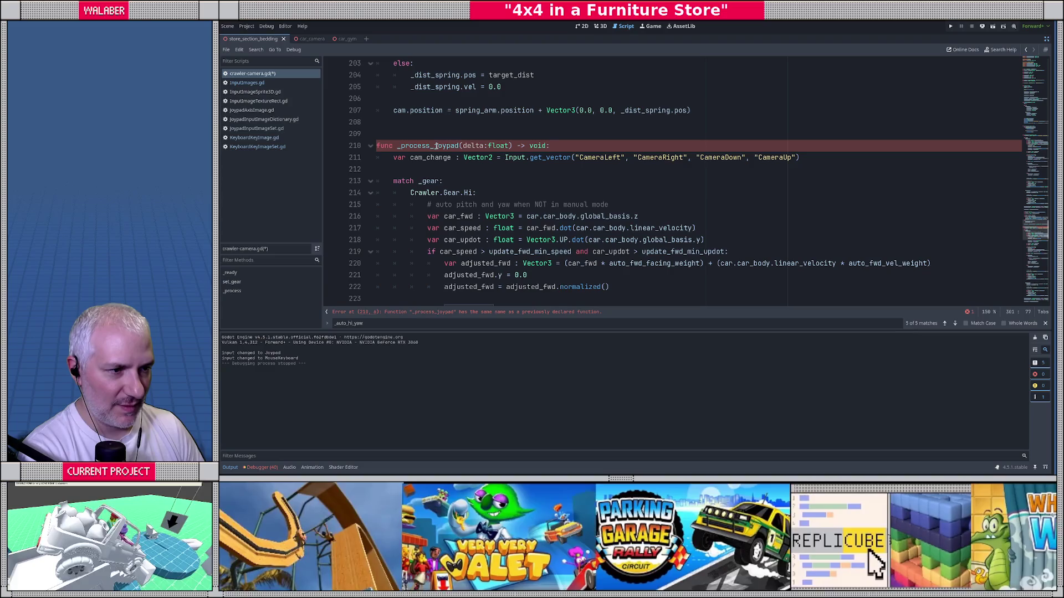
Rename the copy to _process_mouse and its cam_change variable to mouse_delta.
{"action": "left_click_drag", "start_coordinate": [435, 145], "coordinate": [460, 146]}
{"action": "type", "text": "mouse"}
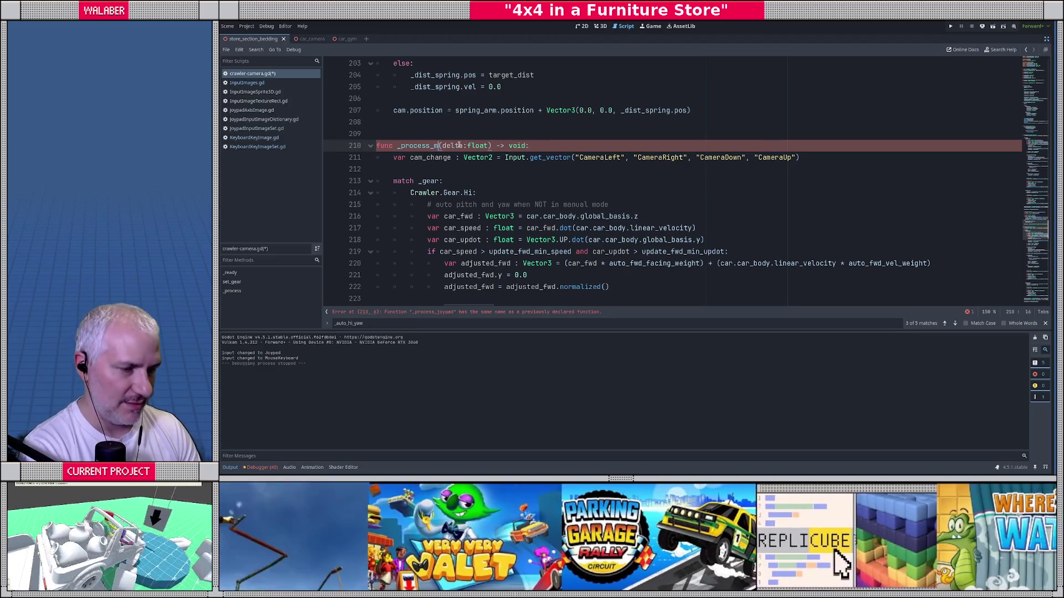
{"action": "key", "text": "Down"}
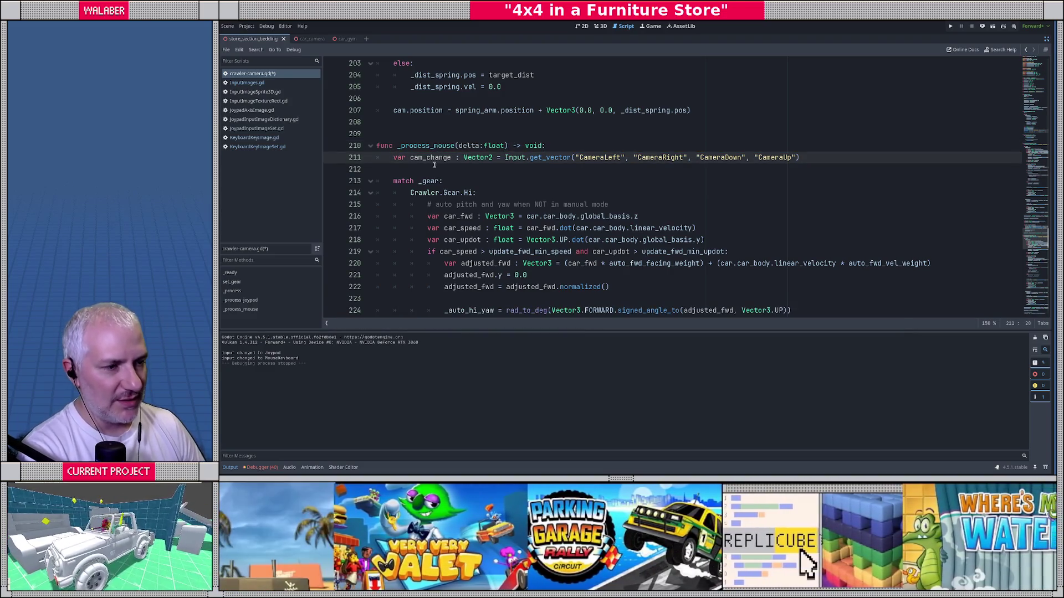
{"action": "double_click", "coordinate": [434, 159]}
{"action": "type", "text": "mouse_delta"}
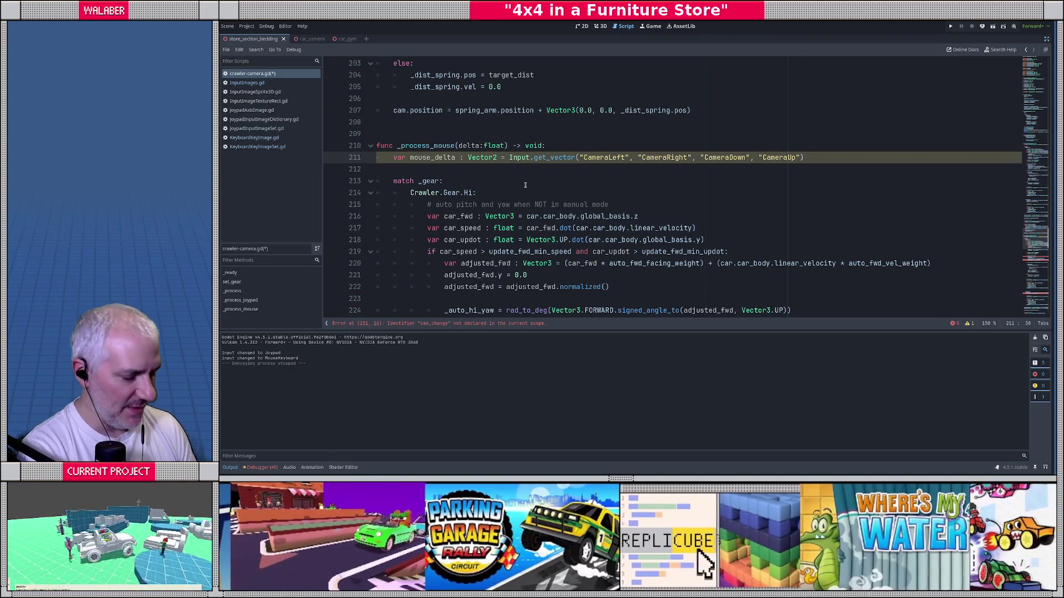
{"action": "type", "text": ".mouse"}
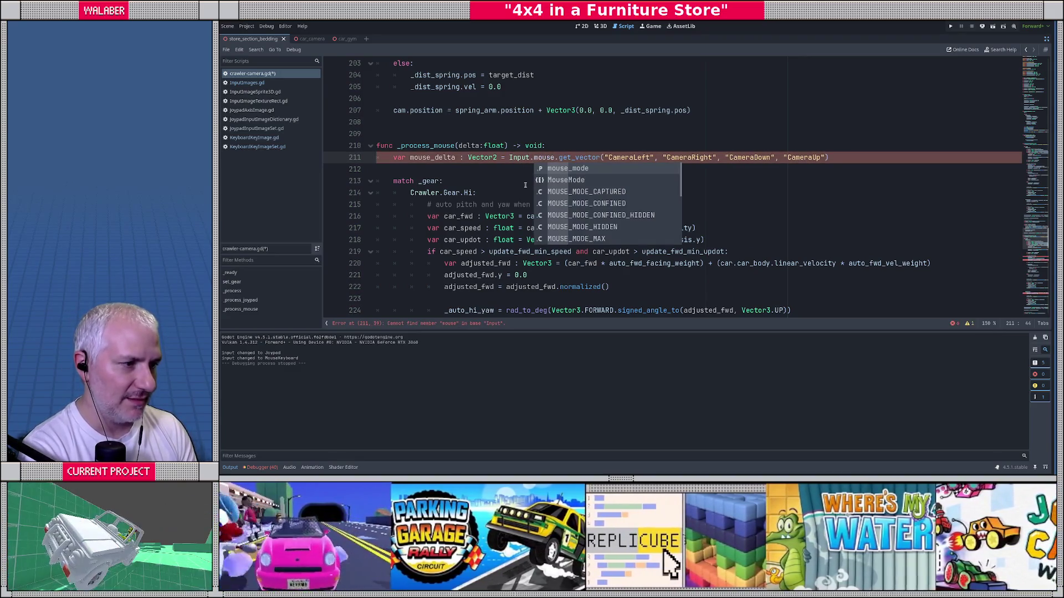
Replace the get_vector call so mouse_delta uses Input.get_last_mouse_velocity().
{"action": "key", "text": "BackSpace"}
{"action": "key", "text": "BackSpace"}
{"action": "key", "text": "BackSpace"}
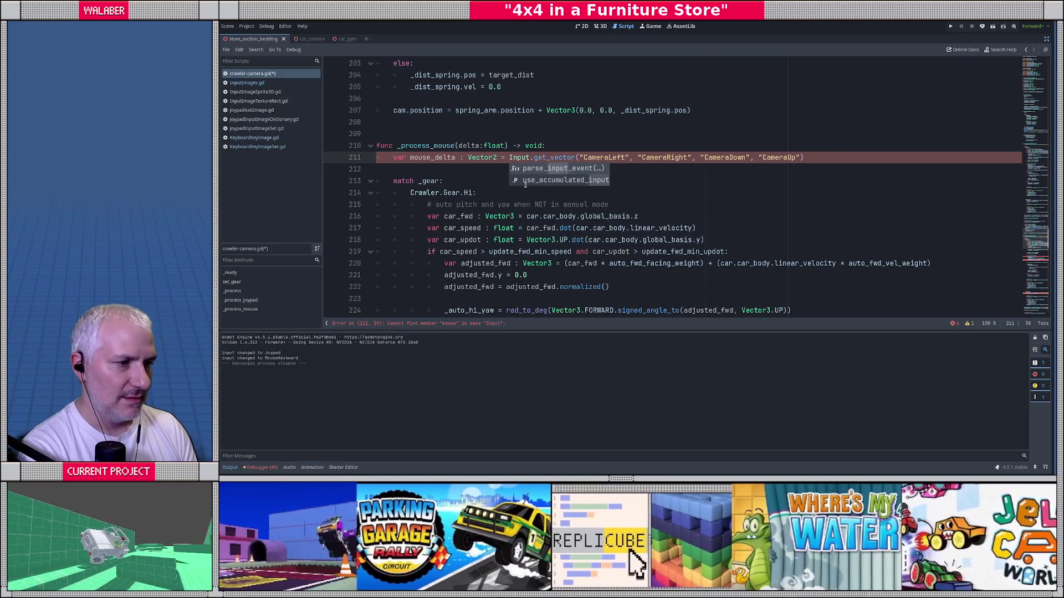
{"action": "key", "text": "shift+End"}
{"action": "key", "text": "Delete"}
{"action": "type", "text": "."}
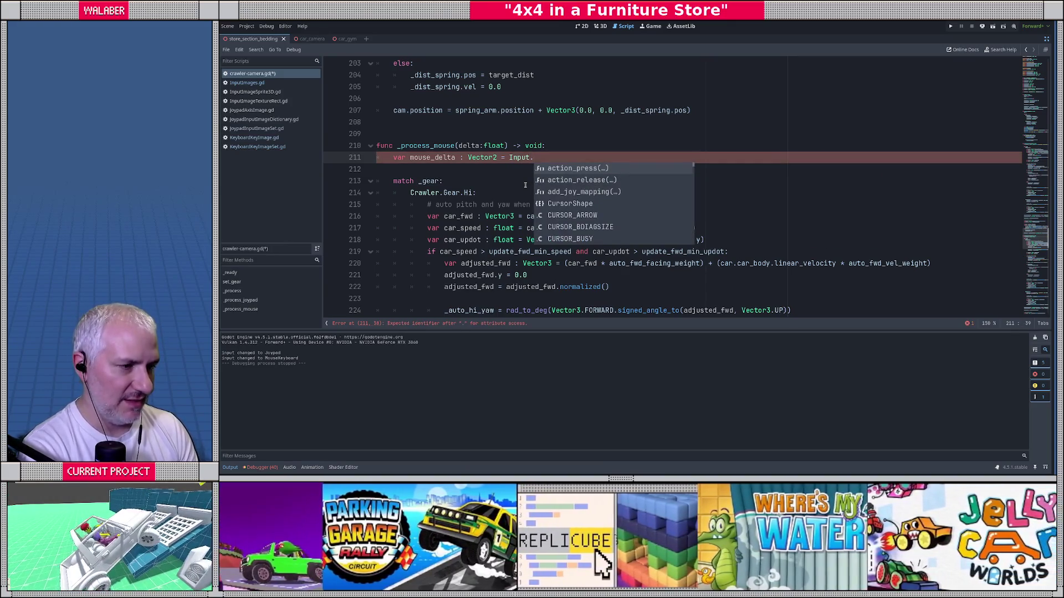
{"action": "type", "text": "mouse"}
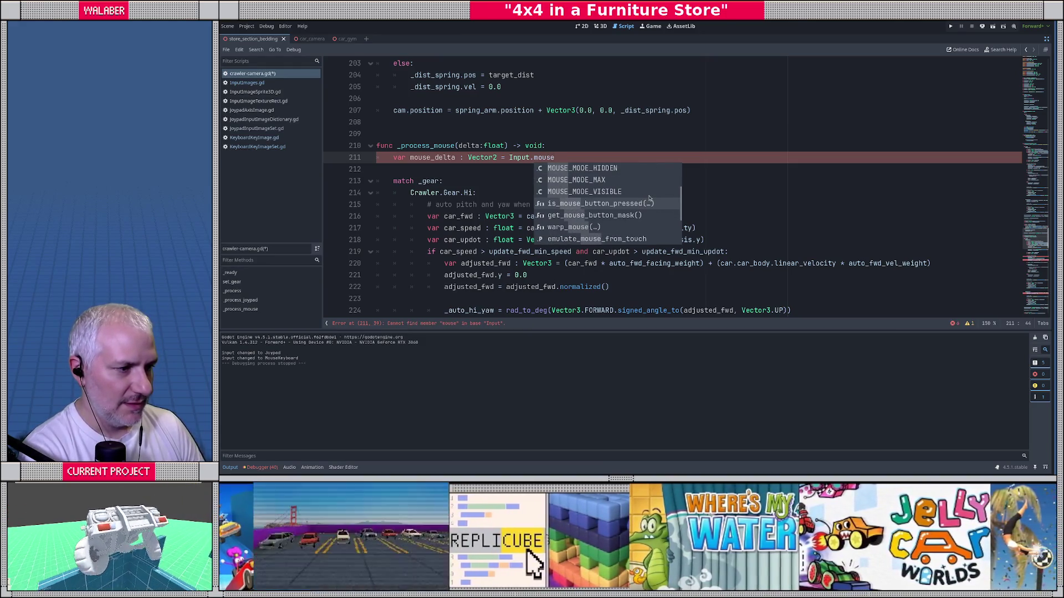
{"action": "scroll", "coordinate": [649, 198], "scroll_direction": "down", "scroll_amount": 3}
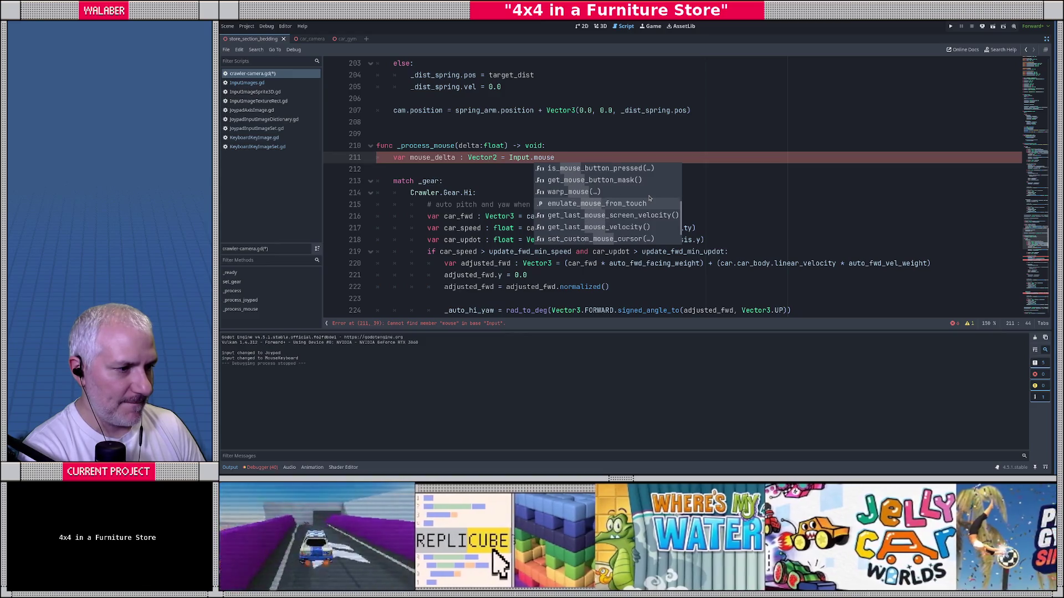
{"action": "scroll", "coordinate": [650, 198], "scroll_direction": "down", "scroll_amount": 1}
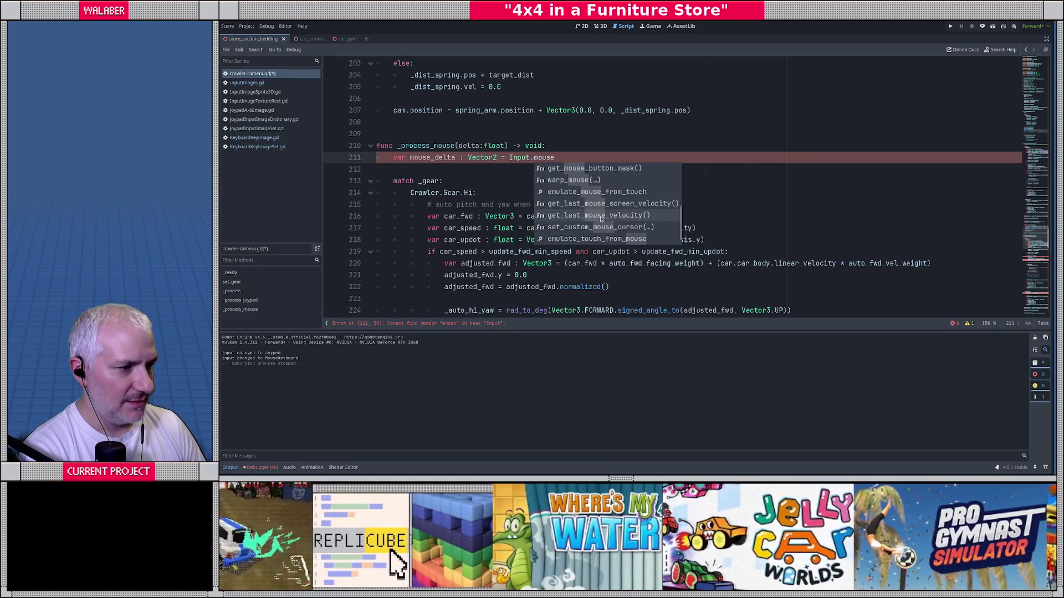
{"action": "left_click", "coordinate": [599, 216]}
{"action": "left_click", "coordinate": [572, 159], "text": "ctrl"}
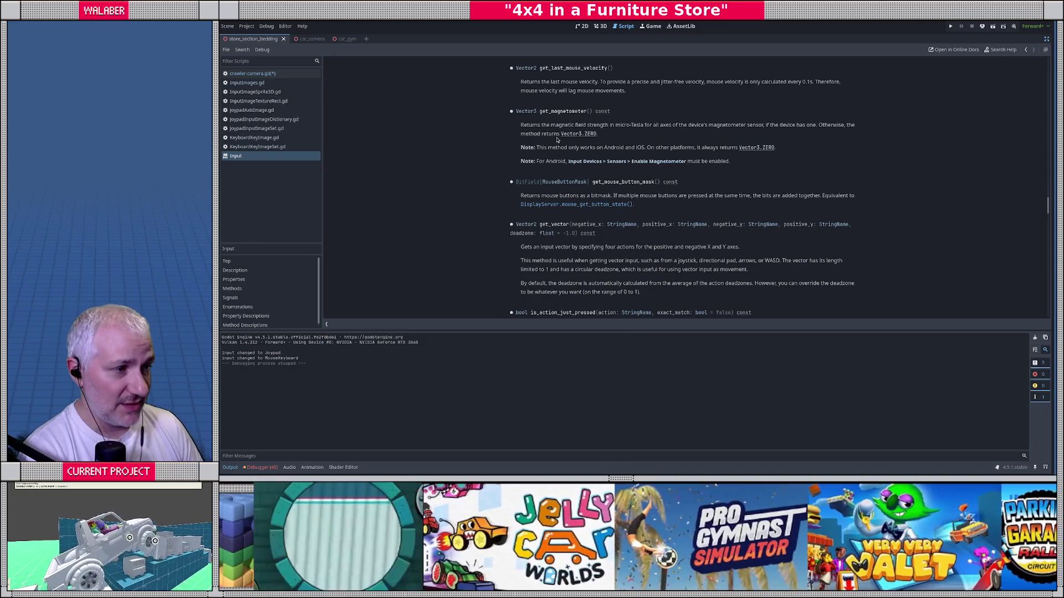
{"action": "scroll", "coordinate": [557, 140], "scroll_direction": "up", "scroll_amount": 3}
{"action": "scroll", "coordinate": [586, 139], "scroll_direction": "up", "scroll_amount": 1}
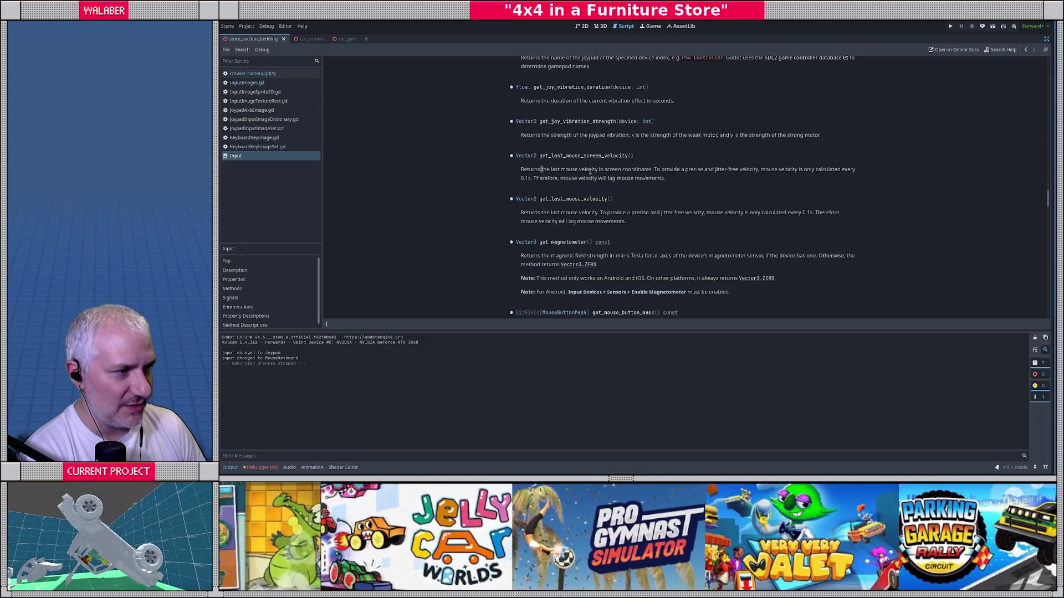
{"action": "left_click_drag", "start_coordinate": [541, 170], "coordinate": [649, 171]}
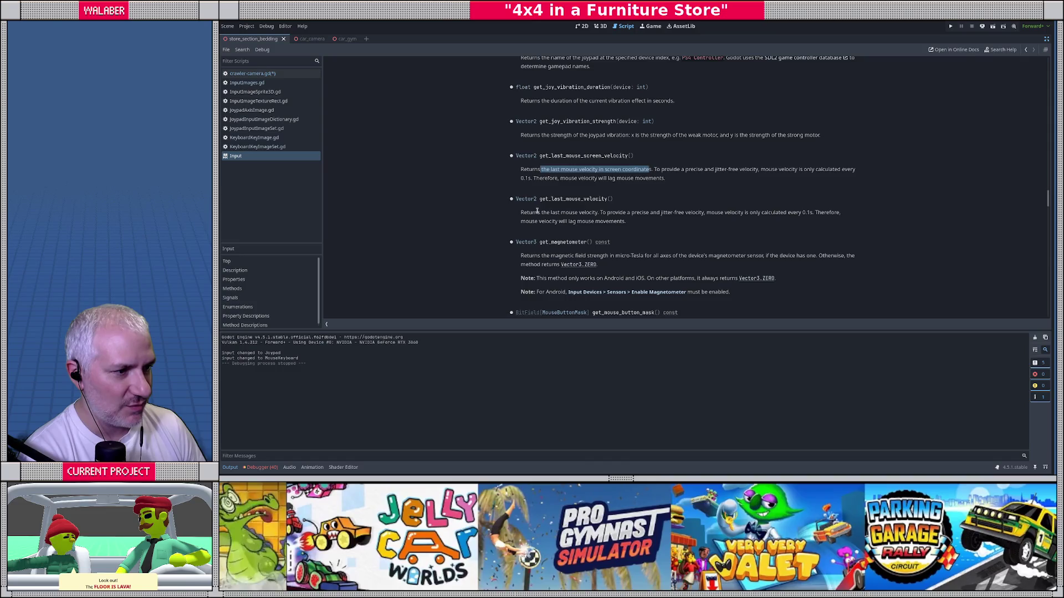
{"action": "left_click_drag", "start_coordinate": [535, 212], "coordinate": [661, 213]}
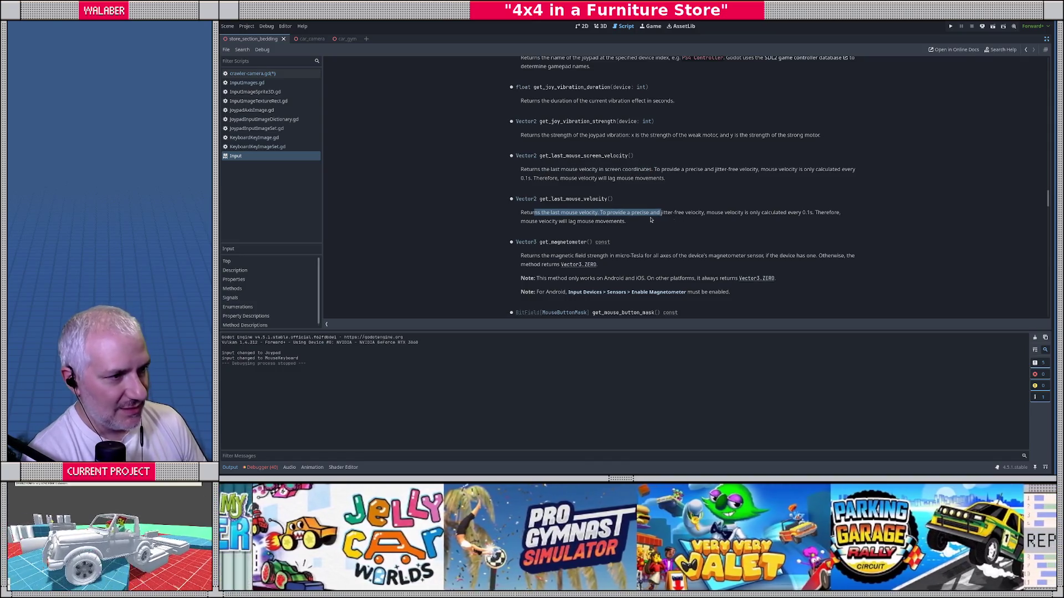
{"action": "left_click_drag", "start_coordinate": [554, 199], "coordinate": [622, 200]}
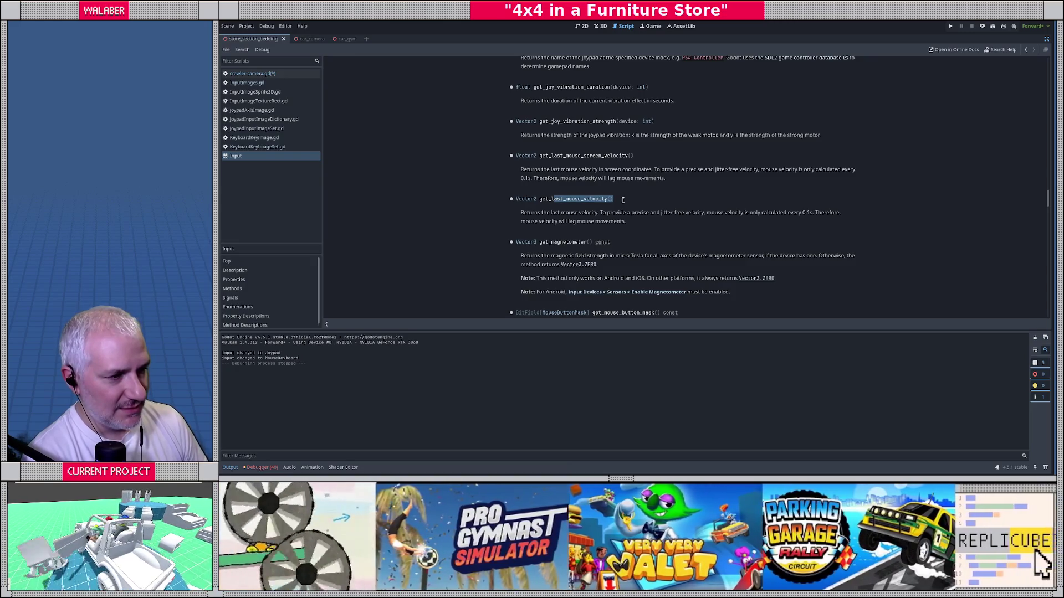
{"action": "scroll", "coordinate": [622, 199], "scroll_direction": "up", "scroll_amount": 3}
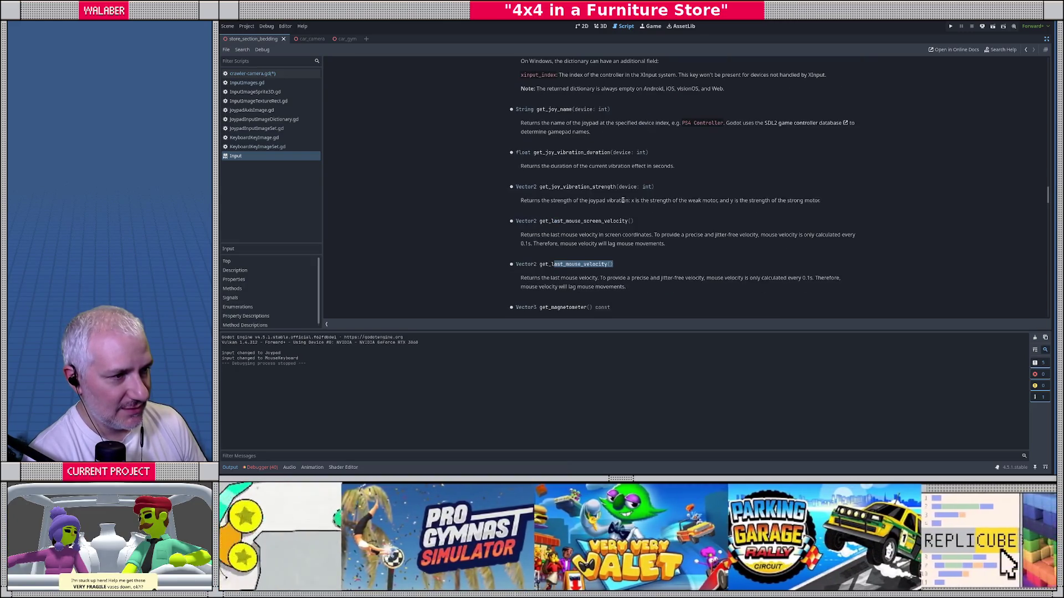
{"action": "scroll", "coordinate": [623, 200], "scroll_direction": "down", "scroll_amount": 4}
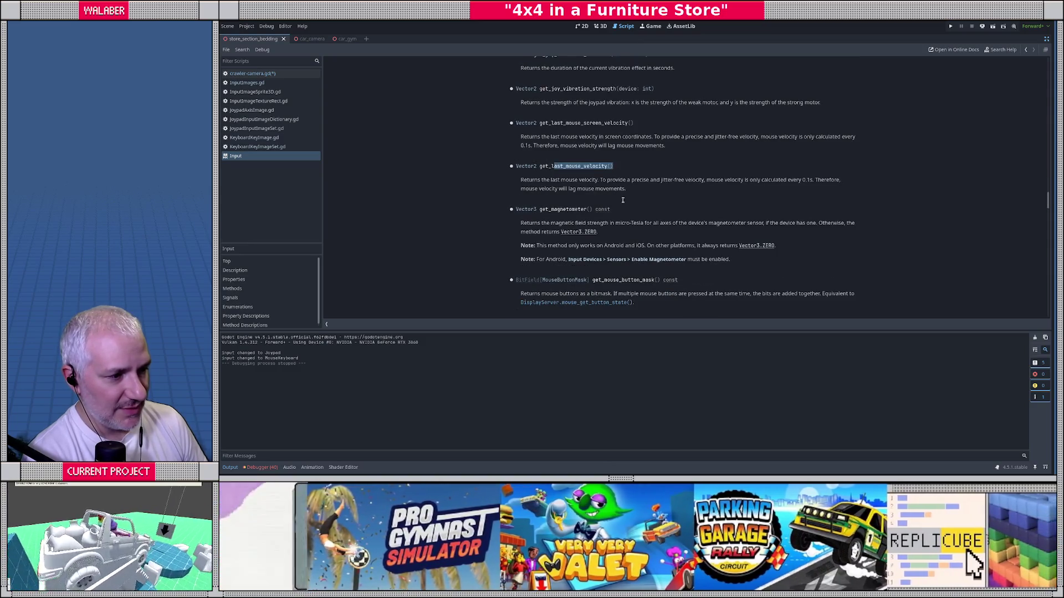
{"action": "scroll", "coordinate": [623, 200], "scroll_direction": "down", "scroll_amount": 3}
{"action": "scroll", "coordinate": [623, 205], "scroll_direction": "down", "scroll_amount": 15}
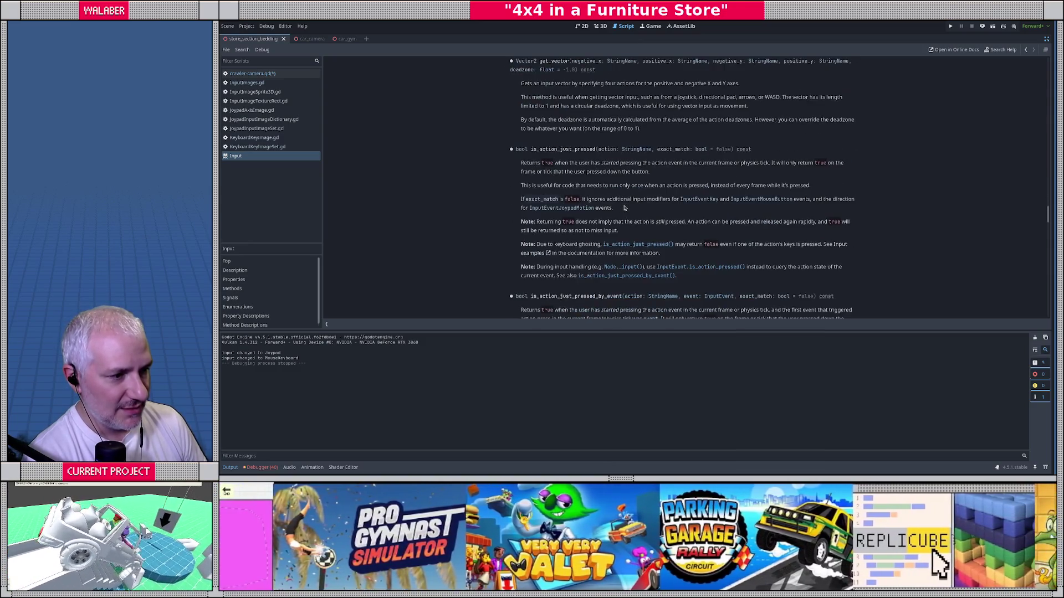
{"action": "scroll", "coordinate": [624, 209], "scroll_direction": "down", "scroll_amount": 6}
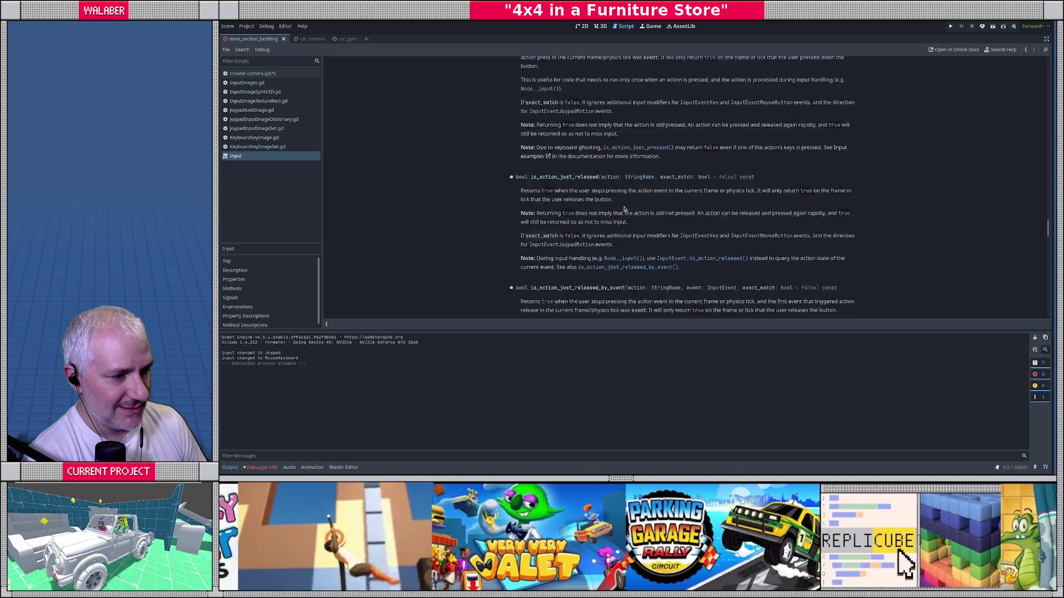
{"action": "scroll", "coordinate": [624, 208], "scroll_direction": "down", "scroll_amount": 2}
Return to crawler_camera.gd and select the duplicated _process_mouse code through the script's end.
{"action": "key", "text": "alt+Left"}
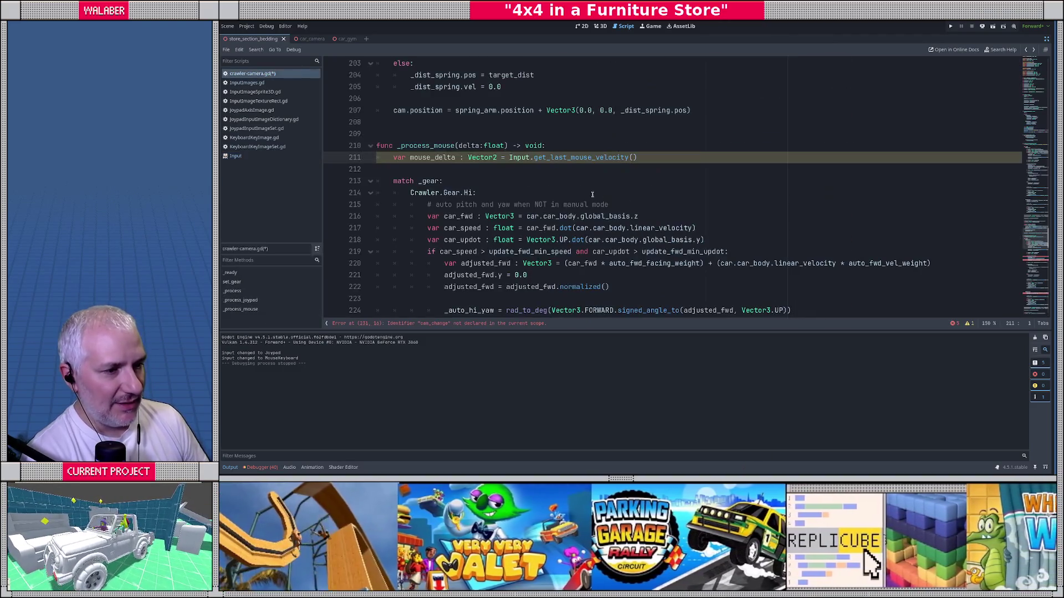
{"action": "left_click", "coordinate": [441, 164]}
{"action": "key", "text": "Up"}
{"action": "key", "text": "Up"}
{"action": "key", "text": "Up"}
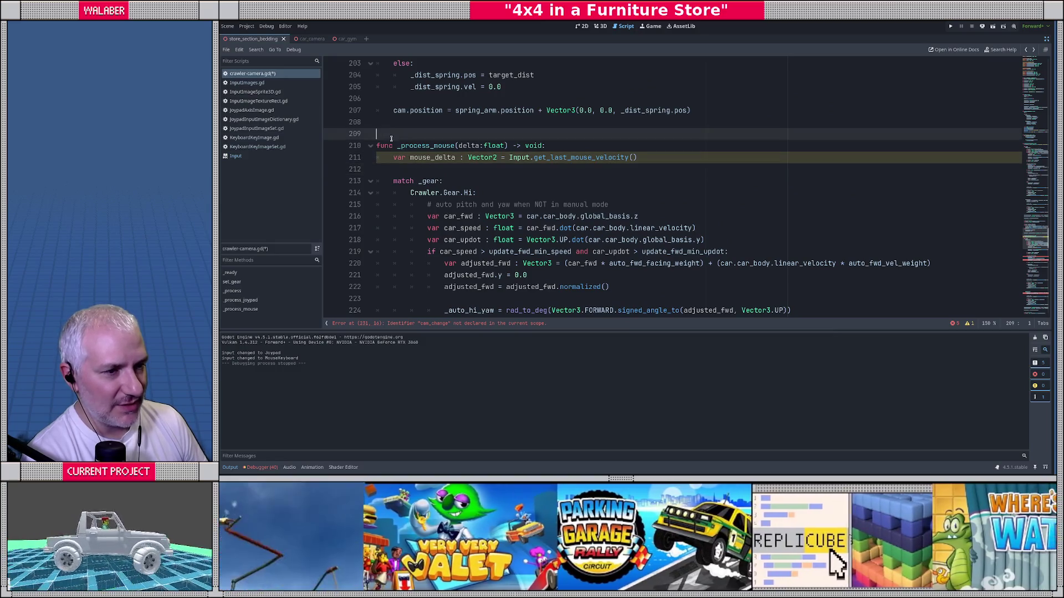
{"action": "scroll", "coordinate": [404, 162], "scroll_direction": "down", "scroll_amount": 3}
{"action": "scroll", "coordinate": [404, 163], "scroll_direction": "down", "scroll_amount": 14}
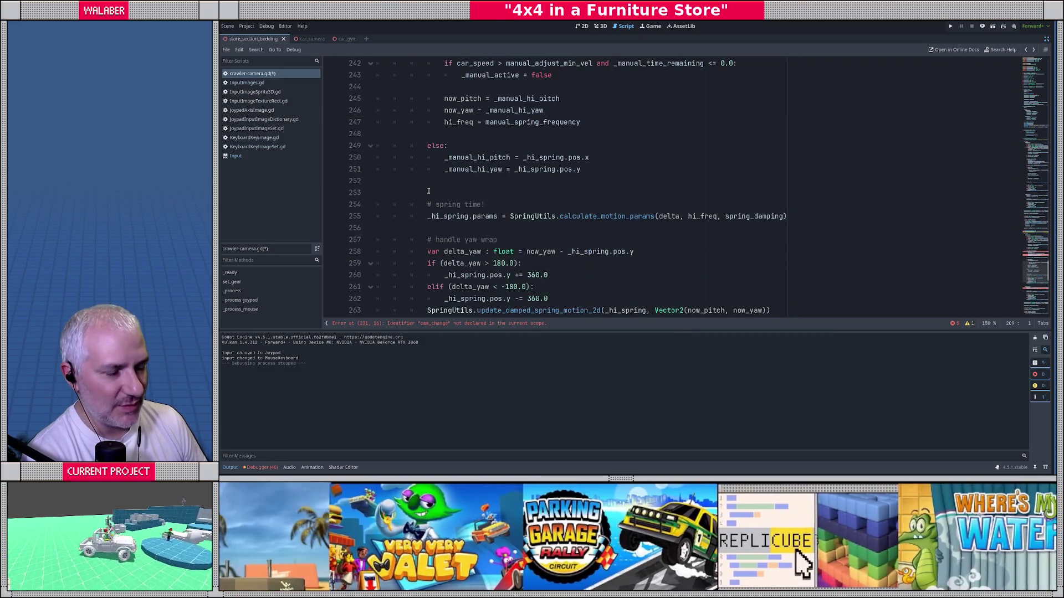
{"action": "scroll", "coordinate": [430, 193], "scroll_direction": "down", "scroll_amount": 9}
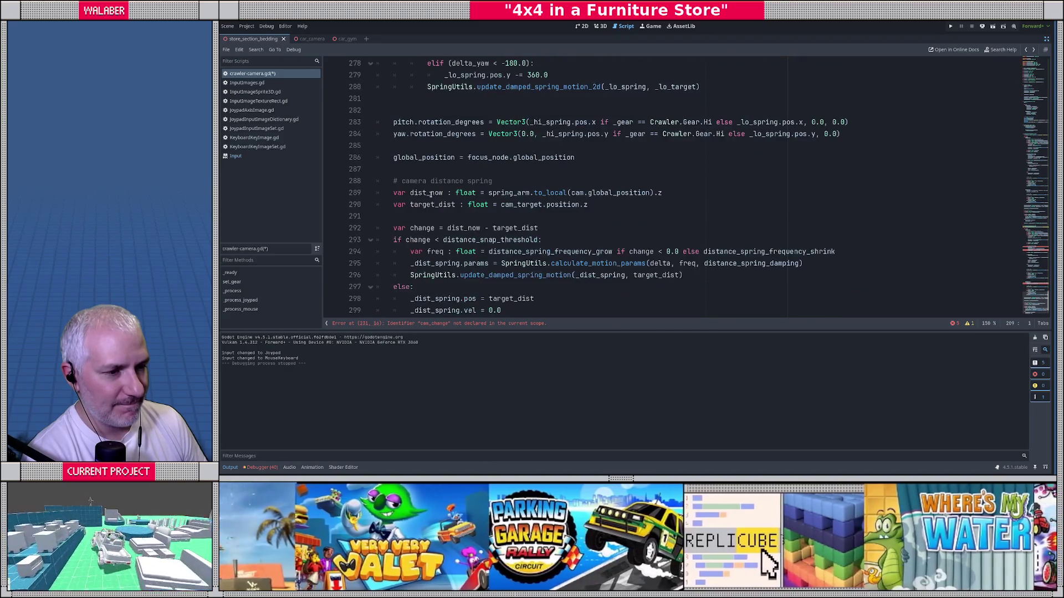
{"action": "key", "text": "ctrl+a"}
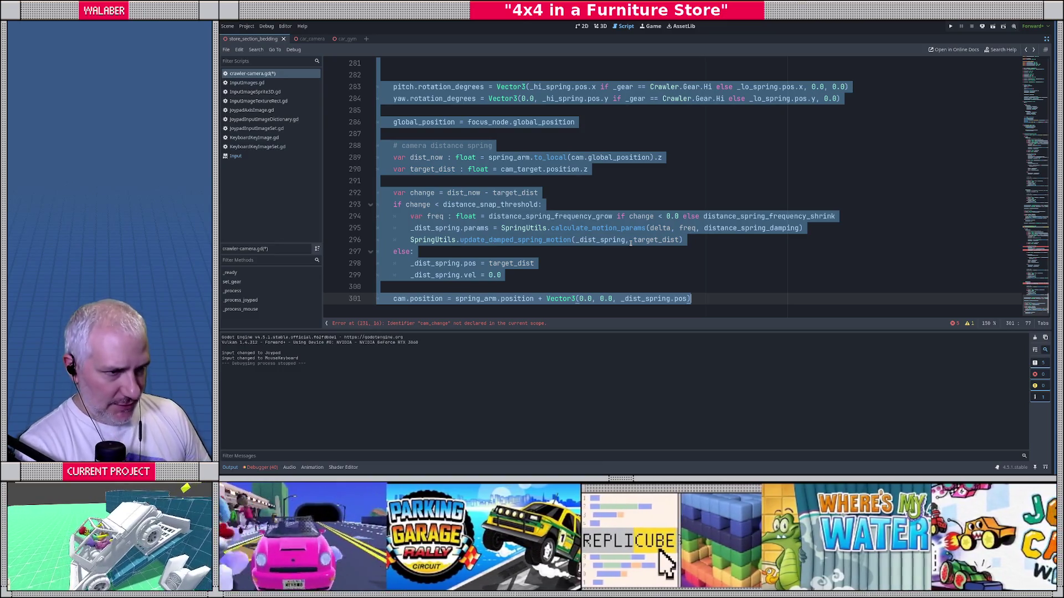
Scroll back up to the _process function near line 107.
{"action": "scroll", "coordinate": [554, 154], "scroll_direction": "up", "scroll_amount": 3}
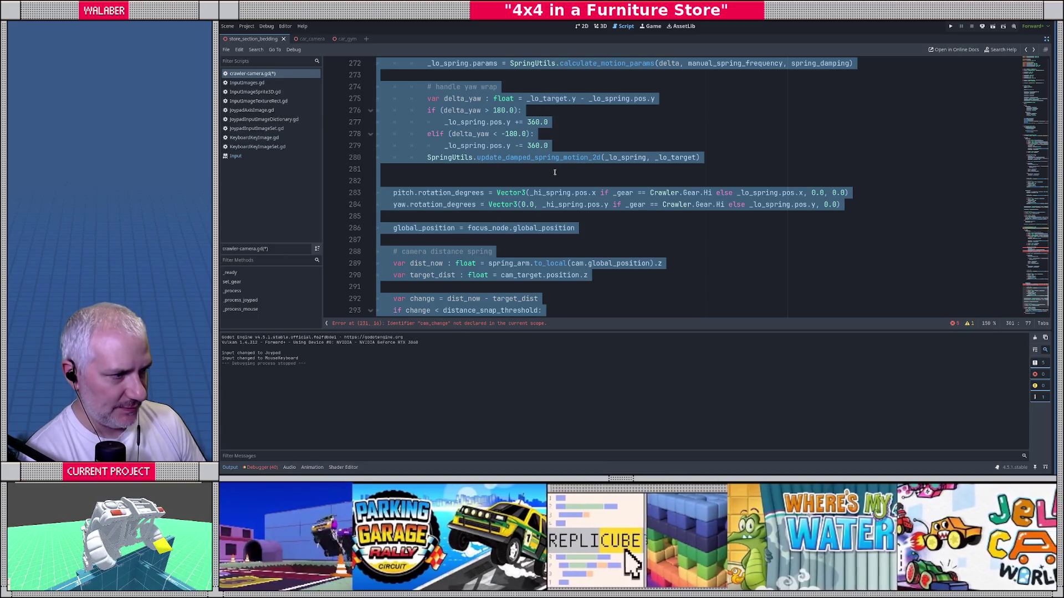
{"action": "scroll", "coordinate": [495, 197], "scroll_direction": "up", "scroll_amount": 3}
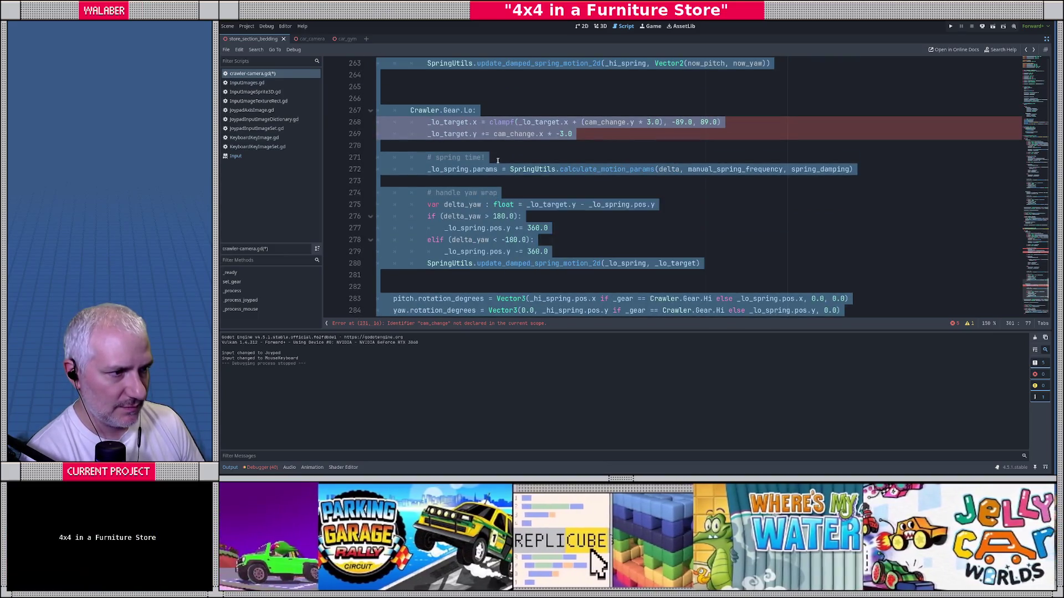
{"action": "scroll", "coordinate": [498, 160], "scroll_direction": "up", "scroll_amount": 3}
{"action": "scroll", "coordinate": [498, 160], "scroll_direction": "up", "scroll_amount": 1}
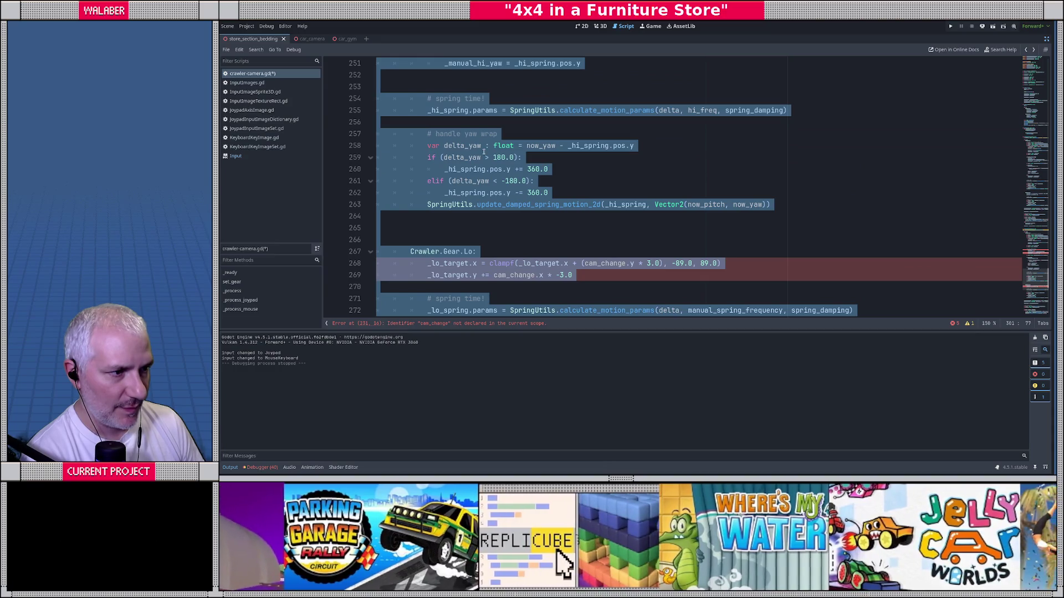
{"action": "scroll", "coordinate": [483, 150], "scroll_direction": "up", "scroll_amount": 3}
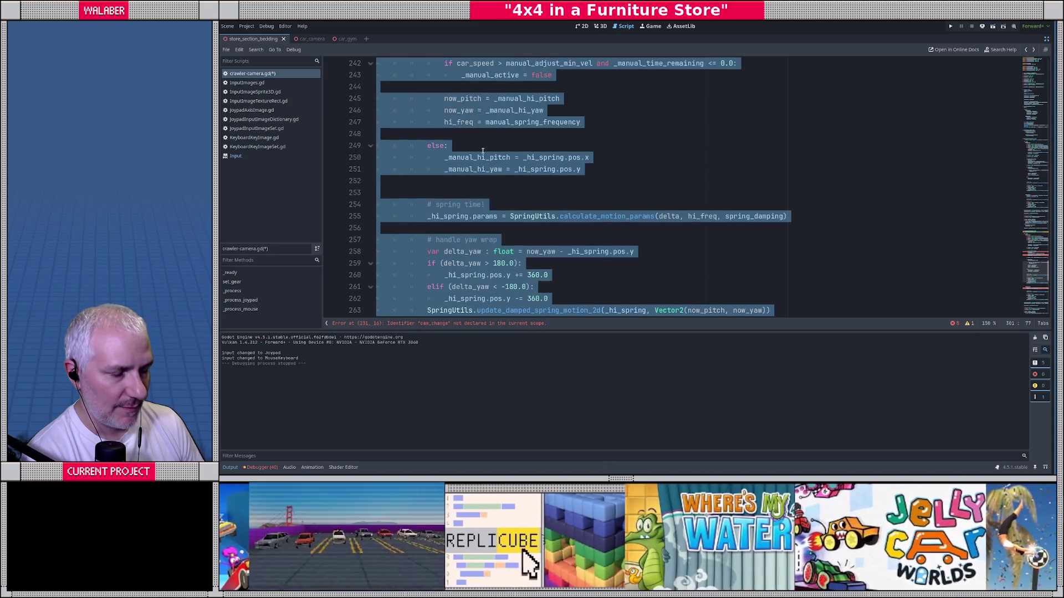
{"action": "scroll", "coordinate": [483, 150], "scroll_direction": "down", "scroll_amount": 3}
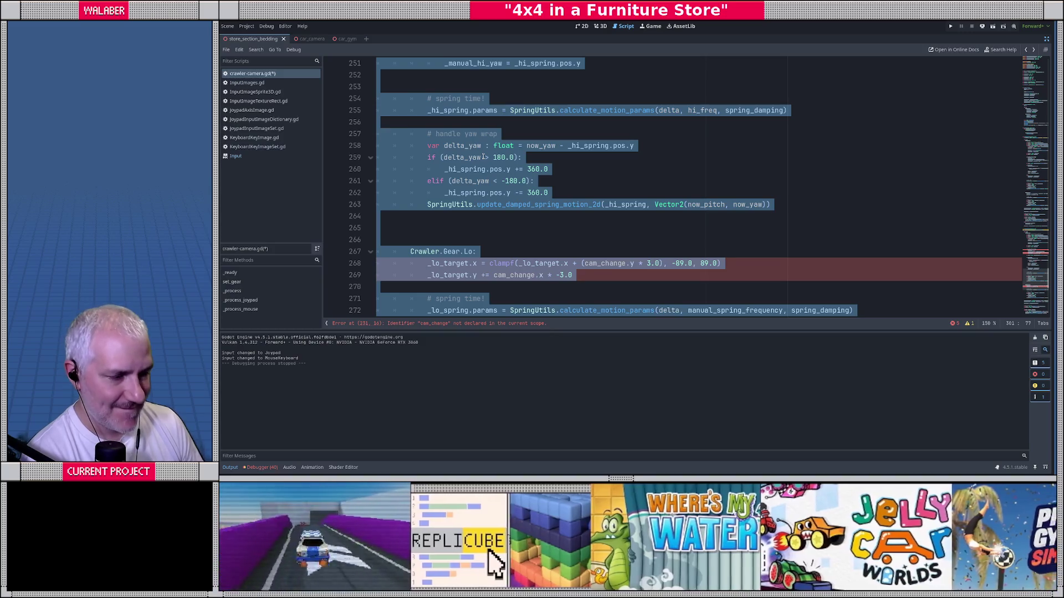
{"action": "scroll", "coordinate": [483, 157], "scroll_direction": "down", "scroll_amount": 3}
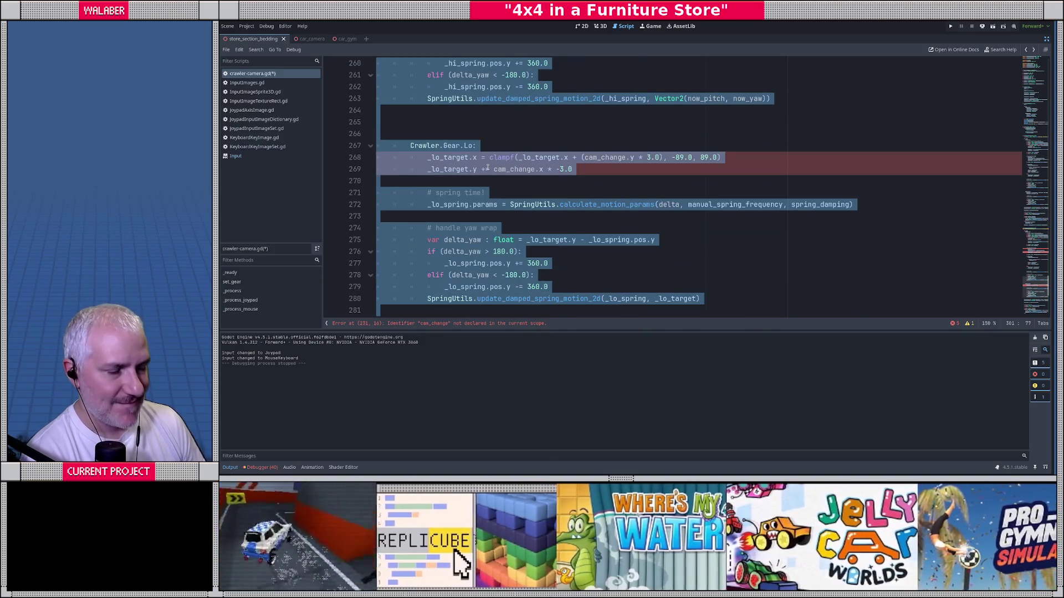
{"action": "scroll", "coordinate": [487, 166], "scroll_direction": "up", "scroll_amount": 20}
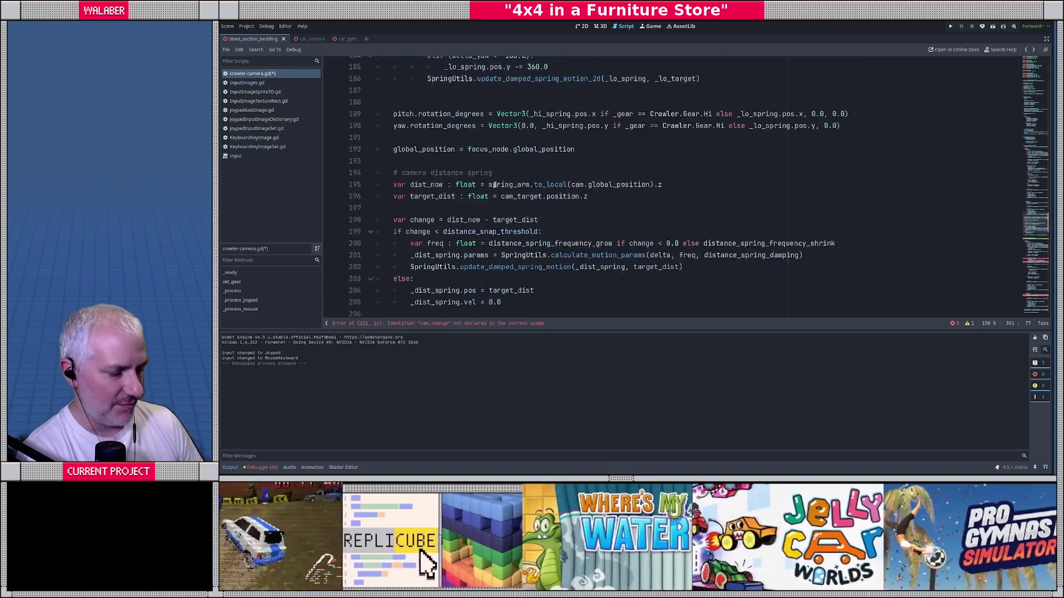
{"action": "scroll", "coordinate": [495, 185], "scroll_direction": "down", "scroll_amount": 1}
{"action": "scroll", "coordinate": [495, 185], "scroll_direction": "up", "scroll_amount": 14}
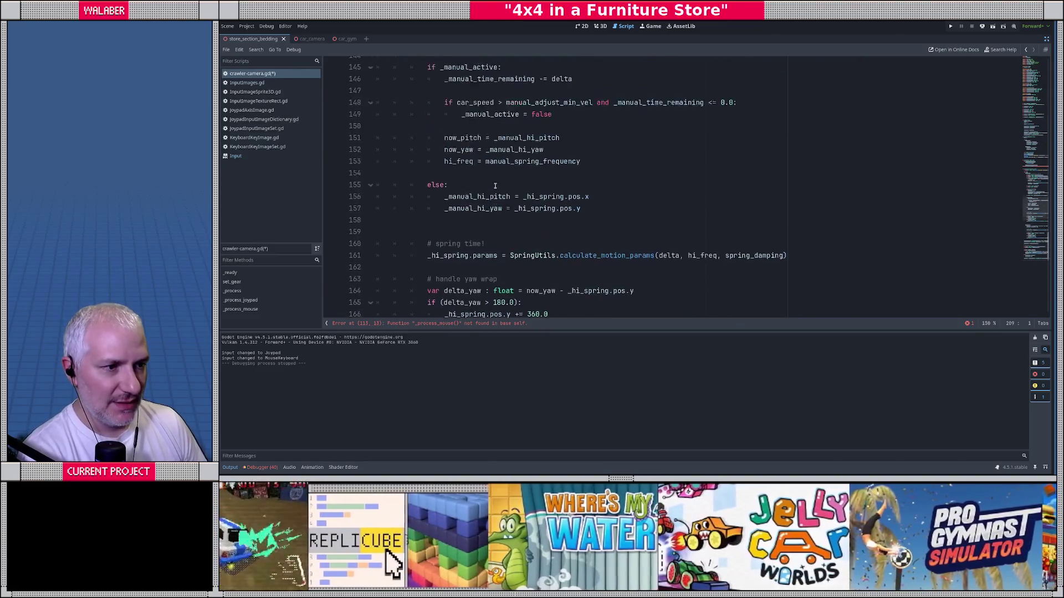
{"action": "scroll", "coordinate": [495, 185], "scroll_direction": "up", "scroll_amount": 16}
{"action": "scroll", "coordinate": [414, 210], "scroll_direction": "down", "scroll_amount": 3}
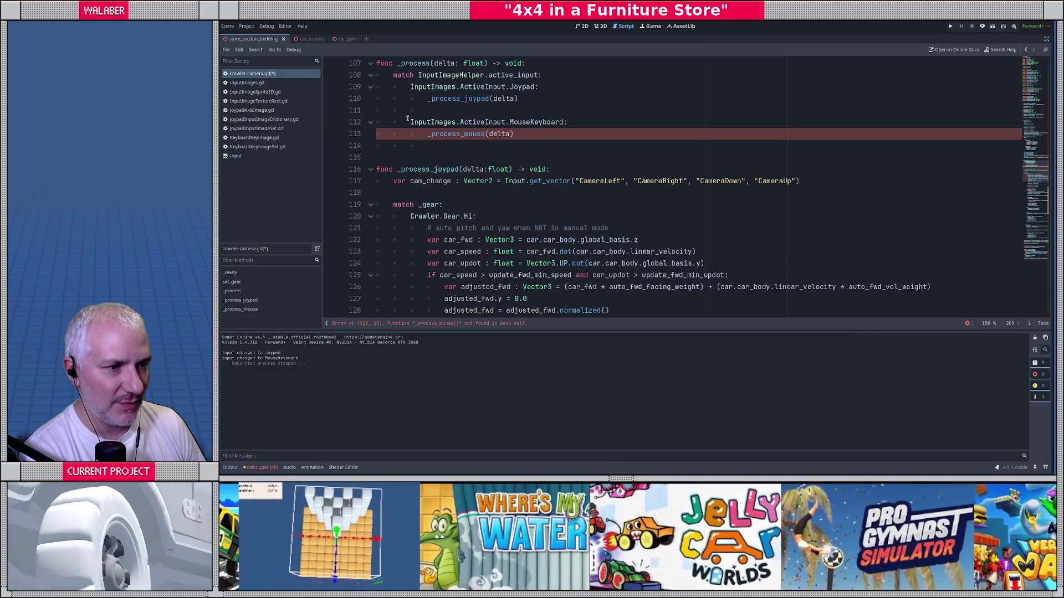
Review the mouse-keyboard branch of _process and the rest of the script.
{"action": "left_click_drag", "start_coordinate": [411, 110], "coordinate": [528, 137]}
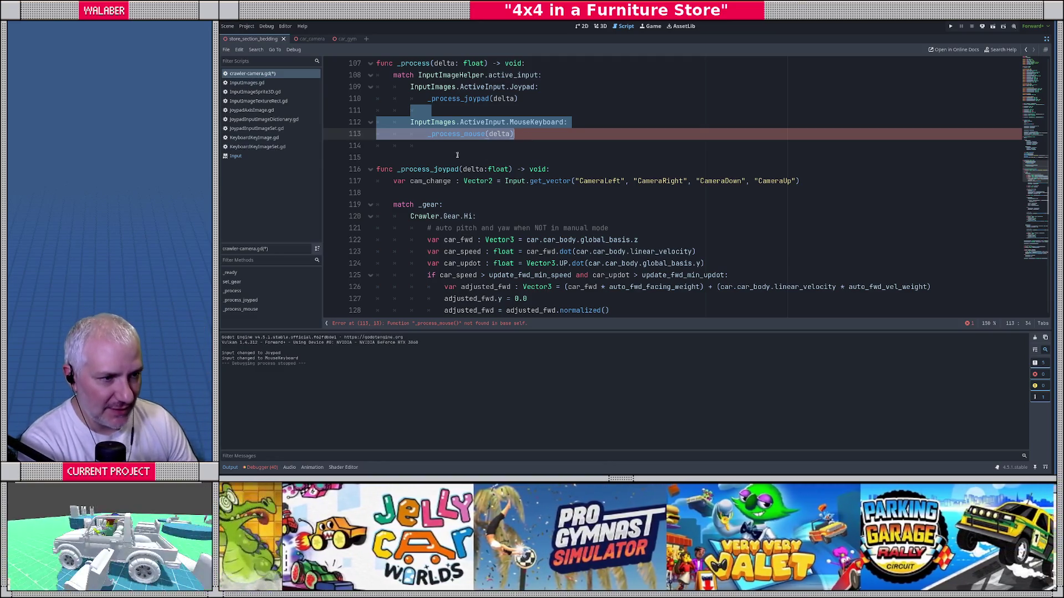
{"action": "left_click", "coordinate": [457, 155]}
{"action": "scroll", "coordinate": [457, 155], "scroll_direction": "down", "scroll_amount": 20}
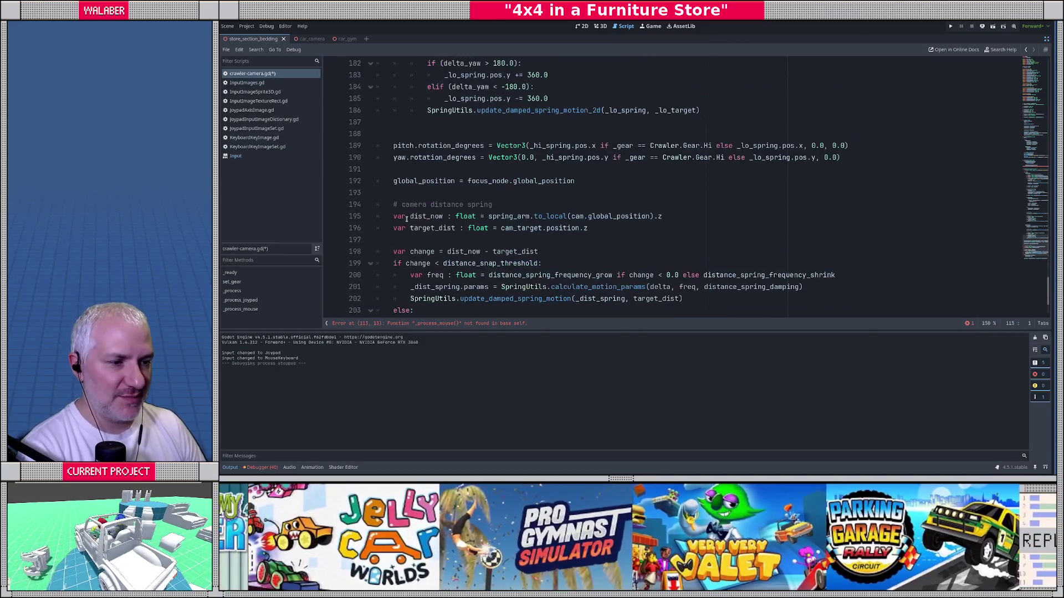
{"action": "key", "text": "ctrl+a"}
{"action": "scroll", "coordinate": [409, 205], "scroll_direction": "down", "scroll_amount": 15}
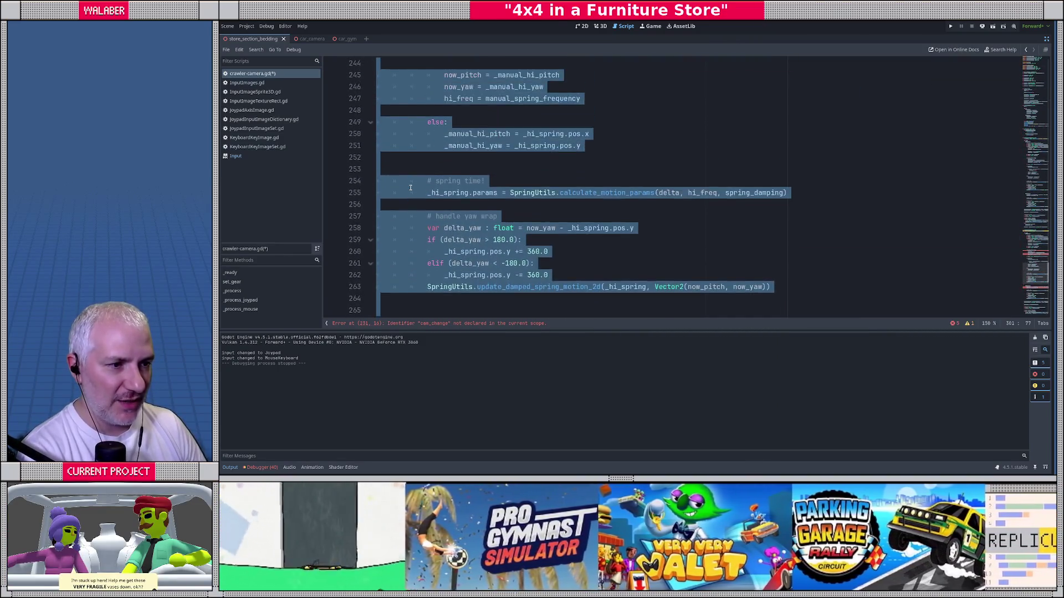
{"action": "scroll", "coordinate": [411, 188], "scroll_direction": "up", "scroll_amount": 10}
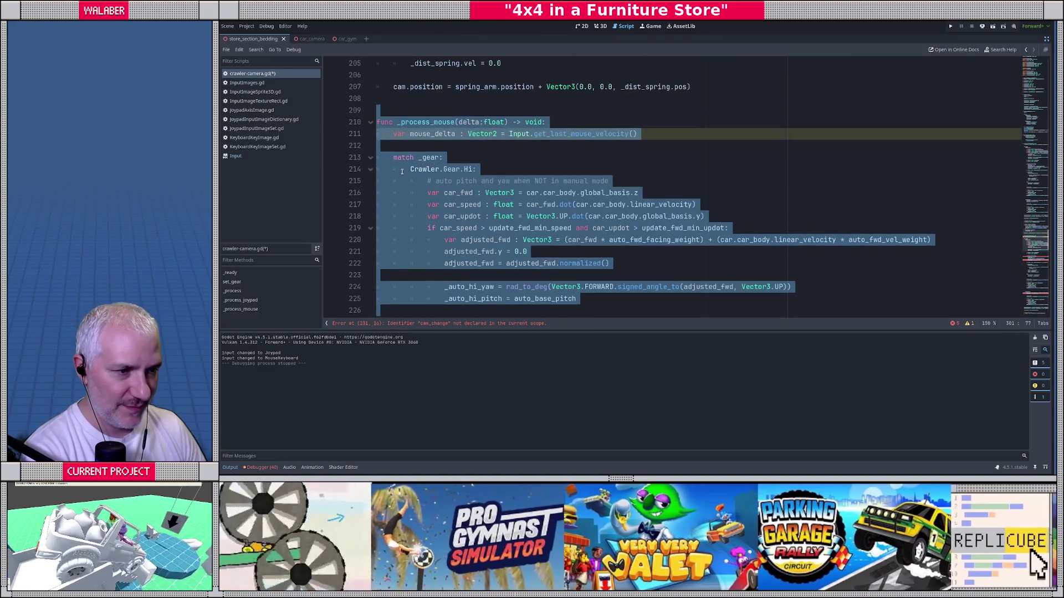
Delete the 'var mouse_delta = Input.get_last_mouse_velocity()' line from _process_mouse.
{"action": "left_click", "coordinate": [401, 169]}
{"action": "left_click_drag", "start_coordinate": [392, 134], "coordinate": [394, 145]}
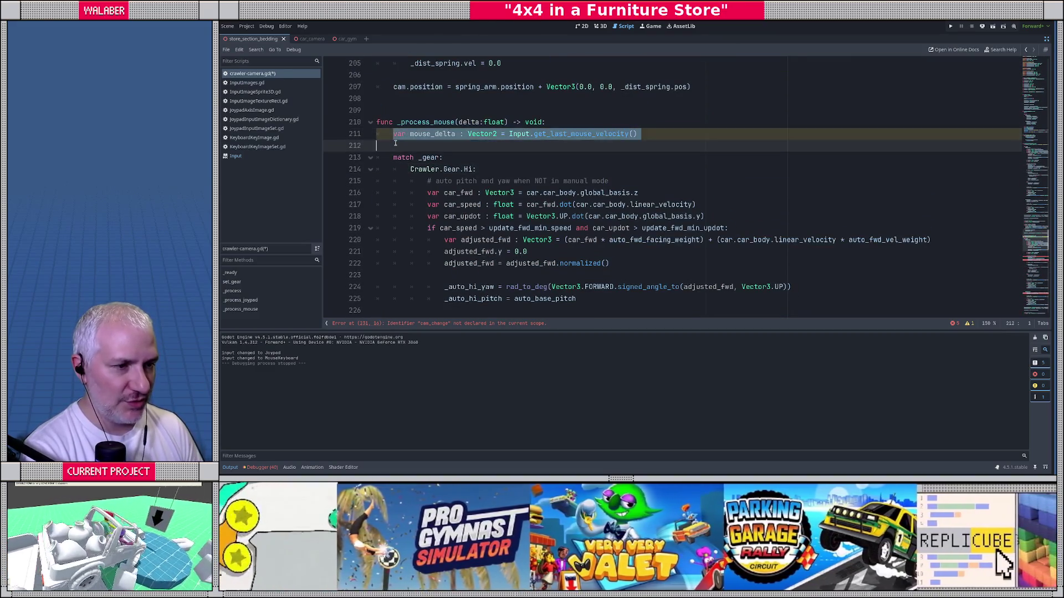
{"action": "key", "text": "BackSpace"}
{"action": "key", "text": "BackSpace"}
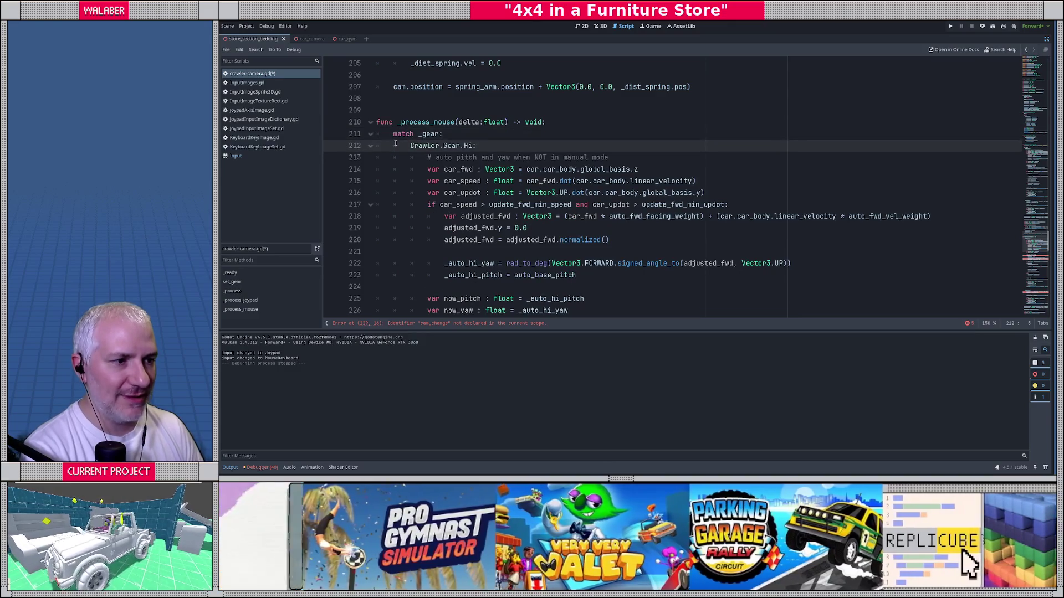
{"action": "scroll", "coordinate": [437, 142], "scroll_direction": "down", "scroll_amount": 1}
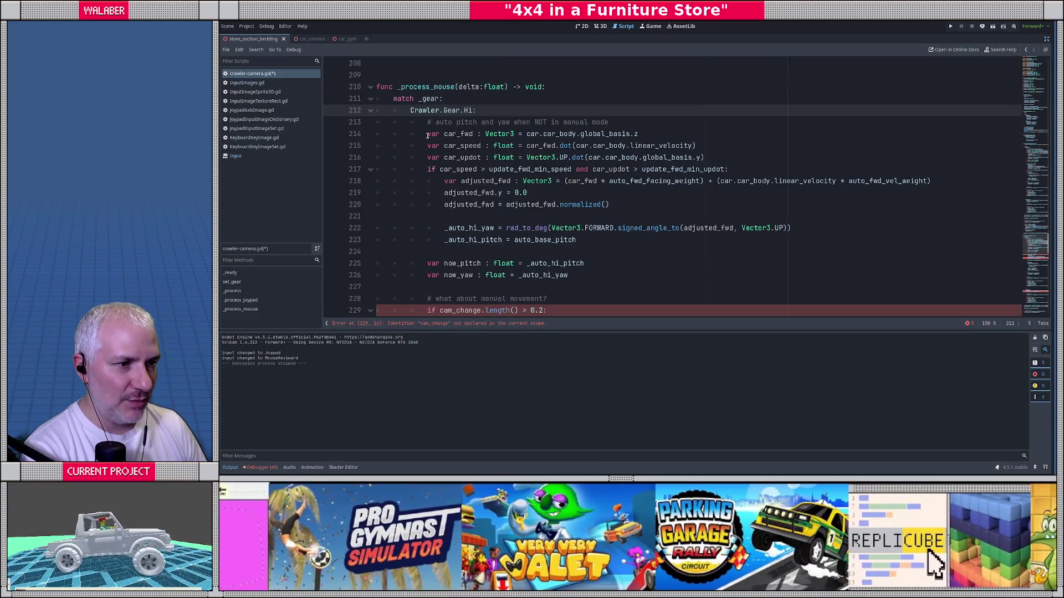
Inspect the auto pitch and yaw code and the _auto_hi_yaw property.
{"action": "mouse_move", "coordinate": [427, 134]}
{"action": "left_mouse_down"}
{"action": "mouse_move", "coordinate": [498, 166]}
{"action": "mouse_move", "coordinate": [570, 275]}
{"action": "left_mouse_up"}
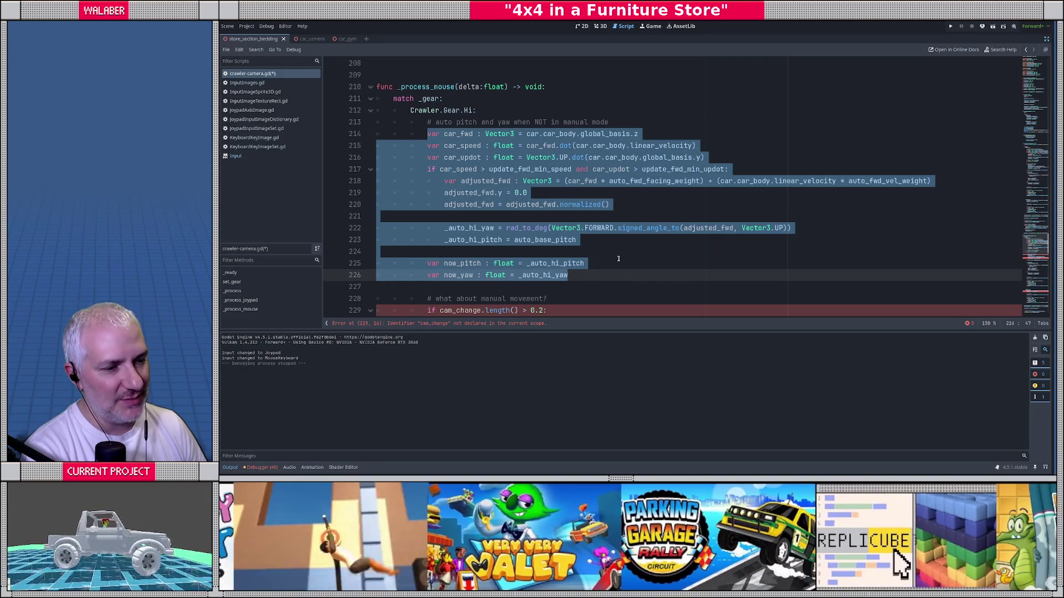
{"action": "left_click", "coordinate": [616, 253]}
{"action": "double_click", "coordinate": [469, 227]}
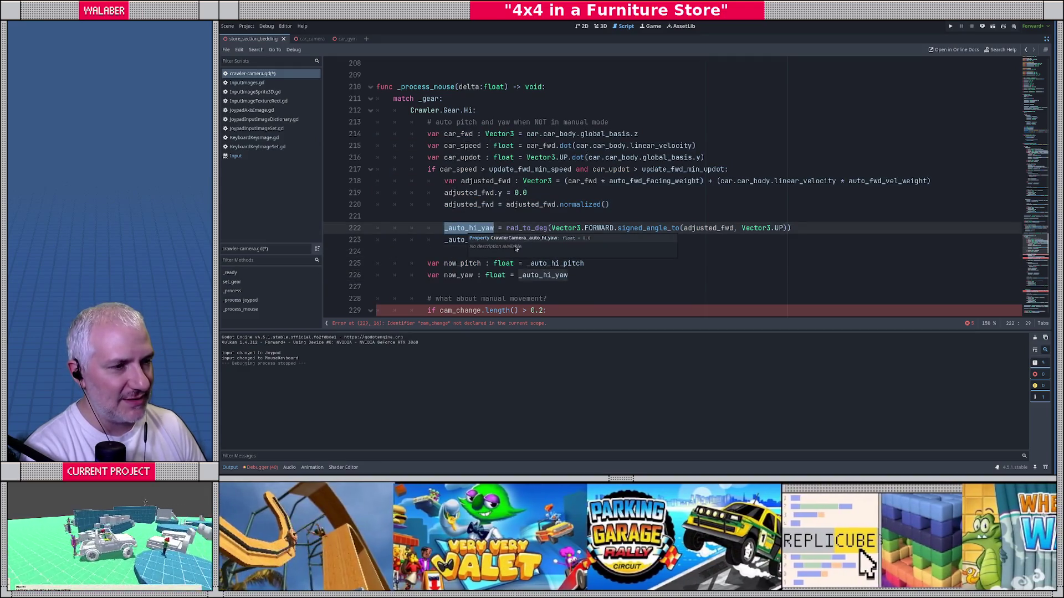
{"action": "left_click", "coordinate": [439, 216]}
{"action": "scroll", "coordinate": [449, 213], "scroll_direction": "up", "scroll_amount": 20}
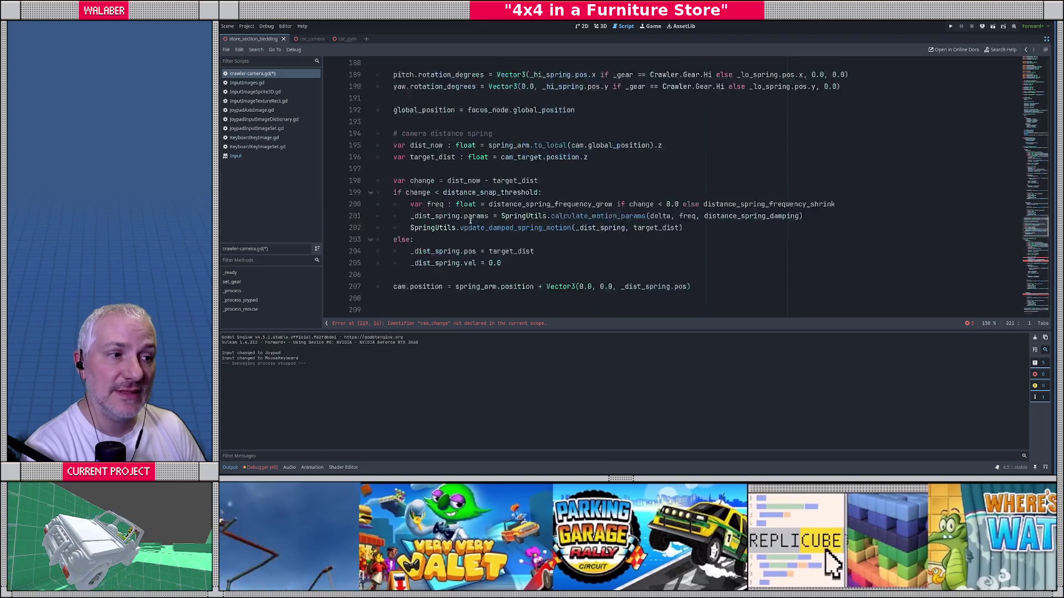
{"action": "scroll", "coordinate": [455, 211], "scroll_direction": "up", "scroll_amount": 10}
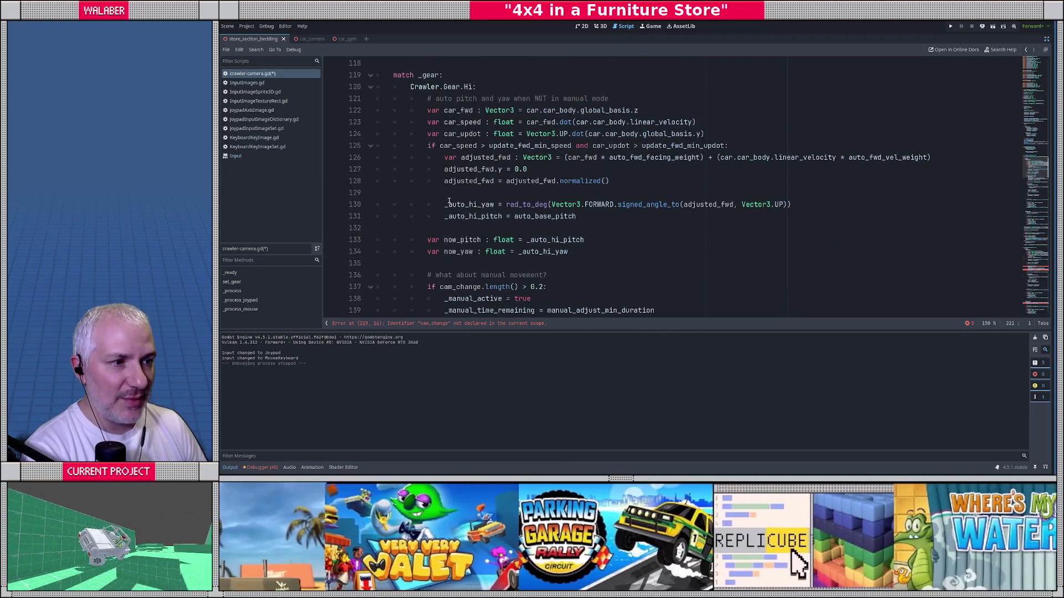
Cut the auto pitch and yaw block from _process_joypad and remove the leftover blank line.
{"action": "mouse_move", "coordinate": [426, 104]}
{"action": "left_mouse_down"}
{"action": "mouse_move", "coordinate": [488, 185]}
{"action": "mouse_move", "coordinate": [548, 226]}
{"action": "left_mouse_up"}
{"action": "key", "text": "ctrl+x"}
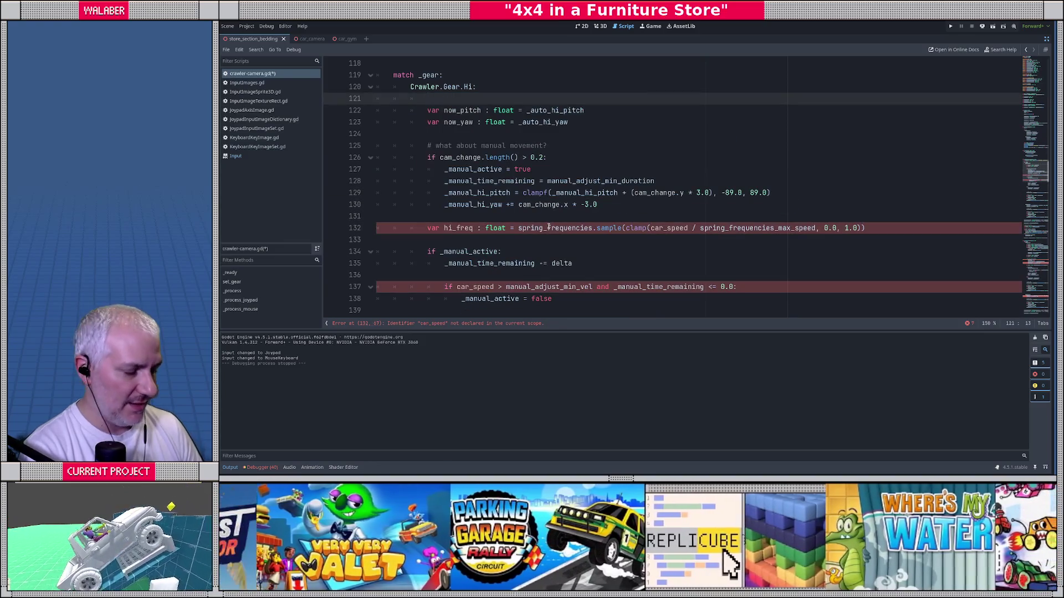
{"action": "key", "text": "BackSpace"}
{"action": "scroll", "coordinate": [548, 226], "scroll_direction": "up", "scroll_amount": 7}
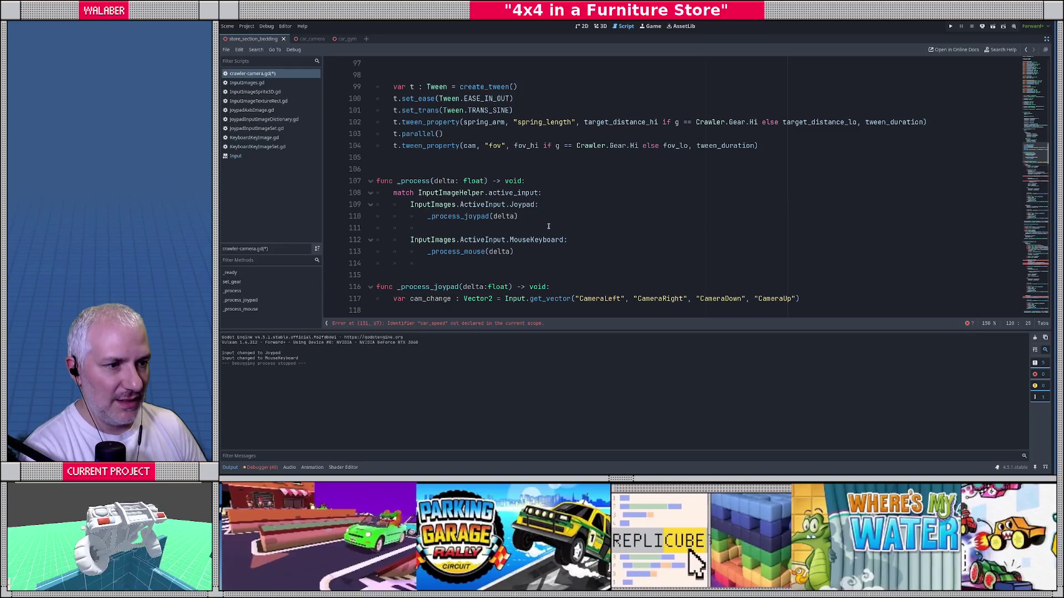
Add an _update_auto() call as the first line of _process.
{"action": "left_click", "coordinate": [543, 185]}
{"action": "key", "text": "Return"}
{"action": "type", "text": "_upda"}
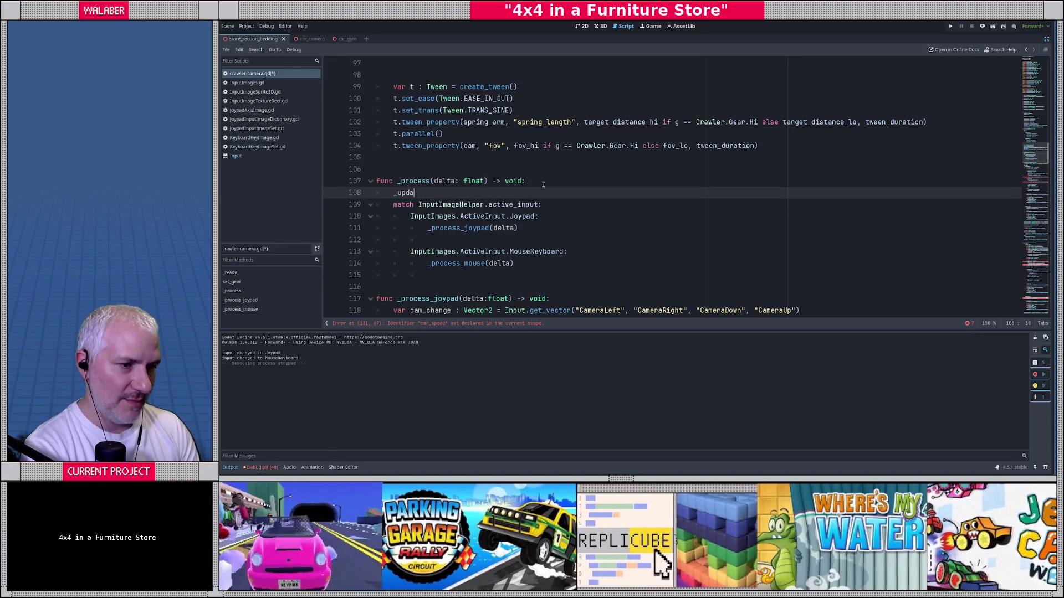
{"action": "type", "text": "te_auto_"}
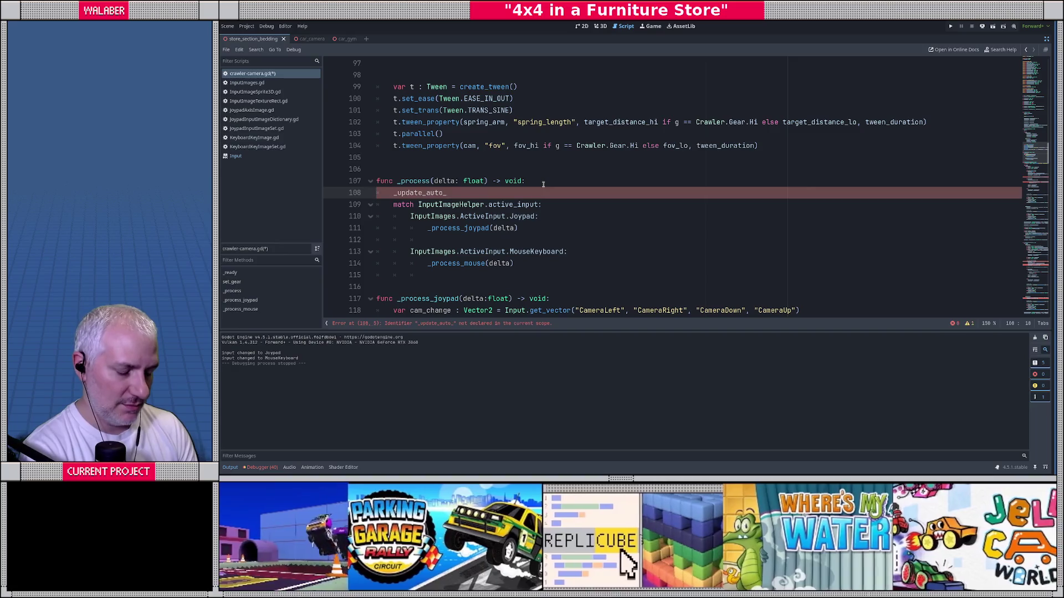
{"action": "type", "text": "()"}
{"action": "key", "text": "Return"}
Create the header 'func _update_auto() -> void:' below _process.
{"action": "scroll", "coordinate": [417, 179], "scroll_direction": "down", "scroll_amount": 3}
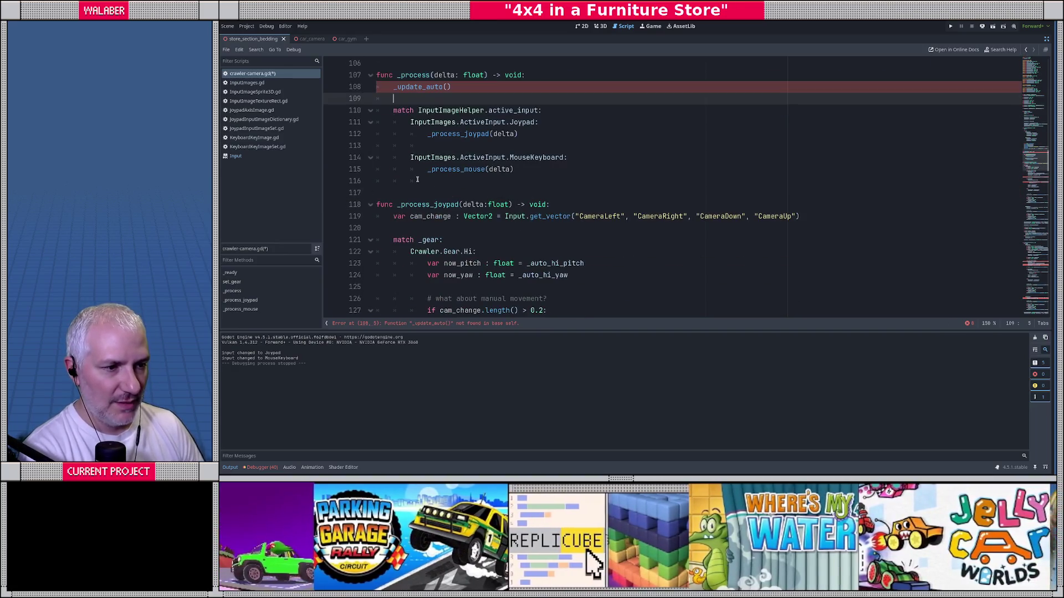
{"action": "left_click", "coordinate": [382, 189]}
{"action": "key", "text": "Return"}
{"action": "key", "text": "Return"}
{"action": "key", "text": "Up"}
{"action": "type", "text": "fun"}
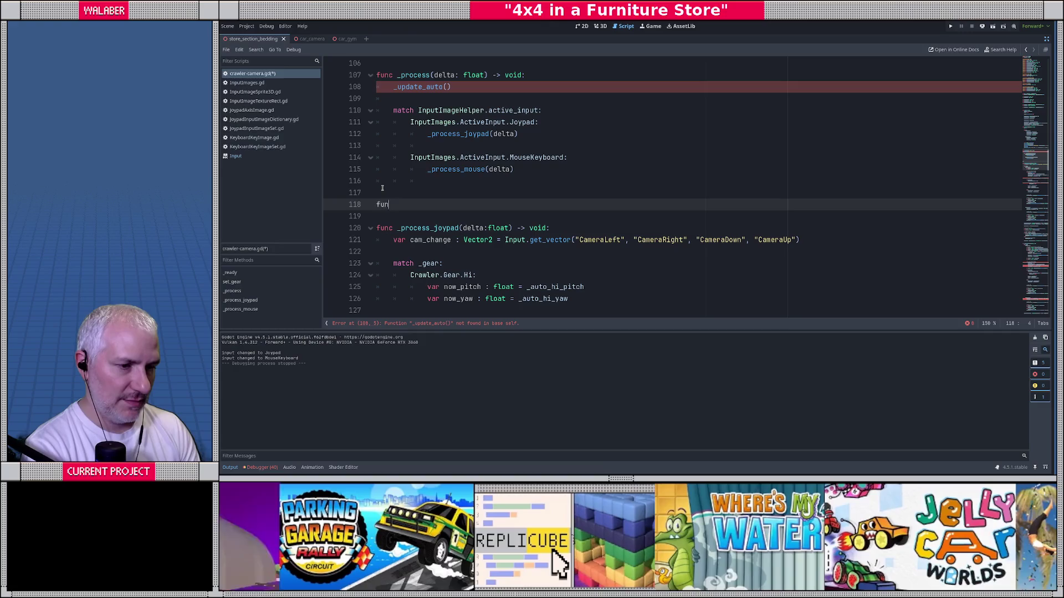
{"action": "type", "text": "c _update_auto()"}
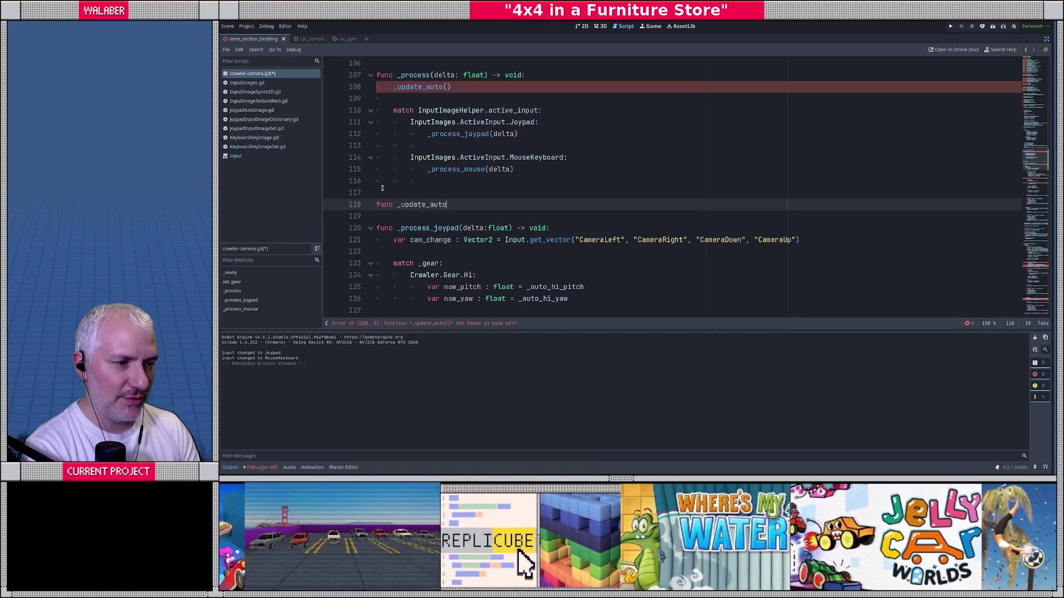
{"action": "key", "text": "BackSpace"}
{"action": "key", "text": "BackSpace"}
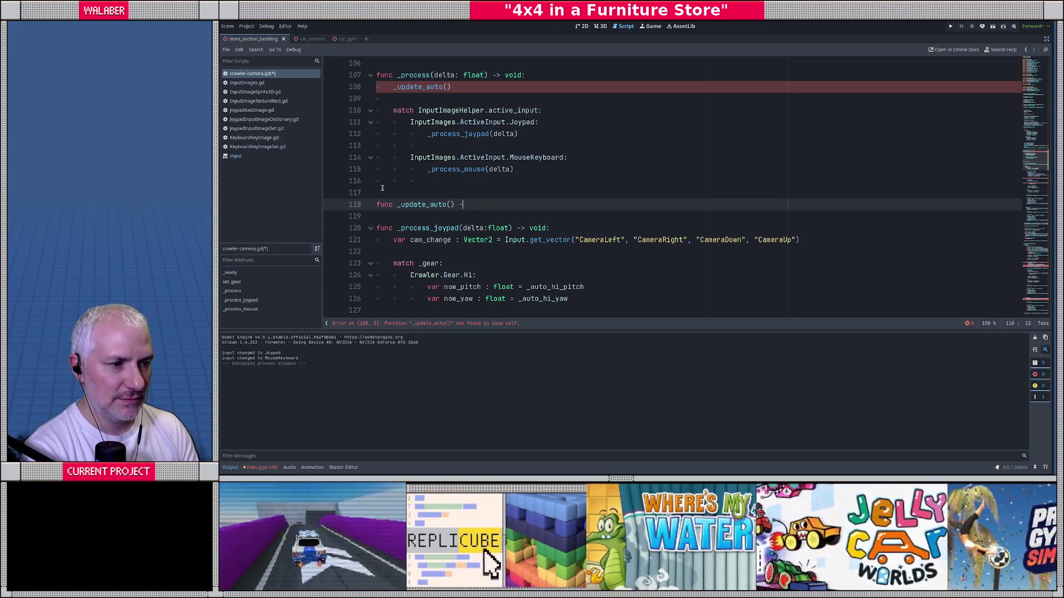
{"action": "type", "text": "> voud:"}
{"action": "key", "text": "BackSpace"}
{"action": "key", "text": "BackSpace"}
{"action": "key", "text": "BackSpace"}
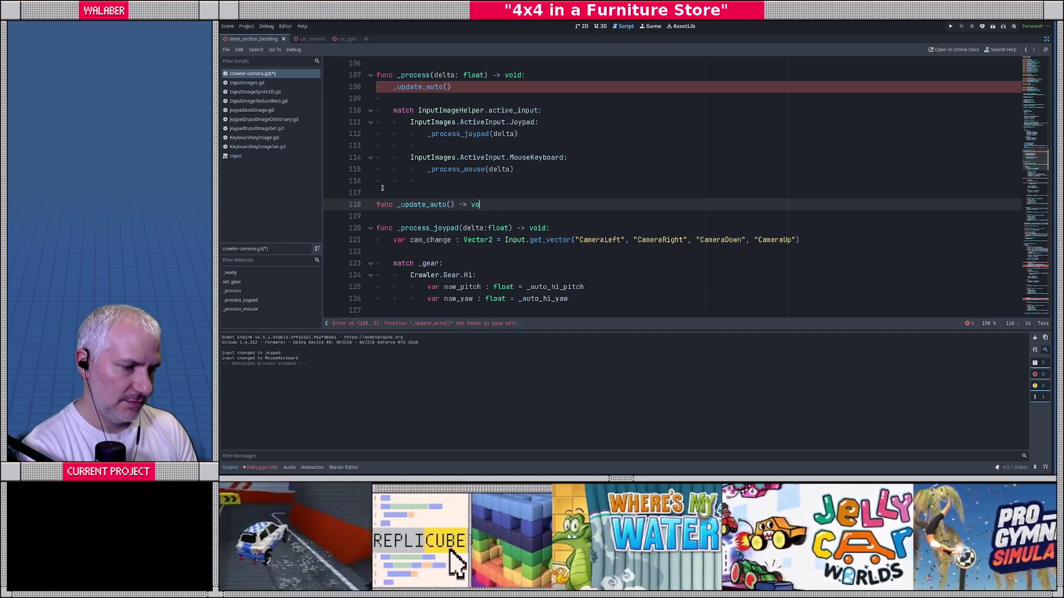
{"action": "type", "text": "id:"}
Paste the auto pitch and yaw code into _update_auto and outdent it two levels.
{"action": "key", "text": "Return"}
{"action": "key", "text": "ctrl+v"}
{"action": "scroll", "coordinate": [382, 188], "scroll_direction": "down", "scroll_amount": 2}
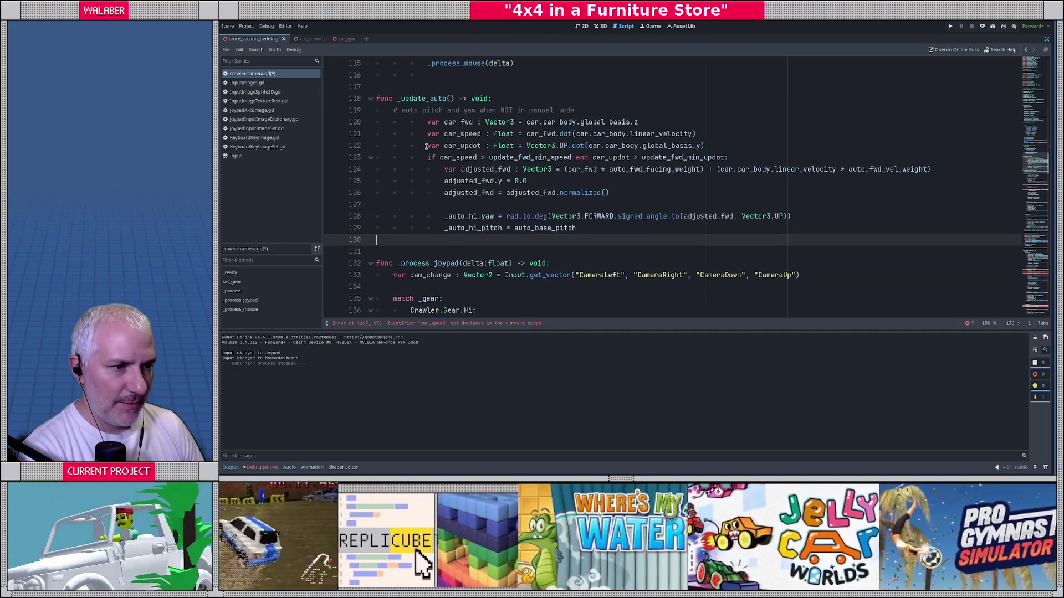
{"action": "left_click_drag", "start_coordinate": [425, 122], "coordinate": [635, 228]}
{"action": "key", "text": "shift+Tab"}
{"action": "key", "text": "shift+Tab"}
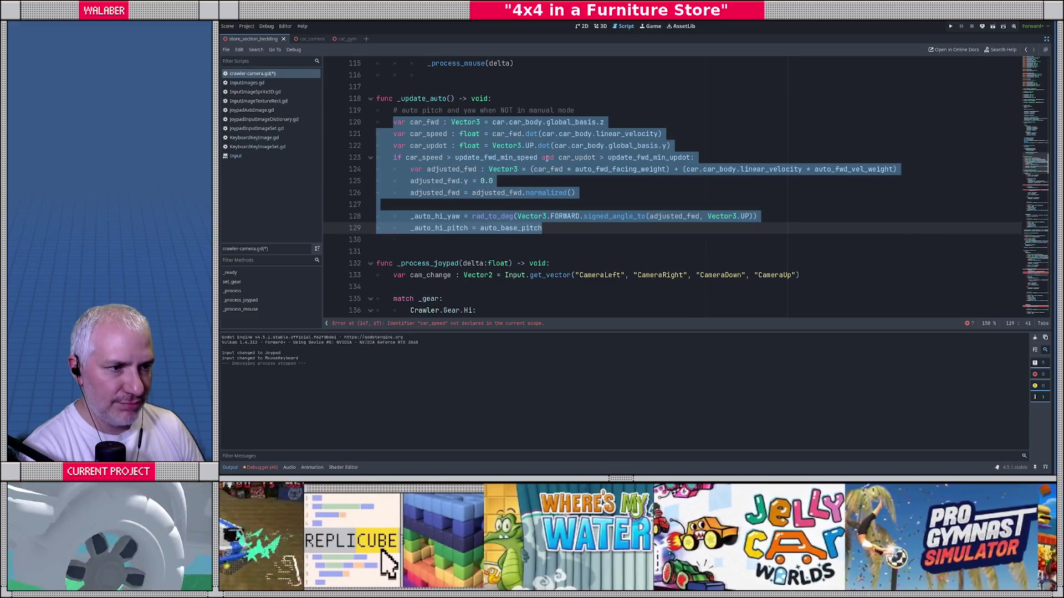
{"action": "left_click", "coordinate": [493, 133]}
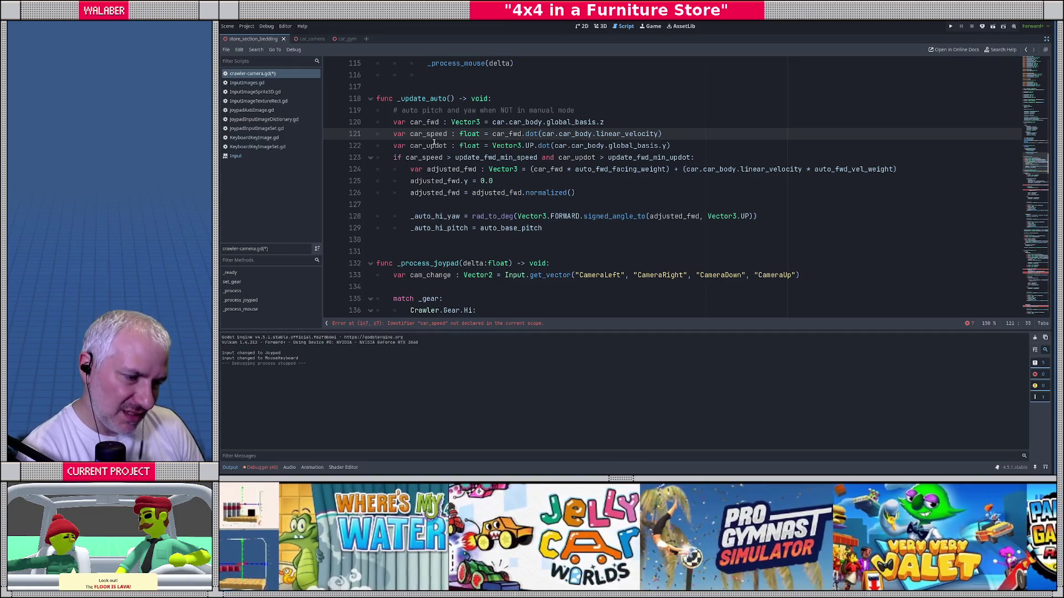
Add 'if _gear == Crawler.Gear.Hi:' as the first line of _update_auto.
{"action": "left_click", "coordinate": [536, 100]}
{"action": "key", "text": "Return"}
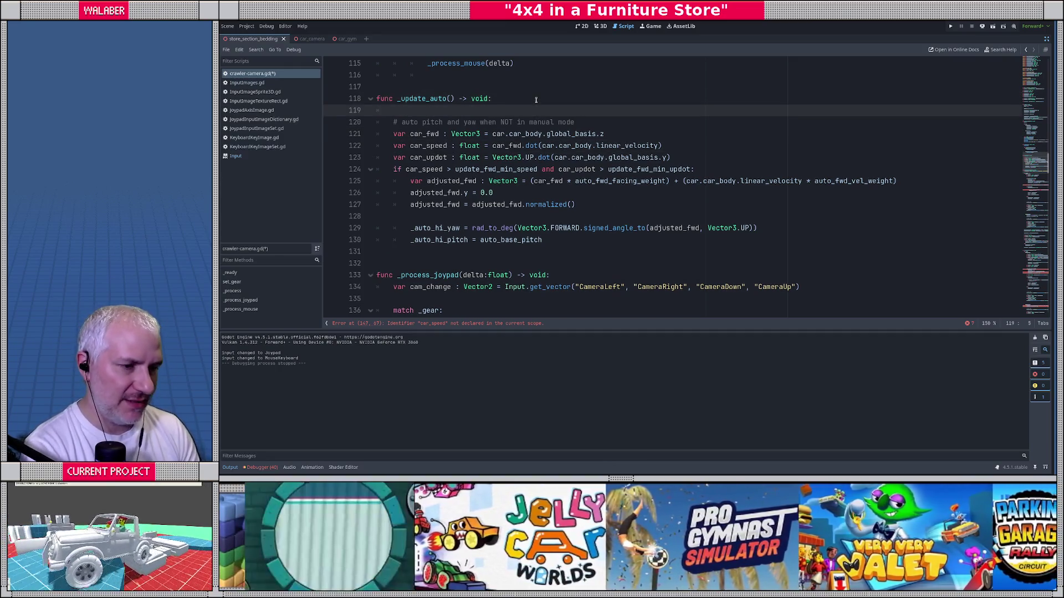
{"action": "type", "text": "if _gear"}
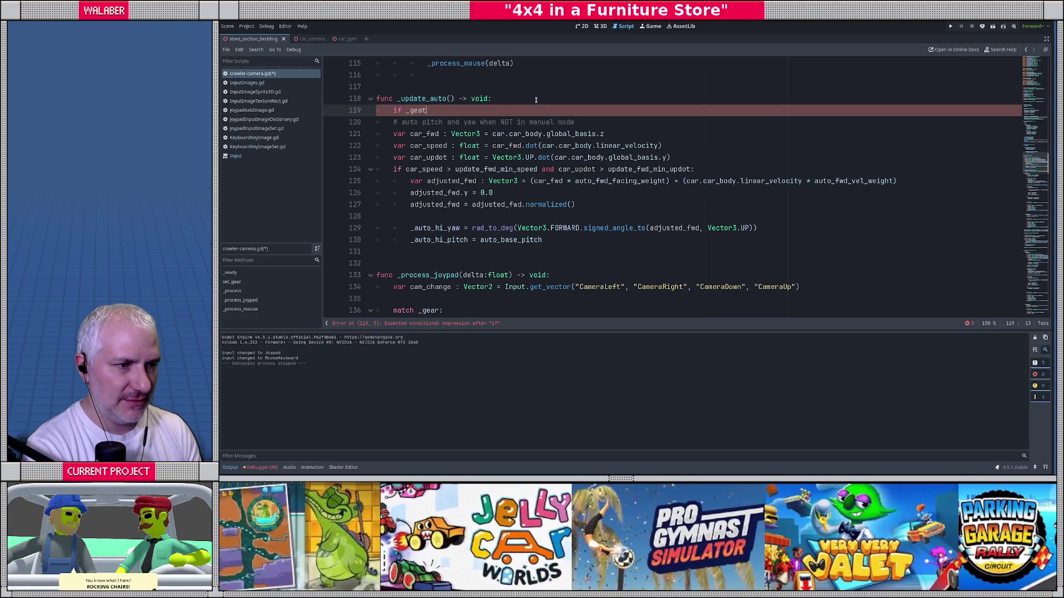
{"action": "key", "text": "BackSpace"}
{"action": "type", "text": "r == "}
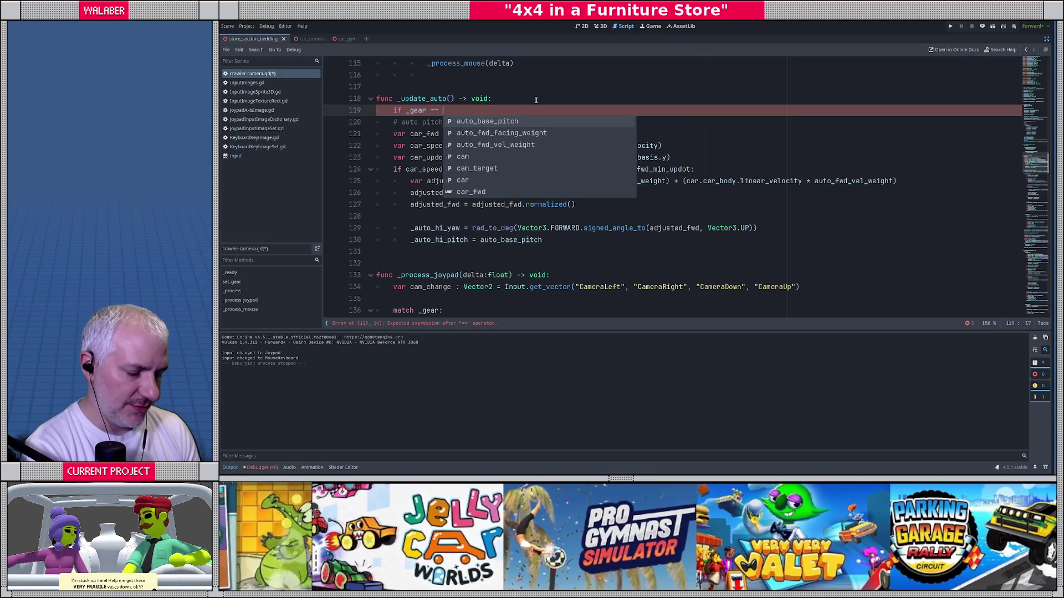
{"action": "type", "text": "Crawler.ge"}
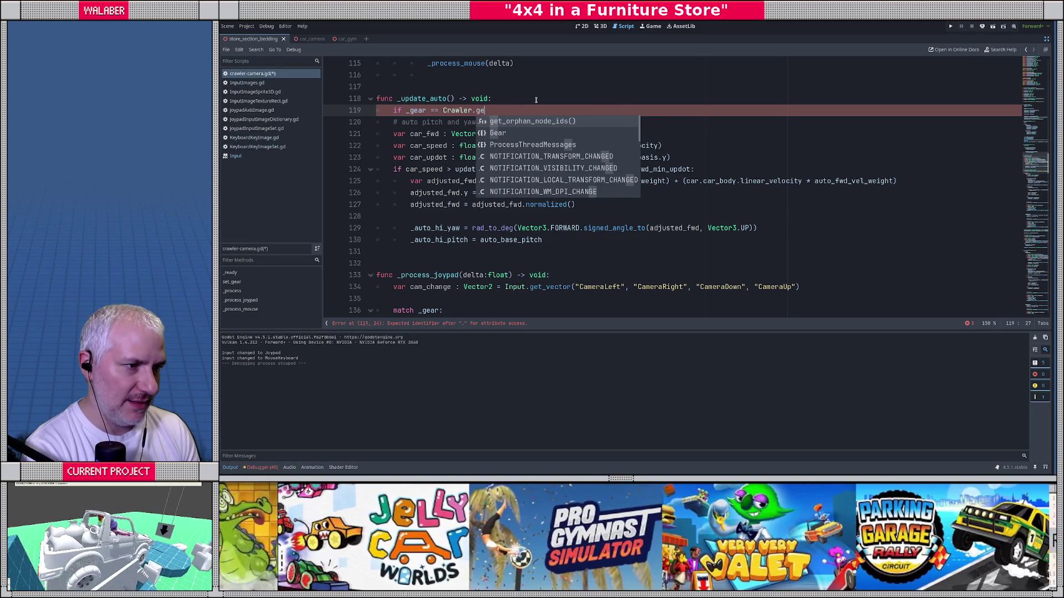
{"action": "key", "text": "Down"}
{"action": "key", "text": "Return"}
{"action": "type", "text": ".h"}
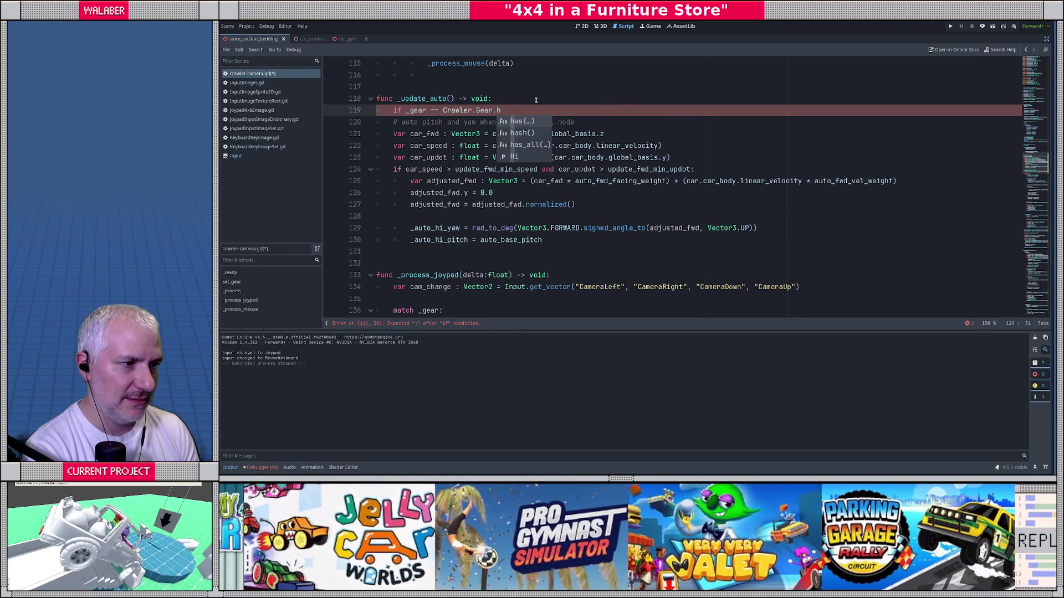
{"action": "key", "text": "Down"}
{"action": "key", "text": "Down"}
{"action": "key", "text": "Down"}
{"action": "key", "text": "Return"}
{"action": "type", "text": ":"}
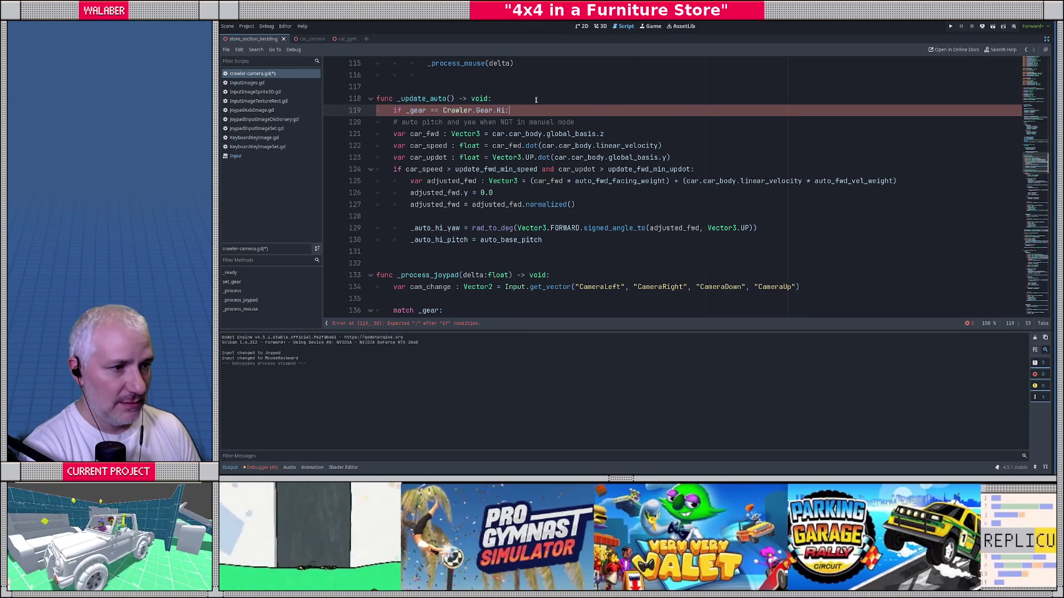
Indent lines 120–130 of the auto calculation beneath the gear check.
{"action": "left_click_drag", "start_coordinate": [605, 236], "coordinate": [605, 242]}
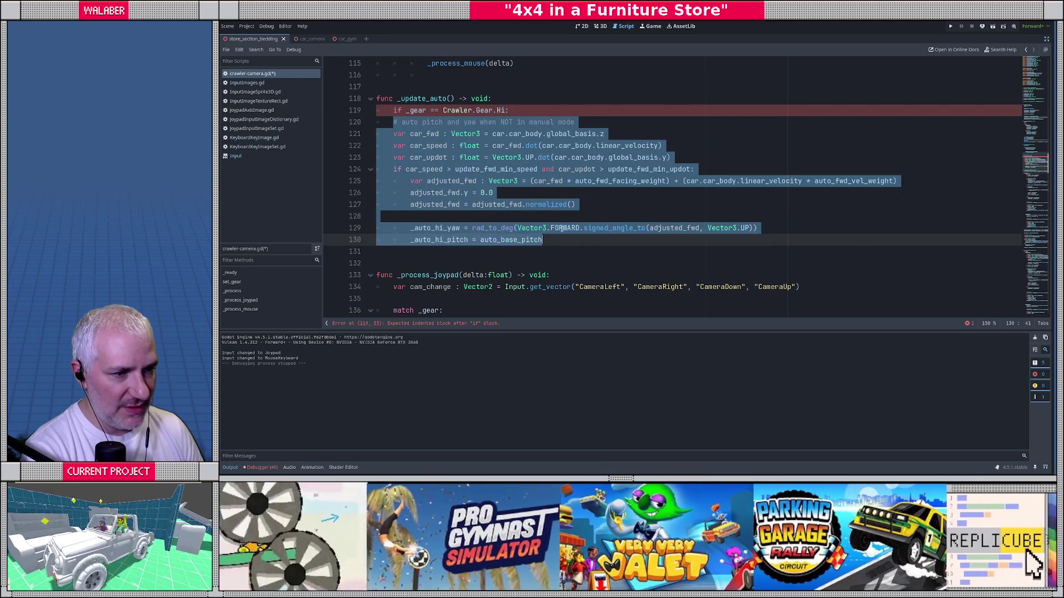
{"action": "key", "text": "Tab"}
{"action": "left_click", "coordinate": [371, 110]}
{"action": "left_click", "coordinate": [371, 110]}
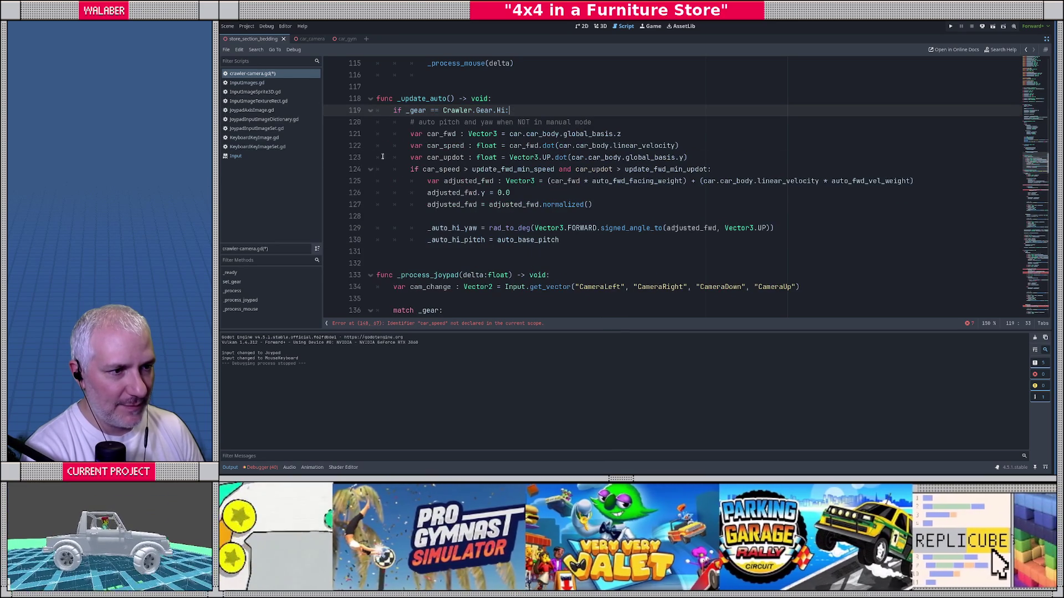
{"action": "left_click", "coordinate": [463, 157]}
{"action": "left_click", "coordinate": [463, 86]}
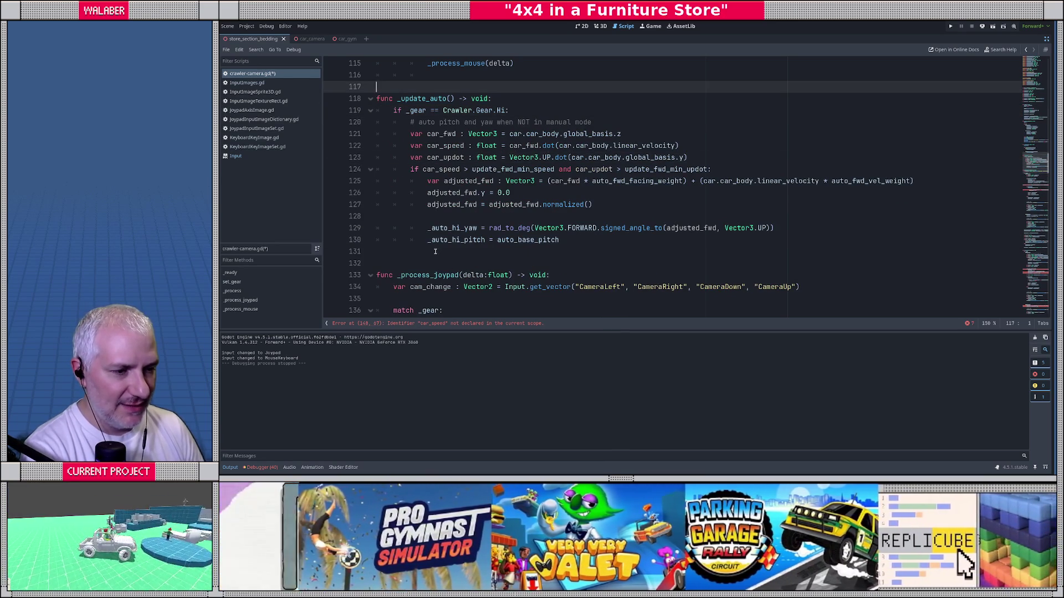
Check where car_speed is used in _process_joypad around lines 148 and 153.
{"action": "scroll", "coordinate": [408, 187], "scroll_direction": "down", "scroll_amount": 4}
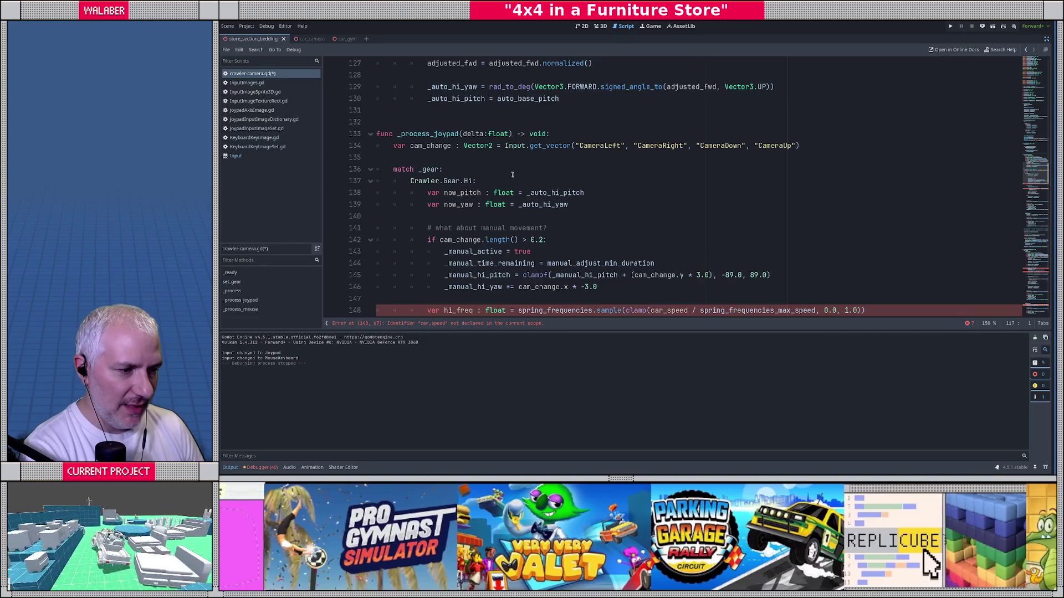
{"action": "scroll", "coordinate": [515, 183], "scroll_direction": "down", "scroll_amount": 2}
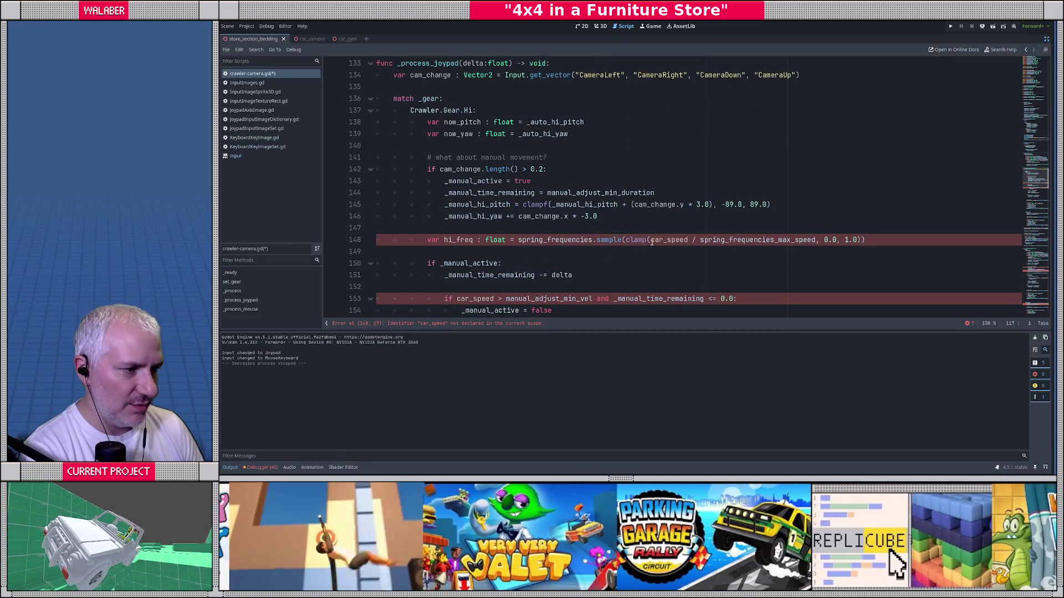
{"action": "double_click", "coordinate": [669, 240]}
{"action": "scroll", "coordinate": [478, 260], "scroll_direction": "down", "scroll_amount": 1}
{"action": "double_click", "coordinate": [477, 262]}
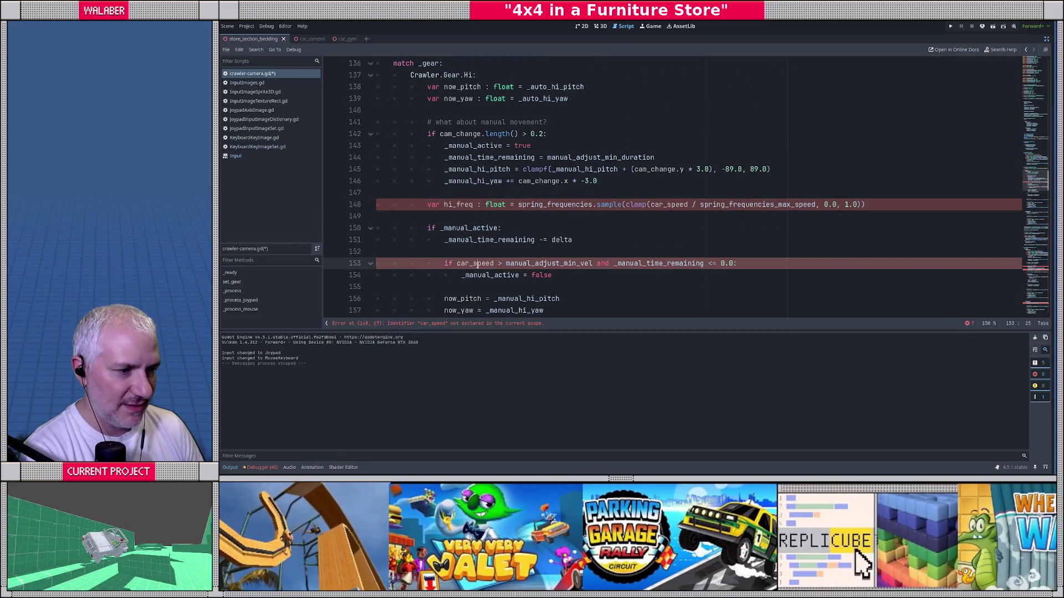
{"action": "scroll", "coordinate": [482, 274], "scroll_direction": "down", "scroll_amount": 10}
{"action": "scroll", "coordinate": [492, 289], "scroll_direction": "up", "scroll_amount": 9}
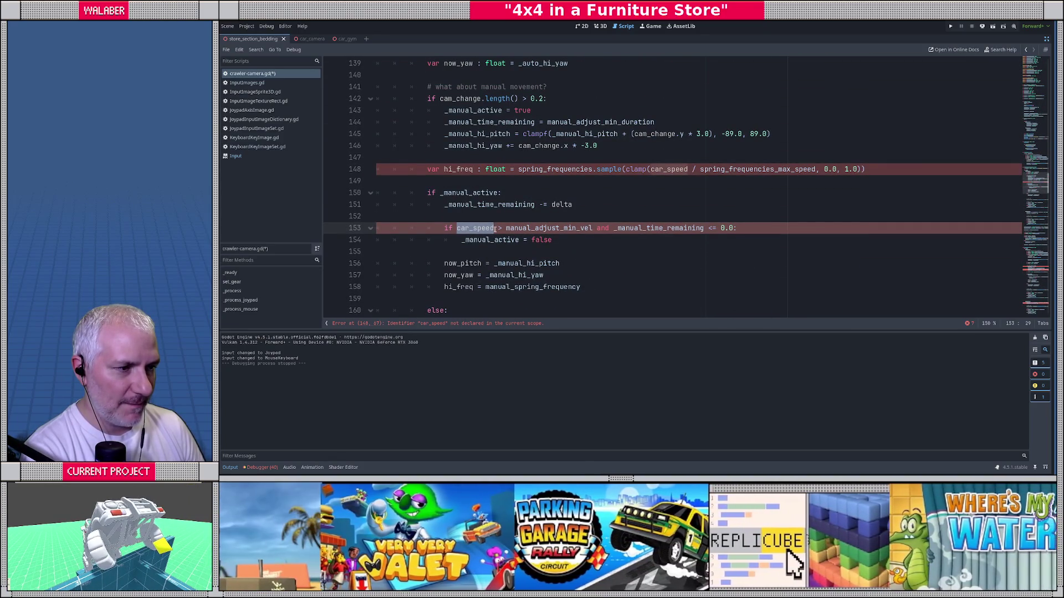
{"action": "left_click", "coordinate": [435, 122]}
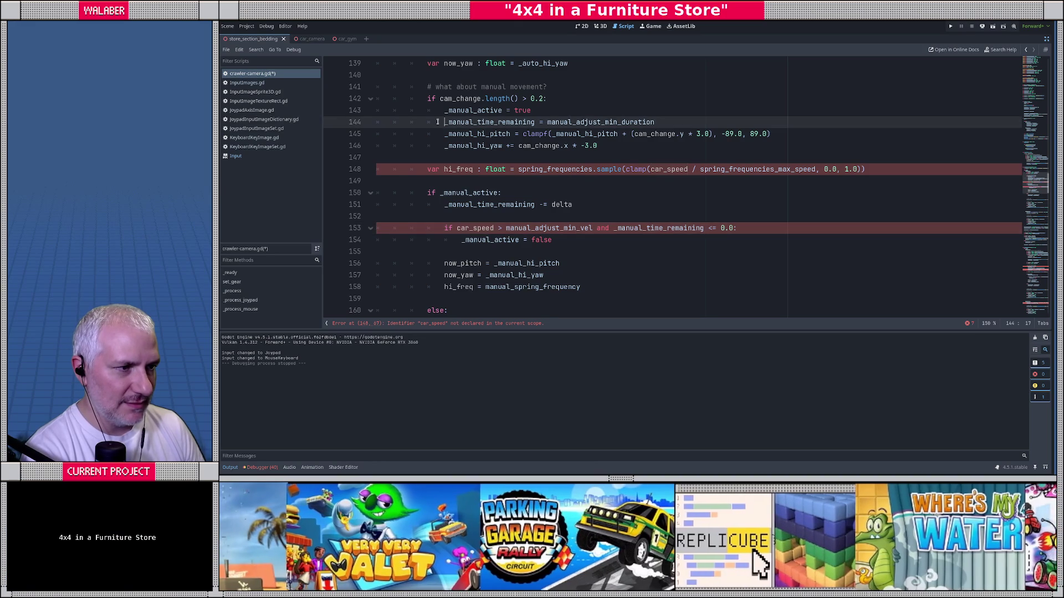
{"action": "scroll", "coordinate": [433, 147], "scroll_direction": "up", "scroll_amount": 2}
{"action": "scroll", "coordinate": [432, 147], "scroll_direction": "down", "scroll_amount": 1}
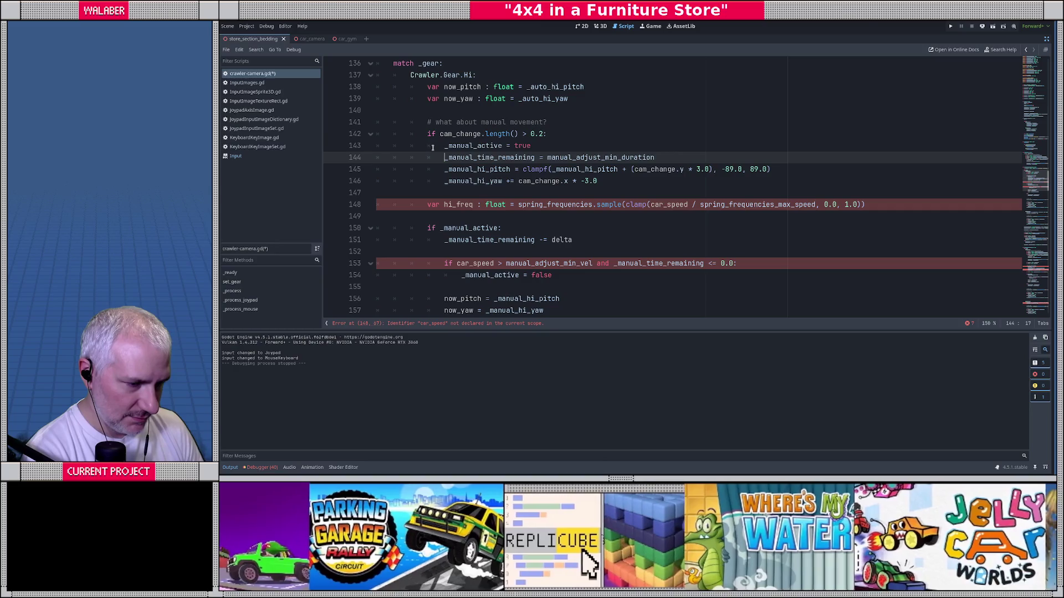
Delete the '_manual_time_remaining -= delta' and 'if car_speed > …' lines under if _manual_active.
{"action": "left_click_drag", "start_coordinate": [428, 227], "coordinate": [580, 250]}
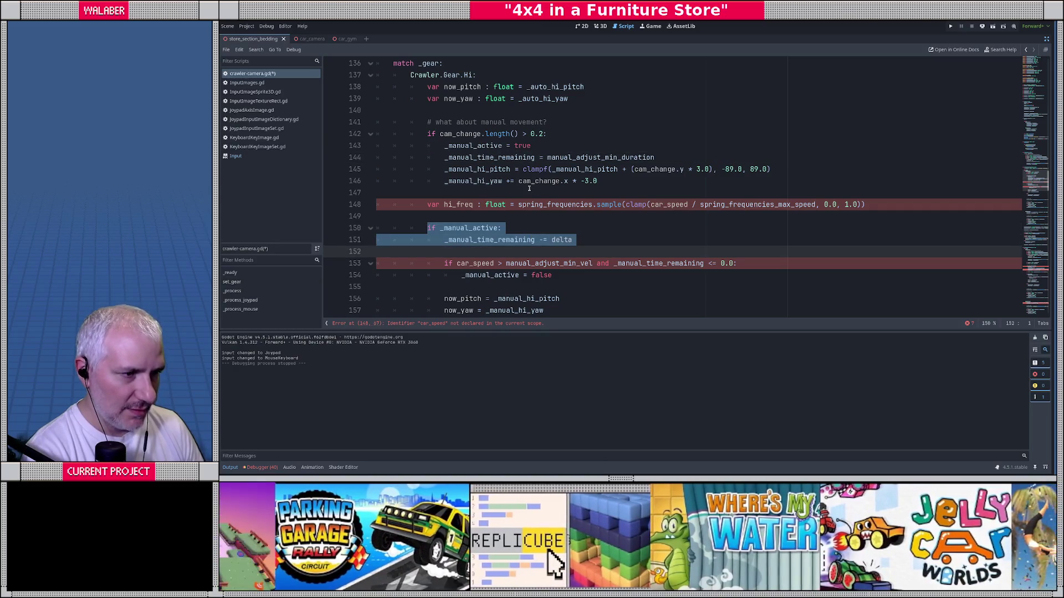
{"action": "left_click", "coordinate": [529, 188]}
{"action": "mouse_move", "coordinate": [427, 122]}
{"action": "left_mouse_down"}
{"action": "mouse_move", "coordinate": [546, 134]}
{"action": "mouse_move", "coordinate": [561, 259]}
{"action": "mouse_move", "coordinate": [581, 280]}
{"action": "left_mouse_up"}
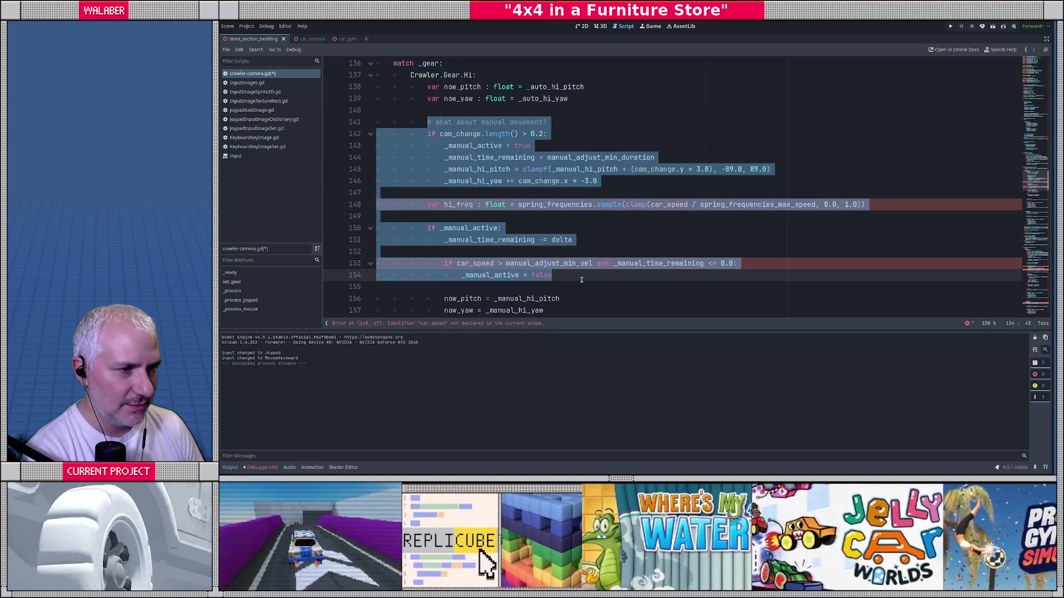
{"action": "key", "text": "Delete"}
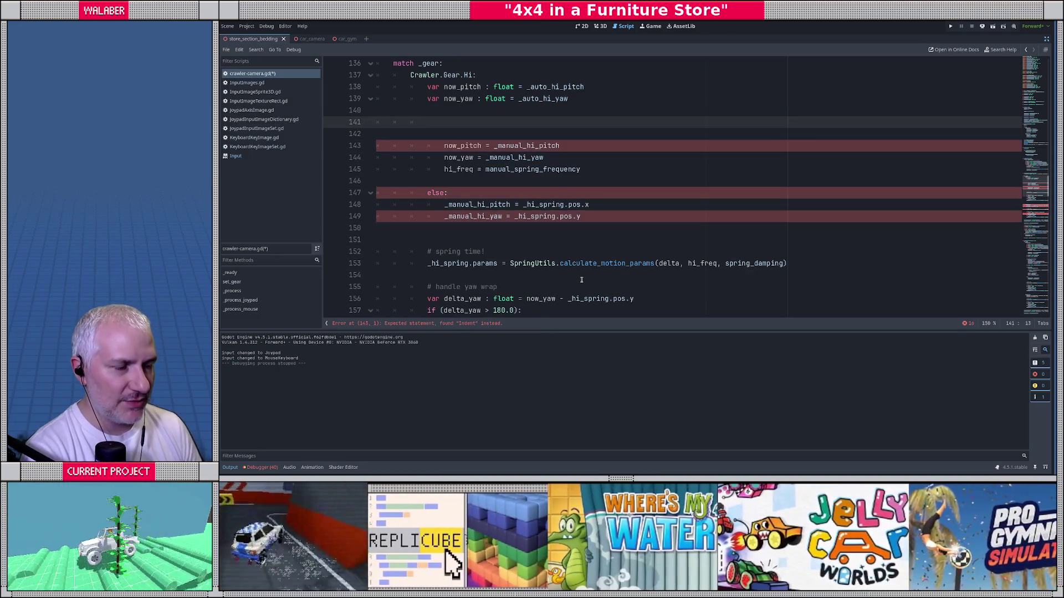
{"action": "key", "text": "ctrl+z"}
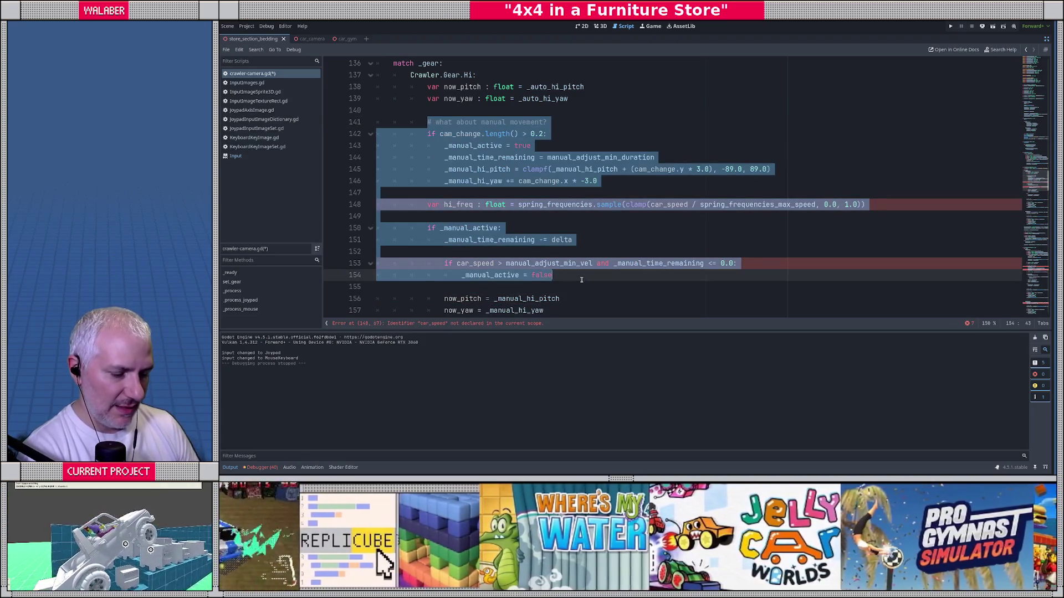
{"action": "left_click", "coordinate": [494, 240]}
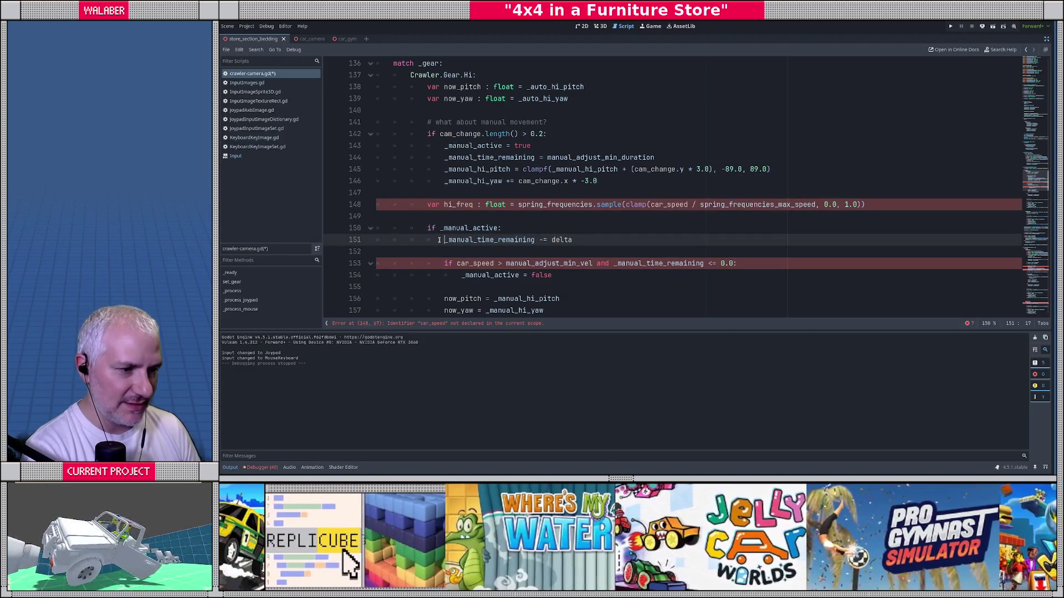
{"action": "key", "text": "shift+Down"}
{"action": "key", "text": "shift+Down"}
{"action": "key", "text": "shift+Down"}
{"action": "key", "text": "Delete"}
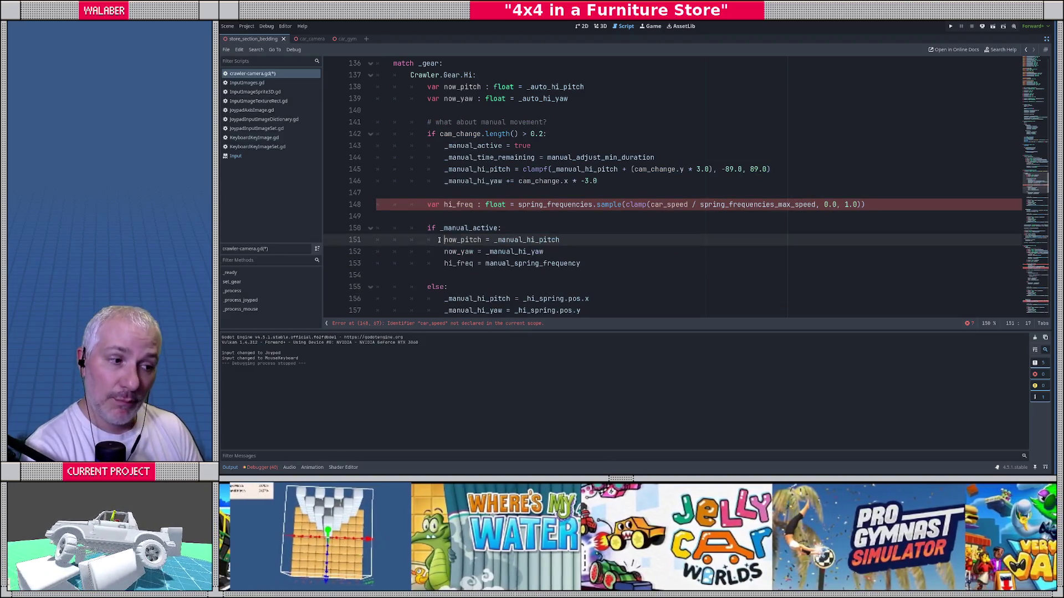
{"action": "key", "text": "shift+Up"}
{"action": "key", "text": "shift+Up"}
{"action": "key", "text": "shift+Up"}
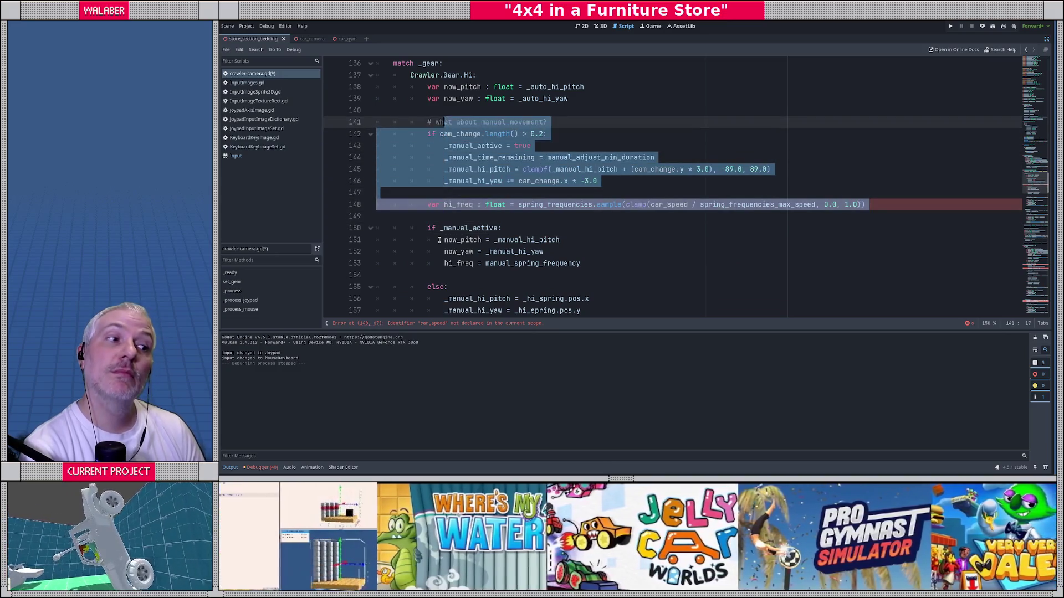
Cut the '# what about manual movement?' block and paste it after _update_auto's _auto_hi_pitch line.
{"action": "key", "text": "shift+Up"}
{"action": "key", "text": "ctrl+c"}
{"action": "key", "text": "Delete"}
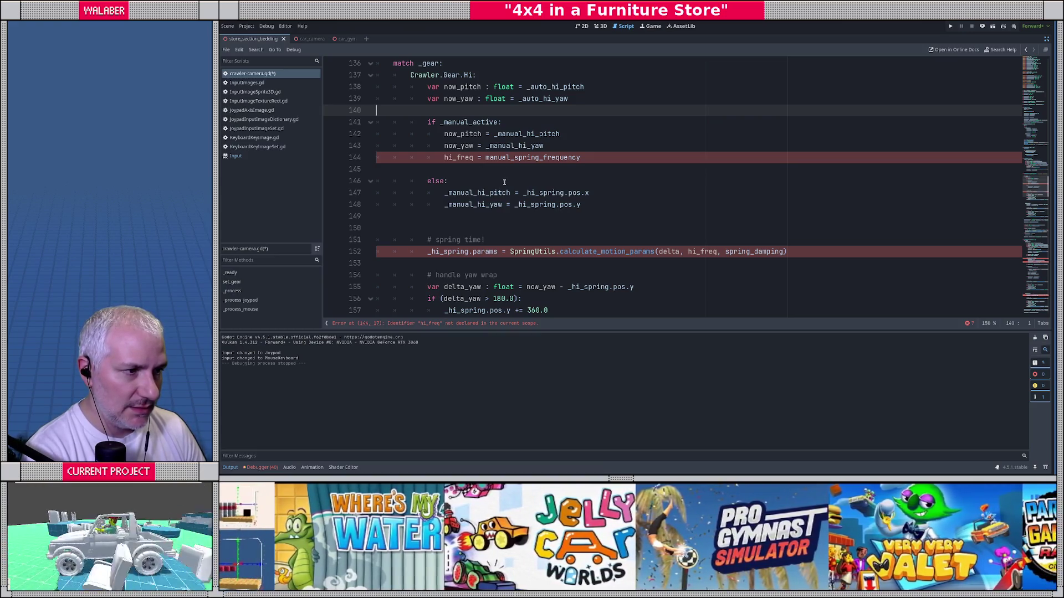
{"action": "scroll", "coordinate": [488, 185], "scroll_direction": "up", "scroll_amount": 4}
{"action": "scroll", "coordinate": [410, 224], "scroll_direction": "up", "scroll_amount": 3}
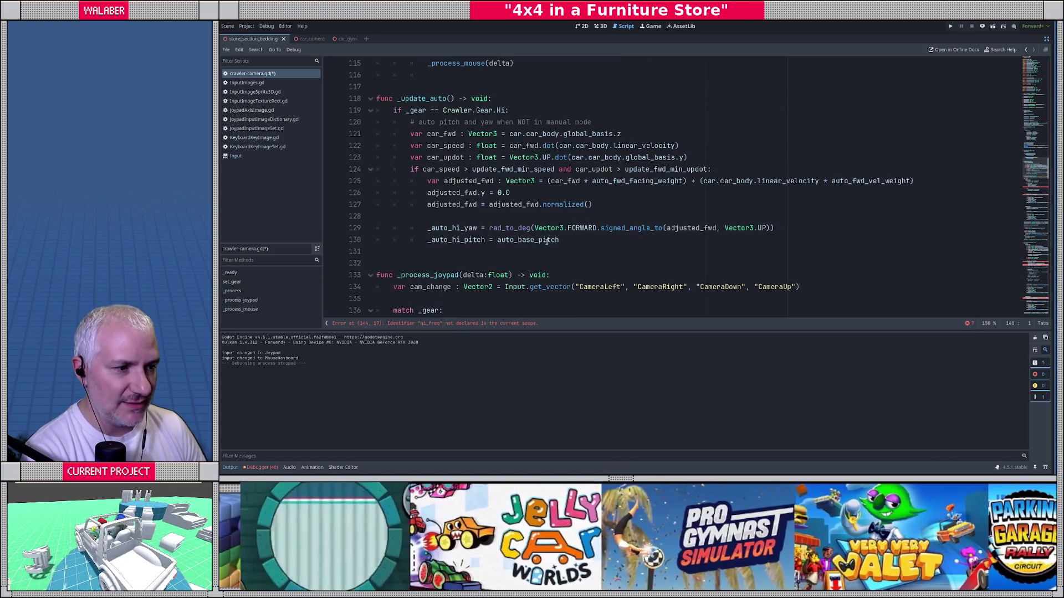
{"action": "left_click", "coordinate": [569, 241]}
{"action": "key", "text": "Return"}
{"action": "key", "text": "Return"}
{"action": "key", "text": "ctrl+v"}
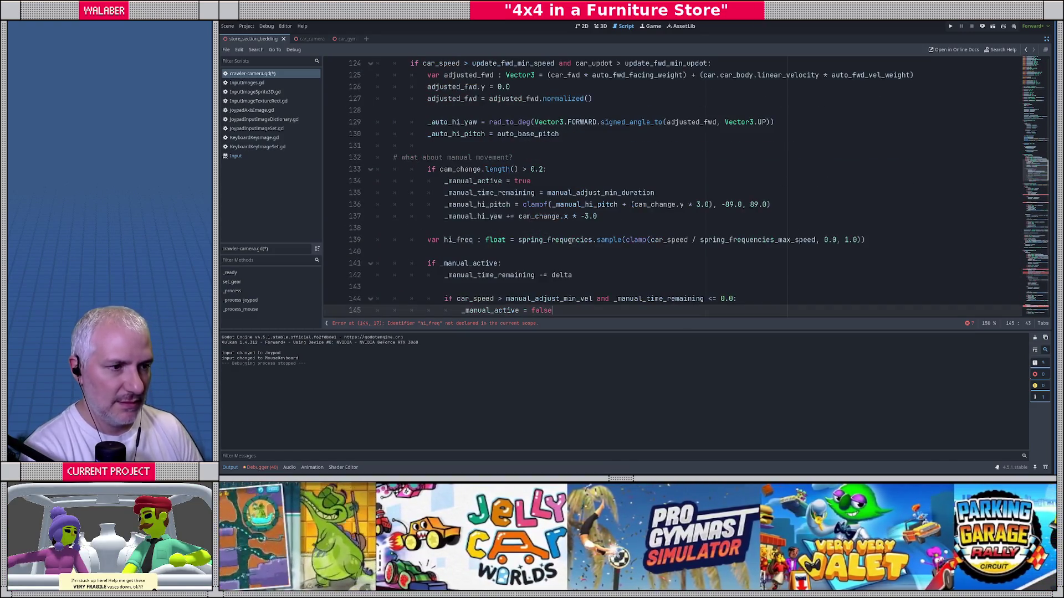
Fix the indentation of the pasted comment and cam_change check in _update_auto.
{"action": "left_click", "coordinate": [395, 159]}
{"action": "key", "text": "Tab"}
{"action": "key", "text": "Tab"}
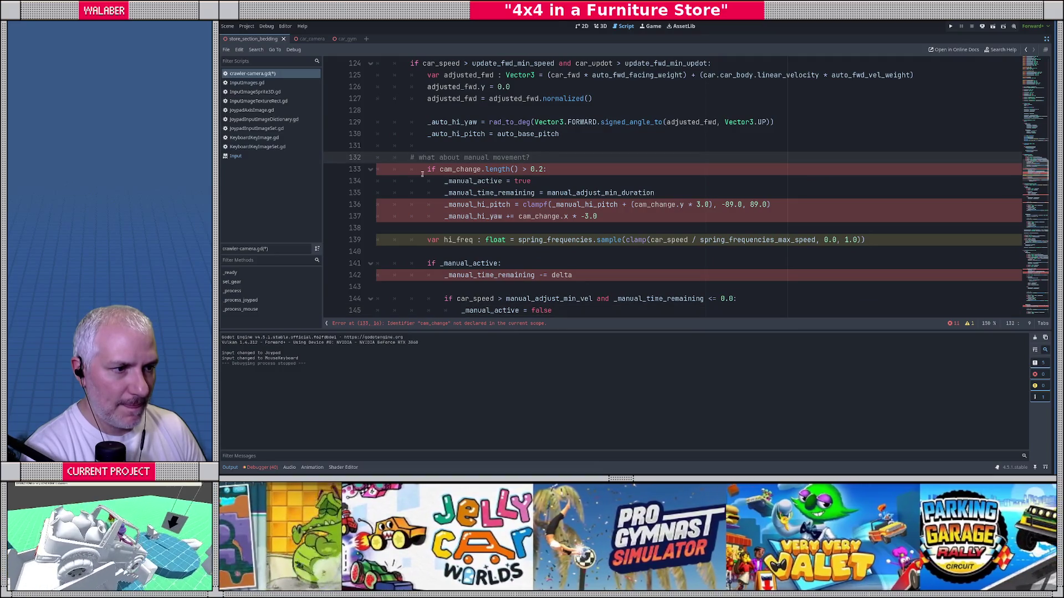
{"action": "scroll", "coordinate": [431, 180], "scroll_direction": "up", "scroll_amount": 1}
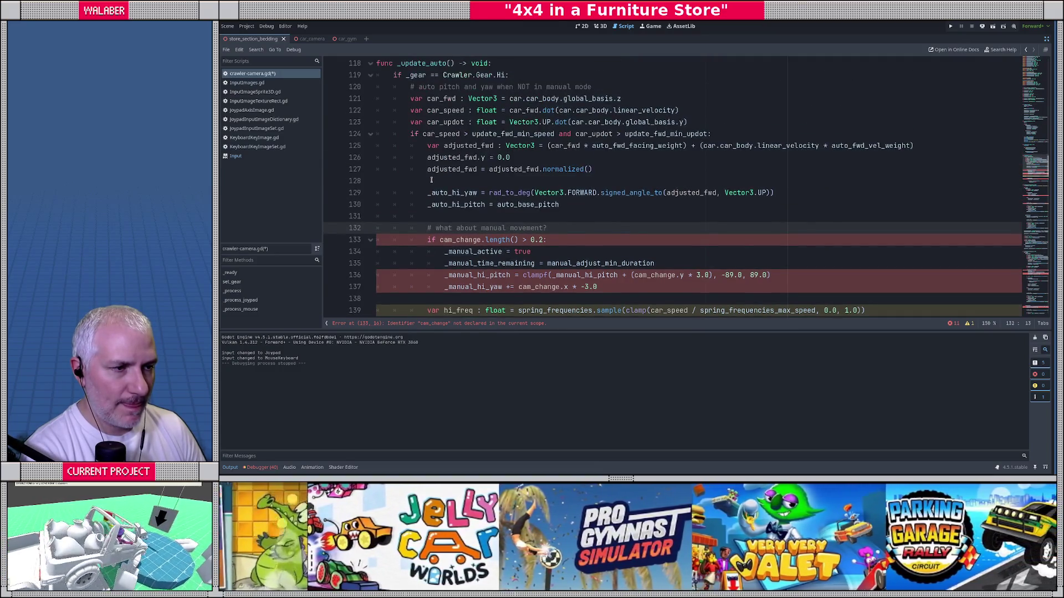
{"action": "left_click", "coordinate": [445, 204]}
{"action": "left_click_drag", "start_coordinate": [445, 204], "coordinate": [563, 205]}
{"action": "left_click", "coordinate": [568, 204]}
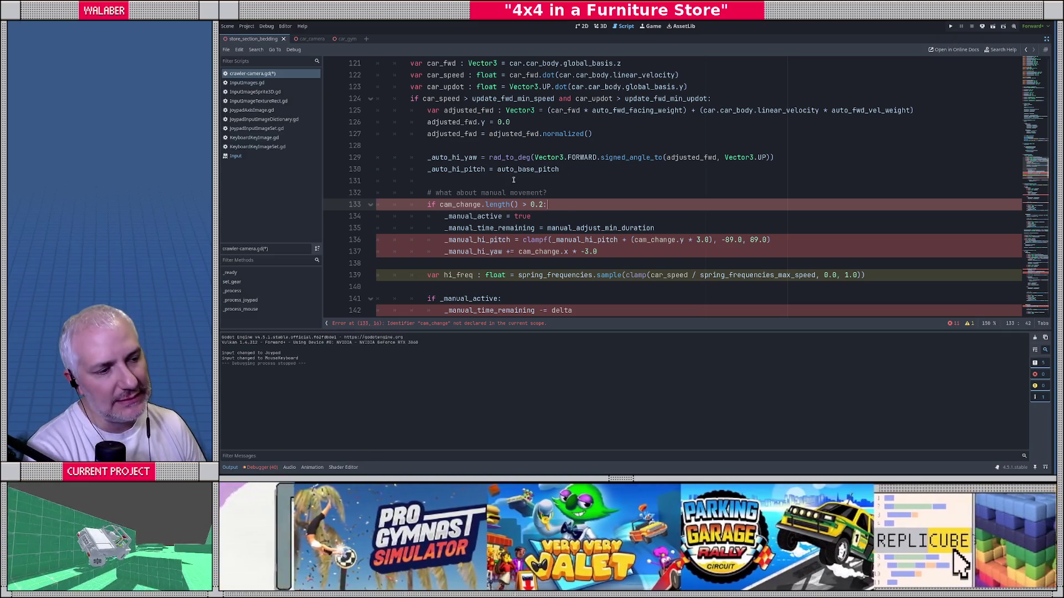
{"action": "scroll", "coordinate": [514, 180], "scroll_direction": "down", "scroll_amount": 2}
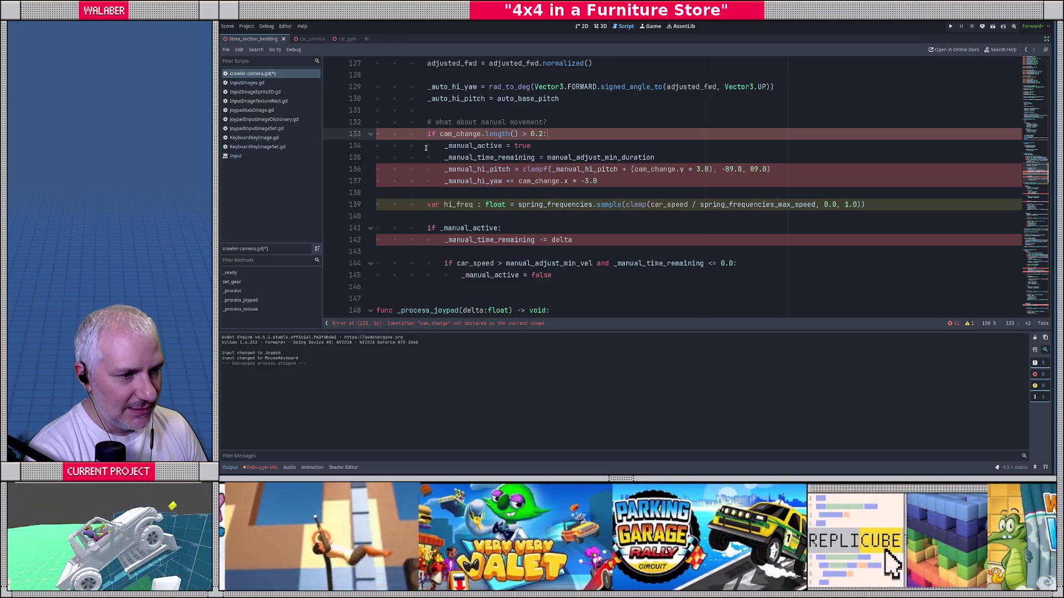
{"action": "left_click", "coordinate": [427, 123]}
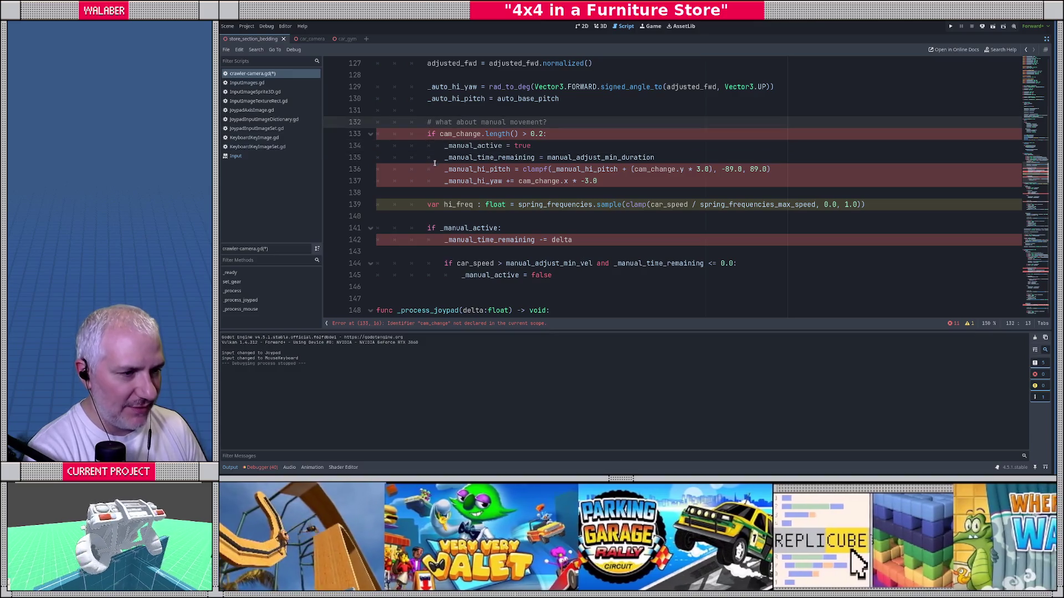
{"action": "scroll", "coordinate": [435, 163], "scroll_direction": "down", "scroll_amount": 5}
{"action": "key", "text": "BackSpace"}
{"action": "key", "text": "BackSpace"}
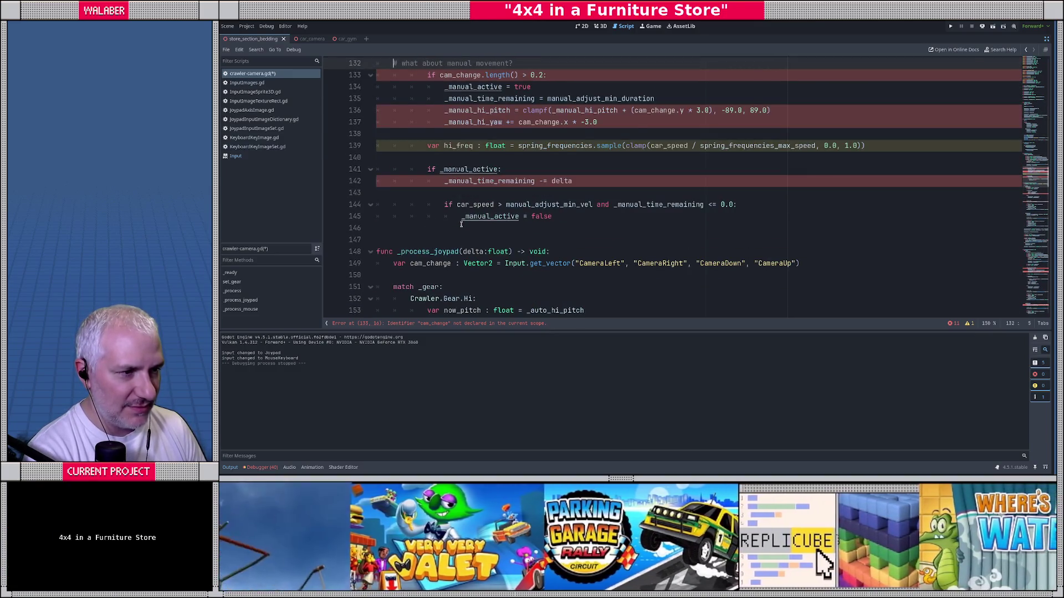
{"action": "left_click_drag", "start_coordinate": [461, 223], "coordinate": [392, 64]}
{"action": "key", "text": "ctrl+x"}
{"action": "left_click", "coordinate": [571, 169]}
{"action": "key", "text": "ctrl+v"}
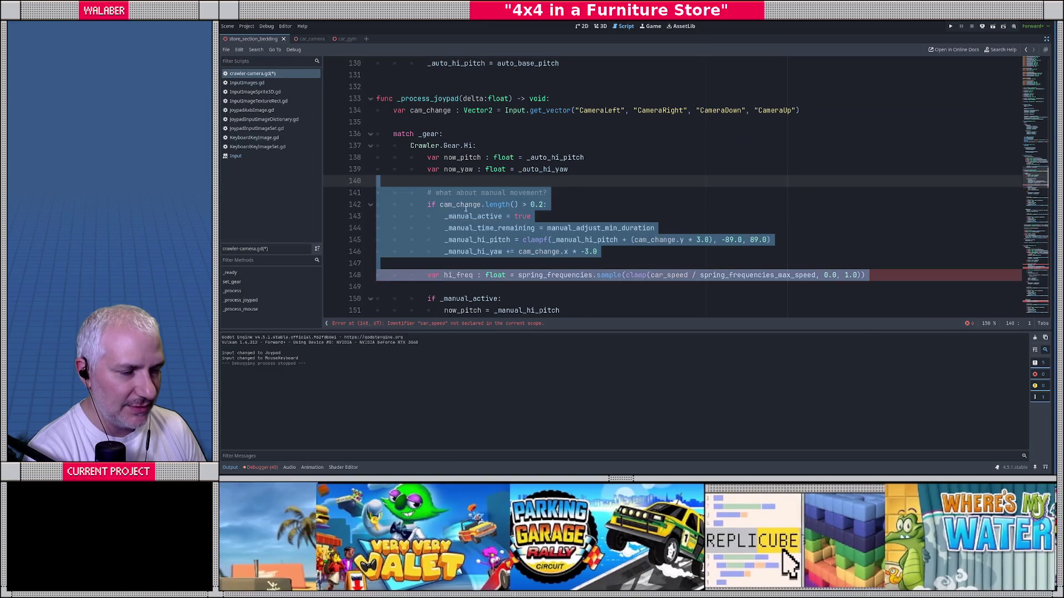
{"action": "key", "text": "Escape"}
{"action": "scroll", "coordinate": [442, 167], "scroll_direction": "down", "scroll_amount": 2}
{"action": "mouse_move", "coordinate": [429, 133]}
{"action": "left_mouse_down"}
{"action": "mouse_move", "coordinate": [545, 137]}
{"action": "mouse_move", "coordinate": [653, 158]}
{"action": "mouse_move", "coordinate": [570, 169]}
{"action": "mouse_move", "coordinate": [613, 181]}
{"action": "left_mouse_up"}
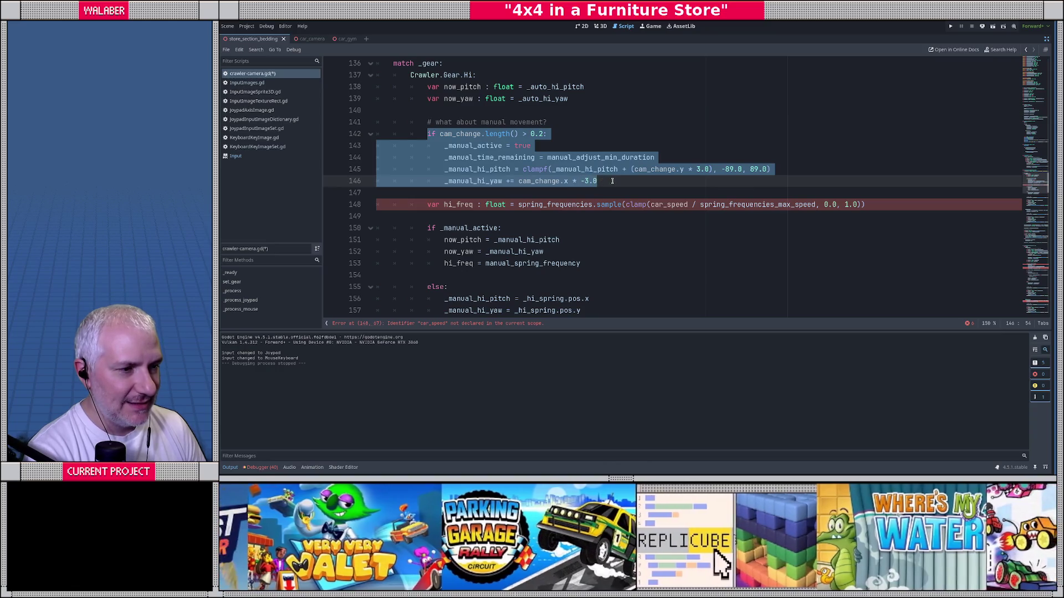
{"action": "left_click", "coordinate": [612, 182]}
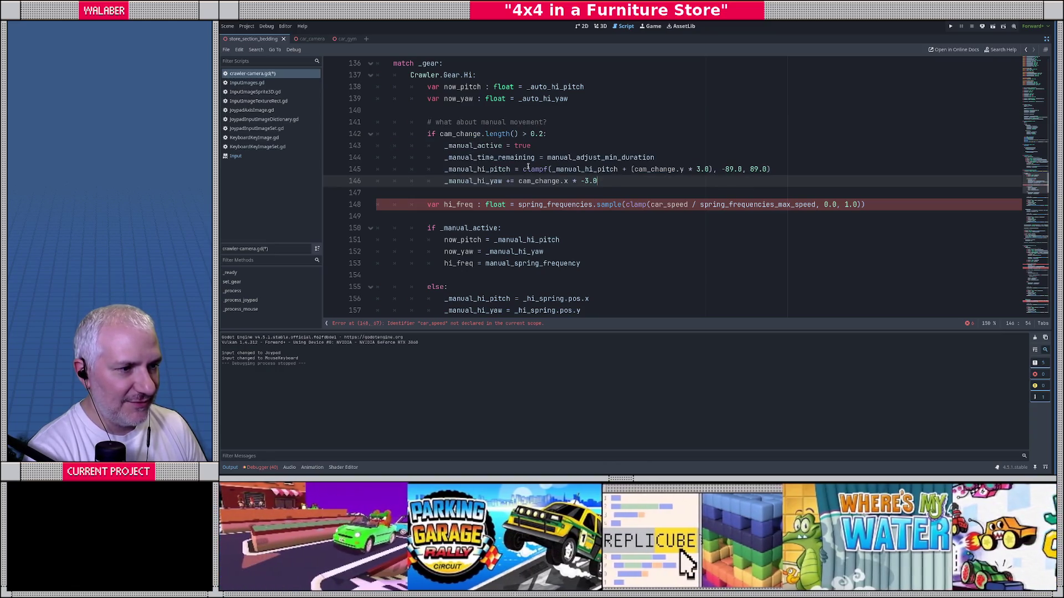
{"action": "left_click_drag", "start_coordinate": [438, 134], "coordinate": [529, 146]}
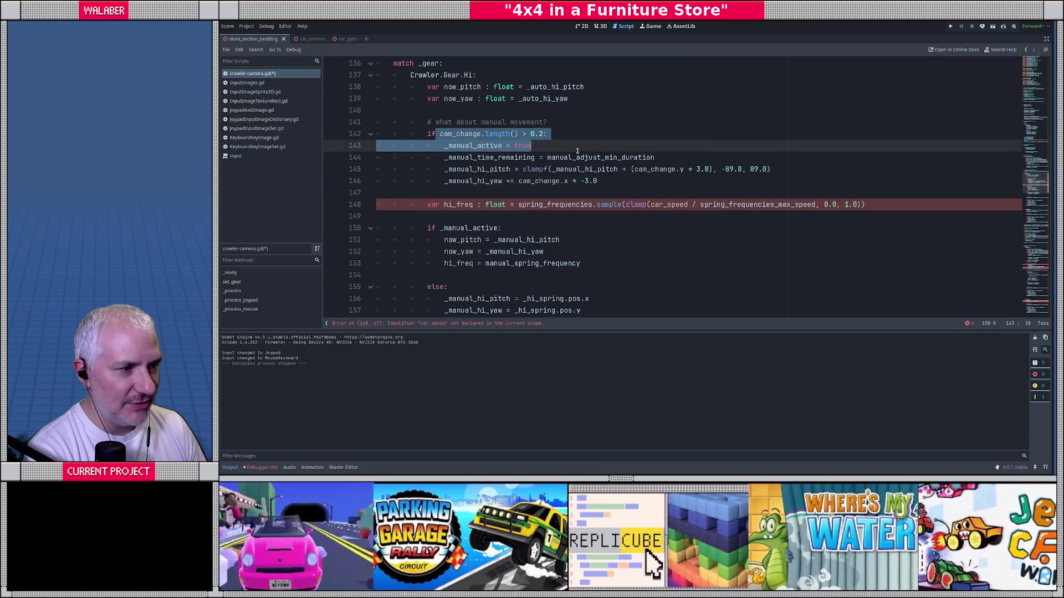
{"action": "left_click", "coordinate": [510, 172]}
{"action": "left_click_drag", "start_coordinate": [446, 157], "coordinate": [655, 157]}
{"action": "left_click", "coordinate": [518, 180]}
{"action": "left_click_drag", "start_coordinate": [471, 170], "coordinate": [598, 181]}
{"action": "left_click", "coordinate": [598, 181]}
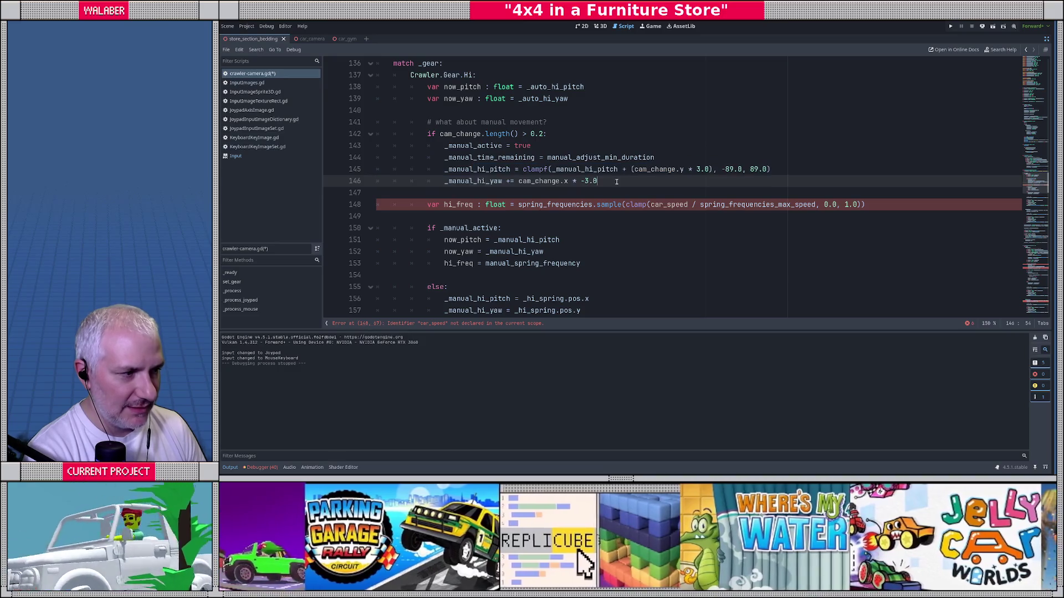
{"action": "scroll", "coordinate": [521, 200], "scroll_direction": "down", "scroll_amount": 1}
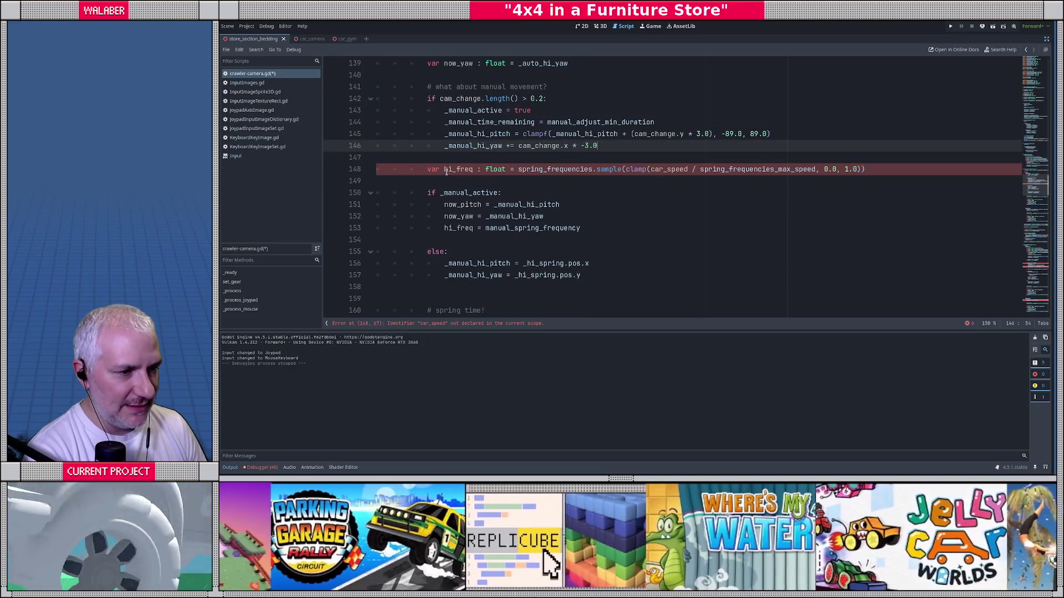
{"action": "left_click", "coordinate": [443, 169]}
{"action": "left_click", "coordinate": [426, 170]}
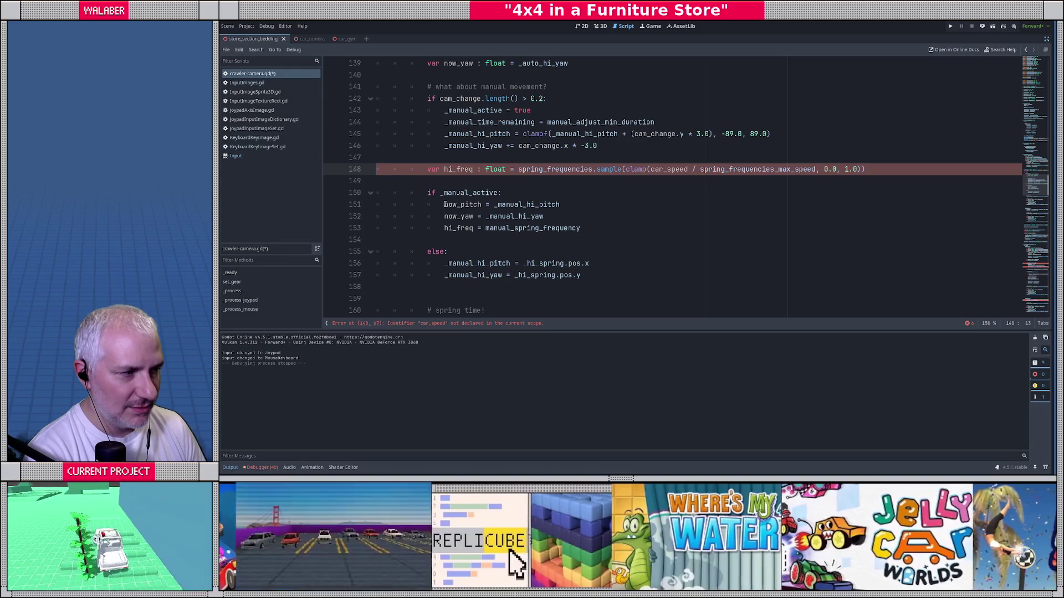
{"action": "scroll", "coordinate": [605, 223], "scroll_direction": "up", "scroll_amount": 1}
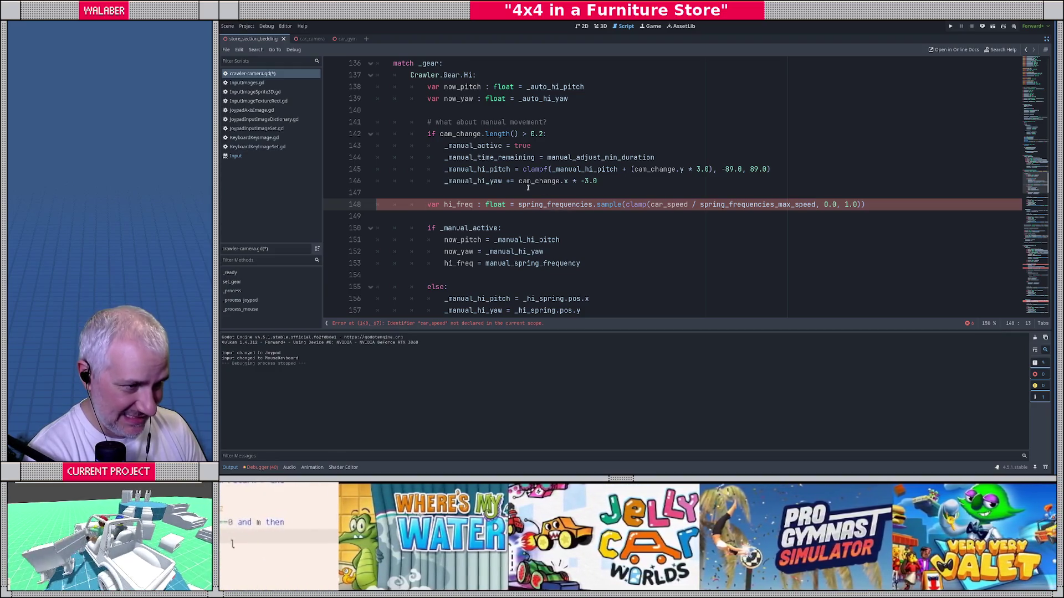
Select the var car_fwd and var car_speed declarations on lines 121–122 of _update_auto.
{"action": "scroll", "coordinate": [495, 178], "scroll_direction": "up", "scroll_amount": 7}
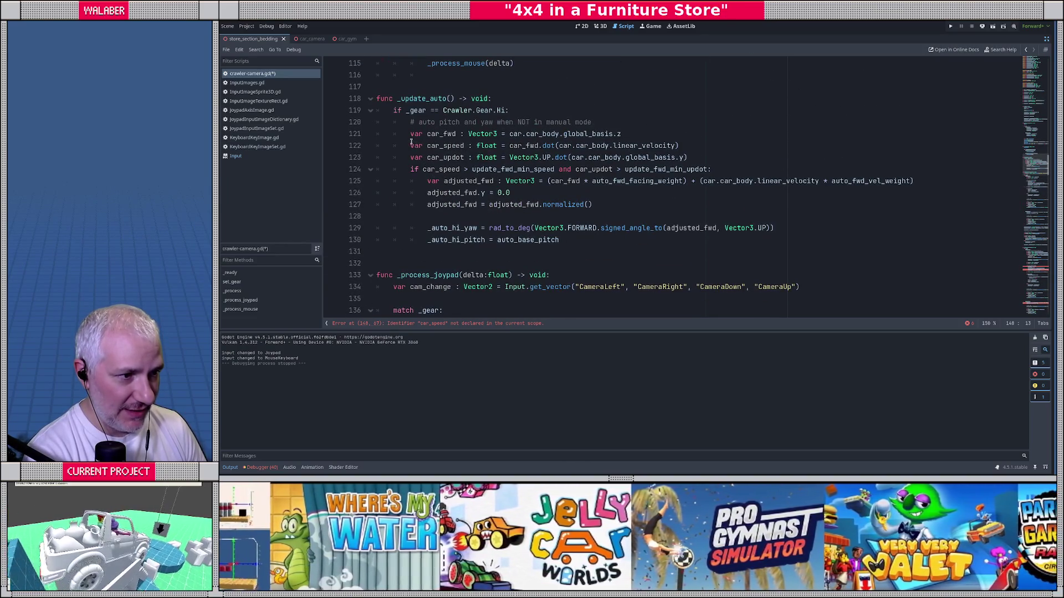
{"action": "left_click_drag", "start_coordinate": [410, 145], "coordinate": [790, 147]}
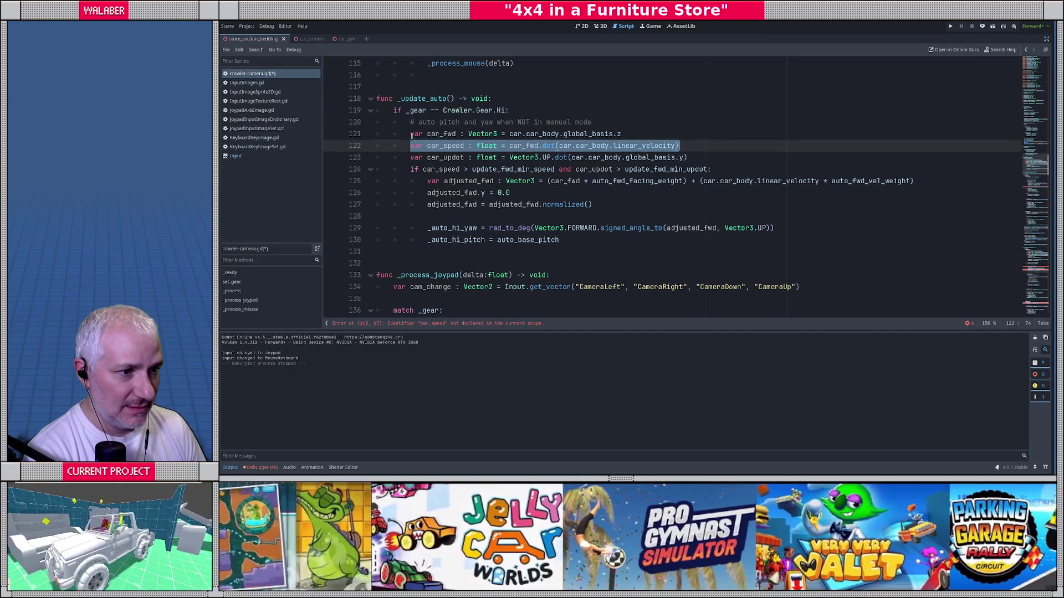
{"action": "left_click_drag", "start_coordinate": [410, 134], "coordinate": [680, 146]}
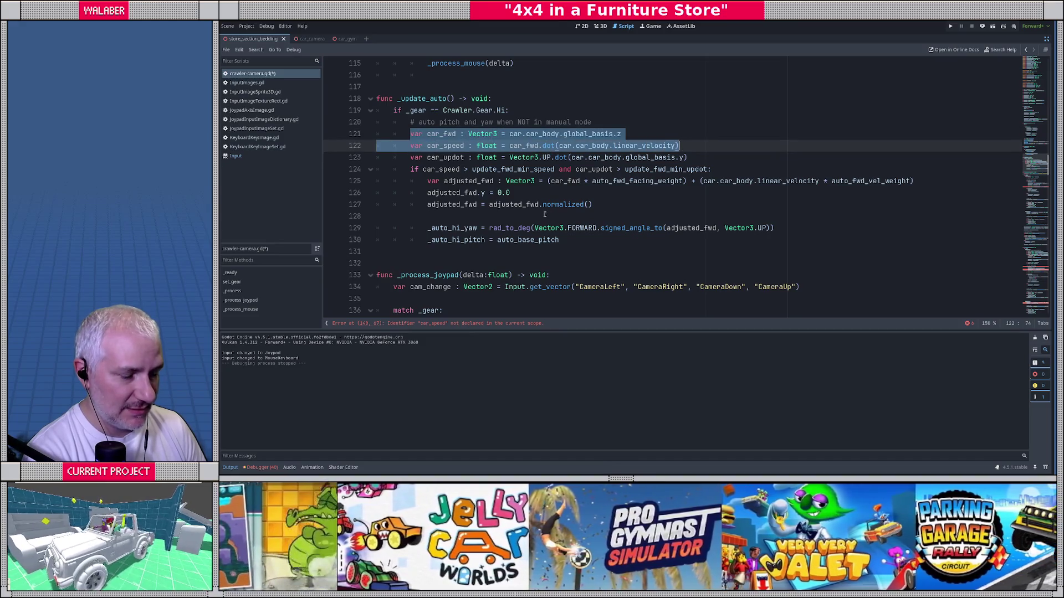
{"action": "scroll", "coordinate": [482, 205], "scroll_direction": "down", "scroll_amount": 3}
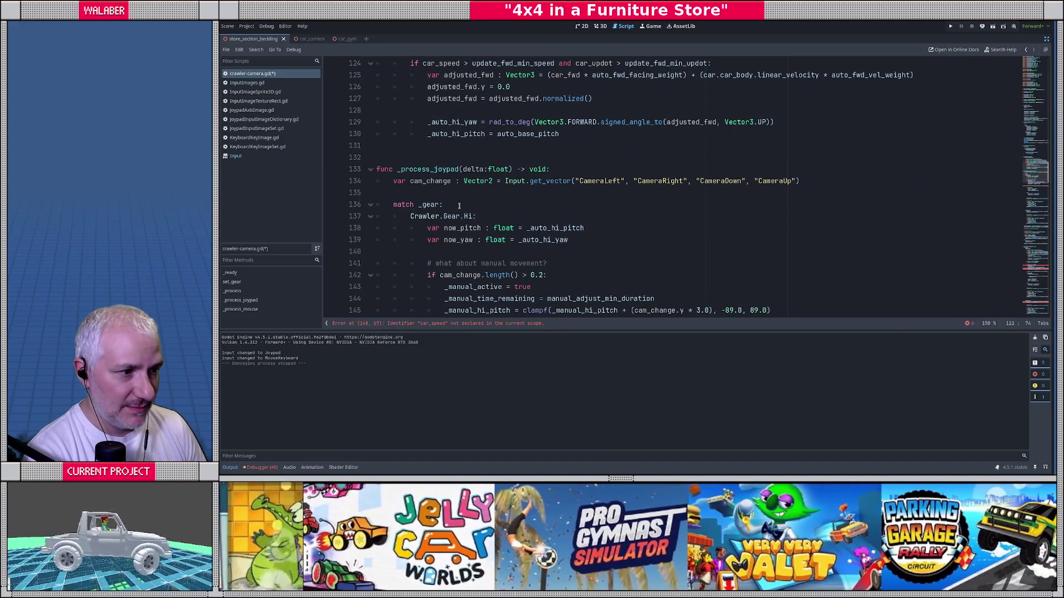
{"action": "scroll", "coordinate": [466, 202], "scroll_direction": "up", "scroll_amount": 3}
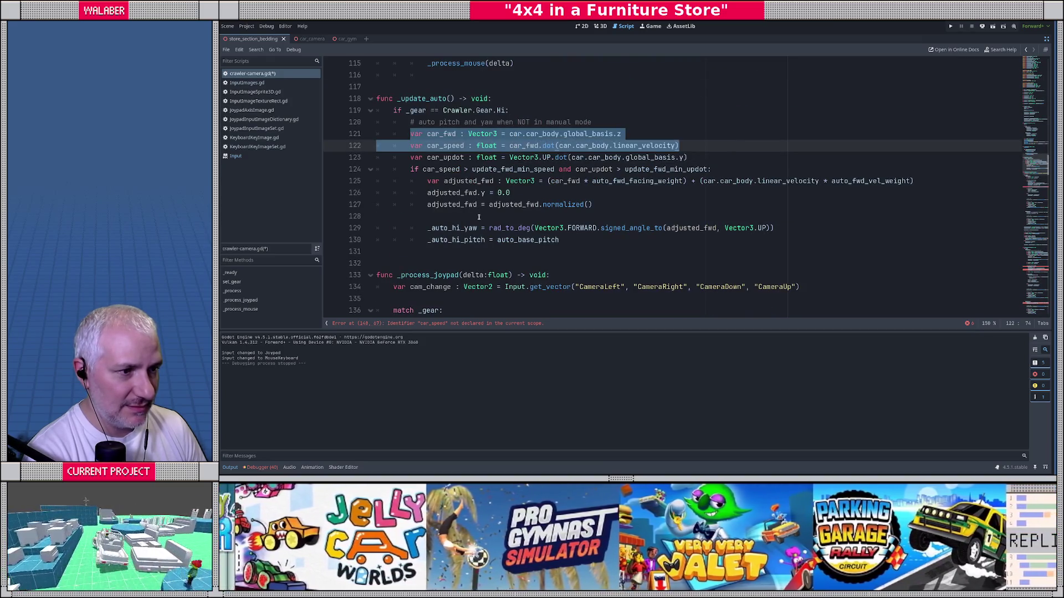
{"action": "scroll", "coordinate": [475, 216], "scroll_direction": "down", "scroll_amount": 5}
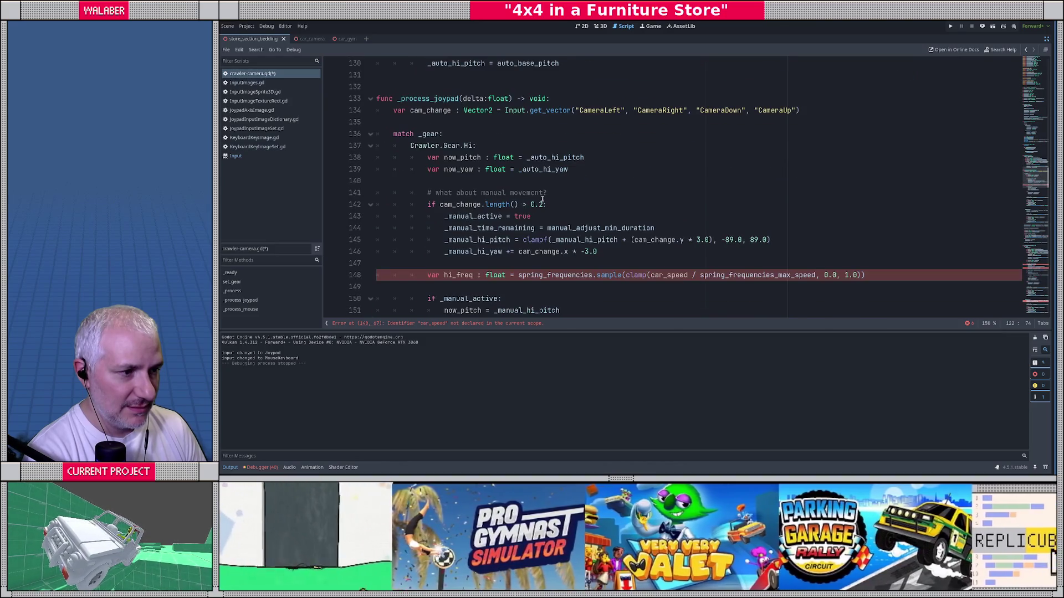
Paste the car_fwd and car_speed declarations below the manual yaw line, then remove them again.
{"action": "left_click", "coordinate": [604, 252]}
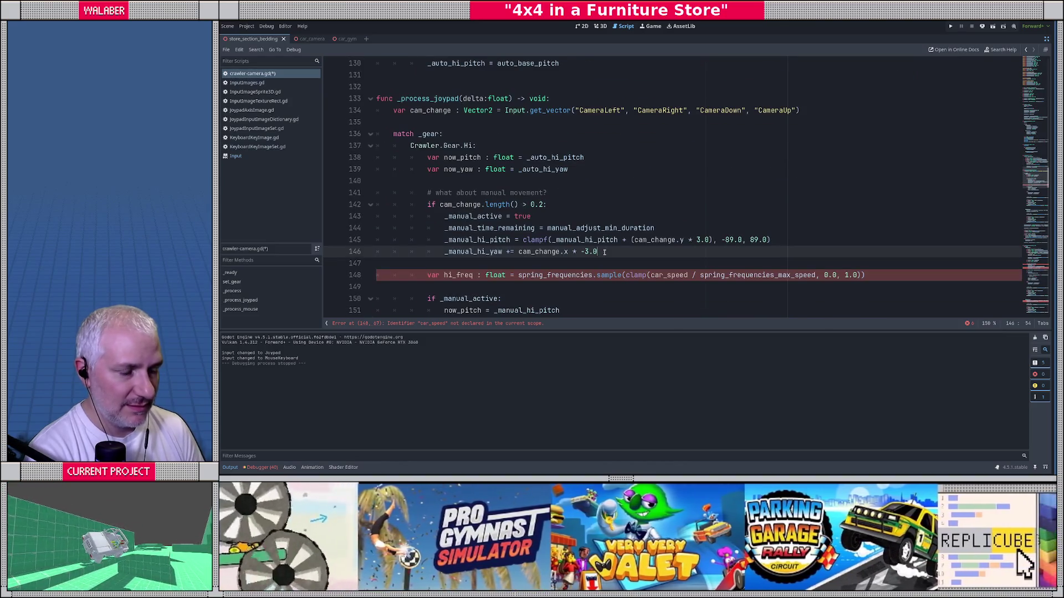
{"action": "key", "text": "Return"}
{"action": "key", "text": "Return"}
{"action": "key", "text": "ctrl+v"}
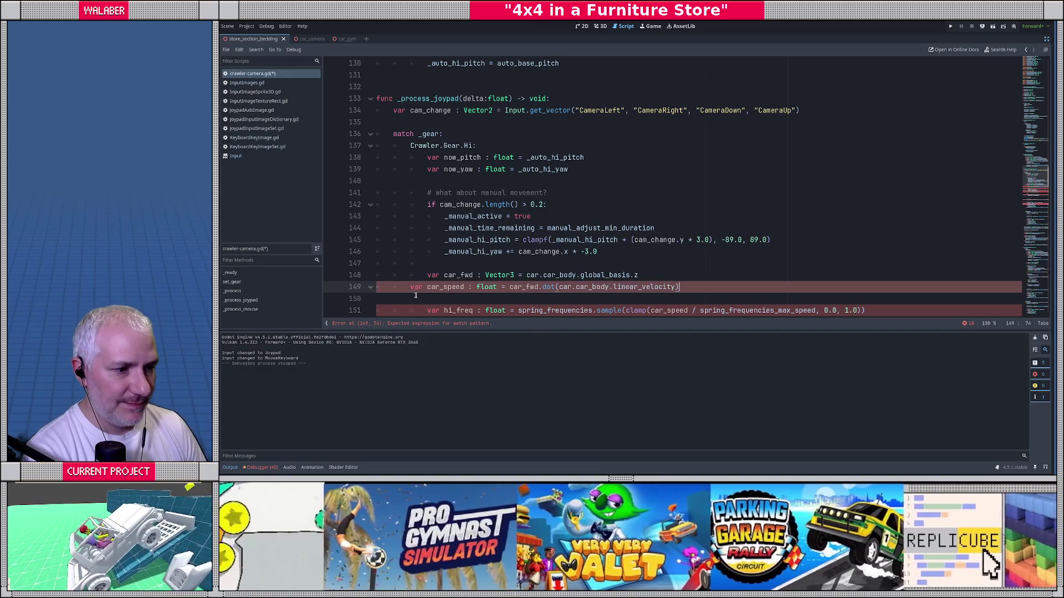
{"action": "left_click_drag", "start_coordinate": [427, 275], "coordinate": [412, 282]}
{"action": "left_click", "coordinate": [412, 282]}
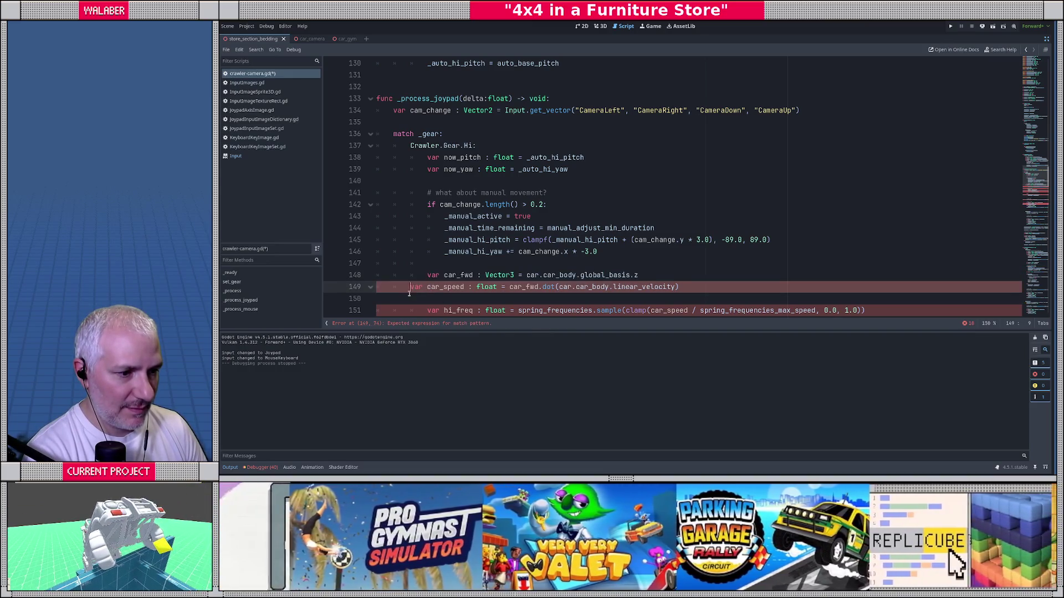
{"action": "key", "text": "Tab"}
{"action": "scroll", "coordinate": [426, 222], "scroll_direction": "down", "scroll_amount": 2}
{"action": "mouse_move", "coordinate": [427, 221]}
{"action": "left_mouse_down"}
{"action": "mouse_move", "coordinate": [383, 205]}
{"action": "mouse_move", "coordinate": [383, 233]}
{"action": "left_mouse_up"}
{"action": "key", "text": "ctrl+c"}
{"action": "key", "text": "BackSpace"}
{"action": "scroll", "coordinate": [424, 167], "scroll_direction": "up", "scroll_amount": 3}
Paste the car_fwd and car_speed declarations after cam_change, above the match statement.
{"action": "left_click", "coordinate": [425, 166]}
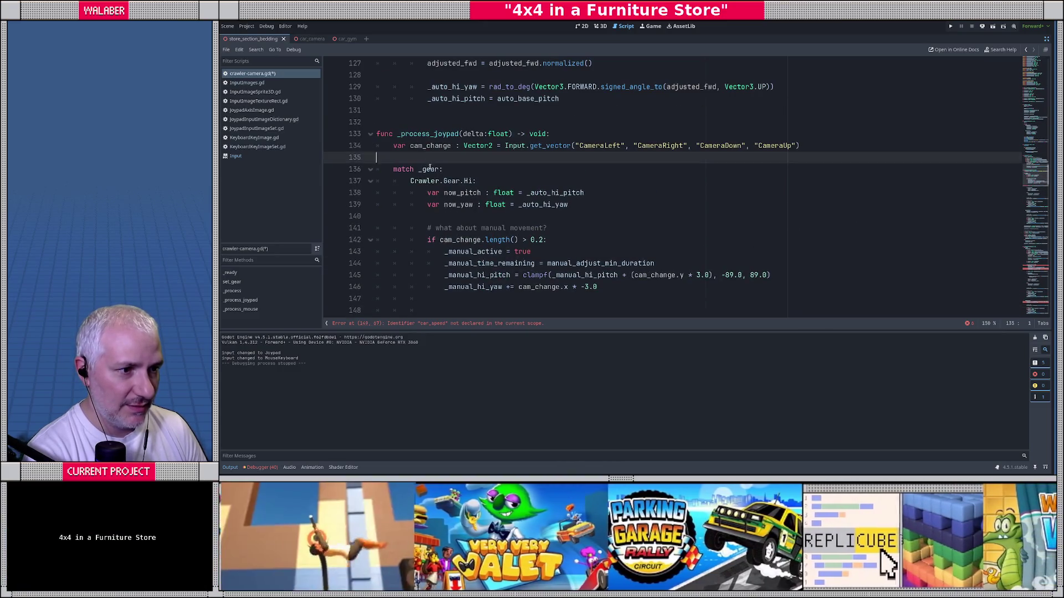
{"action": "key", "text": "shift+Up"}
{"action": "key", "text": "ctrl+v"}
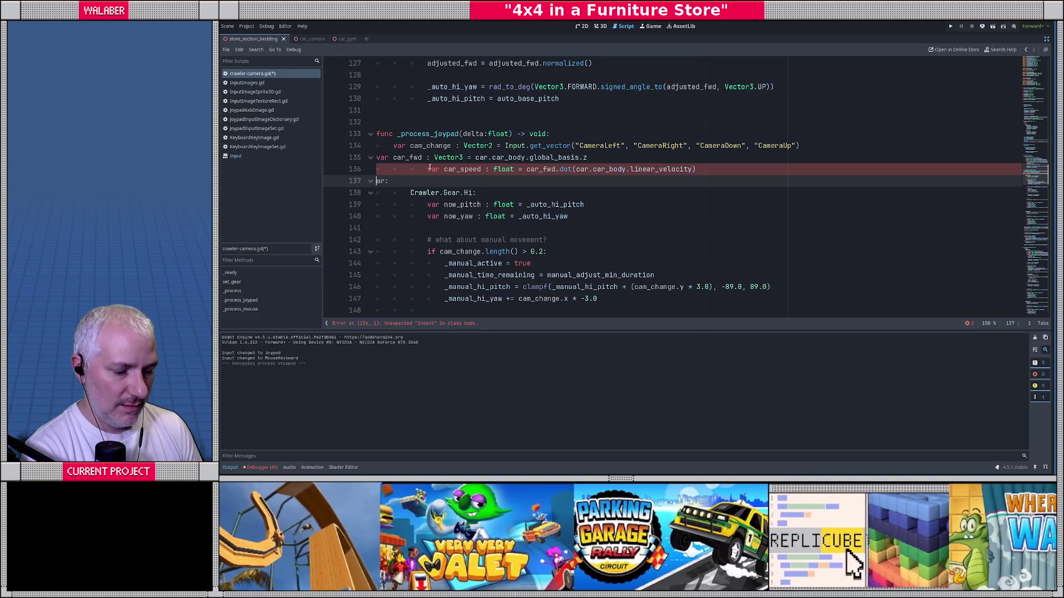
{"action": "key", "text": "ctrl+z"}
{"action": "key", "text": "ctrl+v"}
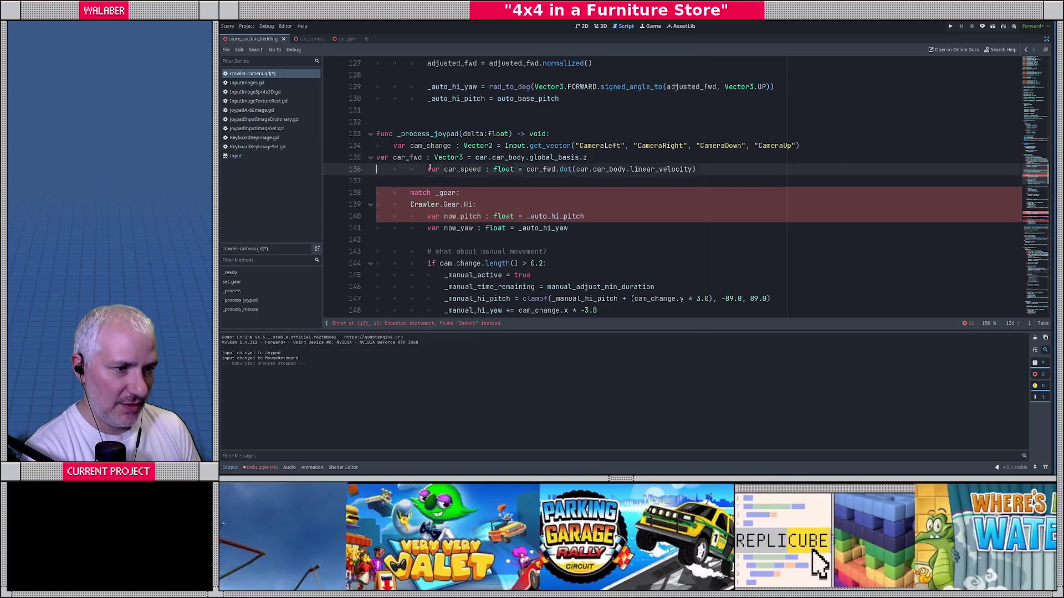
Outdent the car_speed line and match _gear line to function-body indentation.
{"action": "left_click", "coordinate": [429, 168]}
{"action": "key", "text": "shift+Tab"}
{"action": "key", "text": "shift+Tab"}
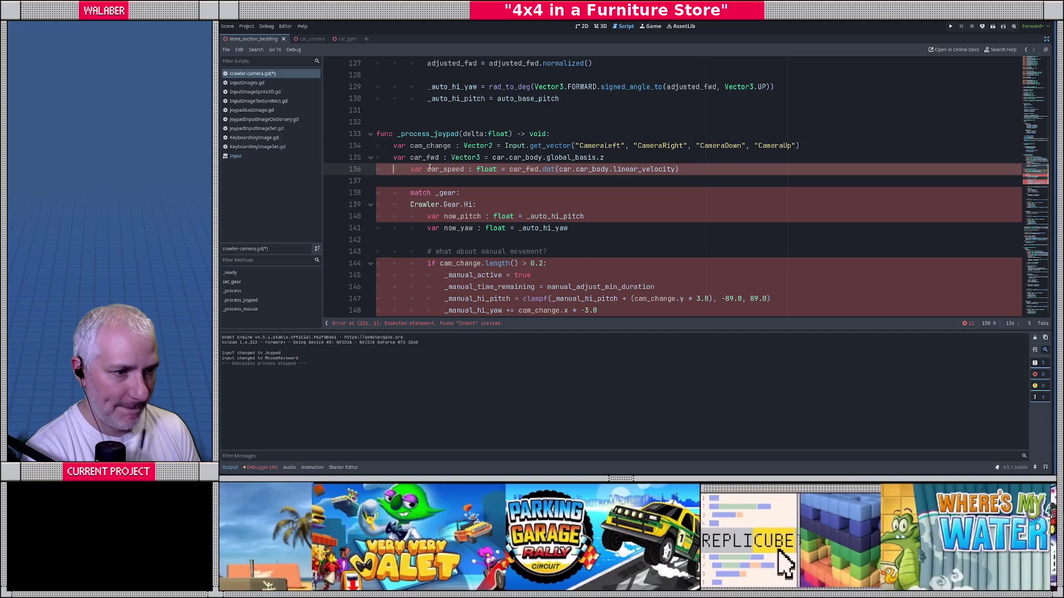
{"action": "key", "text": "Down"}
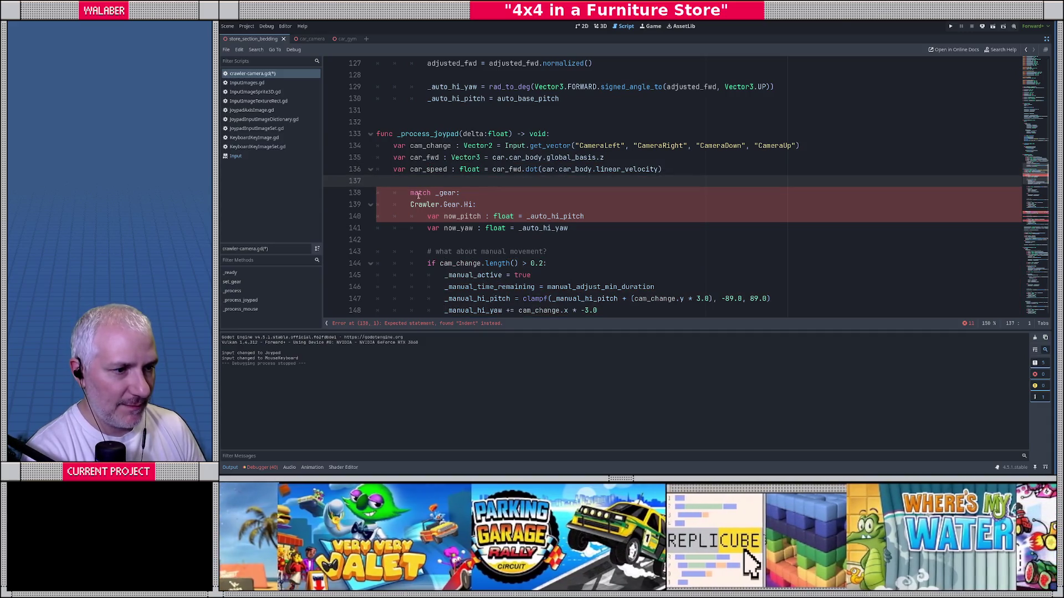
{"action": "key", "text": "Down"}
{"action": "key", "text": "shift+Tab"}
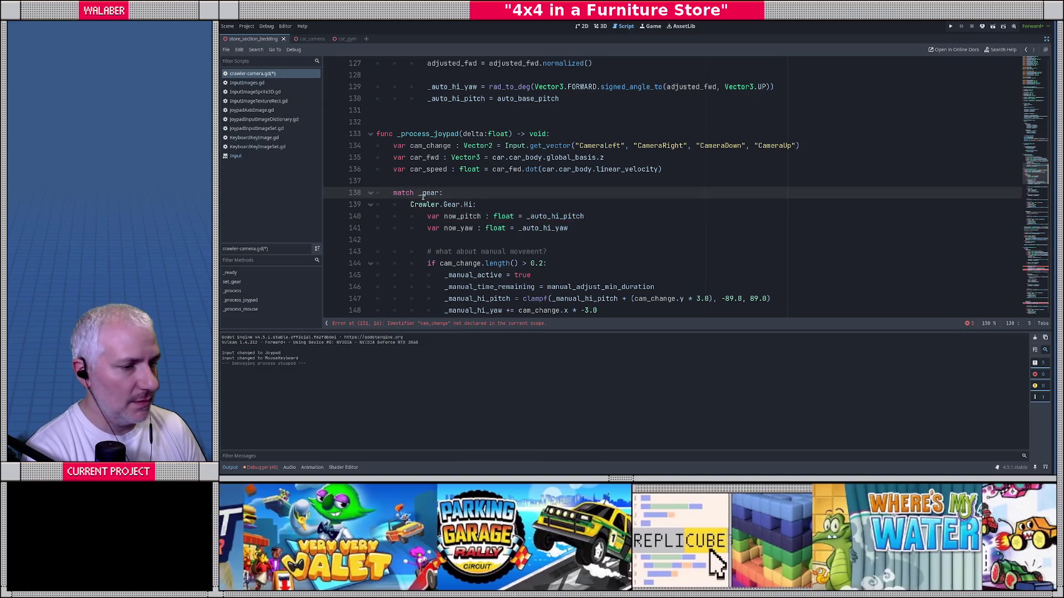
Delete the empty line before else and save the script.
{"action": "left_click", "coordinate": [431, 177]}
{"action": "scroll", "coordinate": [443, 189], "scroll_direction": "down", "scroll_amount": 5}
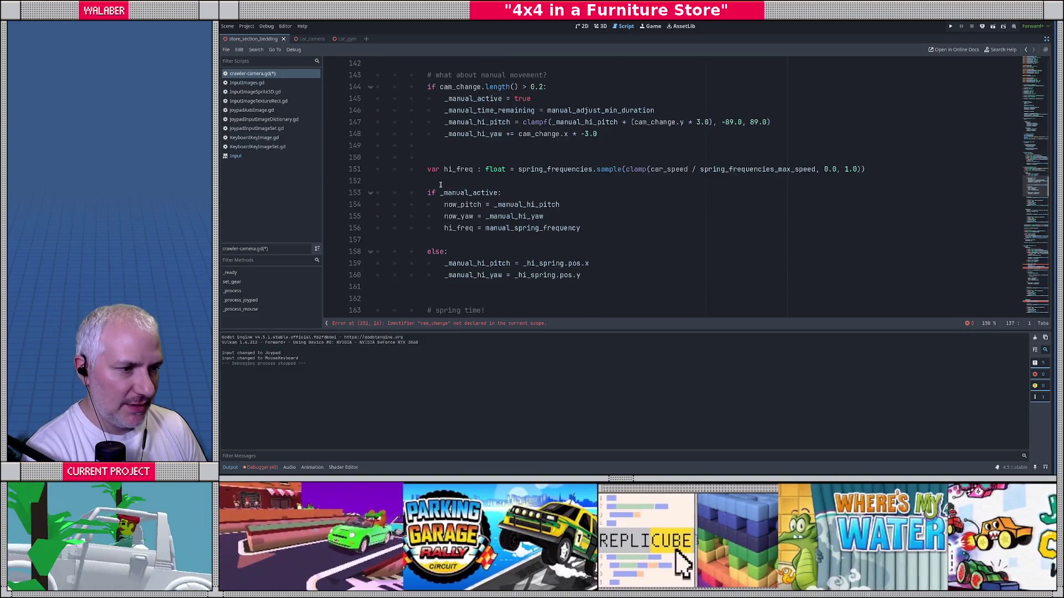
{"action": "left_click", "coordinate": [449, 237]}
{"action": "key", "text": "BackSpace"}
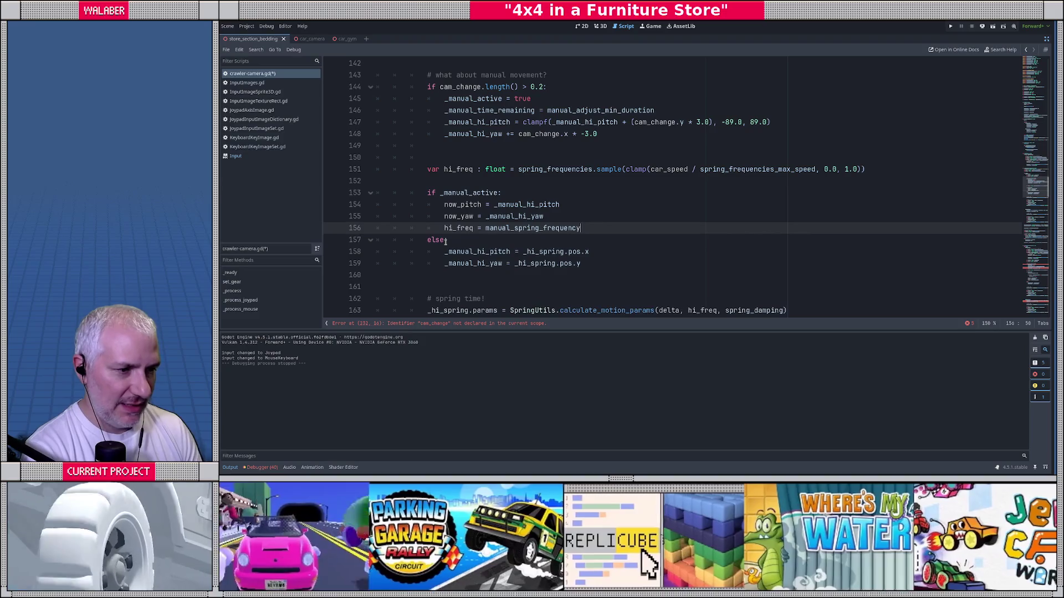
{"action": "key", "text": "ctrl+s"}
{"action": "scroll", "coordinate": [460, 221], "scroll_direction": "down", "scroll_amount": 3}
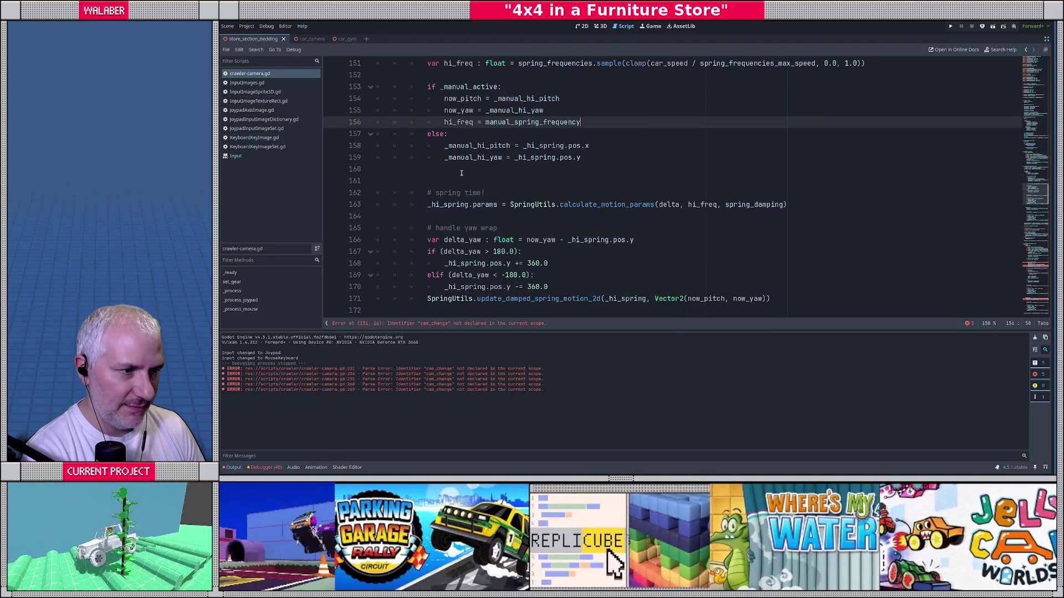
{"action": "left_click", "coordinate": [478, 170]}
{"action": "scroll", "coordinate": [499, 183], "scroll_direction": "up", "scroll_amount": 13}
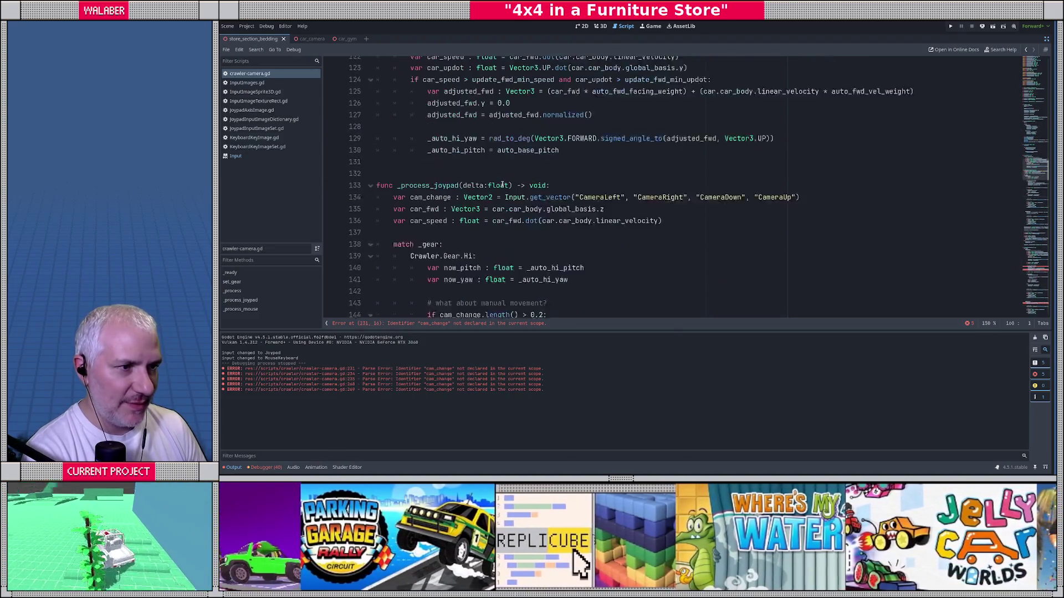
{"action": "scroll", "coordinate": [502, 184], "scroll_direction": "down", "scroll_amount": 4}
{"action": "key", "text": "ctrl+f"}
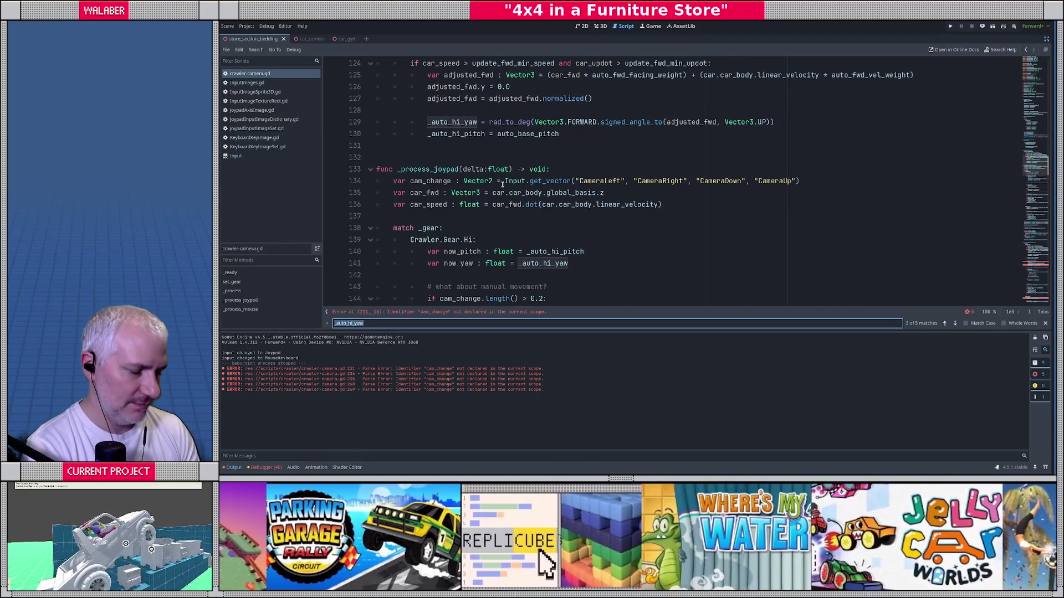
{"action": "type", "text": "-="}
{"action": "key", "text": "Return"}
{"action": "key", "text": "Return"}
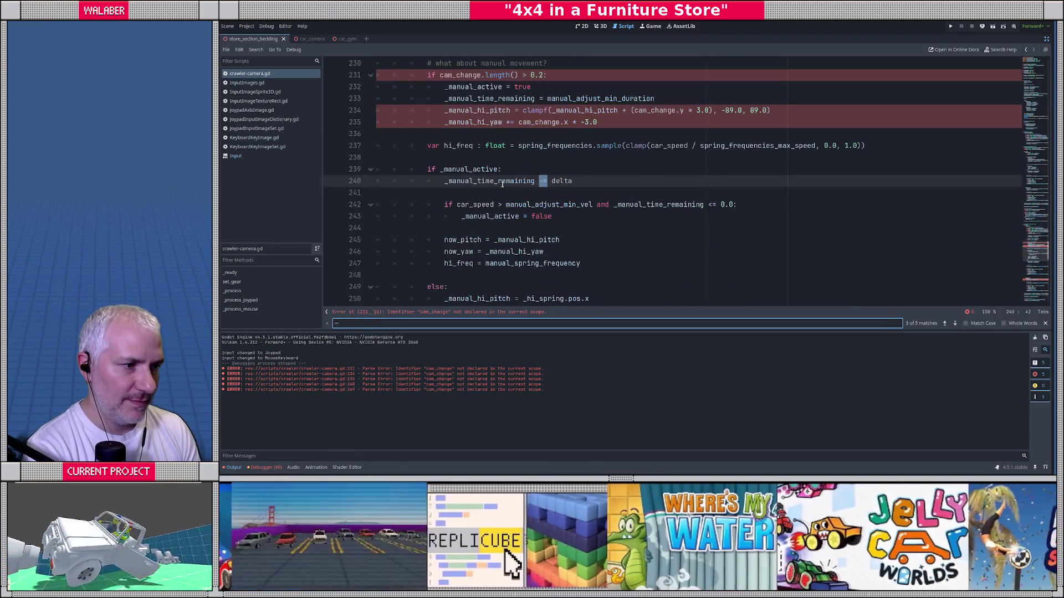
{"action": "key", "text": "Escape"}
{"action": "scroll", "coordinate": [454, 189], "scroll_direction": "up", "scroll_amount": 8}
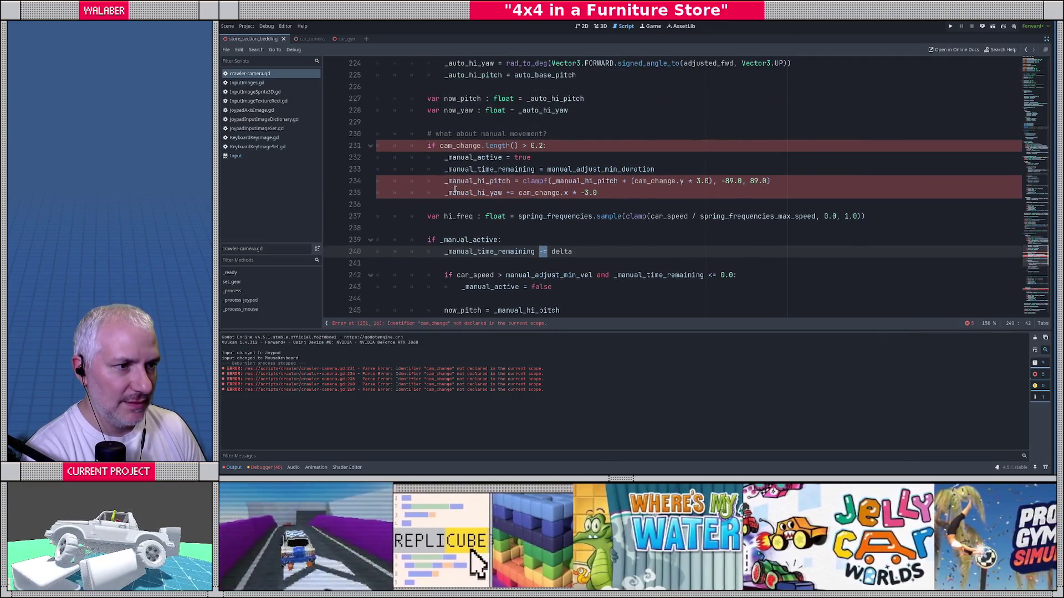
{"action": "scroll", "coordinate": [453, 191], "scroll_direction": "down", "scroll_amount": 5}
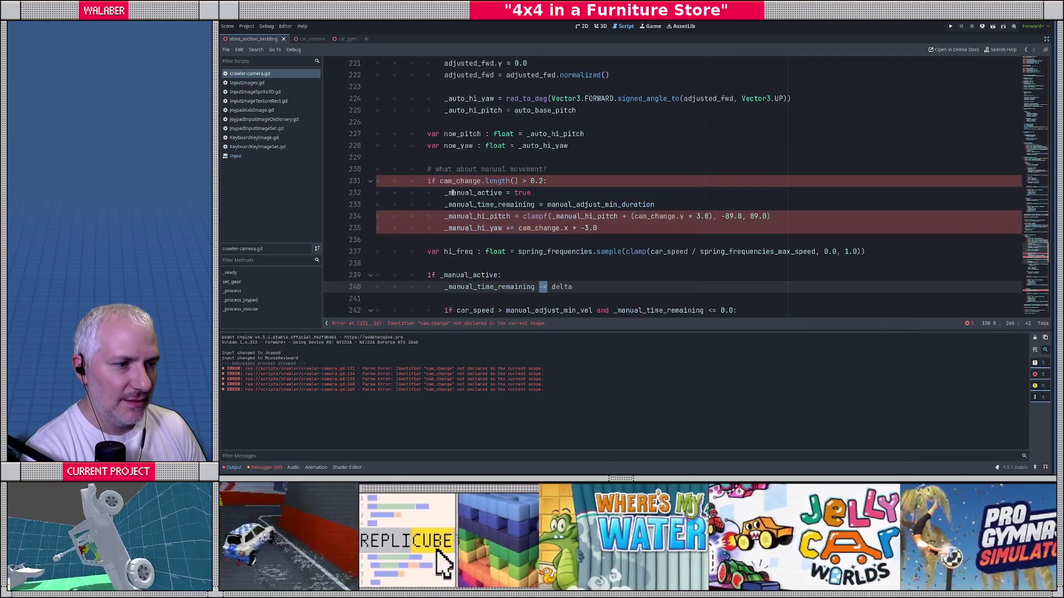
{"action": "scroll", "coordinate": [447, 192], "scroll_direction": "down", "scroll_amount": 4}
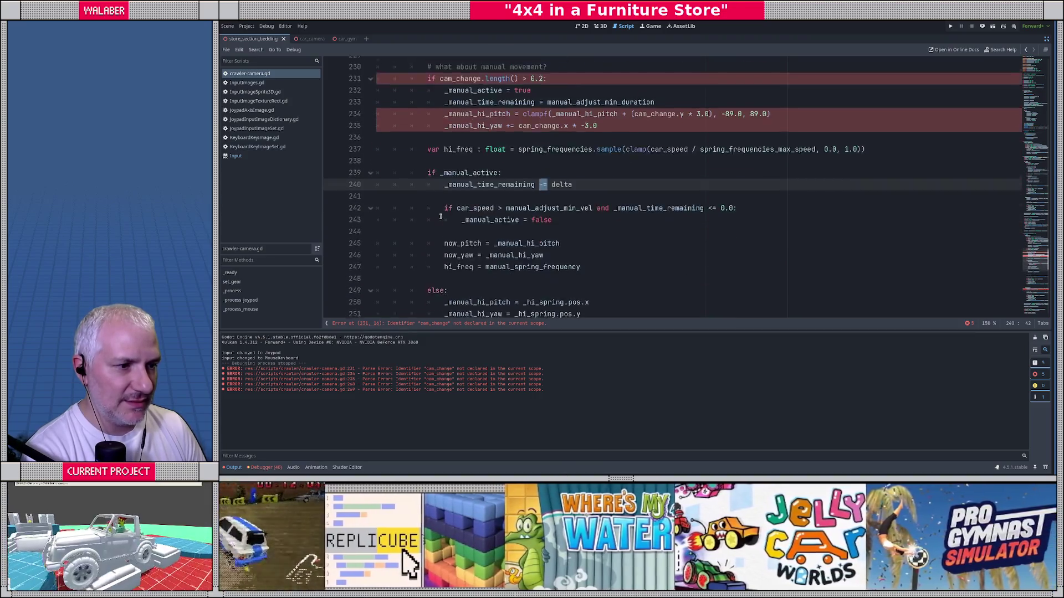
{"action": "key", "text": "Home"}
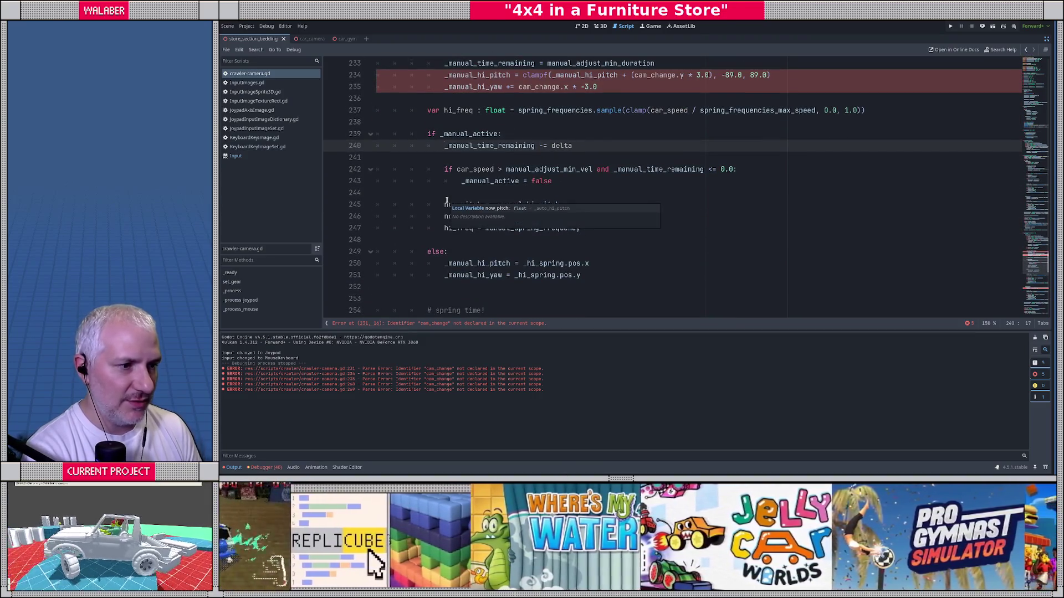
{"action": "key", "text": "shift+Down"}
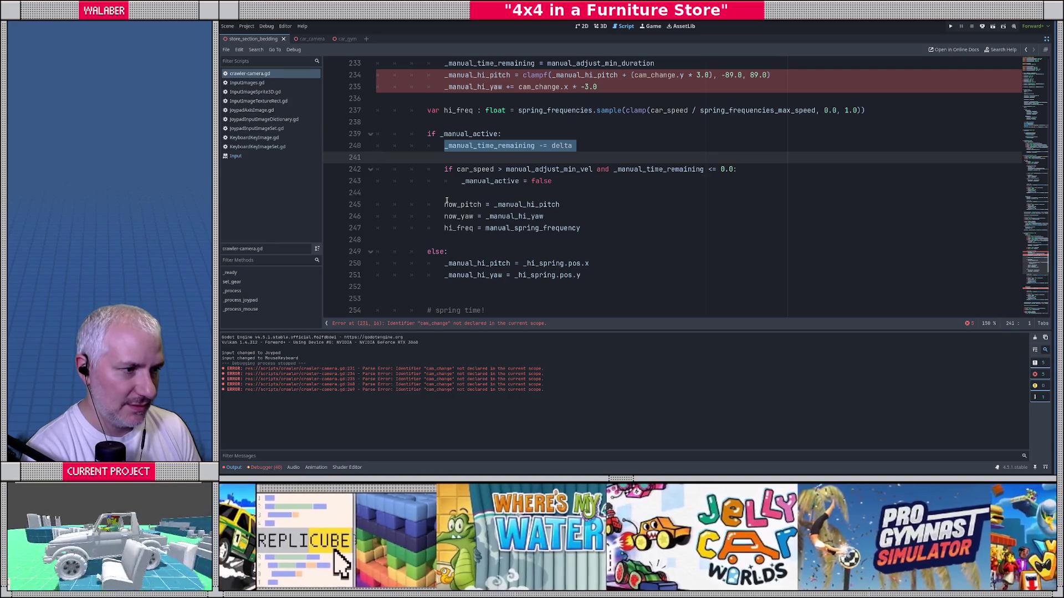
{"action": "key", "text": "shift+Down"}
{"action": "key", "text": "shift+Down"}
{"action": "key", "text": "shift+Down"}
{"action": "key", "text": "Delete"}
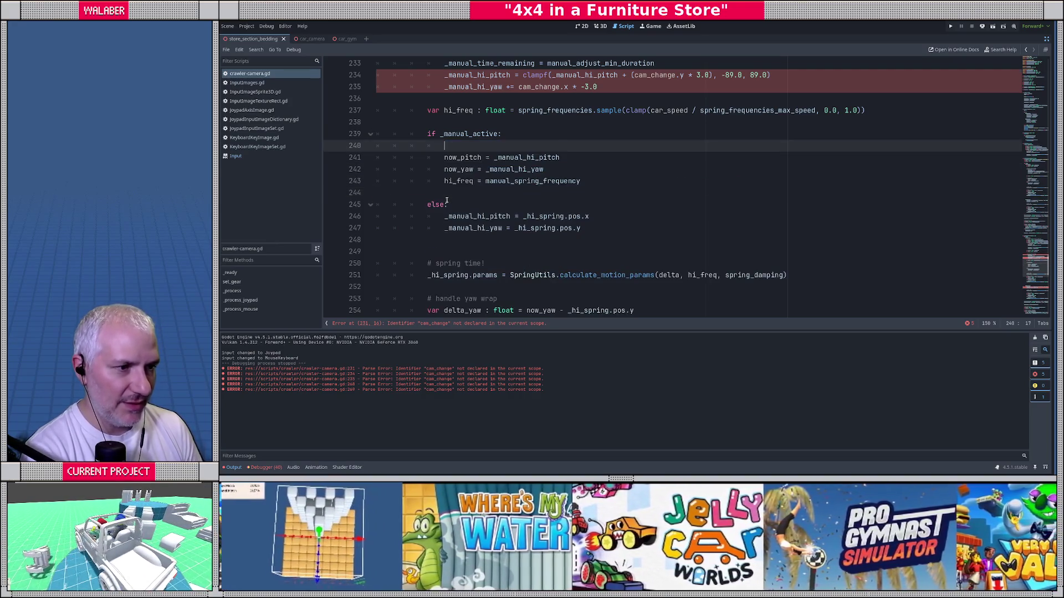
{"action": "key", "text": "shift+Down"}
{"action": "key", "text": "shift+Up"}
{"action": "scroll", "coordinate": [421, 177], "scroll_direction": "up", "scroll_amount": 15}
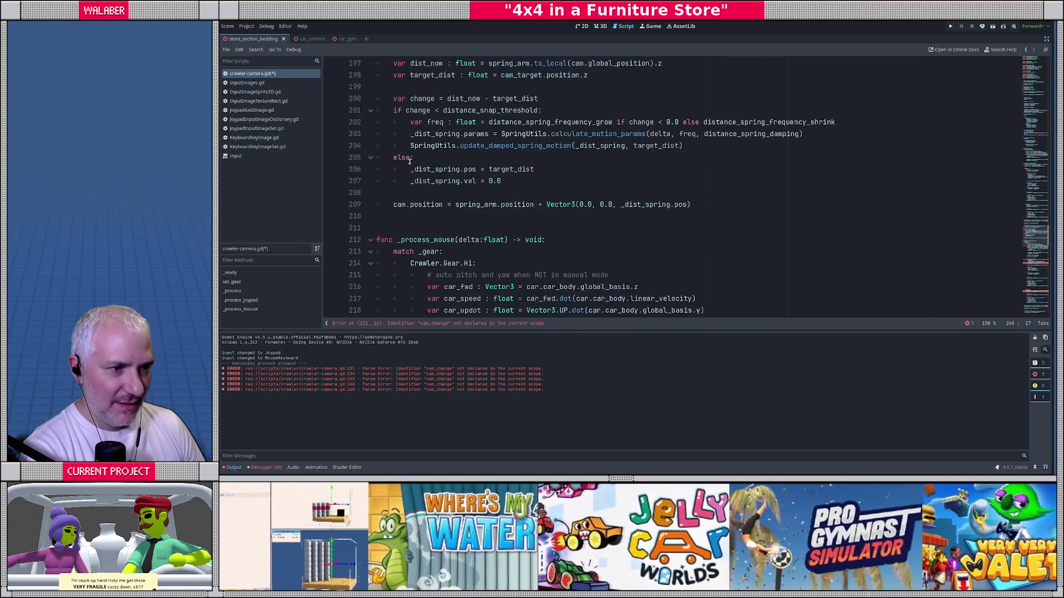
{"action": "scroll", "coordinate": [410, 162], "scroll_direction": "up", "scroll_amount": 17}
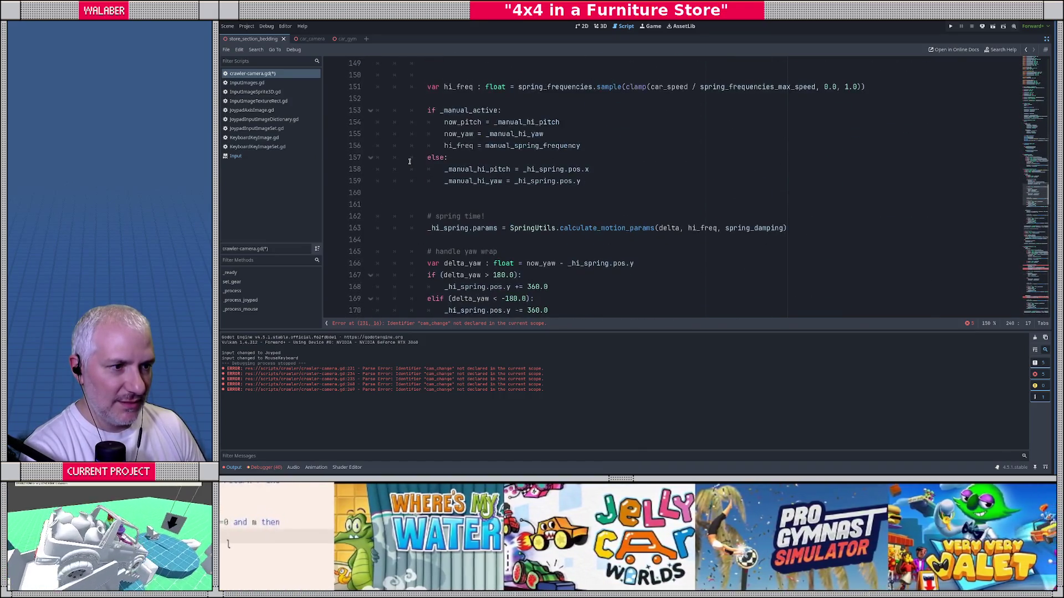
{"action": "scroll", "coordinate": [410, 161], "scroll_direction": "up", "scroll_amount": 4}
{"action": "scroll", "coordinate": [410, 161], "scroll_direction": "down", "scroll_amount": 7}
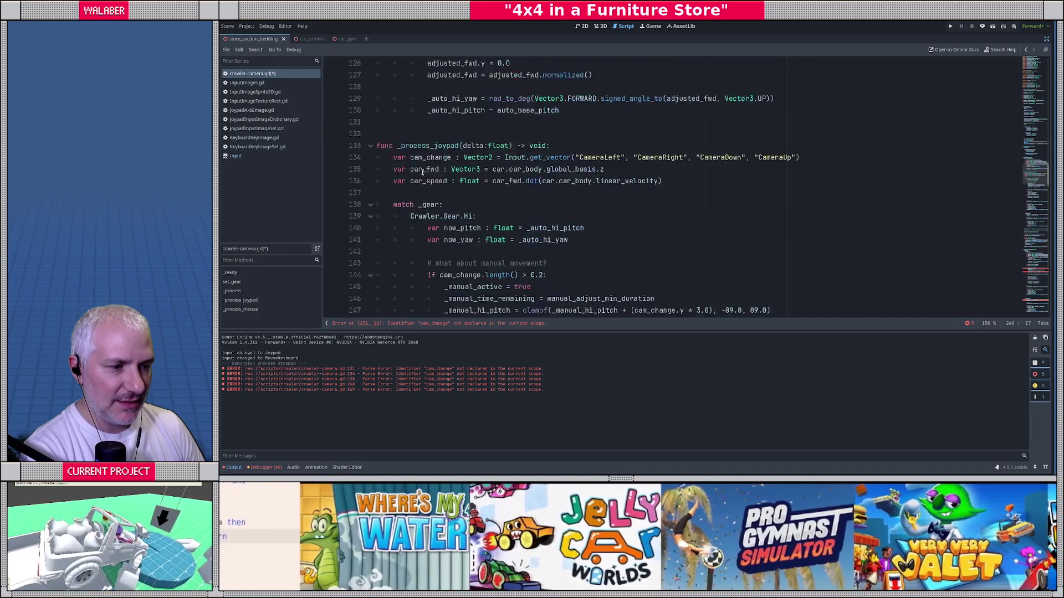
Paste the manual countdown lines at the end of _update_auto.
{"action": "scroll", "coordinate": [423, 176], "scroll_direction": "down", "scroll_amount": 3}
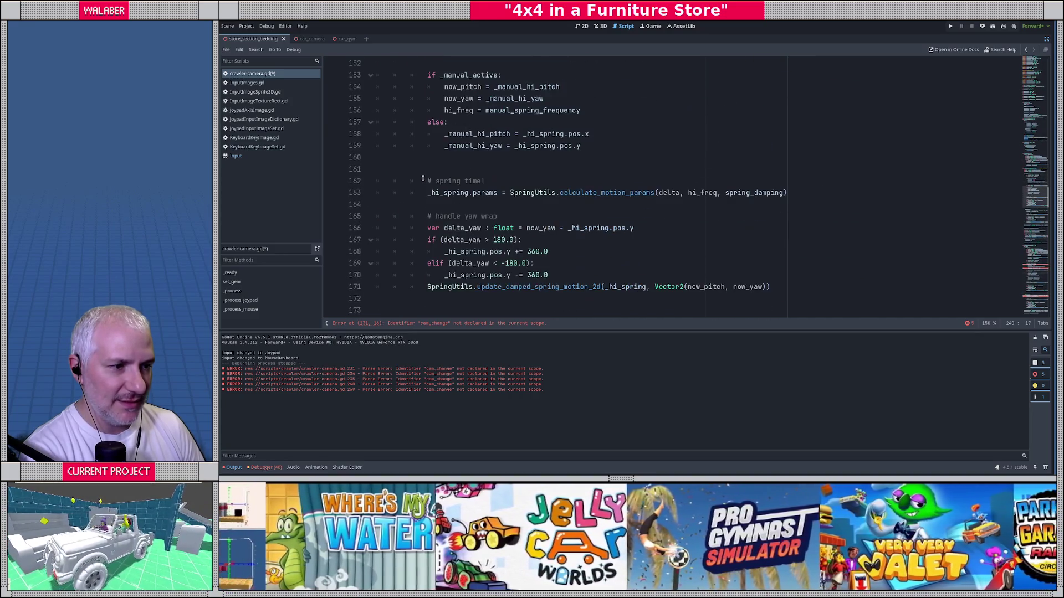
{"action": "scroll", "coordinate": [425, 161], "scroll_direction": "down", "scroll_amount": 5}
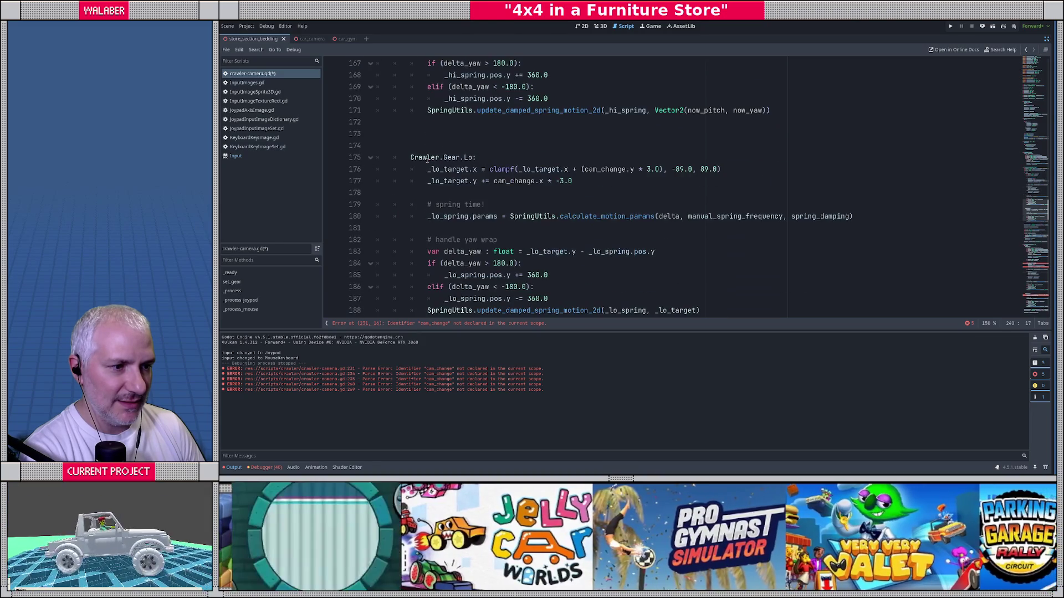
{"action": "scroll", "coordinate": [427, 161], "scroll_direction": "up", "scroll_amount": 8}
{"action": "scroll", "coordinate": [426, 161], "scroll_direction": "up", "scroll_amount": 11}
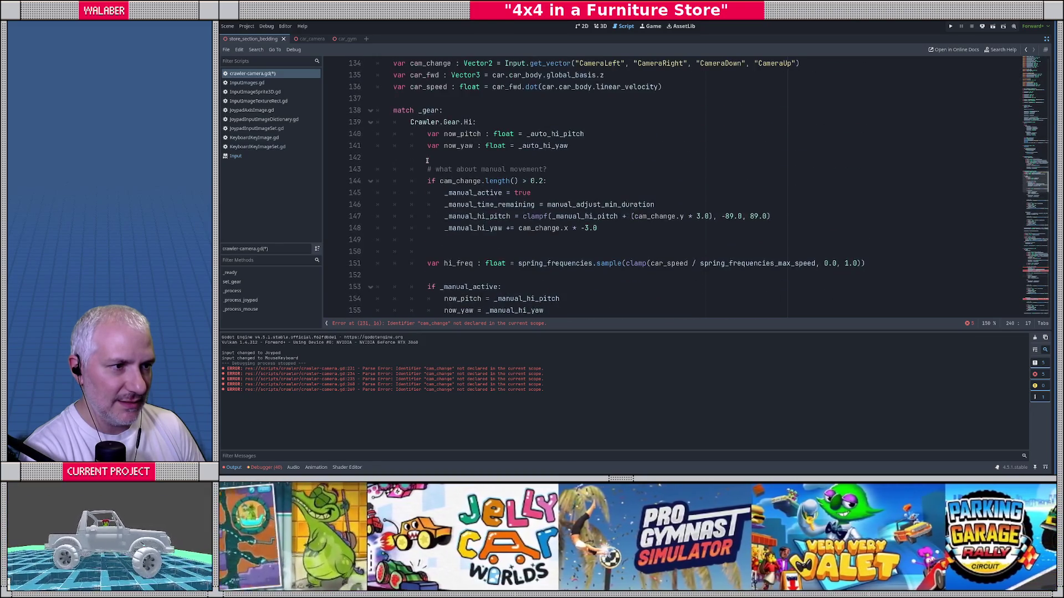
{"action": "scroll", "coordinate": [426, 166], "scroll_direction": "down", "scroll_amount": 2}
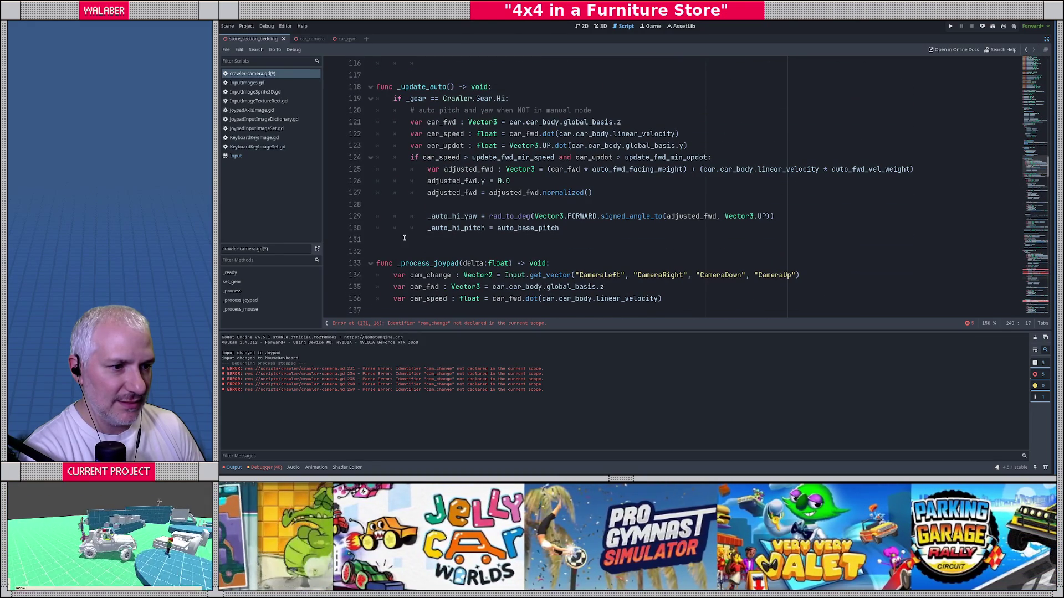
{"action": "left_click", "coordinate": [404, 240]}
{"action": "key", "text": "Return"}
{"action": "type", "text": "_manual_time_remaining -= delta  \t\t\t\tif car_speed > manual_adjust_min_vel and _manual_time_remaining <= 0.0: \t\t\t\t\t_manual_active = false"}
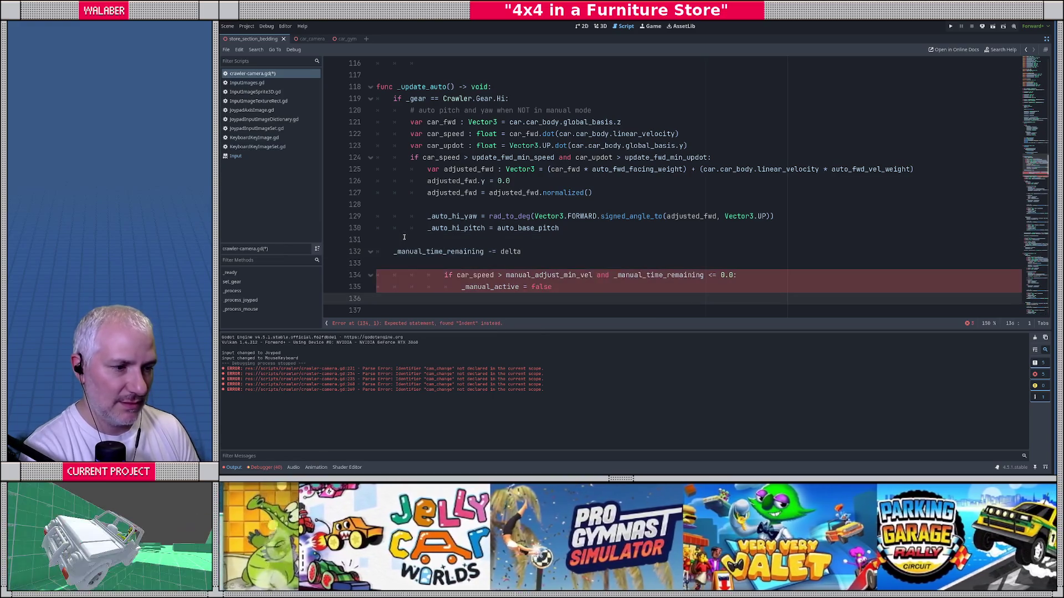
Wrap the countdown lines in 'if _manual_active:' and fix their indentation.
{"action": "key", "text": "Up"}
{"action": "key", "text": "Up"}
{"action": "key", "text": "Up"}
{"action": "key", "text": "Return"}
{"action": "type", "text": "if _"}
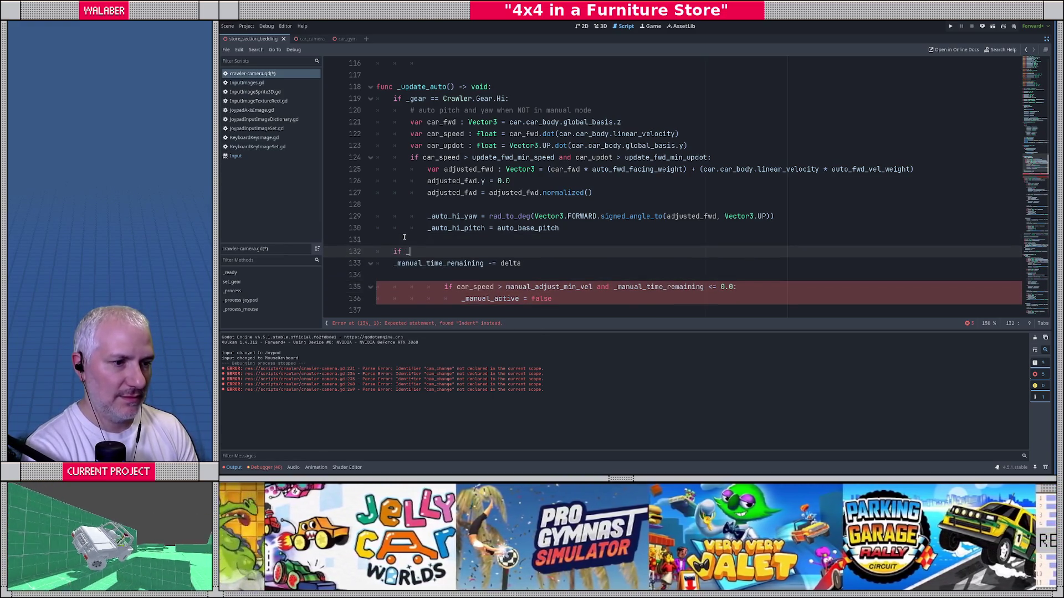
{"action": "type", "text": "man"}
{"action": "key", "text": "Return"}
{"action": "type", "text": ":"}
{"action": "key", "text": "Down"}
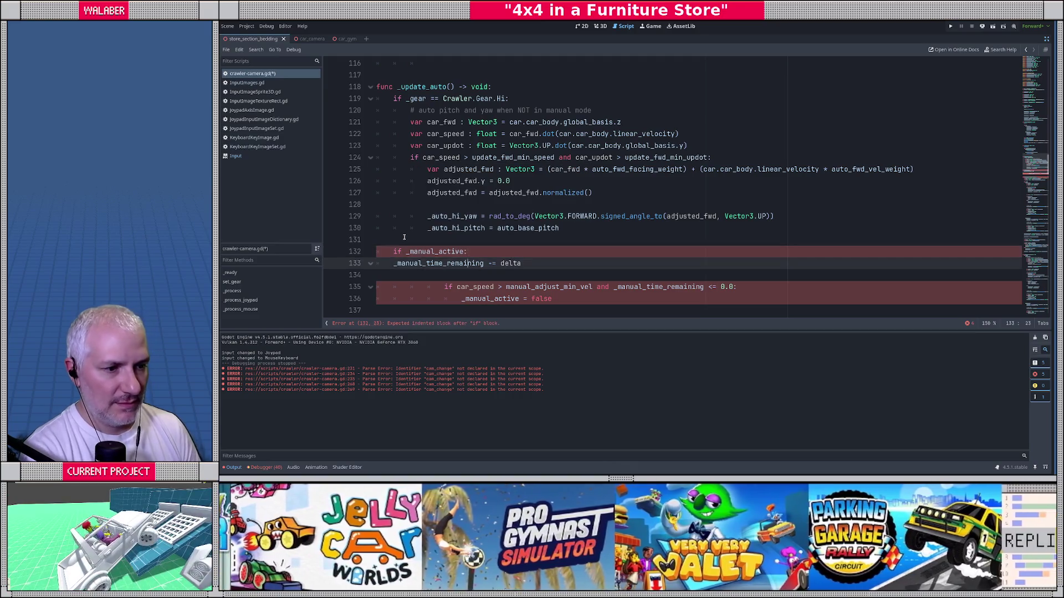
{"action": "key", "text": "Home"}
{"action": "key", "text": "Tab"}
{"action": "key", "text": "Down"}
{"action": "key", "text": "Down"}
{"action": "key", "text": "shift+Tab"}
{"action": "key", "text": "shift+Tab"}
{"action": "key", "text": "Down"}
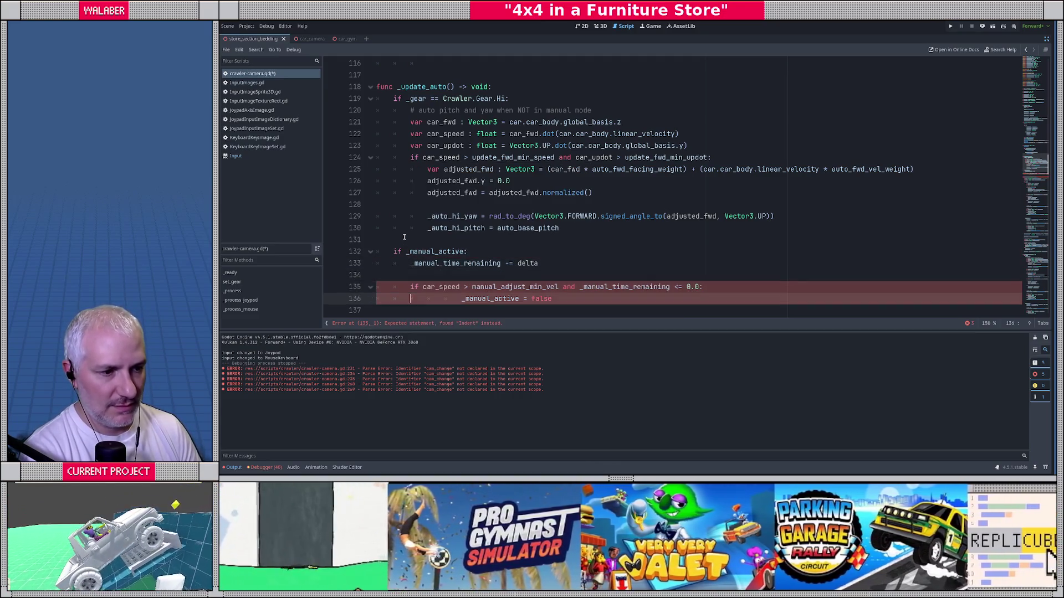
{"action": "key", "text": "shift+Tab"}
{"action": "key", "text": "shift+Tab"}
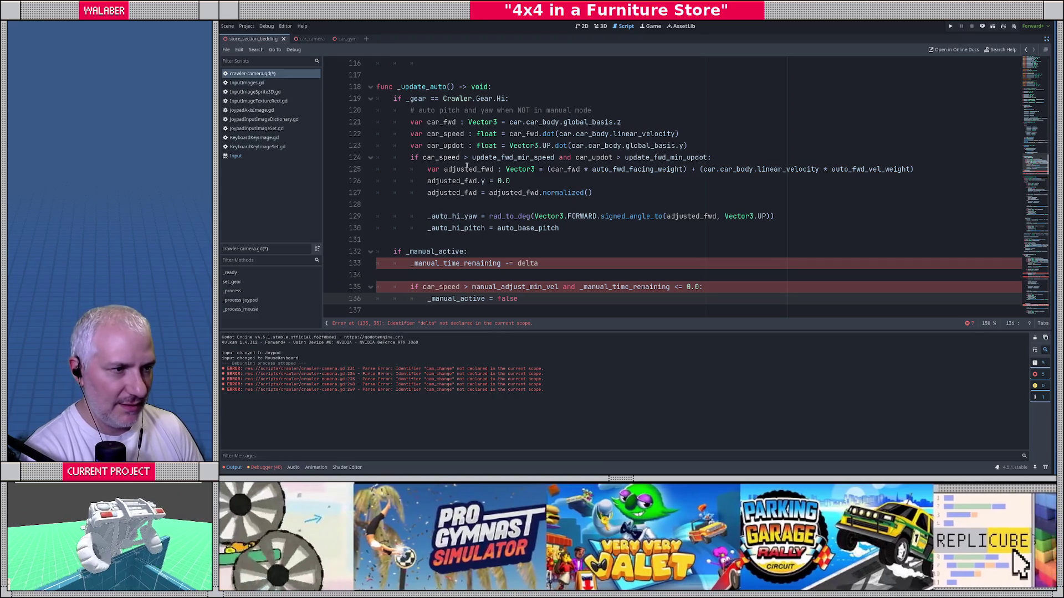
Add a delta:float parameter to _update_auto.
{"action": "type", "text": "delta:float"}
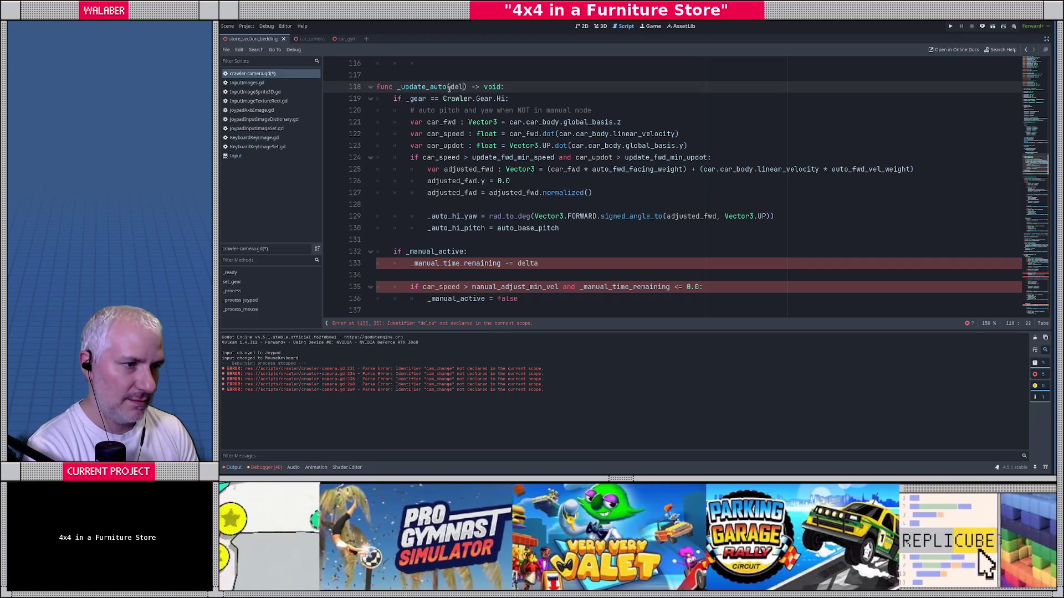
{"action": "key", "text": "Escape"}
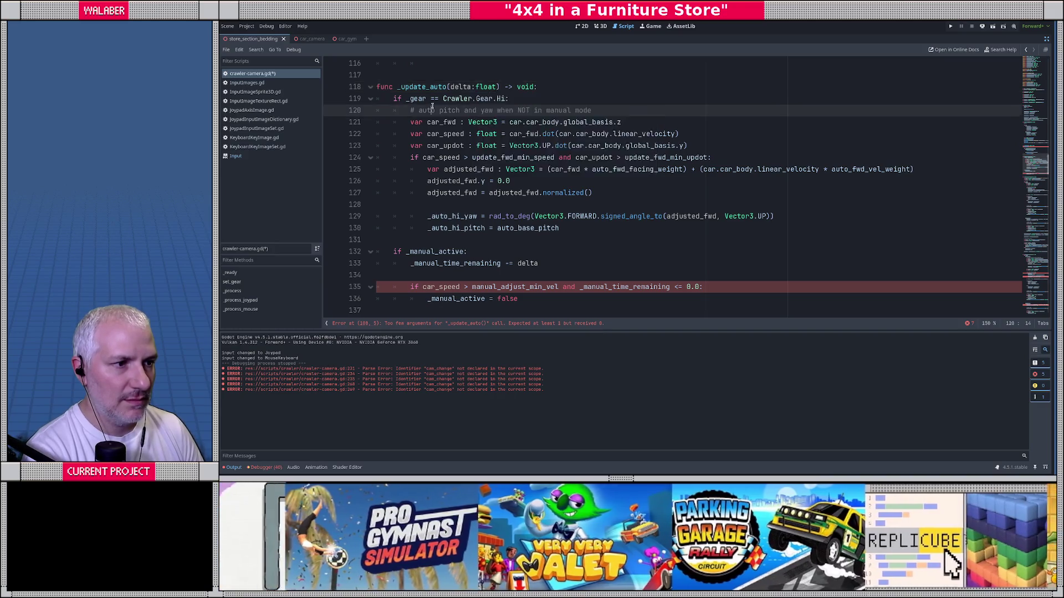
{"action": "scroll", "coordinate": [477, 118], "scroll_direction": "up", "scroll_amount": 4}
{"action": "left_click", "coordinate": [447, 110]}
Pass delta in the _process call to _update_auto and save the script.
{"action": "type", "text": "delta"}
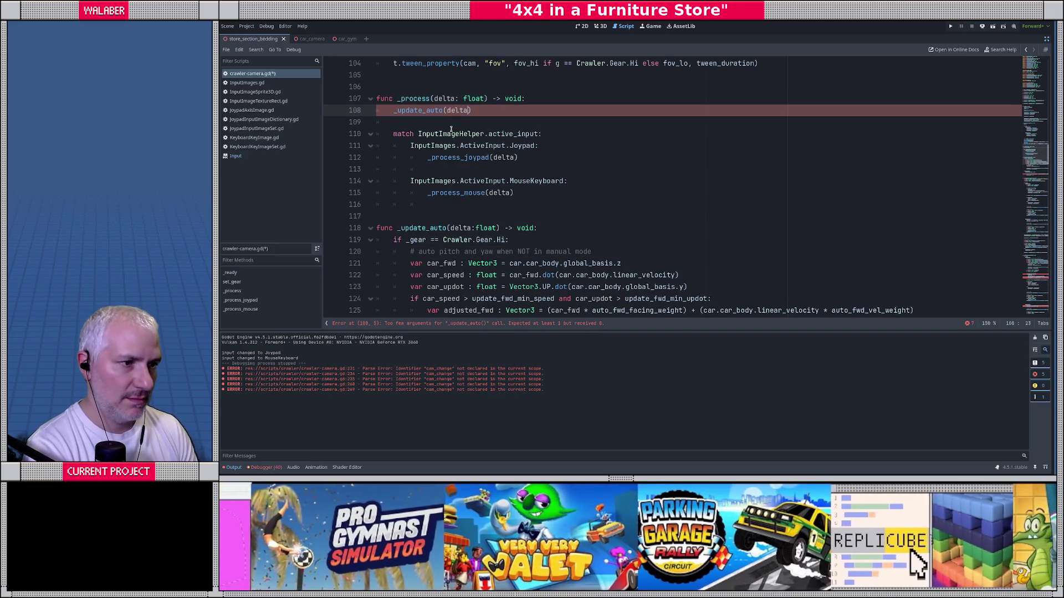
{"action": "key", "text": "Escape"}
{"action": "key", "text": "Down"}
{"action": "key", "text": "ctrl+s"}
Jump to the _process_joypad definition, then scroll back up to _update_auto.
{"action": "left_click", "coordinate": [410, 159]}
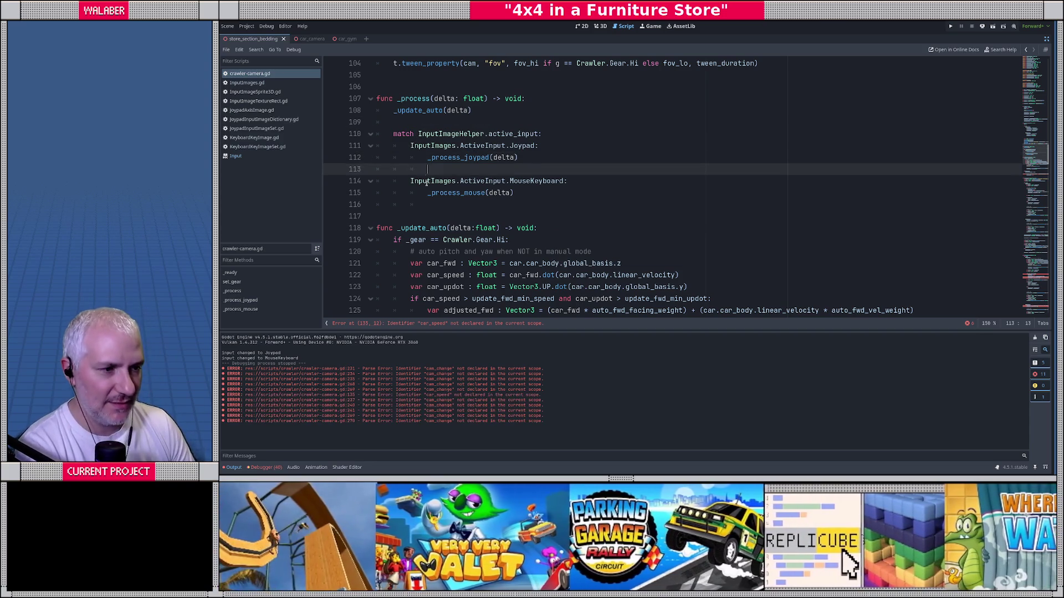
{"action": "left_click", "coordinate": [452, 158], "text": "ctrl"}
{"action": "left_click", "coordinate": [452, 157], "text": "ctrl"}
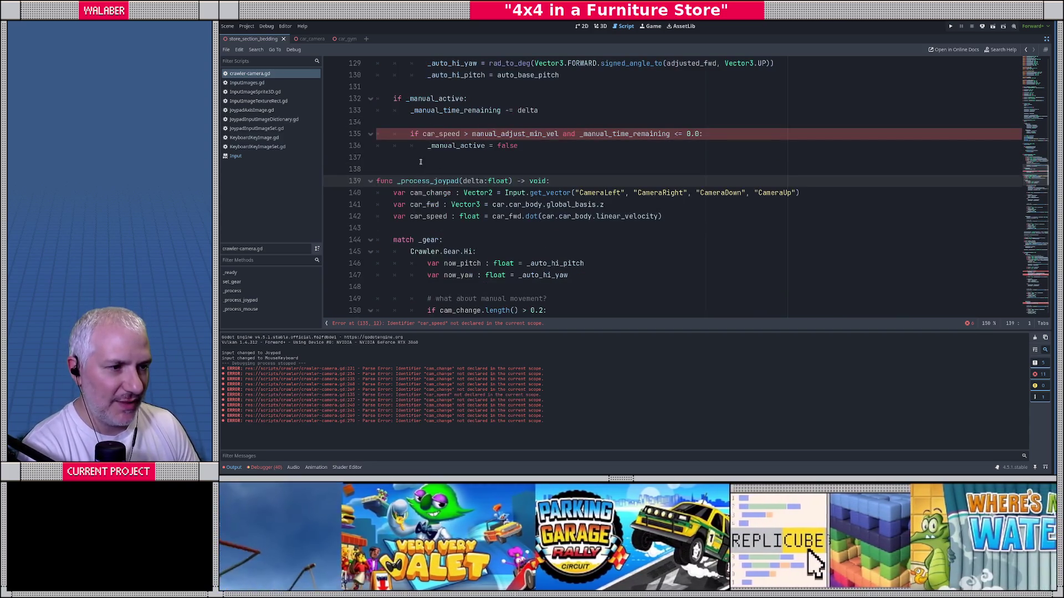
{"action": "left_click", "coordinate": [410, 157]}
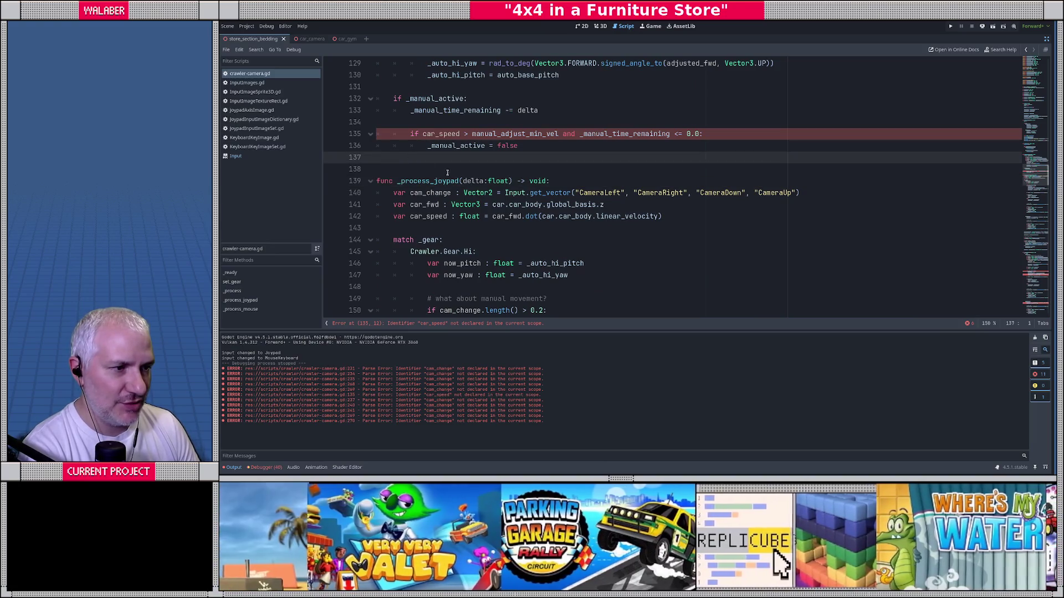
{"action": "scroll", "coordinate": [480, 180], "scroll_direction": "up", "scroll_amount": 1}
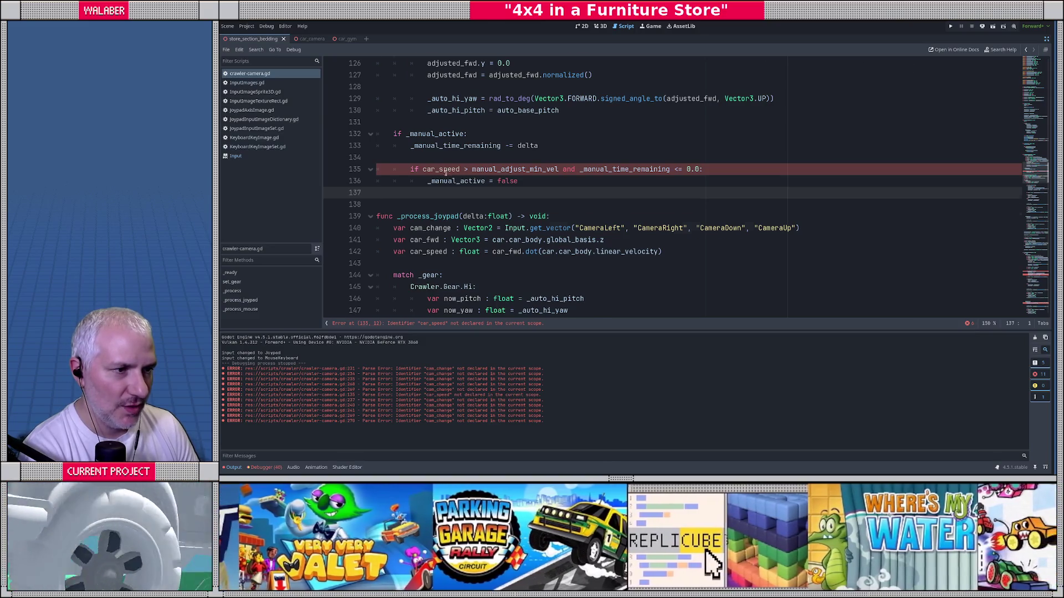
{"action": "scroll", "coordinate": [437, 168], "scroll_direction": "up", "scroll_amount": 4}
Move the car_fwd, car_speed and car_updot declarations above 'if _gear' at function level.
{"action": "left_click", "coordinate": [412, 160]}
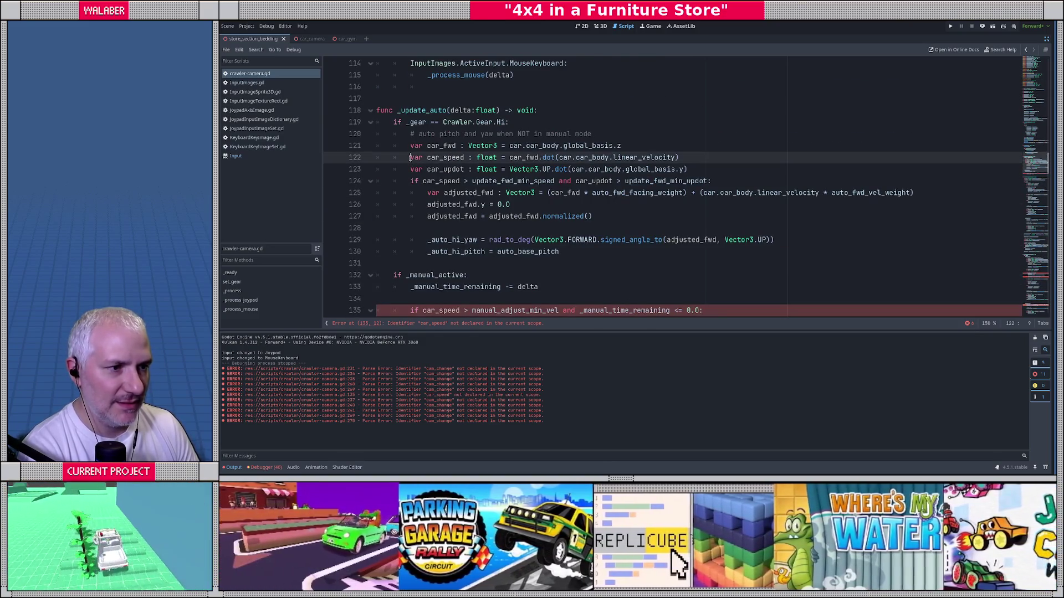
{"action": "key", "text": "Up"}
{"action": "key", "text": "shift+Down"}
{"action": "key", "text": "shift+Down"}
{"action": "key", "text": "alt+Up"}
{"action": "key", "text": "alt+Up"}
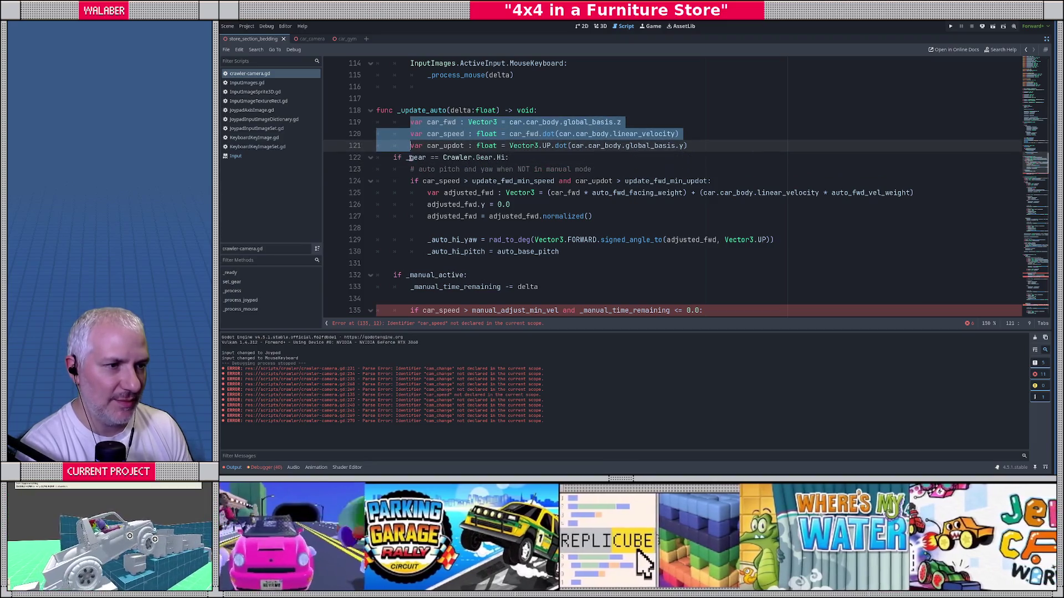
{"action": "key", "text": "shift+Tab"}
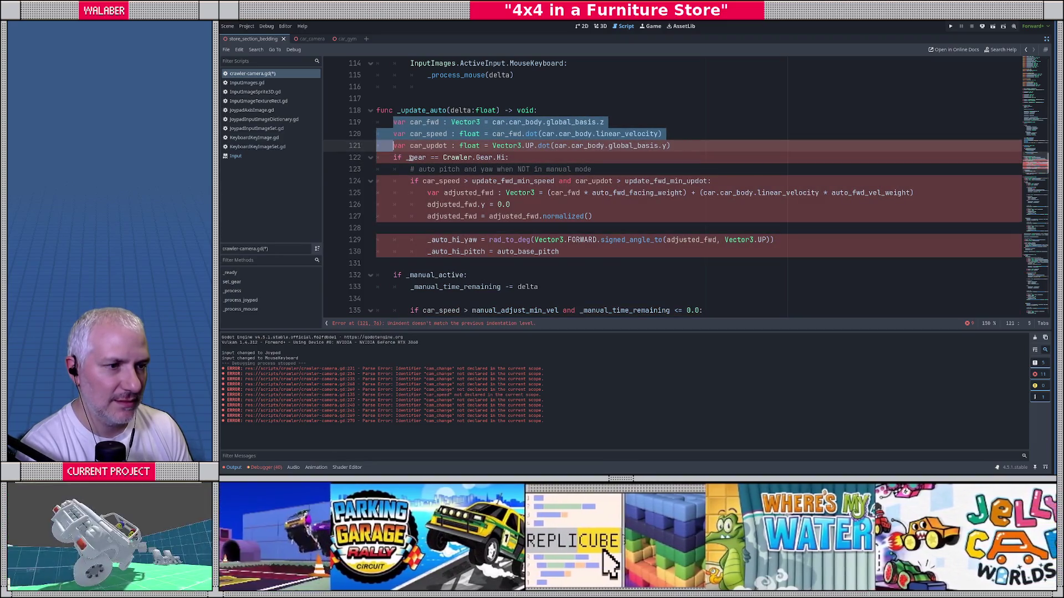
Tidy the blank lines around the declarations and auto pitch comment, then save.
{"action": "left_click", "coordinate": [411, 158]}
{"action": "key", "text": "Home"}
{"action": "key", "text": "Return"}
{"action": "key", "text": "Down"}
{"action": "key", "text": "Return"}
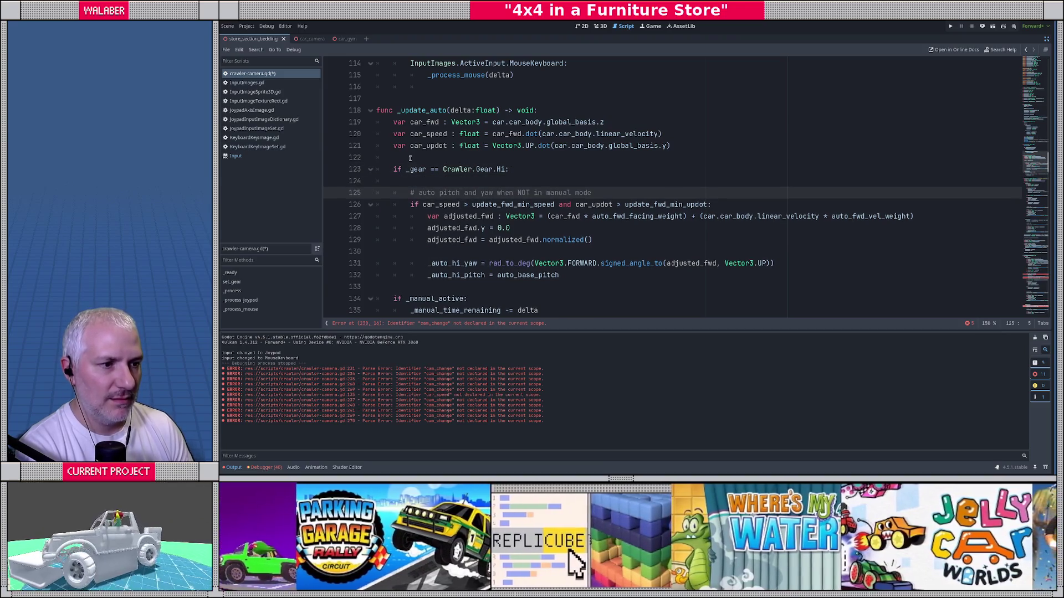
{"action": "key", "text": "Up"}
{"action": "key", "text": "BackSpace"}
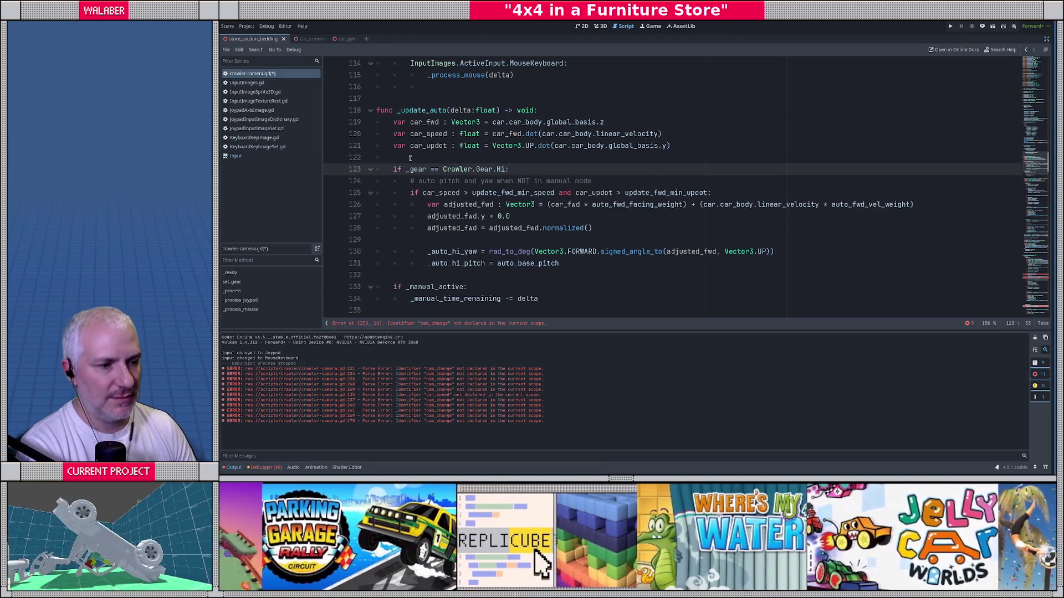
{"action": "scroll", "coordinate": [411, 158], "scroll_direction": "down", "scroll_amount": 2}
{"action": "left_click", "coordinate": [413, 251]}
{"action": "key", "text": "ctrl+s"}
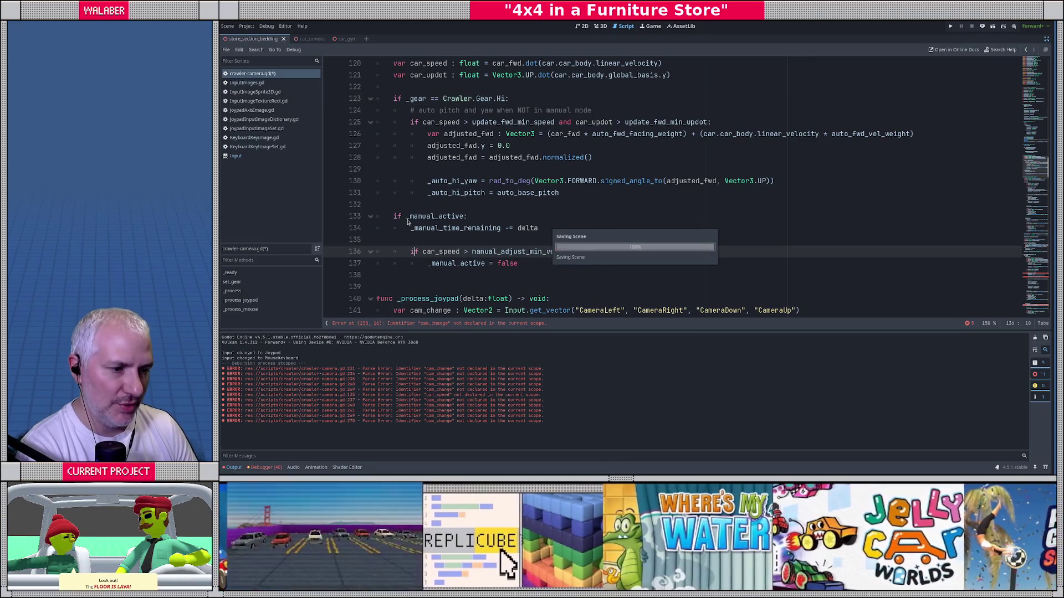
{"action": "scroll", "coordinate": [410, 222], "scroll_direction": "down", "scroll_amount": 7}
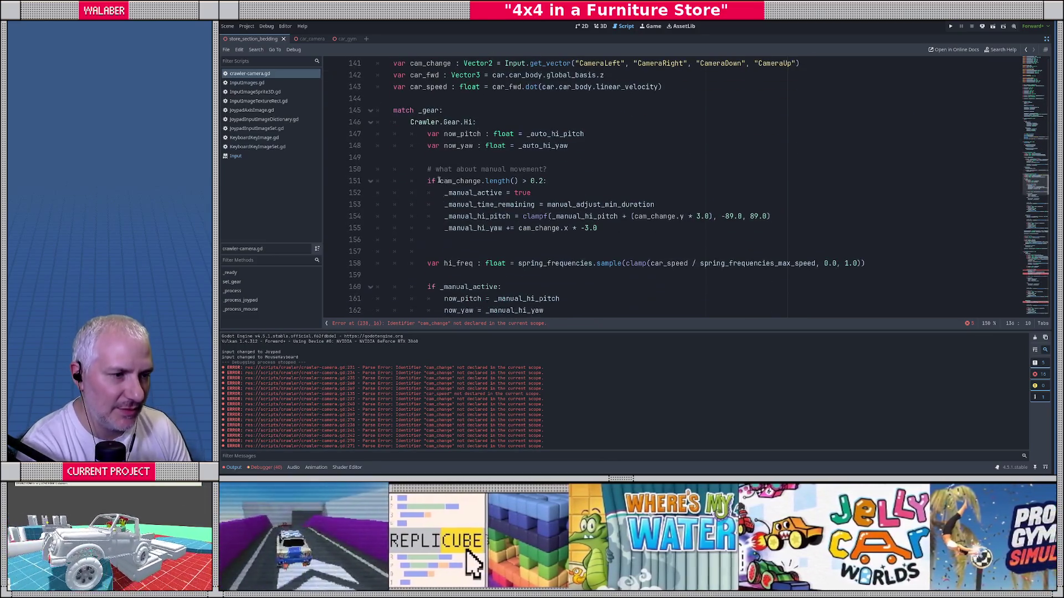
Delete the extra empty line after the manual-movement block and save.
{"action": "left_click_drag", "start_coordinate": [446, 195], "coordinate": [601, 228]}
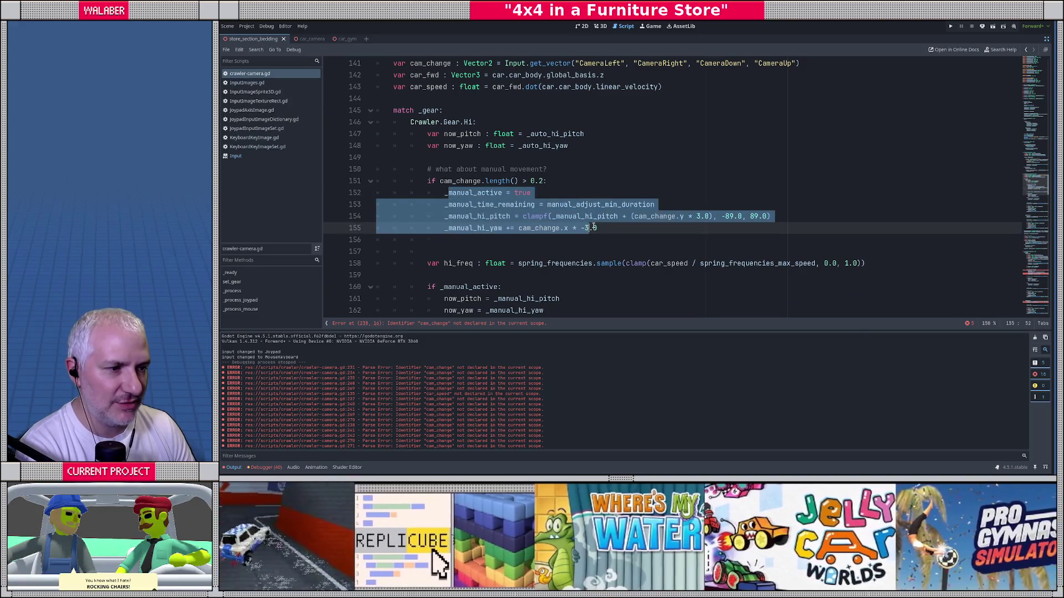
{"action": "key", "text": "Right"}
{"action": "scroll", "coordinate": [440, 204], "scroll_direction": "down", "scroll_amount": 1}
{"action": "left_click", "coordinate": [440, 204]}
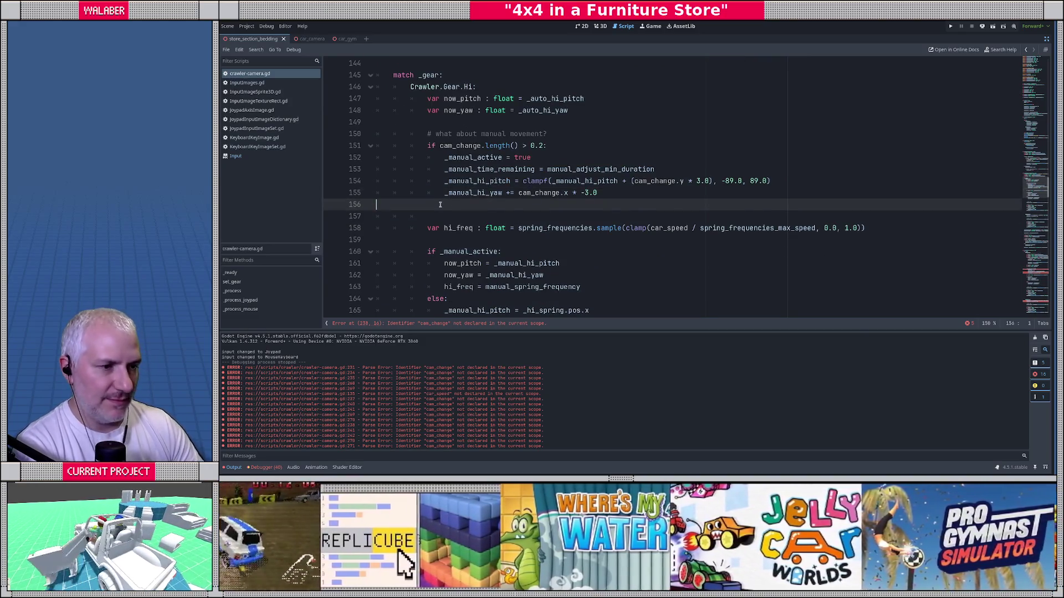
{"action": "key", "text": "BackSpace"}
{"action": "key", "text": "ctrl+s"}
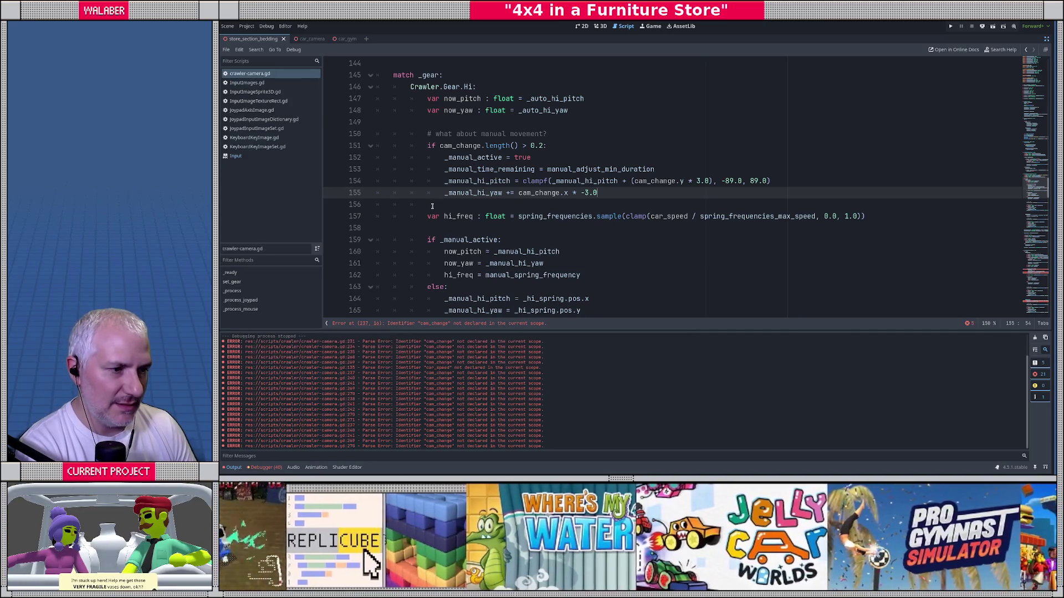
Review the var hi_freq line and the spring code below it.
{"action": "left_click", "coordinate": [443, 204]}
{"action": "scroll", "coordinate": [445, 204], "scroll_direction": "down", "scroll_amount": 1}
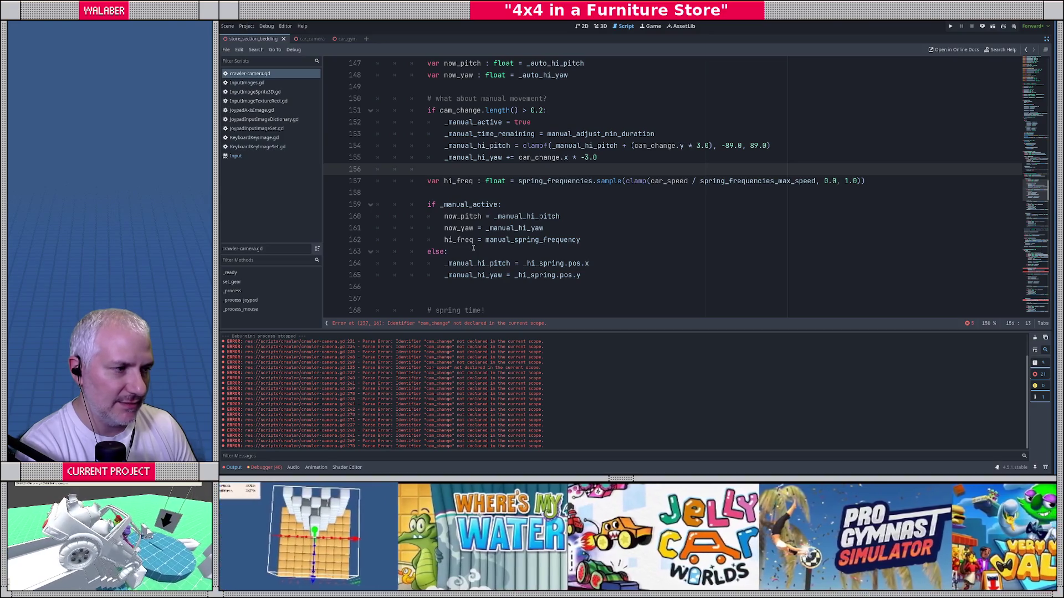
{"action": "left_click_drag", "start_coordinate": [426, 183], "coordinate": [433, 194]}
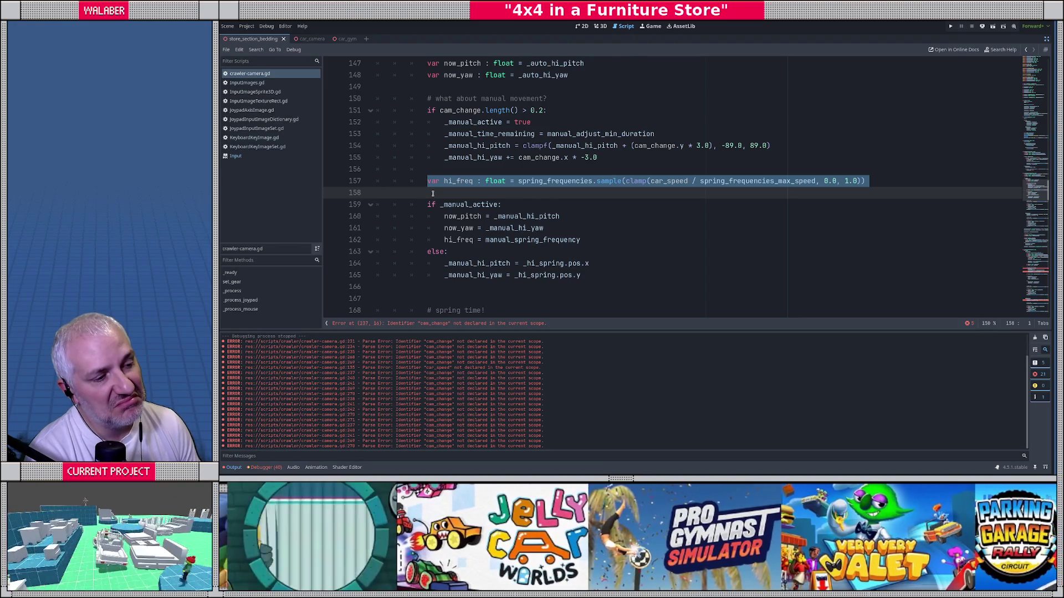
{"action": "scroll", "coordinate": [433, 193], "scroll_direction": "down", "scroll_amount": 1}
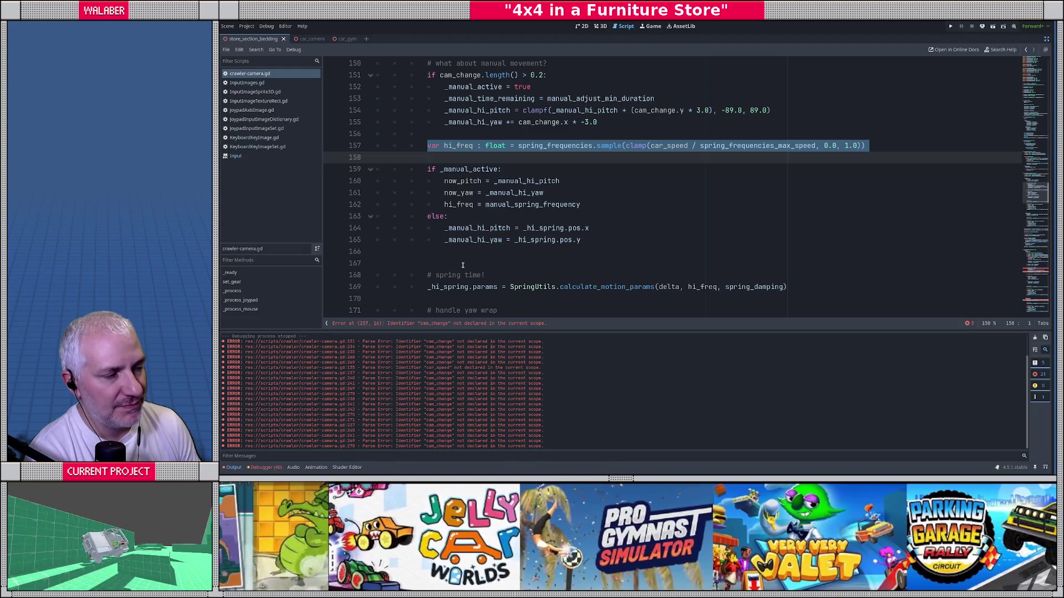
{"action": "left_click", "coordinate": [438, 159]}
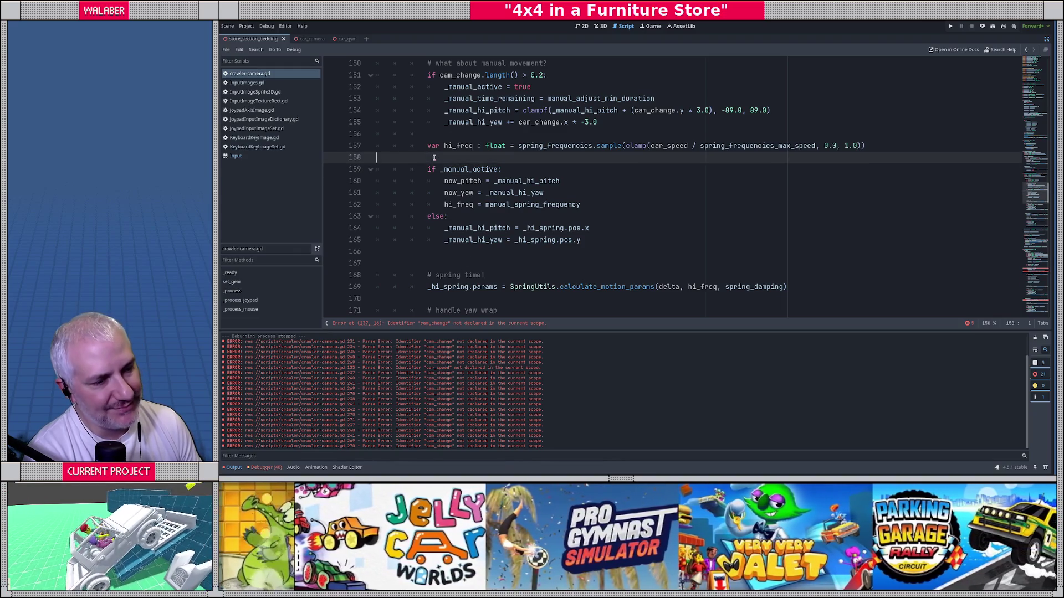
{"action": "scroll", "coordinate": [434, 158], "scroll_direction": "down", "scroll_amount": 6}
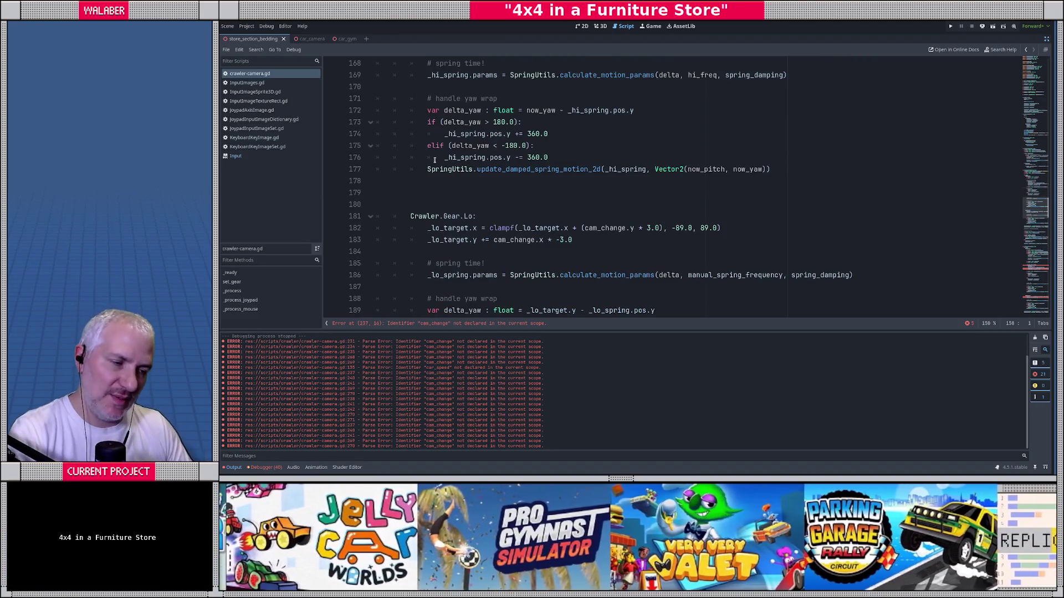
{"action": "scroll", "coordinate": [434, 160], "scroll_direction": "up", "scroll_amount": 5}
{"action": "scroll", "coordinate": [434, 161], "scroll_direction": "up", "scroll_amount": 5}
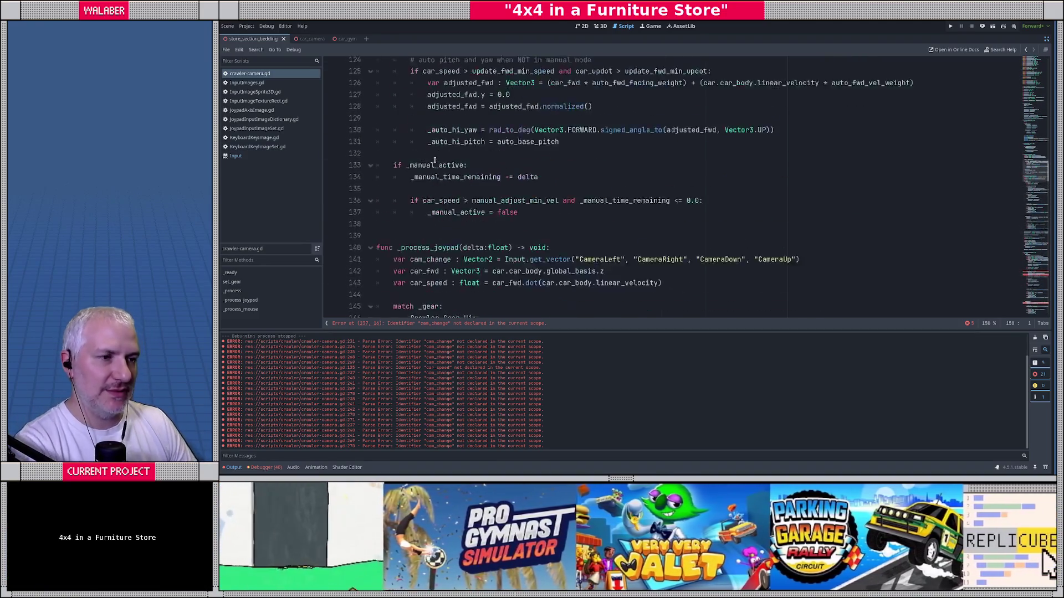
{"action": "scroll", "coordinate": [445, 183], "scroll_direction": "down", "scroll_amount": 12}
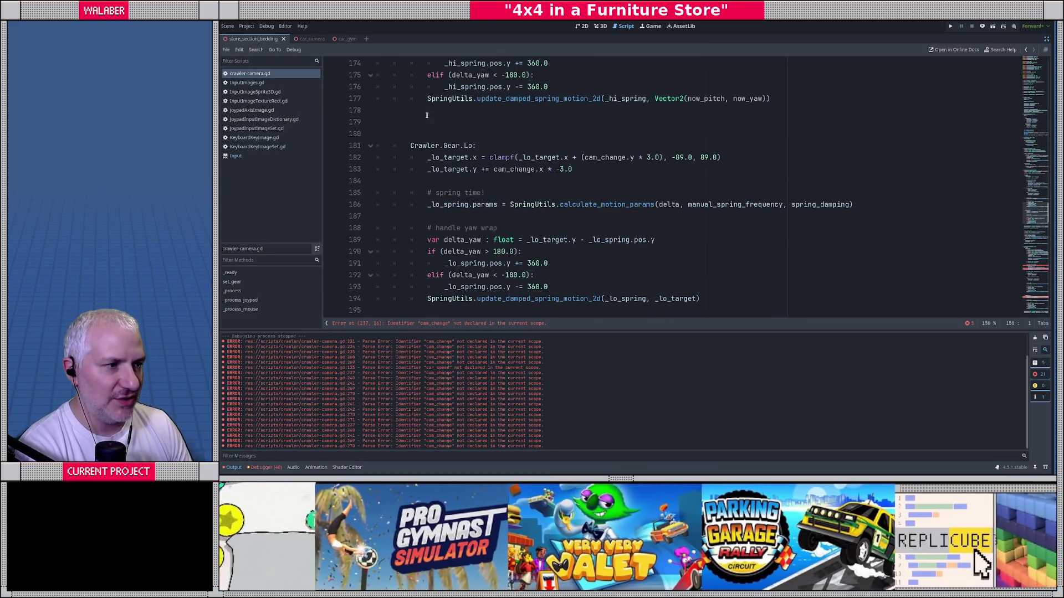
{"action": "left_click_drag", "start_coordinate": [427, 99], "coordinate": [427, 108]}
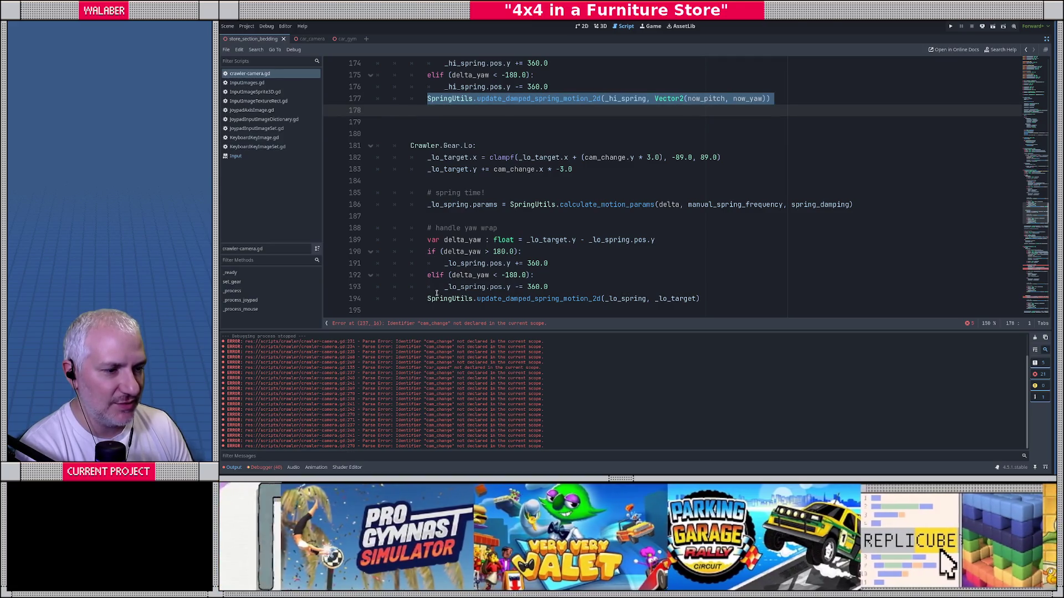
{"action": "left_click_drag", "start_coordinate": [427, 299], "coordinate": [701, 299]}
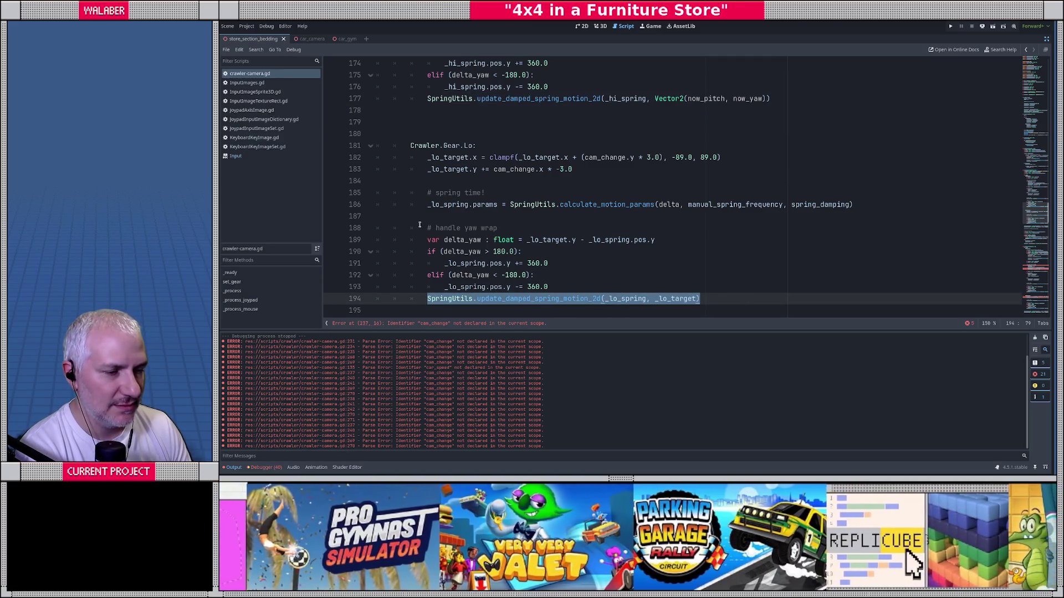
{"action": "scroll", "coordinate": [420, 224], "scroll_direction": "down", "scroll_amount": 3}
{"action": "scroll", "coordinate": [419, 224], "scroll_direction": "down", "scroll_amount": 3}
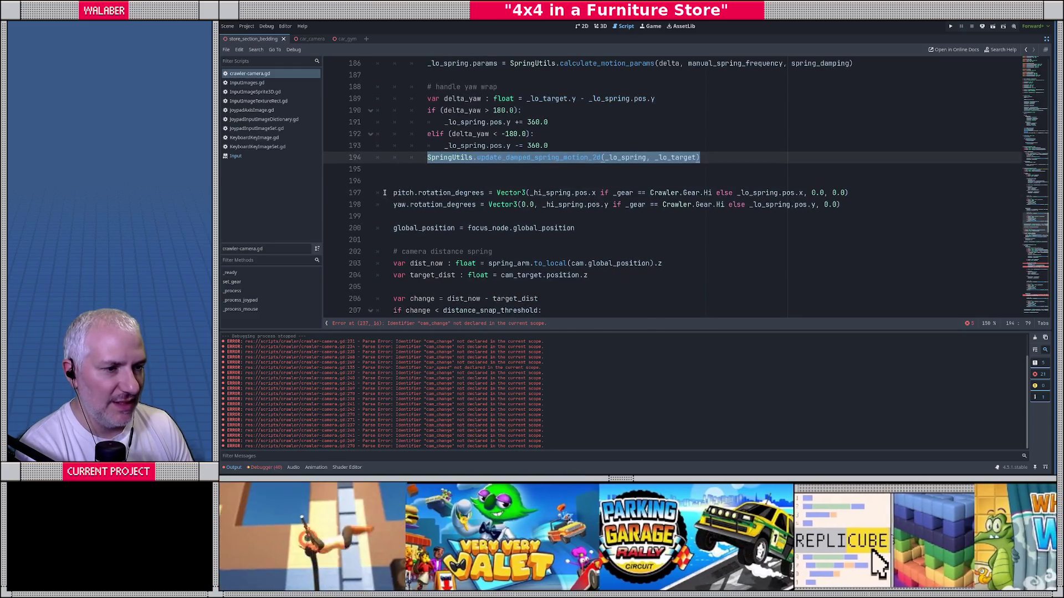
{"action": "mouse_move", "coordinate": [391, 193]}
{"action": "left_mouse_down"}
{"action": "mouse_move", "coordinate": [420, 228]}
{"action": "mouse_move", "coordinate": [458, 245]}
{"action": "mouse_move", "coordinate": [465, 274]}
{"action": "left_mouse_up"}
{"action": "scroll", "coordinate": [459, 253], "scroll_direction": "down", "scroll_amount": 4}
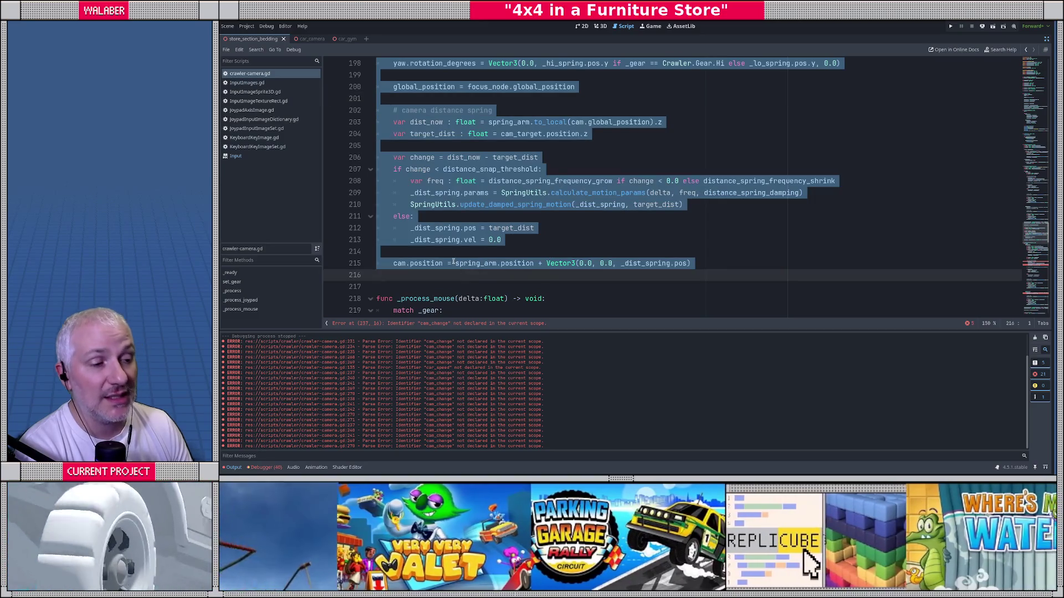
{"action": "scroll", "coordinate": [427, 177], "scroll_direction": "up", "scroll_amount": 18}
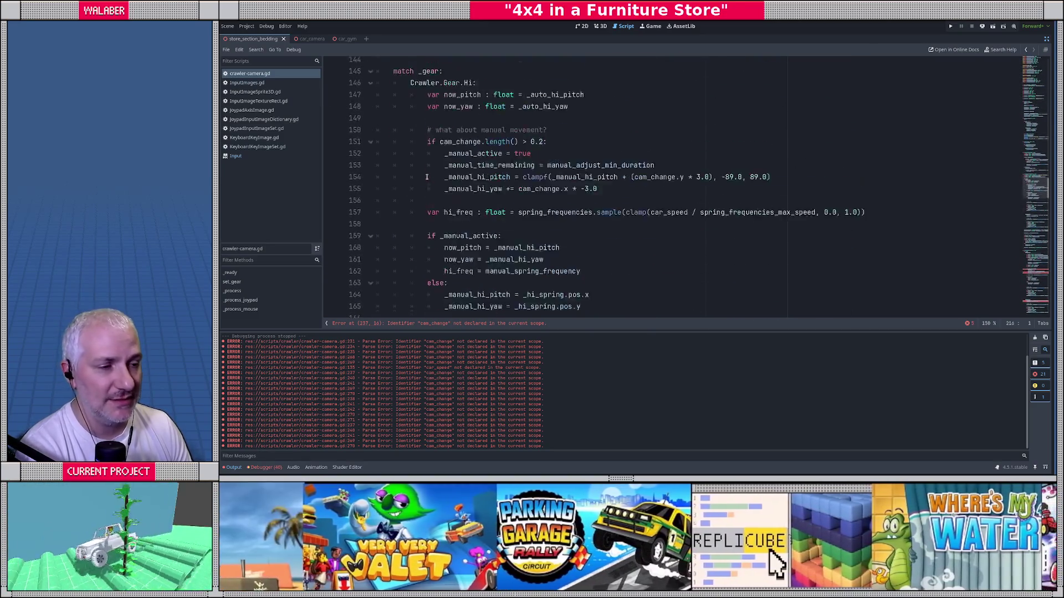
{"action": "scroll", "coordinate": [426, 177], "scroll_direction": "up", "scroll_amount": 15}
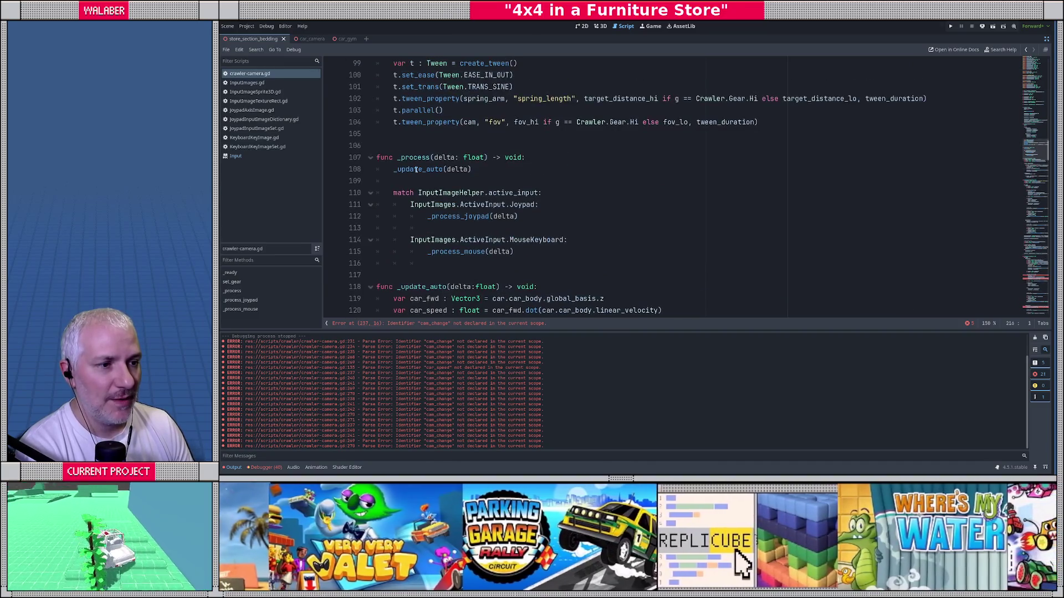
{"action": "scroll", "coordinate": [416, 170], "scroll_direction": "down", "scroll_amount": 2}
Add an _update_camera() call on a new line after the input match in _process.
{"action": "left_click", "coordinate": [427, 192]}
{"action": "key", "text": "Delete"}
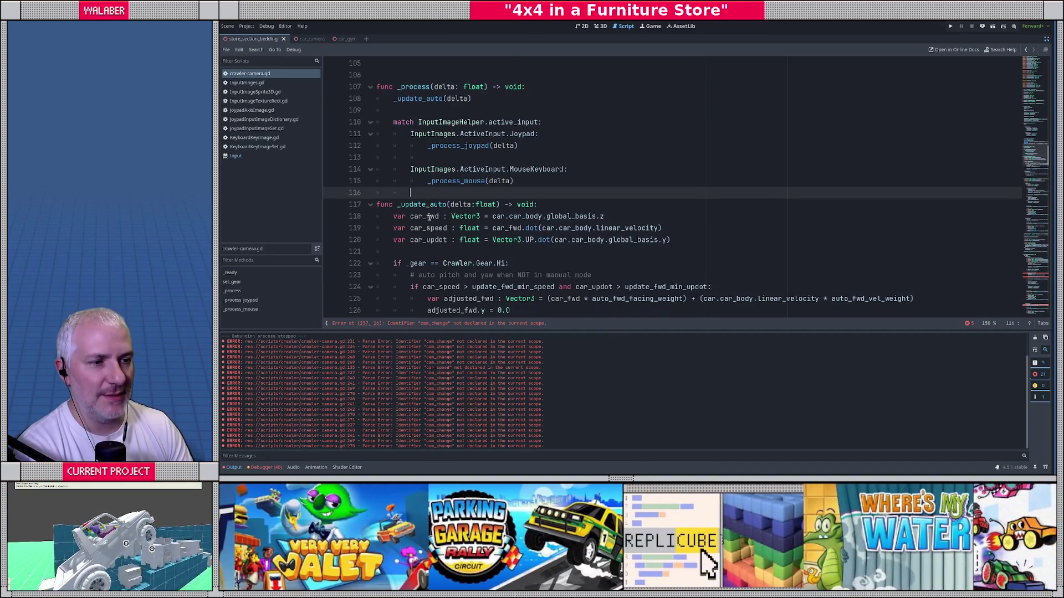
{"action": "key", "text": "Return"}
{"action": "key", "text": "Up"}
{"action": "key", "text": "Return"}
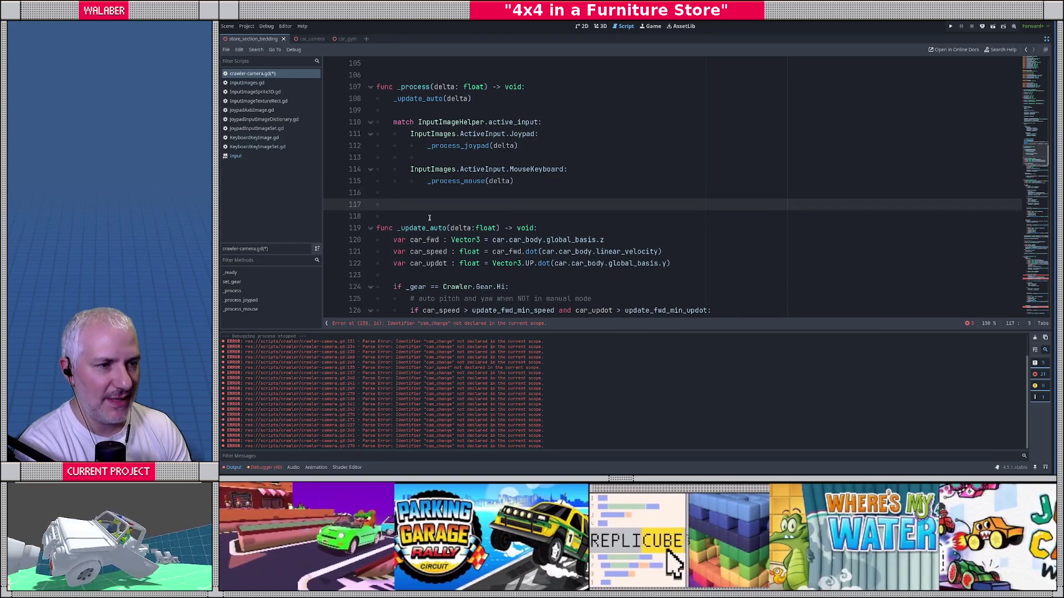
{"action": "type", "text": "_"}
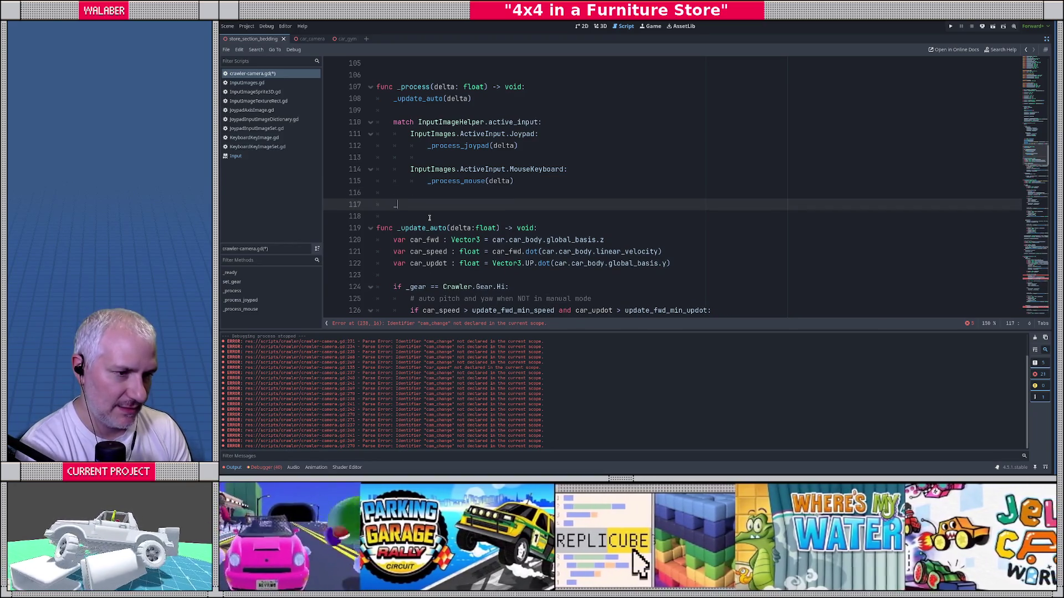
{"action": "type", "text": "update_"}
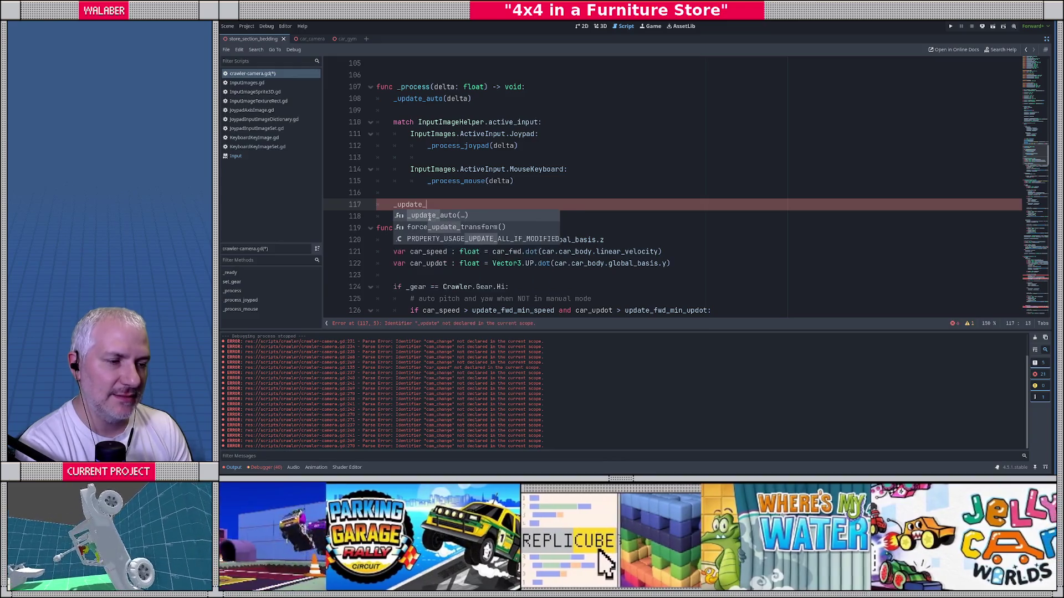
{"action": "type", "text": "camera()"}
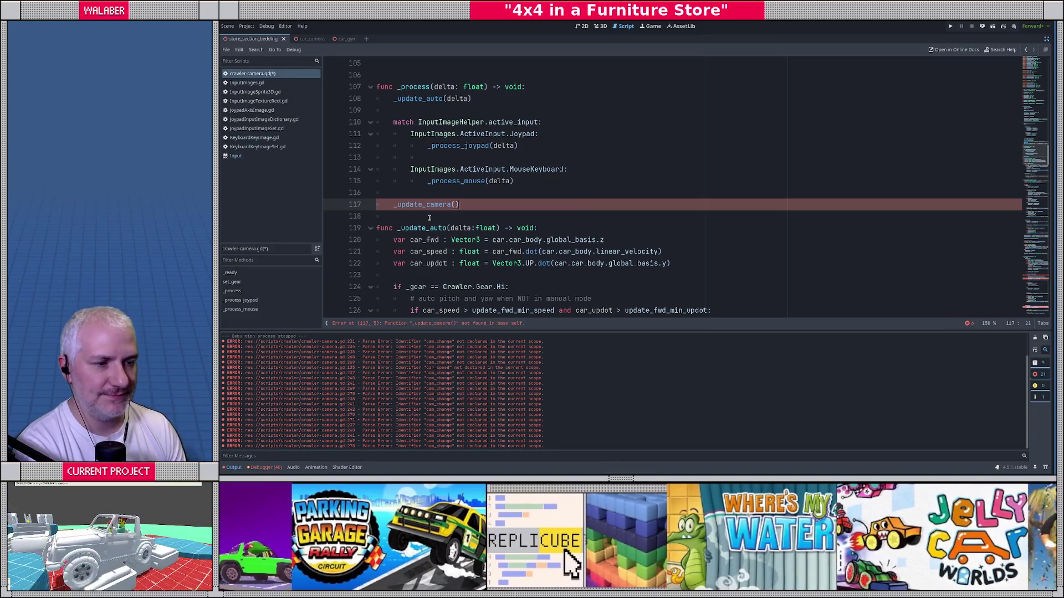
{"action": "scroll", "coordinate": [427, 210], "scroll_direction": "down", "scroll_amount": 10}
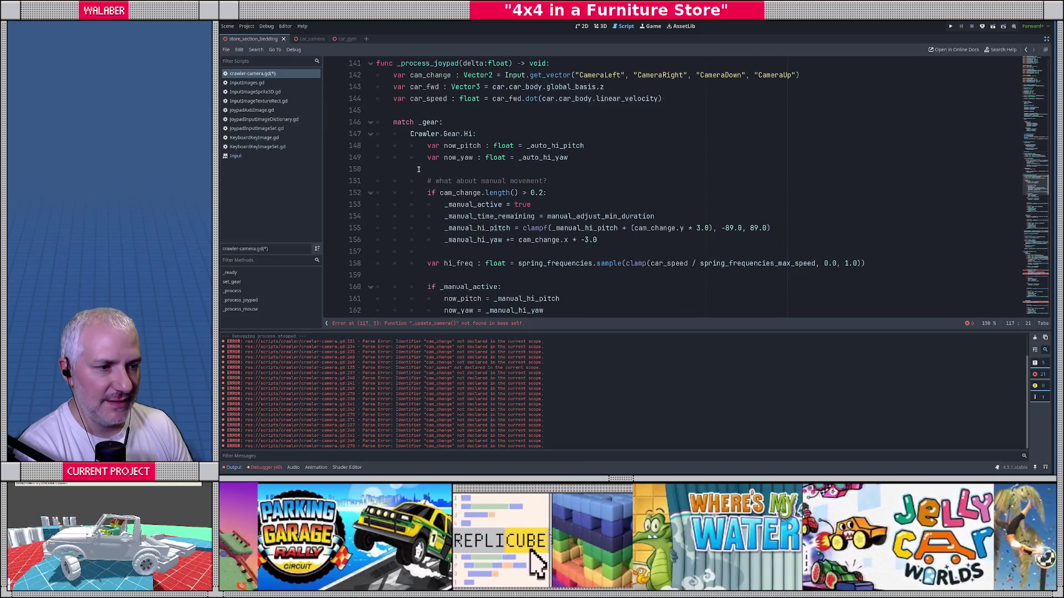
{"action": "scroll", "coordinate": [418, 169], "scroll_direction": "down", "scroll_amount": 10}
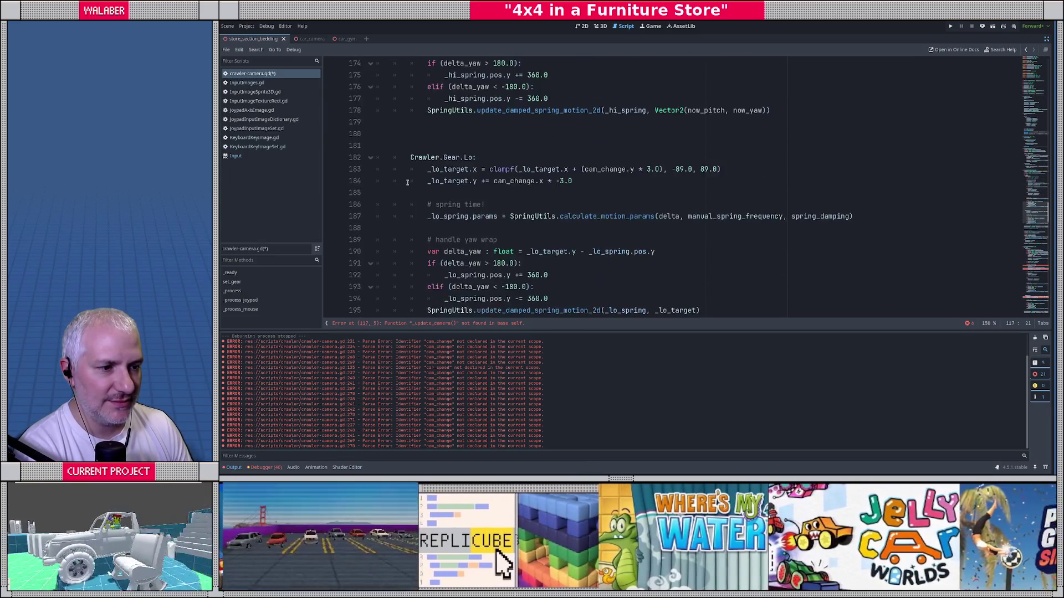
{"action": "scroll", "coordinate": [408, 182], "scroll_direction": "down", "scroll_amount": 4}
{"action": "scroll", "coordinate": [407, 182], "scroll_direction": "up", "scroll_amount": 4}
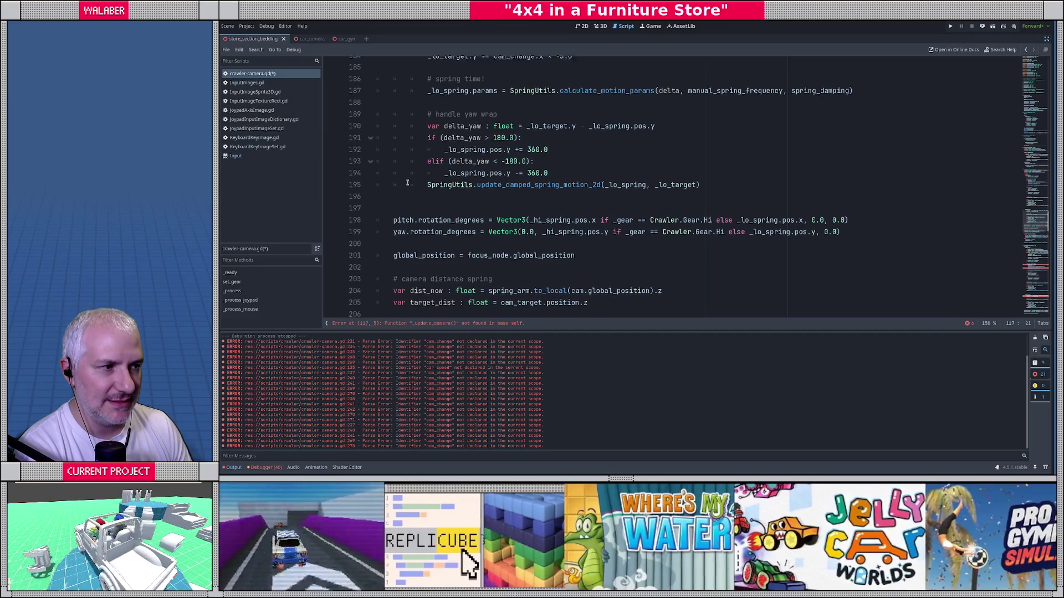
{"action": "scroll", "coordinate": [407, 182], "scroll_direction": "down", "scroll_amount": 3}
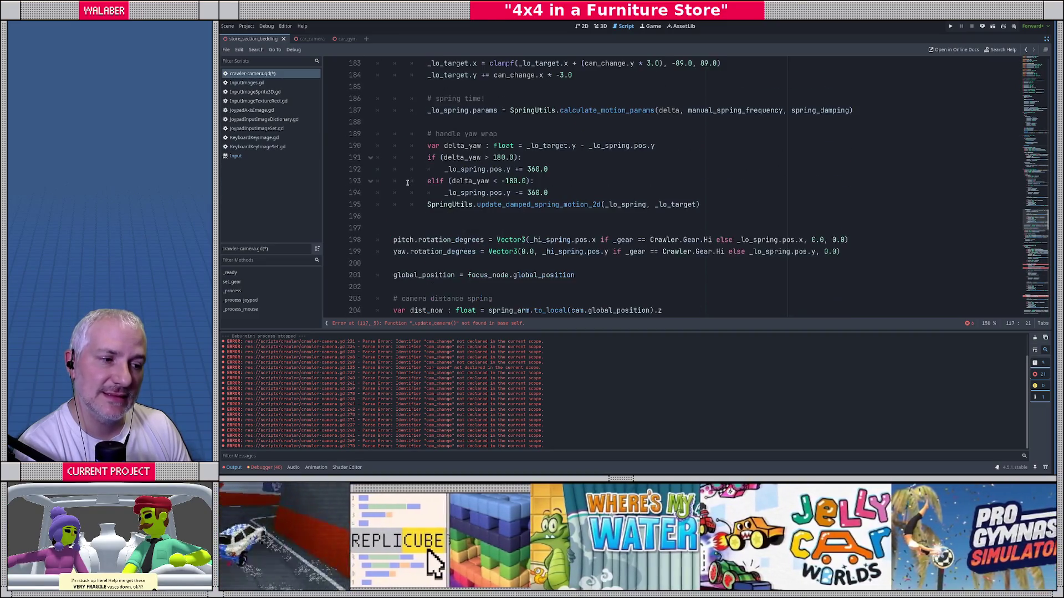
{"action": "scroll", "coordinate": [403, 196], "scroll_direction": "down", "scroll_amount": 2}
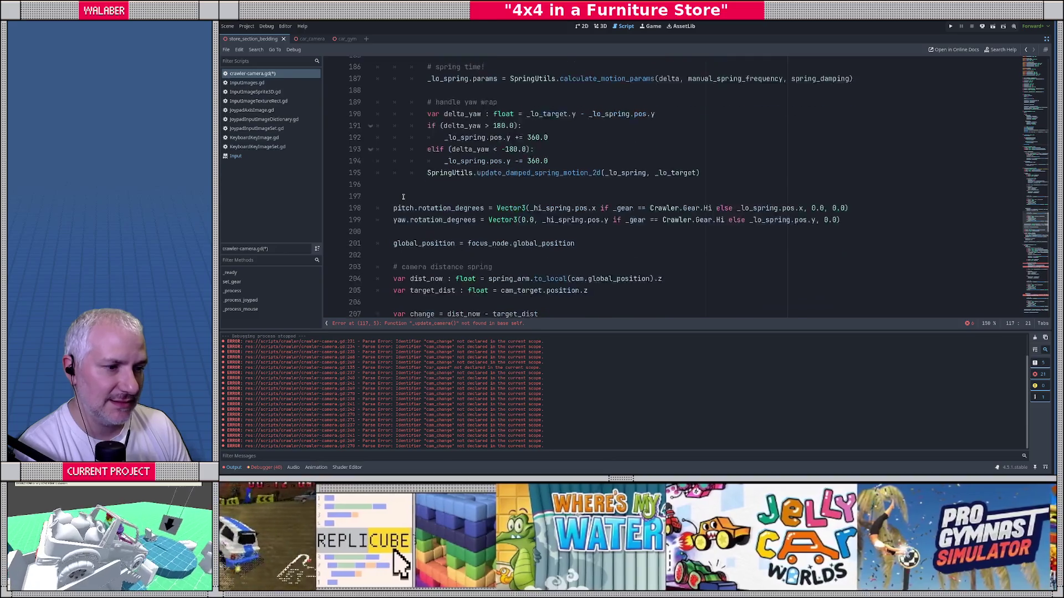
{"action": "left_click", "coordinate": [391, 169]}
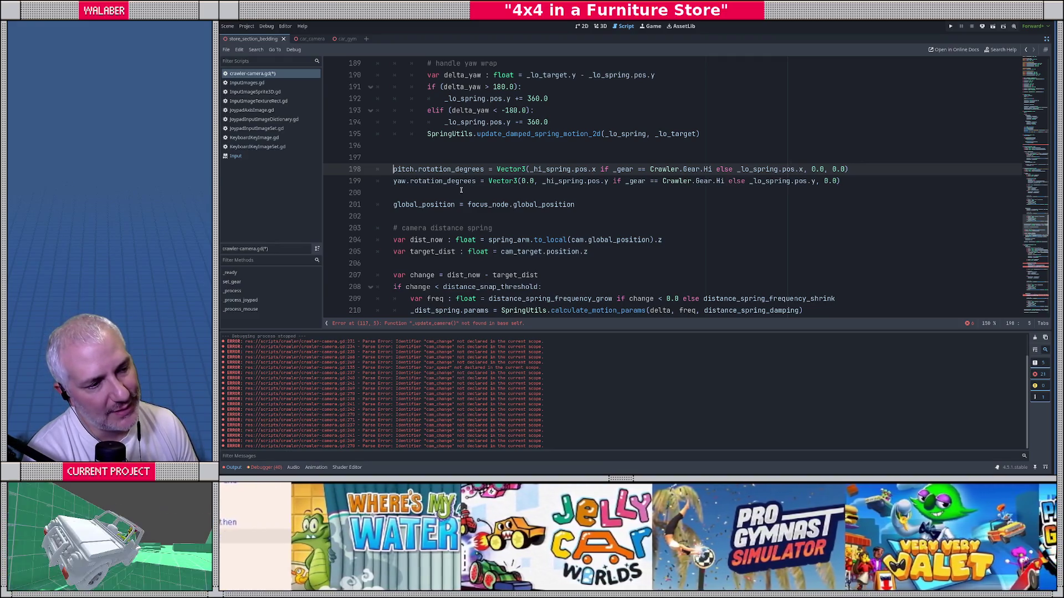
Cut the global_position and camera distance spring block (lines 200–216) from _process_joypad.
{"action": "left_click", "coordinate": [436, 191]}
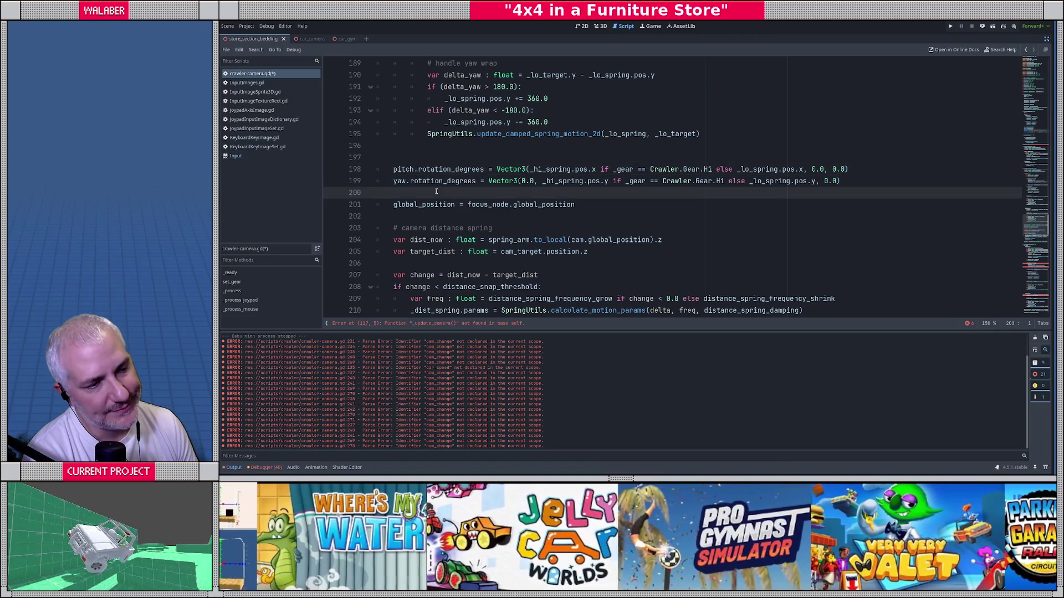
{"action": "scroll", "coordinate": [432, 196], "scroll_direction": "down", "scroll_amount": 3}
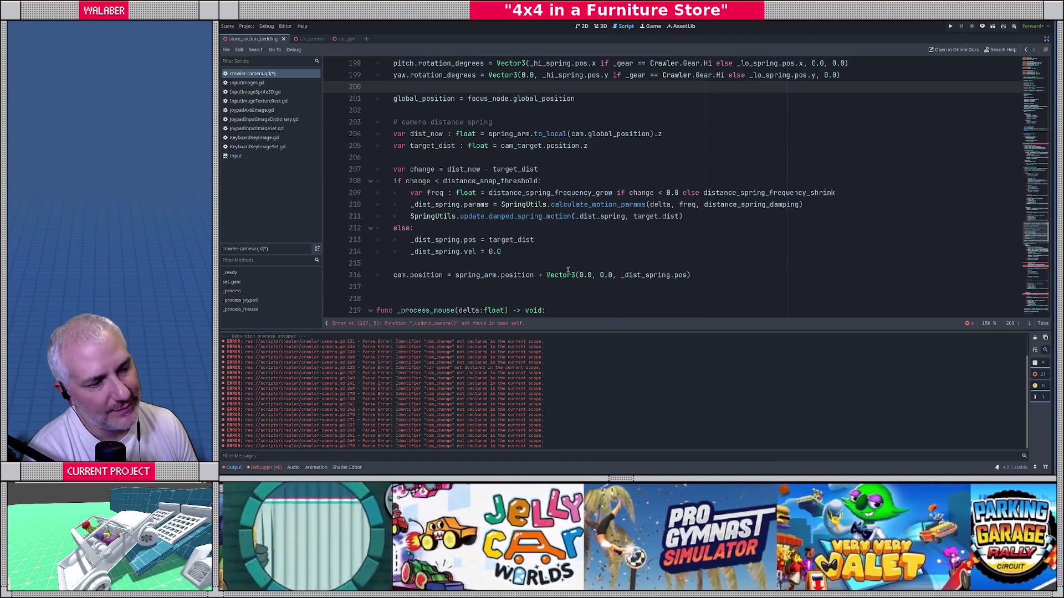
{"action": "left_click", "coordinate": [698, 277], "text": "shift"}
{"action": "scroll", "coordinate": [612, 233], "scroll_direction": "up", "scroll_amount": 3}
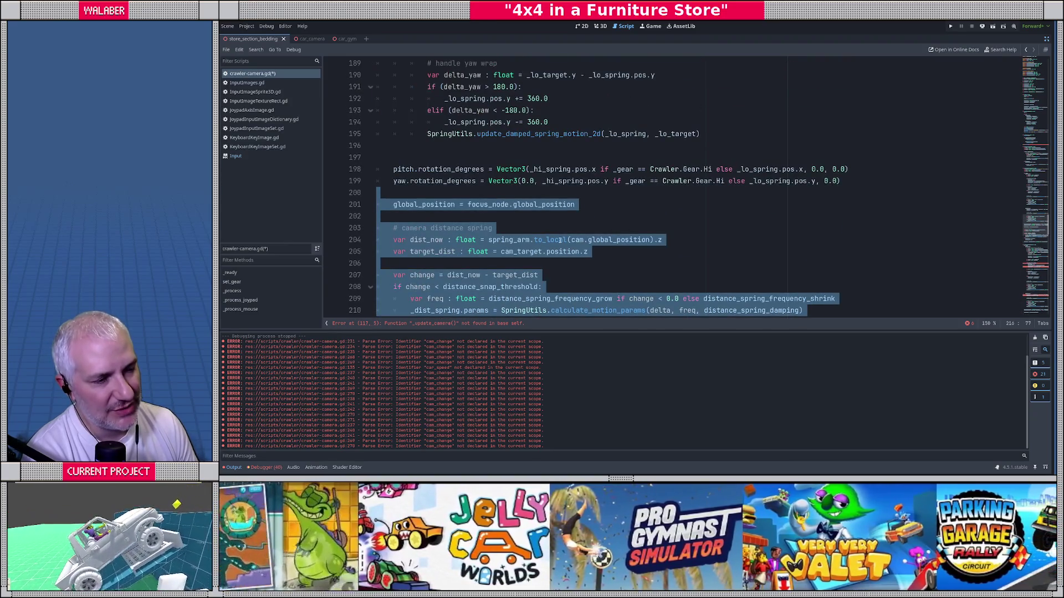
{"action": "mouse_move", "coordinate": [560, 240]}
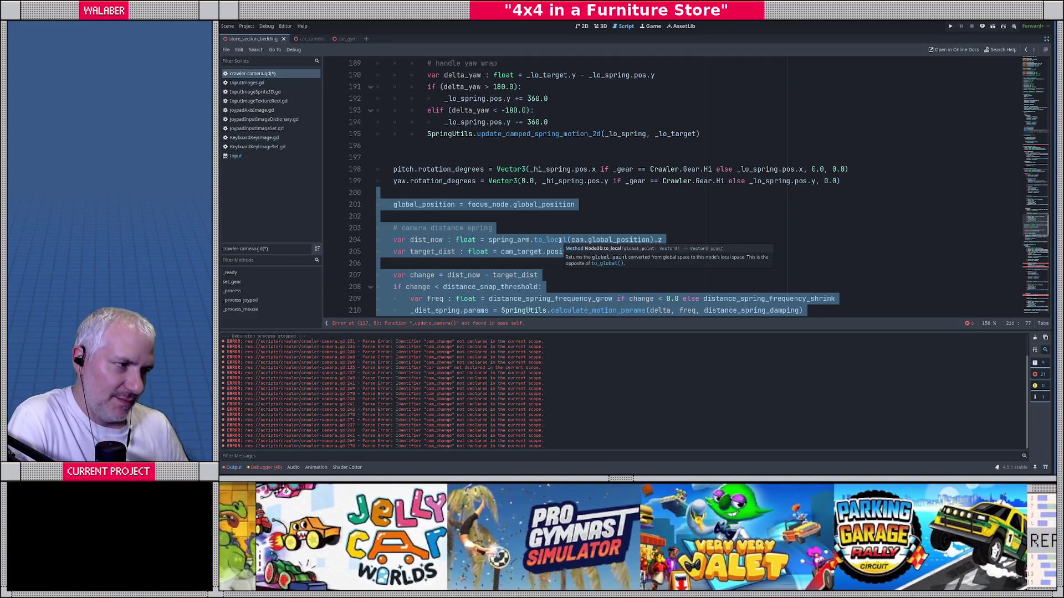
{"action": "scroll", "coordinate": [575, 173], "scroll_direction": "up", "scroll_amount": 3}
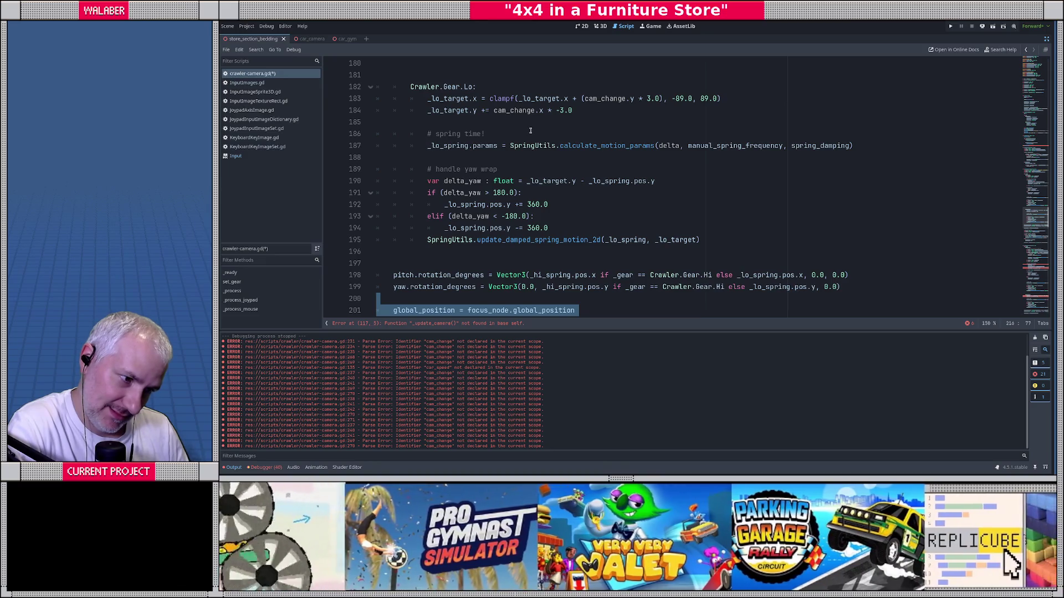
{"action": "scroll", "coordinate": [530, 131], "scroll_direction": "down", "scroll_amount": 5}
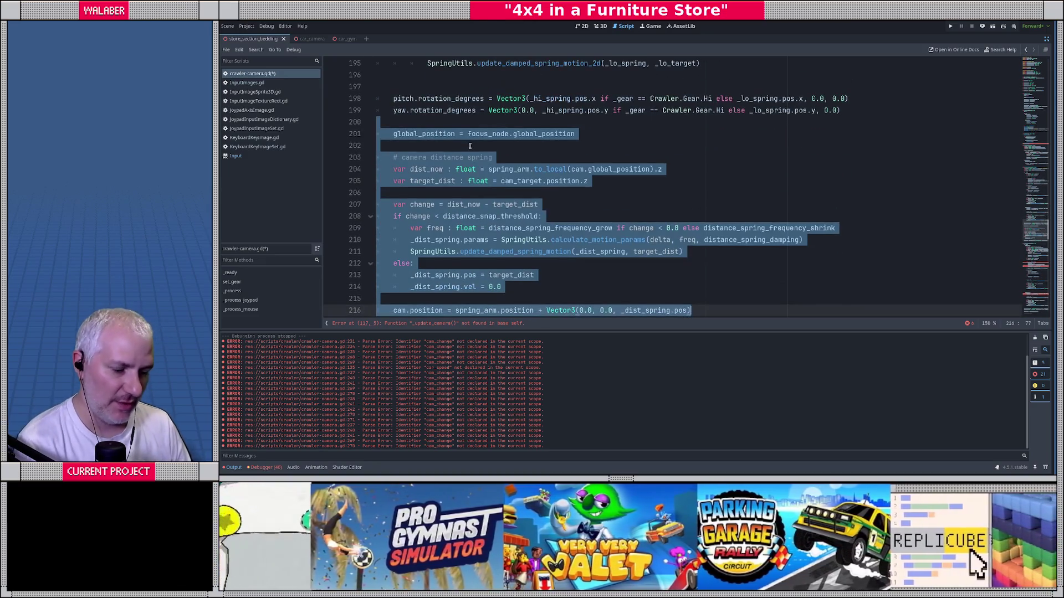
{"action": "key", "text": "Delete"}
{"action": "scroll", "coordinate": [409, 144], "scroll_direction": "down", "scroll_amount": 20}
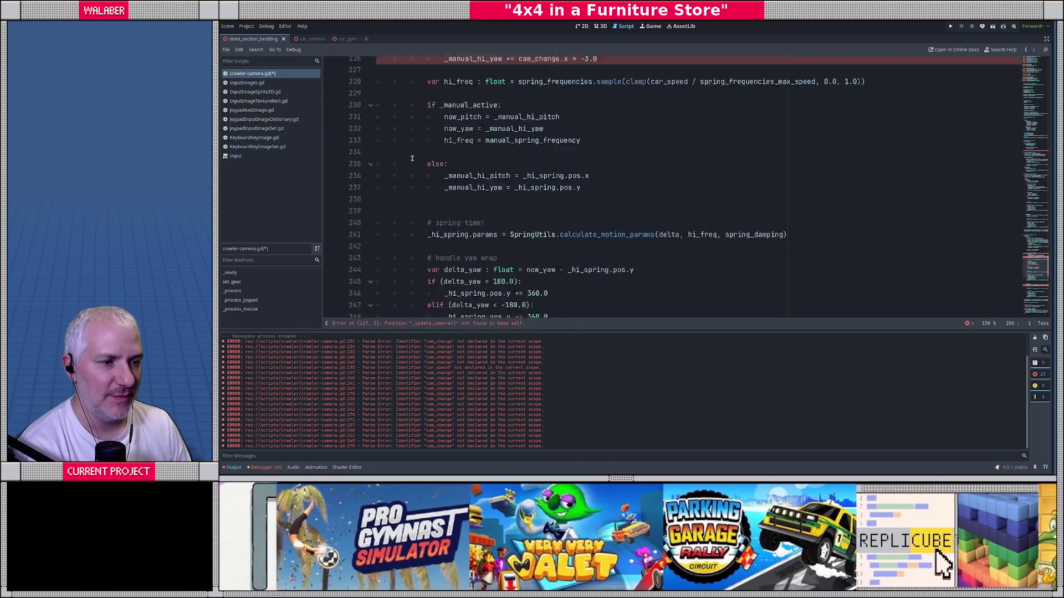
{"action": "scroll", "coordinate": [411, 171], "scroll_direction": "down", "scroll_amount": 2}
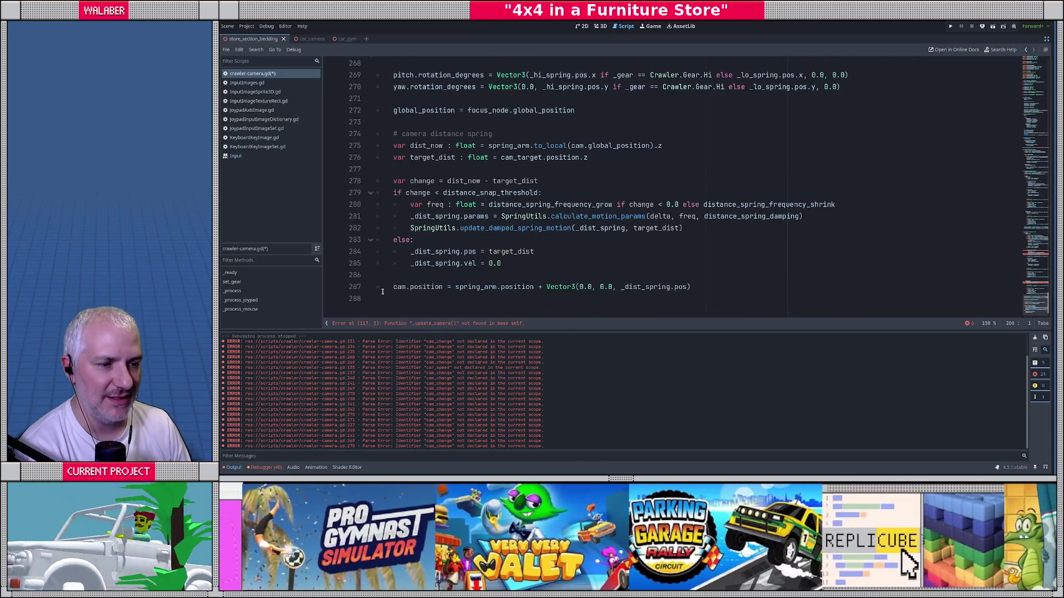
Add 'func _update_camera() -> void:' at the script's end and paste the cut camera code into it.
{"action": "left_click", "coordinate": [382, 292]}
{"action": "key", "text": "Return"}
{"action": "key", "text": "Return"}
{"action": "type", "text": "func "}
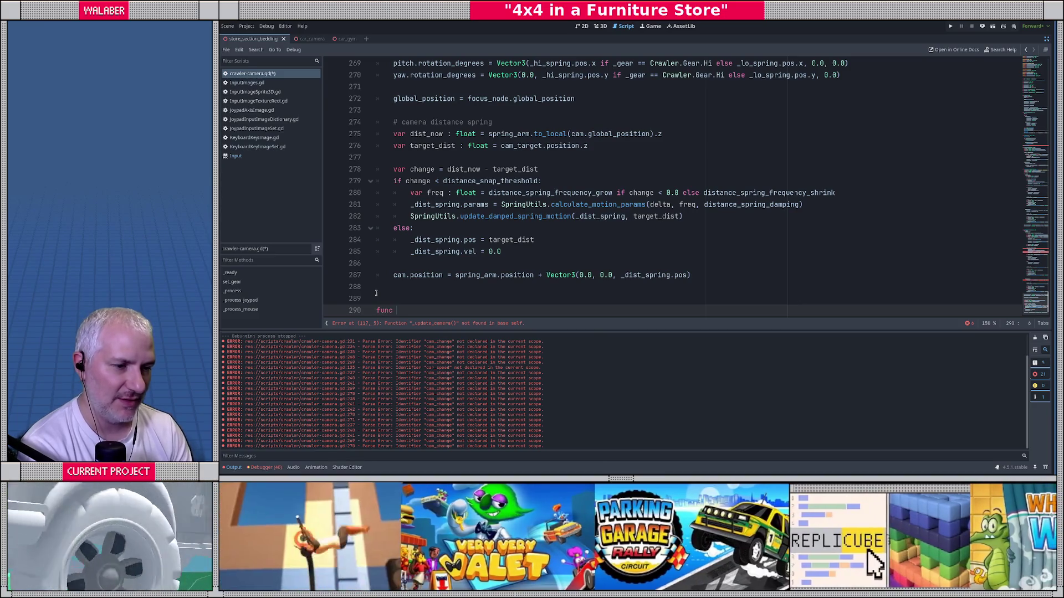
{"action": "type", "text": "_update_camera"}
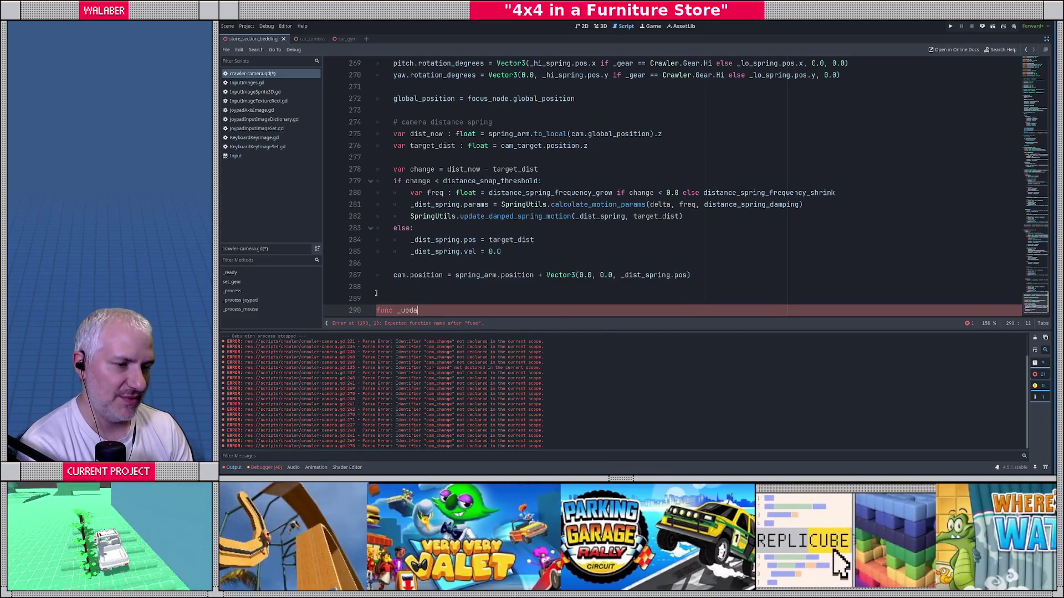
{"action": "type", "text": "() -> void:"}
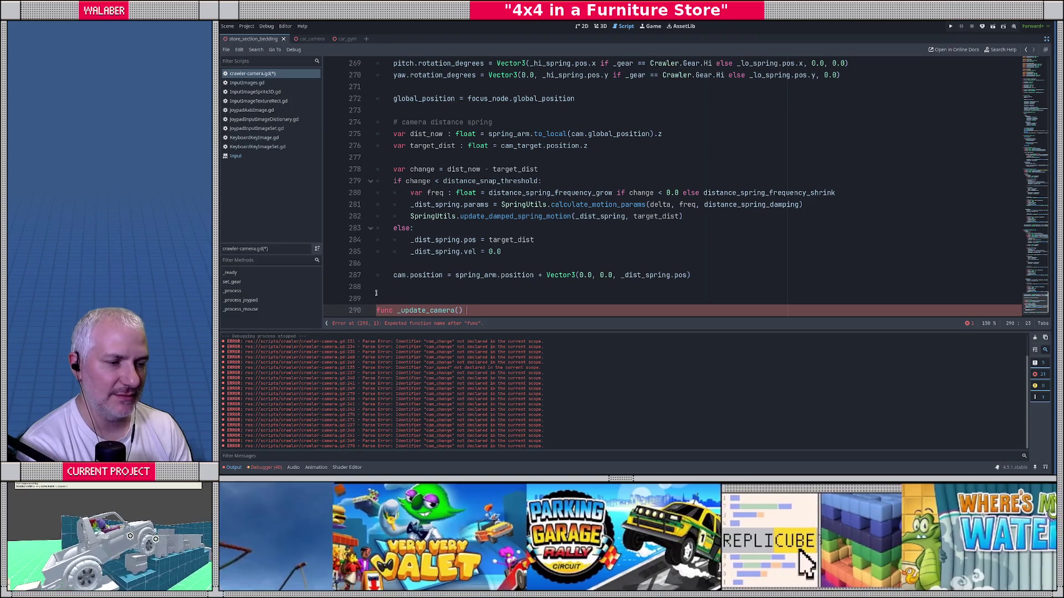
{"action": "key", "text": "Return"}
{"action": "key", "text": "ctrl+v"}
{"action": "scroll", "coordinate": [367, 252], "scroll_direction": "up", "scroll_amount": 20}
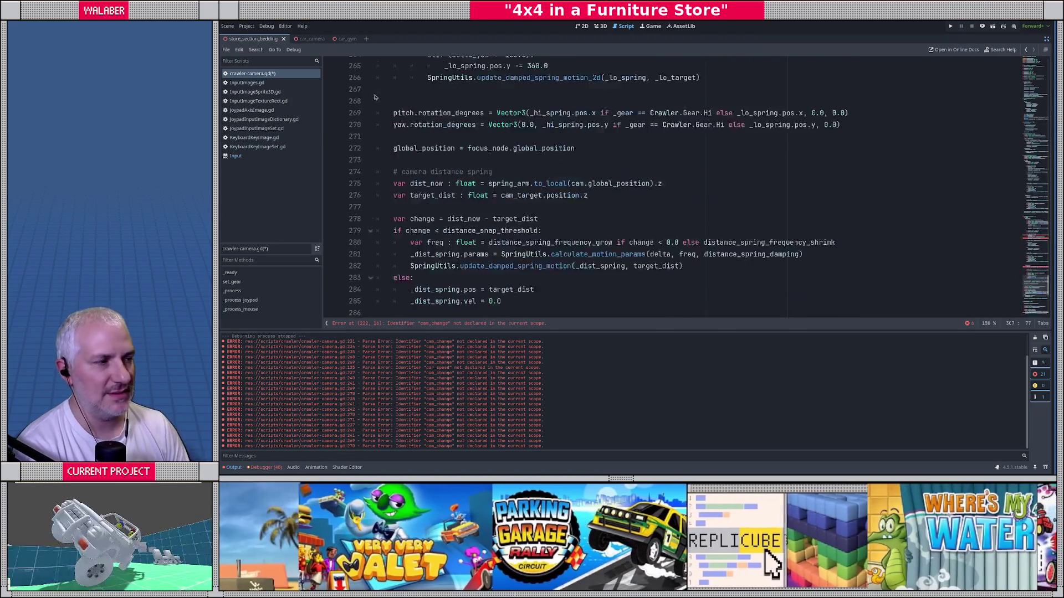
{"action": "scroll", "coordinate": [373, 96], "scroll_direction": "up", "scroll_amount": 15}
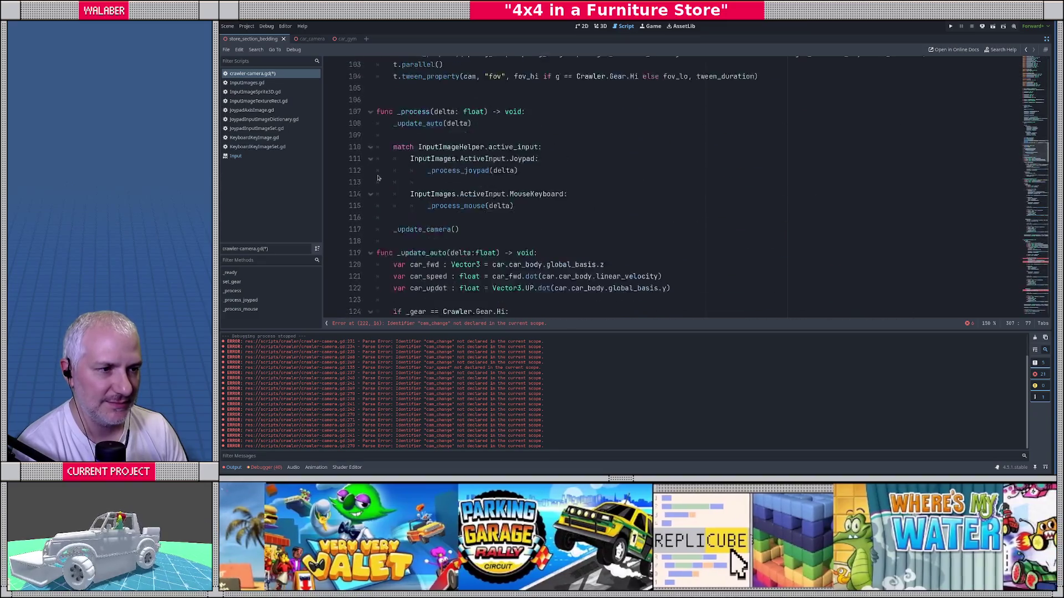
{"action": "scroll", "coordinate": [399, 193], "scroll_direction": "up", "scroll_amount": 9}
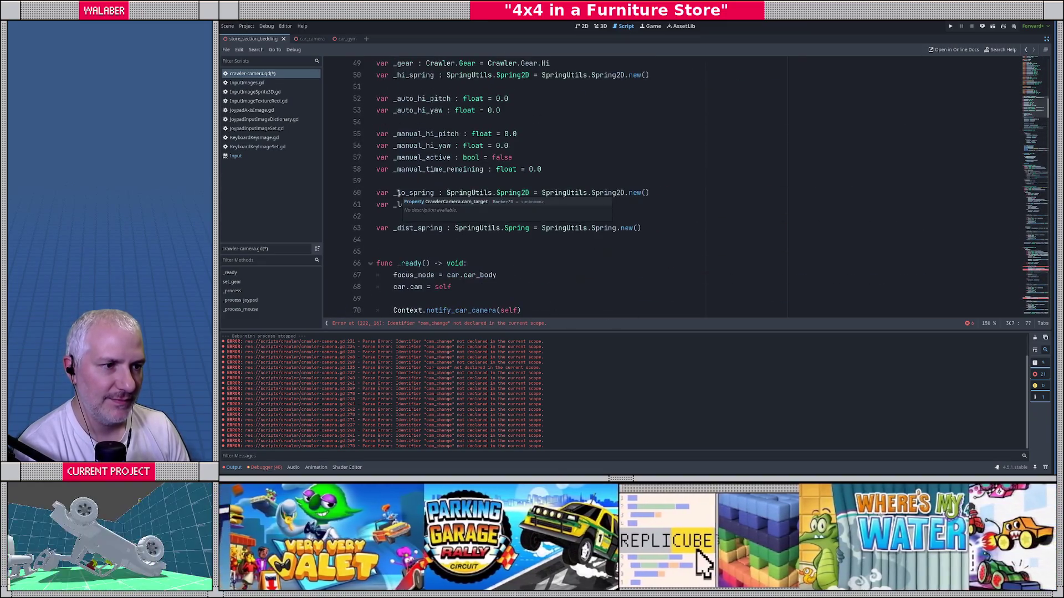
{"action": "scroll", "coordinate": [397, 193], "scroll_direction": "down", "scroll_amount": 11}
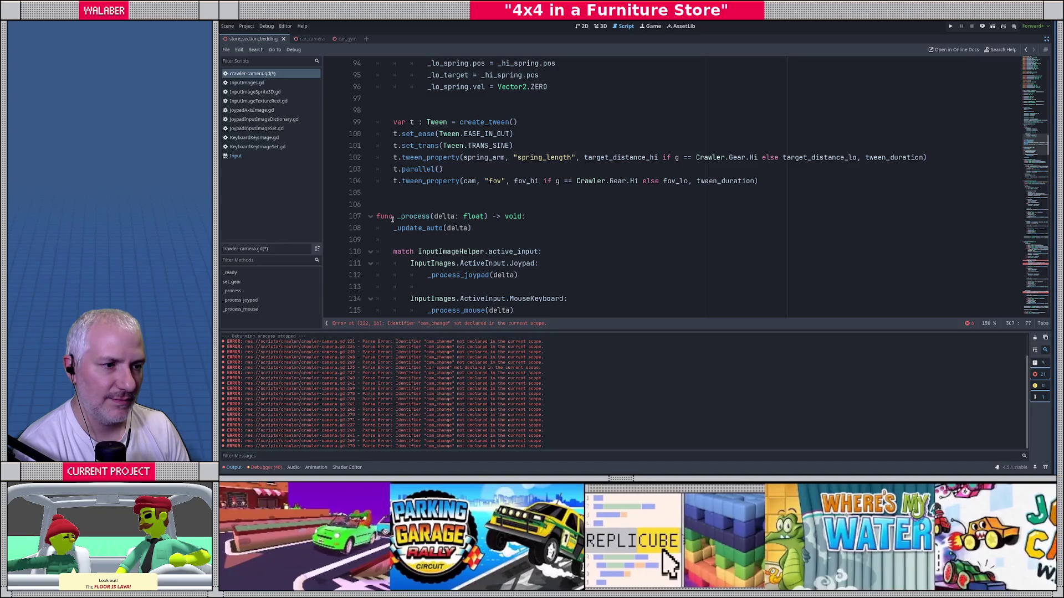
{"action": "scroll", "coordinate": [392, 219], "scroll_direction": "down", "scroll_amount": 5}
{"action": "scroll", "coordinate": [394, 221], "scroll_direction": "up", "scroll_amount": 2}
Add a blank line below the _update_camera() call and fold _update_auto, _process_joypad and _process_mouse.
{"action": "left_click", "coordinate": [407, 241]}
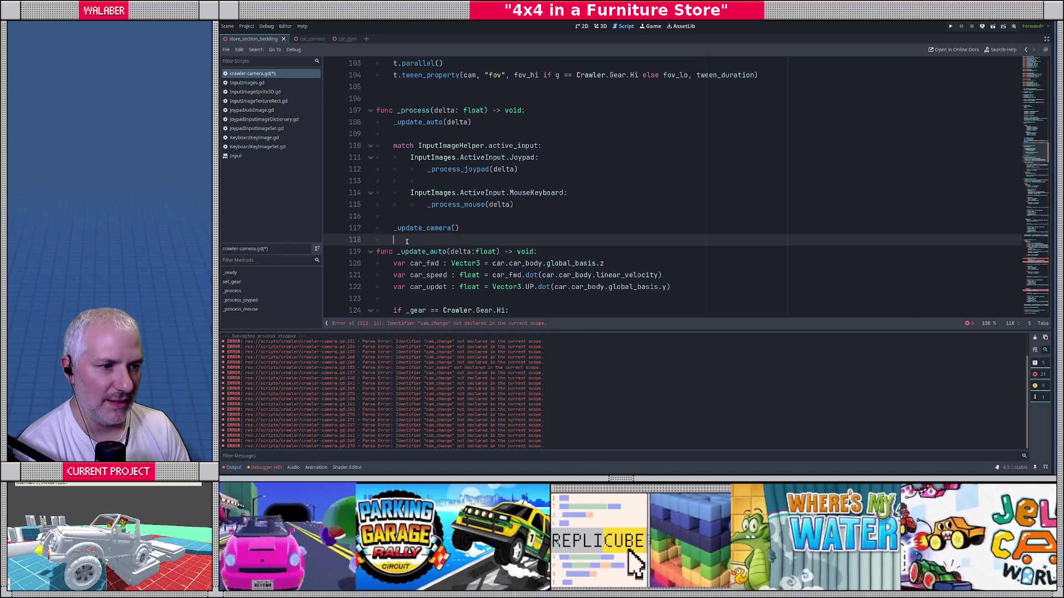
{"action": "key", "text": "Return"}
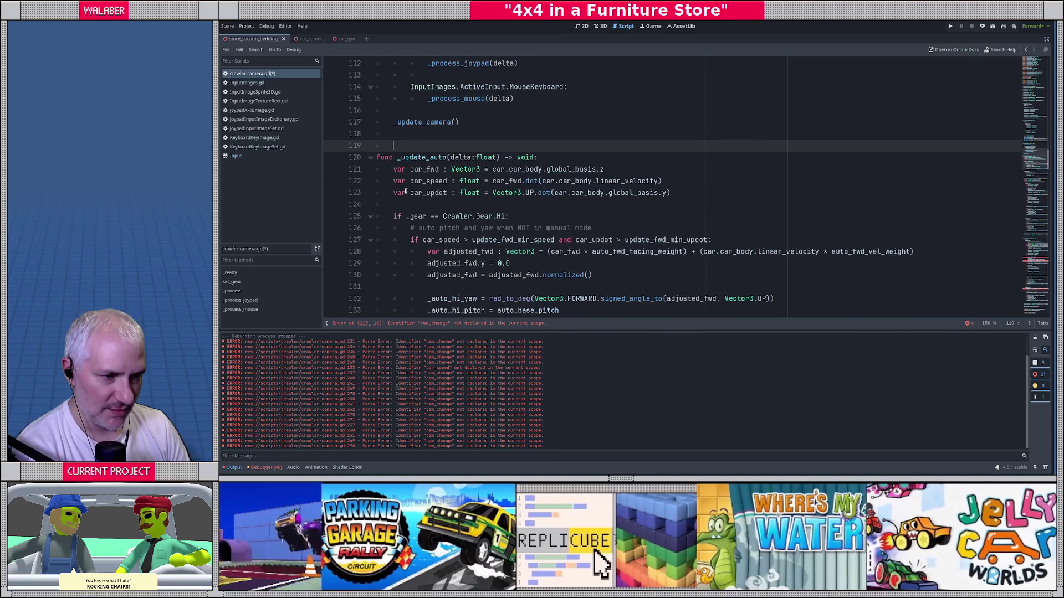
{"action": "scroll", "coordinate": [397, 148], "scroll_direction": "down", "scroll_amount": 3}
{"action": "left_click", "coordinate": [370, 158]}
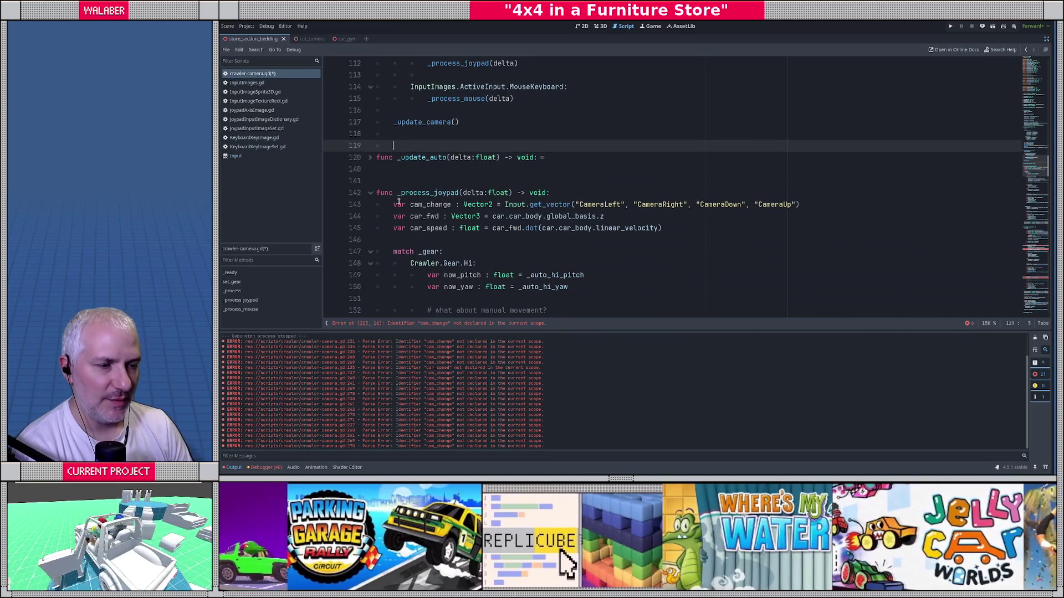
{"action": "left_click", "coordinate": [370, 192]}
{"action": "scroll", "coordinate": [433, 154], "scroll_direction": "up", "scroll_amount": 1}
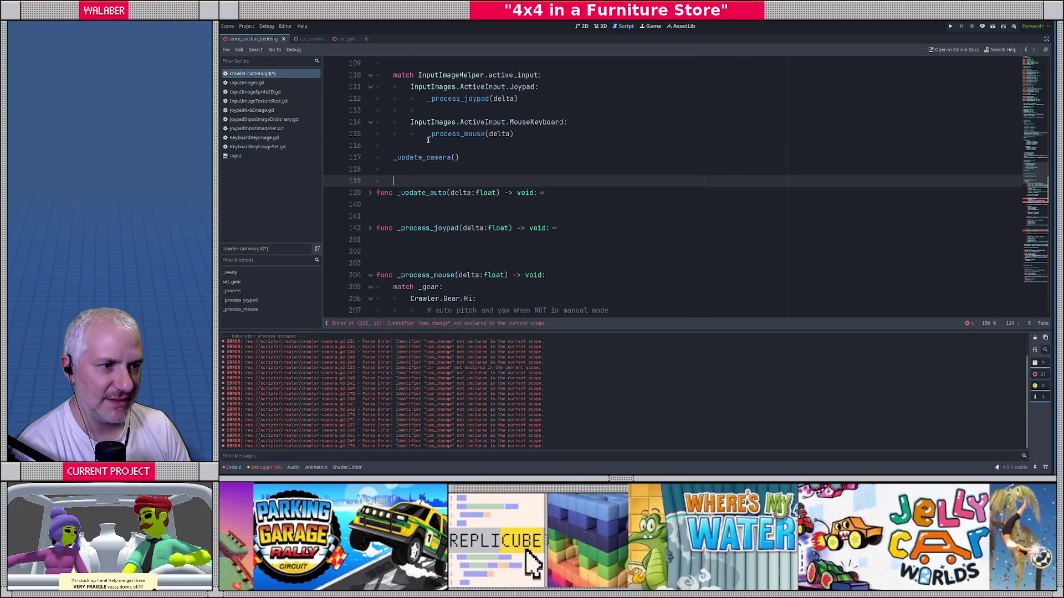
{"action": "left_click_drag", "start_coordinate": [428, 134], "coordinate": [536, 135]}
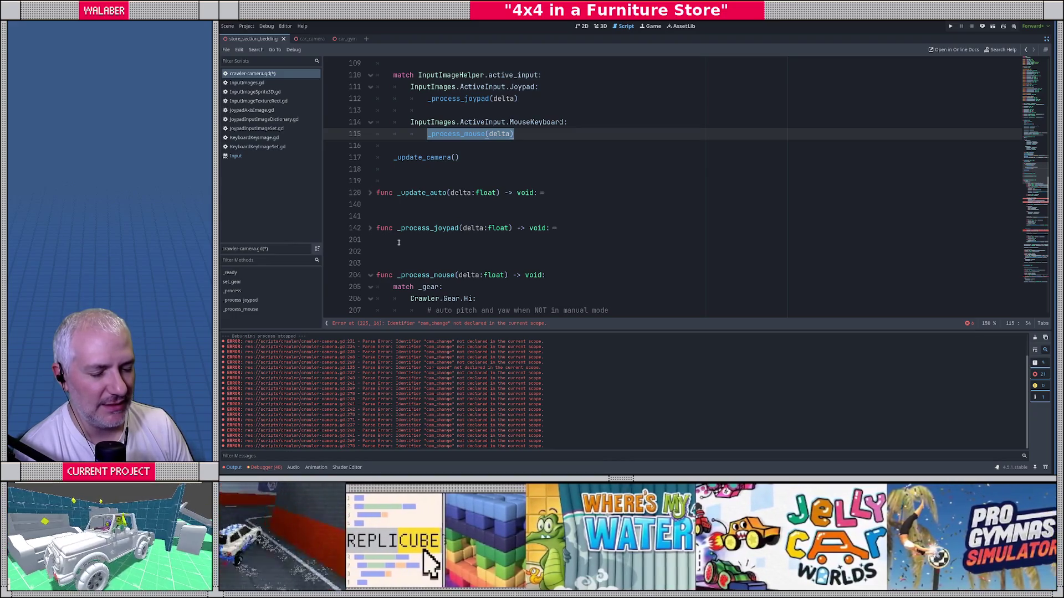
{"action": "scroll", "coordinate": [399, 243], "scroll_direction": "down", "scroll_amount": 2}
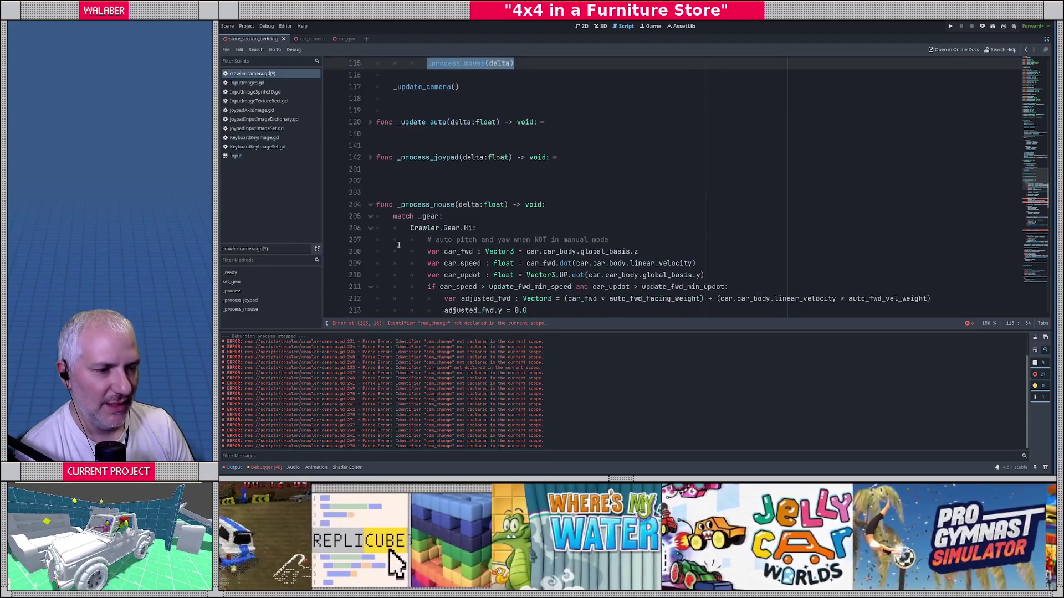
{"action": "left_click", "coordinate": [370, 204]}
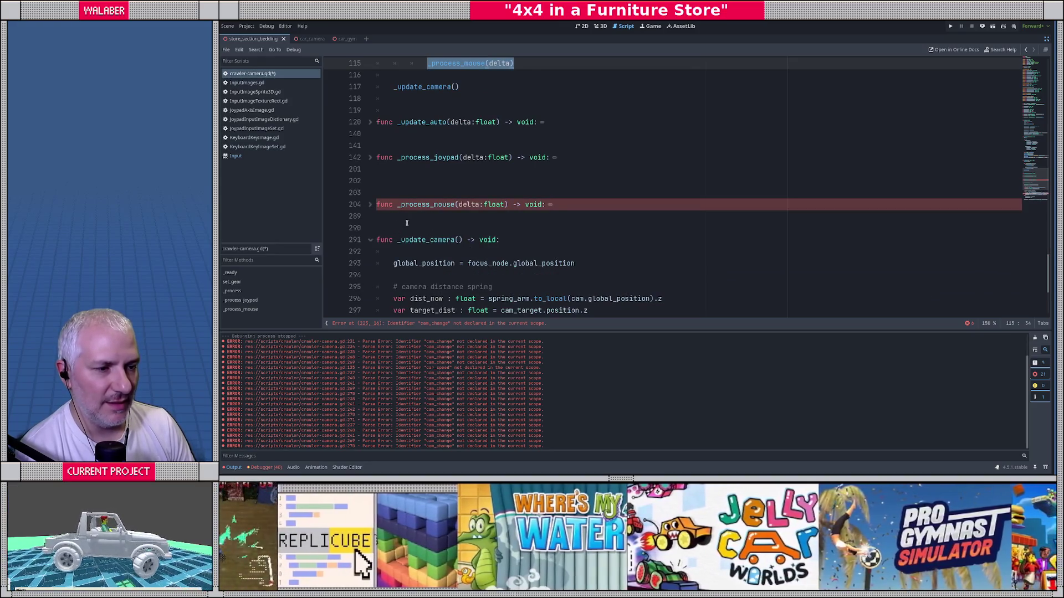
{"action": "left_click", "coordinate": [407, 223]}
{"action": "scroll", "coordinate": [407, 228], "scroll_direction": "down", "scroll_amount": 2}
Inspect the global_position line and freq usage on lines 301–303 of _update_camera.
{"action": "left_click", "coordinate": [394, 194]}
{"action": "key", "text": "shift+End"}
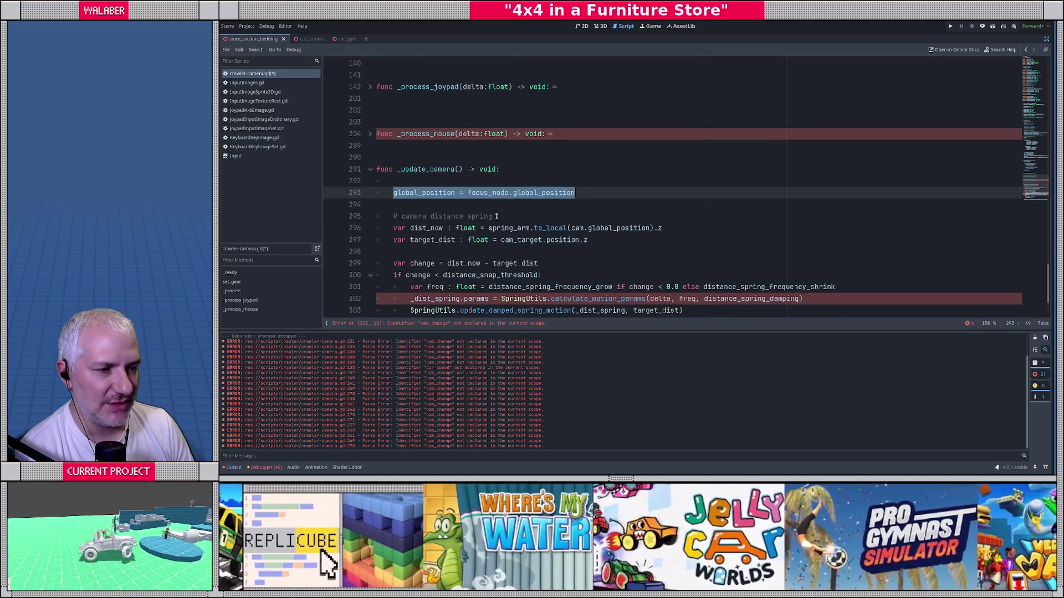
{"action": "scroll", "coordinate": [410, 181], "scroll_direction": "down", "scroll_amount": 1}
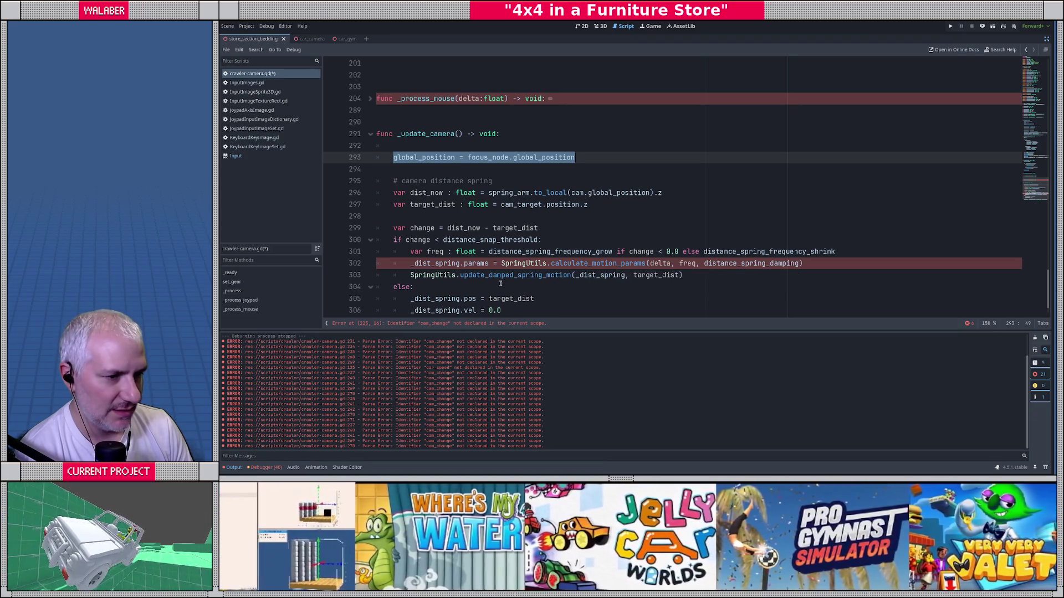
{"action": "left_click", "coordinate": [456, 219]}
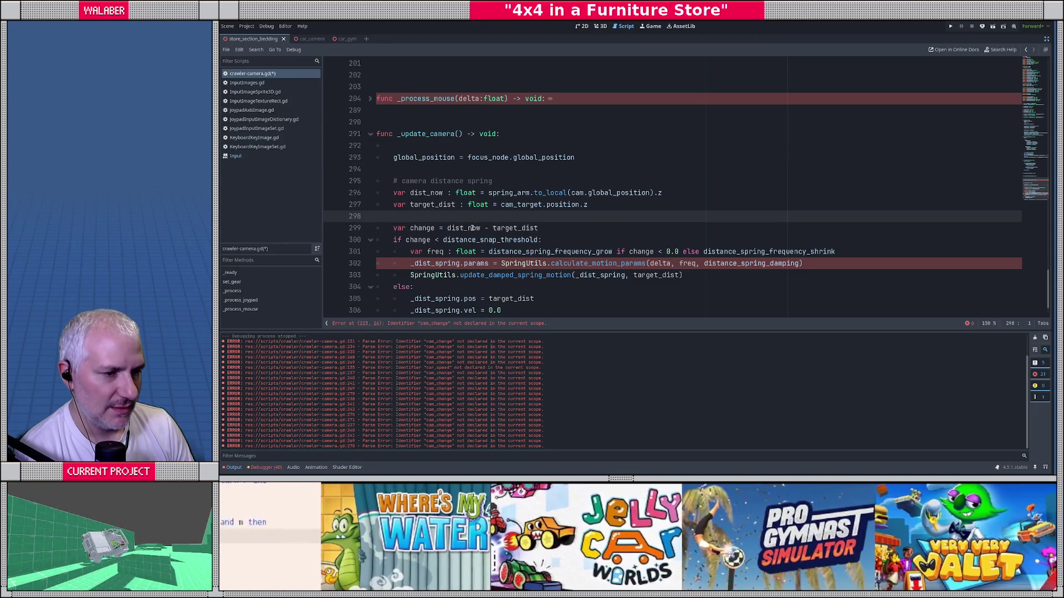
{"action": "scroll", "coordinate": [472, 229], "scroll_direction": "down", "scroll_amount": 1}
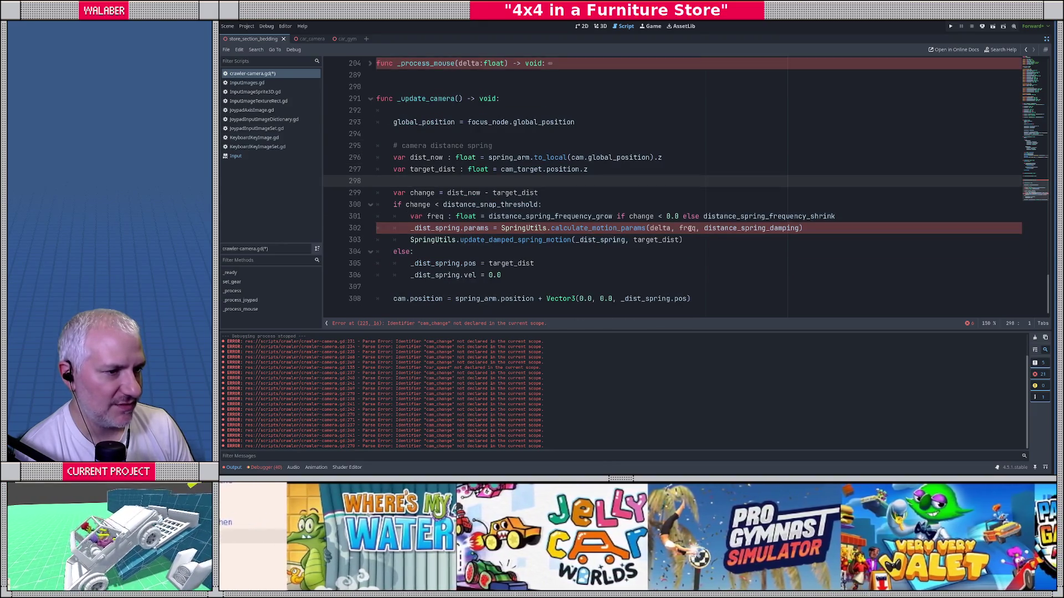
{"action": "double_click", "coordinate": [688, 228]}
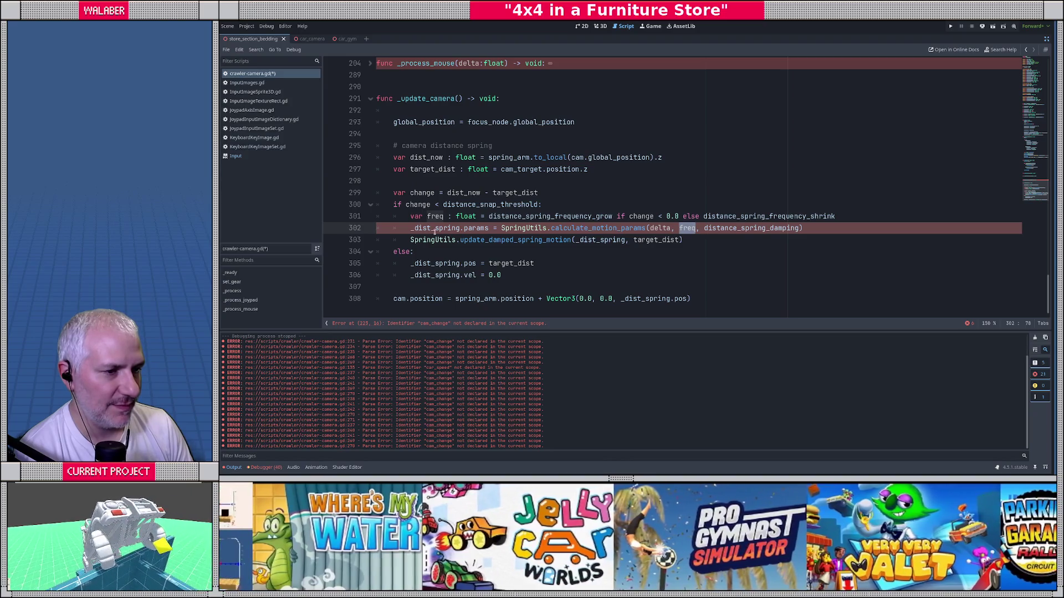
{"action": "double_click", "coordinate": [436, 216]}
{"action": "left_click", "coordinate": [597, 240]}
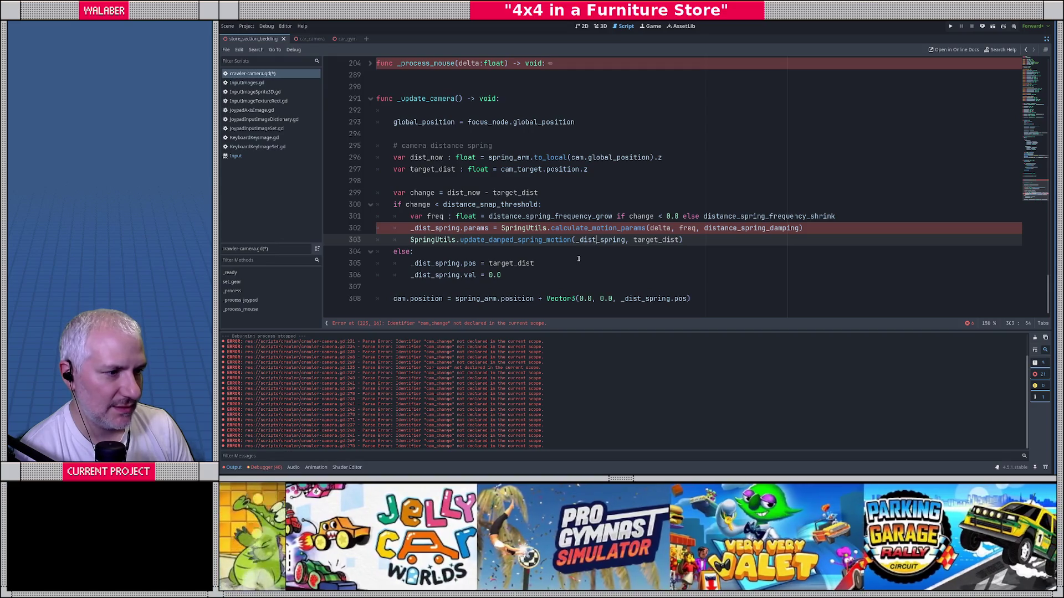
Add a delta:float parameter to _update_camera, pass delta in the line-117 call, and save.
{"action": "left_click", "coordinate": [969, 323]}
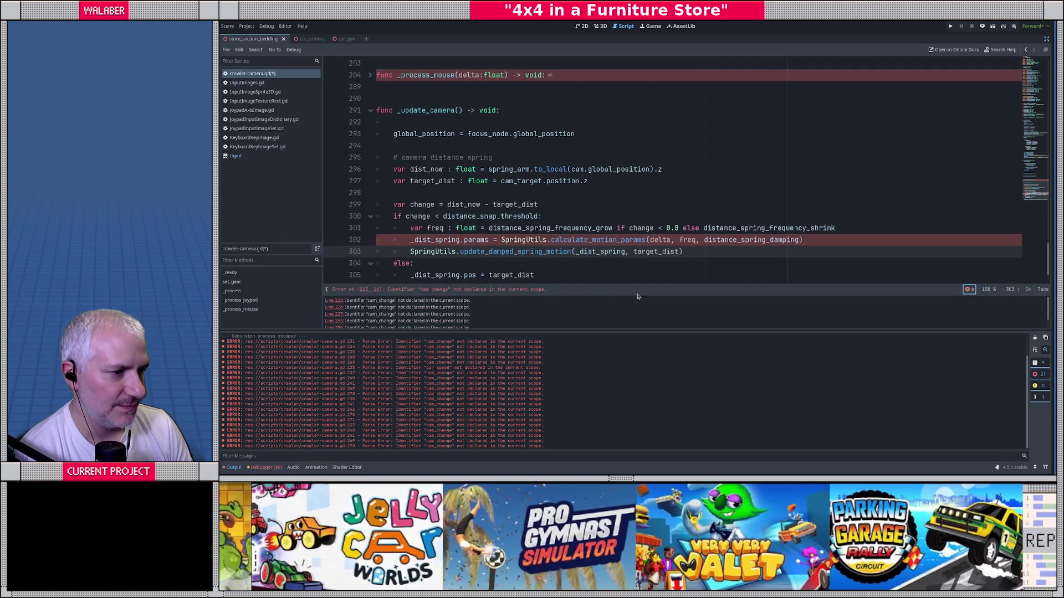
{"action": "scroll", "coordinate": [437, 320], "scroll_direction": "down", "scroll_amount": 2}
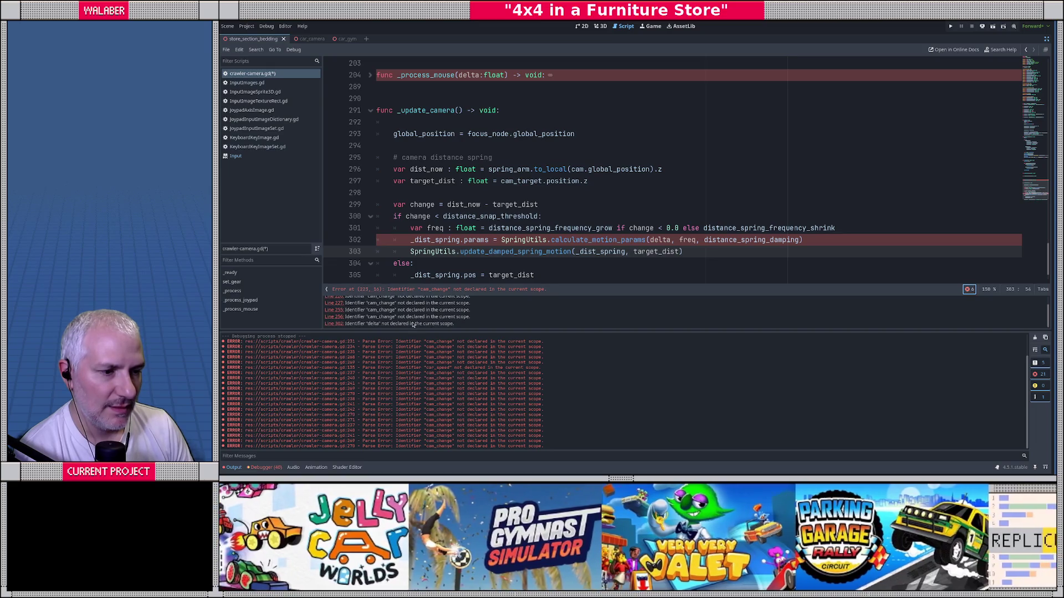
{"action": "left_click", "coordinate": [458, 110]}
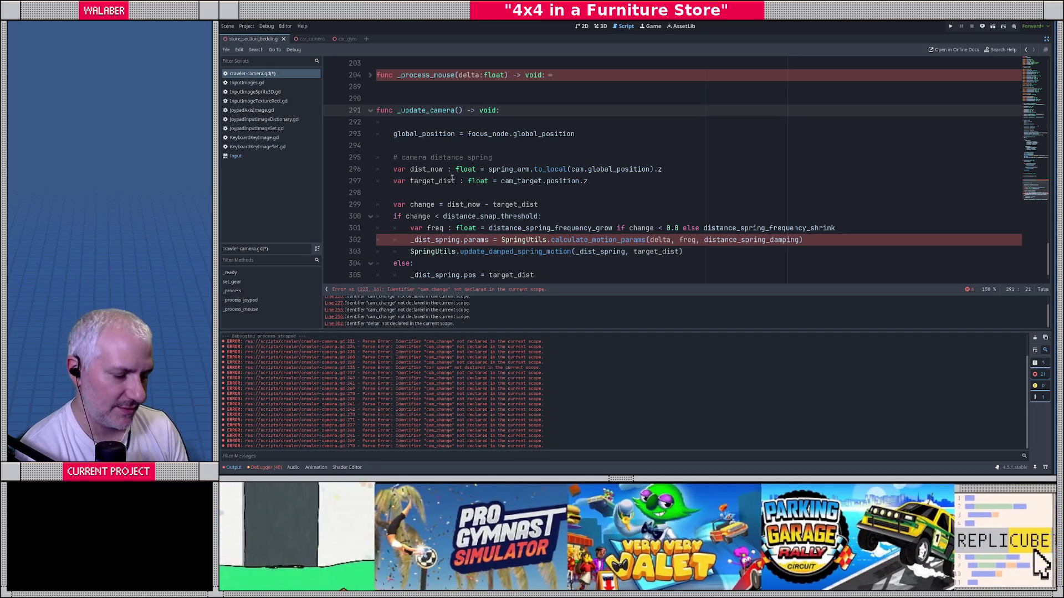
{"action": "type", "text": "delta:float"}
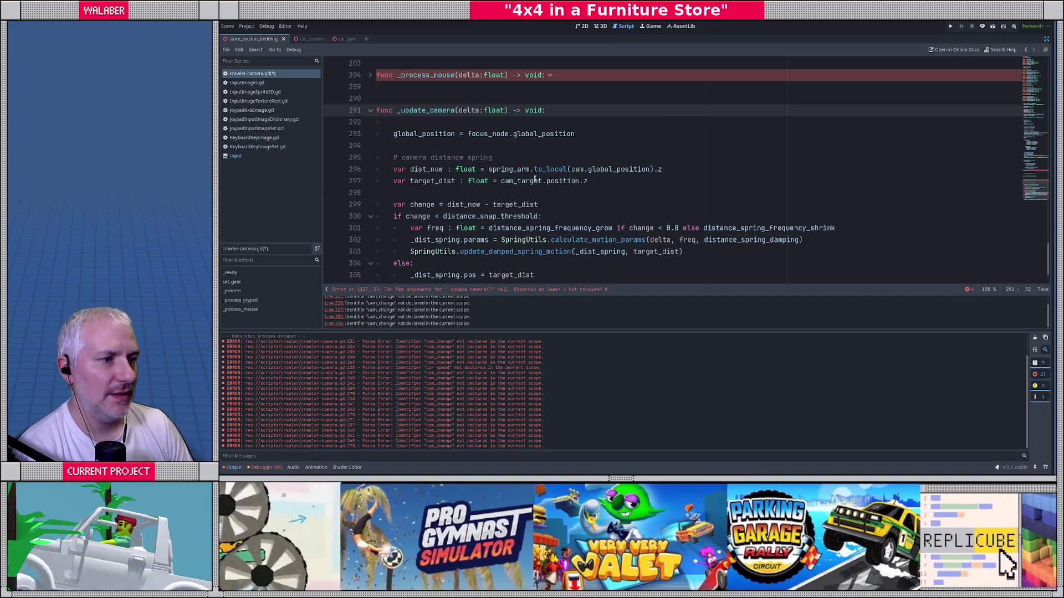
{"action": "scroll", "coordinate": [480, 188], "scroll_direction": "up", "scroll_amount": 5}
{"action": "left_click", "coordinate": [456, 134]}
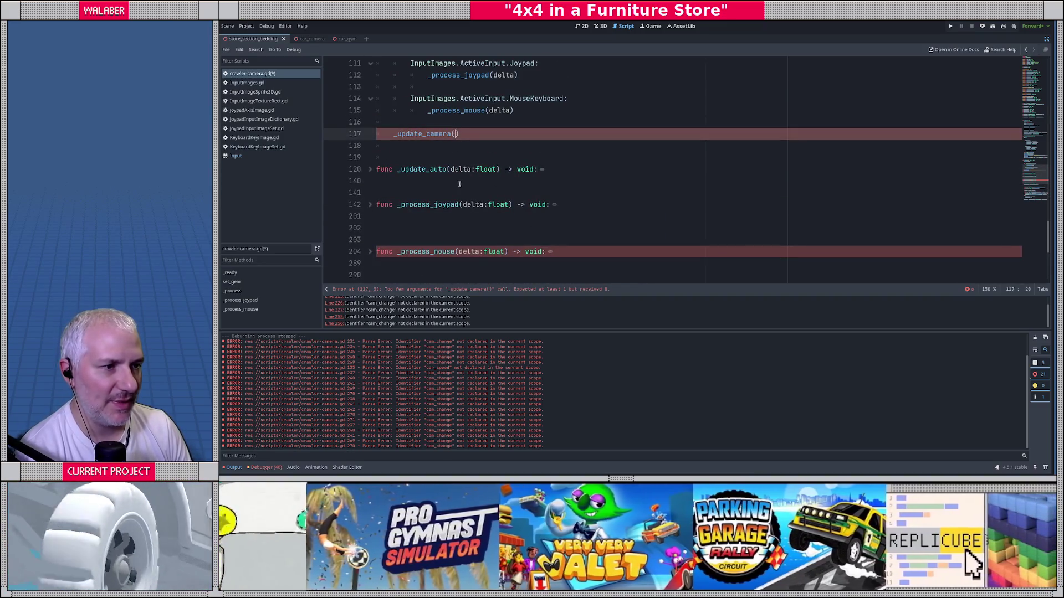
{"action": "type", "text": "delta"}
{"action": "key", "text": "ctrl+s"}
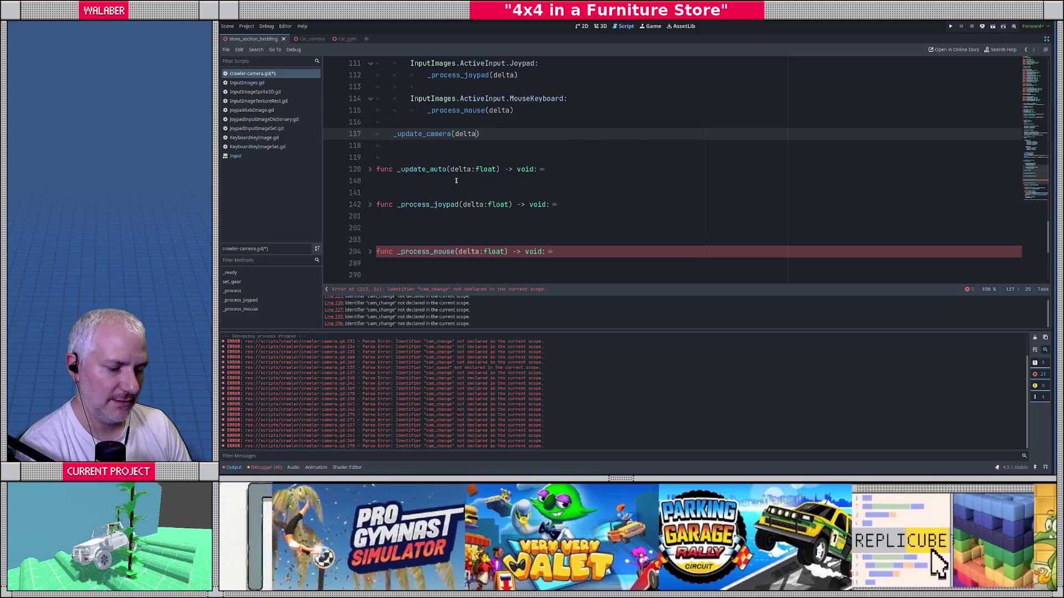
Unfold the _process_mouse function and move to the start of its body.
{"action": "left_click", "coordinate": [387, 228]}
{"action": "scroll", "coordinate": [388, 161], "scroll_direction": "down", "scroll_amount": 3}
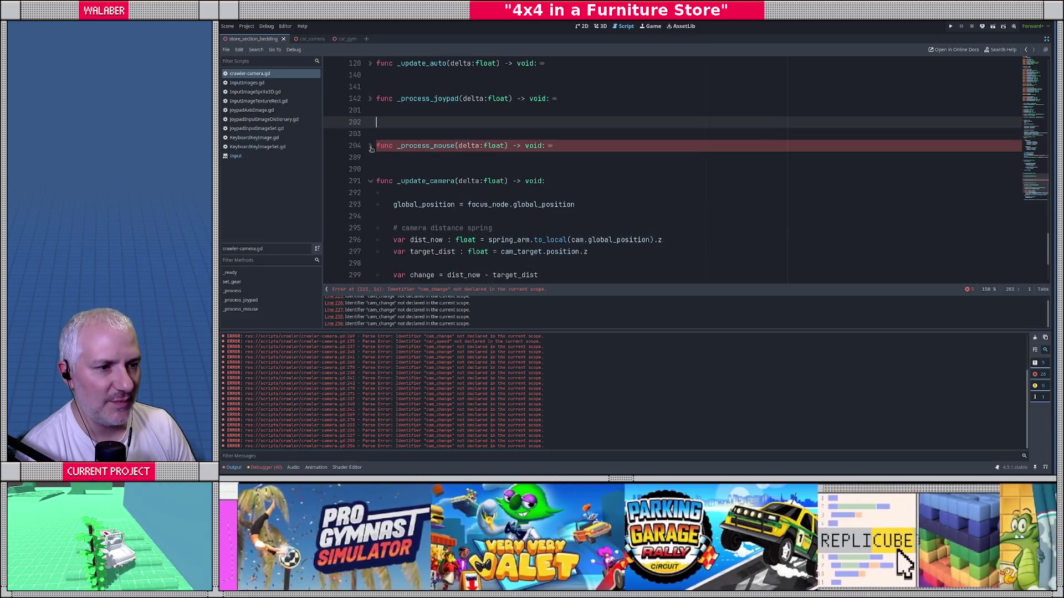
{"action": "left_click", "coordinate": [370, 145]}
{"action": "left_click", "coordinate": [392, 157]}
{"action": "scroll", "coordinate": [399, 189], "scroll_direction": "down", "scroll_amount": 3}
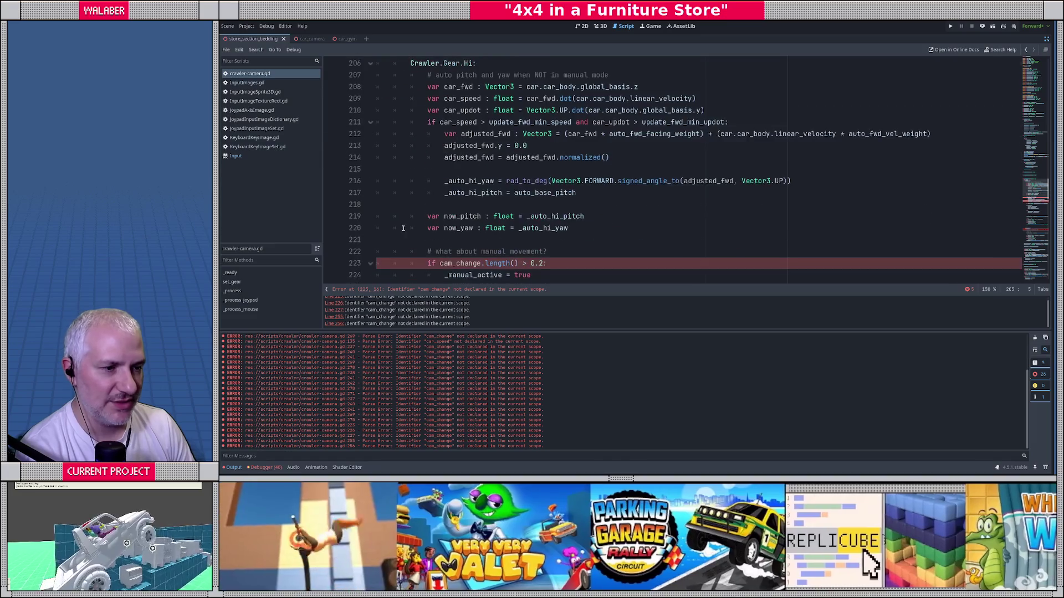
{"action": "scroll", "coordinate": [421, 209], "scroll_direction": "up", "scroll_amount": 1}
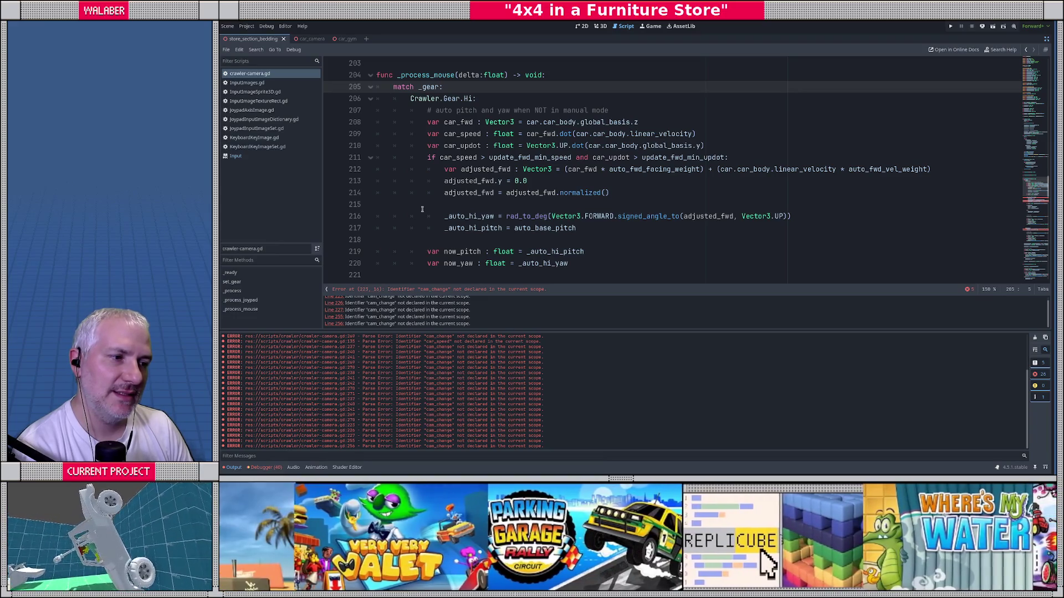
Delete _process_mouse's old duplicated code through line 268.
{"action": "scroll", "coordinate": [420, 209], "scroll_direction": "down", "scroll_amount": 4}
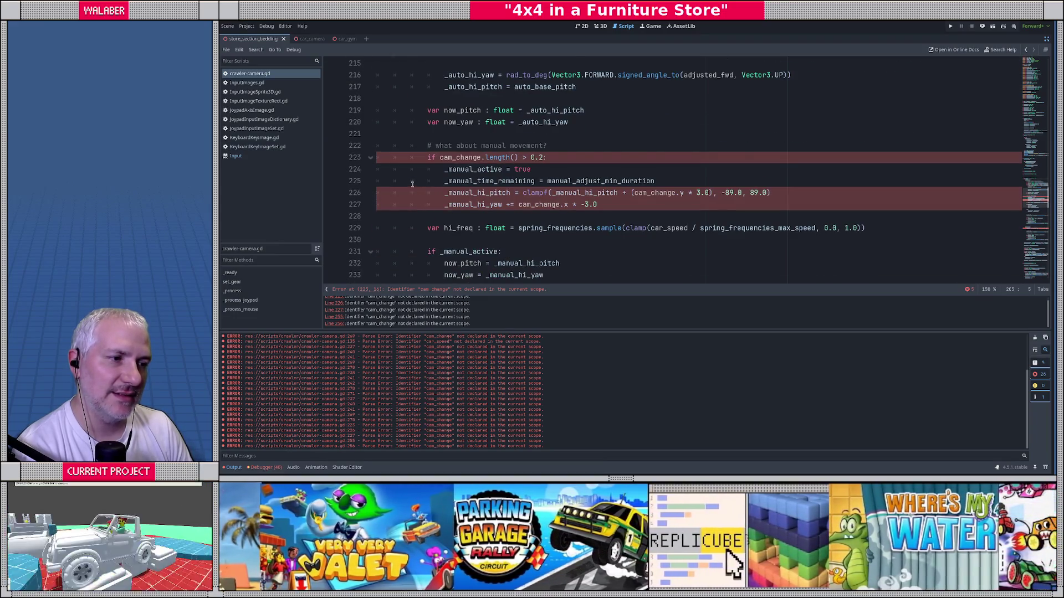
{"action": "scroll", "coordinate": [413, 188], "scroll_direction": "down", "scroll_amount": 15}
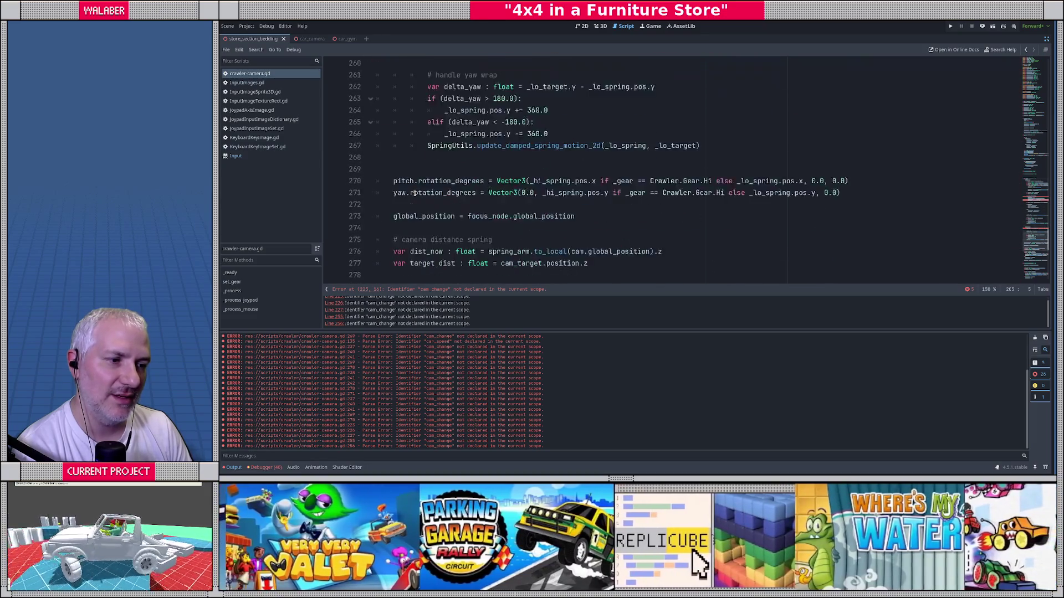
{"action": "scroll", "coordinate": [414, 193], "scroll_direction": "down", "scroll_amount": 1}
{"action": "left_click", "coordinate": [420, 132], "text": "shift"}
{"action": "key", "text": "Delete"}
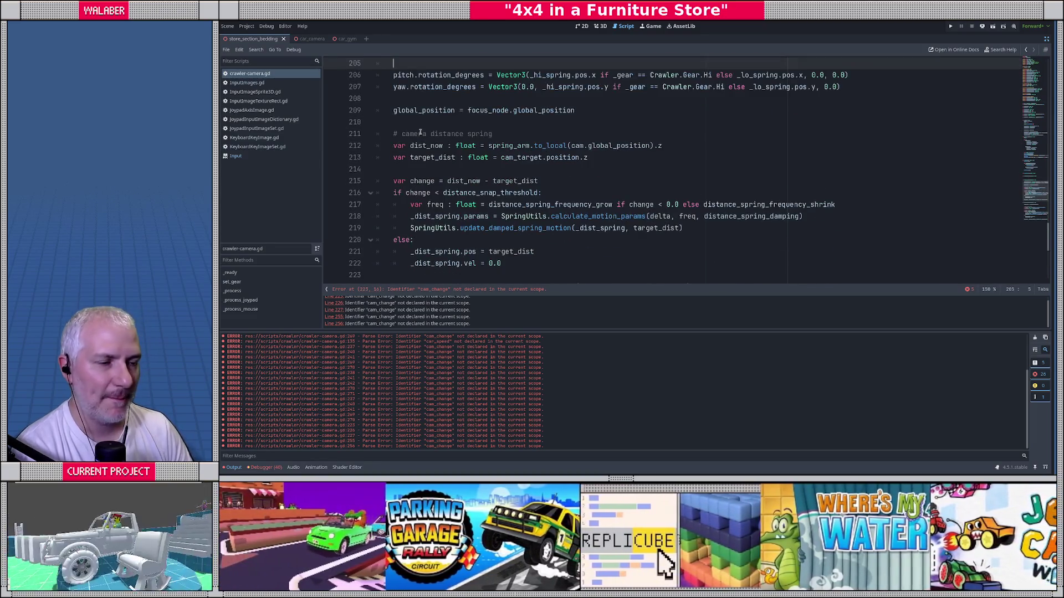
Delete the leftover duplicated distance-spring block, leaving only the pitch and yaw rotation lines.
{"action": "scroll", "coordinate": [416, 195], "scroll_direction": "down", "scroll_amount": 3}
{"action": "left_click", "coordinate": [417, 195], "text": "shift"}
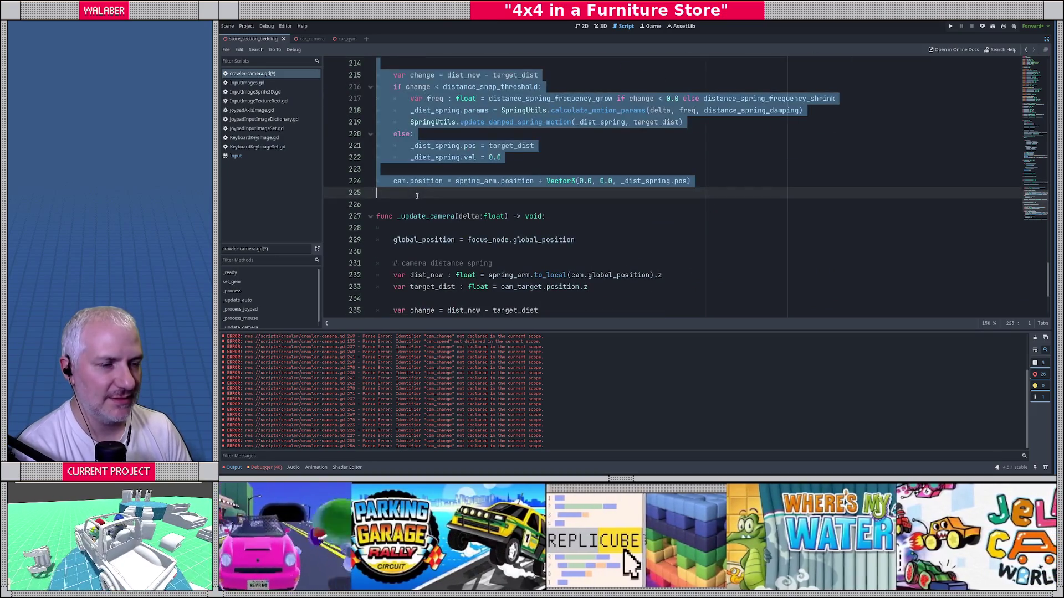
{"action": "key", "text": "Delete"}
{"action": "scroll", "coordinate": [422, 200], "scroll_direction": "up", "scroll_amount": 4}
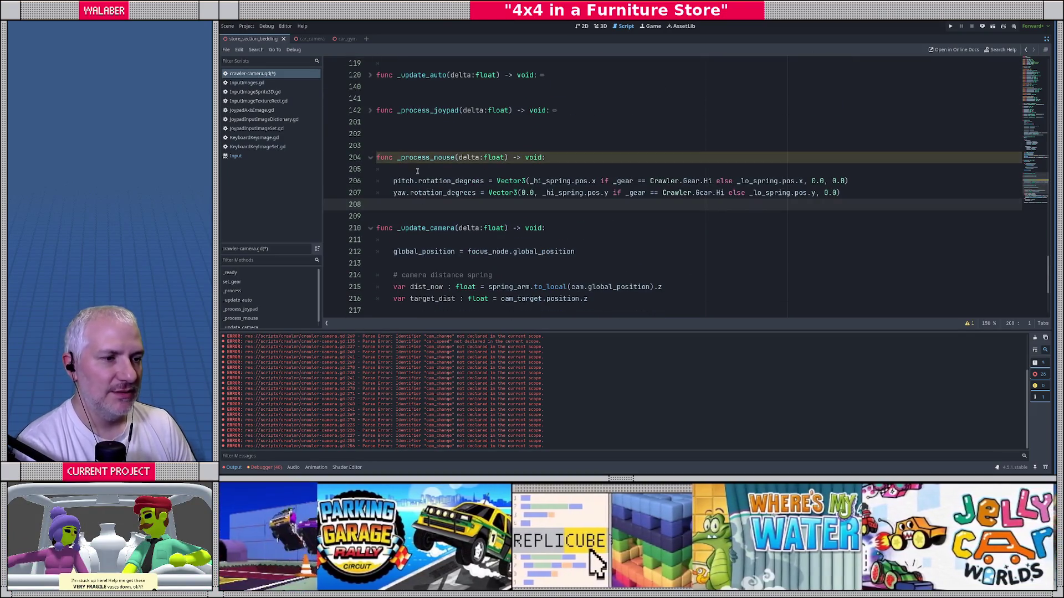
{"action": "left_click", "coordinate": [416, 169]}
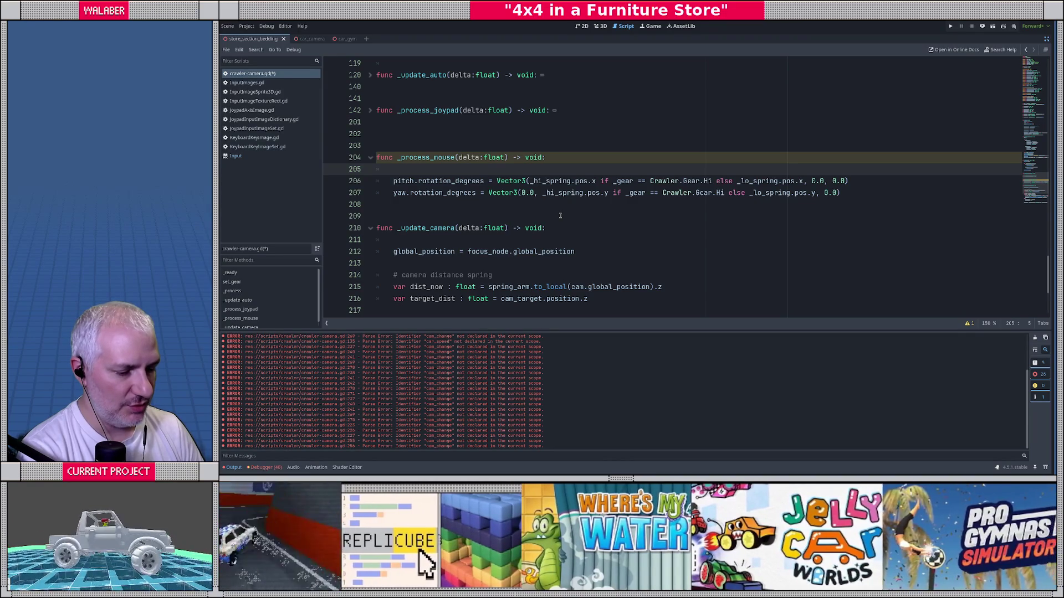
{"action": "scroll", "coordinate": [560, 216], "scroll_direction": "up", "scroll_amount": 15}
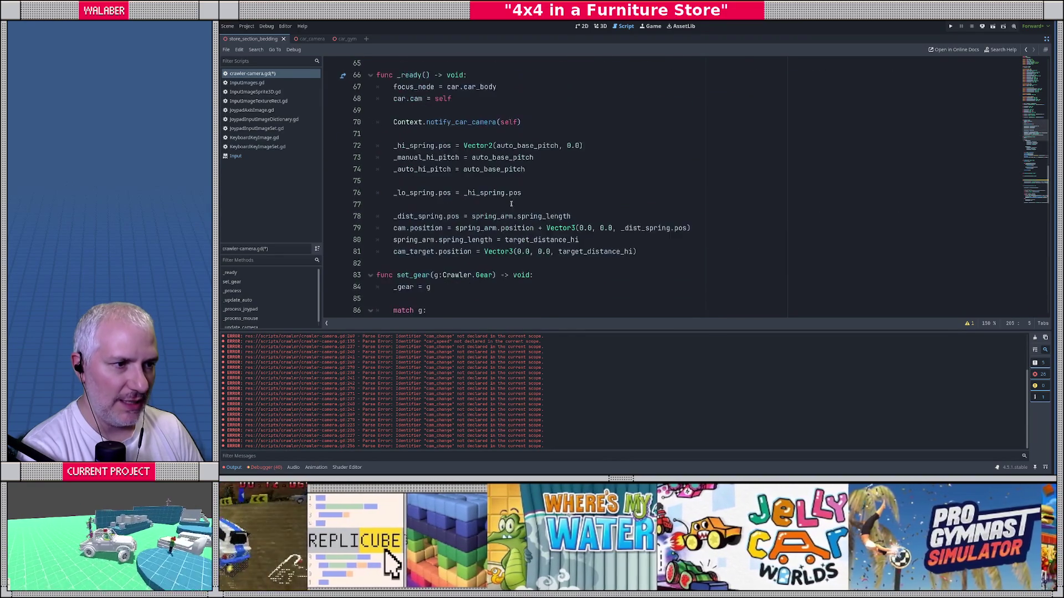
{"action": "scroll", "coordinate": [511, 204], "scroll_direction": "up", "scroll_amount": 8}
{"action": "scroll", "coordinate": [455, 184], "scroll_direction": "down", "scroll_amount": 3}
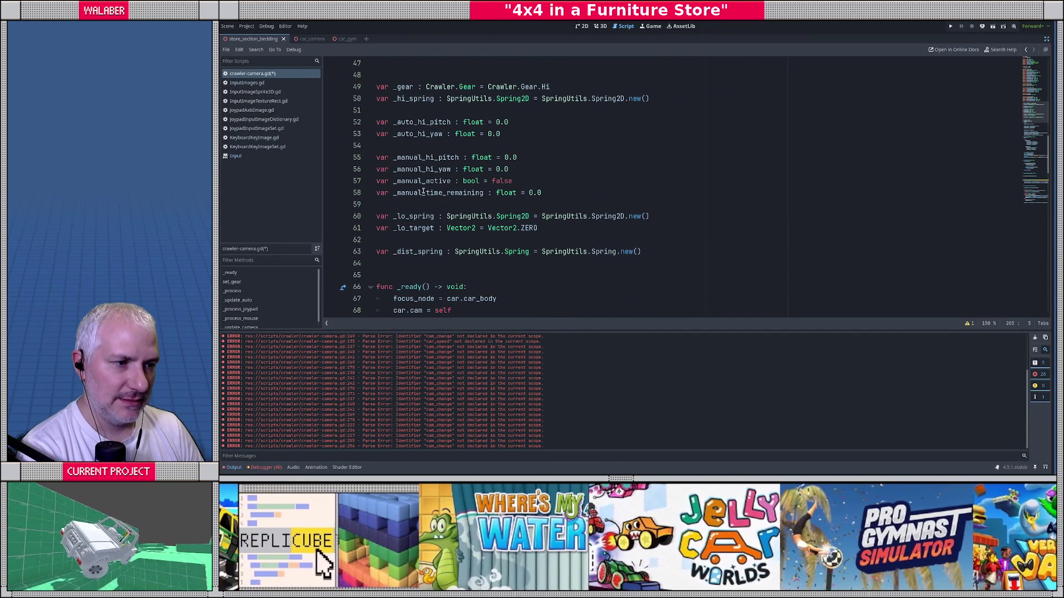
{"action": "mouse_move", "coordinate": [377, 157]}
{"action": "left_mouse_down"}
{"action": "mouse_move", "coordinate": [438, 160]}
{"action": "mouse_move", "coordinate": [475, 178]}
{"action": "mouse_move", "coordinate": [510, 170]}
{"action": "left_mouse_up"}
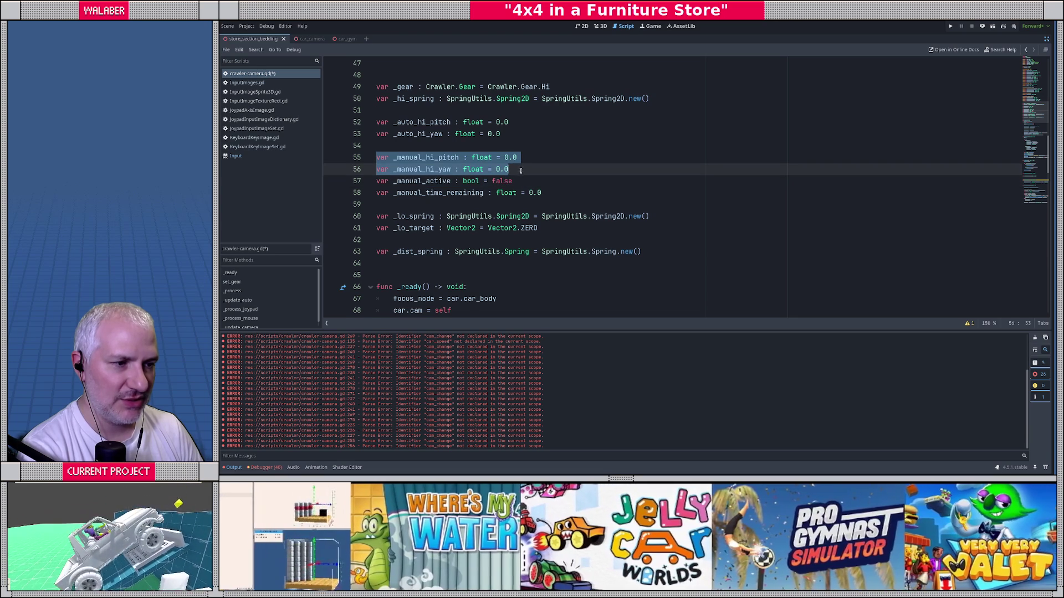
{"action": "left_click", "coordinate": [533, 183]}
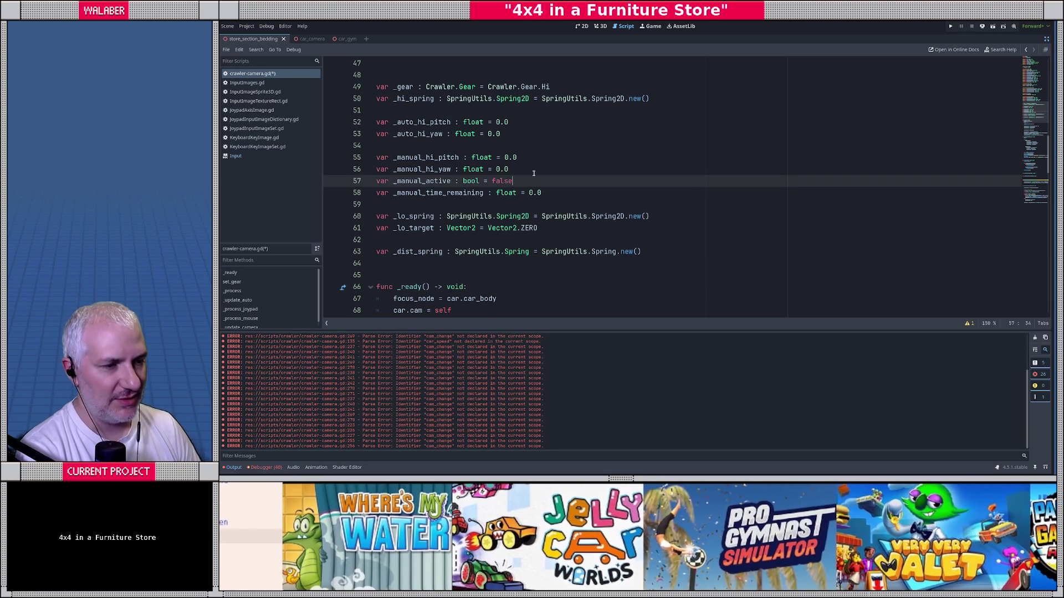
{"action": "mouse_move", "coordinate": [377, 146]}
{"action": "left_mouse_down"}
{"action": "mouse_move", "coordinate": [388, 161]}
{"action": "mouse_move", "coordinate": [568, 189]}
{"action": "left_mouse_up"}
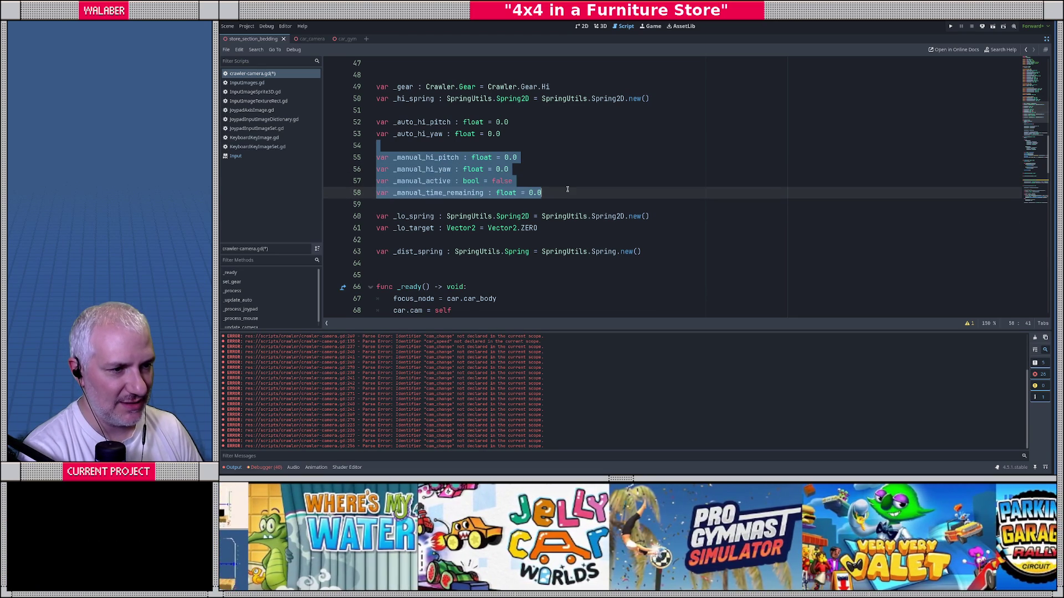
{"action": "left_click", "coordinate": [581, 186]}
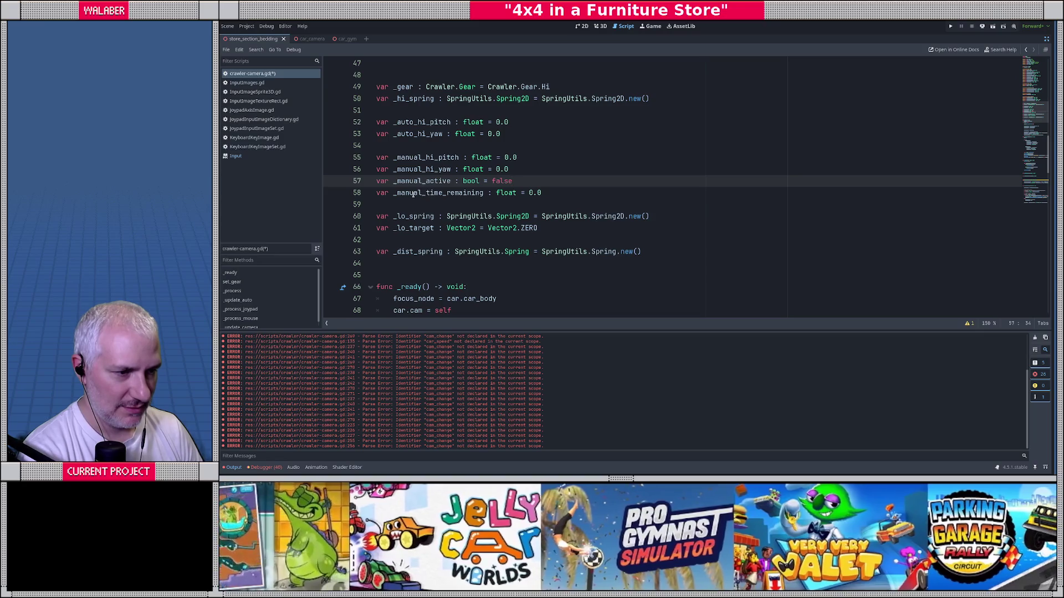
{"action": "scroll", "coordinate": [413, 194], "scroll_direction": "down", "scroll_amount": 14}
Add an 'if _manual_active:' check at the top of _process_mouse.
{"action": "scroll", "coordinate": [394, 201], "scroll_direction": "down", "scroll_amount": 2}
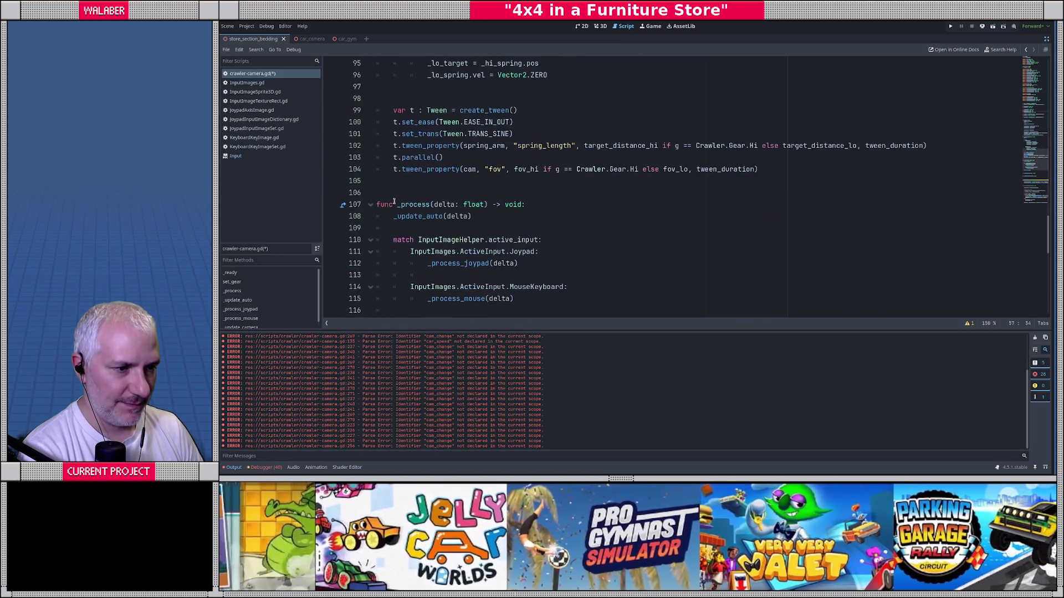
{"action": "scroll", "coordinate": [393, 203], "scroll_direction": "down", "scroll_amount": 4}
{"action": "scroll", "coordinate": [390, 227], "scroll_direction": "down", "scroll_amount": 3}
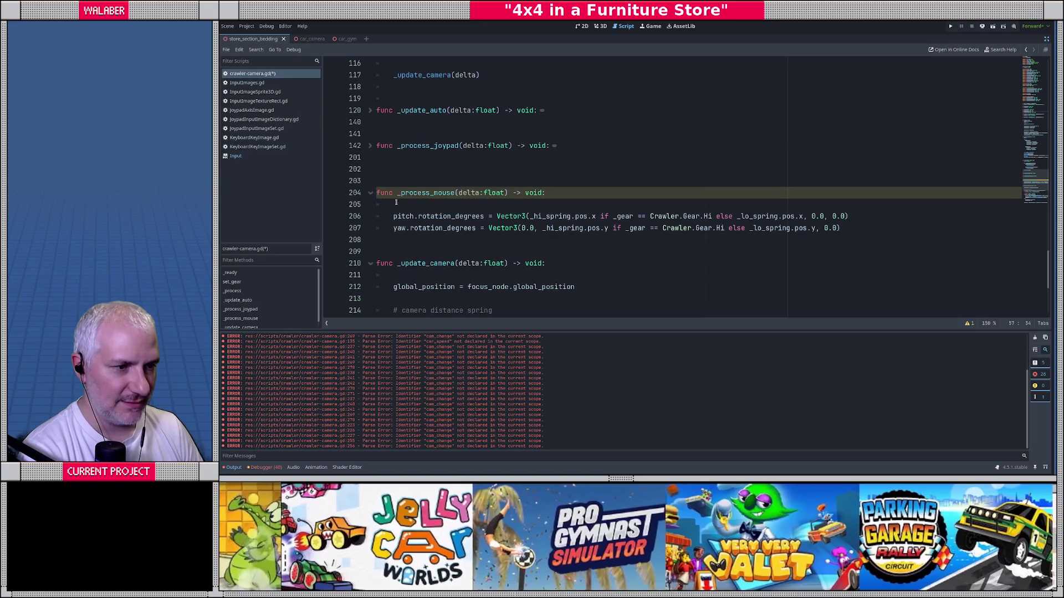
{"action": "left_click", "coordinate": [397, 158]}
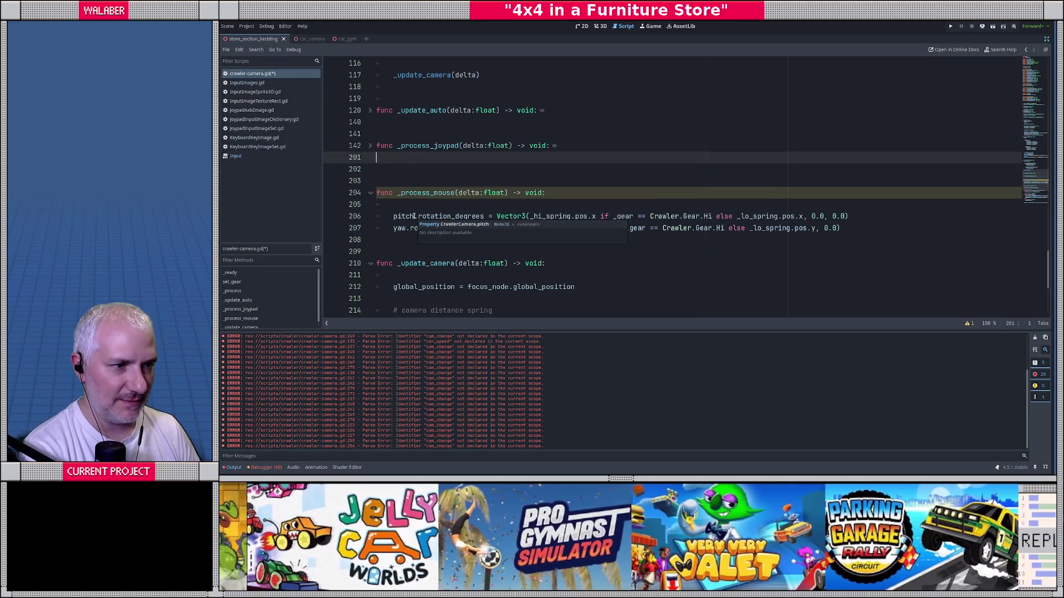
{"action": "left_click", "coordinate": [398, 204]}
{"action": "type", "text": "if "}
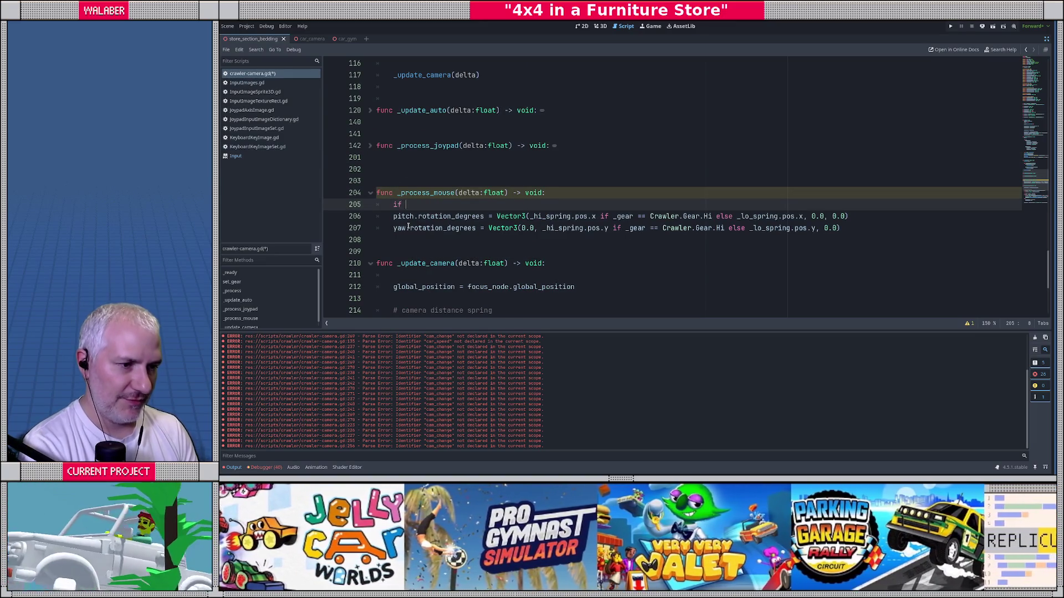
{"action": "type", "text": "_man"}
{"action": "key", "text": "Return"}
{"action": "type", "text": ":"}
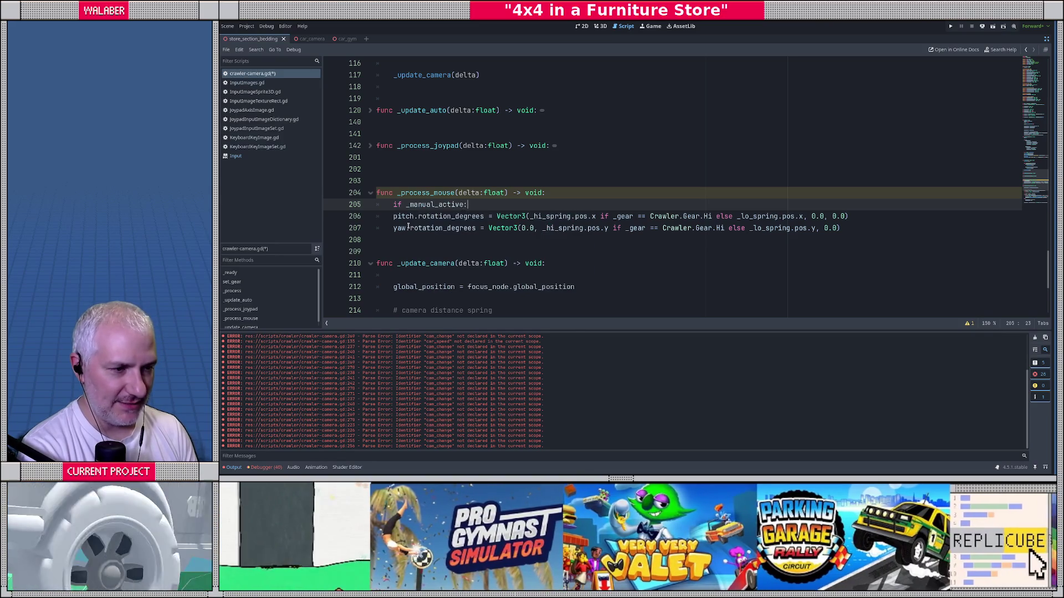
{"action": "key", "text": "Return"}
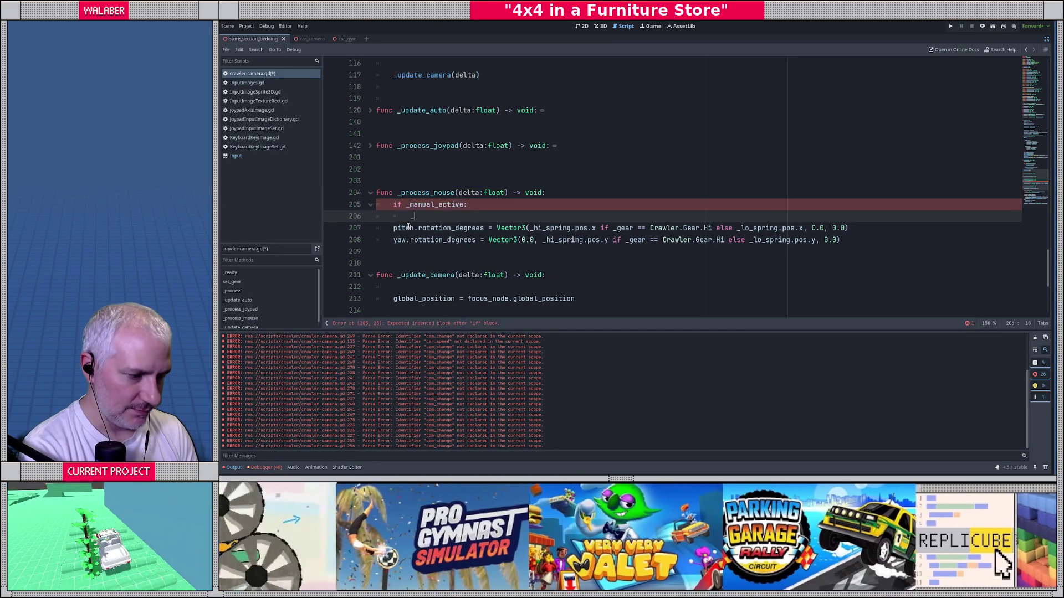
{"action": "type", "text": "_m"}
{"action": "key", "text": "BackSpace"}
{"action": "key", "text": "BackSpace"}
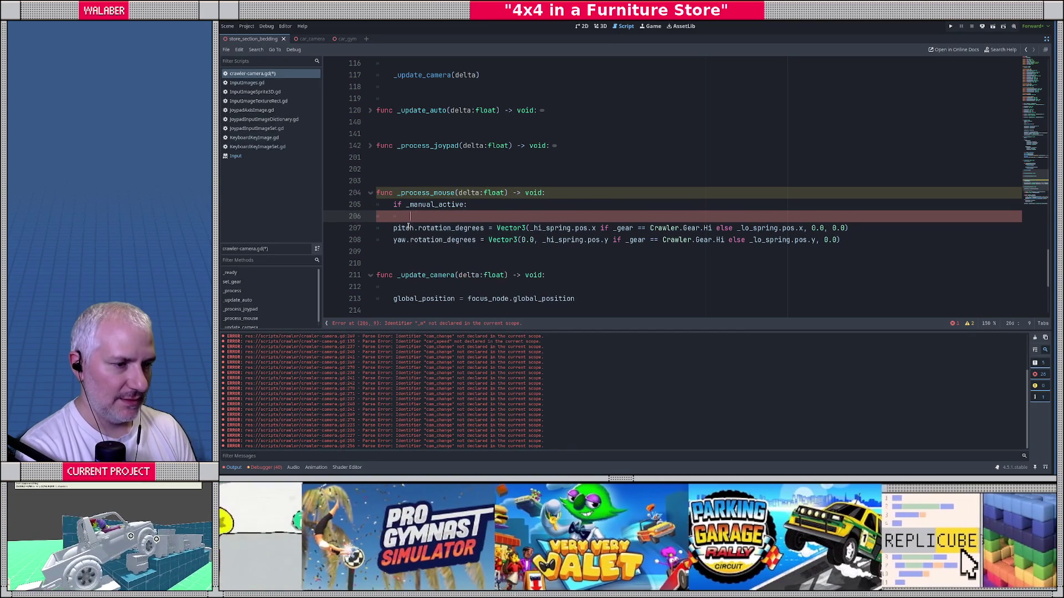
Declare 'var pitch : float = _auto_hi_pitch' and 'var yaw : float = _auto_hi_yaw' above the check.
{"action": "key", "text": "Up"}
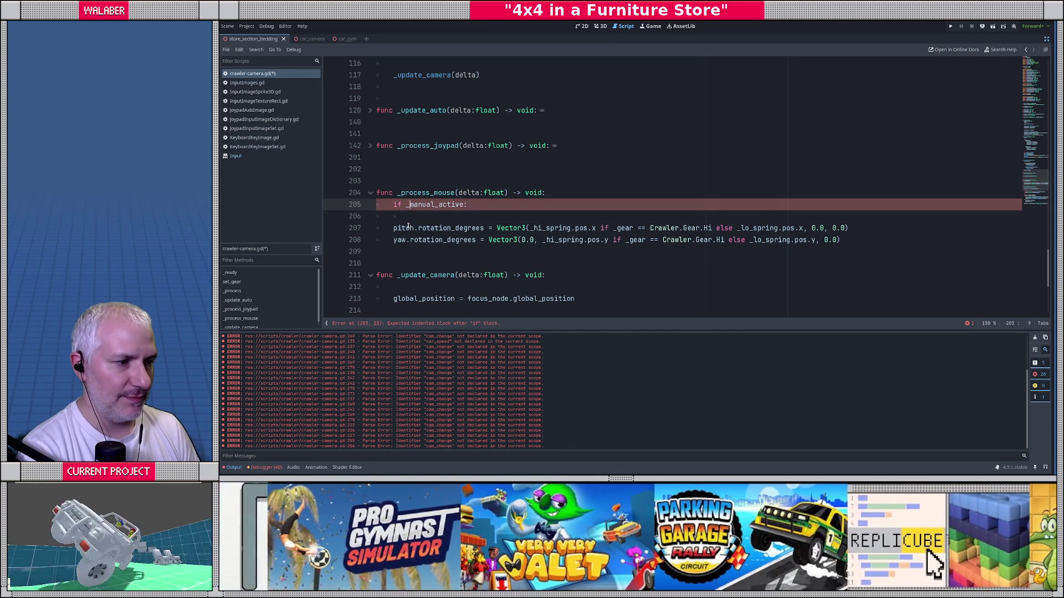
{"action": "key", "text": "Up"}
{"action": "key", "text": "End"}
{"action": "key", "text": "Return"}
{"action": "type", "text": "var "}
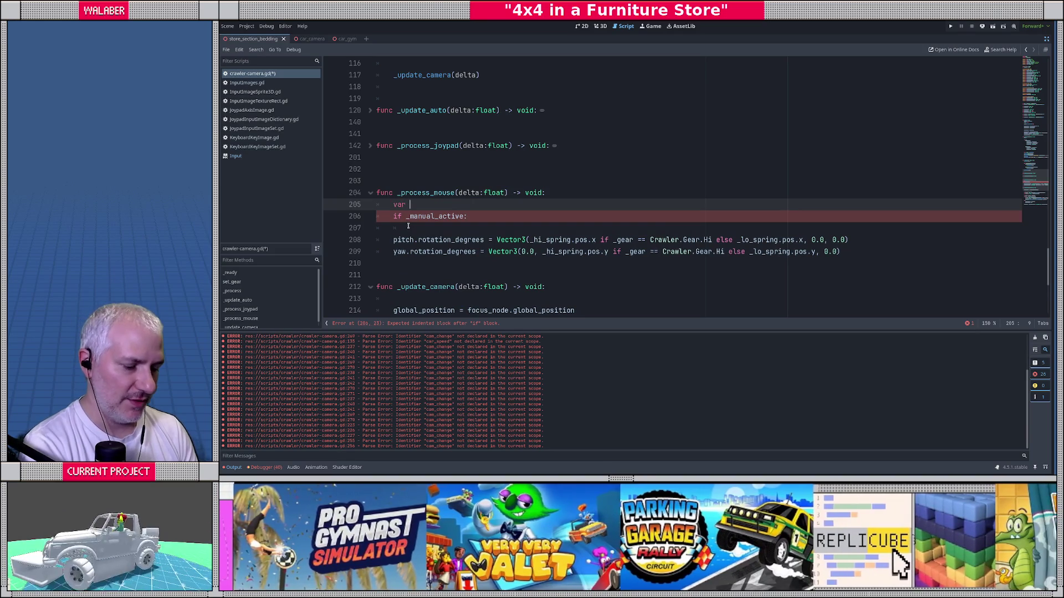
{"action": "type", "text": "pitch : fl"}
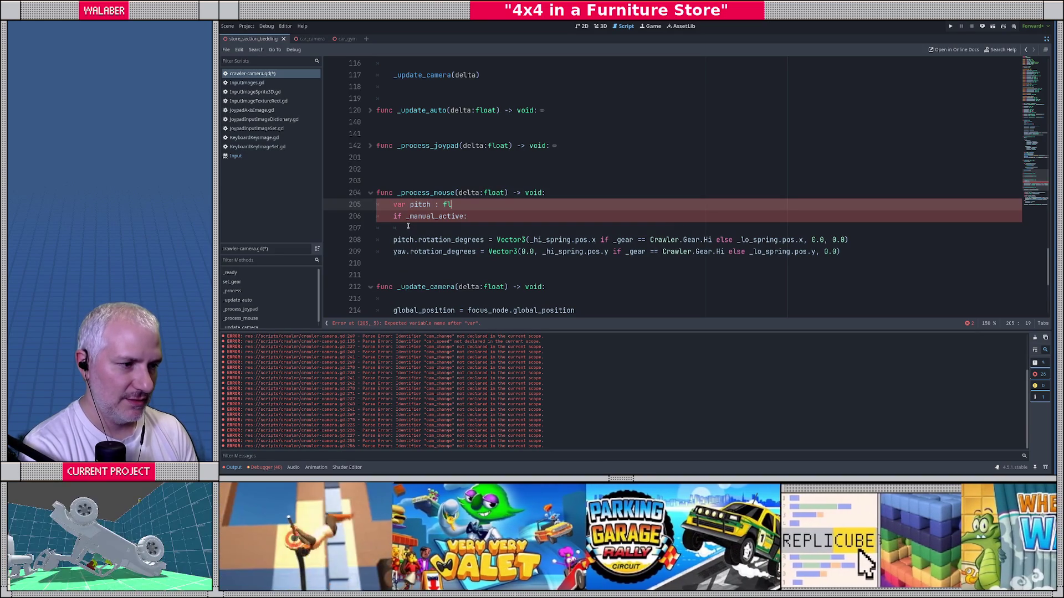
{"action": "type", "text": "oat = _auto_hi"}
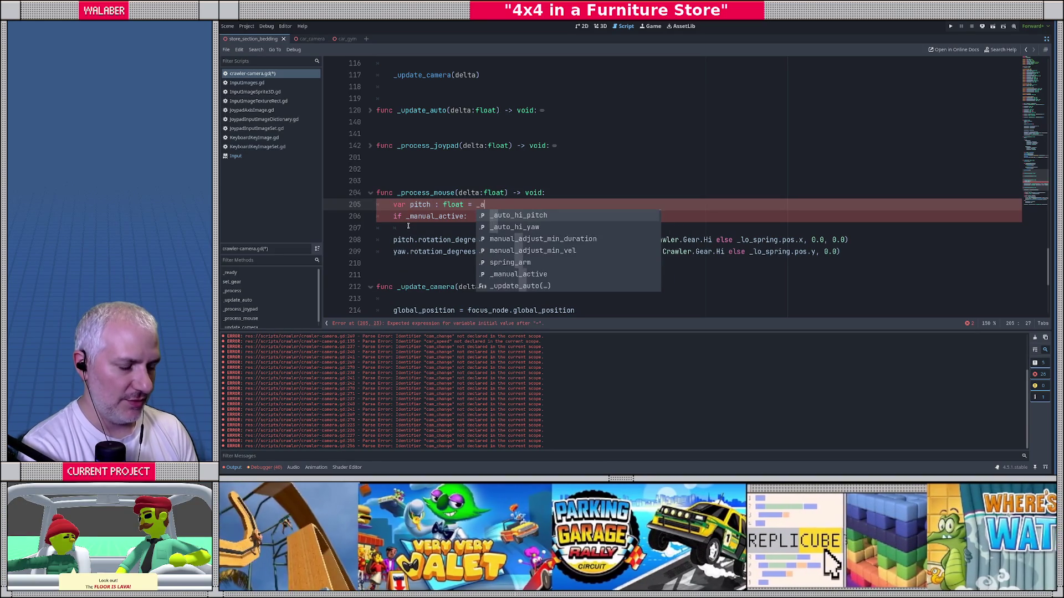
{"action": "key", "text": "Return"}
{"action": "key", "text": "Return"}
{"action": "type", "text": "v"}
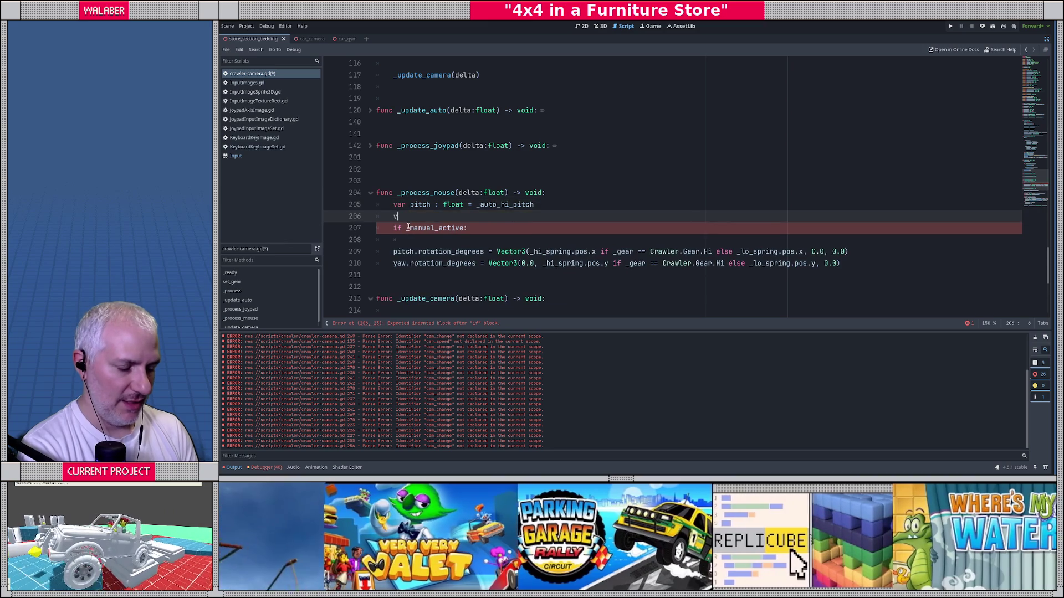
{"action": "type", "text": "ar yaw : float "}
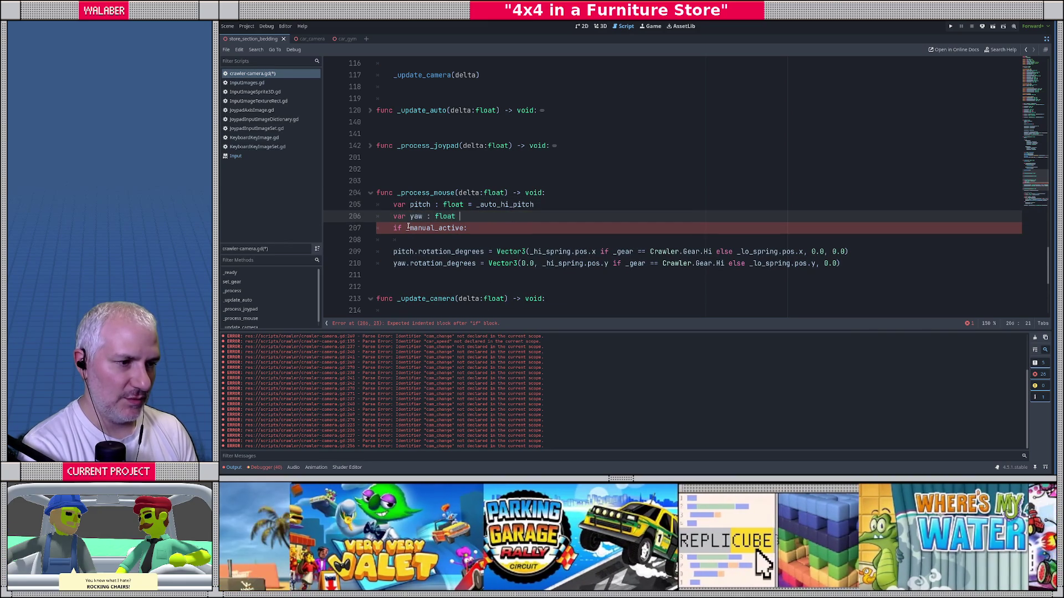
{"action": "type", "text": "= _auto"}
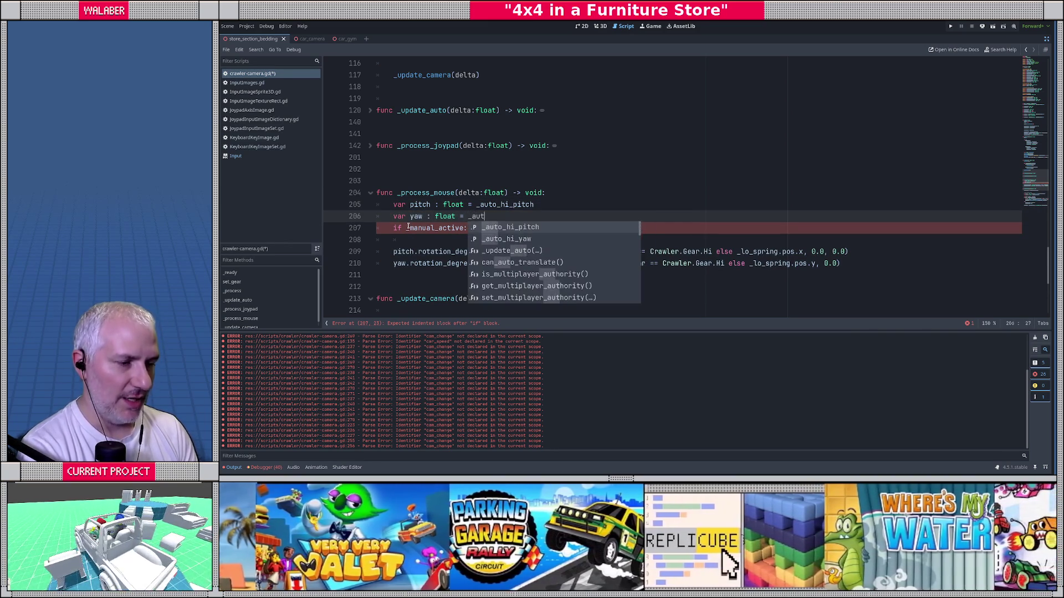
{"action": "key", "text": "Down"}
{"action": "key", "text": "Return"}
Inside the if block, assign pitch = _manual_hi_pitch and yaw = _manual_hi_yaw.
{"action": "key", "text": "Down"}
{"action": "key", "text": "Home"}
{"action": "key", "text": "Return"}
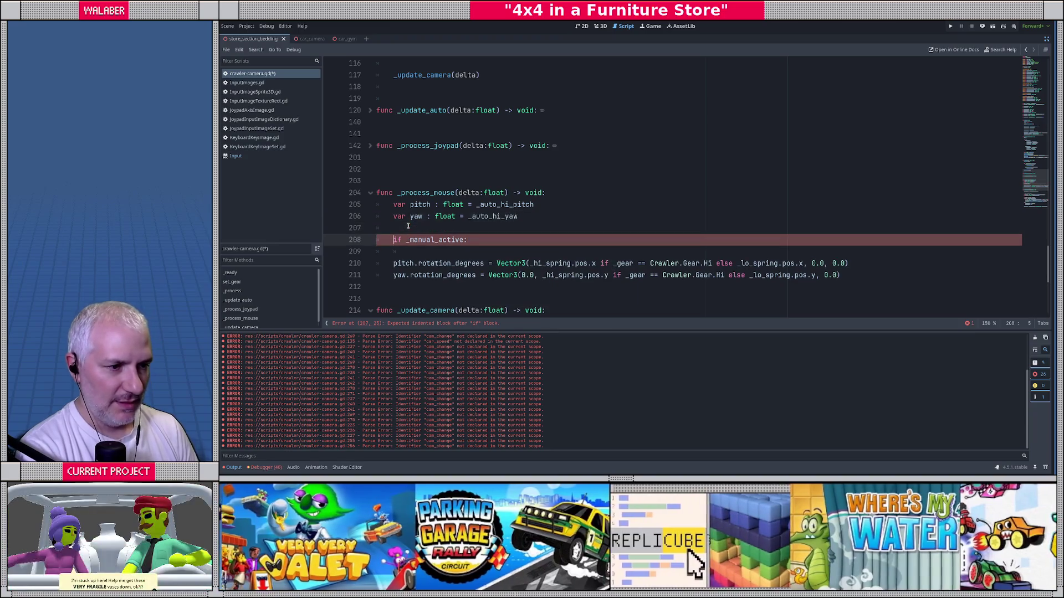
{"action": "key", "text": "Return"}
{"action": "type", "text": "pit"}
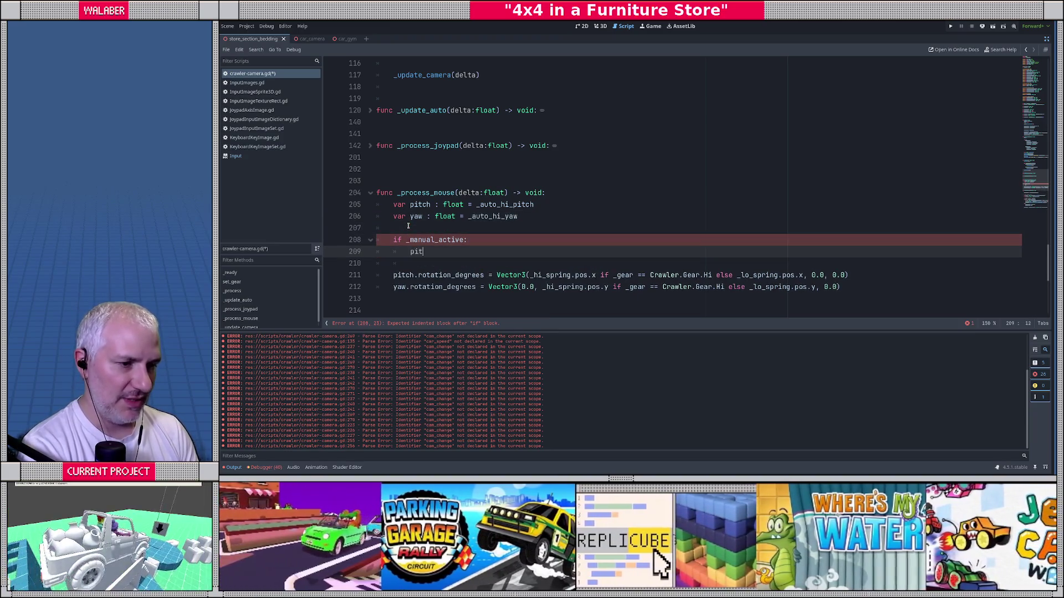
{"action": "type", "text": "ch = _man"}
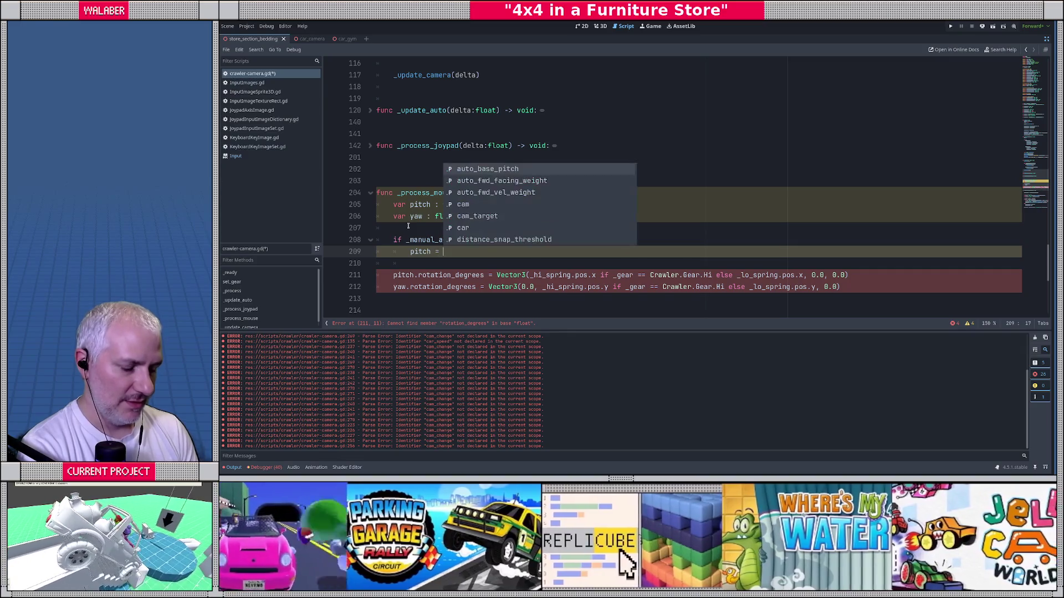
{"action": "key", "text": "Down"}
{"action": "key", "text": "Return"}
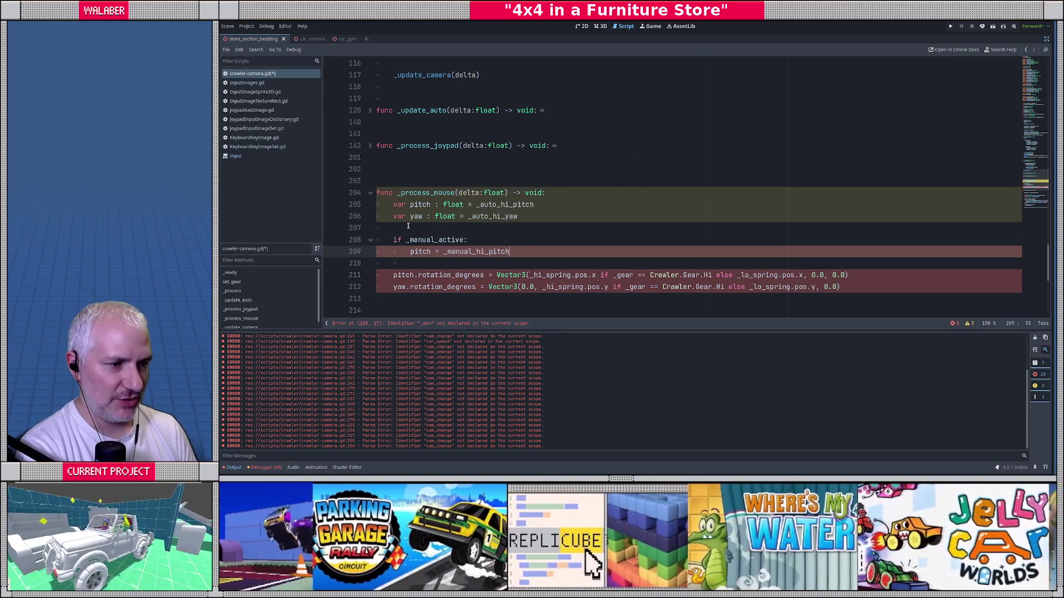
{"action": "key", "text": "Return"}
{"action": "type", "text": "yaw = _manual_y"}
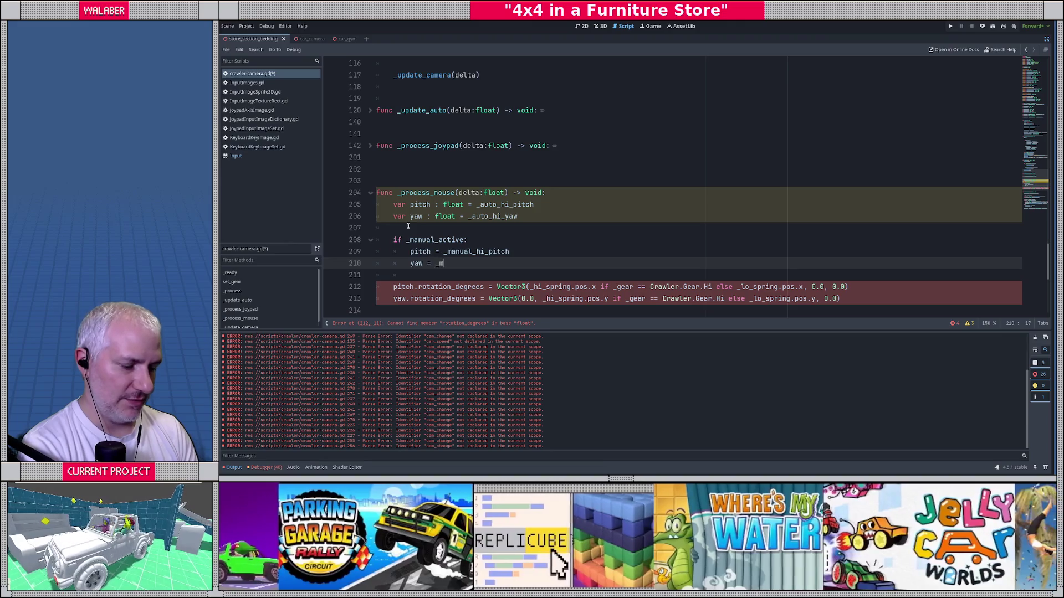
{"action": "key", "text": "Return"}
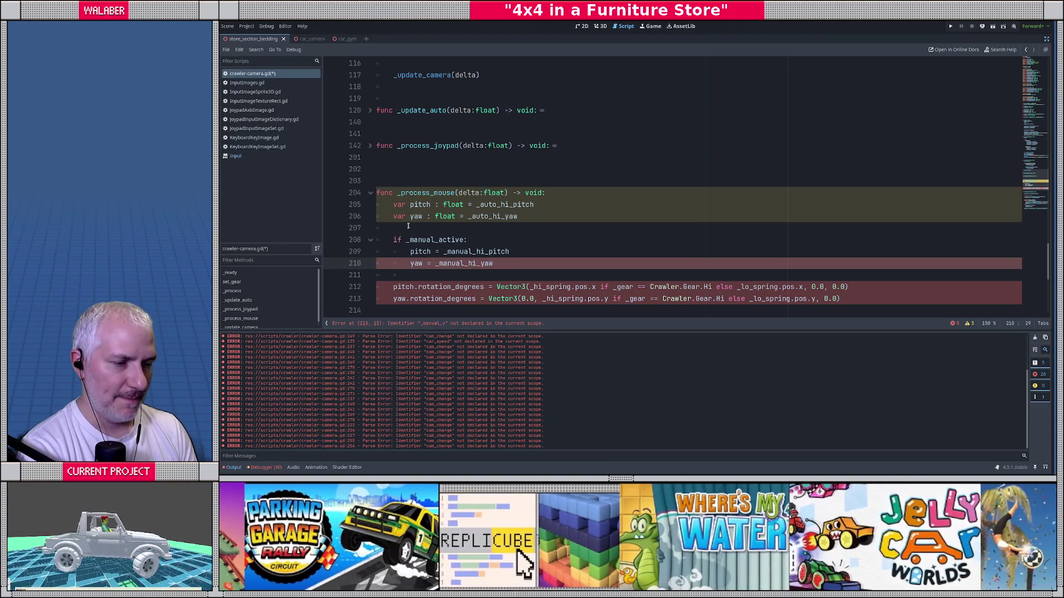
{"action": "key", "text": "Return"}
{"action": "scroll", "coordinate": [554, 259], "scroll_direction": "down", "scroll_amount": 3}
Replace the spring expressions on lines 213–214 with pitch and yaw, then save the script.
{"action": "scroll", "coordinate": [553, 258], "scroll_direction": "down", "scroll_amount": 1}
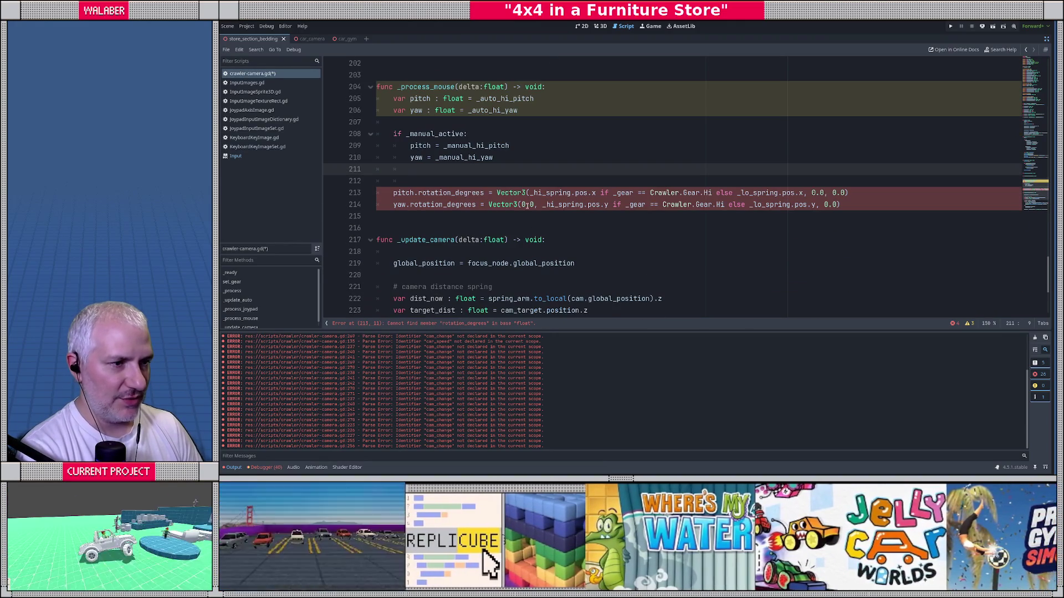
{"action": "left_click_drag", "start_coordinate": [531, 192], "coordinate": [804, 192]}
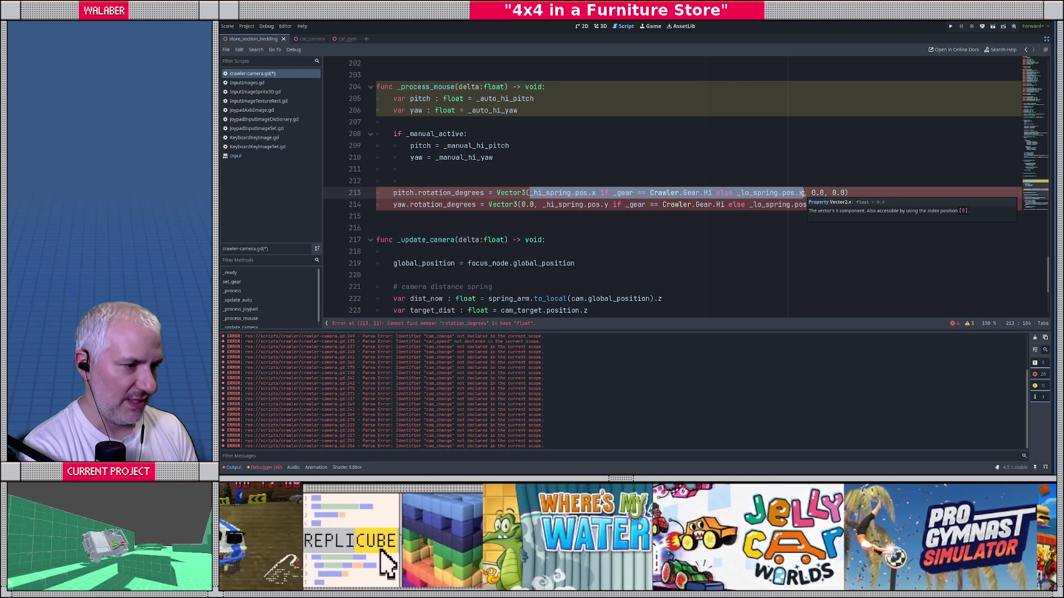
{"action": "type", "text": "pitch.rotation_degrees = Vector3(pitch"}
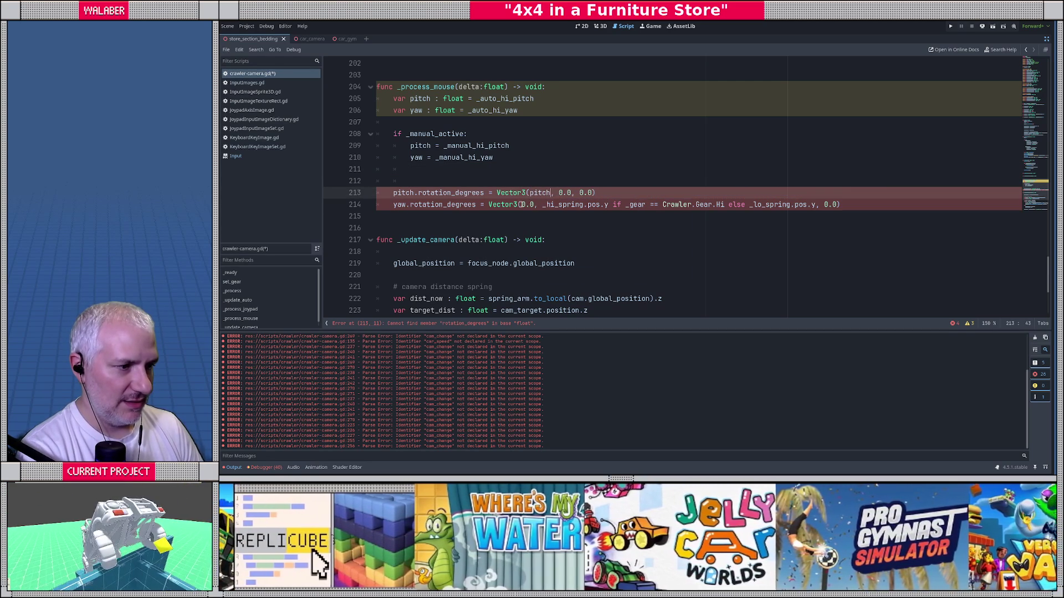
{"action": "left_click_drag", "start_coordinate": [521, 205], "coordinate": [813, 204]}
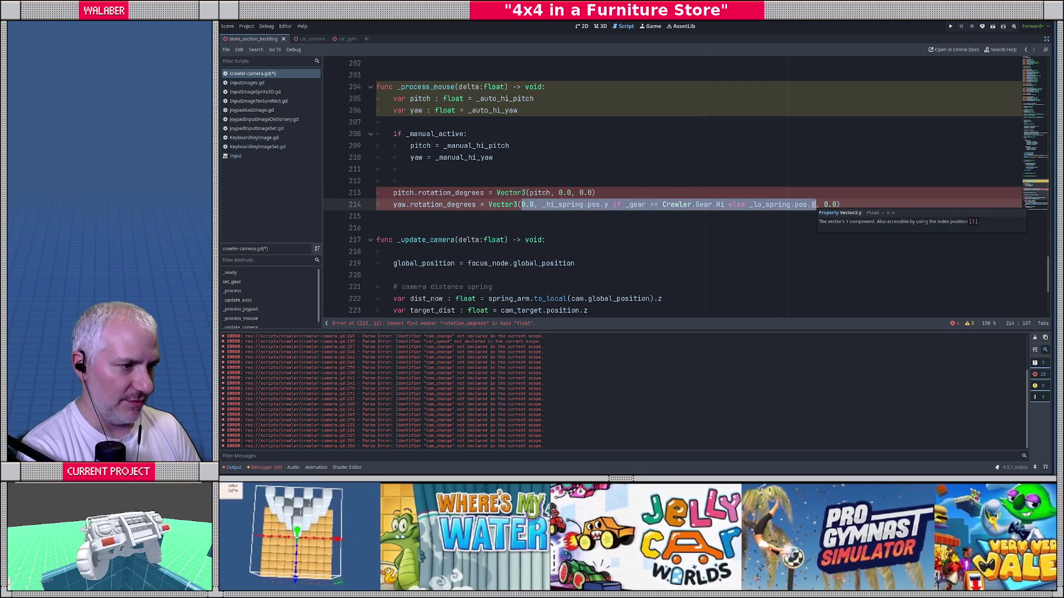
{"action": "left_click", "coordinate": [677, 183]}
{"action": "left_click_drag", "start_coordinate": [541, 205], "coordinate": [813, 204]}
{"action": "type", "text": "ya"}
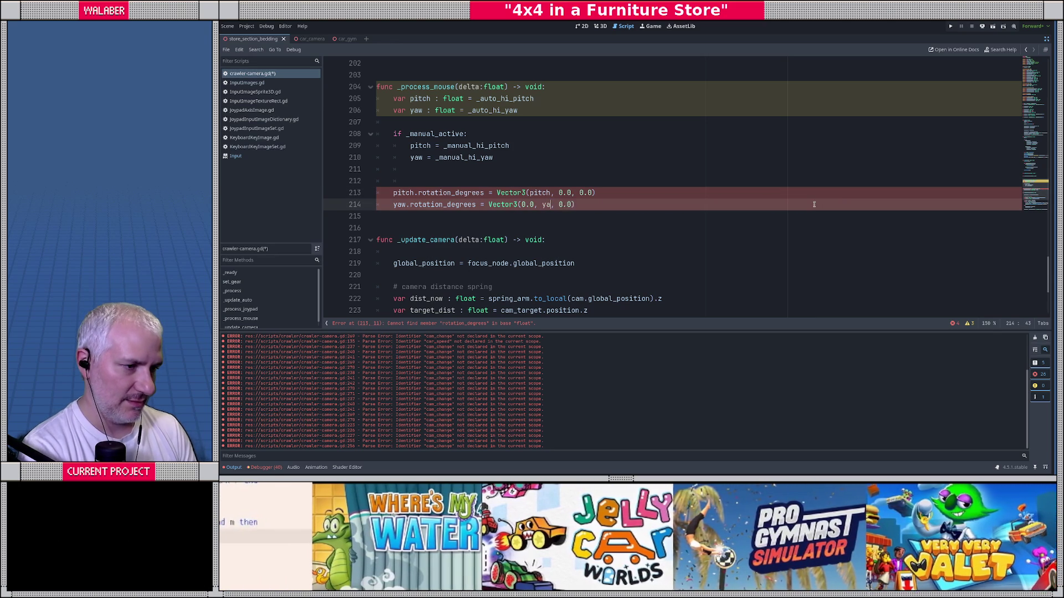
{"action": "type", "text": "w"}
{"action": "key", "text": "ctrl+s"}
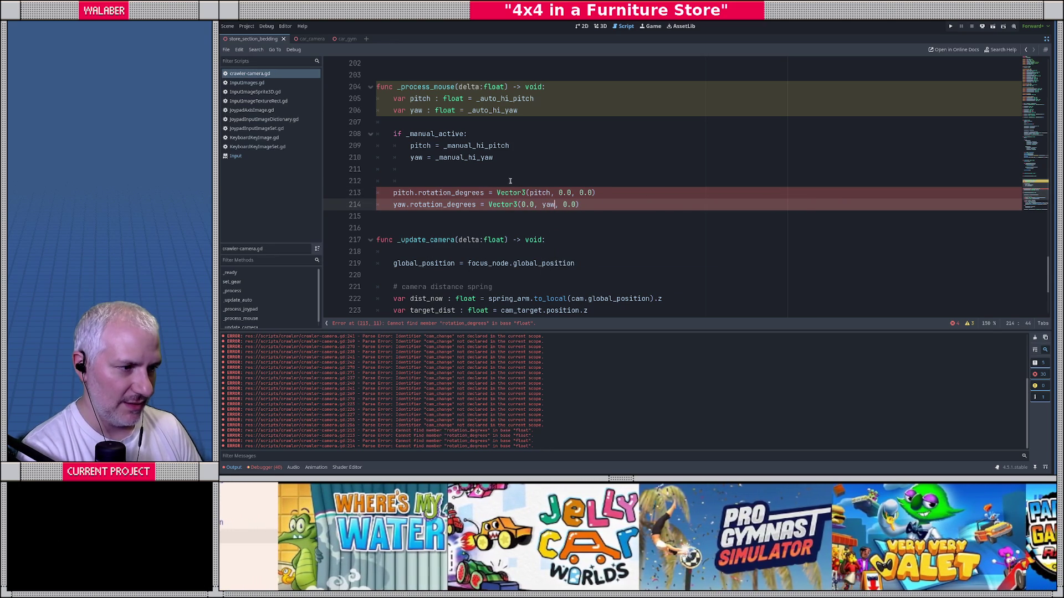
{"action": "left_click", "coordinate": [510, 180]}
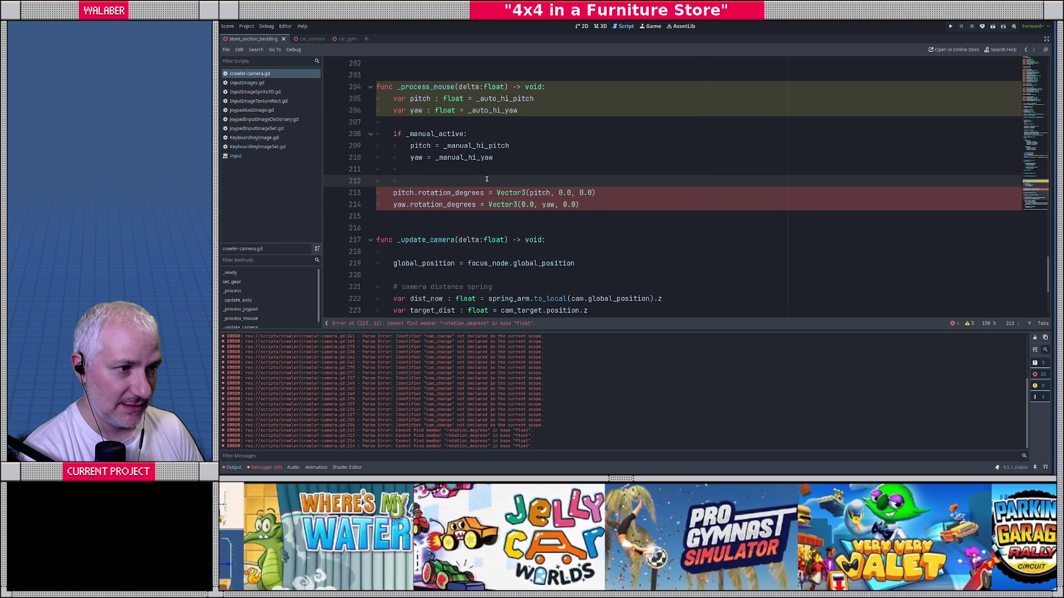
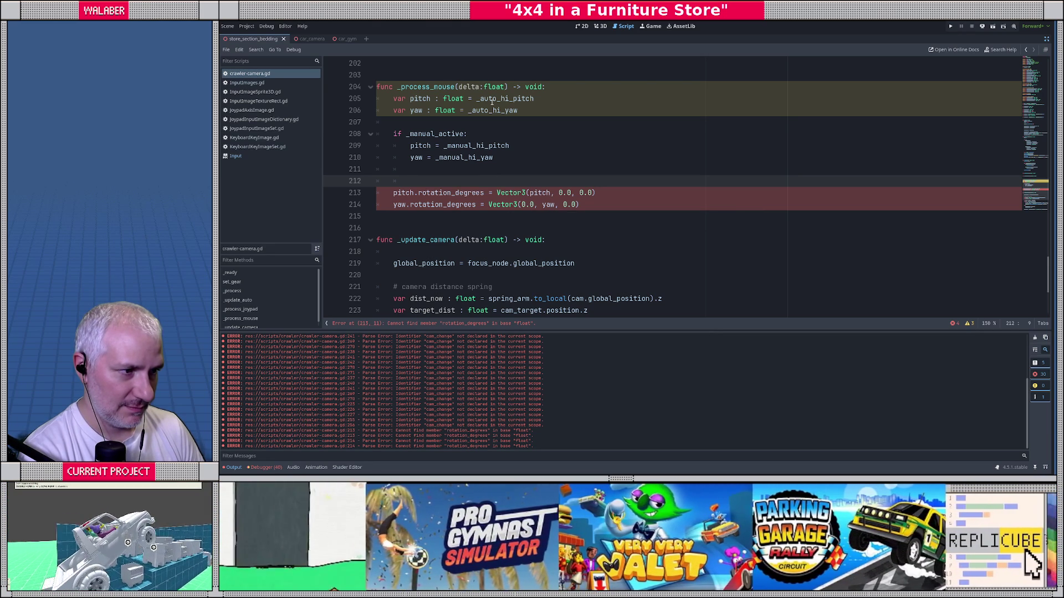
Rename the pitch and yaw declarations on lines 205–206 to mouse_pitch and mouse_yaw.
{"action": "left_click", "coordinate": [491, 100], "text": "ctrl"}
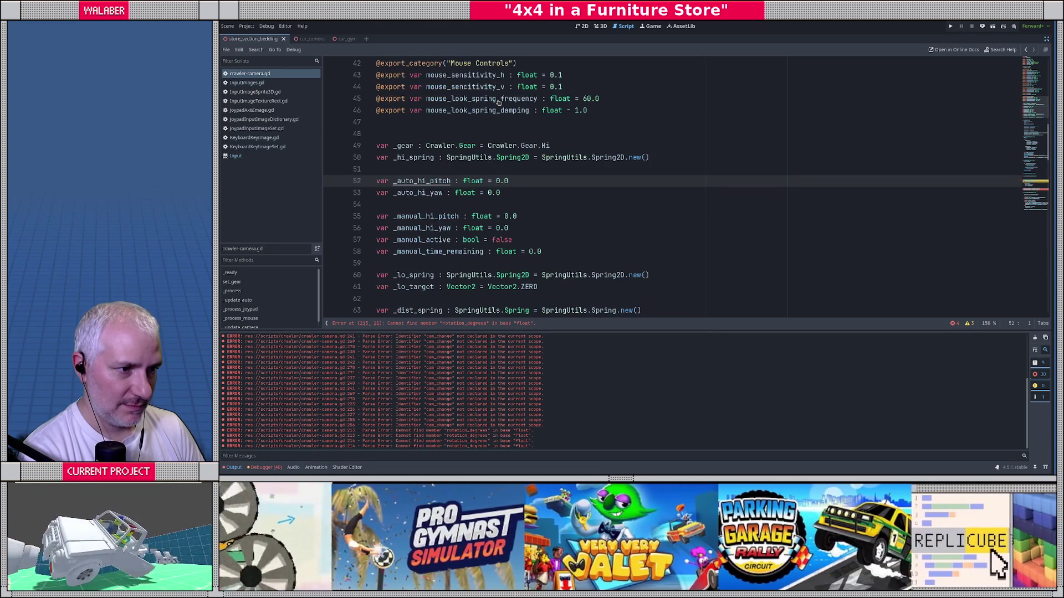
{"action": "key", "text": "alt+Left"}
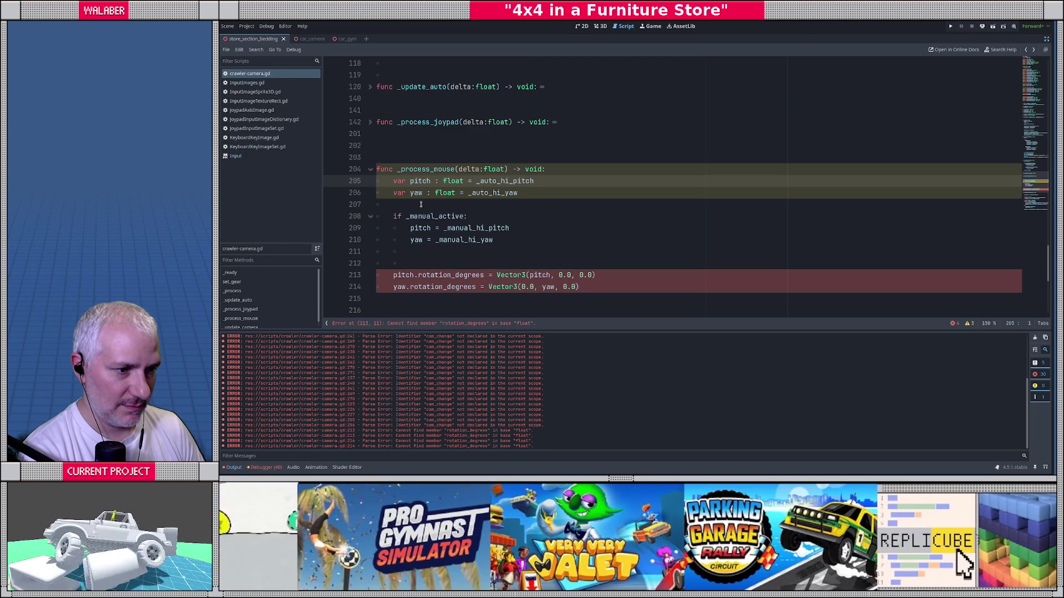
{"action": "scroll", "coordinate": [421, 204], "scroll_direction": "down", "scroll_amount": 2}
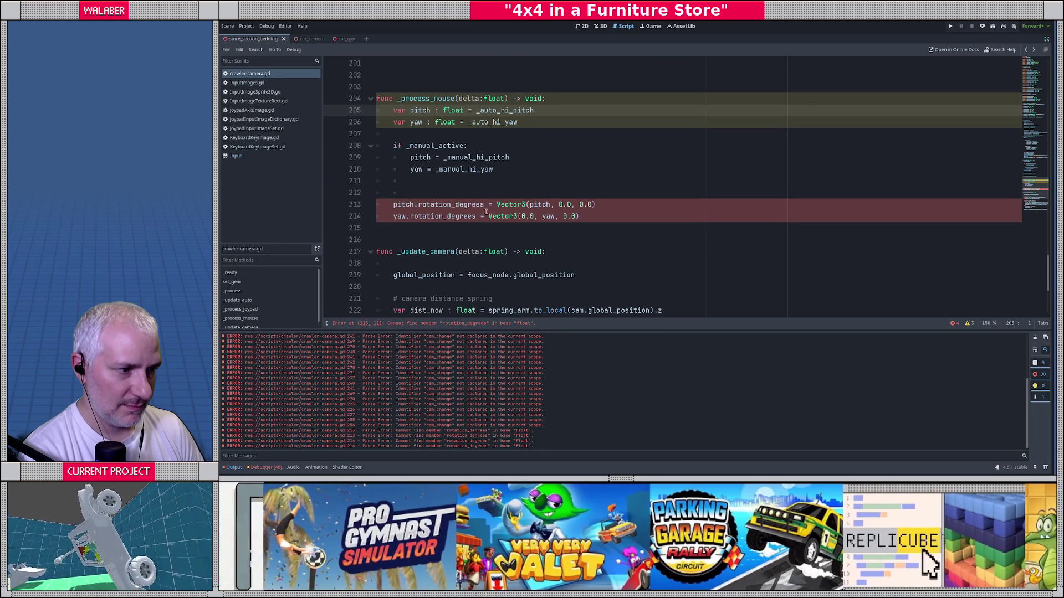
{"action": "mouse_move", "coordinate": [490, 212]}
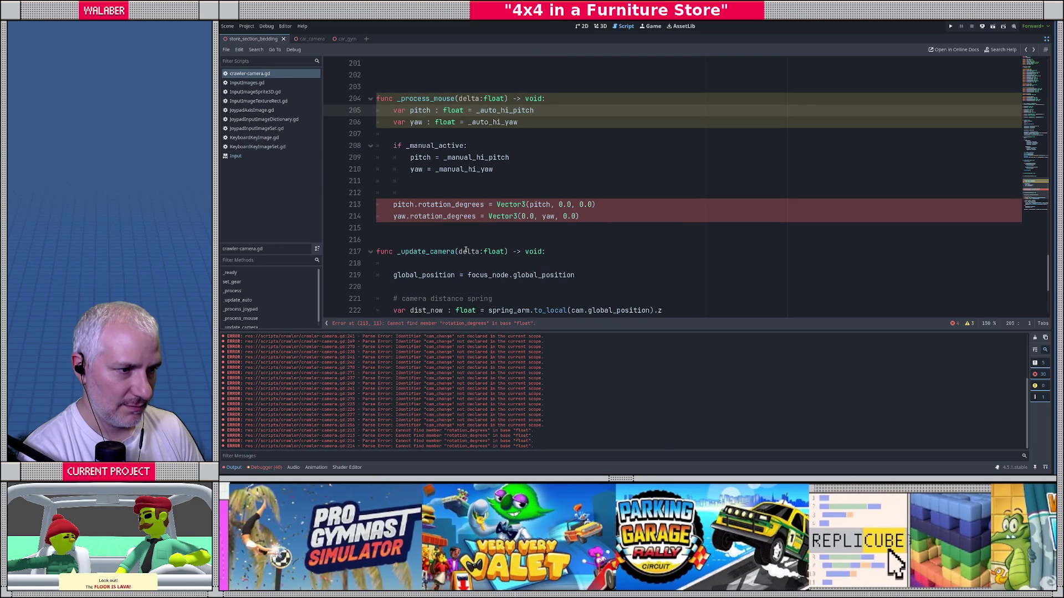
{"action": "left_click", "coordinate": [446, 193]}
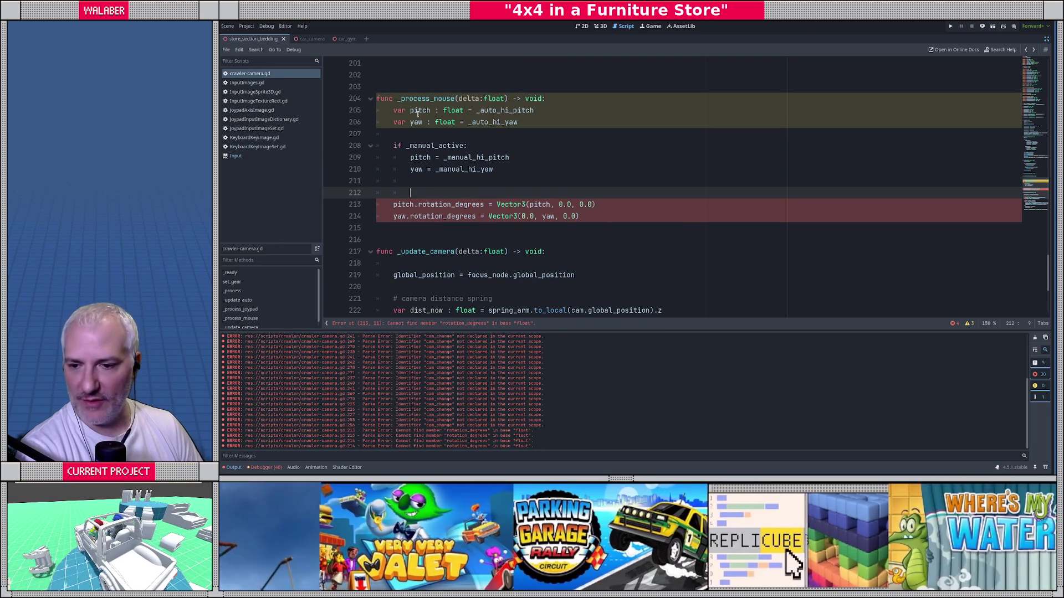
{"action": "double_click", "coordinate": [419, 111]}
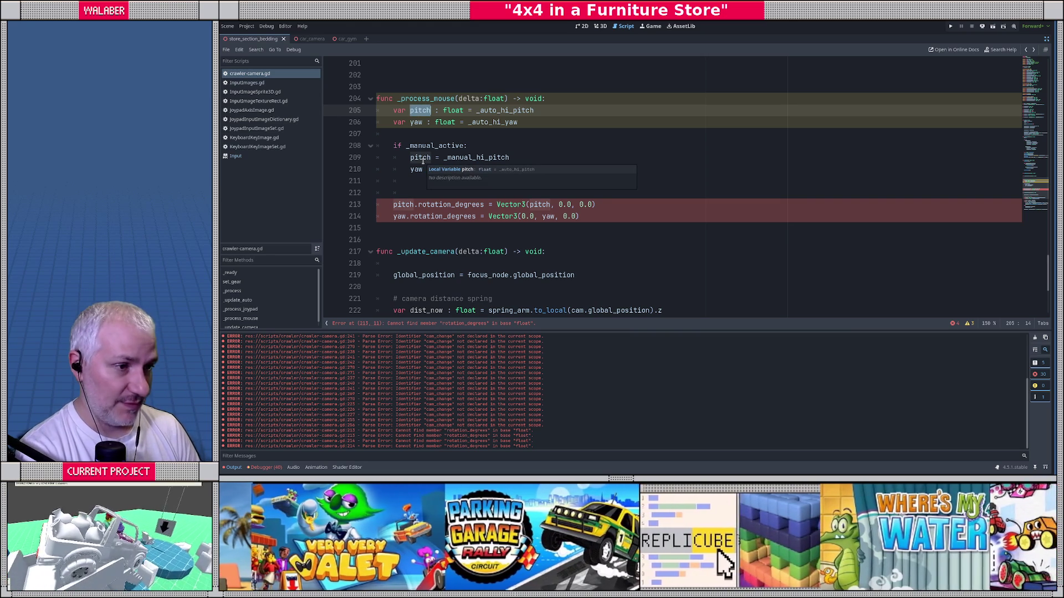
{"action": "key", "text": "Left"}
{"action": "type", "text": "mouse_"}
{"action": "key", "text": "Down"}
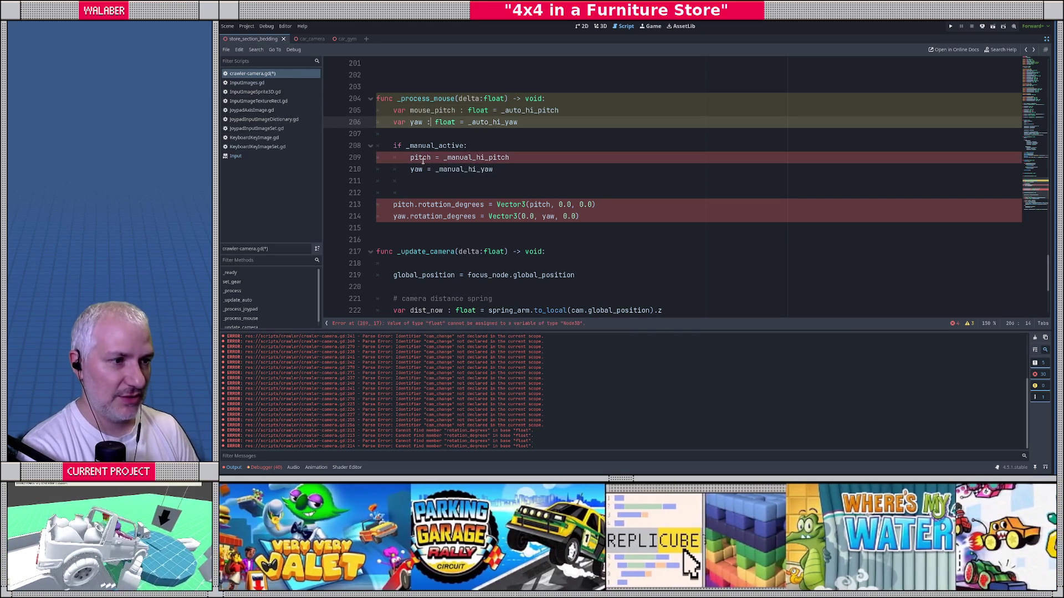
{"action": "type", "text": "mouse_"}
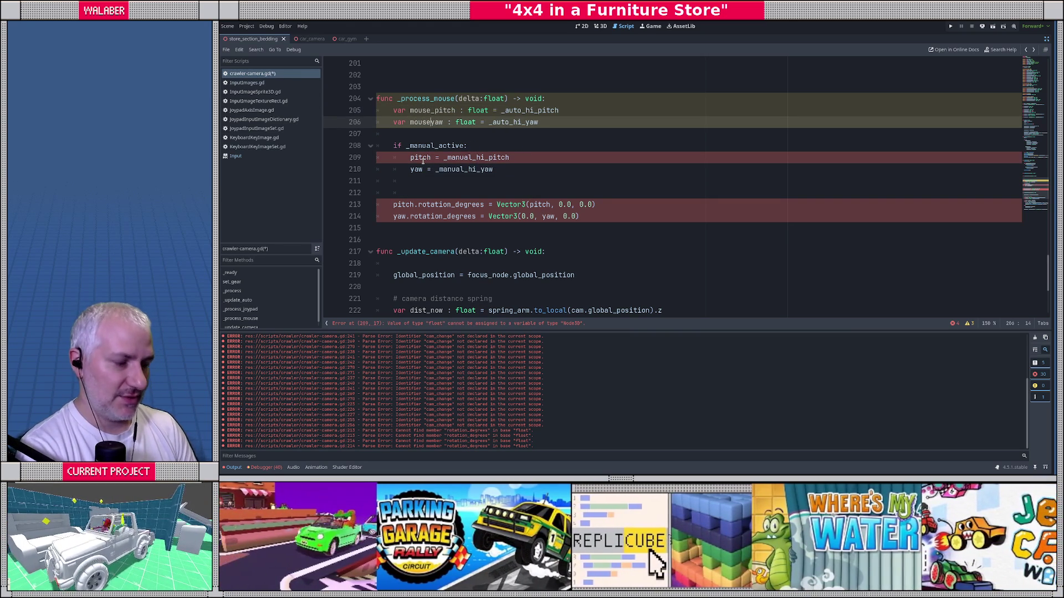
Prefix pitch and yaw with 'mouse_' on lines 209, 210, 213 and 214, then save.
{"action": "left_click", "coordinate": [410, 158]}
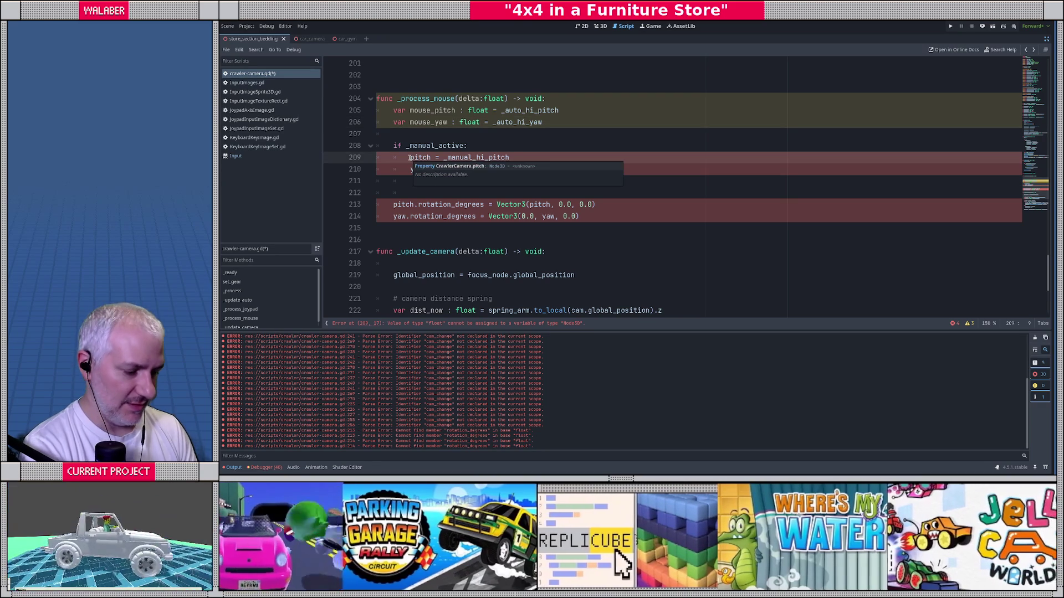
{"action": "type", "text": "mouse_"}
{"action": "key", "text": "Down"}
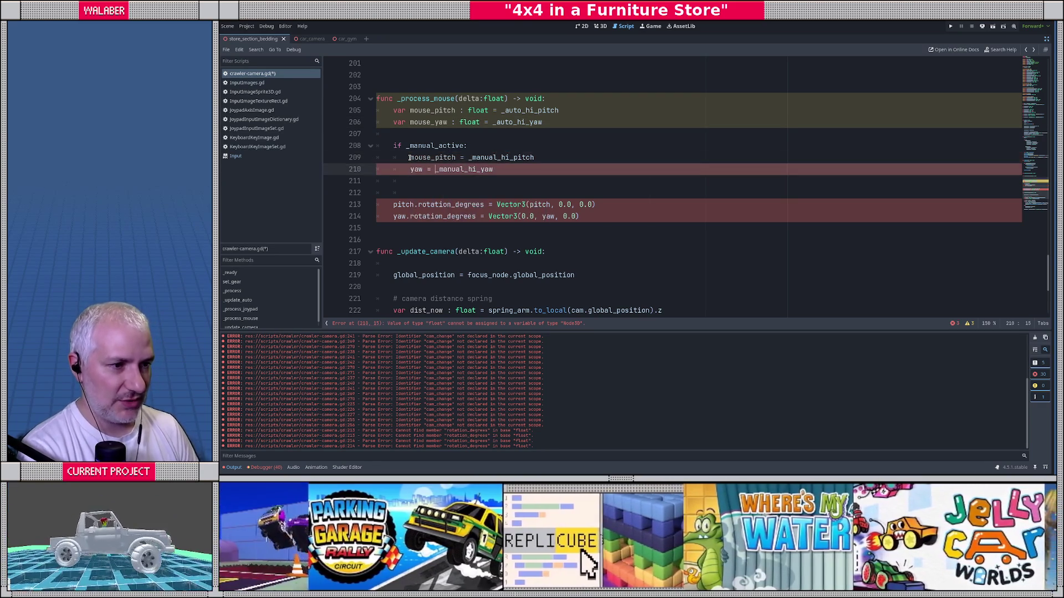
{"action": "type", "text": "mouse_"}
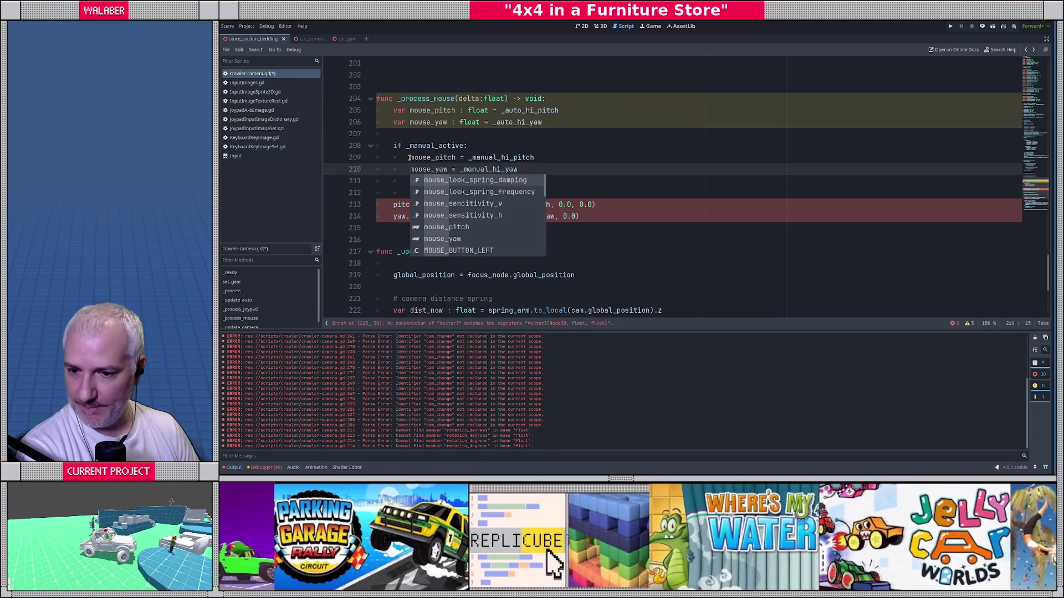
{"action": "left_click", "coordinate": [430, 146]}
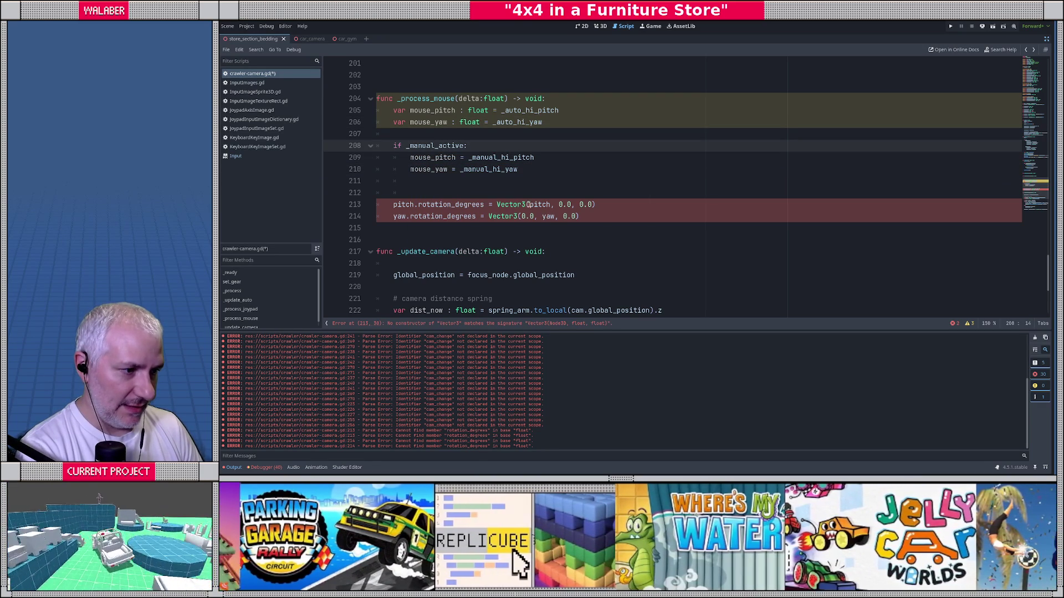
{"action": "left_click", "coordinate": [529, 204]}
{"action": "type", "text": "mouse_"}
{"action": "key", "text": "Down"}
{"action": "key", "text": "Left"}
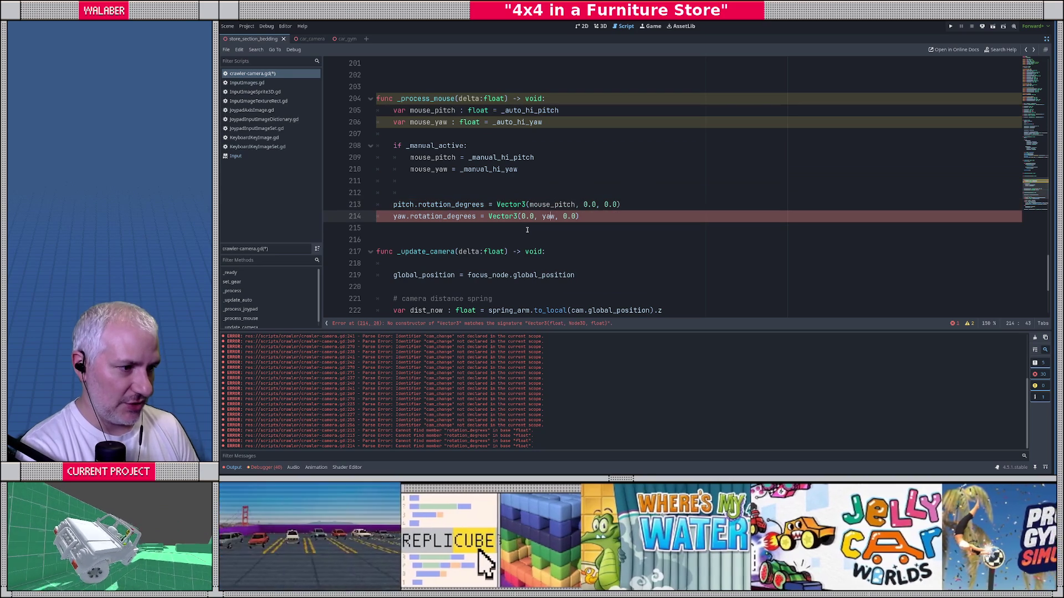
{"action": "type", "text": "mouse_"}
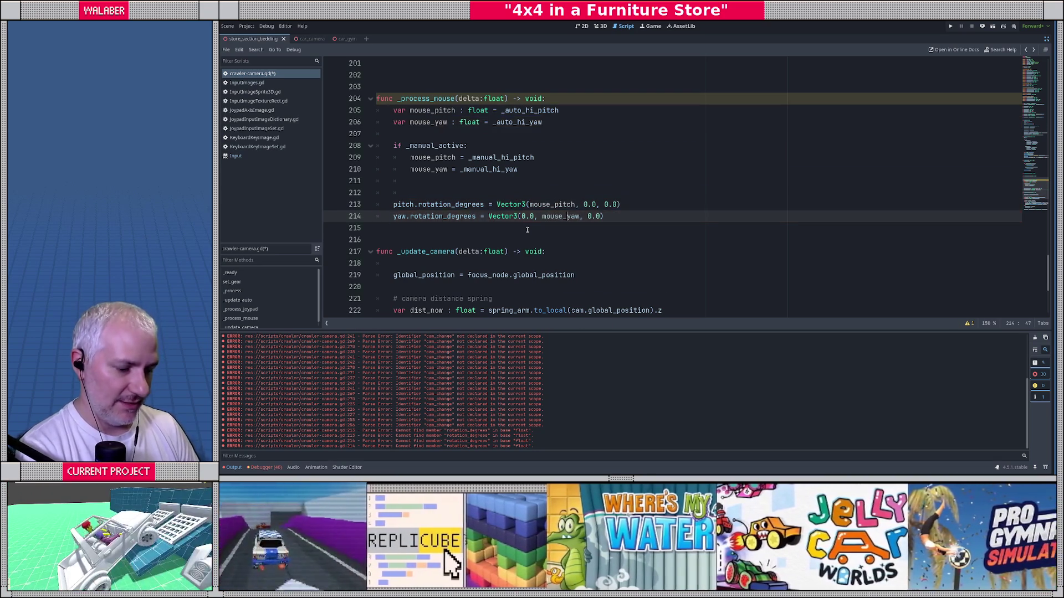
{"action": "key", "text": "ctrl+s"}
{"action": "left_click", "coordinate": [430, 181]}
Place the caret on empty line 105, just after the tween_property calls above func _process.
{"action": "scroll", "coordinate": [429, 170], "scroll_direction": "up", "scroll_amount": 1}
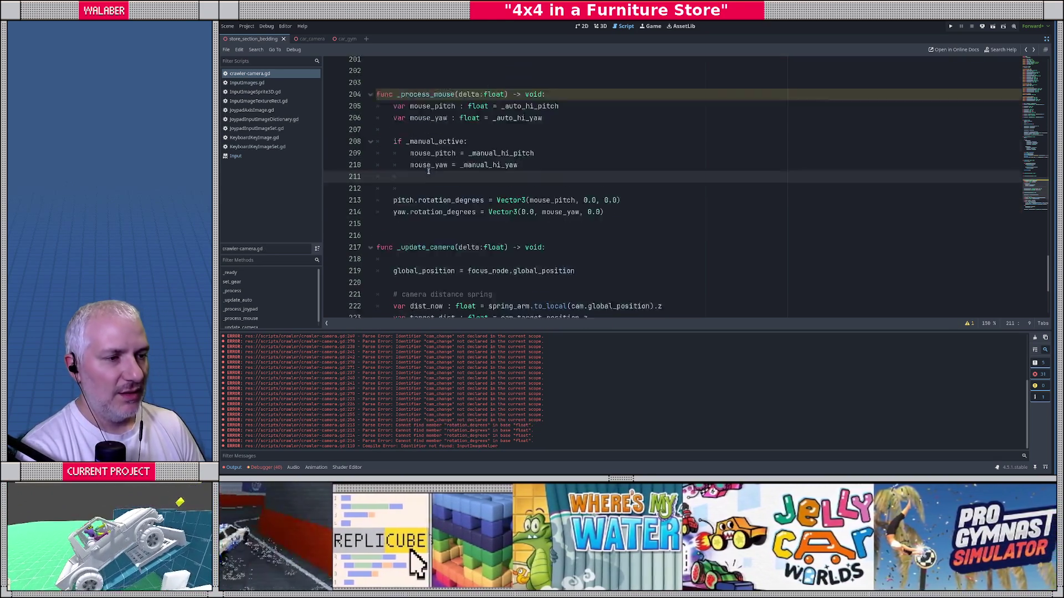
{"action": "scroll", "coordinate": [428, 171], "scroll_direction": "up", "scroll_amount": 15}
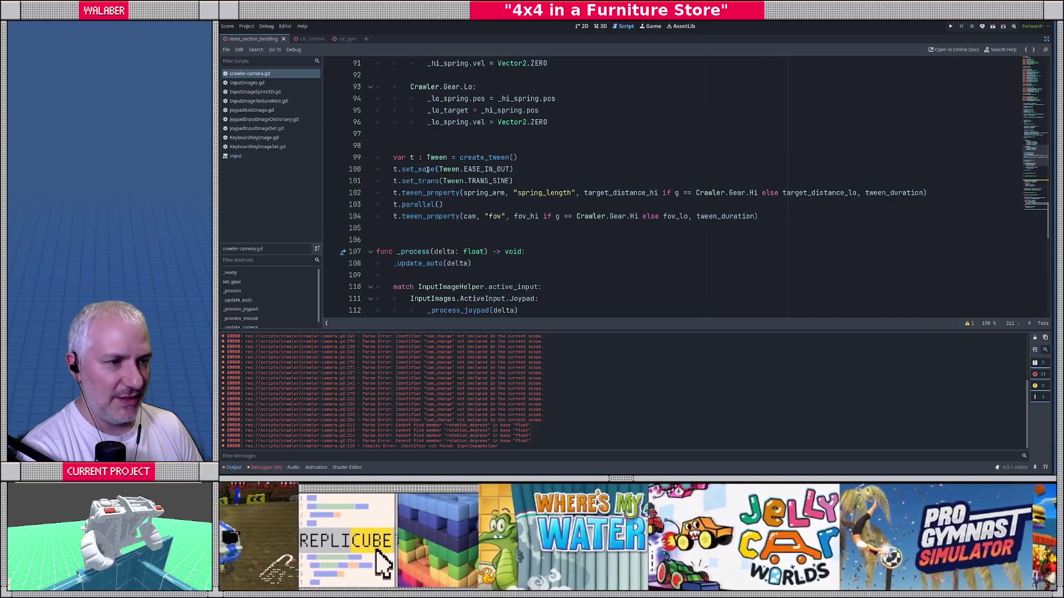
{"action": "scroll", "coordinate": [428, 171], "scroll_direction": "up", "scroll_amount": 4}
{"action": "scroll", "coordinate": [428, 171], "scroll_direction": "down", "scroll_amount": 8}
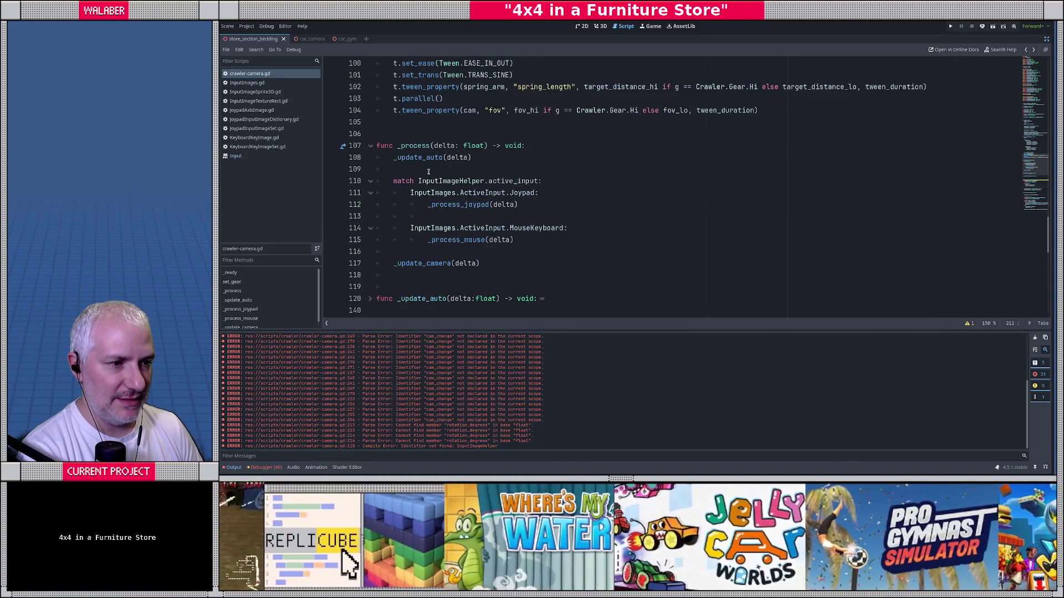
{"action": "scroll", "coordinate": [428, 171], "scroll_direction": "down", "scroll_amount": 4}
{"action": "left_click", "coordinate": [398, 138]}
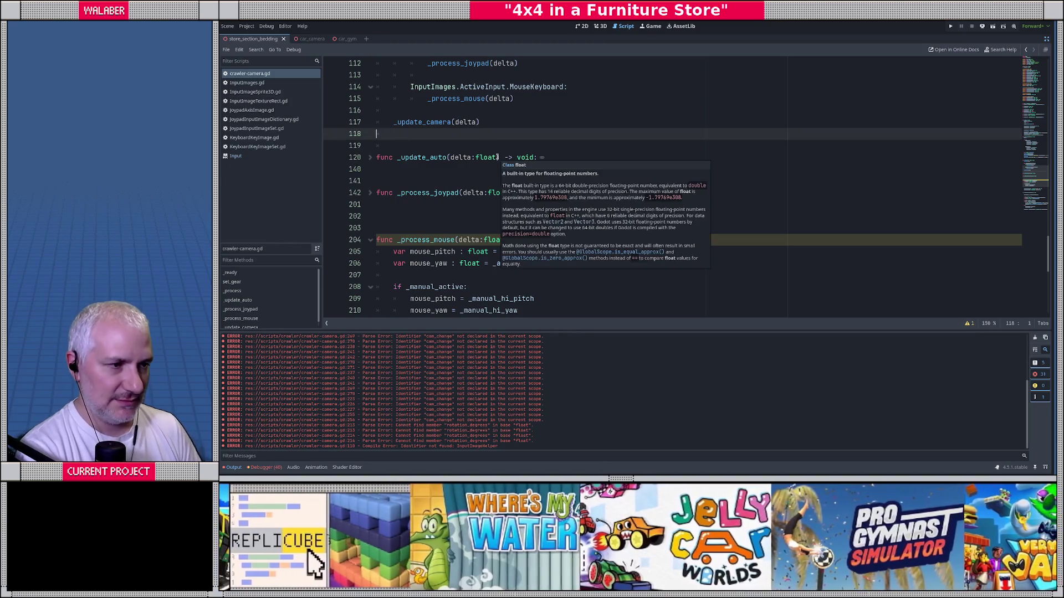
{"action": "scroll", "coordinate": [407, 161], "scroll_direction": "up", "scroll_amount": 5}
{"action": "left_click", "coordinate": [407, 160]}
Add a new _unhandled_input function via the autocomplete signature.
{"action": "key", "text": "Return"}
{"action": "key", "text": "Return"}
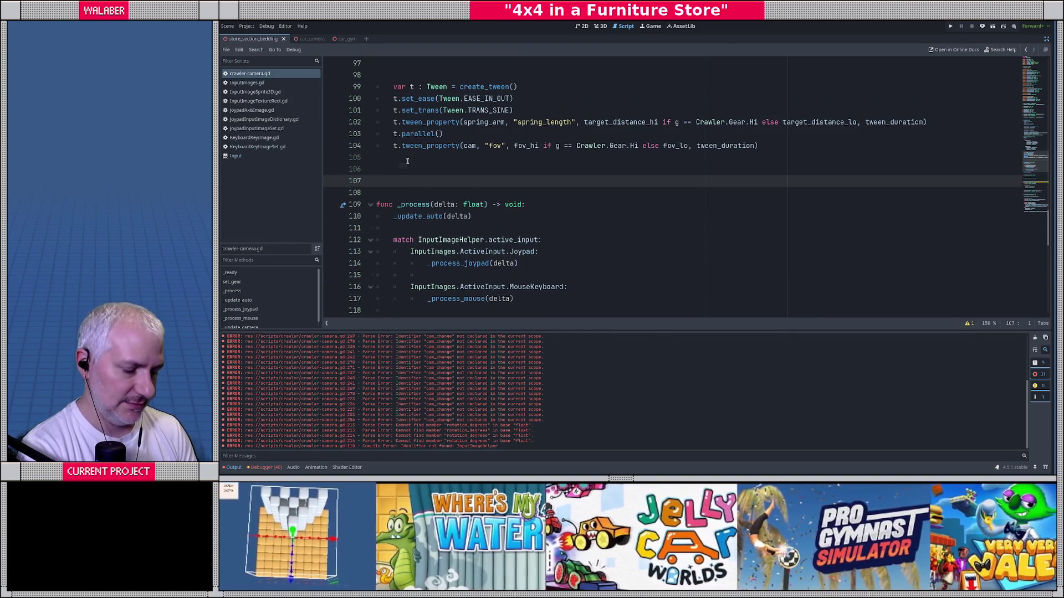
{"action": "type", "text": "func "}
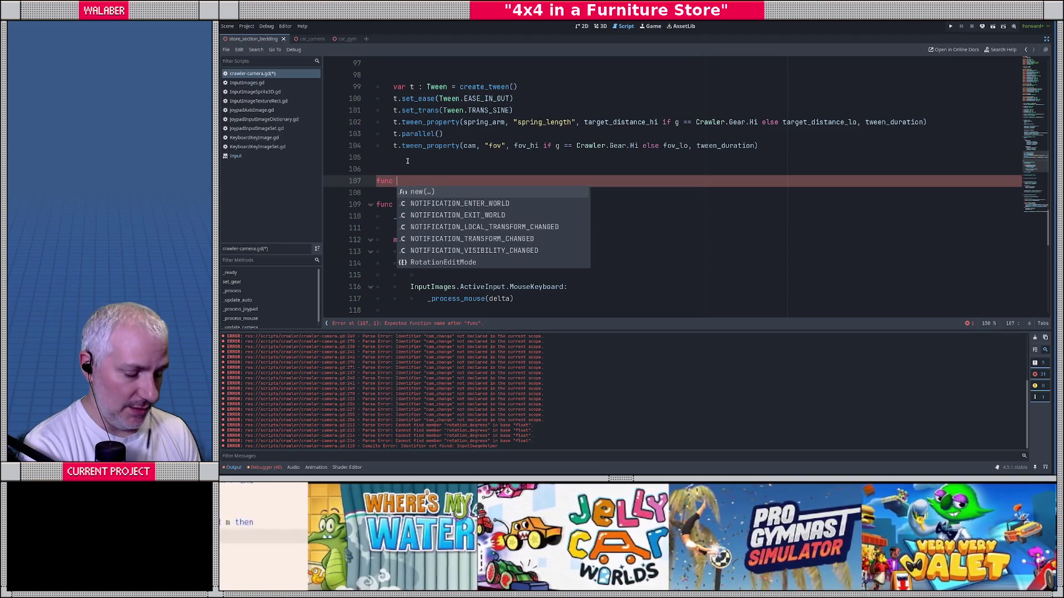
{"action": "type", "text": "_"}
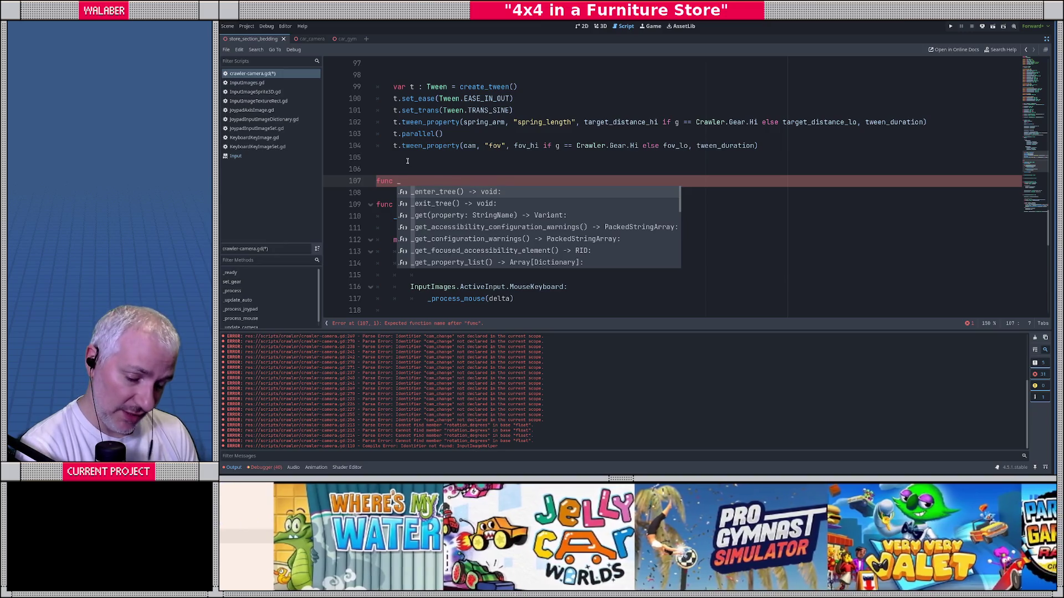
{"action": "type", "text": "unha"}
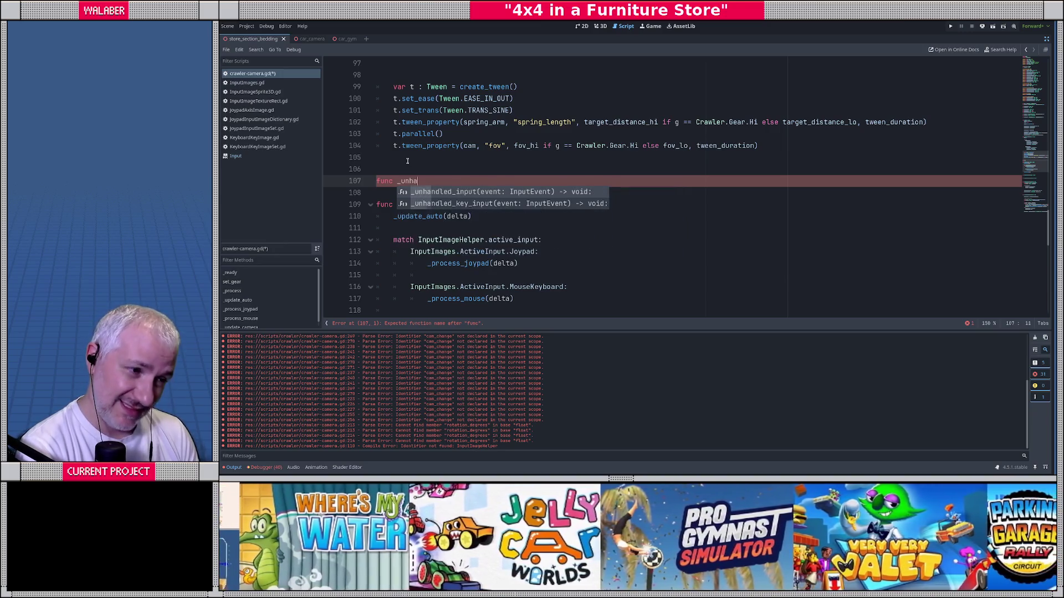
{"action": "key", "text": "Return"}
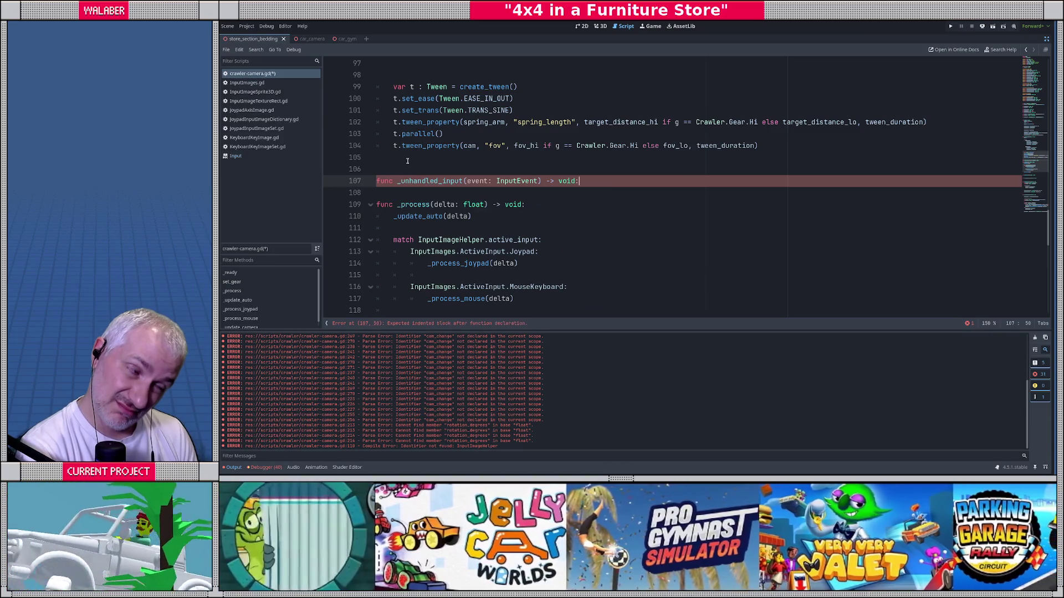
{"action": "key", "text": "Return"}
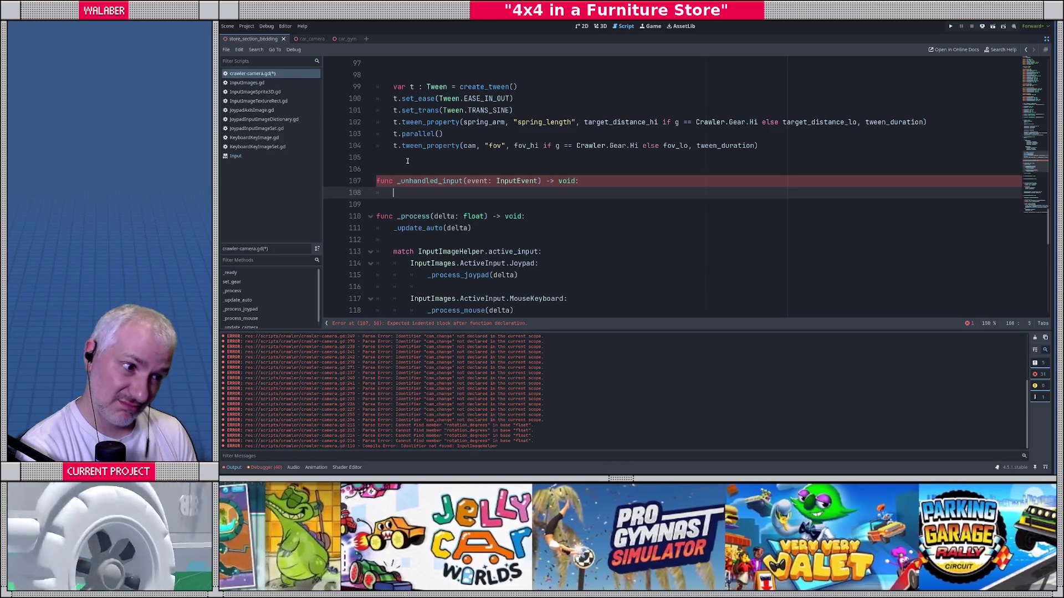
Declare mouse_move = event as InputEventMouseMotion and add an 'if mouse_move:' block.
{"action": "type", "text": "var "}
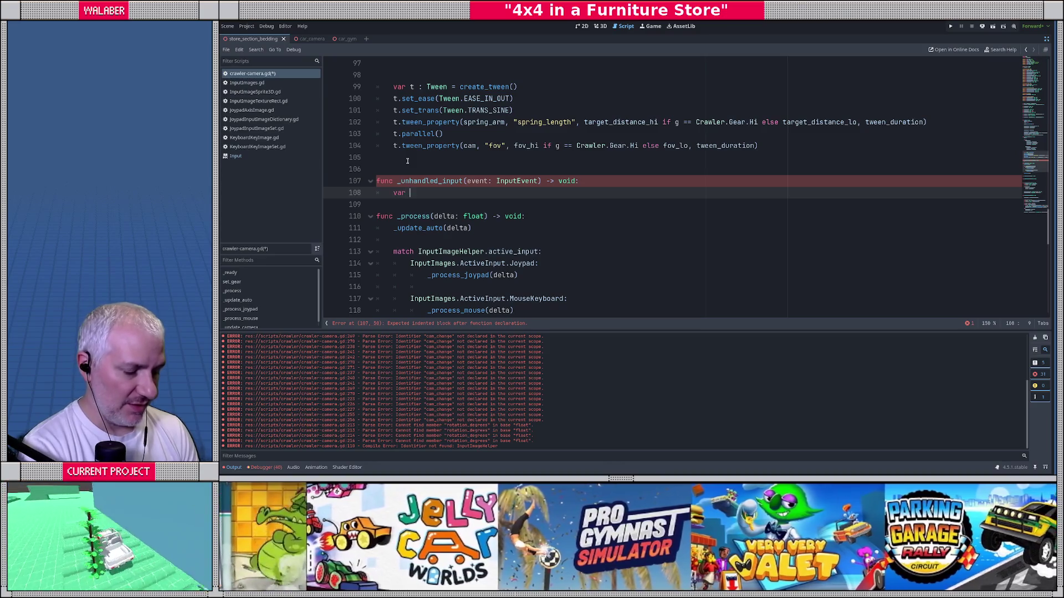
{"action": "type", "text": "mouse_move : I"}
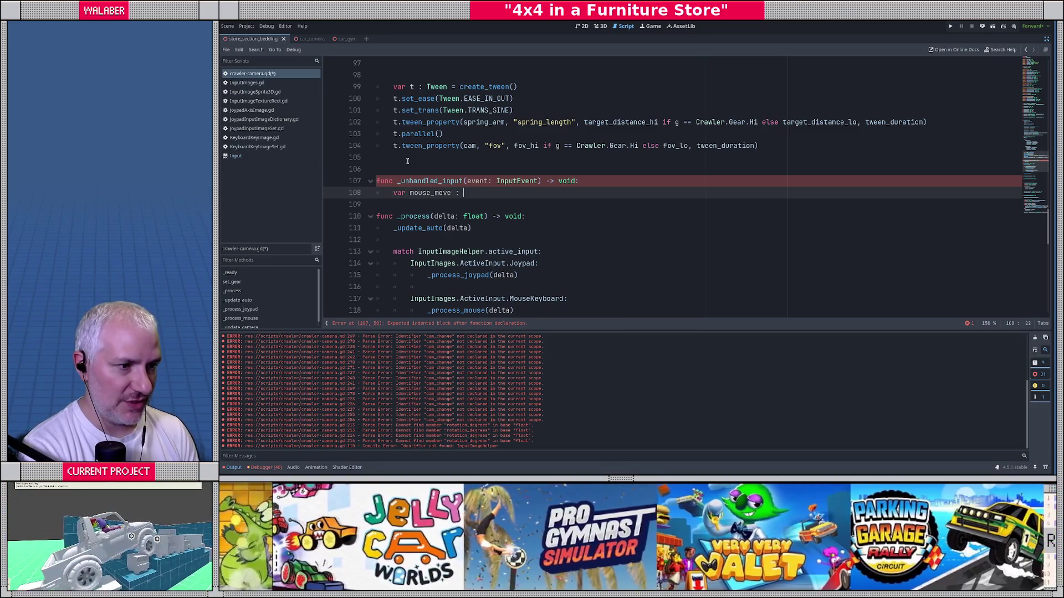
{"action": "key", "text": "BackSpace"}
{"action": "key", "text": "BackSpace"}
{"action": "type", "text": "= "}
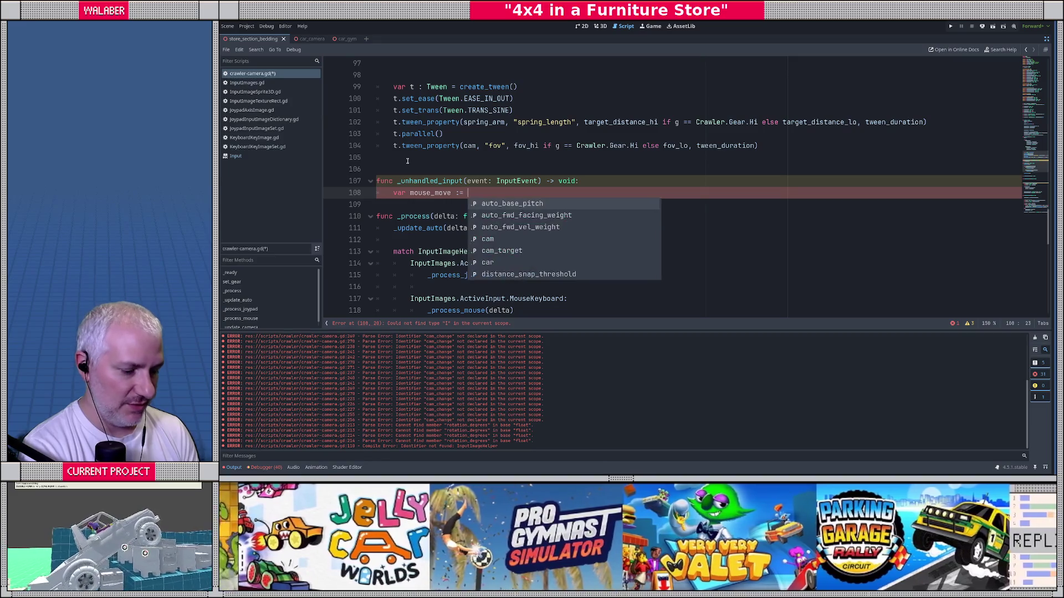
{"action": "type", "text": "event as inputmose"}
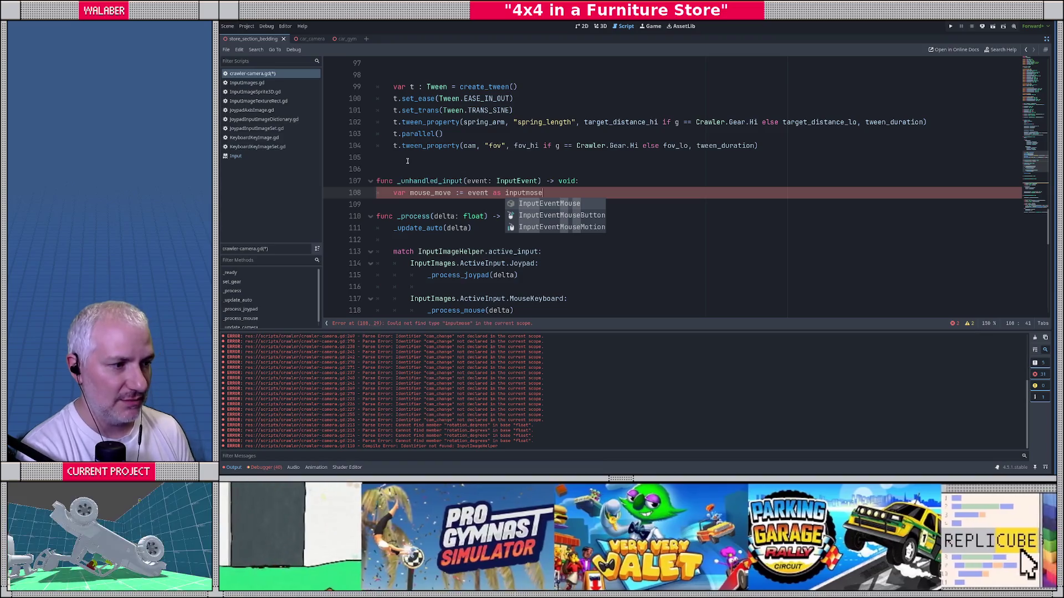
{"action": "key", "text": "Down"}
{"action": "key", "text": "Down"}
{"action": "key", "text": "Return"}
{"action": "key", "text": "Return"}
{"action": "type", "text": "if mou"}
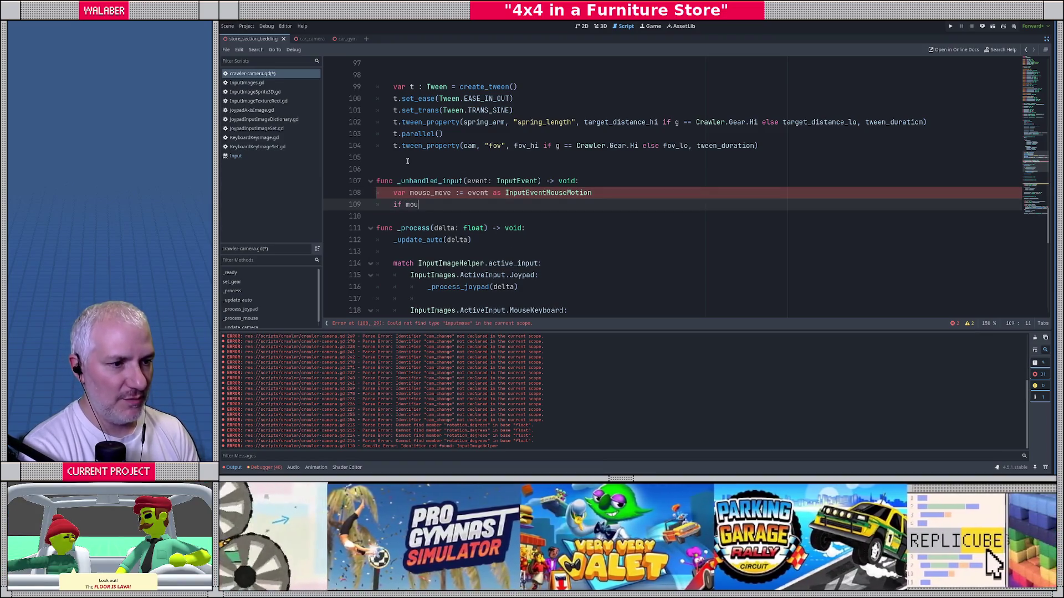
{"action": "type", "text": "se_move:"}
{"action": "key", "text": "Return"}
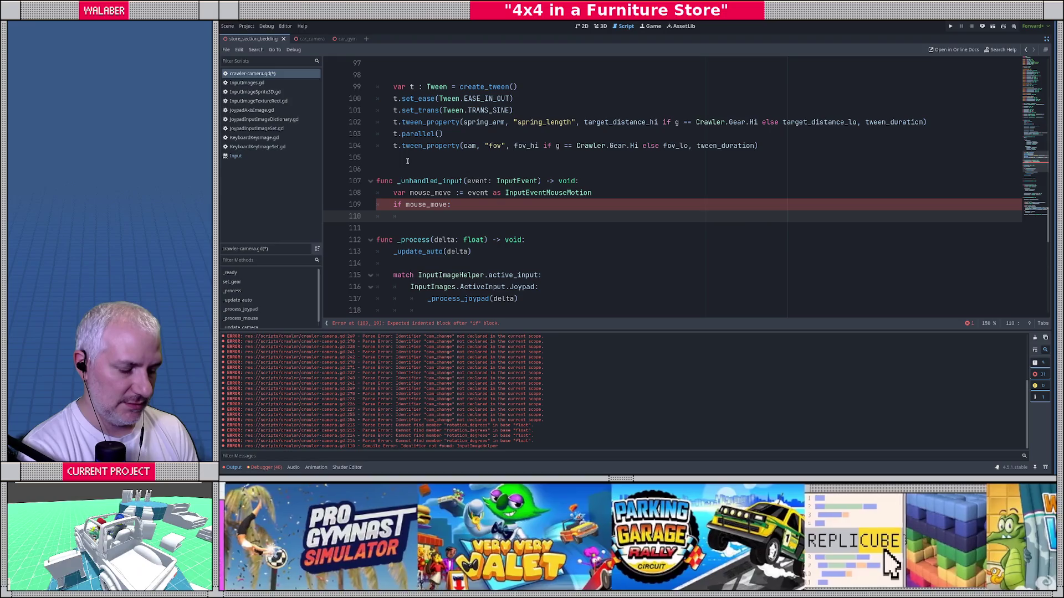
Inside it, set _manual_active = true and _manual_time_remaining = manual_adjust_min_duration.
{"action": "type", "text": "_ma"}
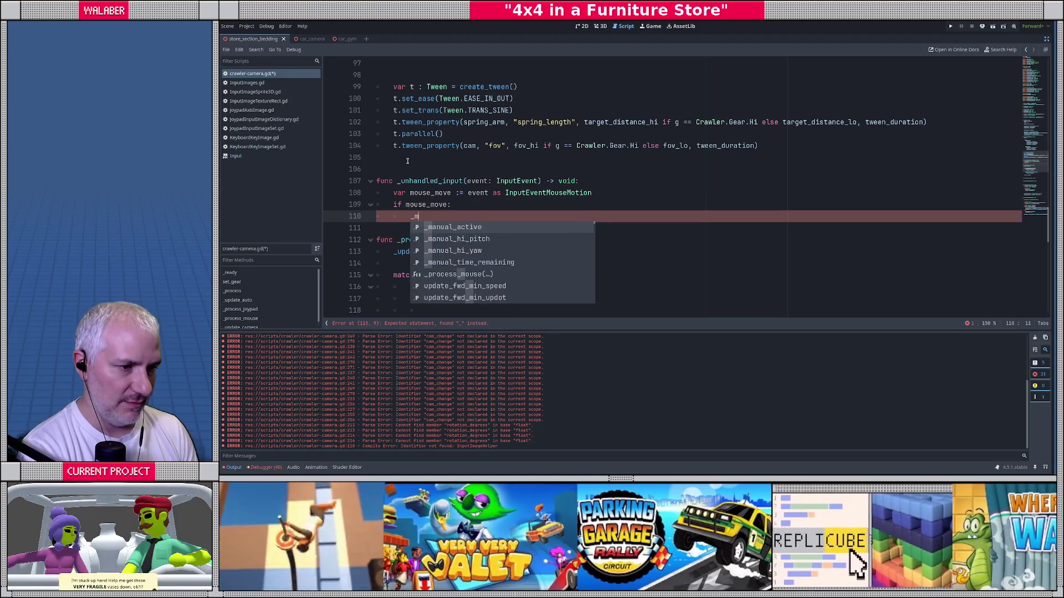
{"action": "key", "text": "Return"}
{"action": "type", "text": "rue"}
{"action": "key", "text": "Return"}
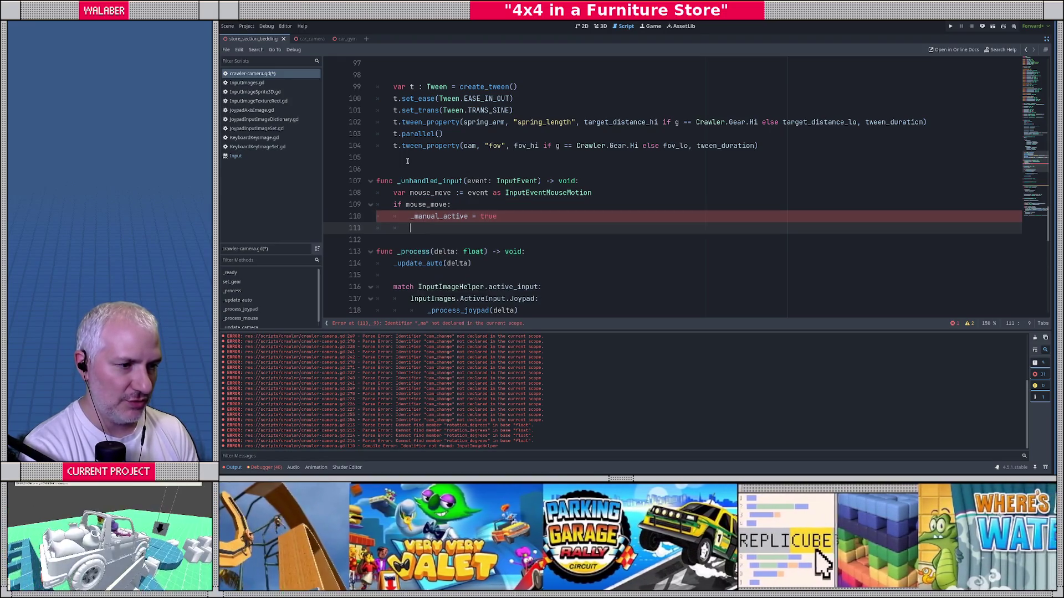
{"action": "type", "text": "_man"}
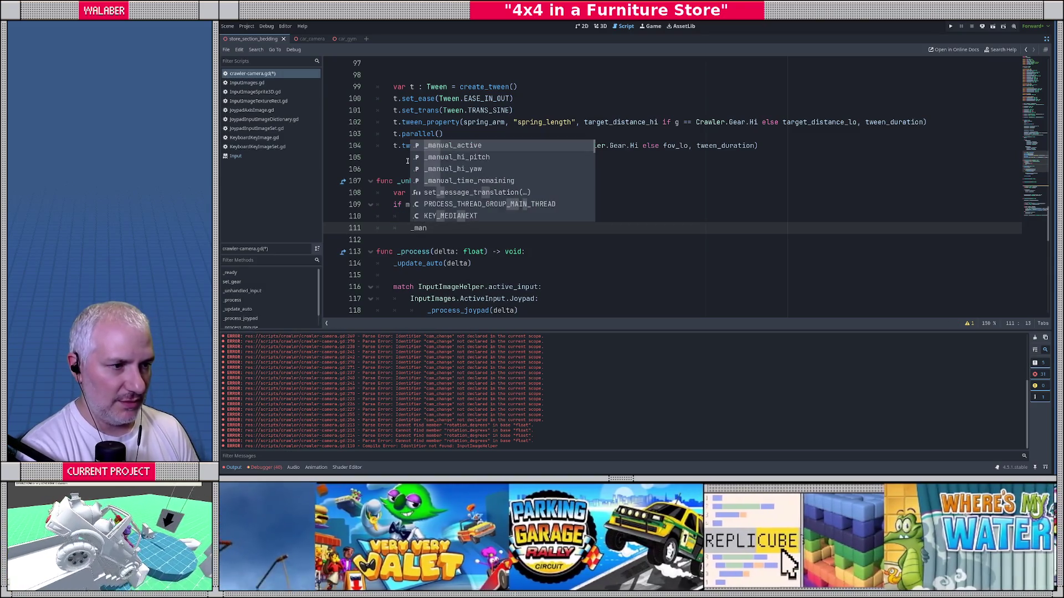
{"action": "key", "text": "Down"}
{"action": "key", "text": "Down"}
{"action": "key", "text": "Down"}
{"action": "key", "text": "Return"}
{"action": "type", "text": "="}
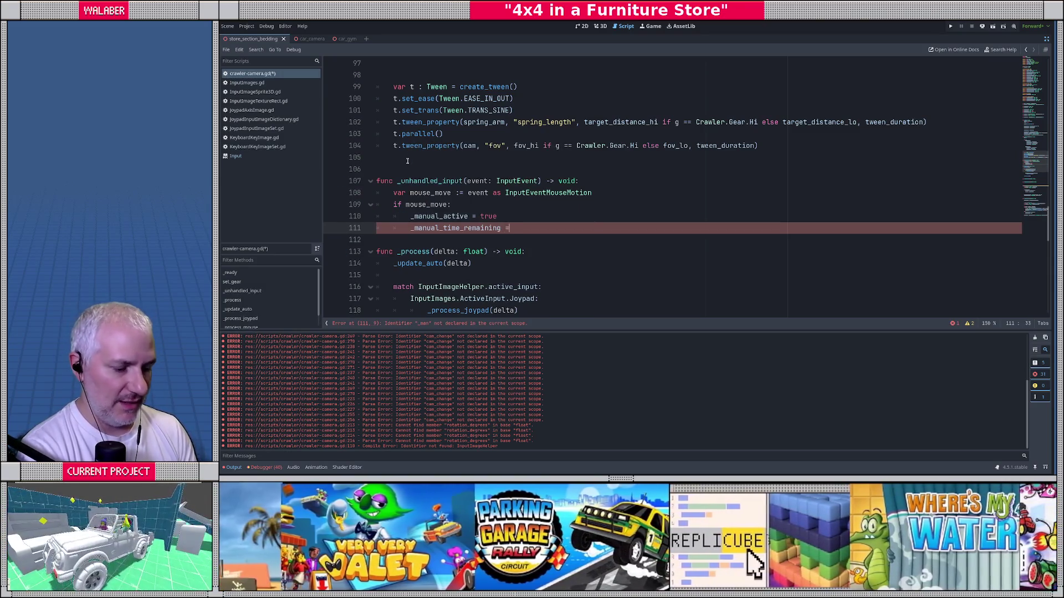
{"action": "type", "text": " 0URA"}
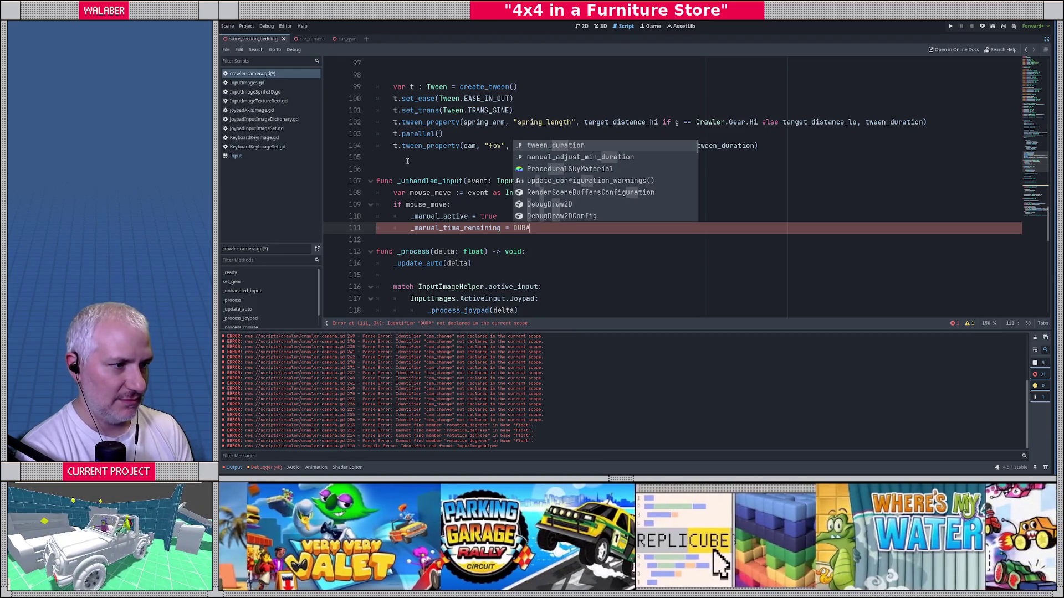
{"action": "key", "text": "Down"}
{"action": "key", "text": "Return"}
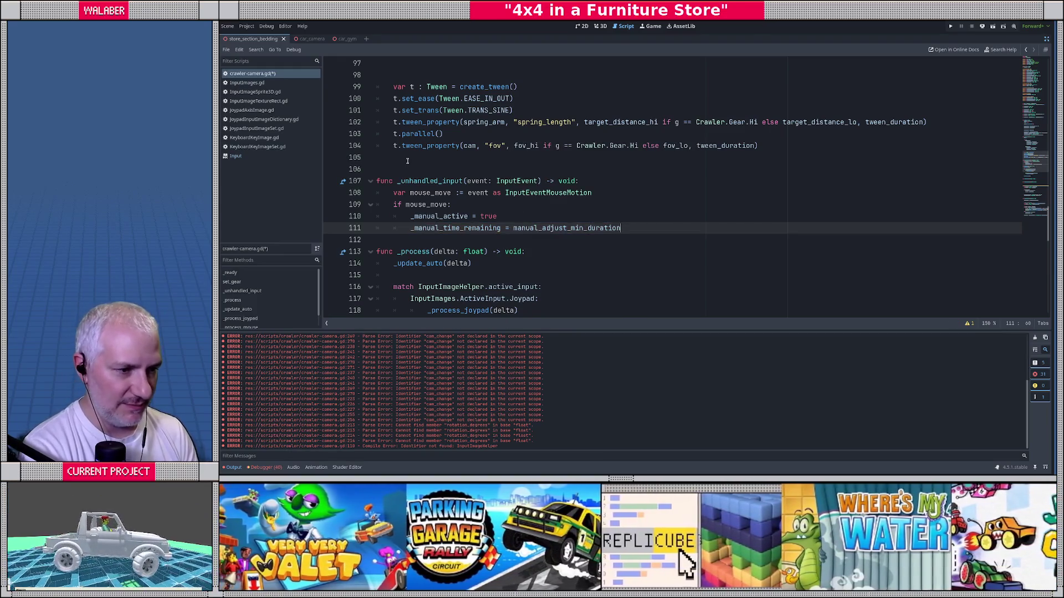
{"action": "key", "text": "Return"}
Begin a _manual_hi_yaw line using autocomplete.
{"action": "type", "text": "_manu"}
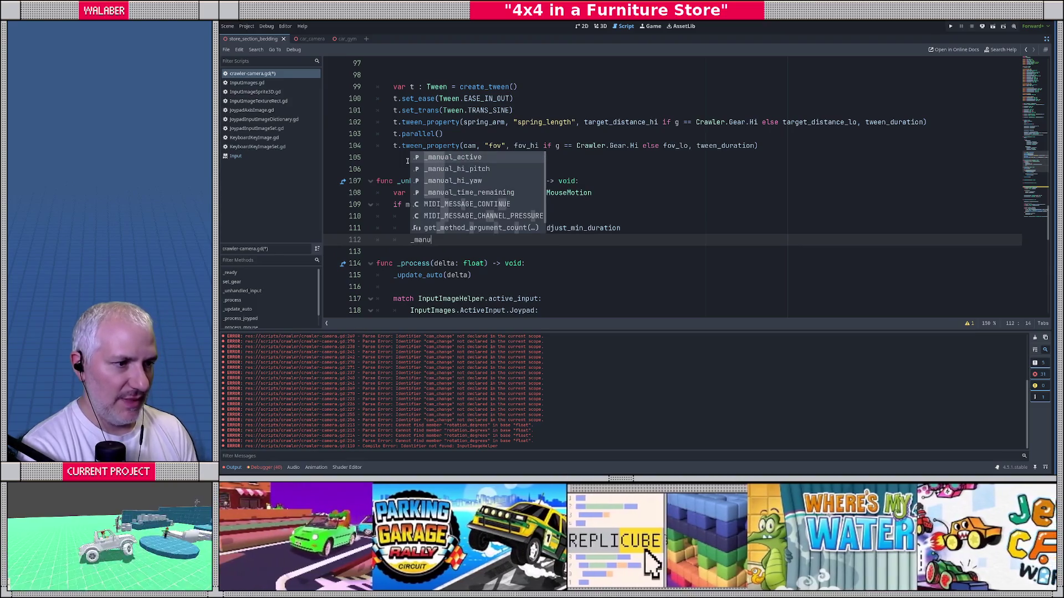
{"action": "key", "text": "Down"}
{"action": "key", "text": "Return"}
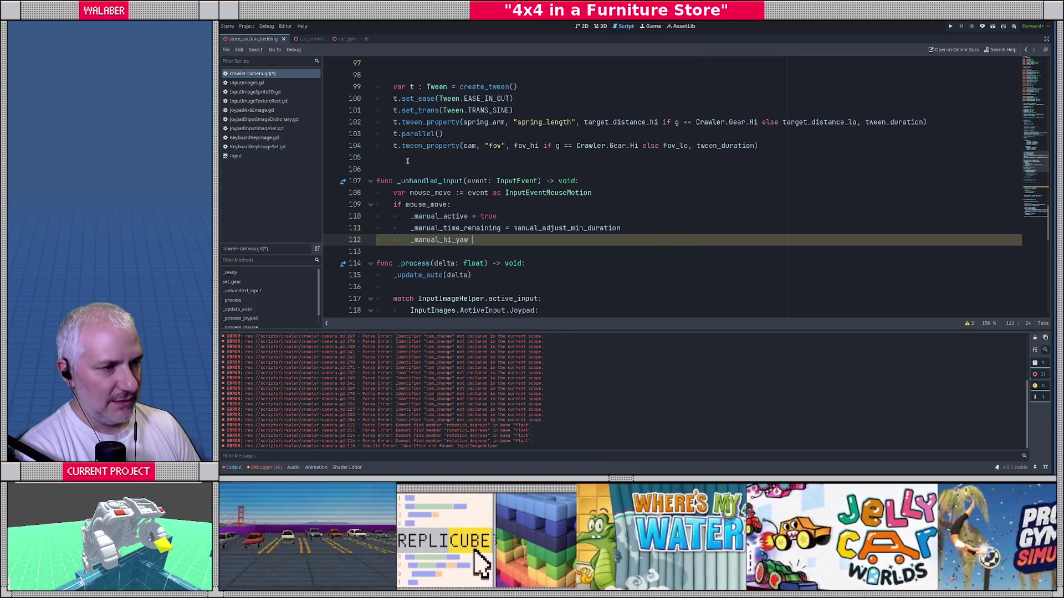
{"action": "scroll", "coordinate": [407, 161], "scroll_direction": "up", "scroll_amount": 8}
{"action": "scroll", "coordinate": [444, 162], "scroll_direction": "up", "scroll_amount": 3}
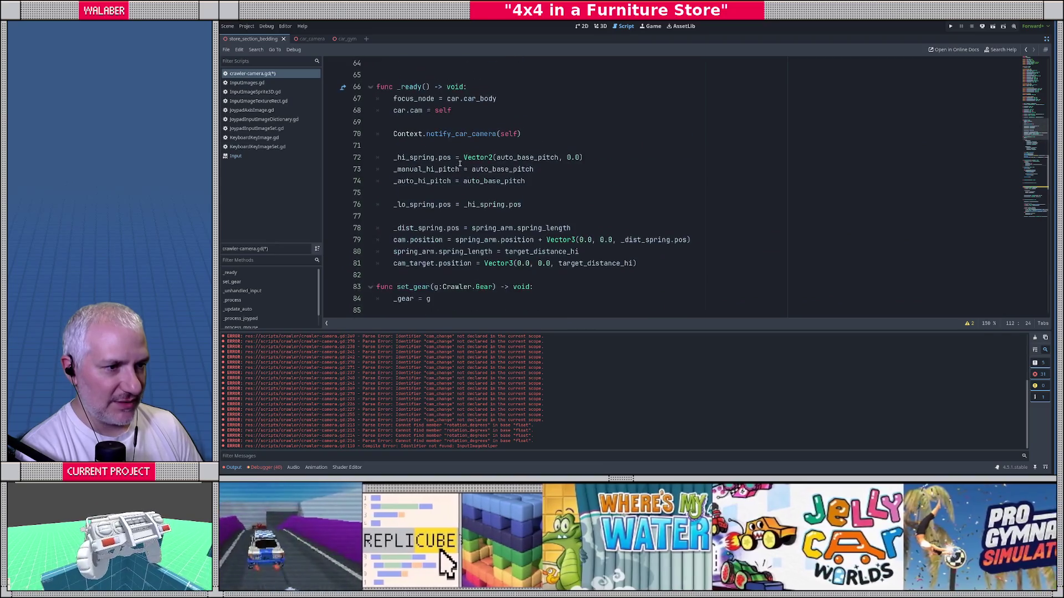
{"action": "scroll", "coordinate": [443, 211], "scroll_direction": "down", "scroll_amount": 4}
{"action": "scroll", "coordinate": [443, 211], "scroll_direction": "down", "scroll_amount": 9}
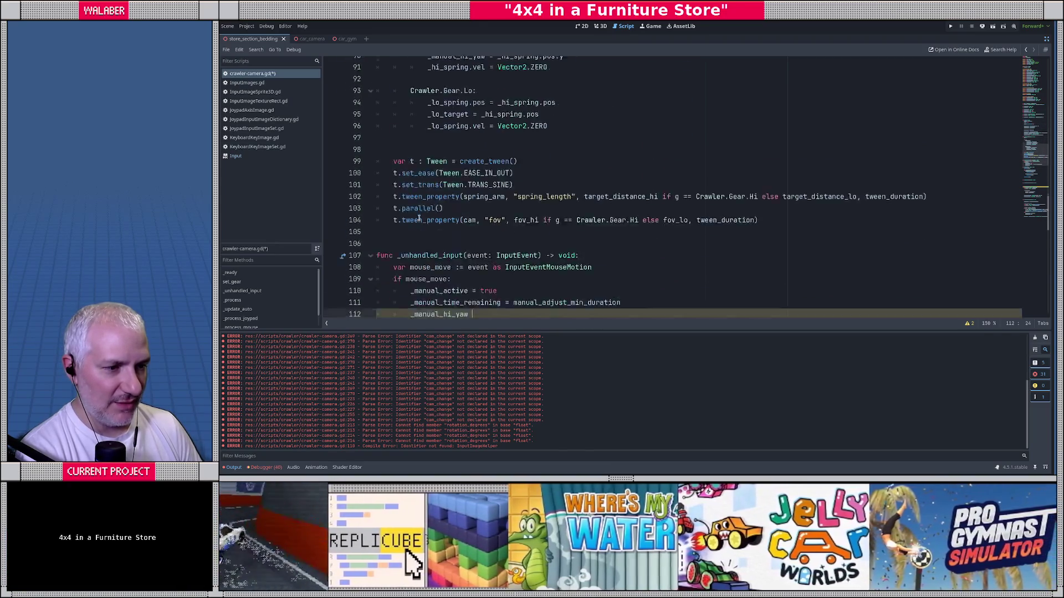
{"action": "scroll", "coordinate": [397, 160], "scroll_direction": "up", "scroll_amount": 10}
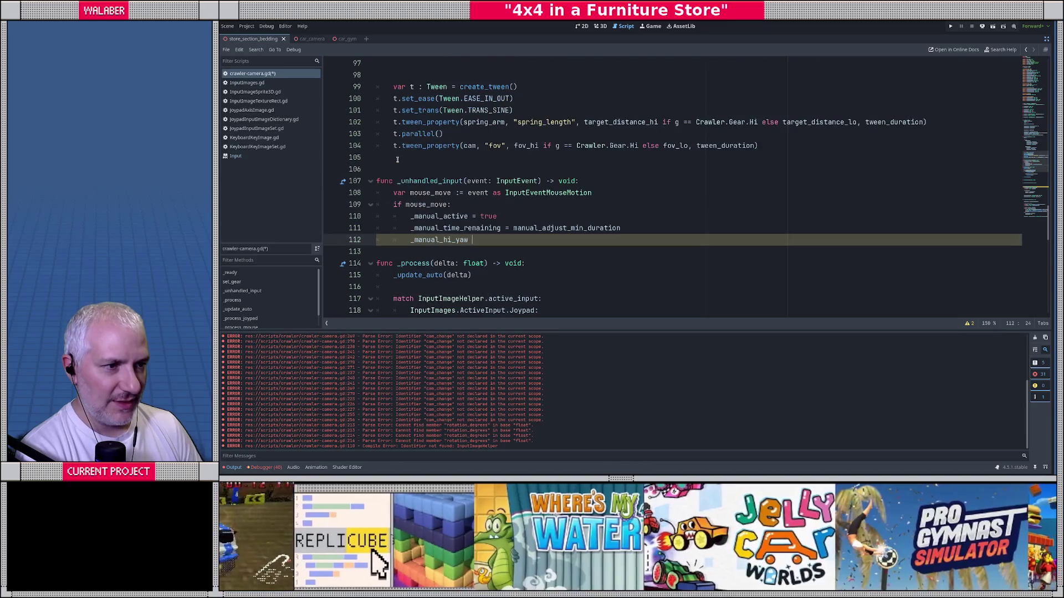
{"action": "scroll", "coordinate": [395, 151], "scroll_direction": "up", "scroll_amount": 5}
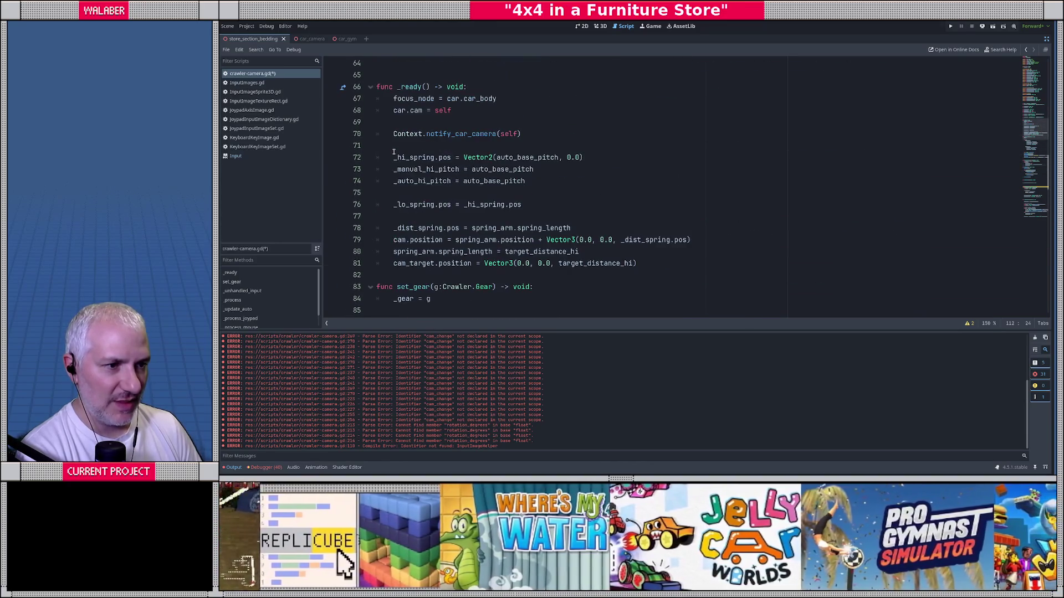
{"action": "scroll", "coordinate": [383, 161], "scroll_direction": "down", "scroll_amount": 19}
{"action": "scroll", "coordinate": [373, 170], "scroll_direction": "down", "scroll_amount": 4}
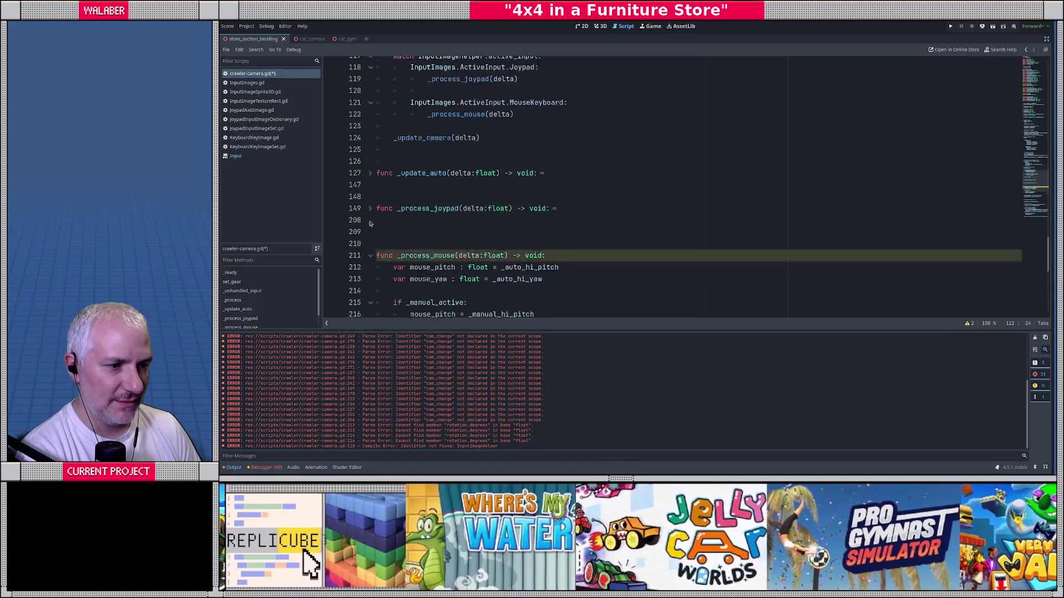
{"action": "scroll", "coordinate": [371, 171], "scroll_direction": "up", "scroll_amount": 2}
{"action": "left_click", "coordinate": [370, 171]}
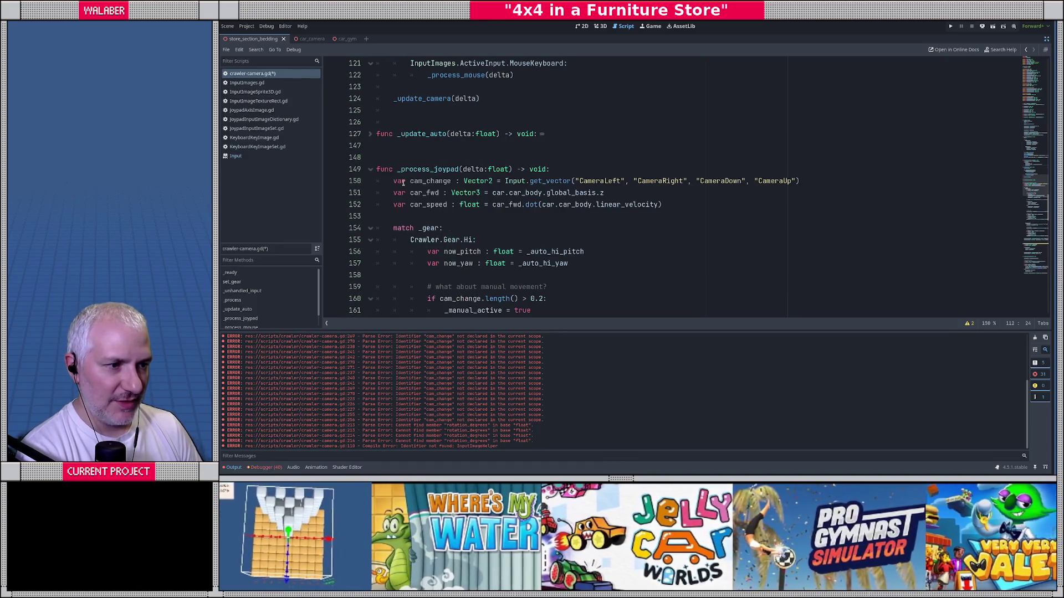
{"action": "scroll", "coordinate": [399, 183], "scroll_direction": "down", "scroll_amount": 2}
{"action": "scroll", "coordinate": [447, 204], "scroll_direction": "down", "scroll_amount": 9}
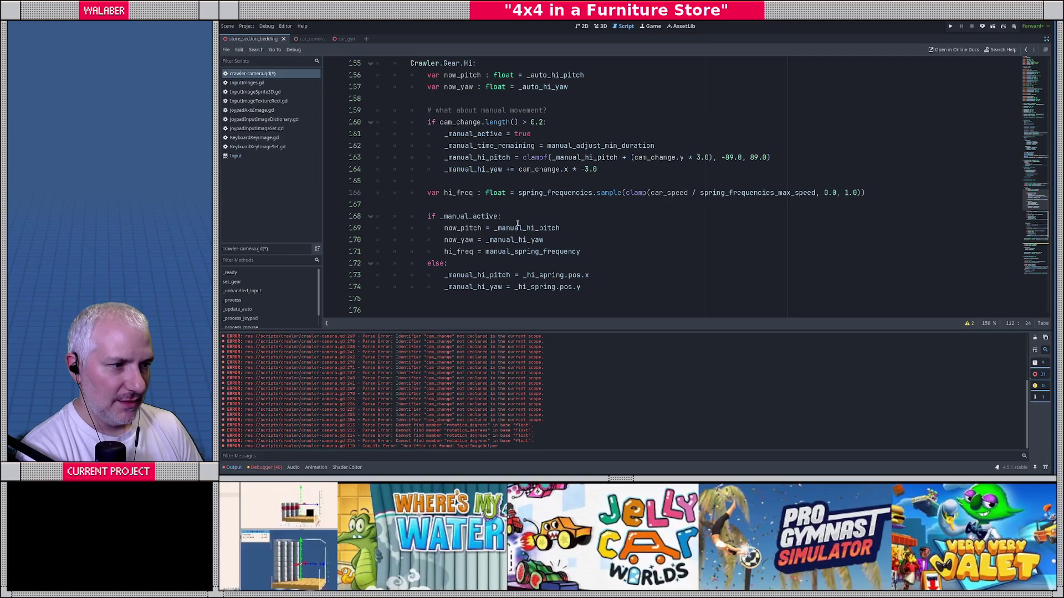
{"action": "scroll", "coordinate": [448, 205], "scroll_direction": "down", "scroll_amount": 5}
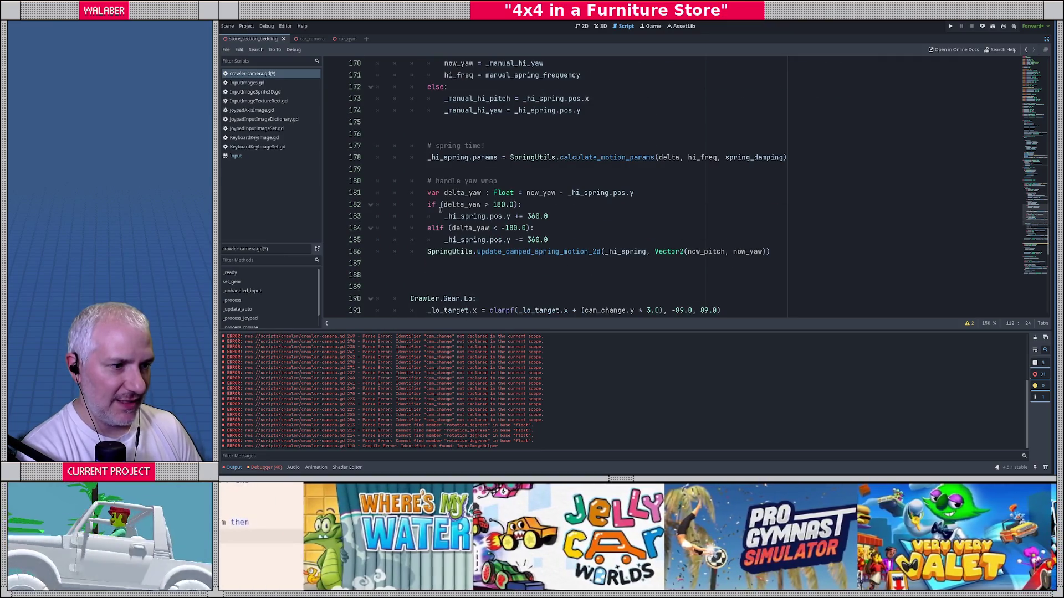
{"action": "left_click_drag", "start_coordinate": [427, 205], "coordinate": [571, 240]}
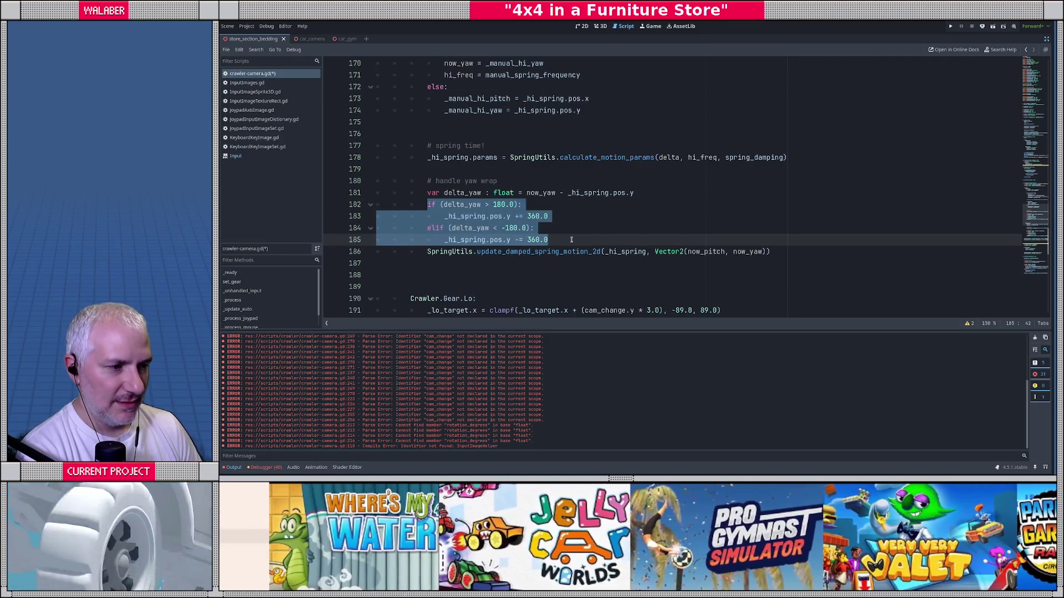
{"action": "key", "text": "Escape"}
{"action": "left_click_drag", "start_coordinate": [427, 205], "coordinate": [575, 237]}
{"action": "left_click", "coordinate": [575, 237]}
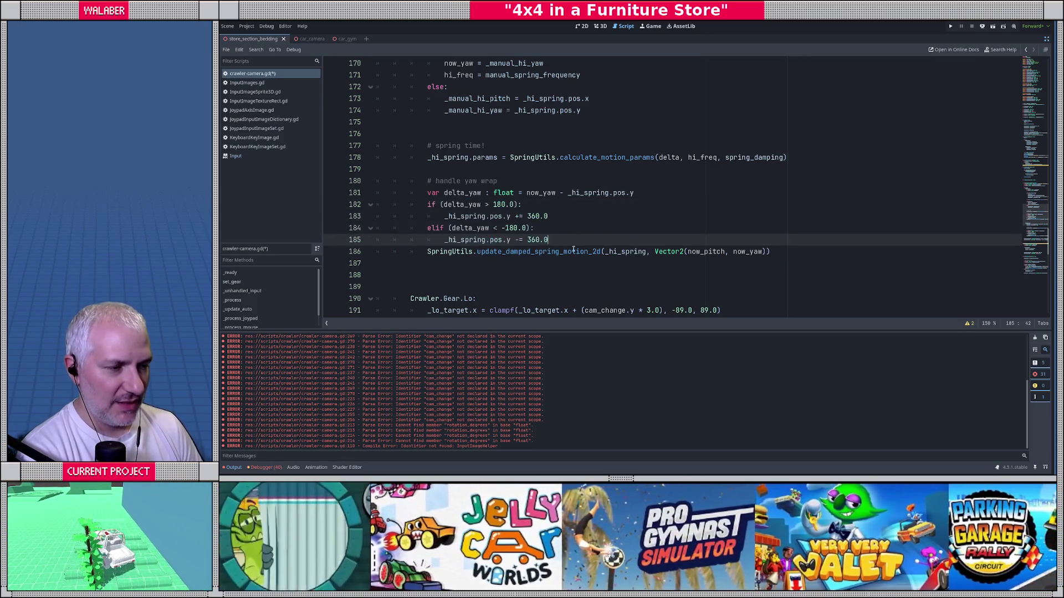
{"action": "double_click", "coordinate": [595, 251]}
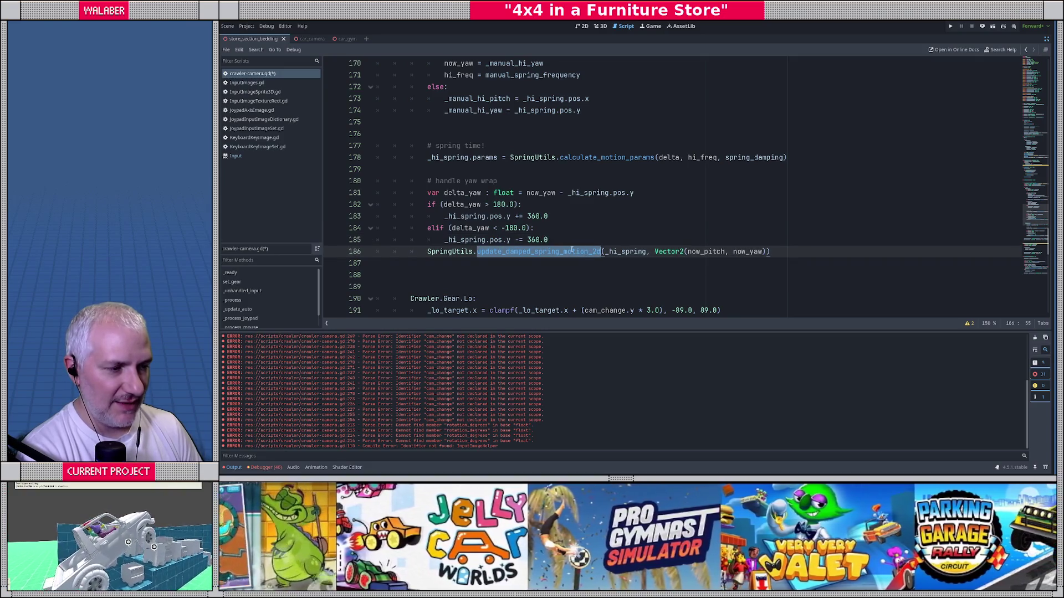
{"action": "left_click", "coordinate": [576, 228]}
{"action": "scroll", "coordinate": [577, 228], "scroll_direction": "up", "scroll_amount": 15}
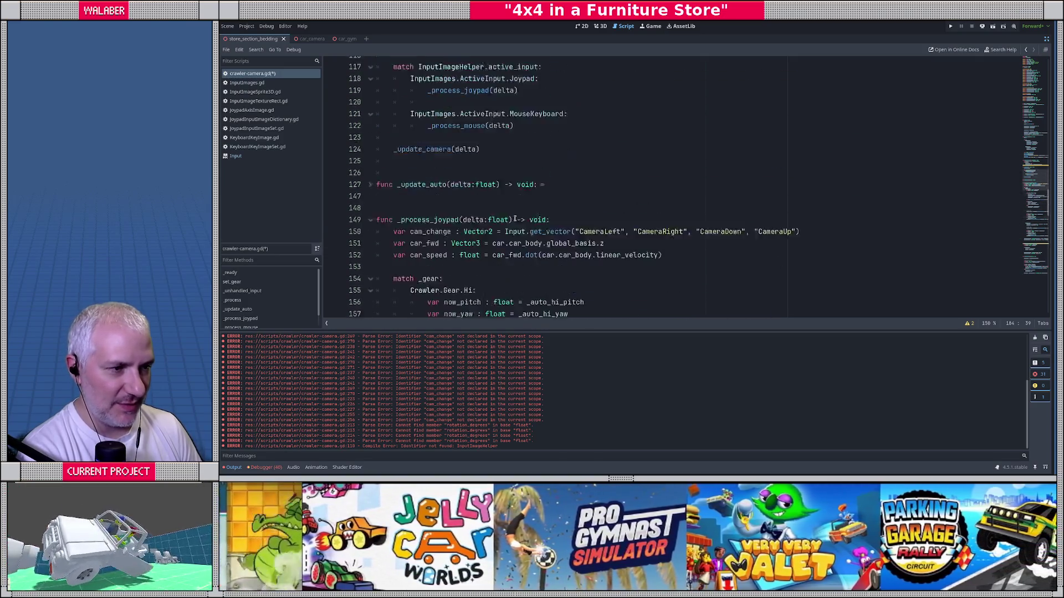
{"action": "left_click", "coordinate": [369, 240]}
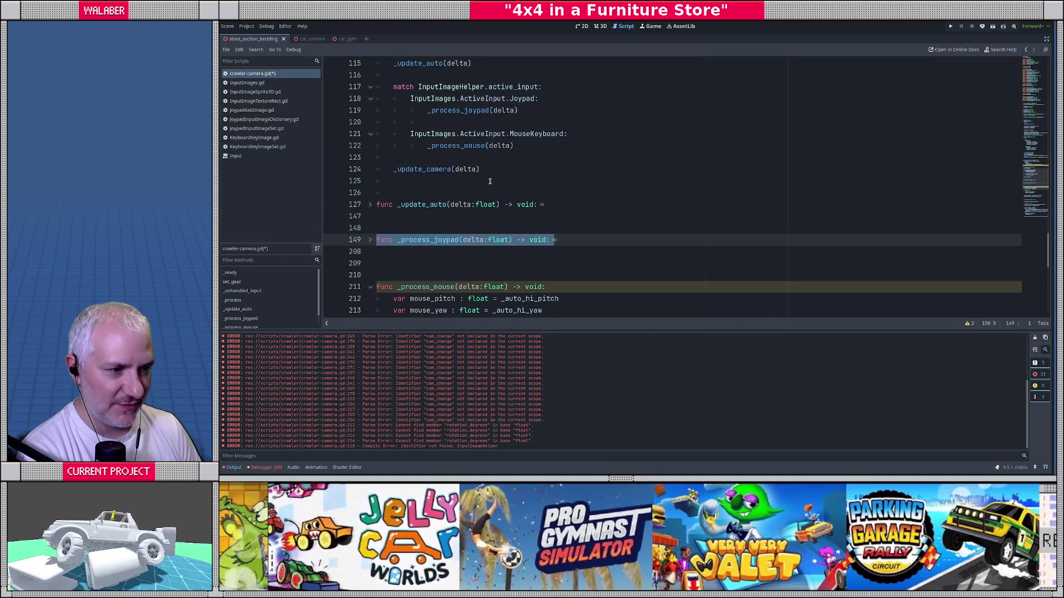
{"action": "scroll", "coordinate": [490, 182], "scroll_direction": "up", "scroll_amount": 3}
{"action": "left_click", "coordinate": [498, 95]}
Complete line 112 as _manual_hi_yaw += mouse_move.relative.
{"action": "scroll", "coordinate": [499, 95], "scroll_direction": "up", "scroll_amount": 2}
{"action": "type", "text": "_manual_hi_yaw "}
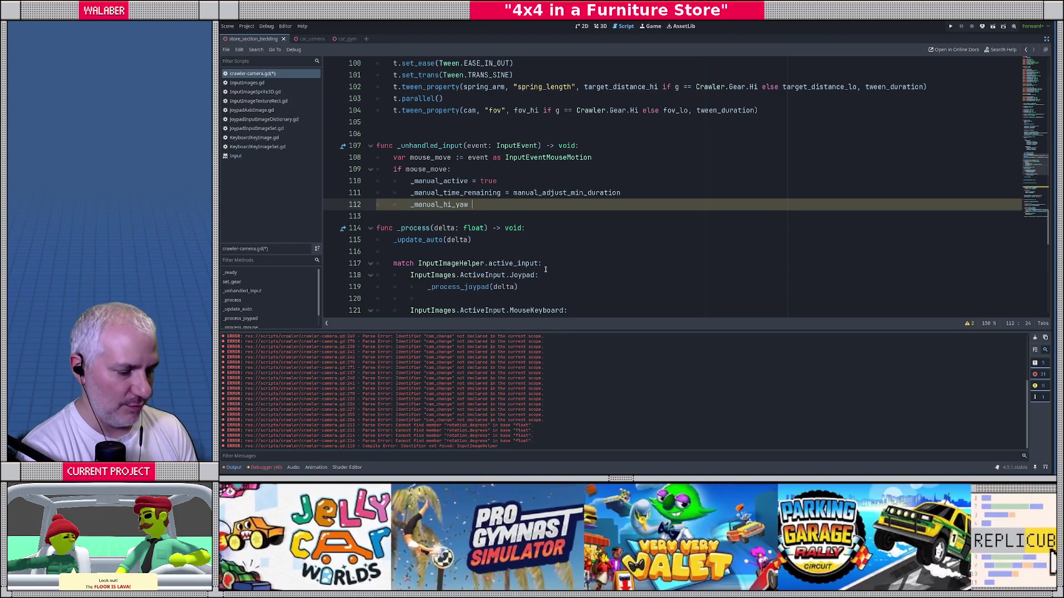
{"action": "type", "text": "+= mouse"}
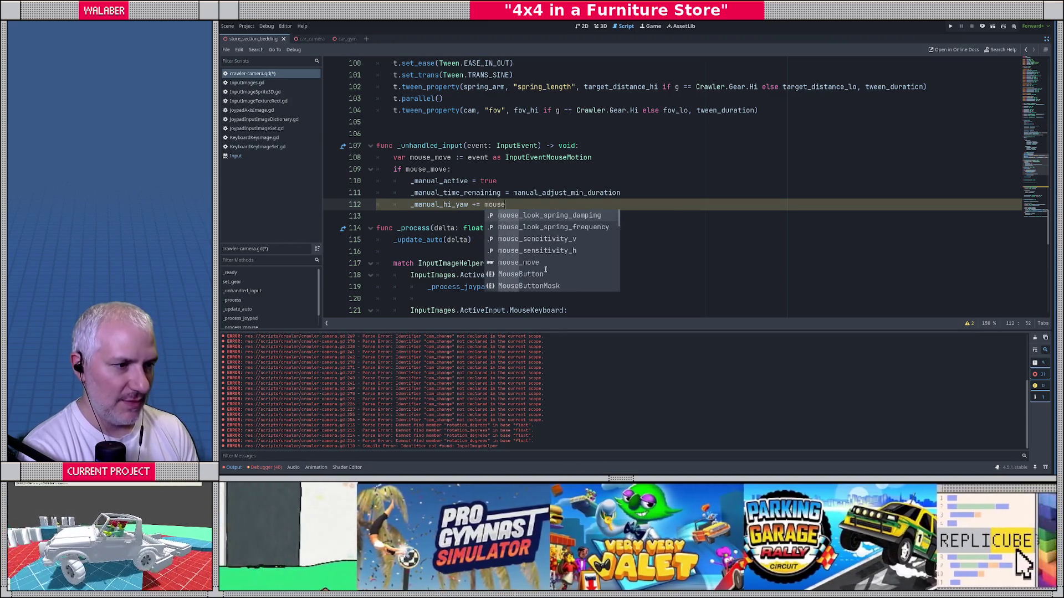
{"action": "type", "text": "_move."}
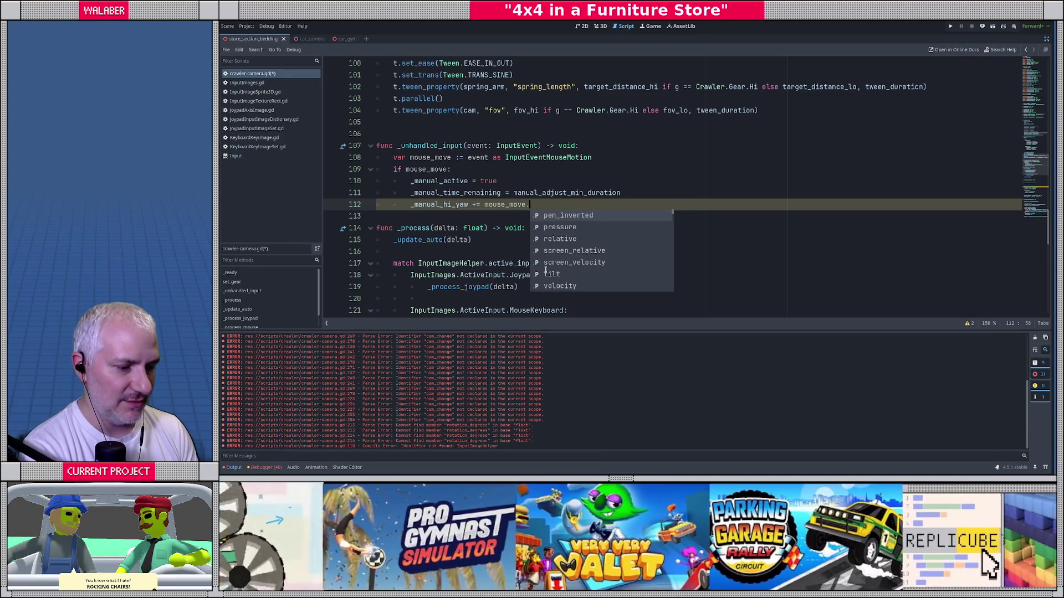
{"action": "type", "text": "re"}
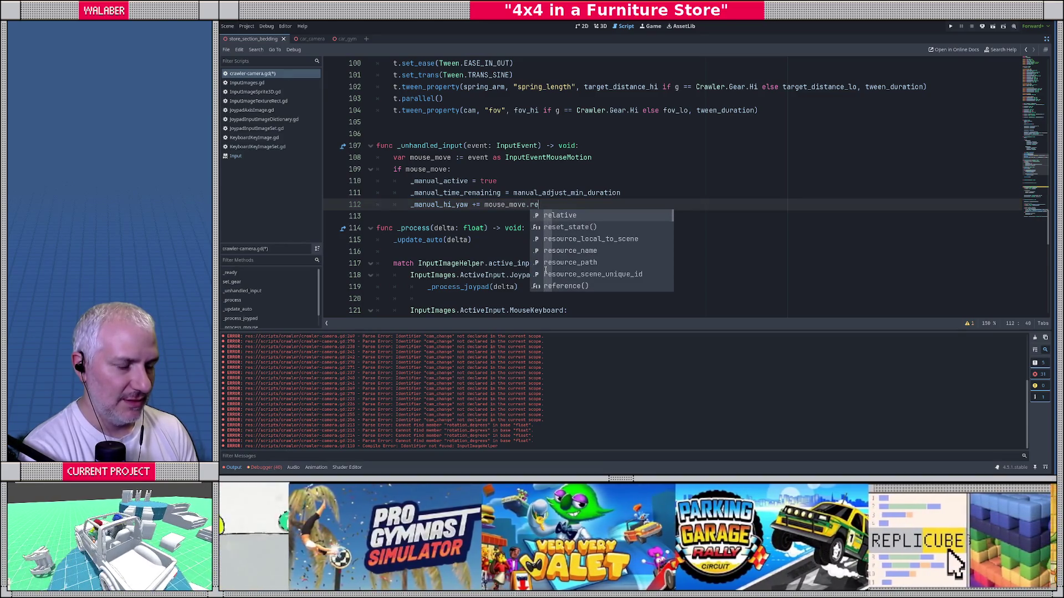
{"action": "key", "text": "Return"}
Read the InputEventMouseMotion docs for the relative property's description.
{"action": "left_click", "coordinate": [545, 204], "text": "ctrl"}
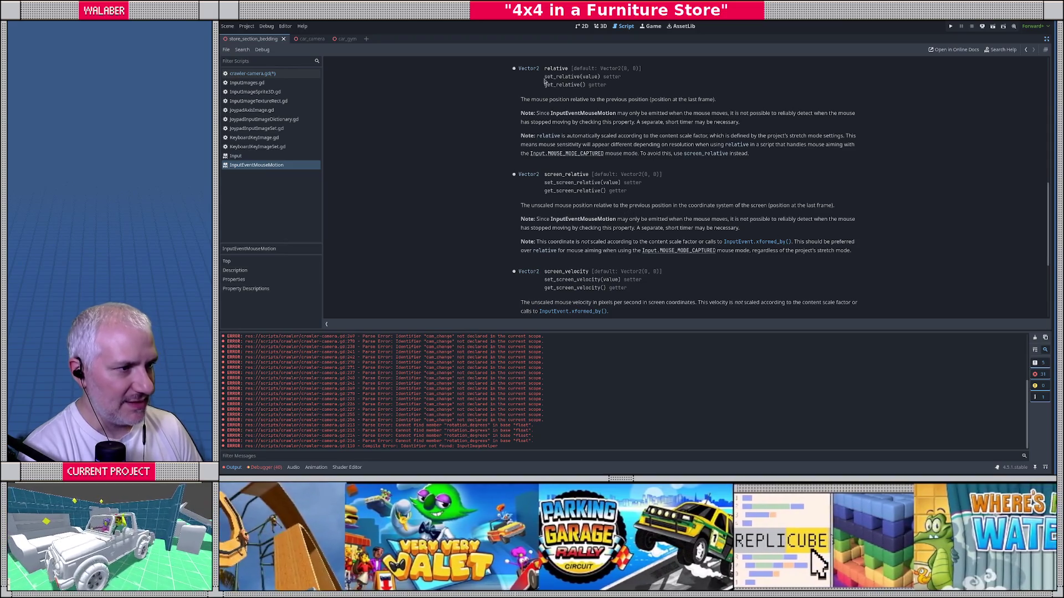
{"action": "left_click_drag", "start_coordinate": [545, 69], "coordinate": [676, 145]}
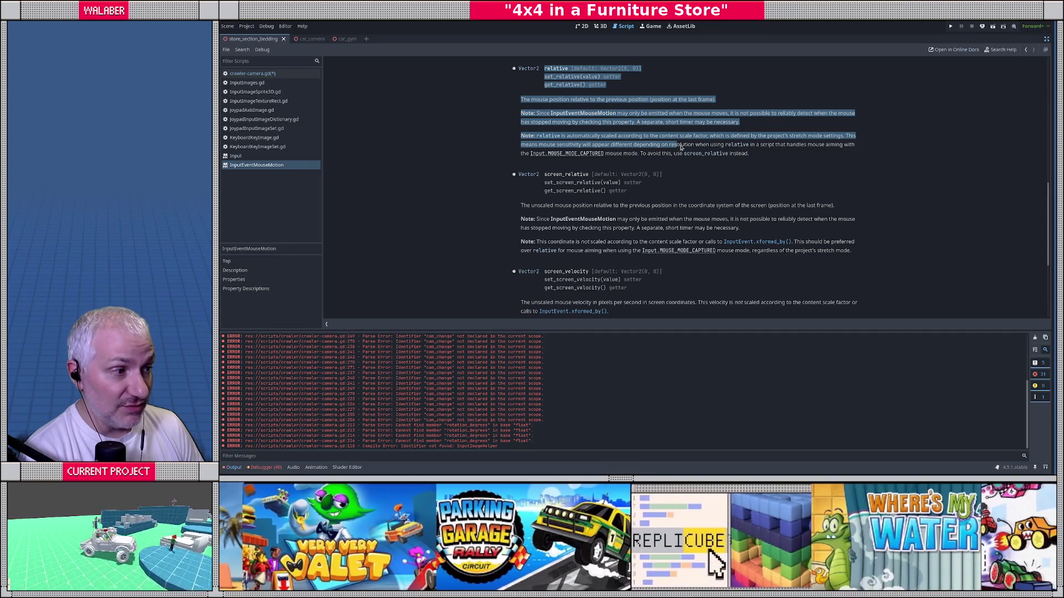
{"action": "left_click", "coordinate": [681, 147]}
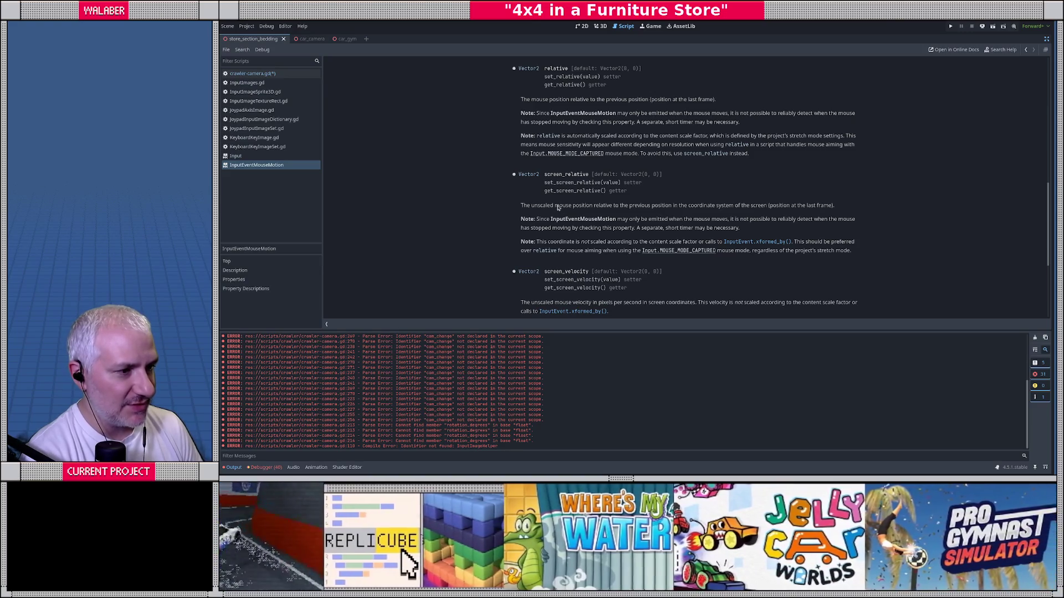
Change line 112 to add mouse_move.screen_relative.x * mouse_sensitivity_h to _manual_hi_yaw.
{"action": "key", "text": "alt+Left"}
{"action": "double_click", "coordinate": [537, 205]}
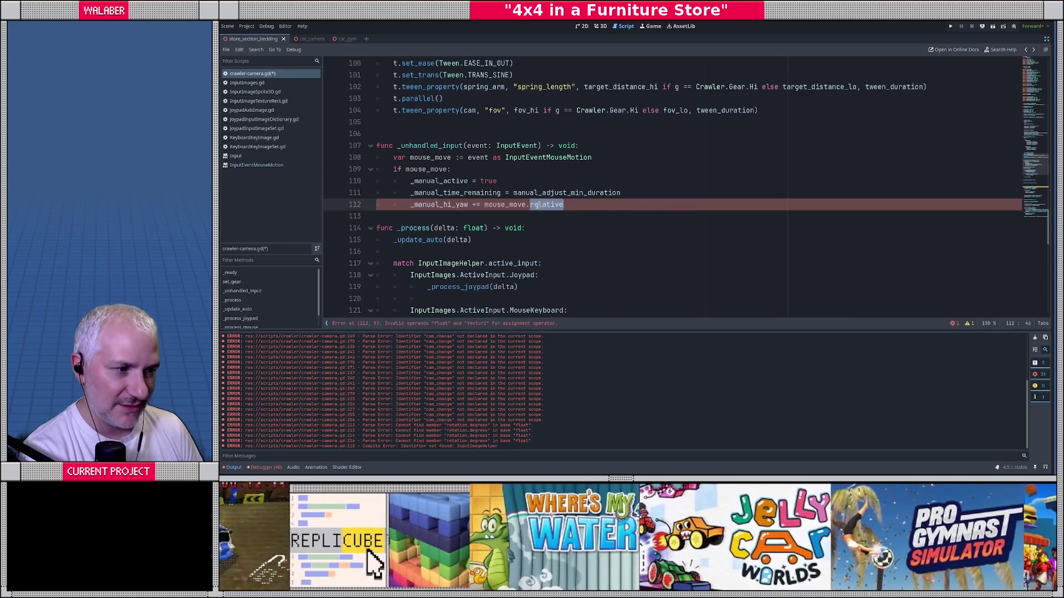
{"action": "type", "text": "screen_re"}
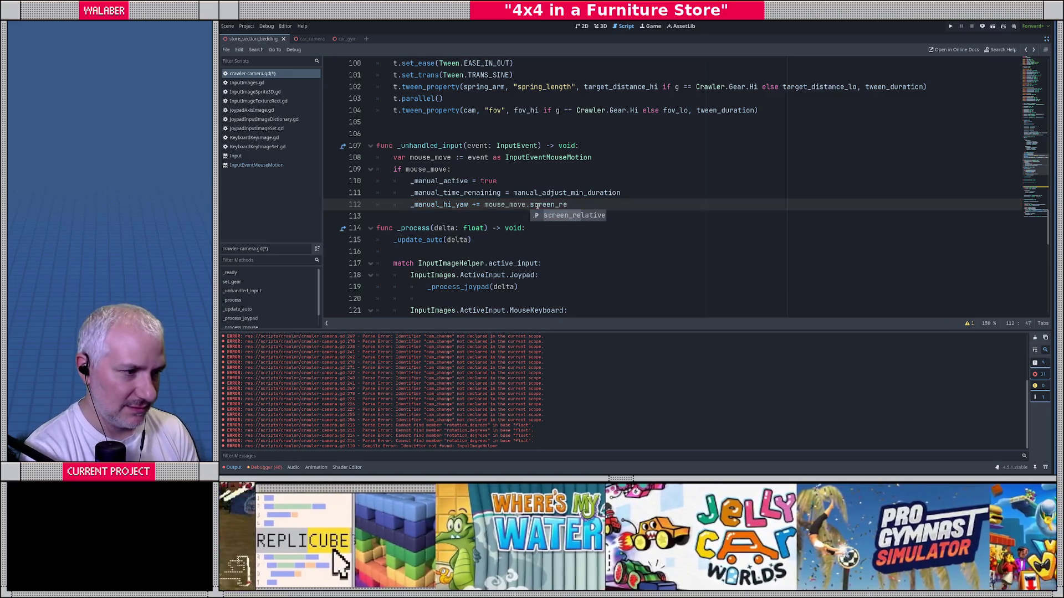
{"action": "key", "text": "Return"}
{"action": "type", "text": ".x * "}
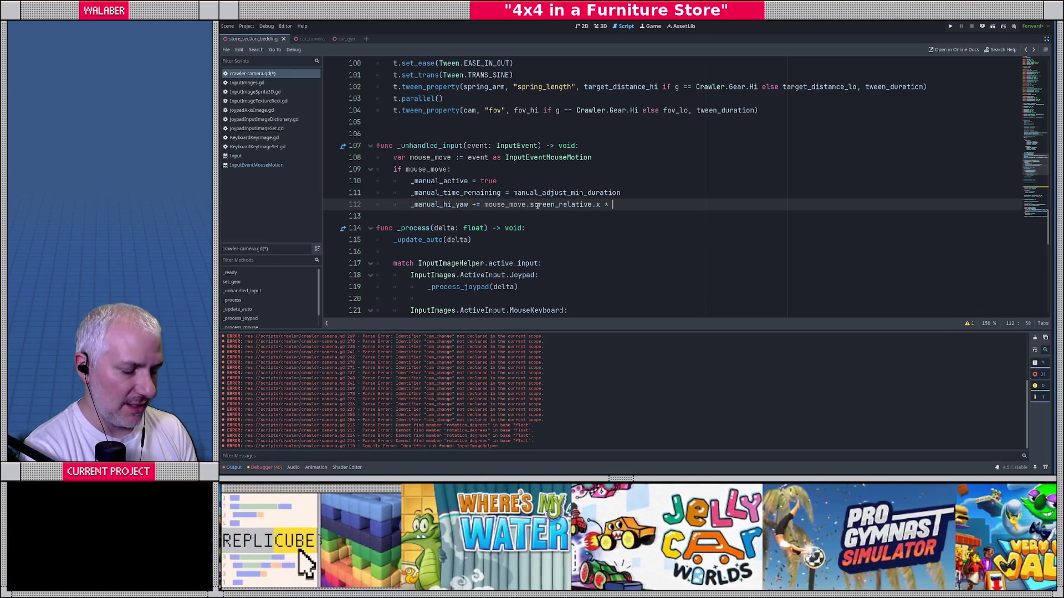
{"action": "type", "text": "sensi"}
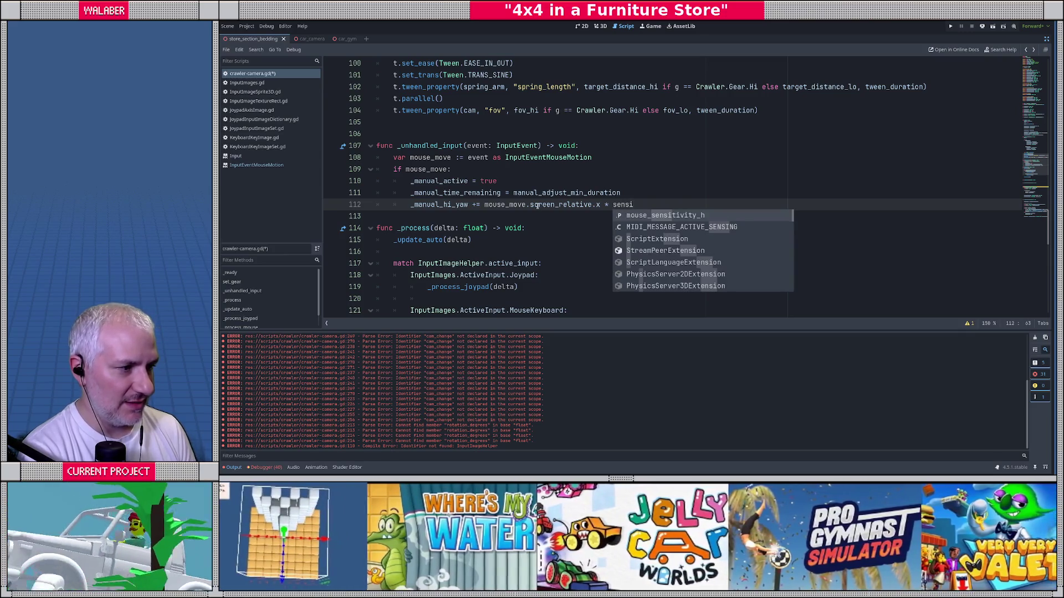
{"action": "key", "text": "Return"}
{"action": "key", "text": "Return"}
Start _manual_hi_pitch = clampf(_manual_hi_pitch + screen_relative.y times vertical sensitivity).
{"action": "type", "text": "_ma"}
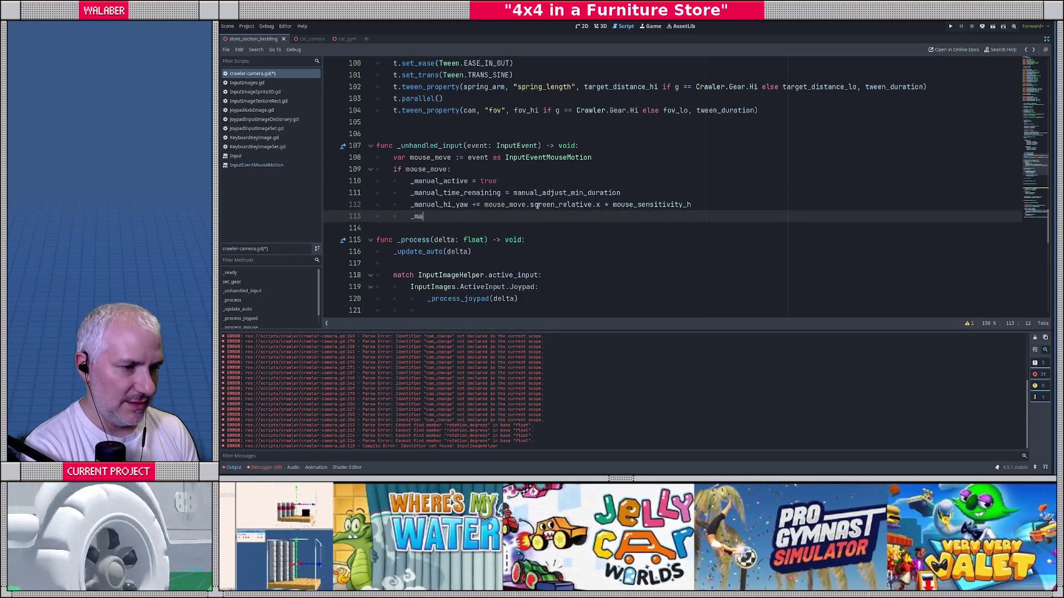
{"action": "type", "text": "nual_"}
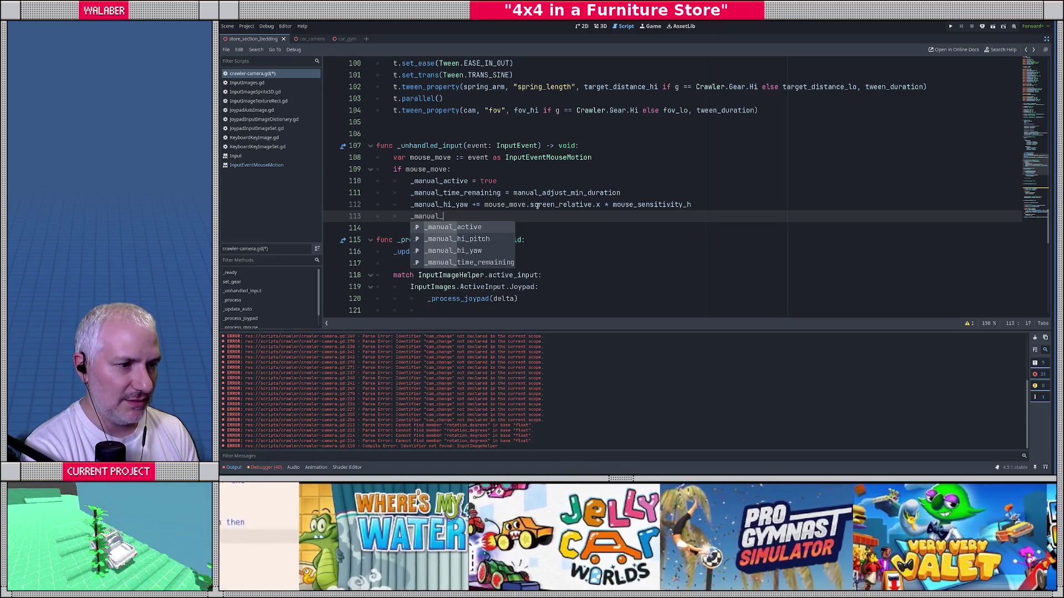
{"action": "type", "text": "hi"}
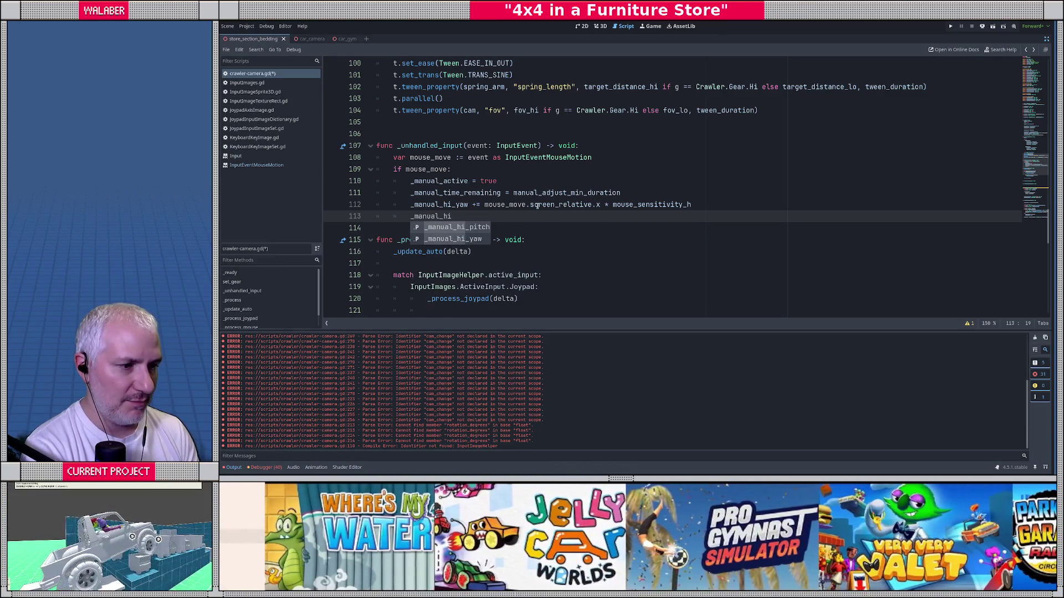
{"action": "type", "text": "_pi"}
{"action": "key", "text": "Return"}
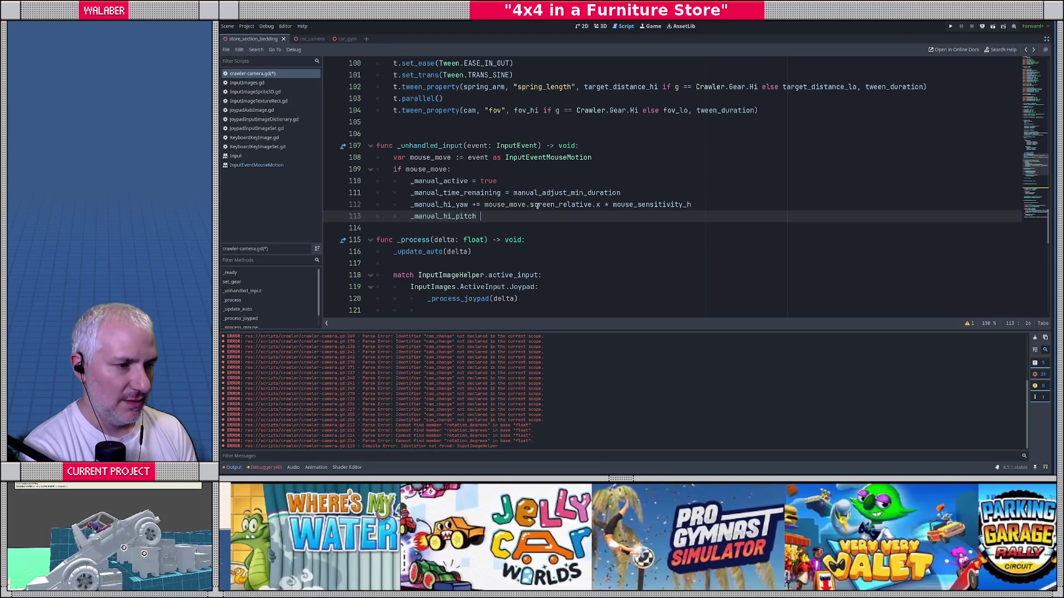
{"action": "type", "text": "= "}
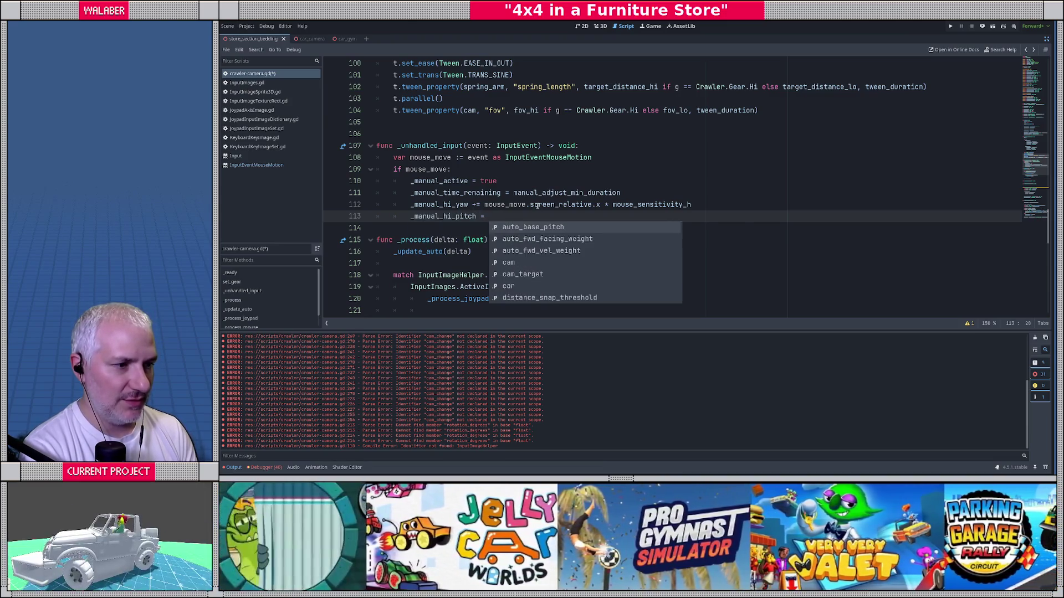
{"action": "type", "text": "clampf("}
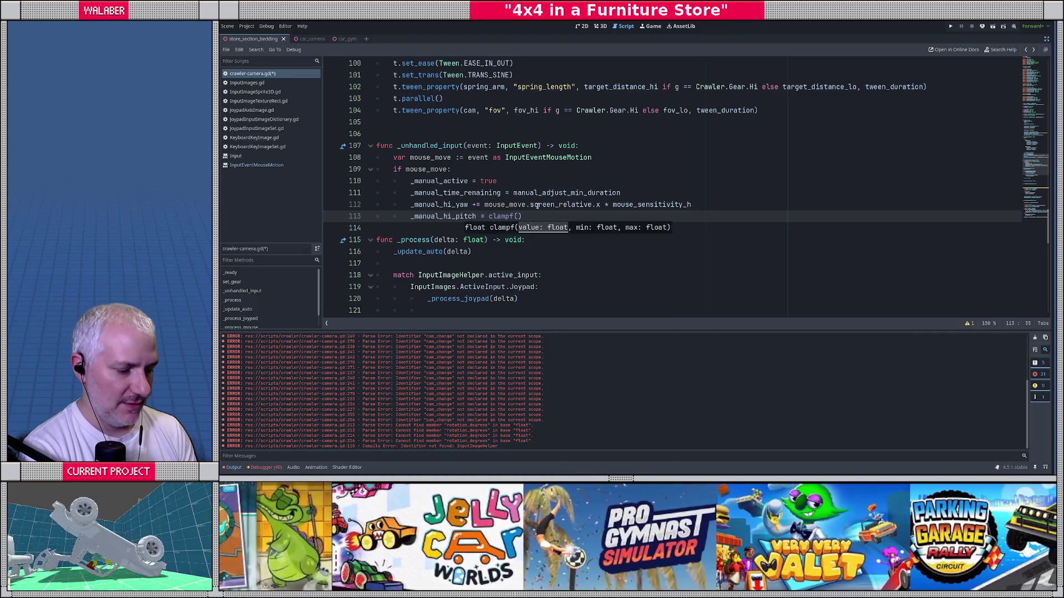
{"action": "type", "text": "_manual_hi"}
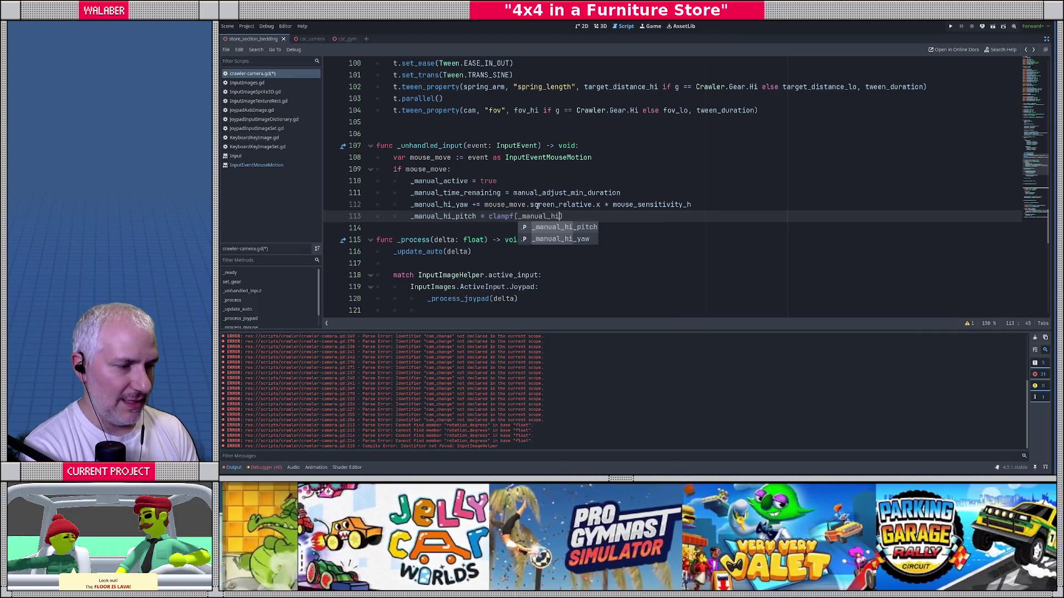
{"action": "key", "text": "Return"}
{"action": "type", "text": "+ ("}
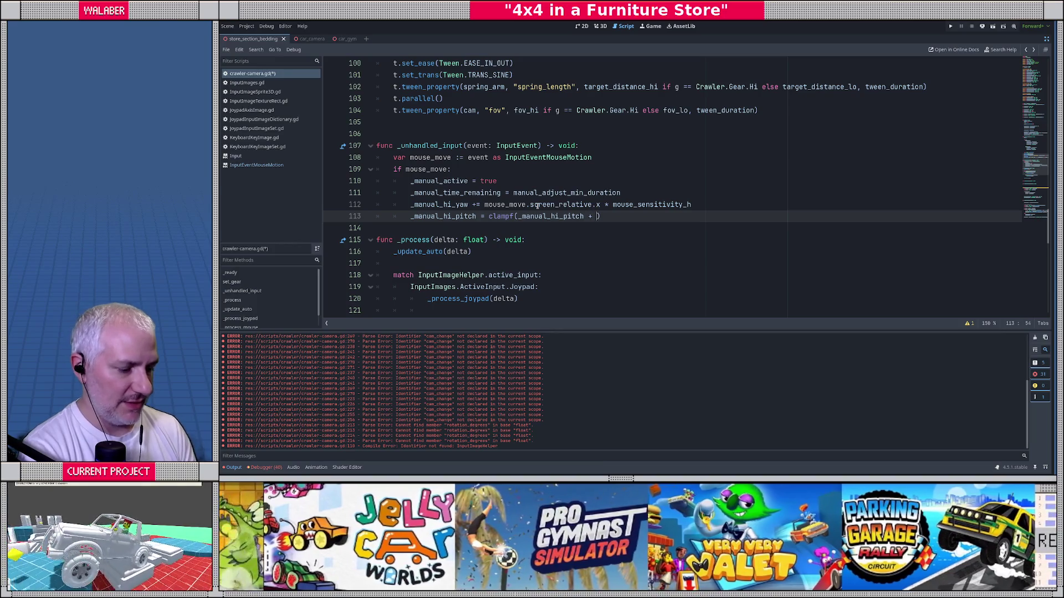
{"action": "type", "text": "mouse_move.scre"}
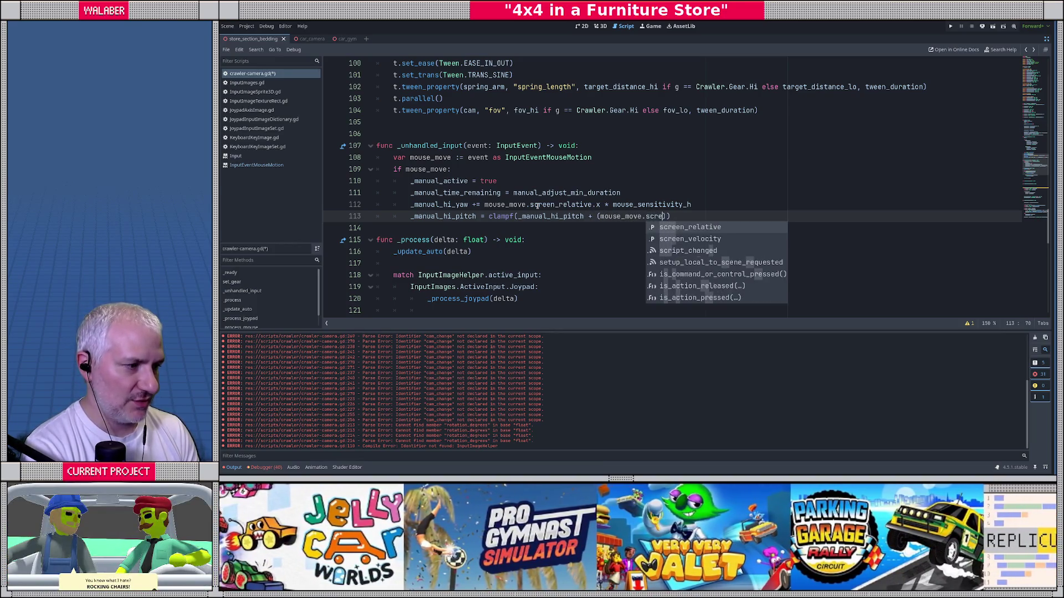
{"action": "key", "text": "Return"}
{"action": "type", "text": ".y * "}
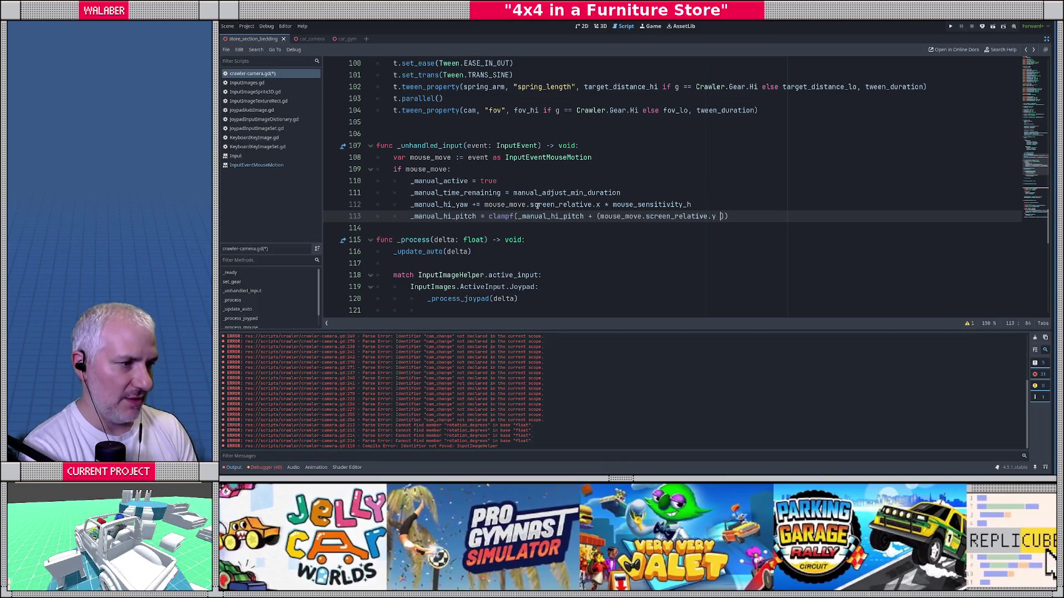
{"action": "type", "text": "mouse_s"}
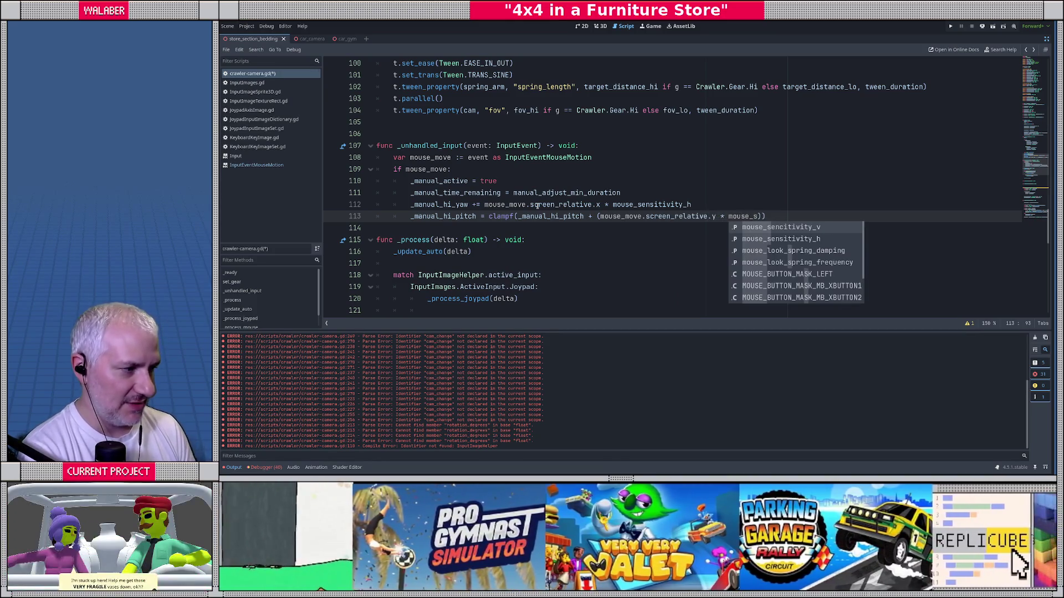
{"action": "key", "text": "Return"}
{"action": "type", "text": "), ma"}
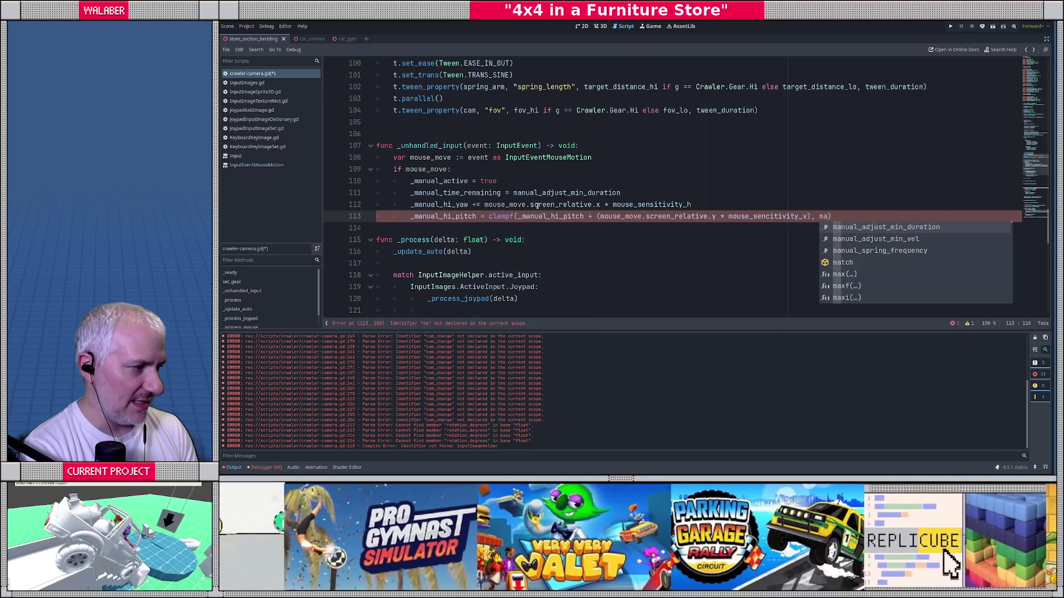
{"action": "type", "text": "x"}
{"action": "key", "text": "BackSpace"}
{"action": "key", "text": "BackSpace"}
{"action": "key", "text": "BackSpace"}
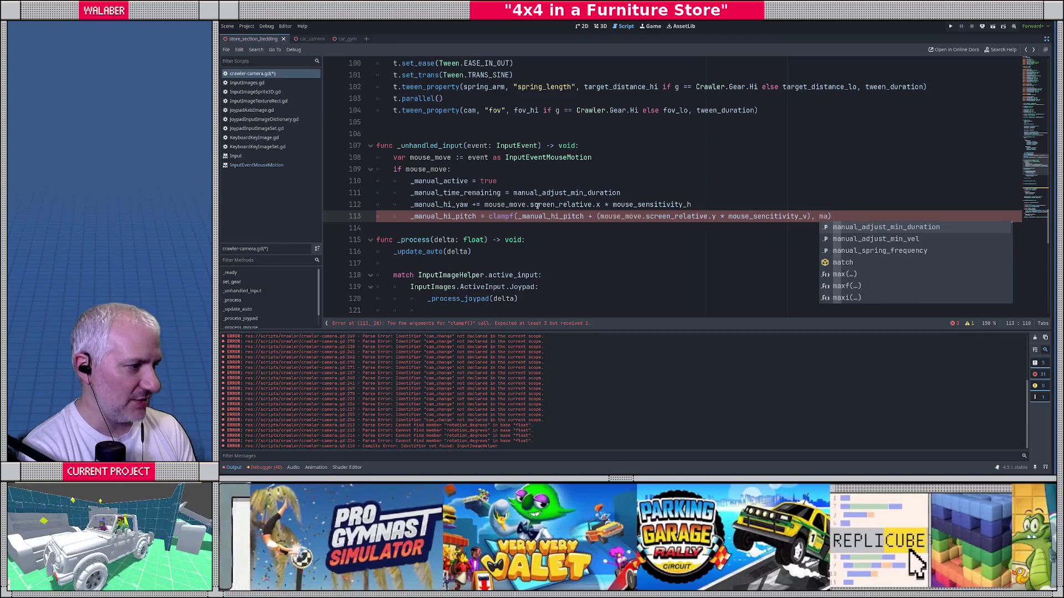
Find the existing clamp limits, end line 113's clampf with -89.0, 89.0, and save.
{"action": "scroll", "coordinate": [538, 206], "scroll_direction": "up", "scroll_amount": 10}
{"action": "key", "text": "ctrl+f"}
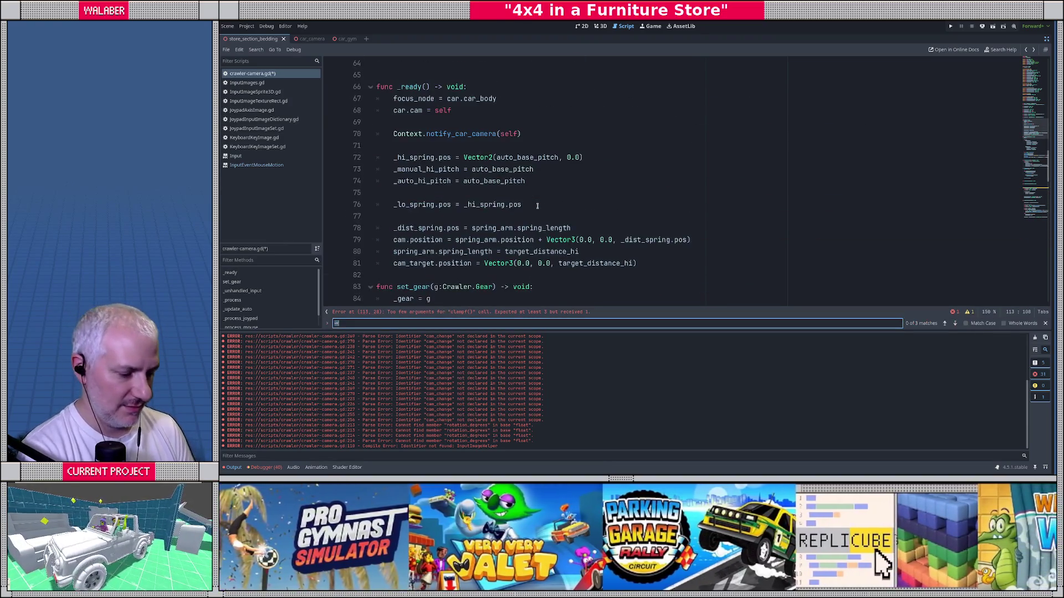
{"action": "type", "text": "clamp"}
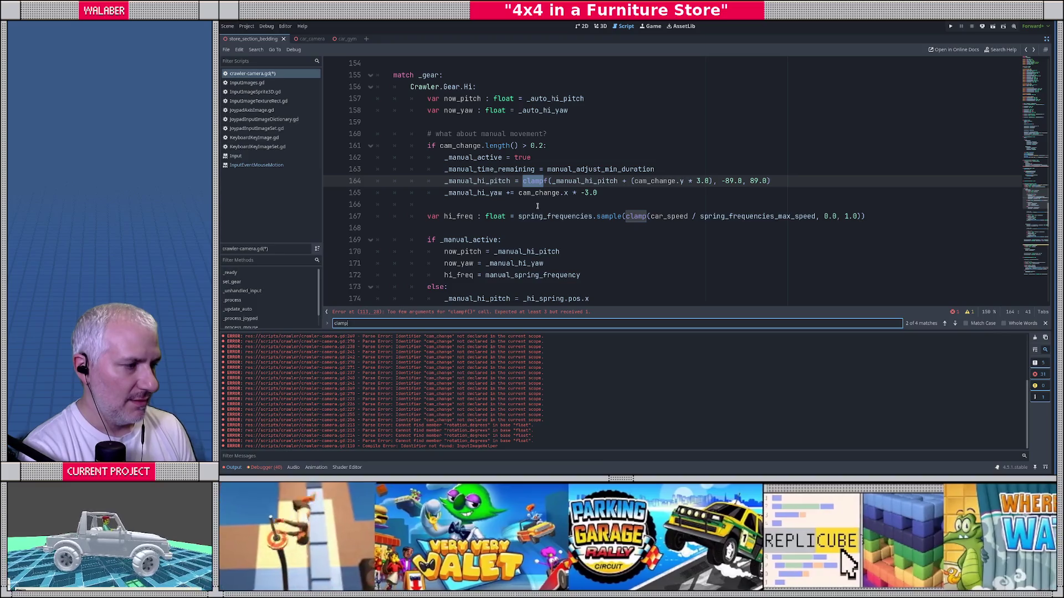
{"action": "left_click_drag", "start_coordinate": [718, 180], "coordinate": [770, 181]}
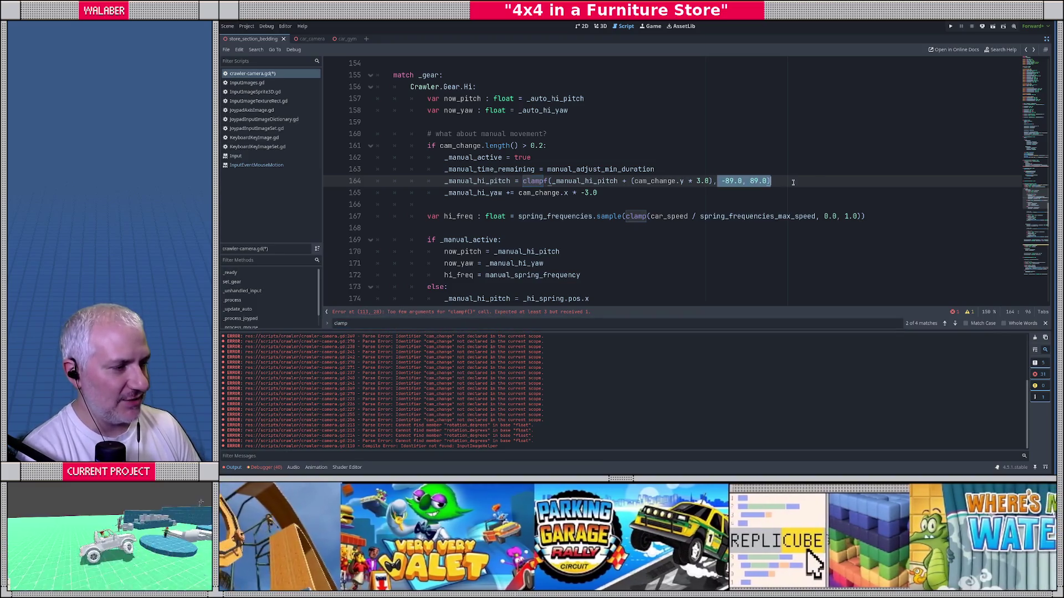
{"action": "scroll", "coordinate": [746, 154], "scroll_direction": "up", "scroll_amount": 15}
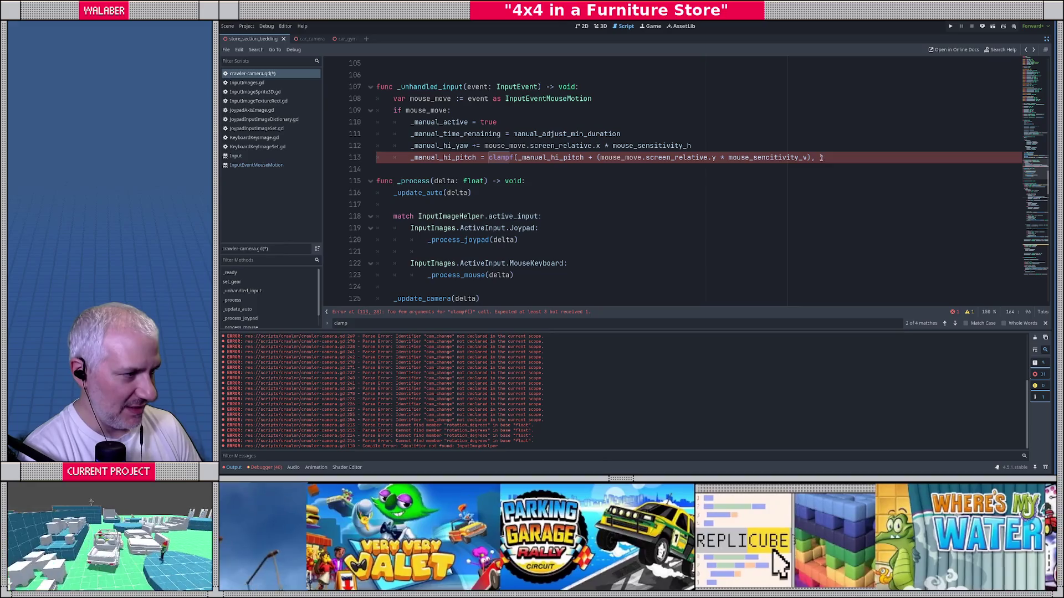
{"action": "left_click", "coordinate": [820, 158]}
{"action": "type", "text": "-89 "}
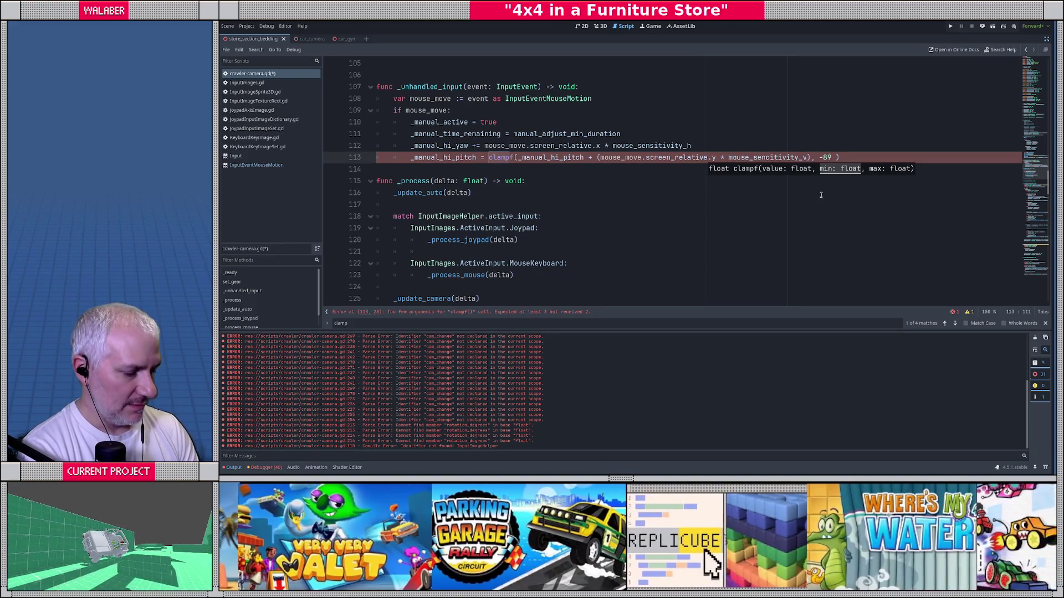
{"action": "type", "text": ".0, 89.0"}
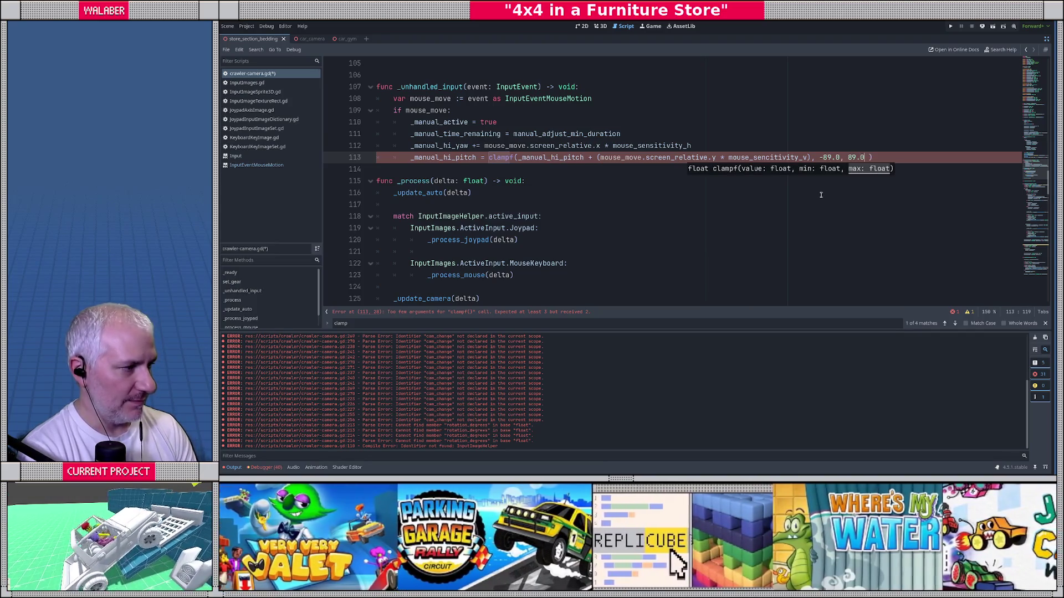
{"action": "key", "text": "End"}
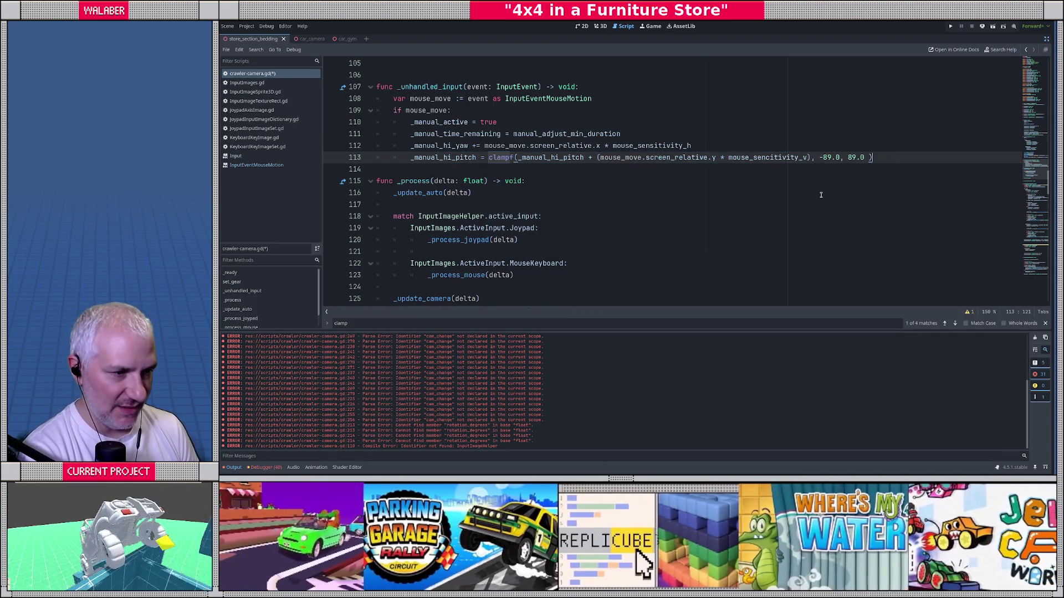
{"action": "key", "text": "Return"}
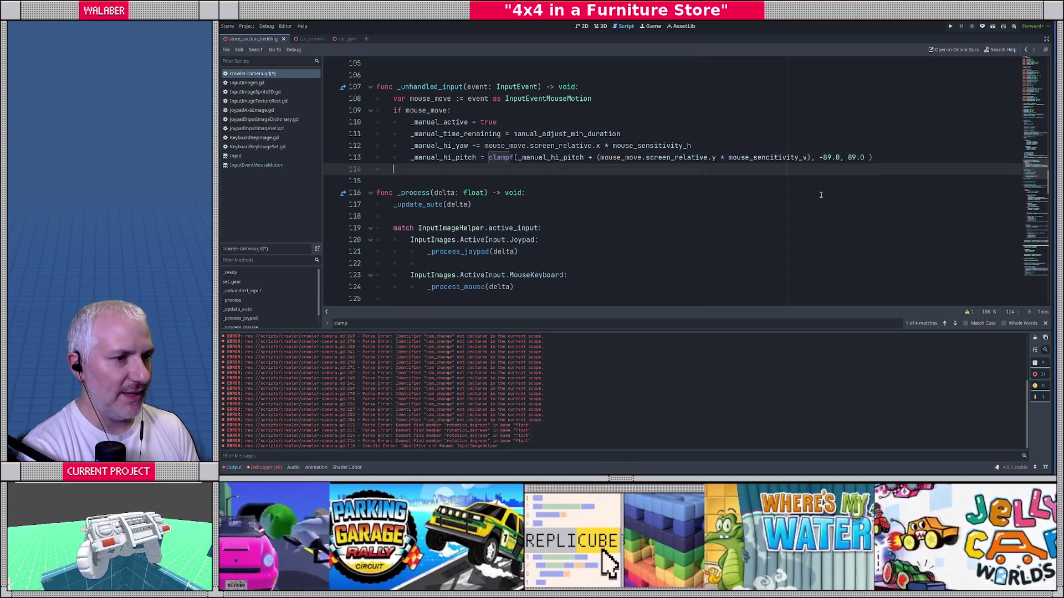
{"action": "key", "text": "ctrl+s"}
Run the game, mouse-drag the camera down toward the truck, then close it.
{"action": "key", "text": "F5"}
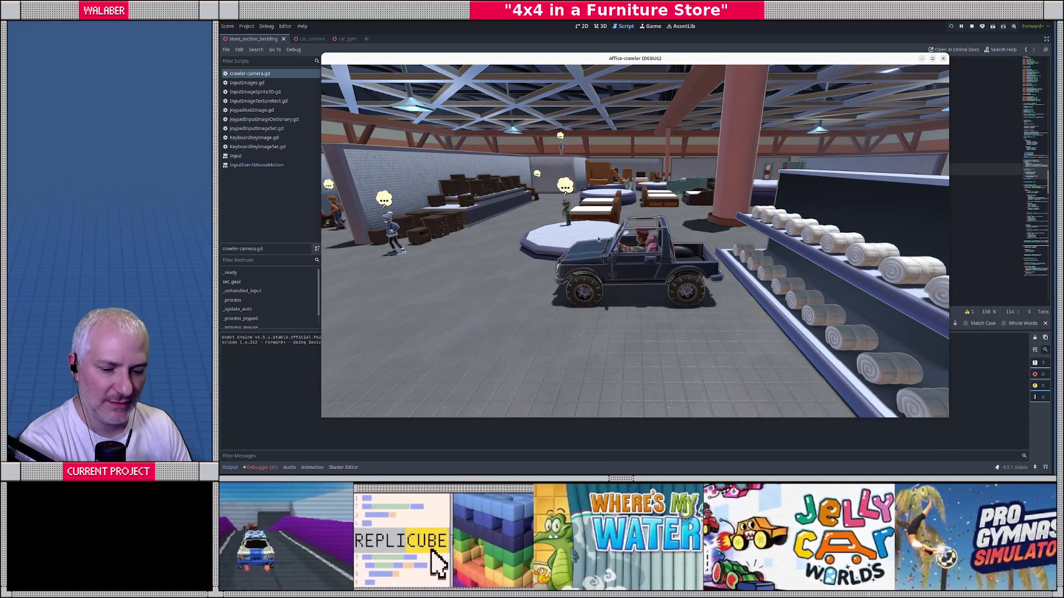
{"action": "left_click_drag", "start_coordinate": [598, 239], "coordinate": [506, 87]}
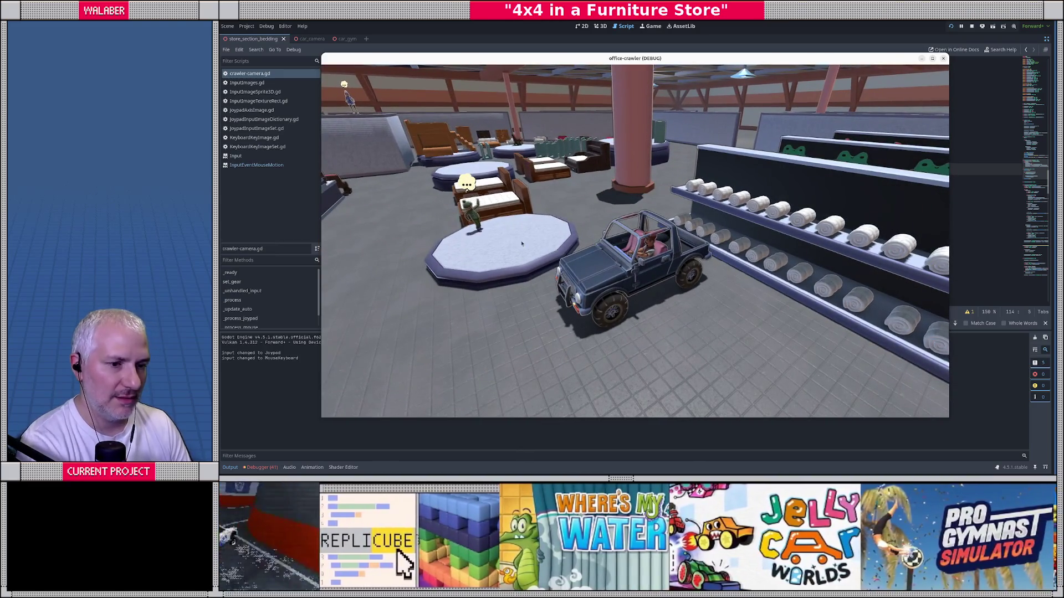
{"action": "key", "text": "F8"}
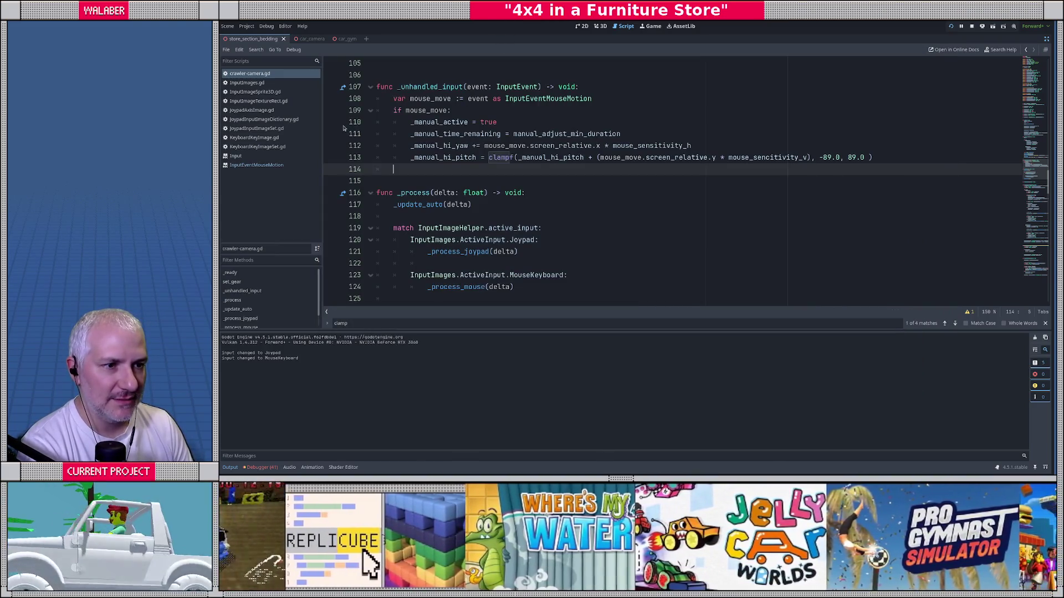
Add a breakpoint on line 110, rerun the game, and open Node's _unhandled_input docs.
{"action": "left_click", "coordinate": [331, 121]}
{"action": "key", "text": "F5"}
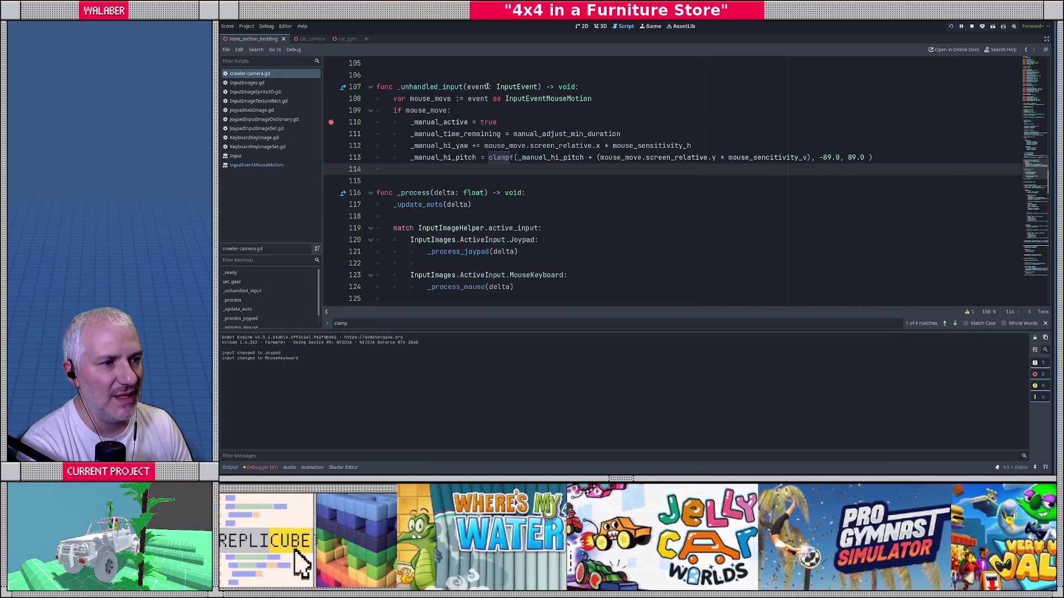
{"action": "mouse_move", "coordinate": [538, 100]}
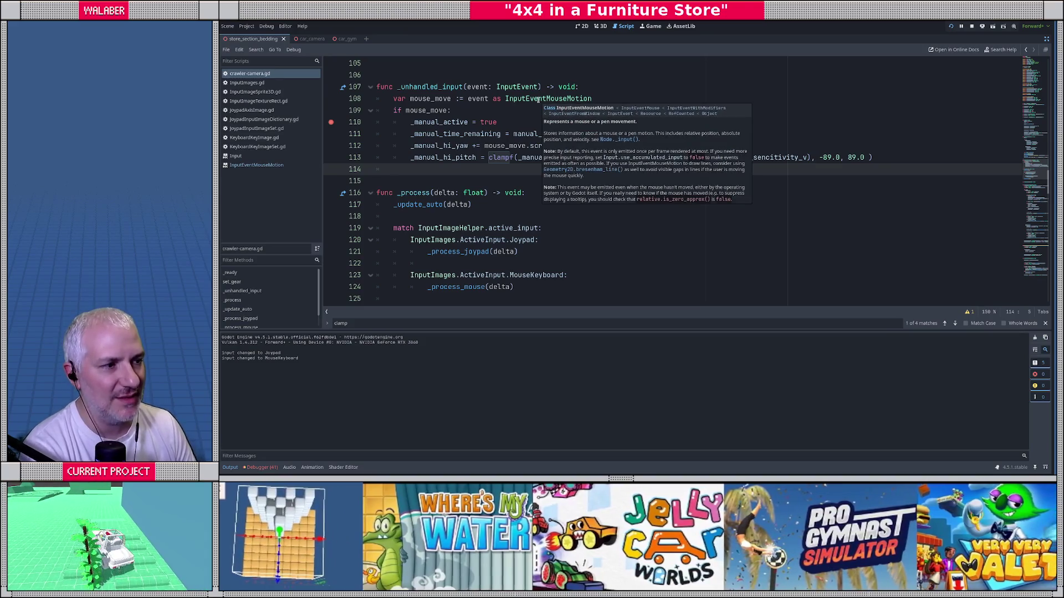
{"action": "left_click", "coordinate": [425, 87], "text": "ctrl"}
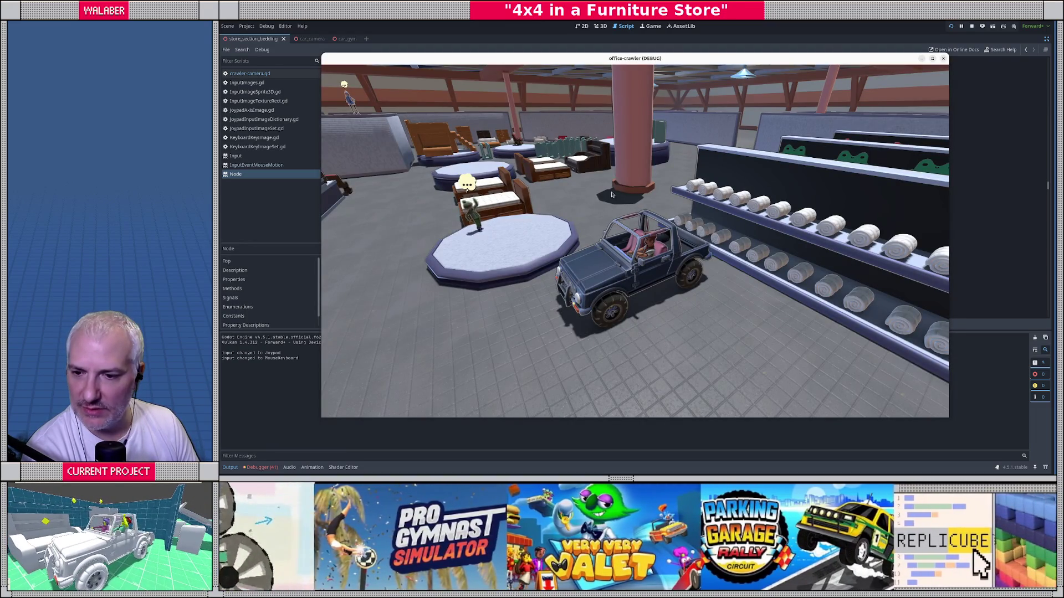
Close the running game and return to crawler-camera.gd in the Script workspace.
{"action": "key", "text": "Escape"}
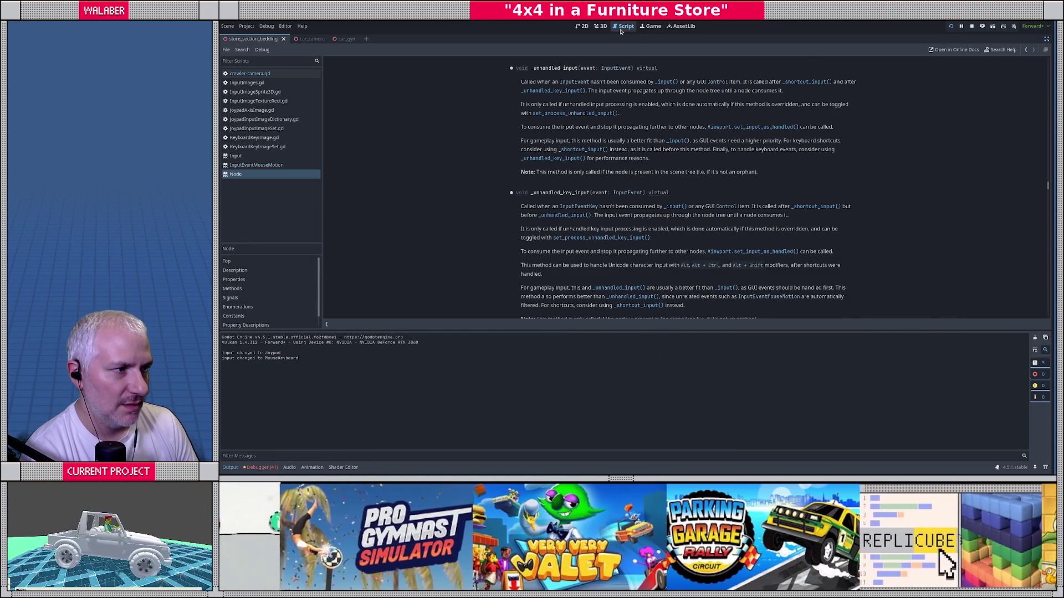
{"action": "left_click", "coordinate": [623, 26]}
{"action": "left_click", "coordinate": [251, 72]}
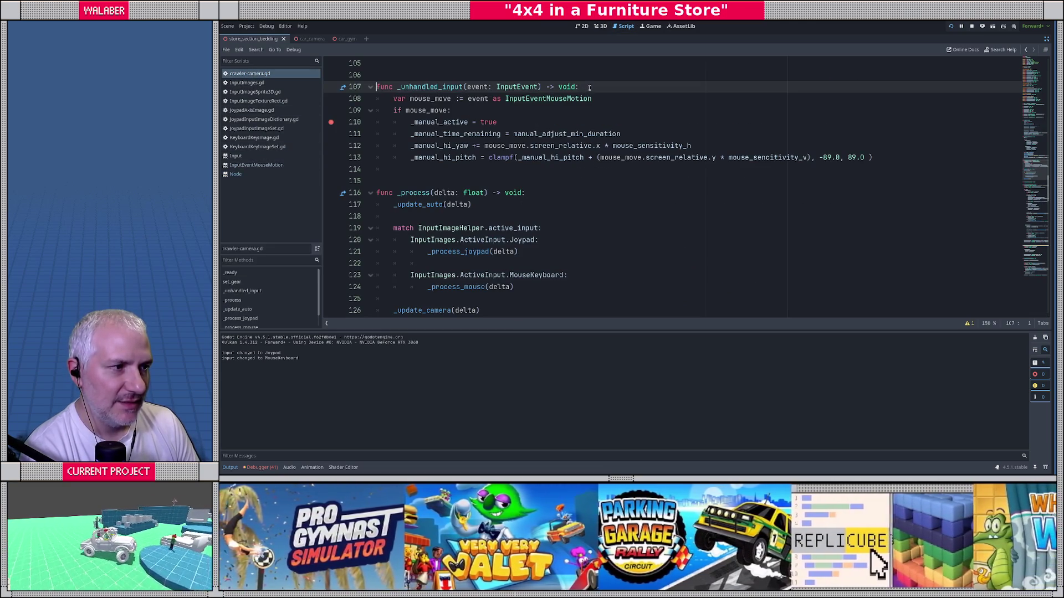
Cast event to InputEventMouseButton as mouse_btn, print "WHAO" when pressed, and run the game.
{"action": "key", "text": "Return"}
{"action": "type", "text": "var mouse_btn :"}
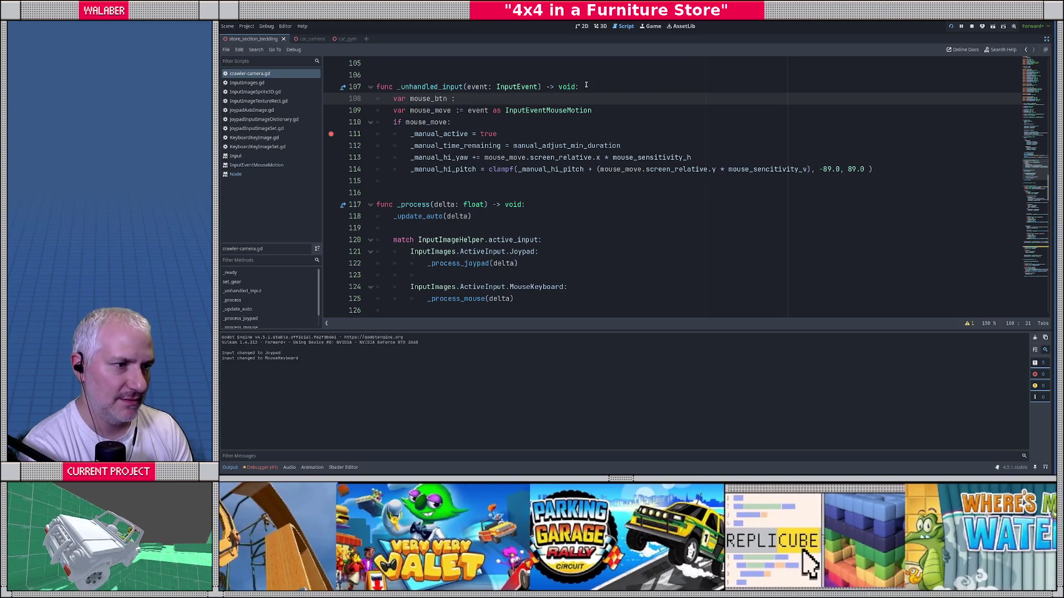
{"action": "type", "text": "= event as Input"}
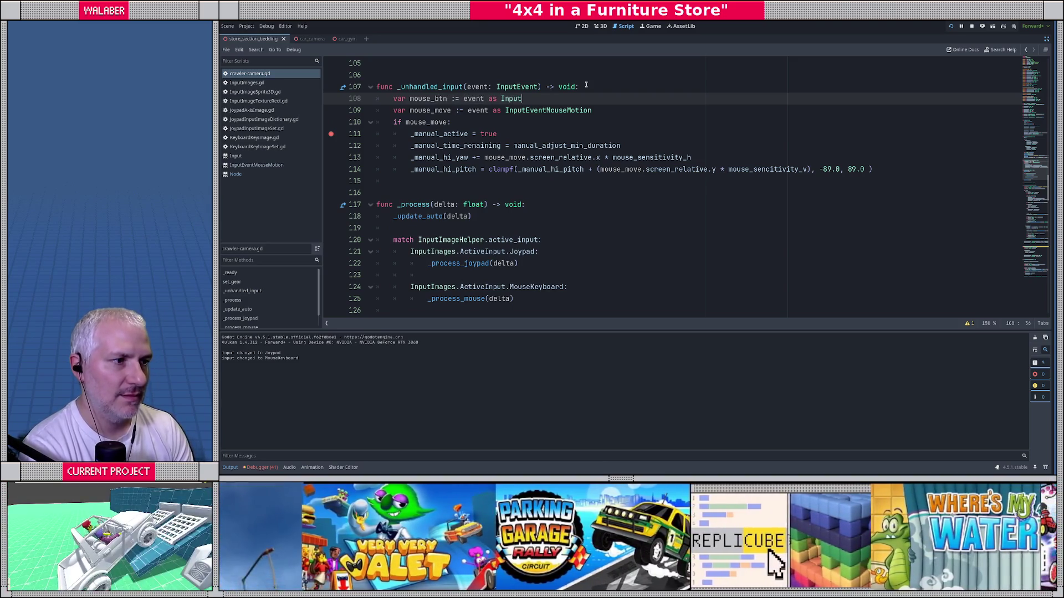
{"action": "type", "text": "EventMouseB"}
{"action": "key", "text": "Return"}
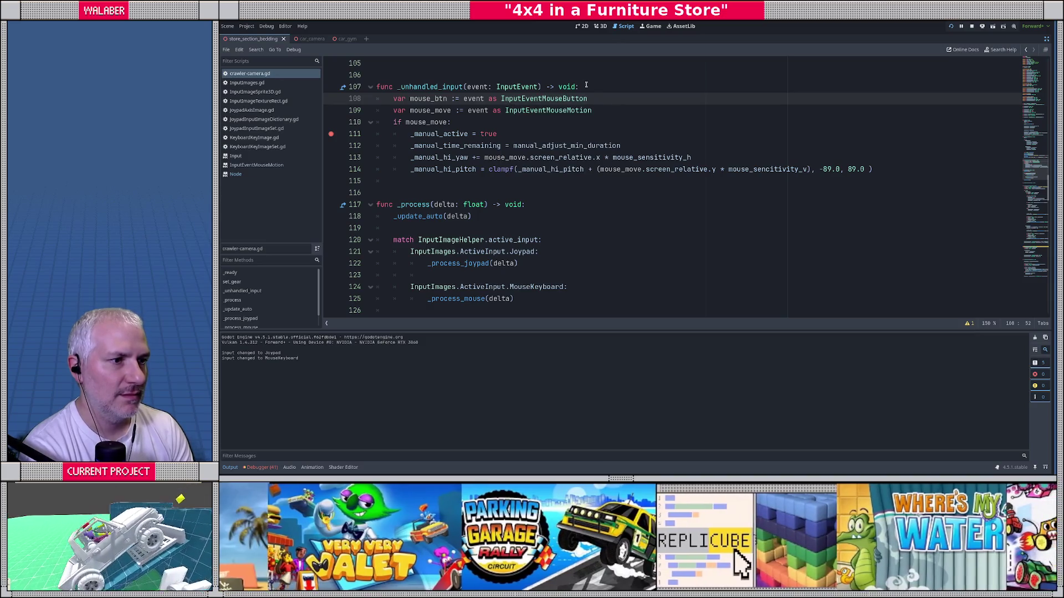
{"action": "key", "text": "Return"}
{"action": "type", "text": "if mouse_b"}
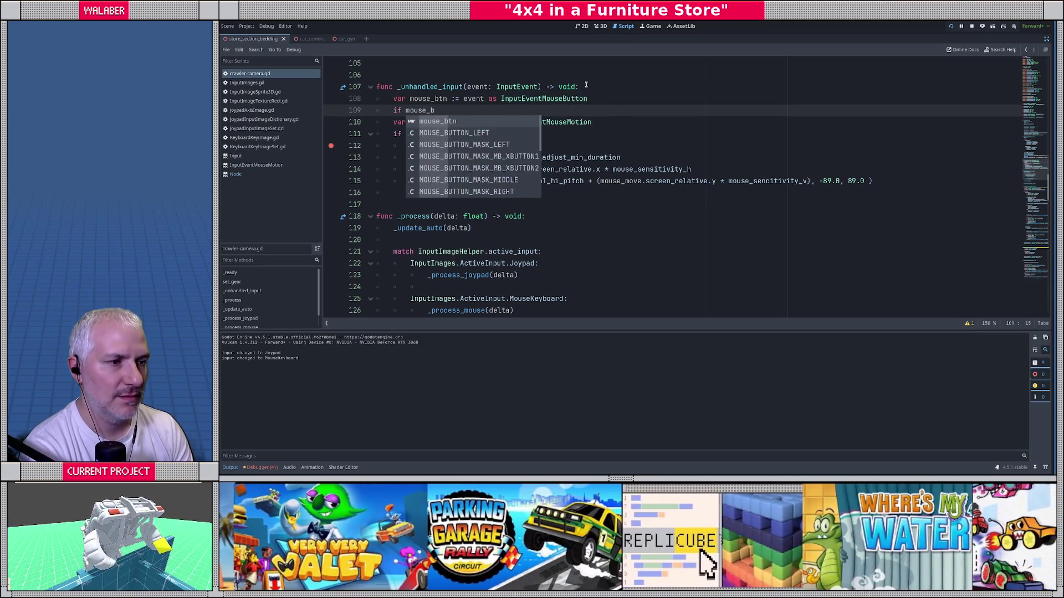
{"action": "key", "text": "Return"}
{"action": "type", "text": "and mouse"}
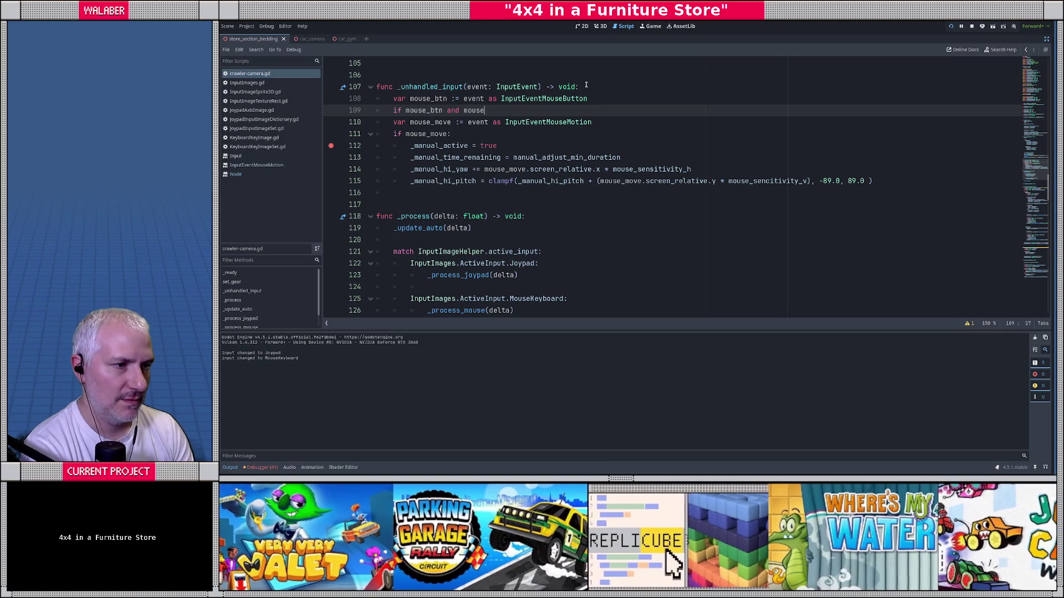
{"action": "type", "text": "_btn.pressed:"}
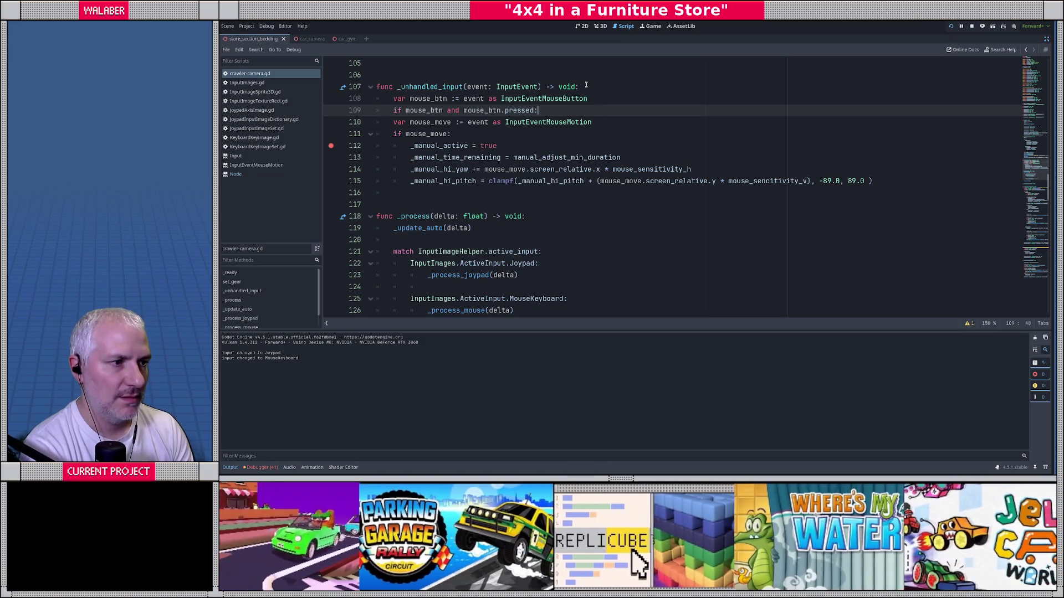
{"action": "key", "text": "Return"}
{"action": "type", "text": "print(\"WHAO\""}
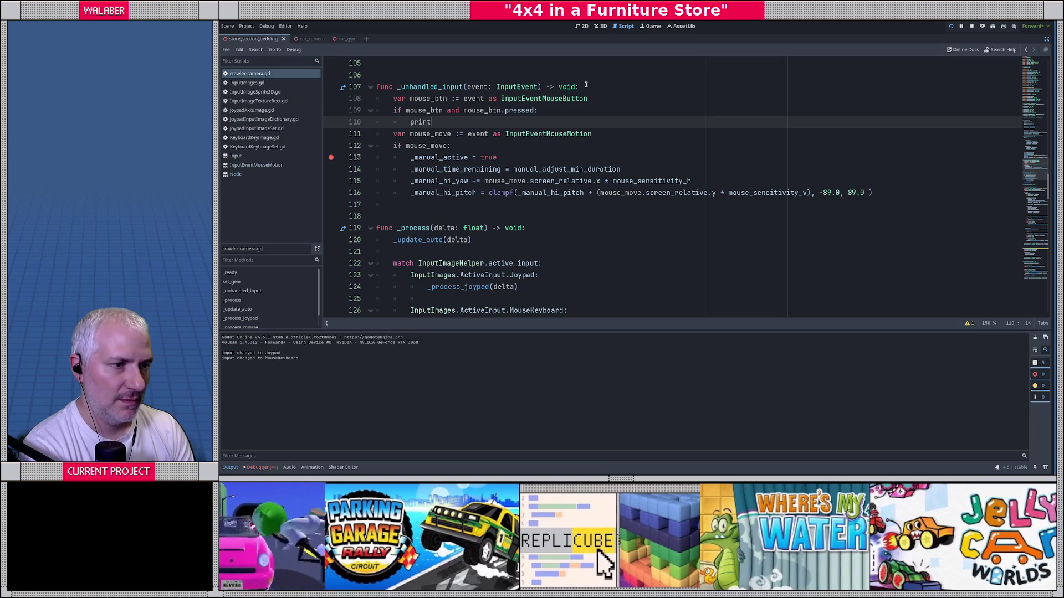
{"action": "key", "text": "Return"}
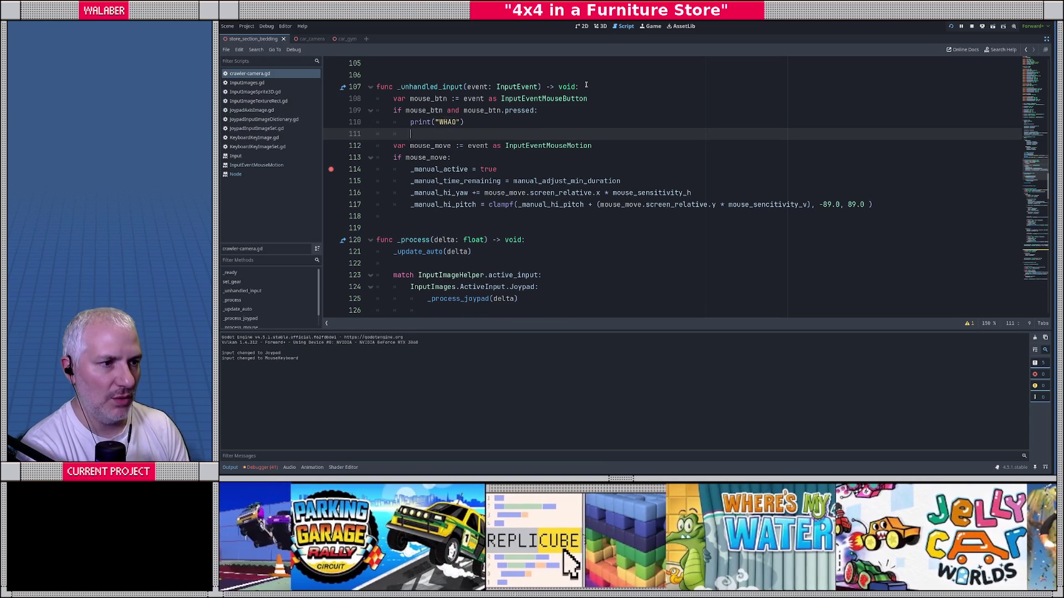
{"action": "key", "text": "F5"}
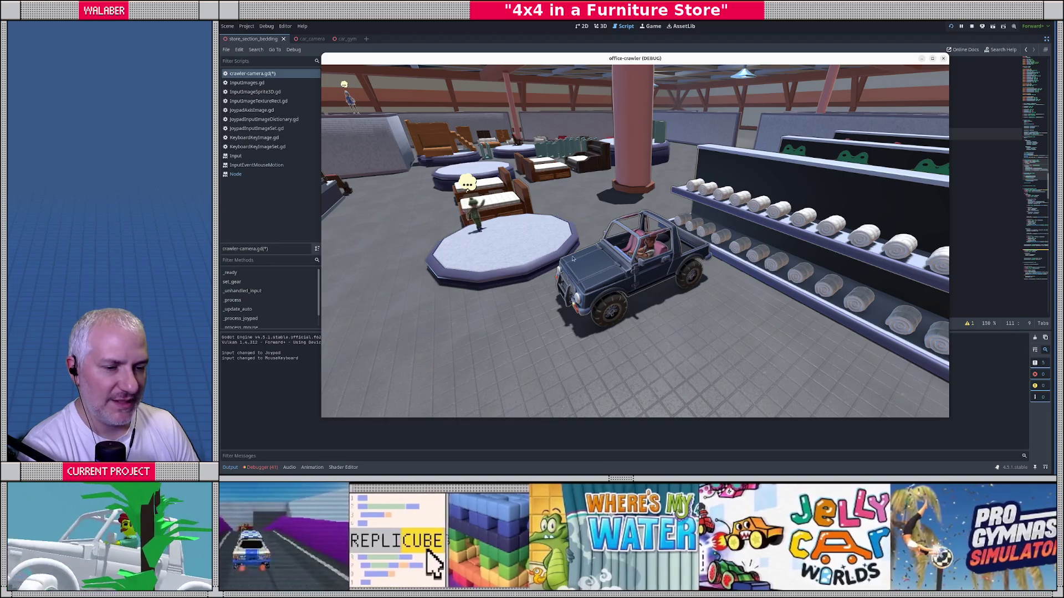
Stop the game, set a breakpoint on line 108, and inspect the event value in Locals.
{"action": "key", "text": "F8"}
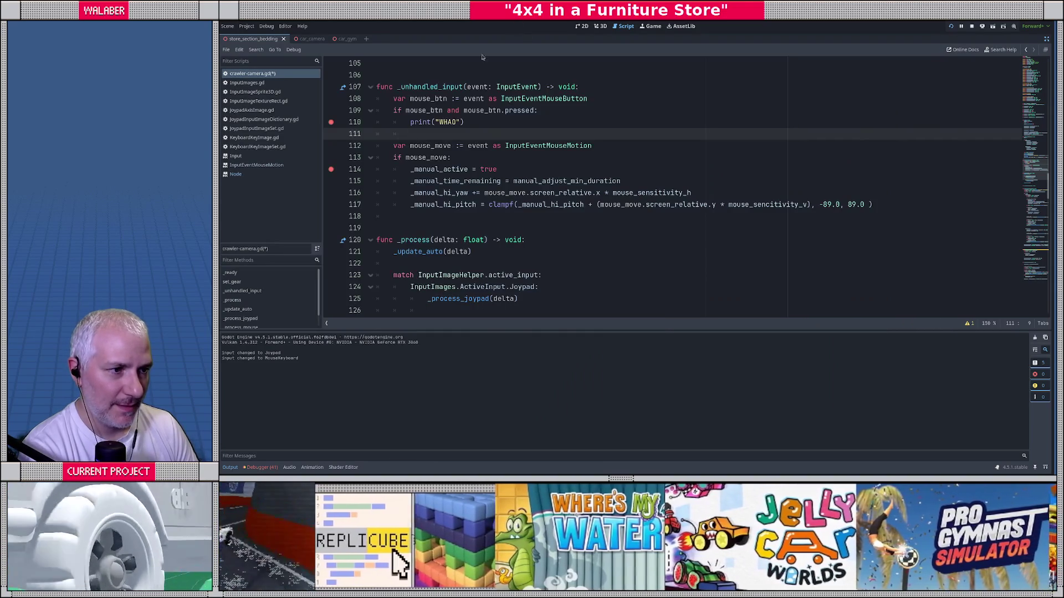
{"action": "left_click", "coordinate": [330, 98]}
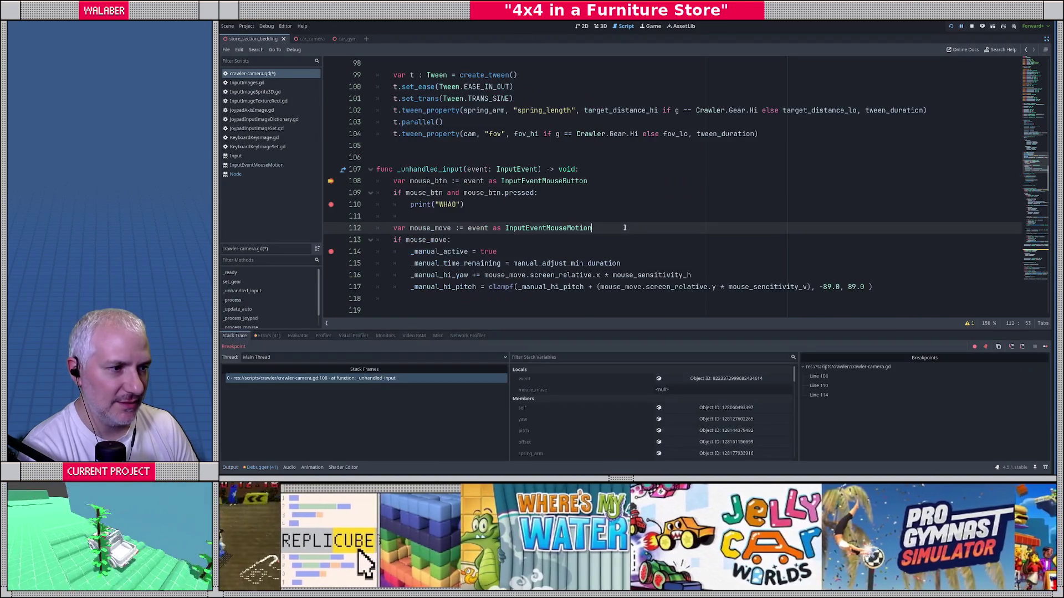
{"action": "mouse_move", "coordinate": [483, 171]}
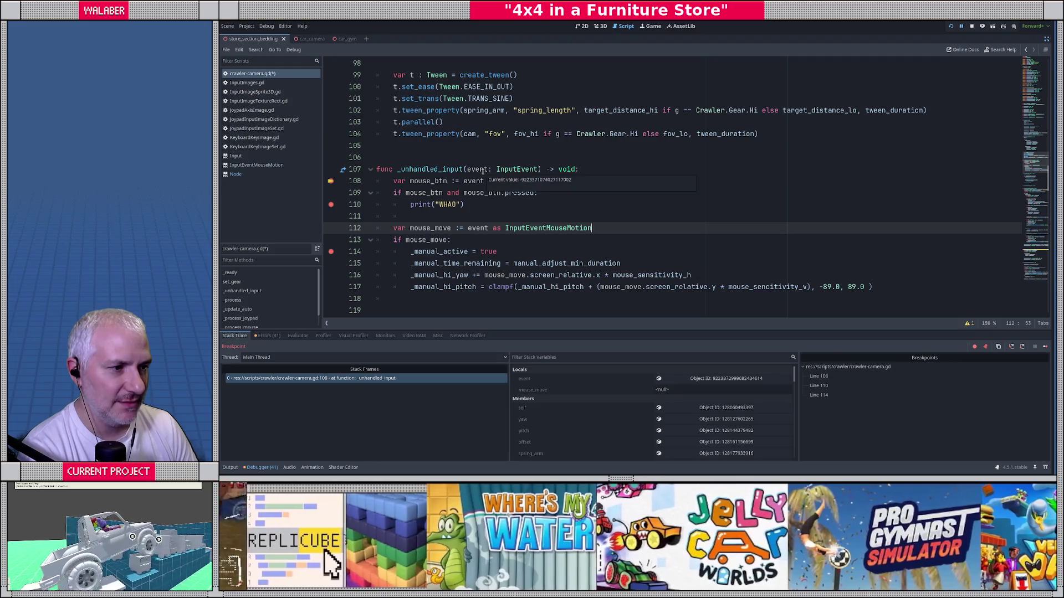
{"action": "left_click", "coordinate": [720, 378]}
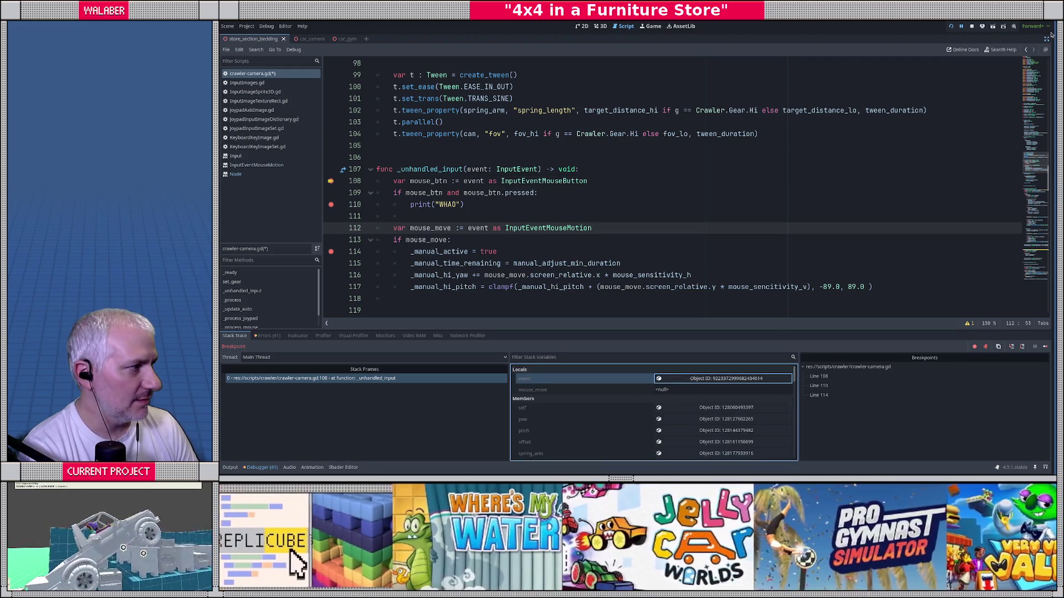
Restore the side docks, continue execution, and re-place the line 108 breakpoint.
{"action": "left_click", "coordinate": [1047, 38]}
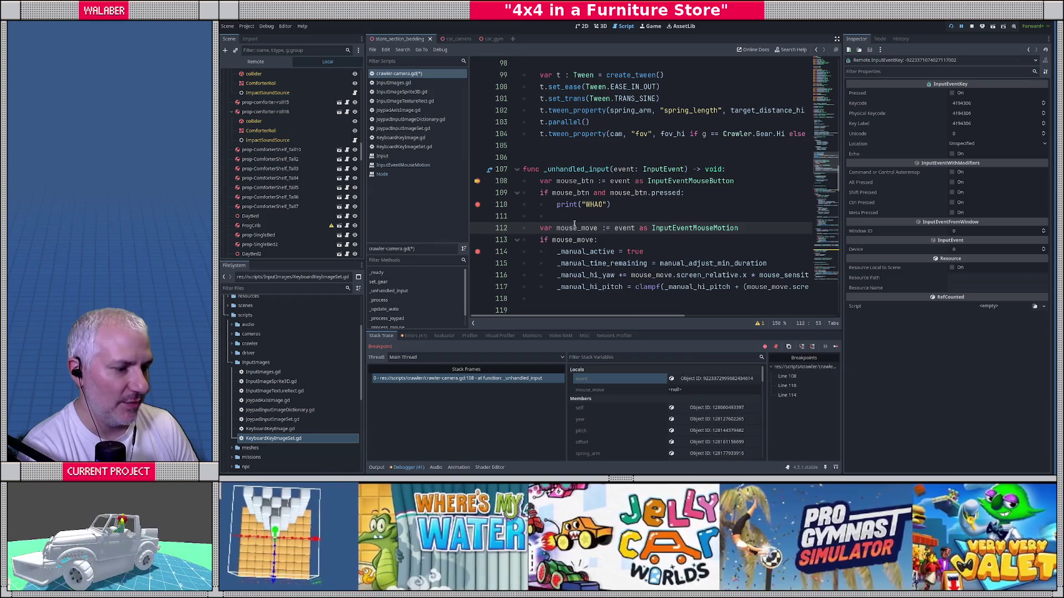
{"action": "key", "text": "F12"}
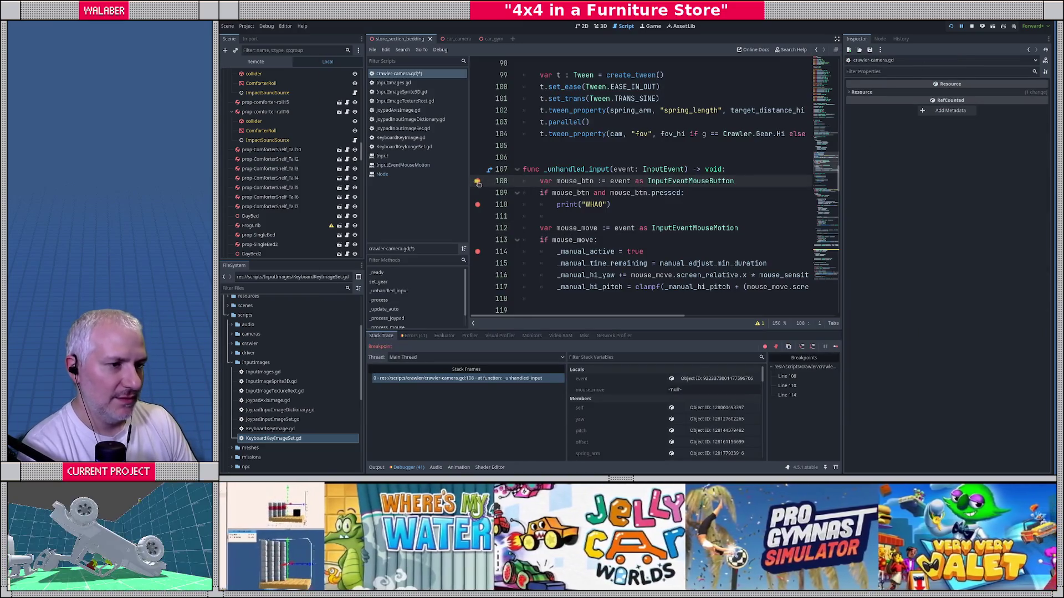
{"action": "left_click", "coordinate": [477, 183]}
{"action": "key", "text": "F12"}
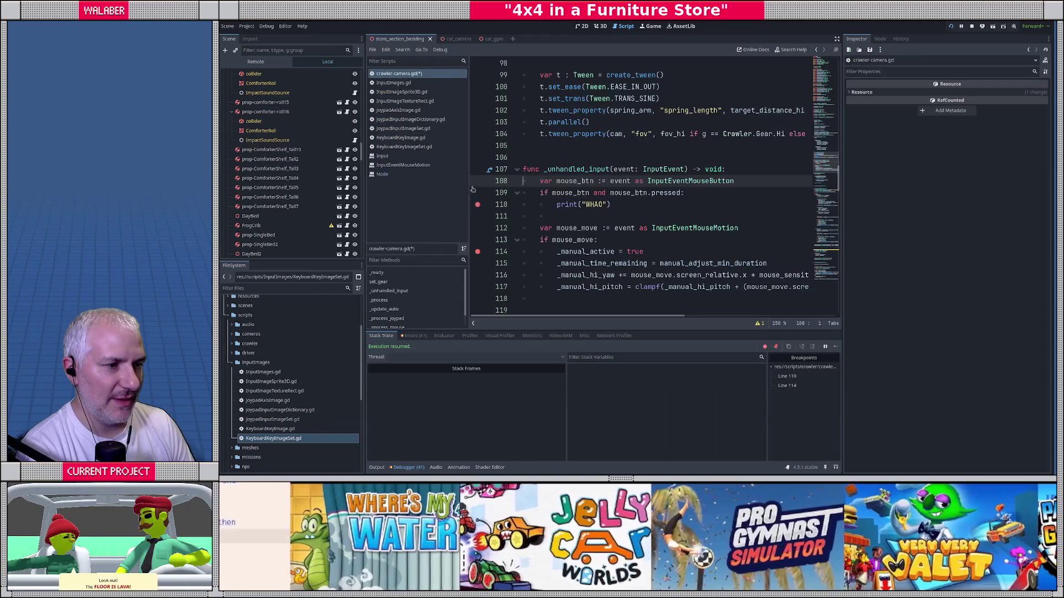
{"action": "left_click_drag", "start_coordinate": [477, 181], "coordinate": [478, 228]}
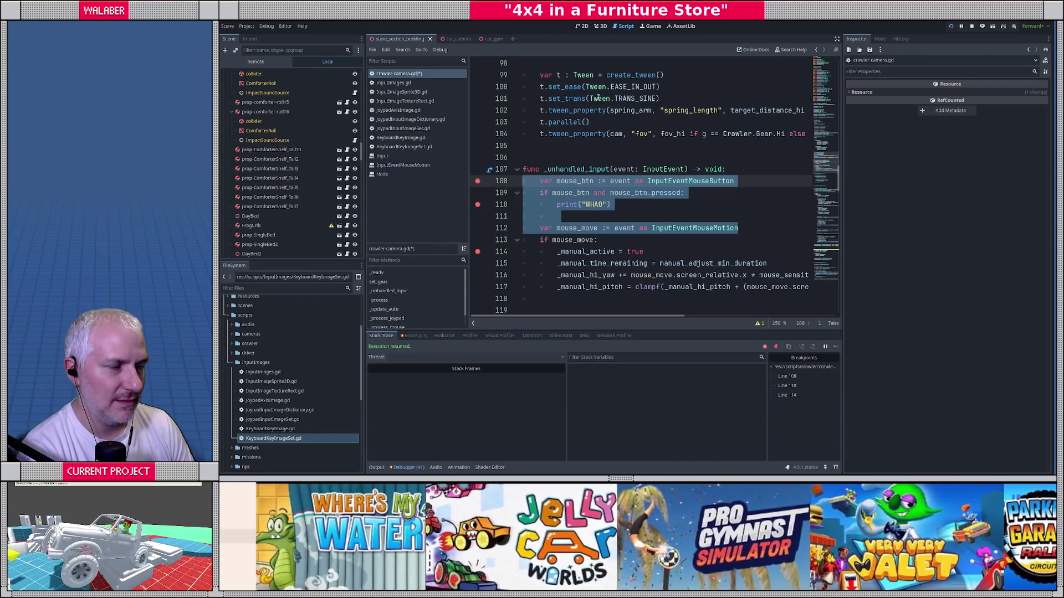
Switch to the Game view and play until the debugger breaks at line 108.
{"action": "left_click", "coordinate": [656, 27]}
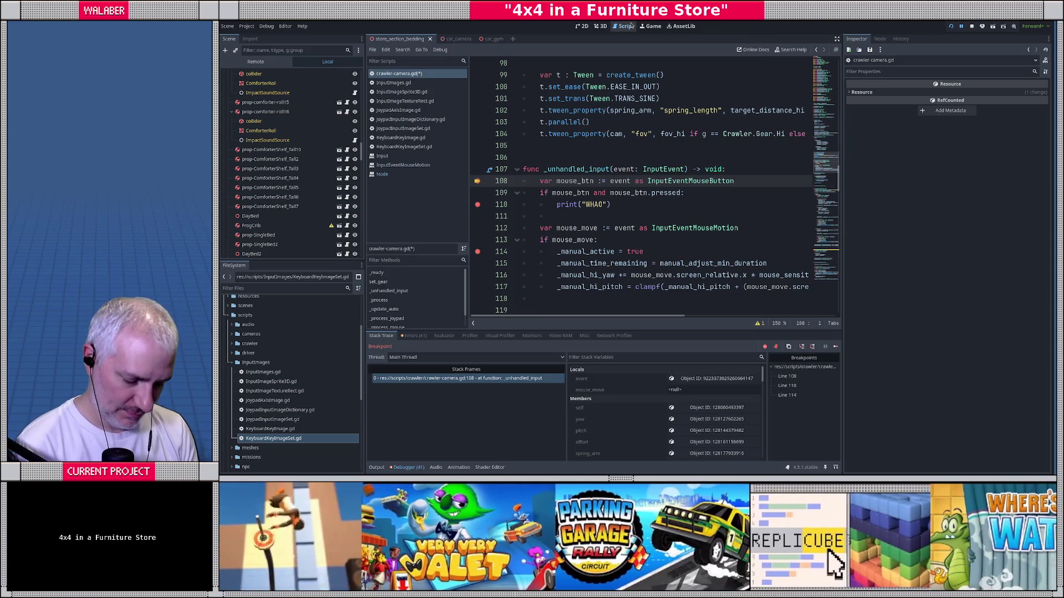
Rename _unhandled_input to _input, save the script, and continue past the breakpoint.
{"action": "left_click_drag", "start_coordinate": [547, 169], "coordinate": [585, 169]}
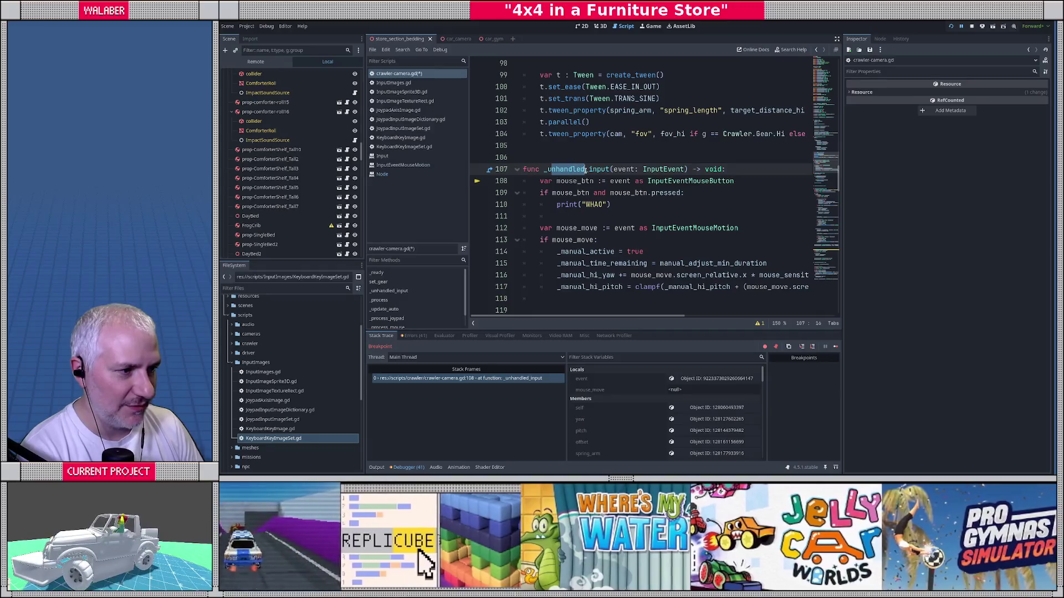
{"action": "key", "text": "BackSpace"}
{"action": "key", "text": "BackSpace"}
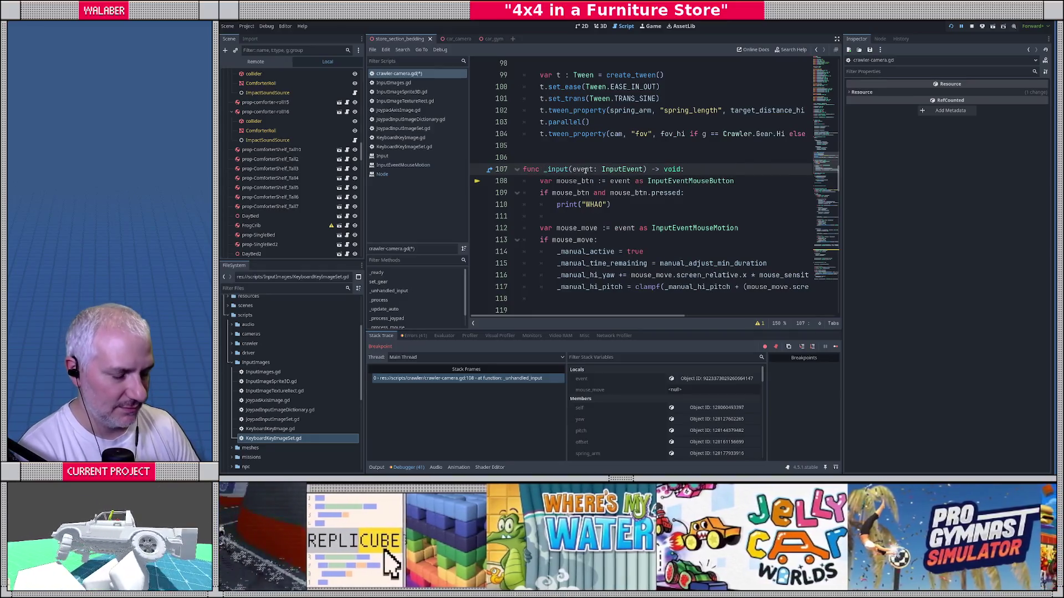
{"action": "key", "text": "ctrl+s"}
{"action": "key", "text": "F12"}
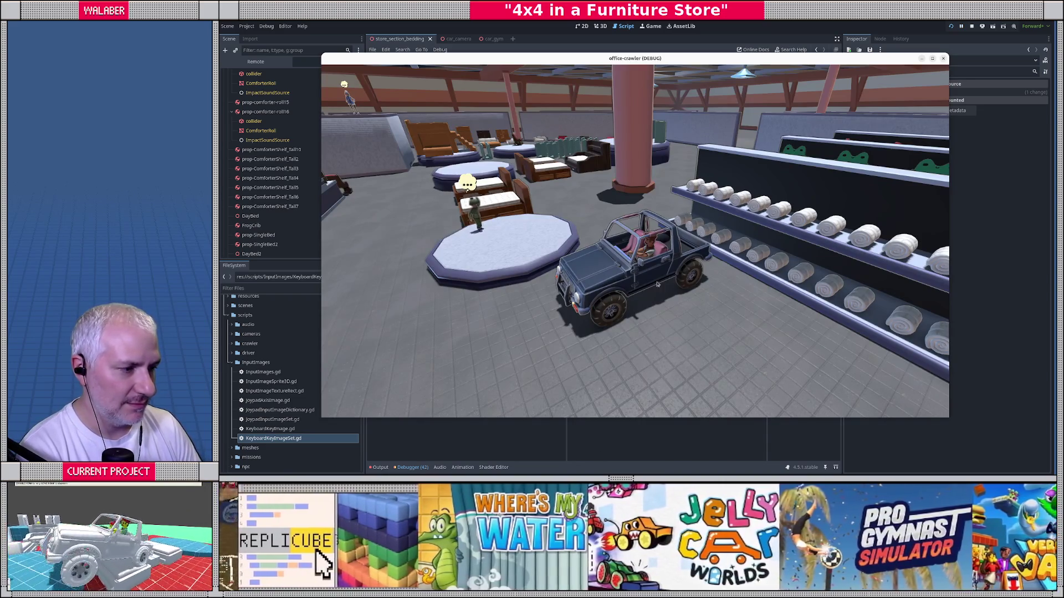
{"action": "left_click", "coordinate": [476, 190]}
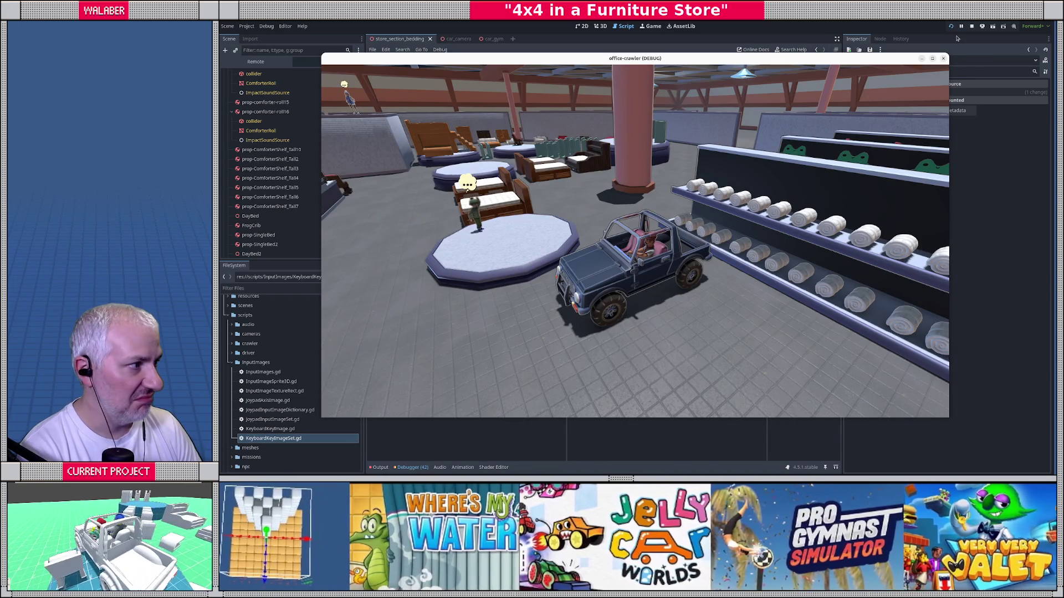
Clear all breakpoints and rerun the game to confirm WHAO prints, then stop it.
{"action": "key", "text": "F8"}
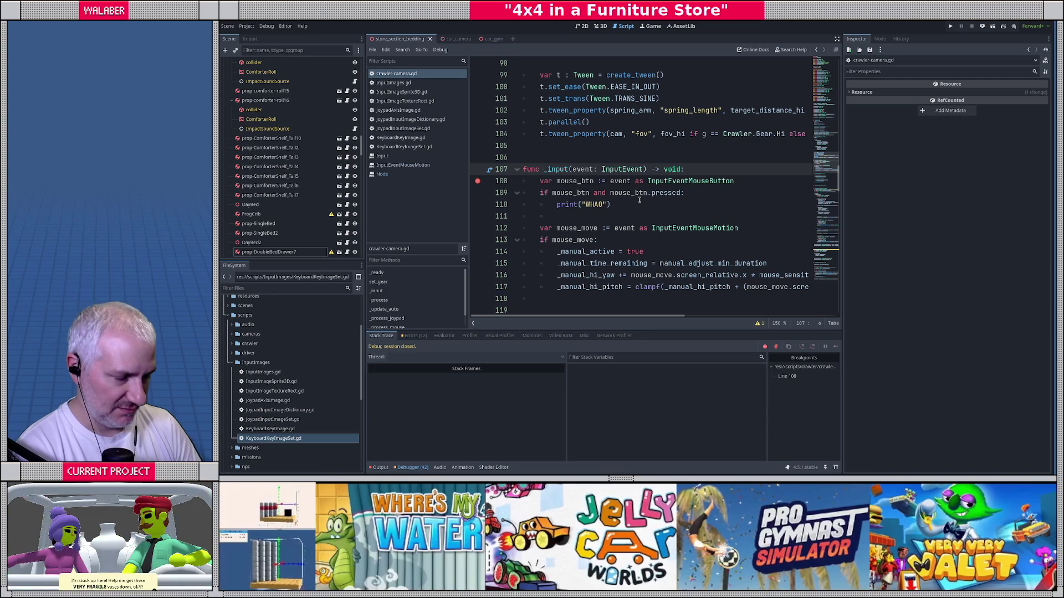
{"action": "key", "text": "ctrl+shift+F9"}
{"action": "key", "text": "F5"}
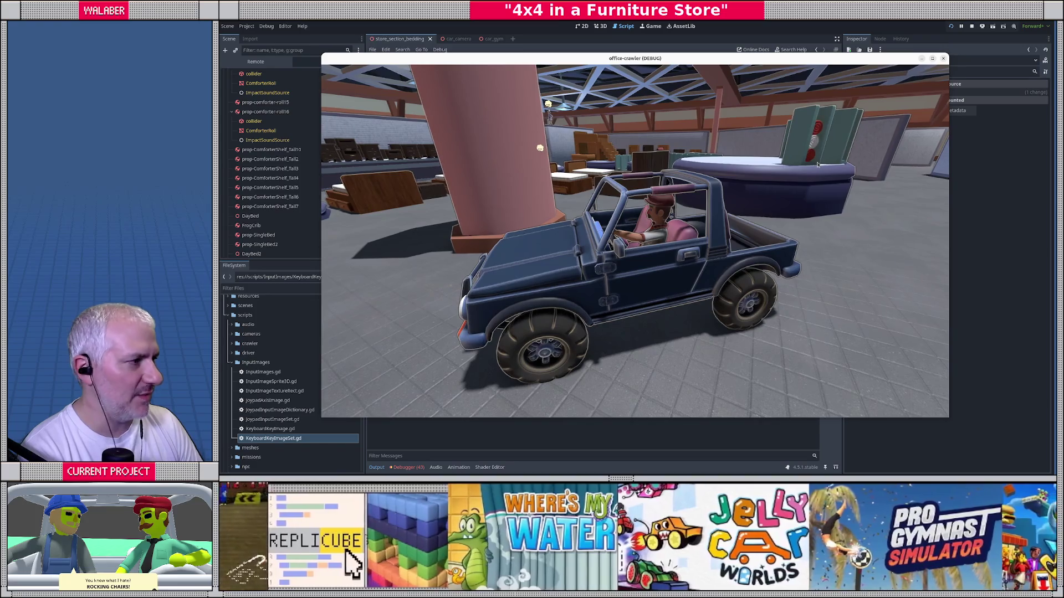
{"action": "key", "text": "F8"}
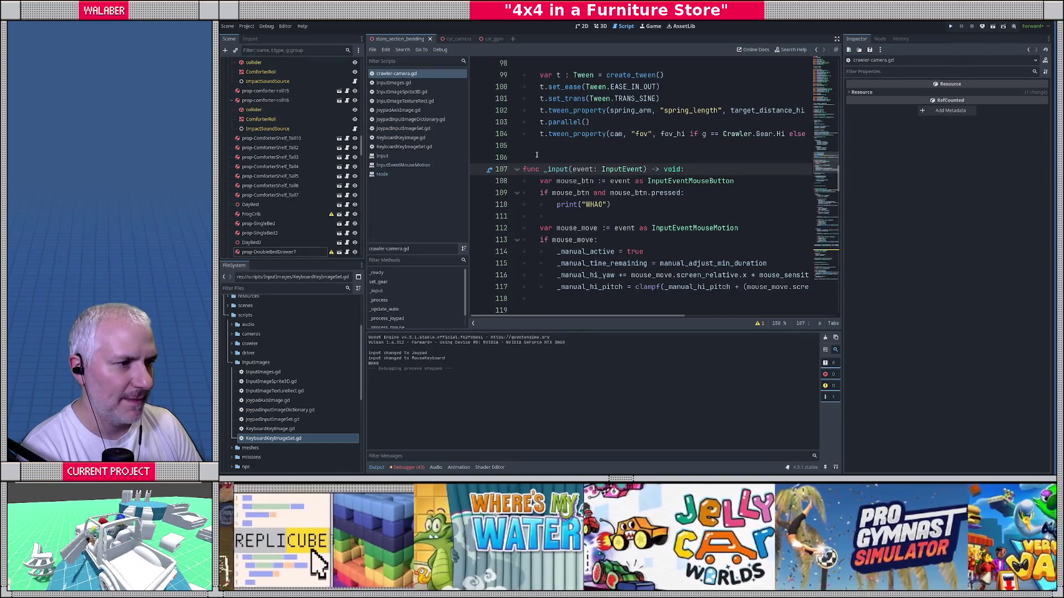
Open InputImages.gd and search it for 'hide'.
{"action": "left_click", "coordinate": [536, 155]}
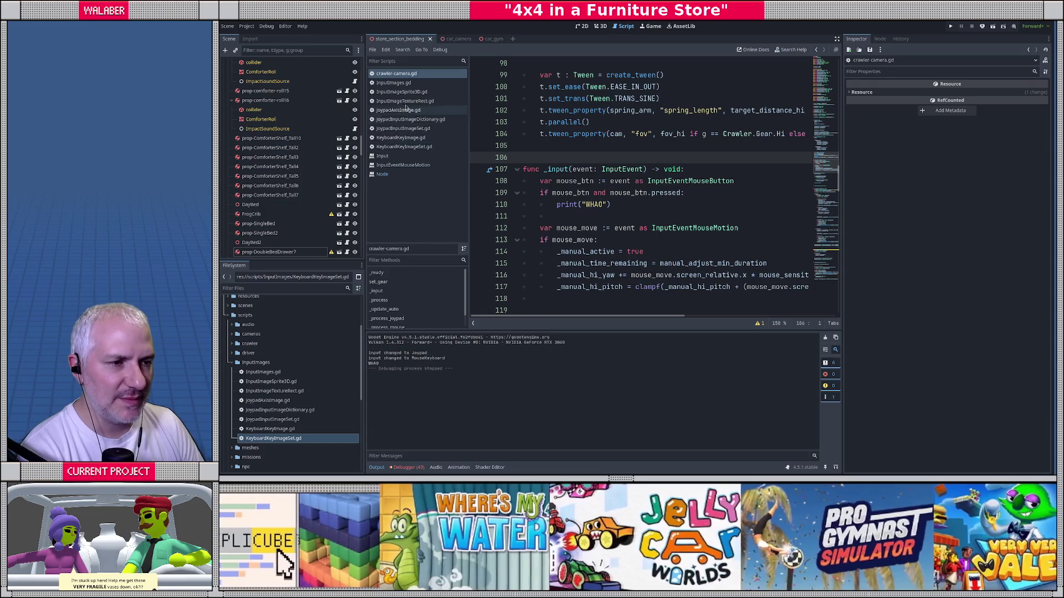
{"action": "left_click", "coordinate": [402, 83]}
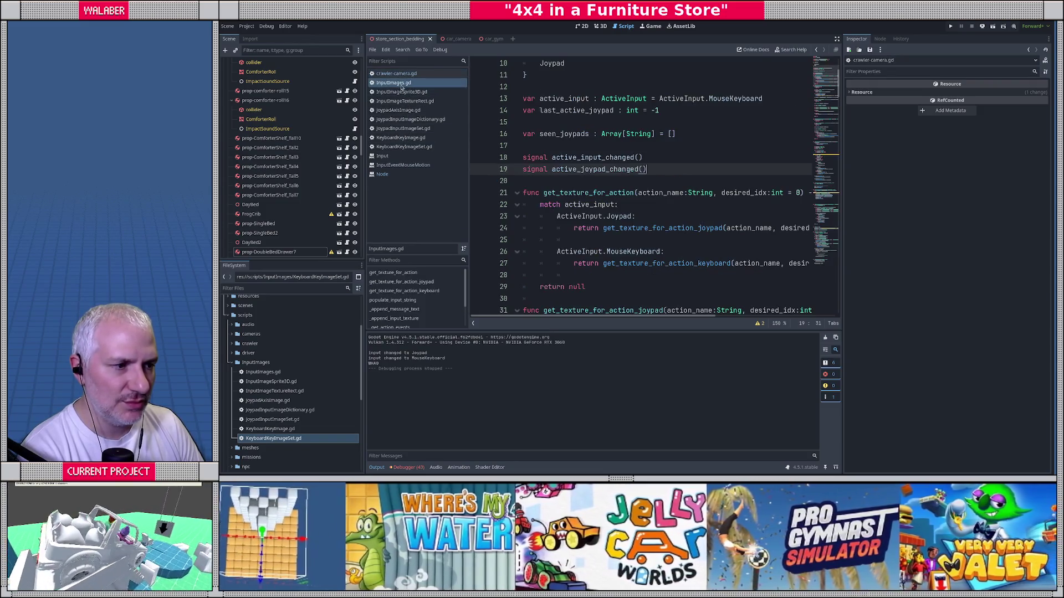
{"action": "left_click", "coordinate": [587, 180]}
{"action": "key", "text": "ctrl+f"}
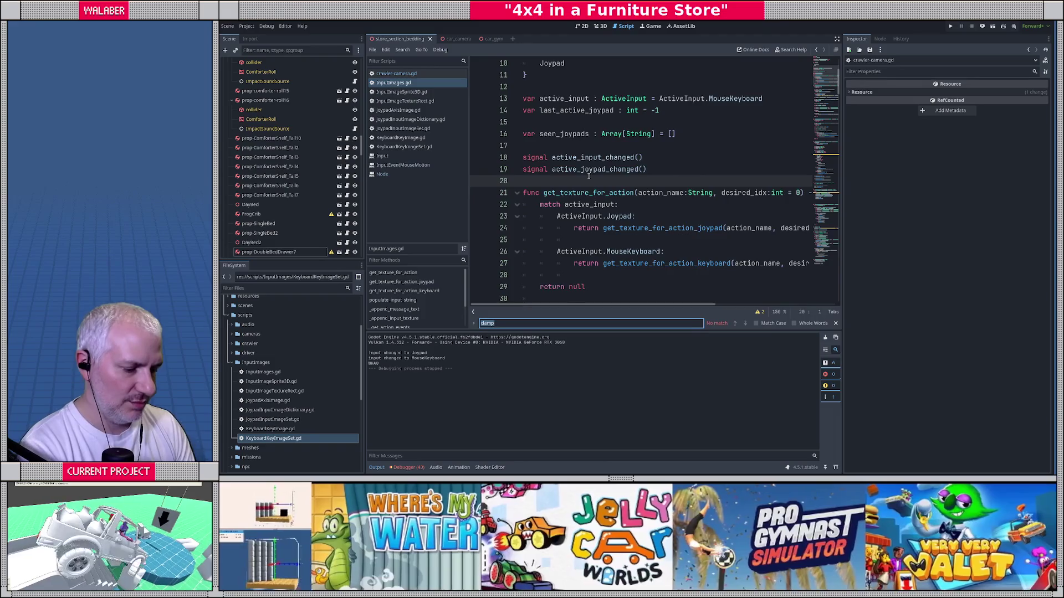
{"action": "type", "text": "hide"}
{"action": "key", "text": "Escape"}
Below the pass statement, add Input.mouse_mode = MOUSE_MODE_CONFINED_HIDDEN.
{"action": "left_click", "coordinate": [575, 181]}
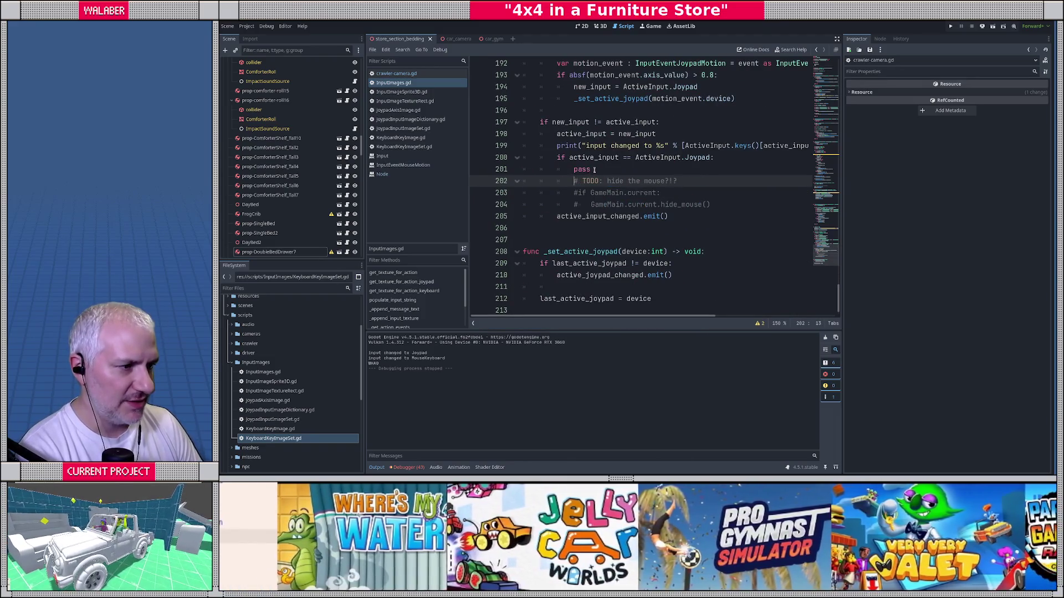
{"action": "left_click", "coordinate": [597, 170]}
{"action": "key", "text": "Return"}
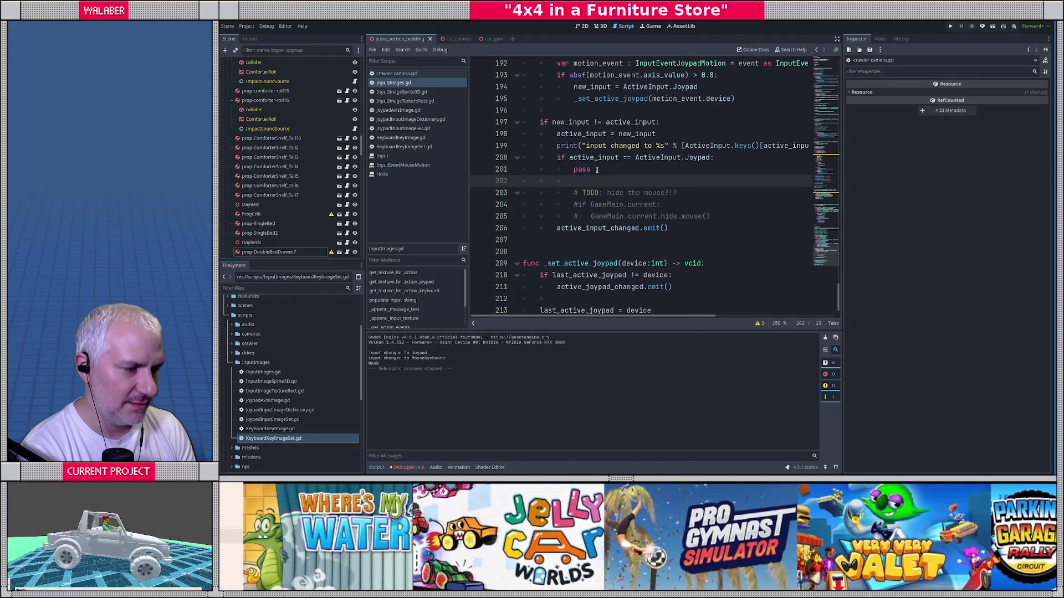
{"action": "type", "text": "Input.set"}
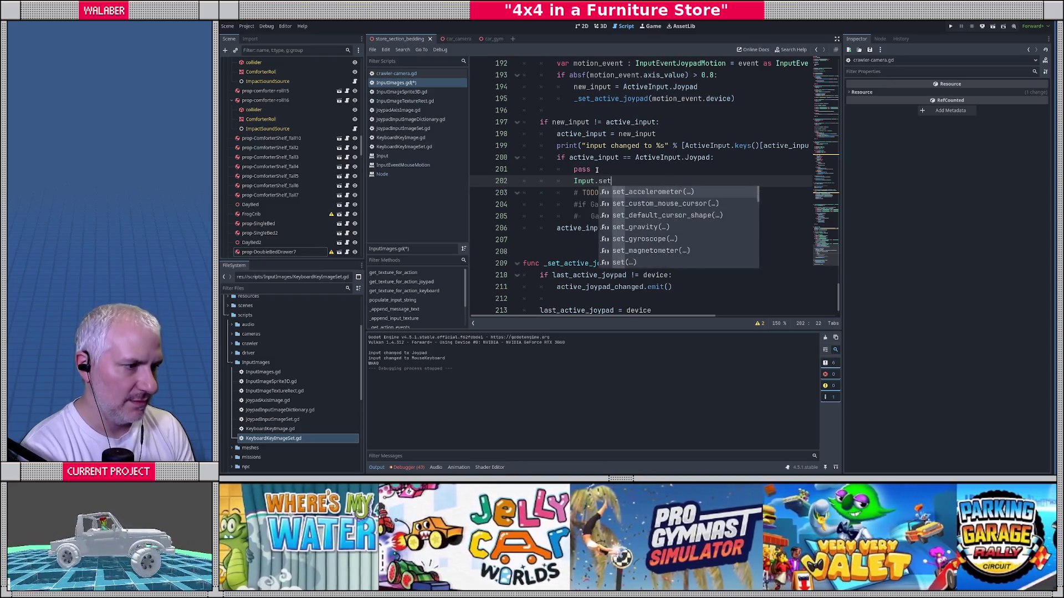
{"action": "type", "text": "_m"}
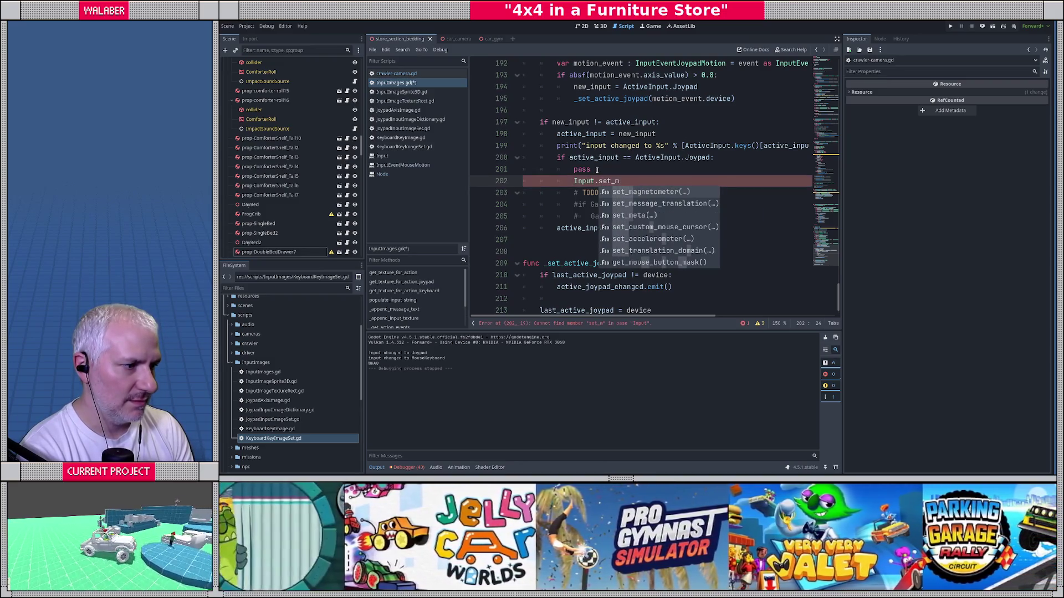
{"action": "type", "text": "ou"}
{"action": "key", "text": "BackSpace"}
{"action": "key", "text": "BackSpace"}
{"action": "key", "text": "BackSpace"}
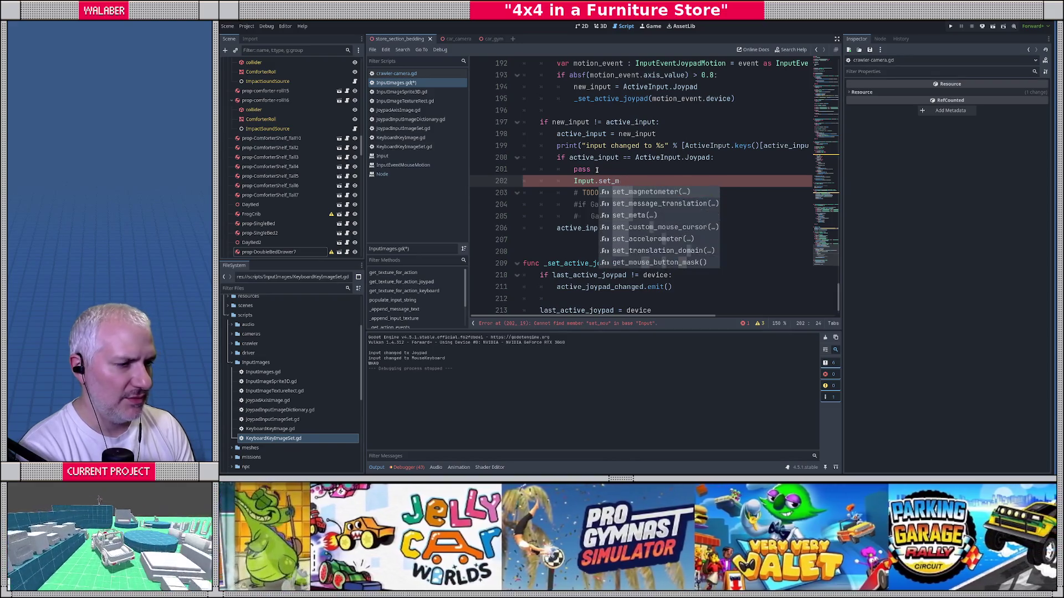
{"action": "key", "text": "BackSpace"}
{"action": "type", "text": "mouse"}
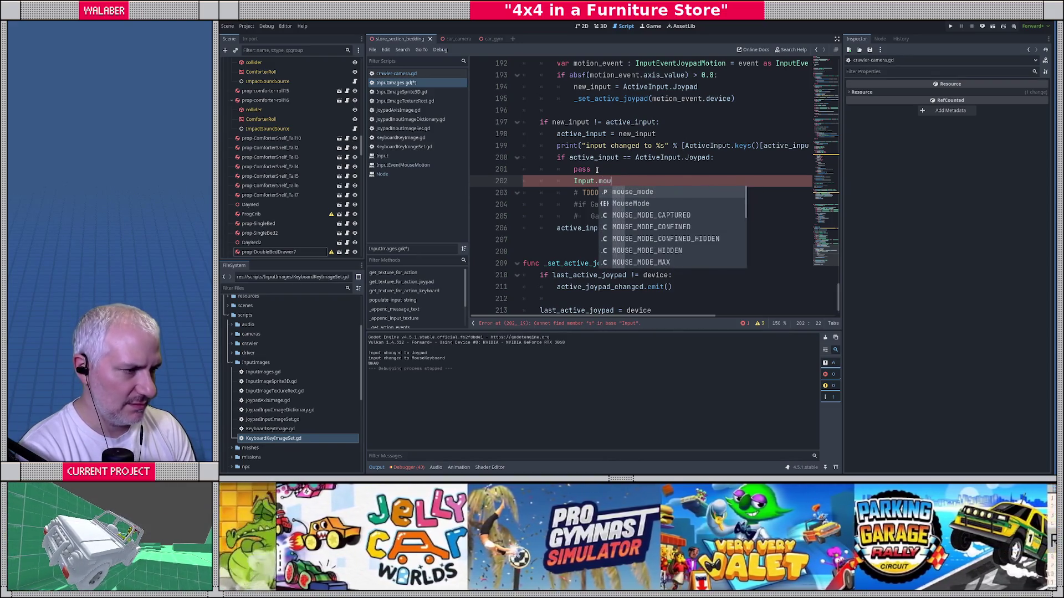
{"action": "key", "text": "Return"}
{"action": "type", "text": "="}
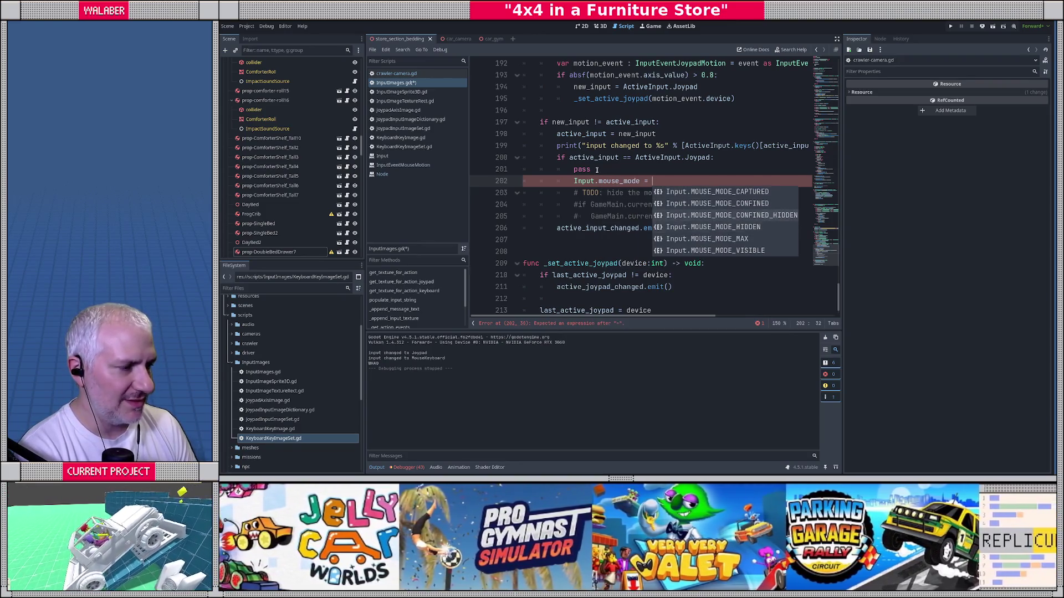
{"action": "key", "text": "Down"}
{"action": "key", "text": "Down"}
{"action": "key", "text": "Return"}
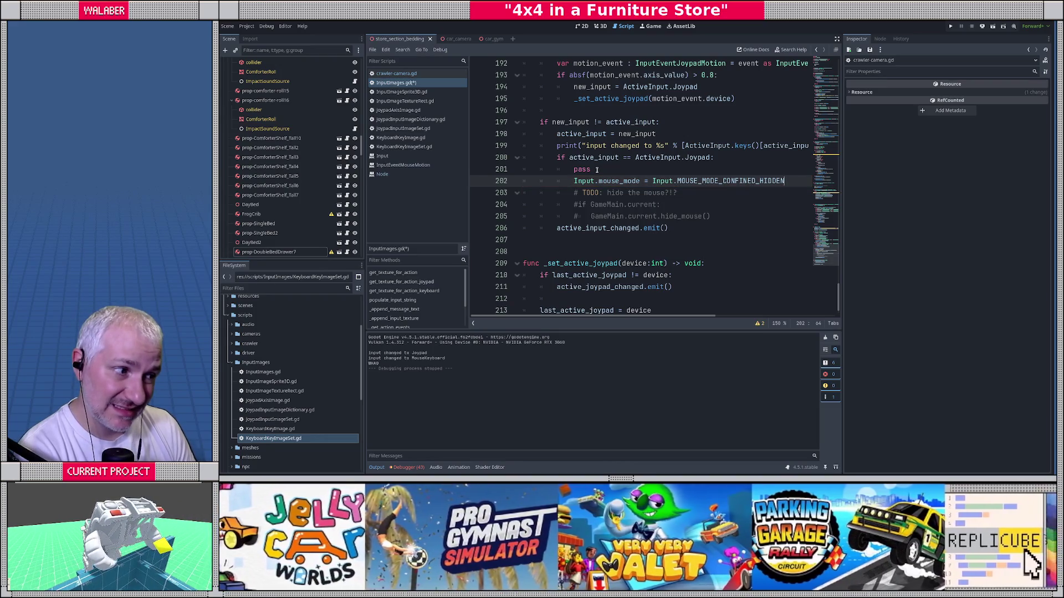
Remove the leftover pass line and change the assigned mode to MOUSE_MODE_VISIBLE.
{"action": "left_click", "coordinate": [596, 169]}
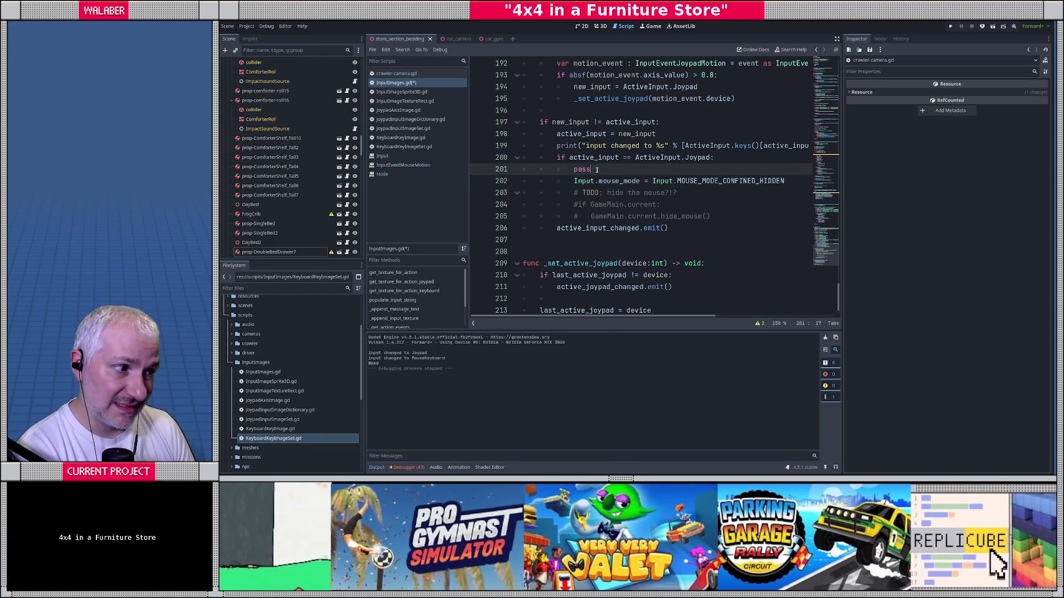
{"action": "key", "text": "shift+Home"}
{"action": "key", "text": "shift+Home"}
{"action": "key", "text": "BackSpace"}
{"action": "key", "text": "BackSpace"}
{"action": "key", "text": "Down"}
{"action": "key", "text": "End"}
{"action": "key", "text": "Return"}
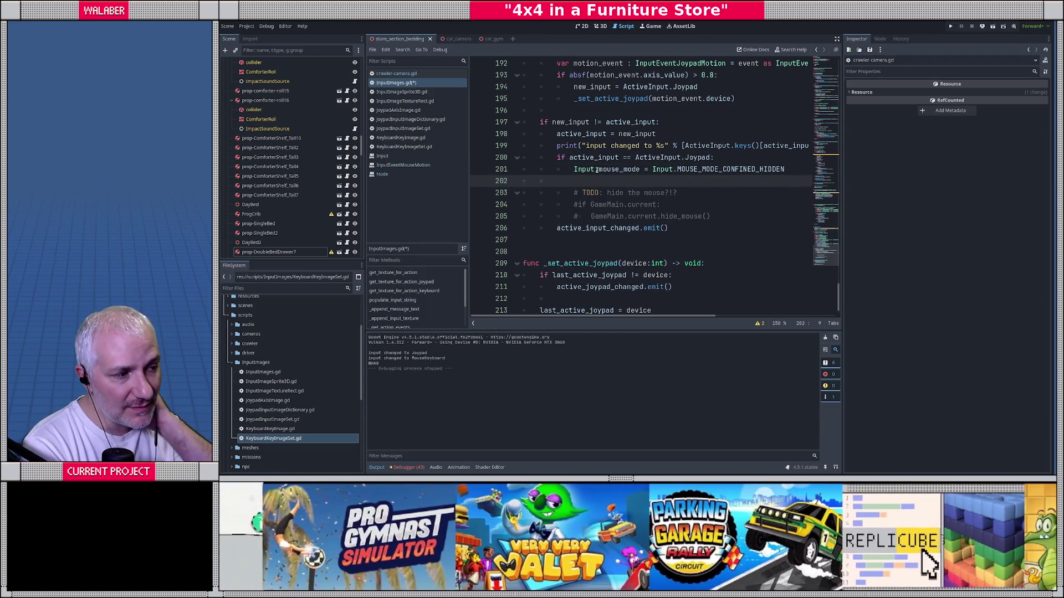
{"action": "key", "text": "Up"}
{"action": "key", "text": "Home"}
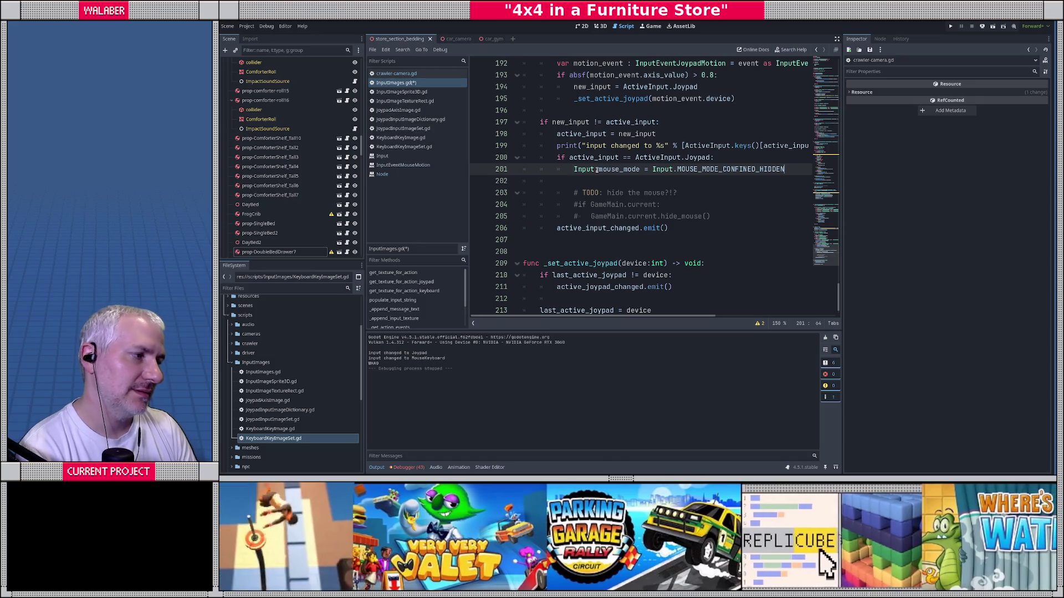
{"action": "key", "text": "BackSpace"}
{"action": "key", "text": "BackSpace"}
{"action": "key", "text": "BackSpace"}
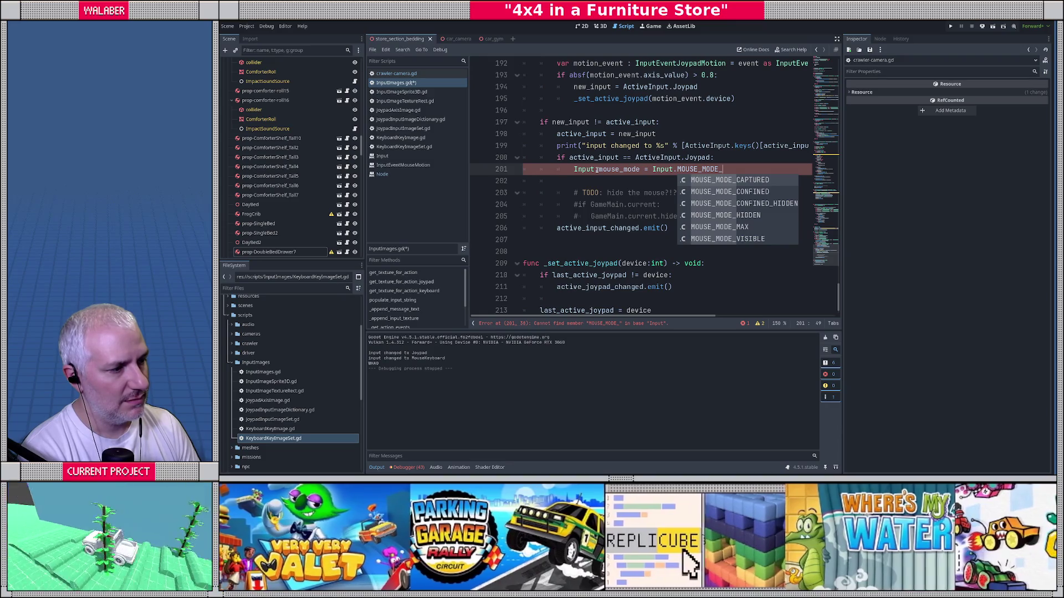
{"action": "key", "text": "Down"}
{"action": "key", "text": "Down"}
{"action": "key", "text": "Down"}
{"action": "key", "text": "Return"}
Add an else: branch assigning Input.mouse_mode.
{"action": "key", "text": "Return"}
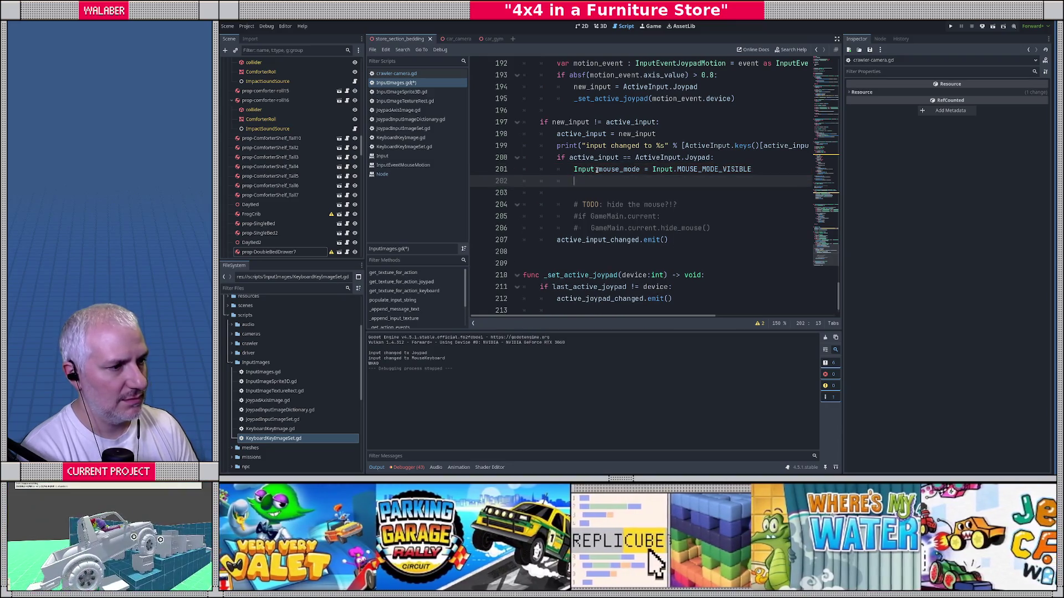
{"action": "type", "text": "else:"}
{"action": "key", "text": "Return"}
{"action": "type", "text": "Inpyu"}
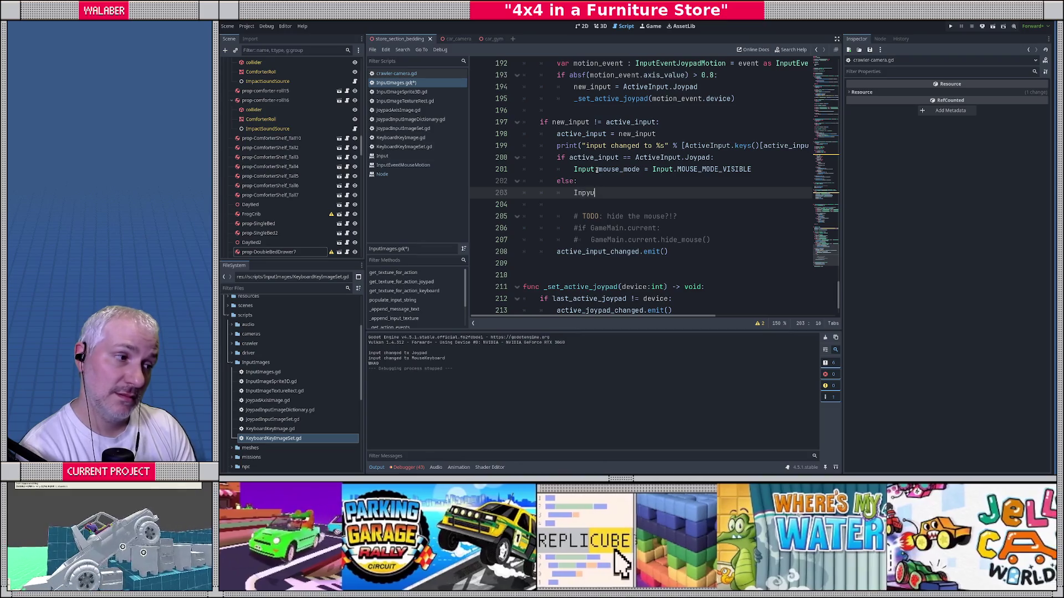
{"action": "key", "text": "BackSpace"}
{"action": "key", "text": "BackSpace"}
{"action": "type", "text": "ut.mo"}
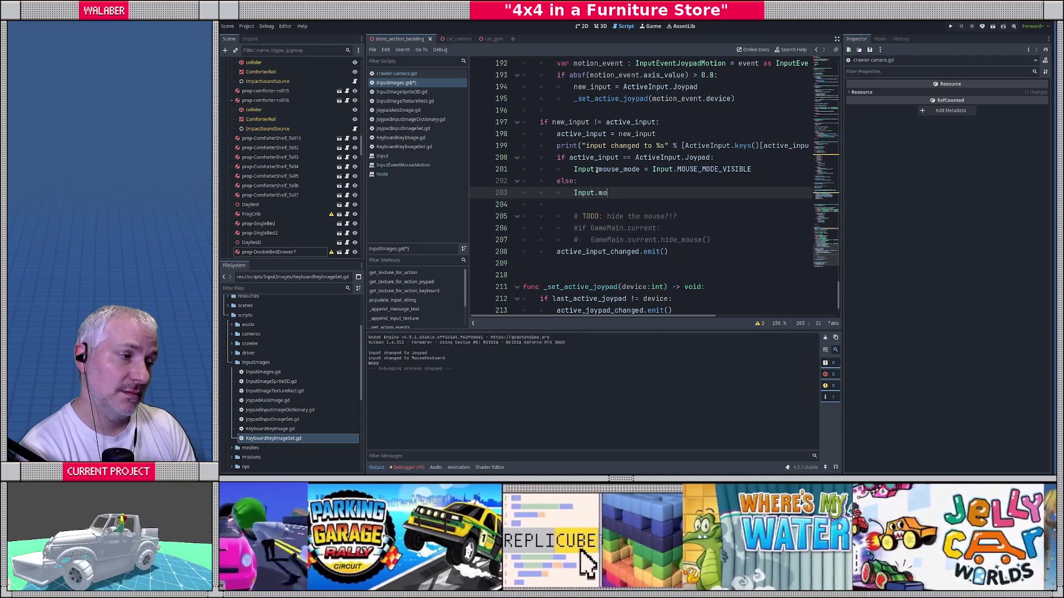
{"action": "type", "text": "use_mode = "}
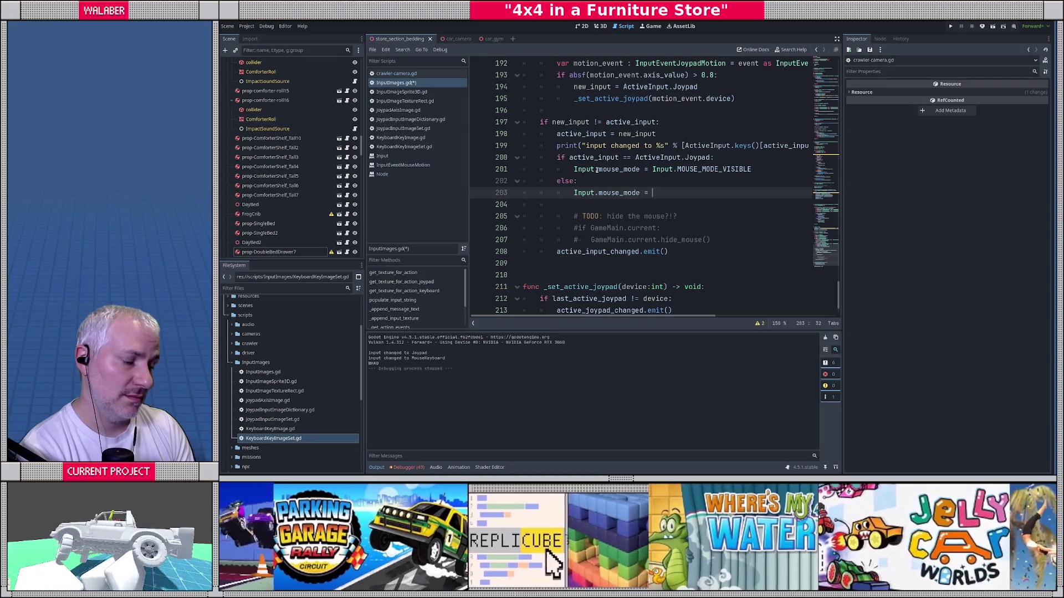
{"action": "type", "text": "Input.mouse_"}
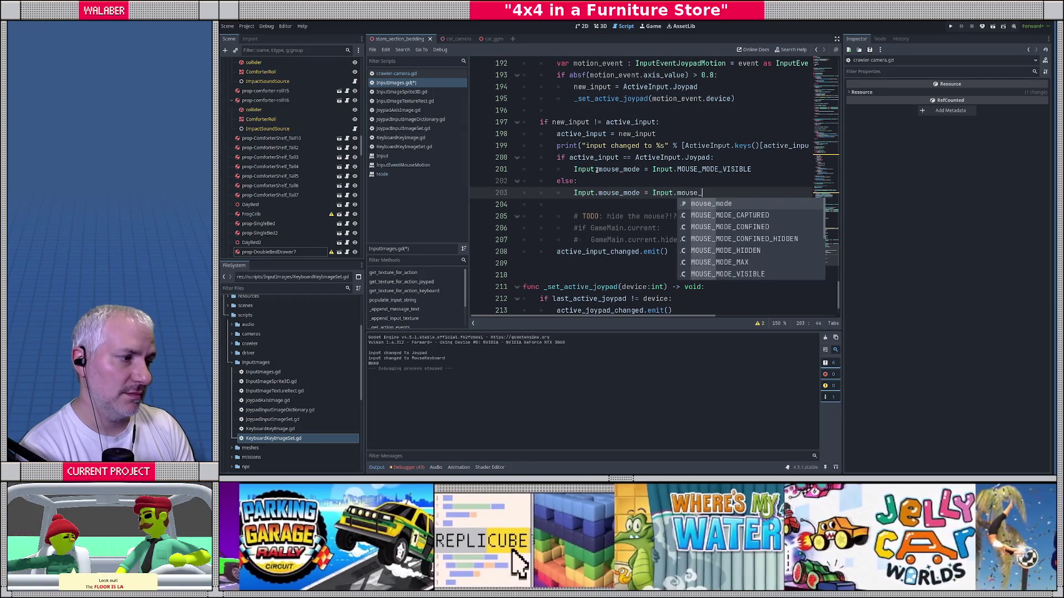
{"action": "type", "text": "mode"}
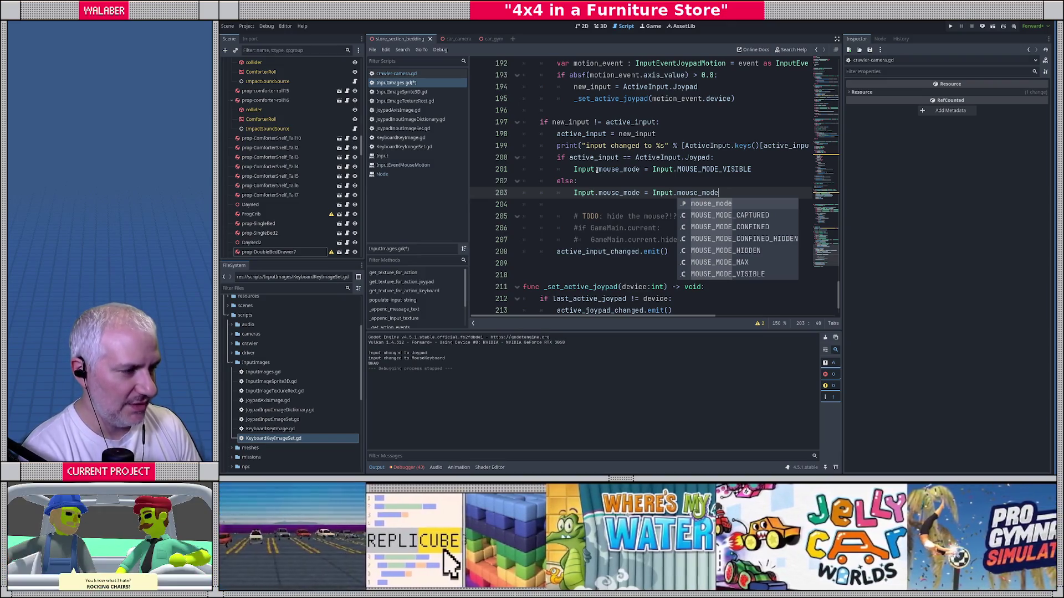
{"action": "key", "text": "Escape"}
Move the if/else mouse-mode block to a new line after the print statement.
{"action": "key", "text": "shift+Home"}
{"action": "key", "text": "shift+Home"}
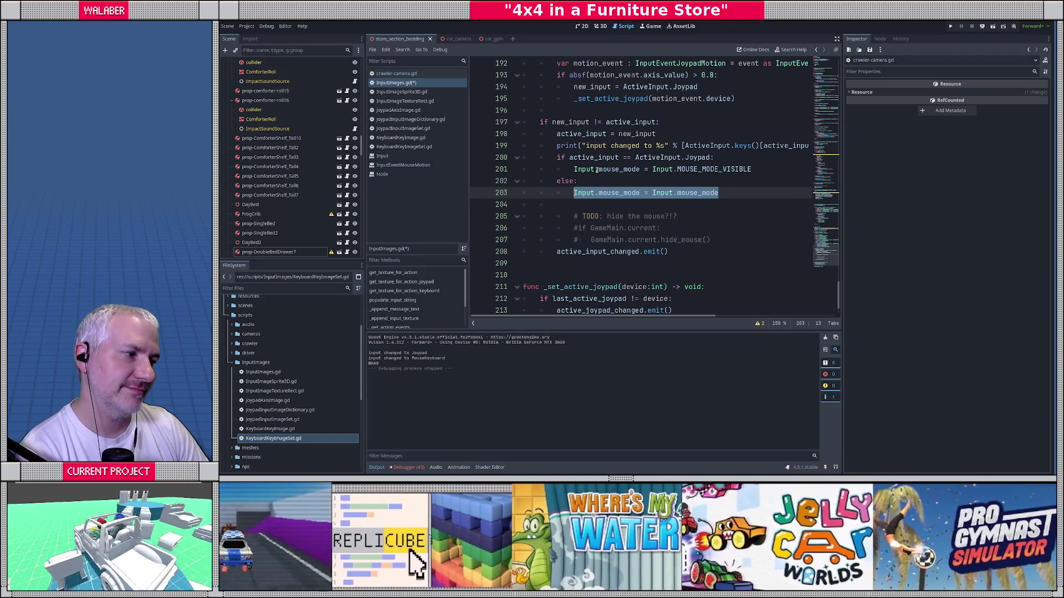
{"action": "key", "text": "shift+Up"}
{"action": "key", "text": "shift+Up"}
{"action": "key", "text": "shift+Up"}
{"action": "key", "text": "ctrl+c"}
{"action": "key", "text": "BackSpace"}
{"action": "key", "text": "Delete"}
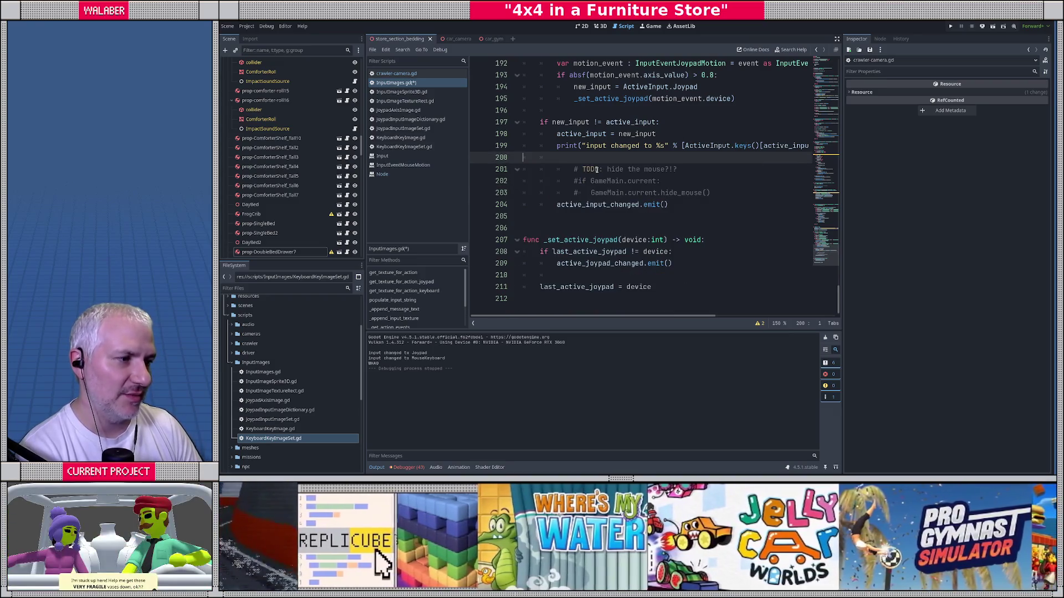
{"action": "key", "text": "BackSpace"}
{"action": "key", "text": "Return"}
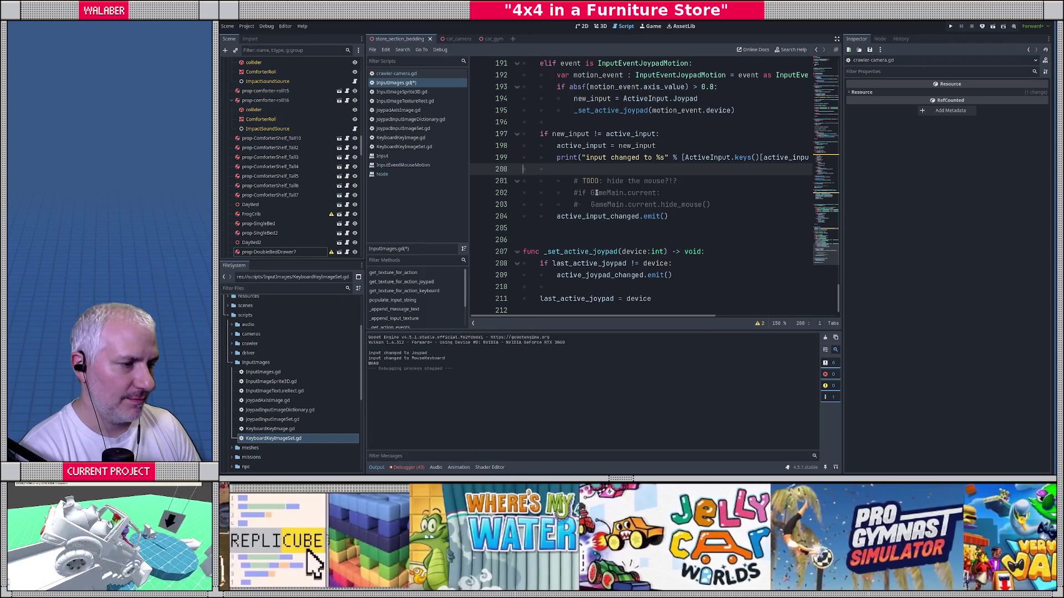
{"action": "key", "text": "ctrl+v"}
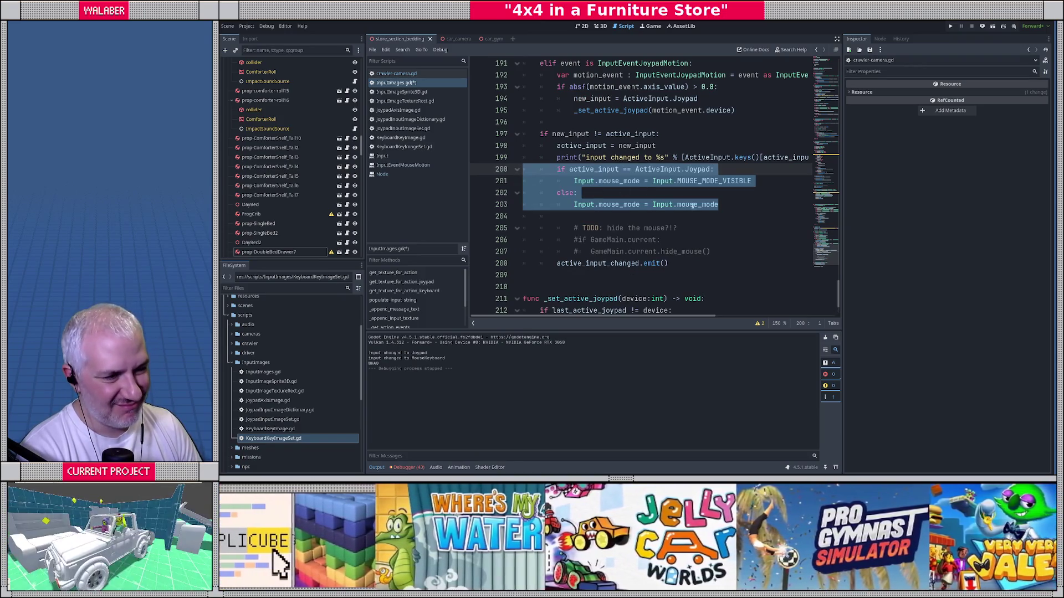
Set the else branch's mouse mode to MOUSE_MODE_VISIBLE.
{"action": "double_click", "coordinate": [697, 204]}
{"action": "key", "text": "Right"}
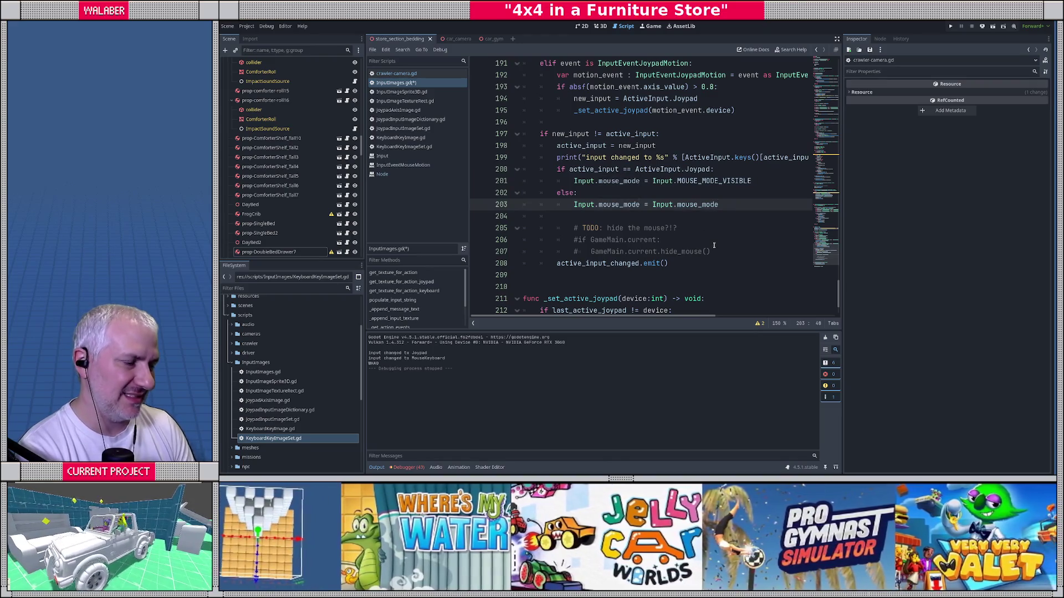
{"action": "key", "text": "BackSpace"}
{"action": "key", "text": "BackSpace"}
{"action": "key", "text": "BackSpace"}
{"action": "type", "text": "mouse_m"}
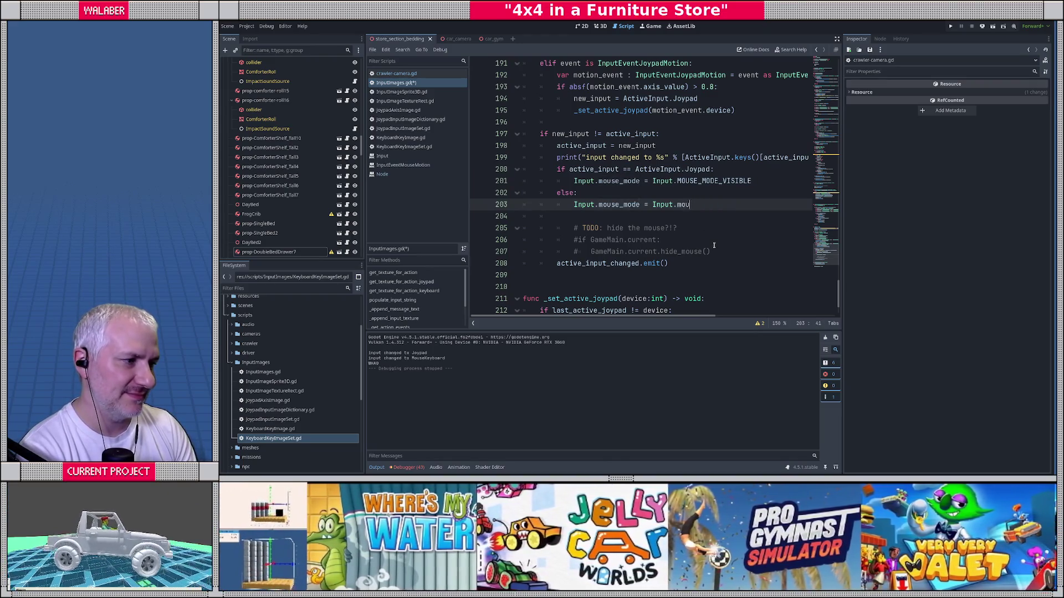
{"action": "type", "text": "ode_"}
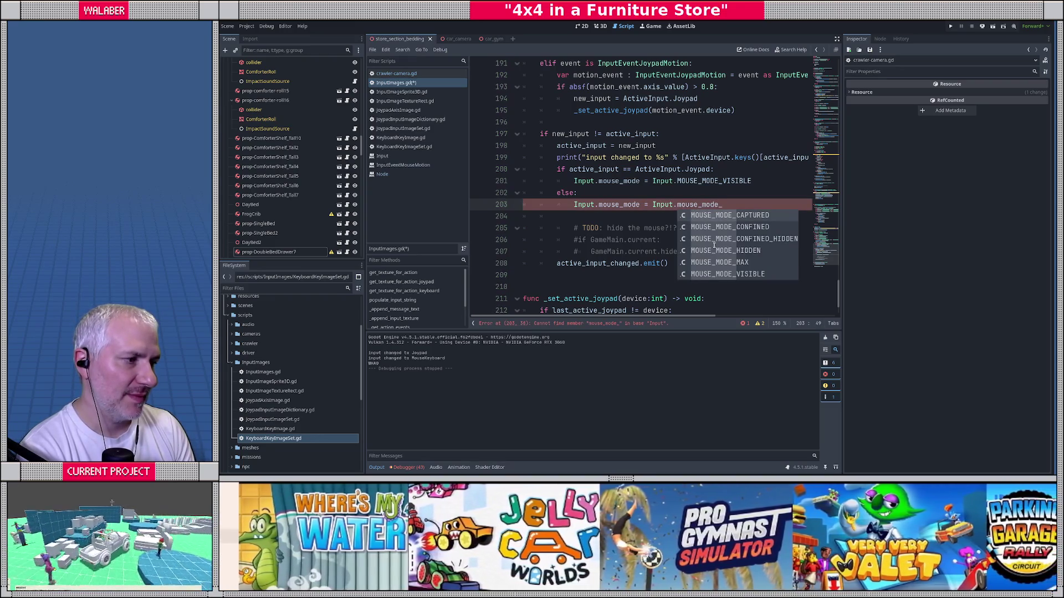
{"action": "type", "text": "v"}
{"action": "key", "text": "Return"}
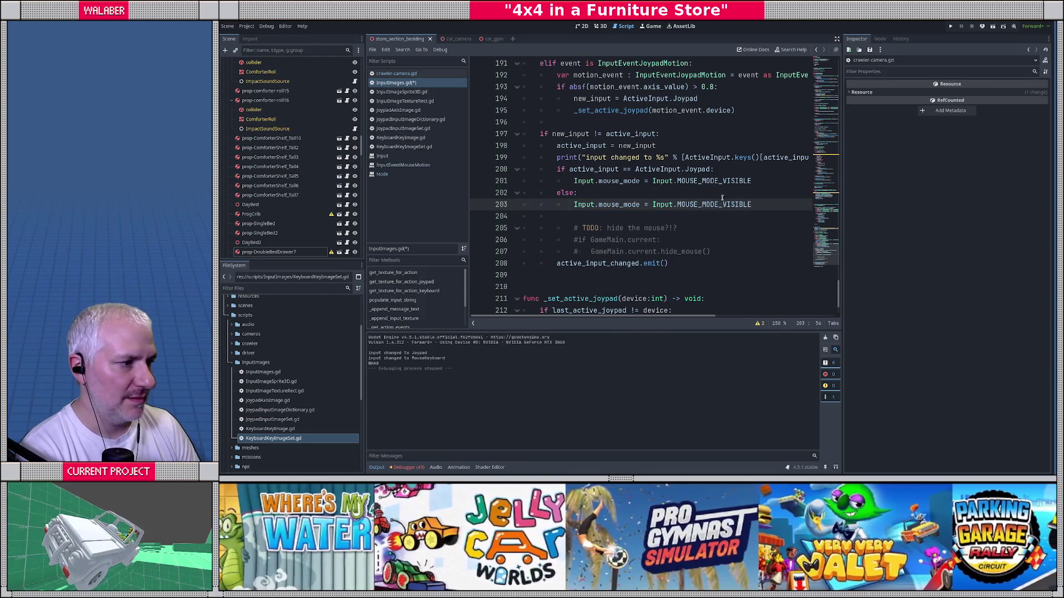
Set the Joypad branch to MOUSE_MODE_HIDDEN, save, and close the documentation pages.
{"action": "double_click", "coordinate": [726, 181]}
{"action": "type", "text": "MOUSE_M"}
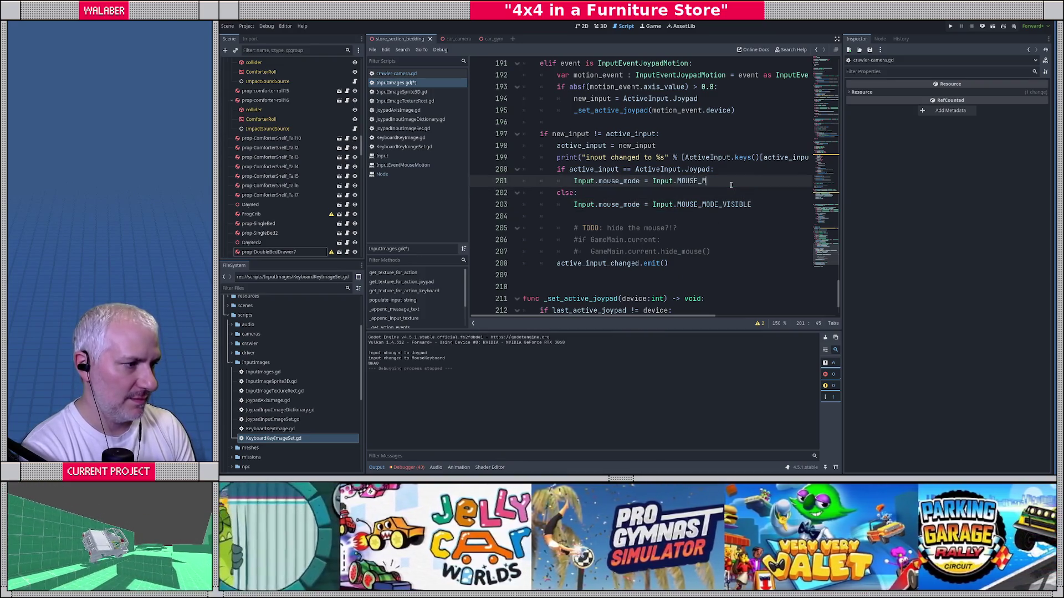
{"action": "type", "text": "ODE_V"}
{"action": "key", "text": "BackSpace"}
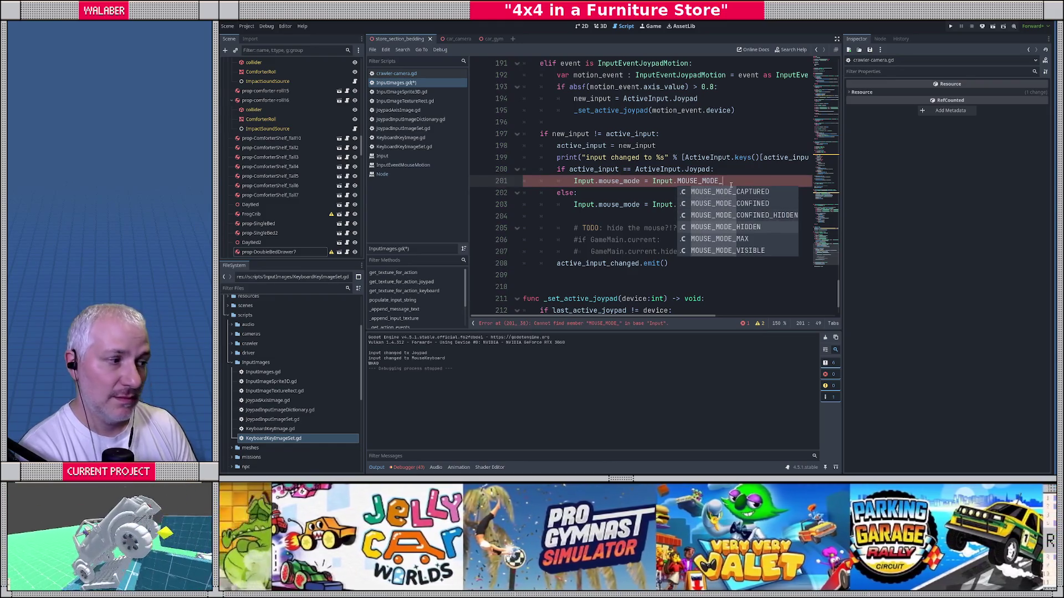
{"action": "type", "text": "H"}
{"action": "key", "text": "Return"}
{"action": "key", "text": "Down"}
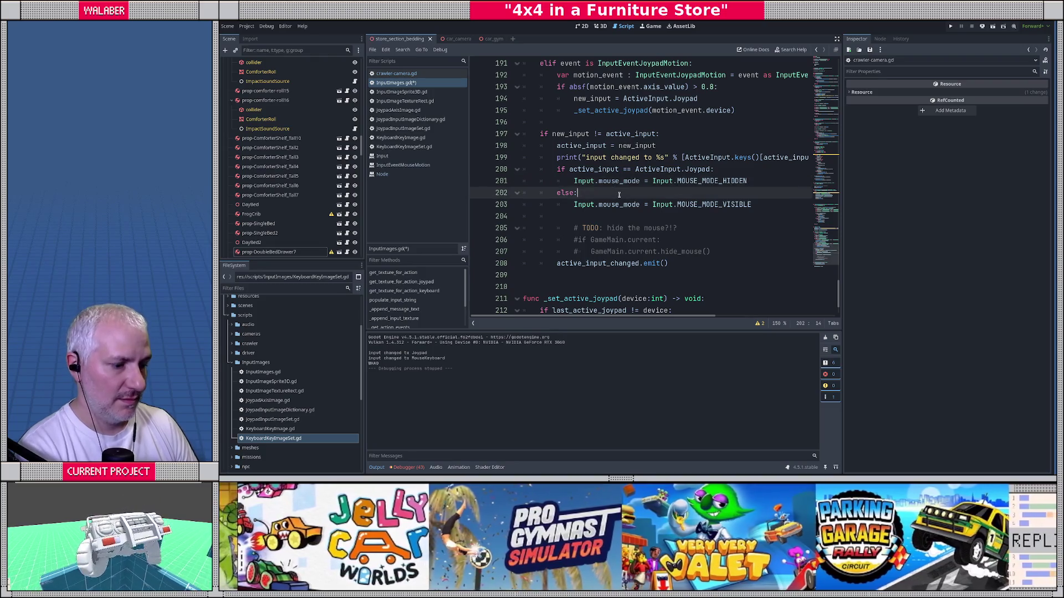
{"action": "key", "text": "ctrl+s"}
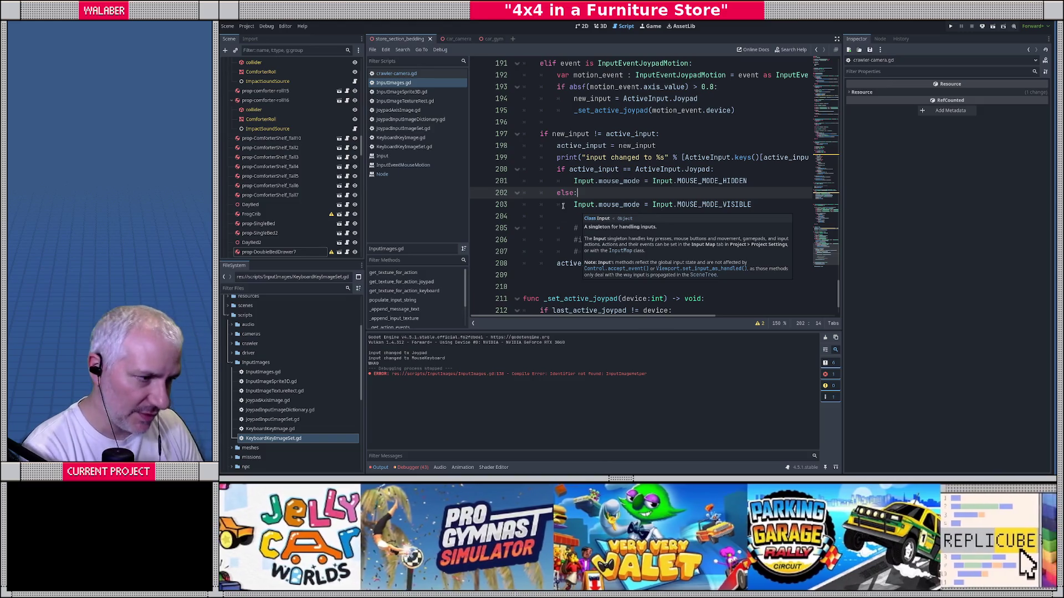
{"action": "left_click", "coordinate": [586, 170]}
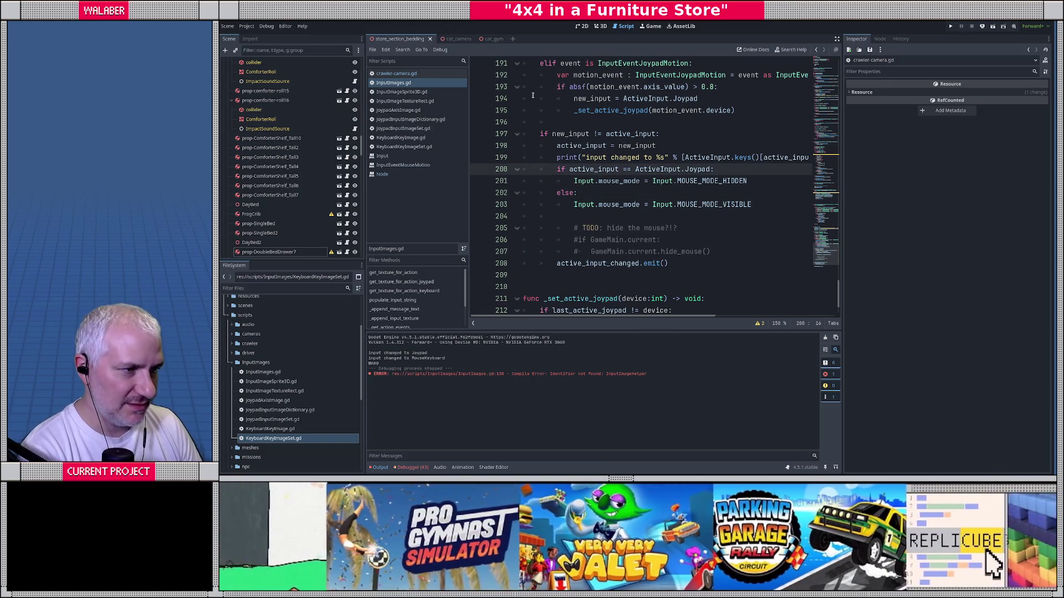
{"action": "left_click", "coordinate": [382, 165]}
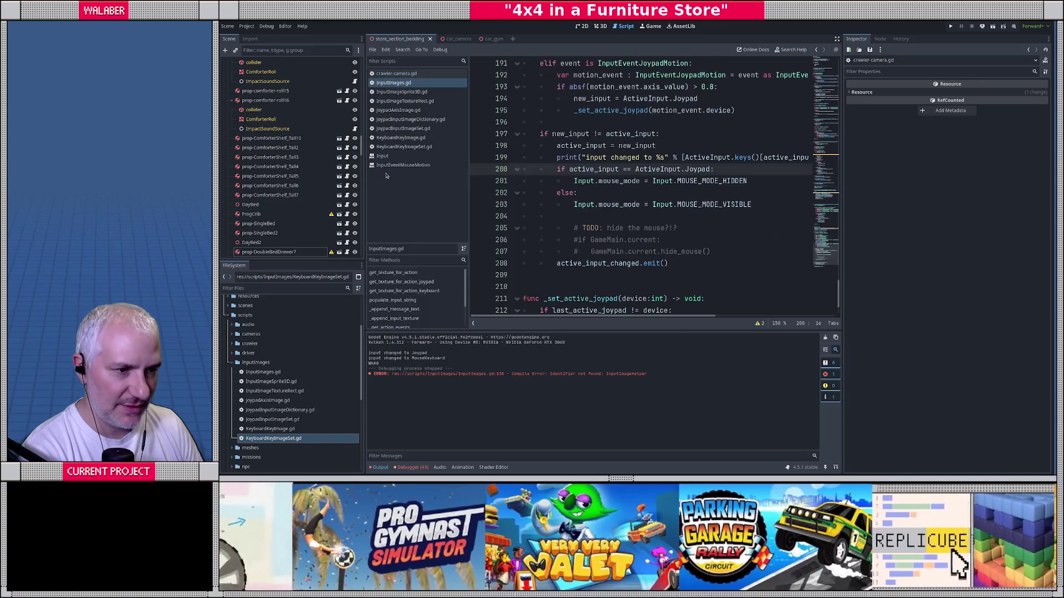
{"action": "key", "text": "ctrl+w"}
{"action": "key", "text": "ctrl+w"}
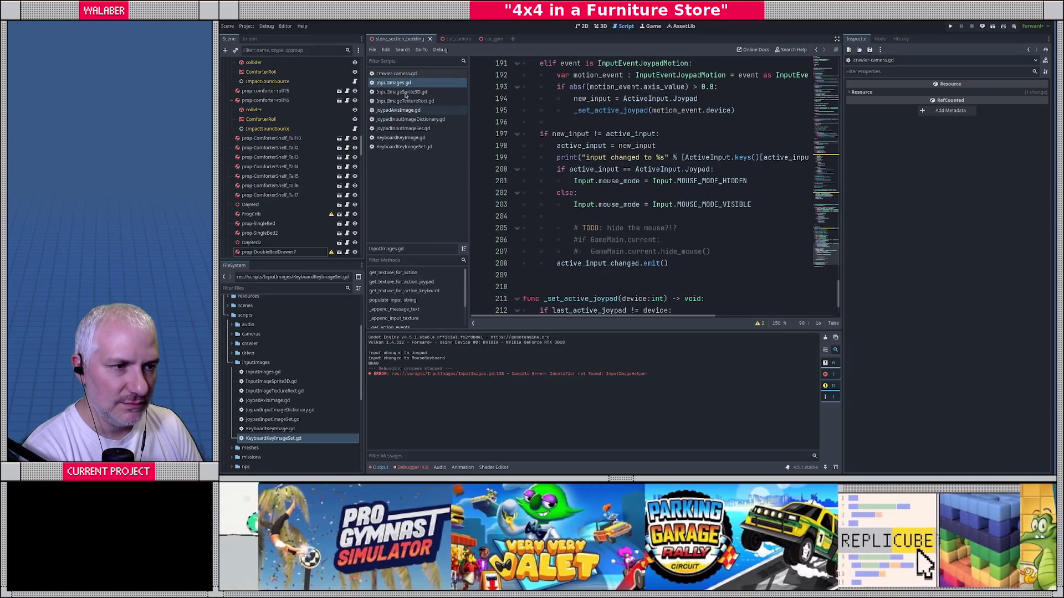
In crawler_camera.gd, delete the mouse-button WHAO lines 108–111 from _input.
{"action": "left_click", "coordinate": [399, 74]}
{"action": "left_click", "coordinate": [693, 87]}
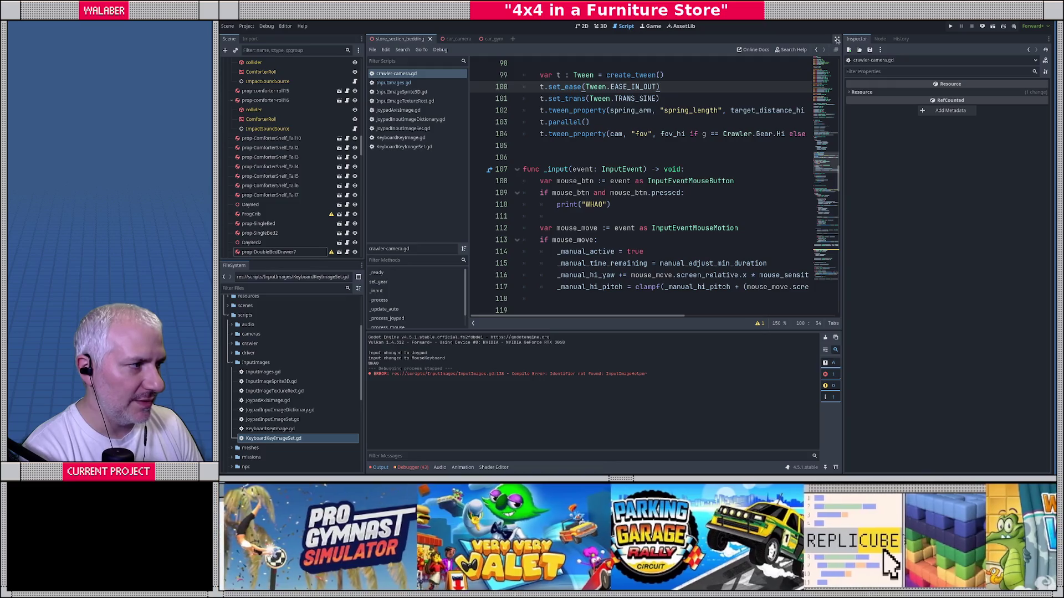
{"action": "left_click", "coordinate": [837, 38]}
{"action": "left_click", "coordinate": [442, 147]}
{"action": "scroll", "coordinate": [407, 166], "scroll_direction": "down", "scroll_amount": 2}
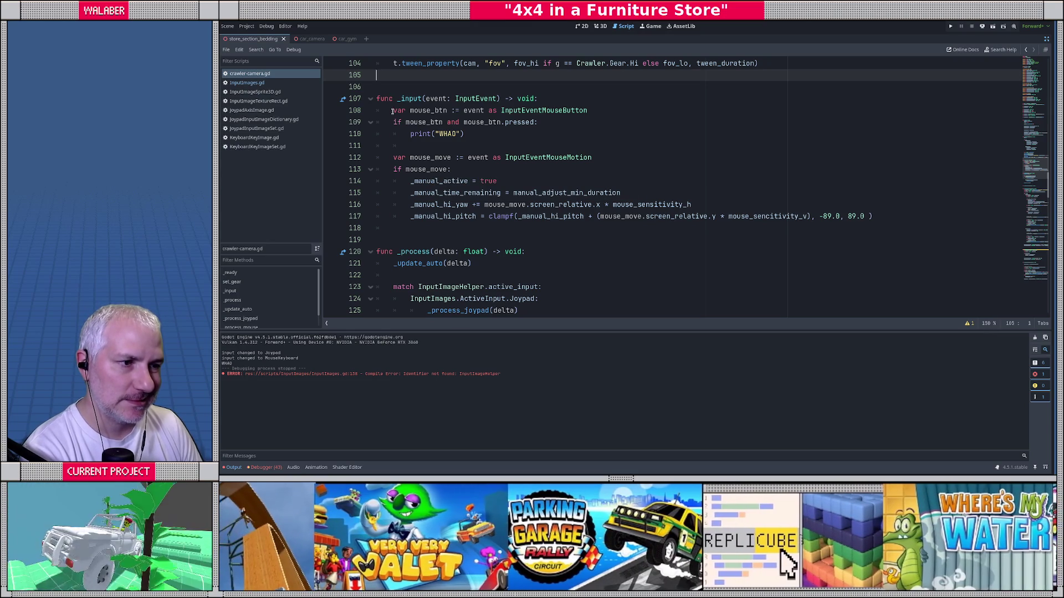
{"action": "left_click_drag", "start_coordinate": [393, 110], "coordinate": [392, 145]}
{"action": "key", "text": "Delete"}
{"action": "key", "text": "Delete"}
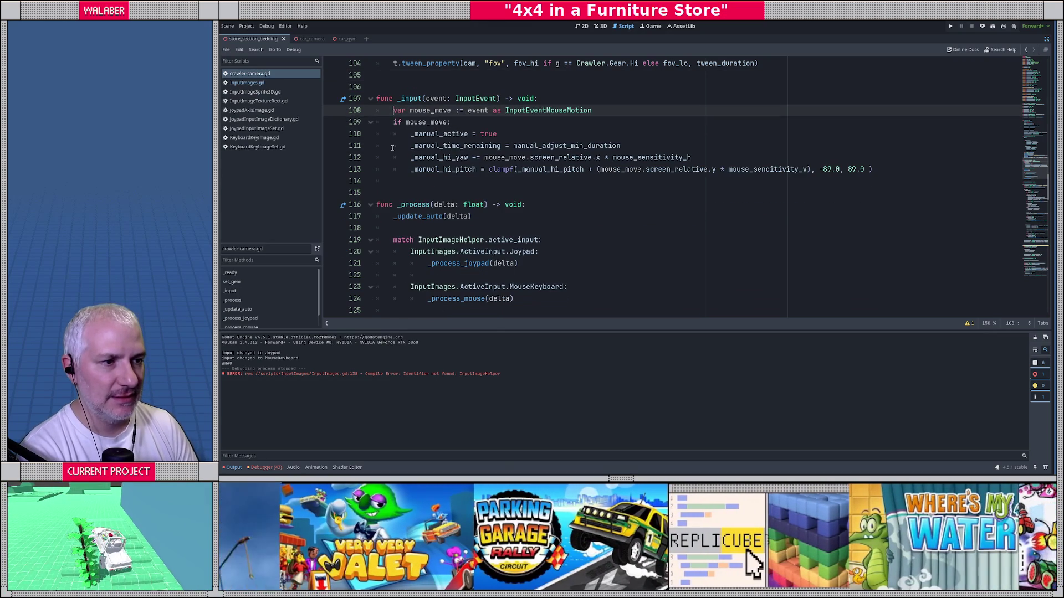
Wrap the mouse-look lines in 'if mouse_move.screen_relative.length() > 1.0:'.
{"action": "key", "text": "Down"}
{"action": "key", "text": "End"}
{"action": "key", "text": "Return"}
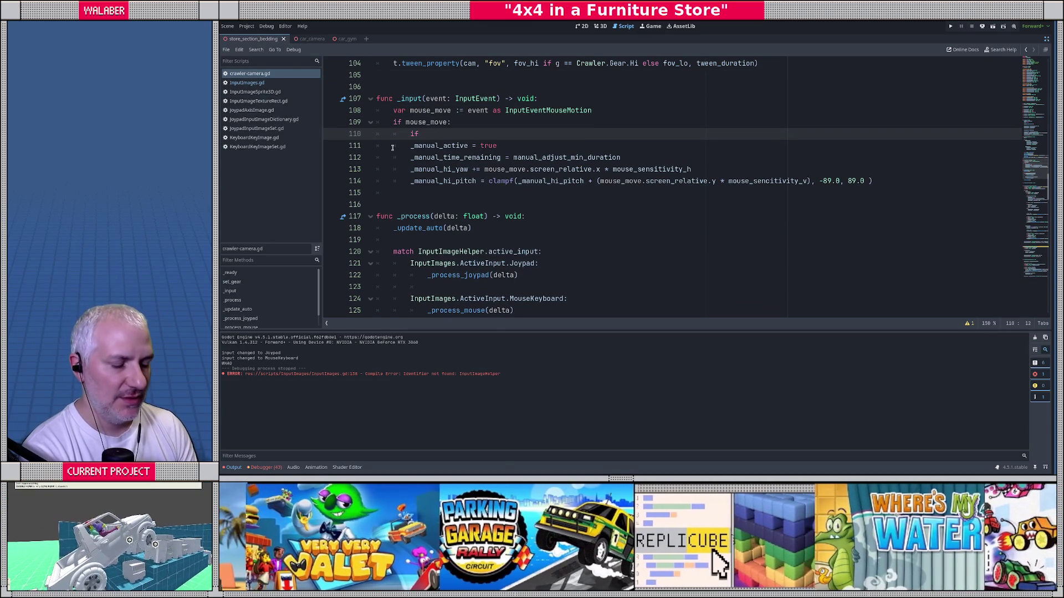
{"action": "type", "text": "mouse_move.scre"}
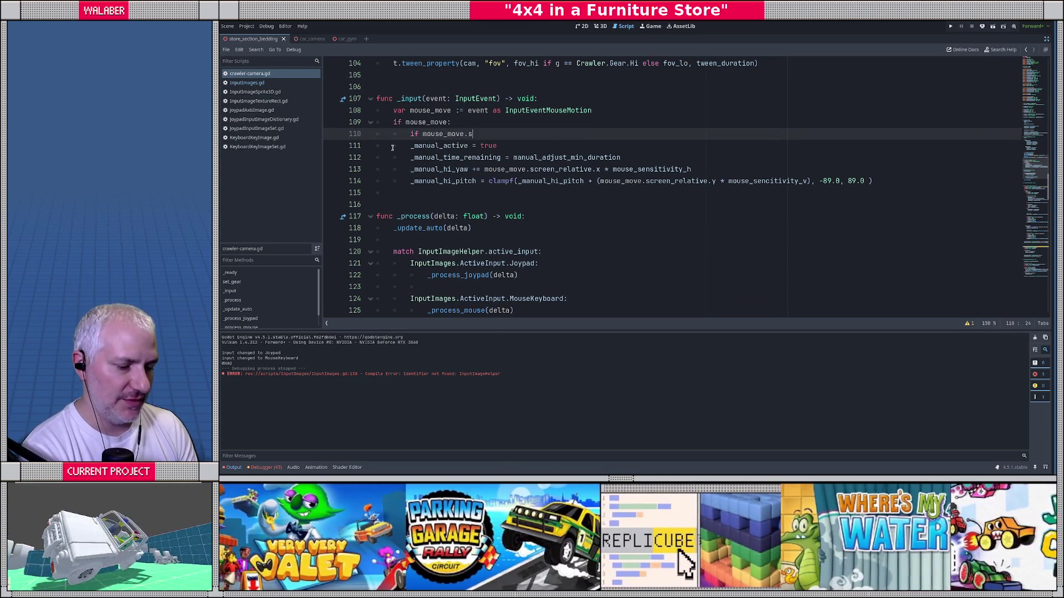
{"action": "key", "text": "Return"}
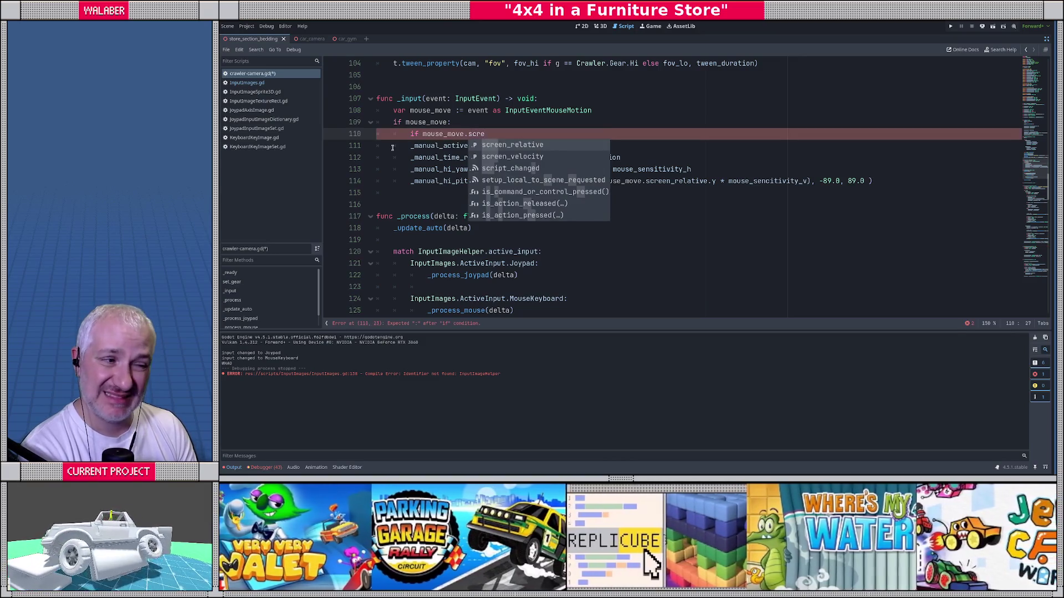
{"action": "type", "text": ".len"}
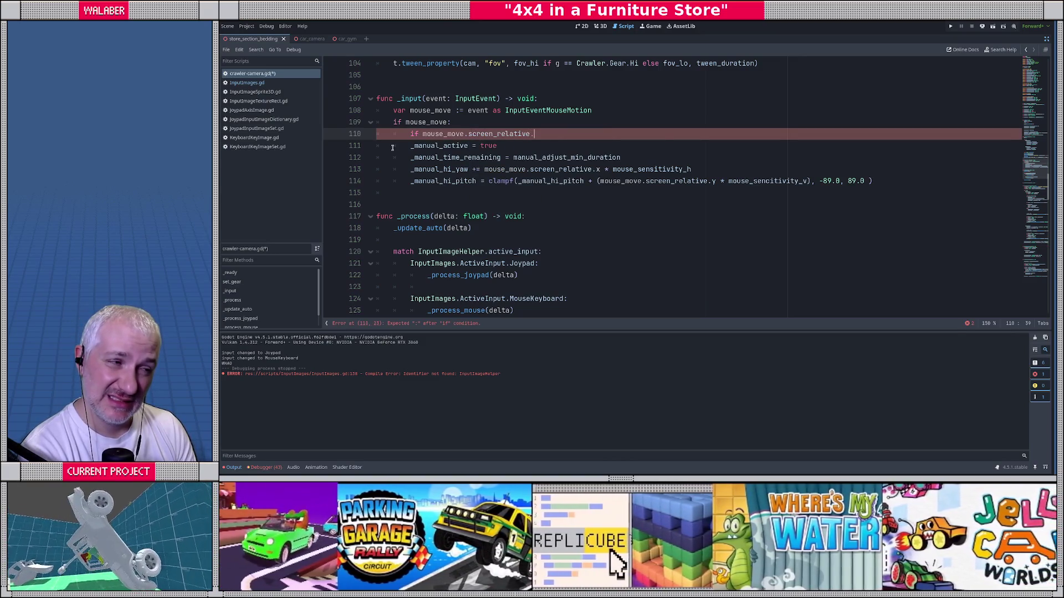
{"action": "key", "text": "Return"}
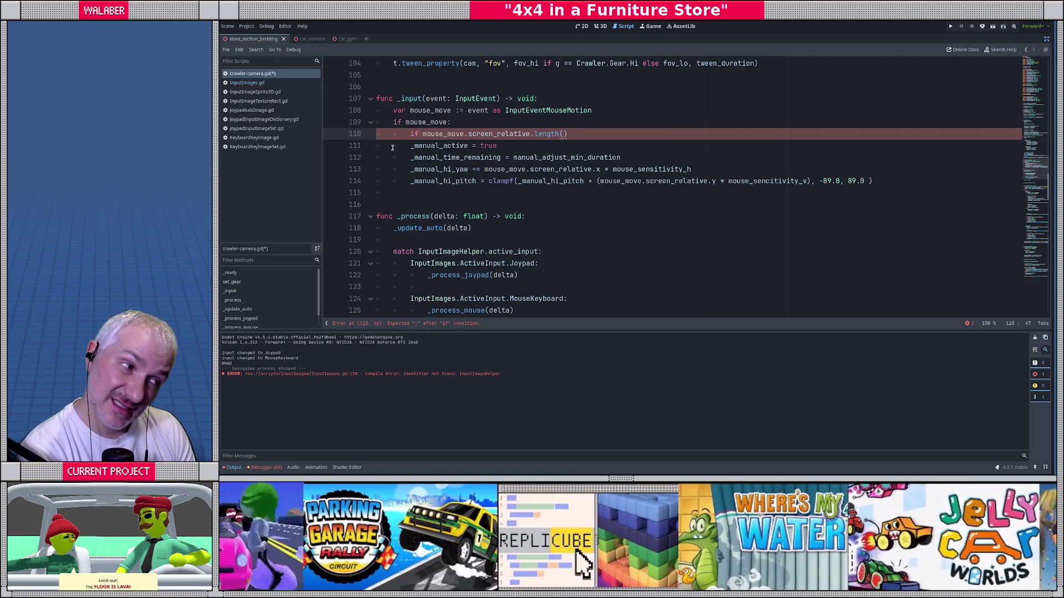
{"action": "type", "text": "1.0"}
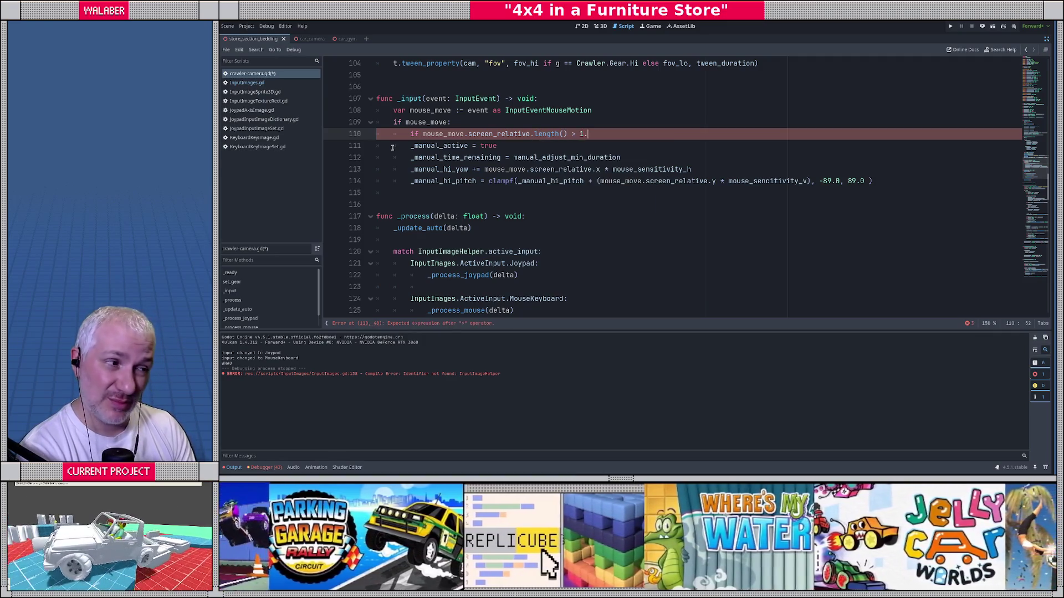
{"action": "key", "text": "Down"}
{"action": "key", "text": "Home"}
{"action": "key", "text": "Tab"}
{"action": "key", "text": "Down"}
{"action": "key", "text": "Home"}
{"action": "key", "text": "Tab"}
{"action": "key", "text": "Down"}
{"action": "key", "text": "Home"}
{"action": "key", "text": "Tab"}
{"action": "key", "text": "Down"}
{"action": "key", "text": "Home"}
{"action": "key", "text": "Tab"}
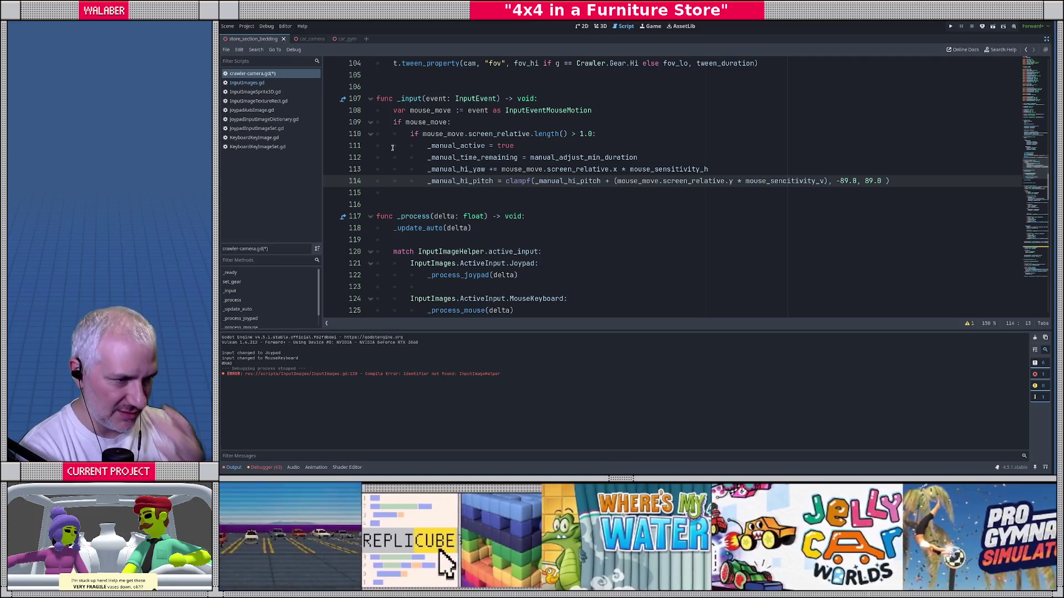
{"action": "key", "text": "Up"}
{"action": "key", "text": "Up"}
{"action": "key", "text": "Up"}
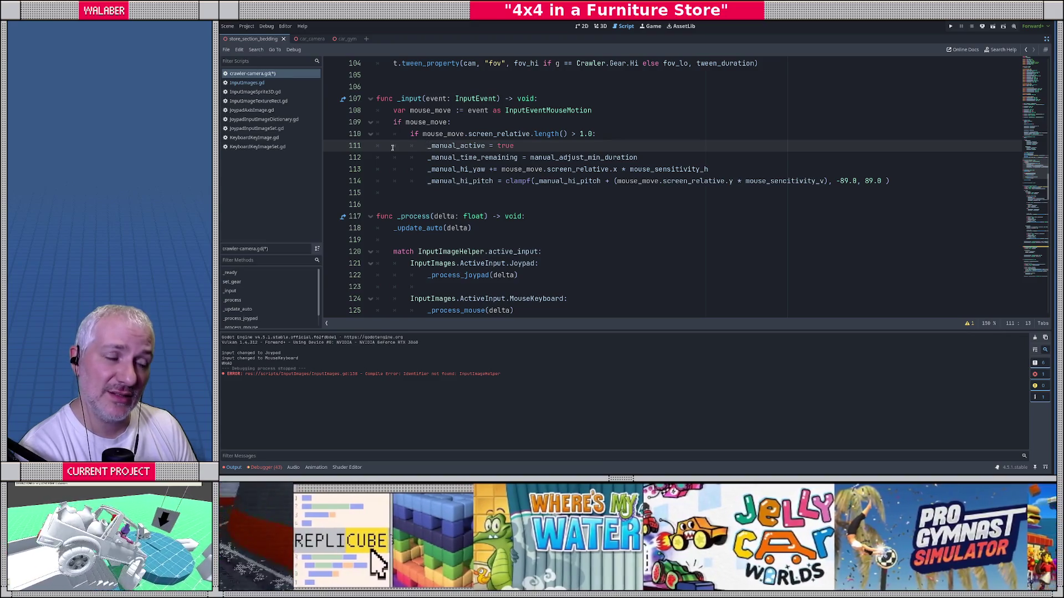
Add 'if not _manual_active:' that sets _manual_hi_yaw from _auto_hi_yaw.
{"action": "key", "text": "Return"}
{"action": "key", "text": "Up"}
{"action": "type", "text": "if not"}
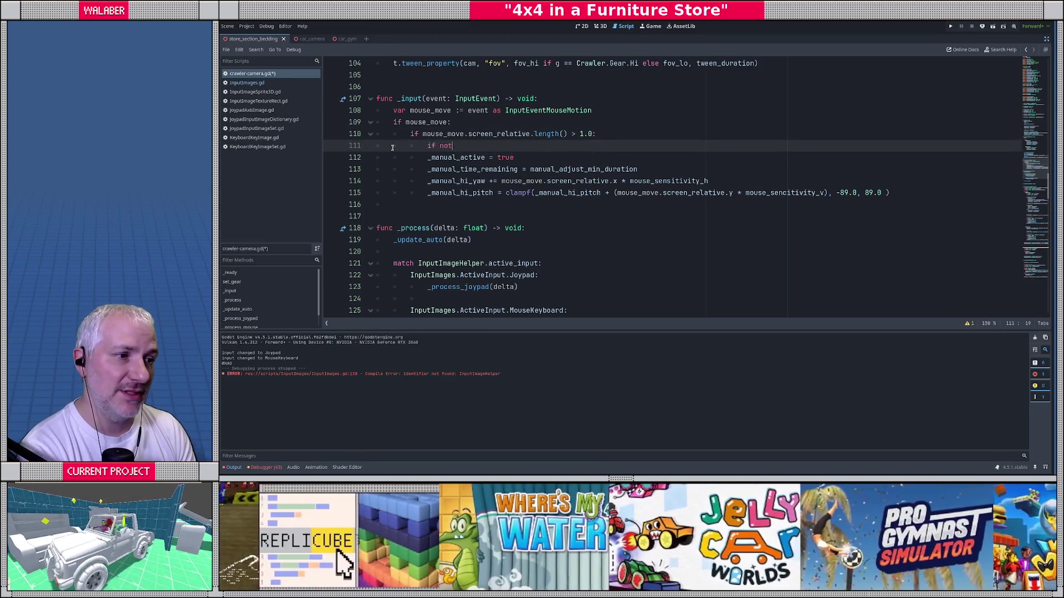
{"action": "type", "text": " _manual"}
{"action": "key", "text": "Return"}
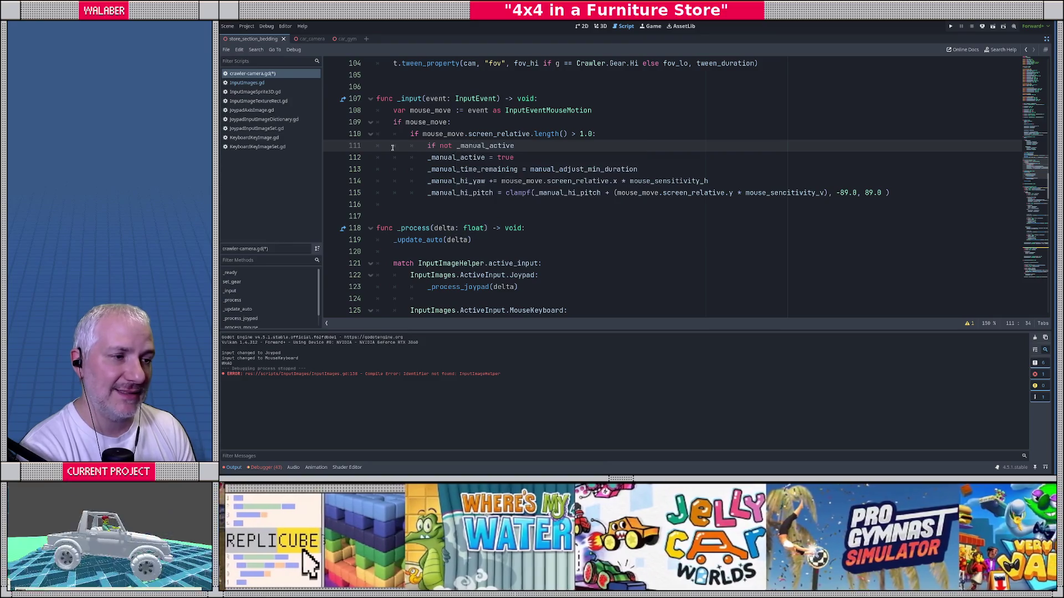
{"action": "type", "text": ":"}
{"action": "key", "text": "Return"}
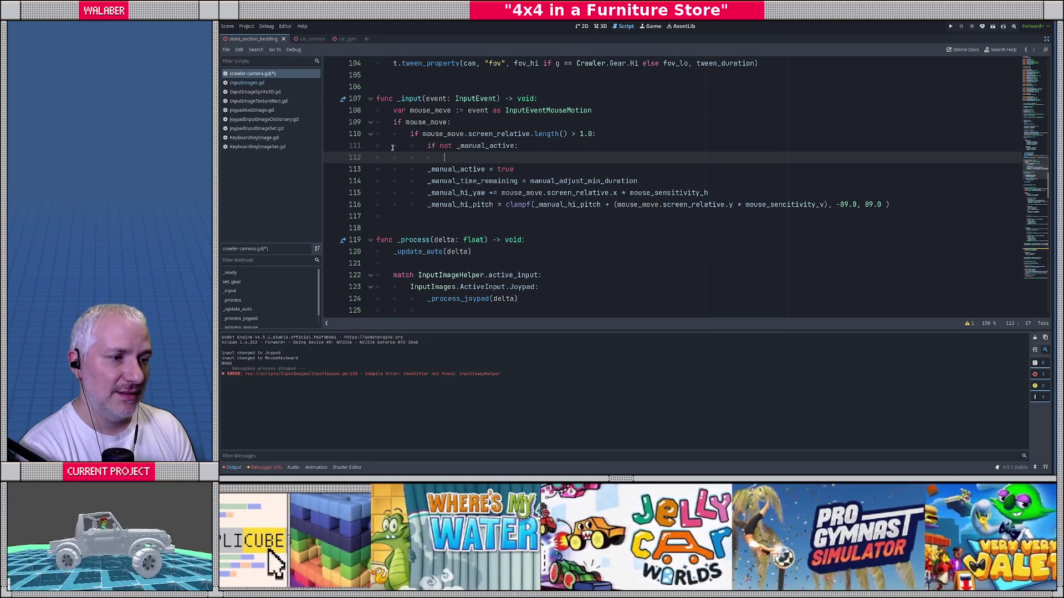
{"action": "type", "text": "_manual_h"}
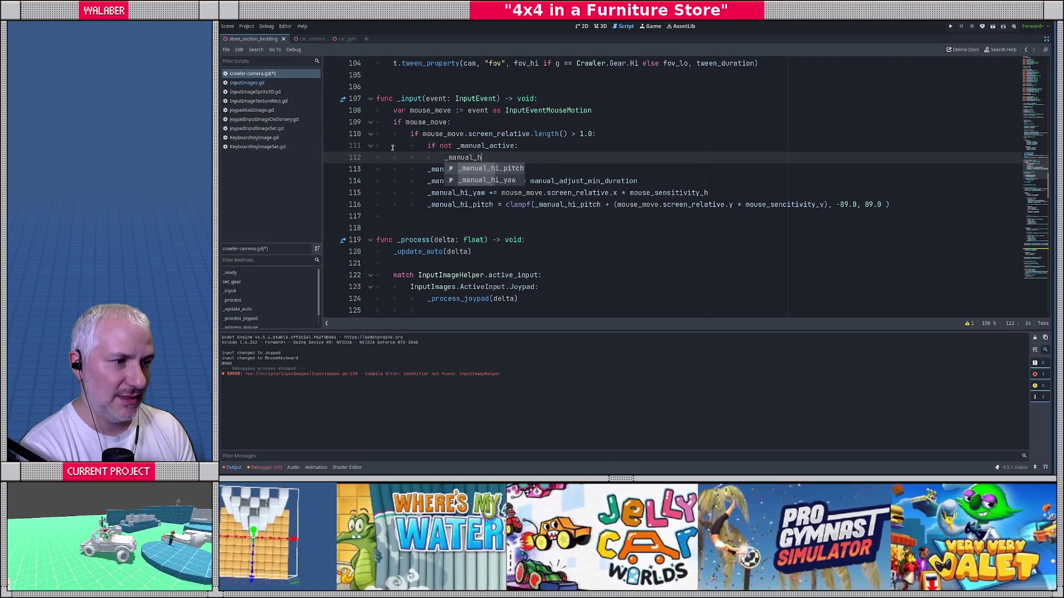
{"action": "type", "text": "i_yaw = _aut"}
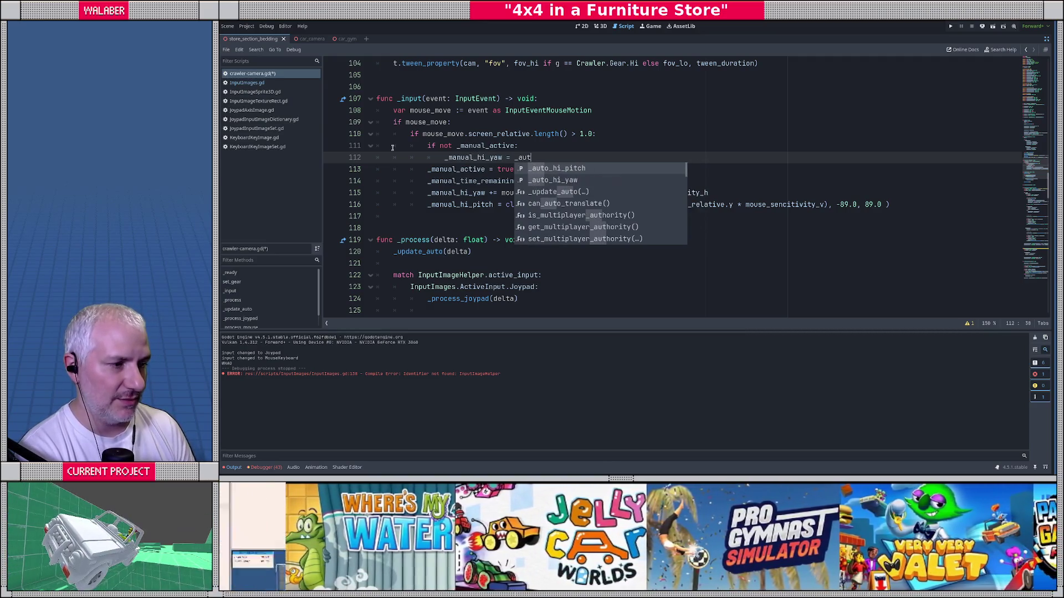
{"action": "key", "text": "Down"}
{"action": "key", "text": "Return"}
{"action": "key", "text": "Return"}
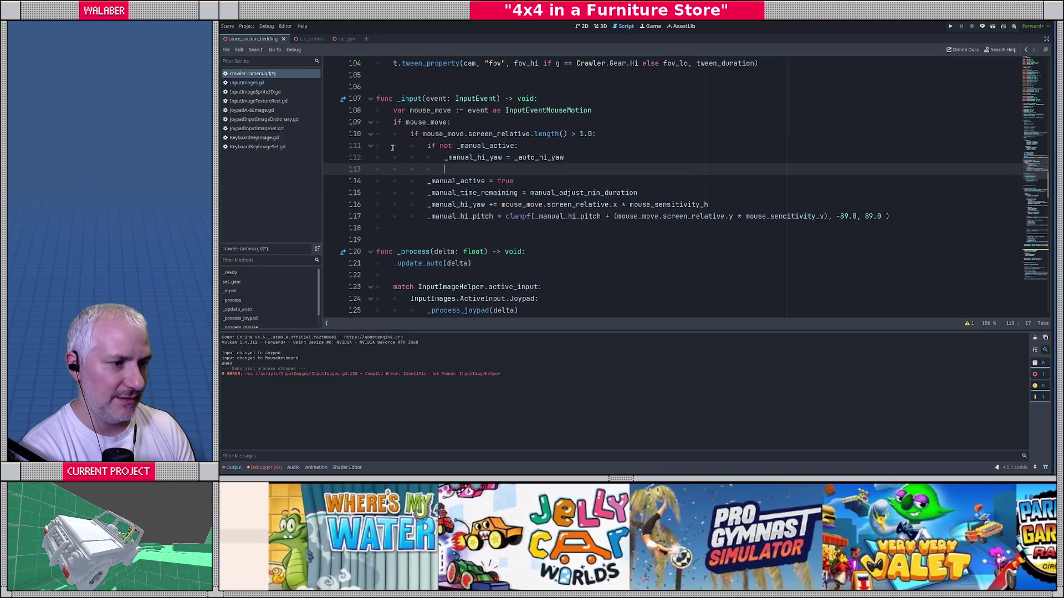
Assign _manual_hi_pitch from _auto_hi_pitch and begin an 'if _gear ==' check.
{"action": "type", "text": "_manual"}
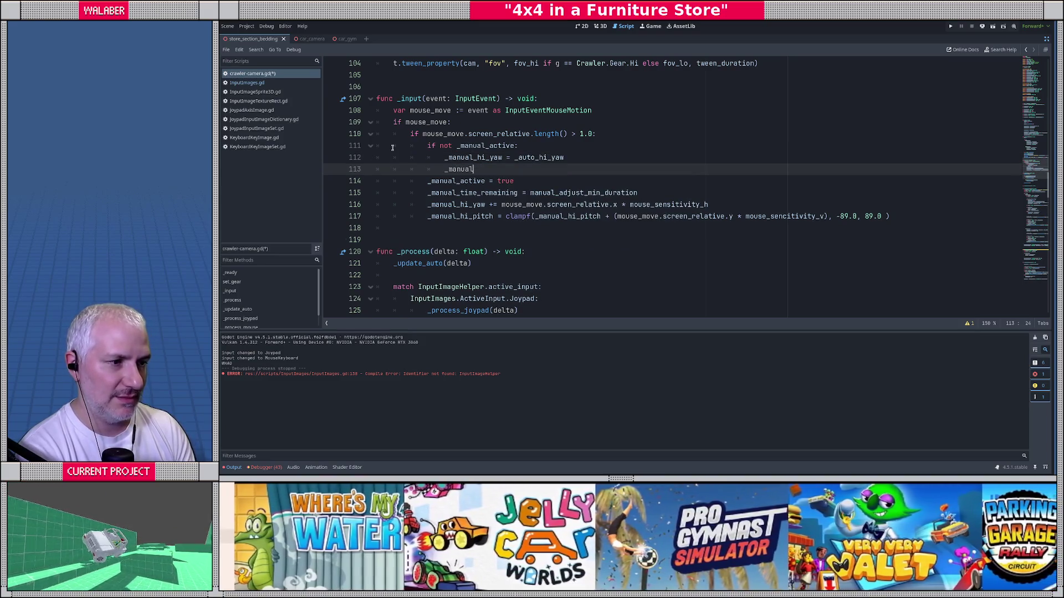
{"action": "type", "text": "_hi"}
{"action": "key", "text": "Return"}
{"action": "type", "text": "= _auto"}
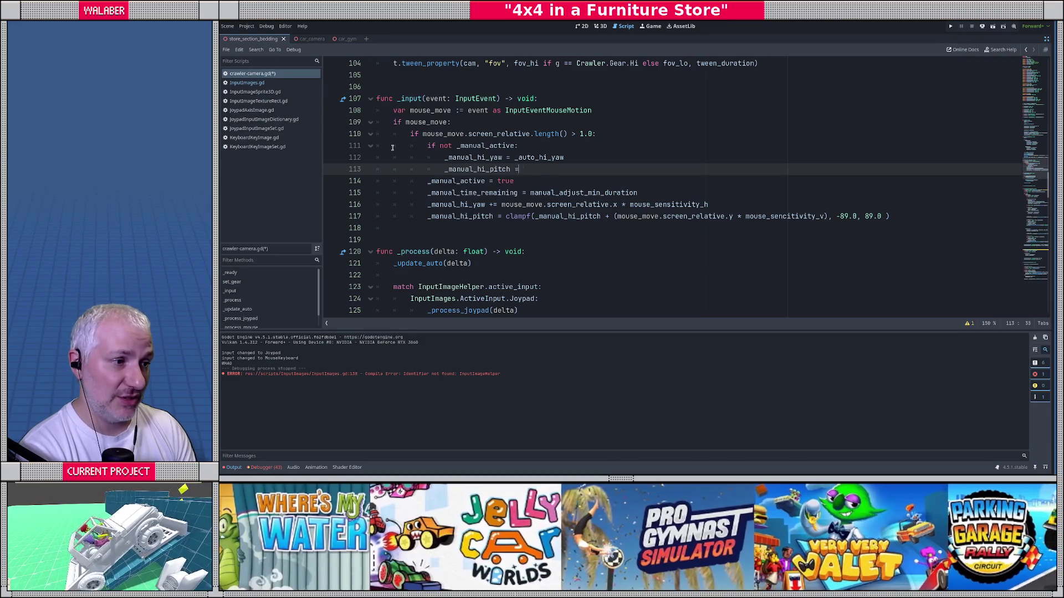
{"action": "key", "text": "Return"}
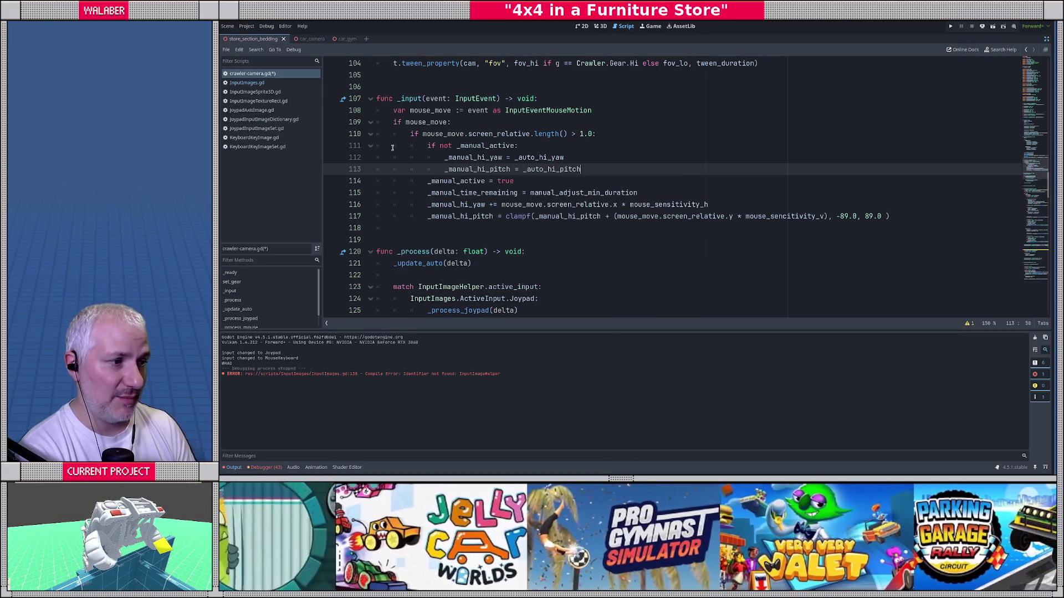
{"action": "key", "text": "Up"}
{"action": "key", "text": "Up"}
{"action": "key", "text": "Return"}
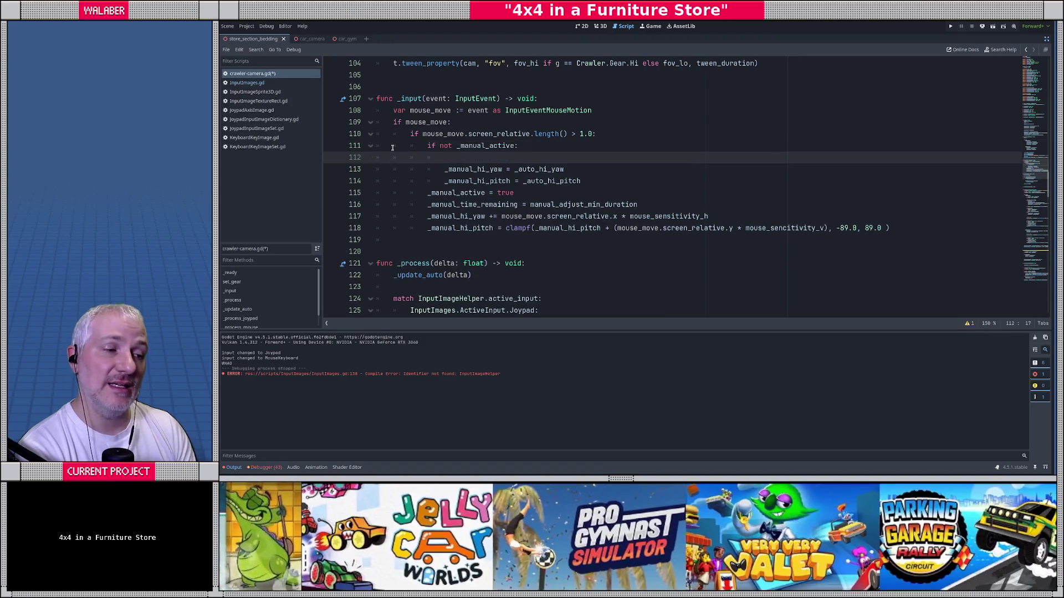
{"action": "type", "text": "if _gear =="}
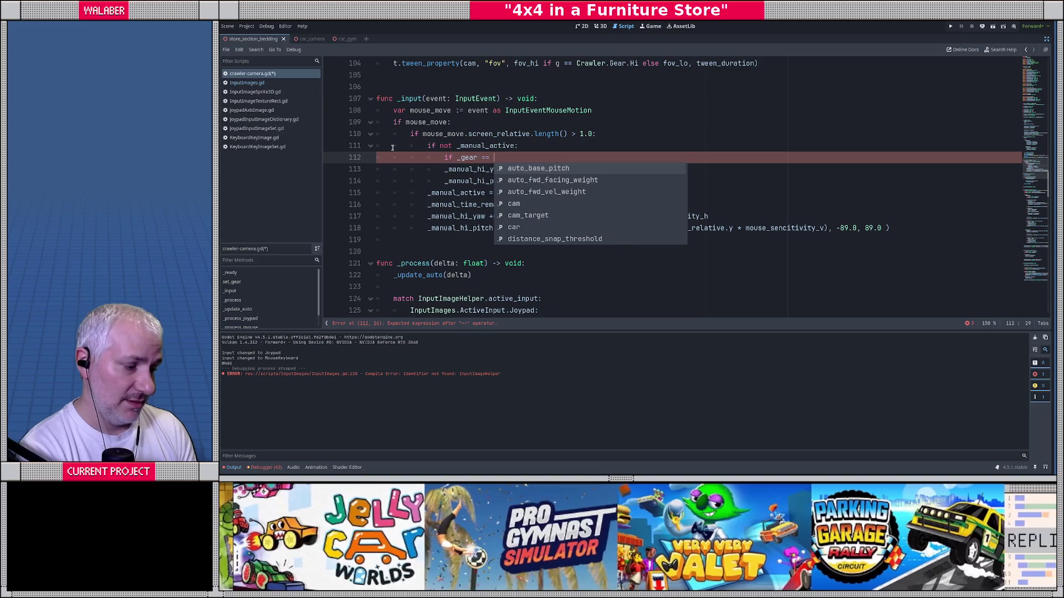
Rewrite the condition on line 112 as 'if _gear == Crawler.Gear.Hi:'.
{"action": "key", "text": "BackSpace"}
{"action": "key", "text": "BackSpace"}
{"action": "key", "text": "BackSpace"}
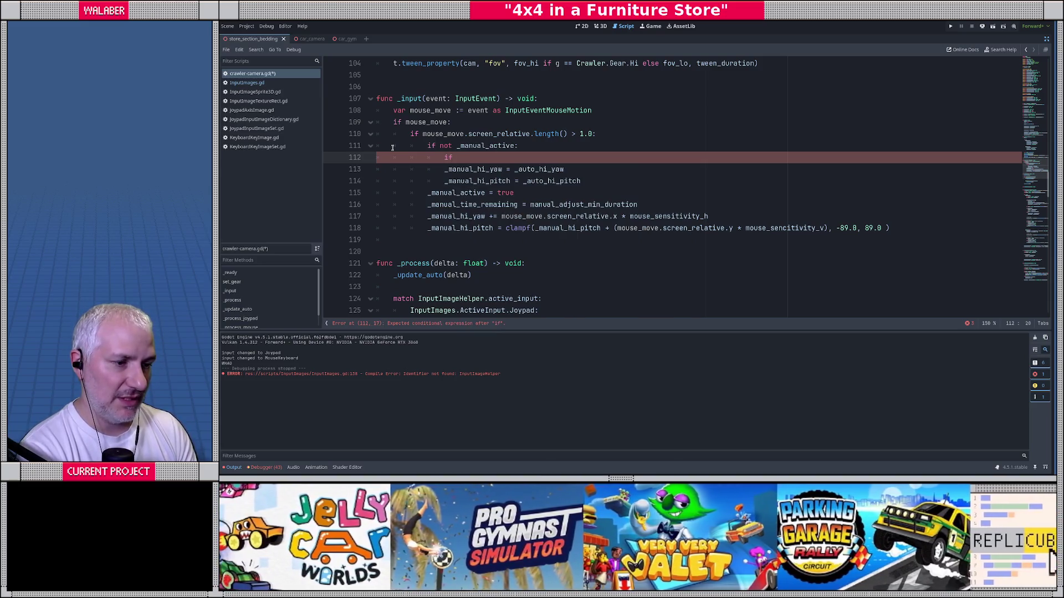
{"action": "type", "text": "car."}
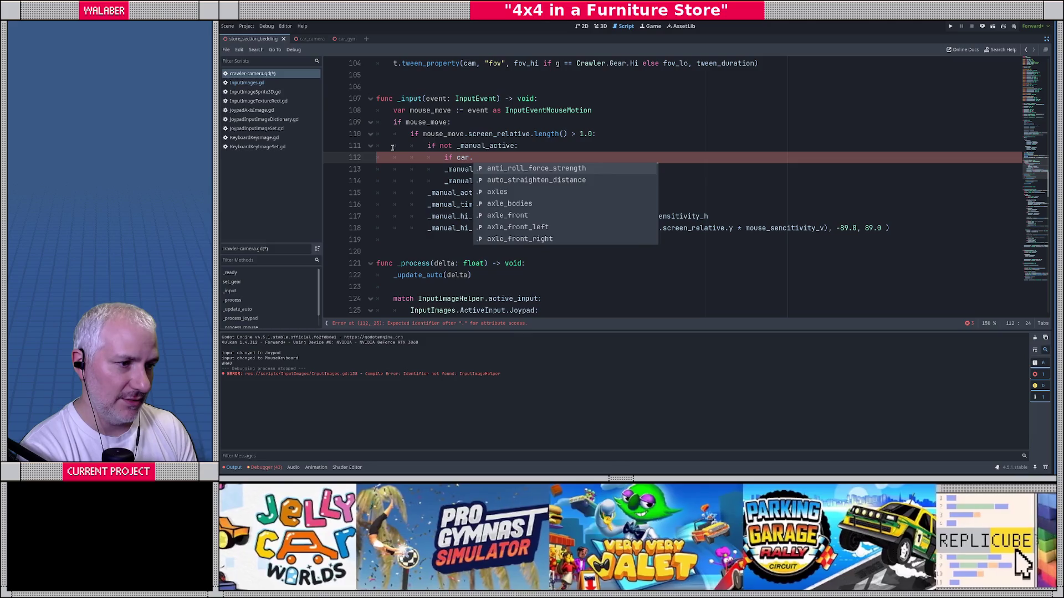
{"action": "type", "text": "gear"}
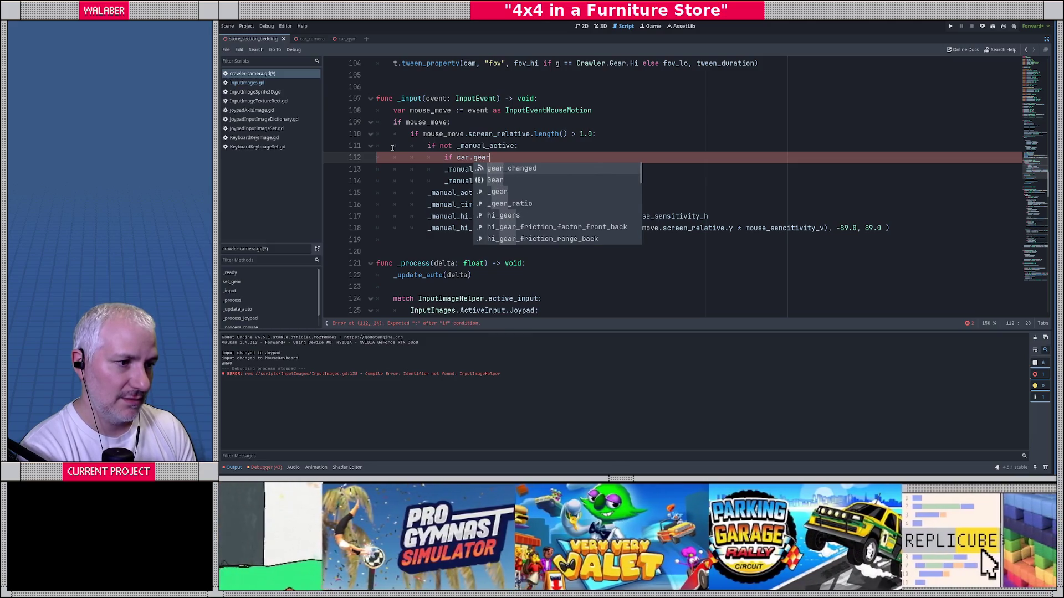
{"action": "key", "text": "Down"}
{"action": "key", "text": "Down"}
{"action": "key", "text": "Down"}
{"action": "key", "text": "Up"}
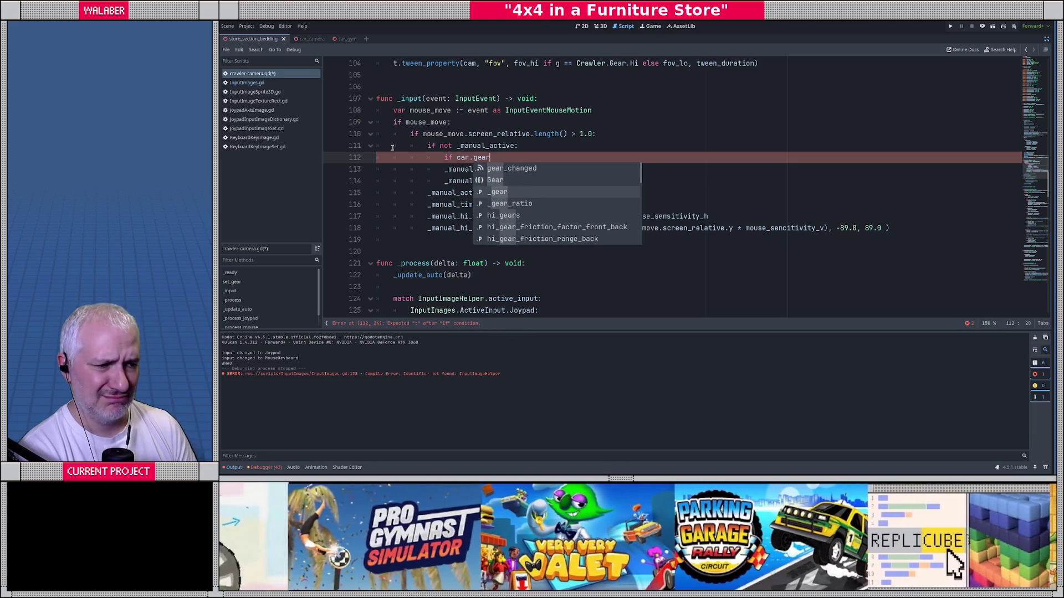
{"action": "key", "text": "Return"}
{"action": "scroll", "coordinate": [395, 150], "scroll_direction": "up", "scroll_amount": 10}
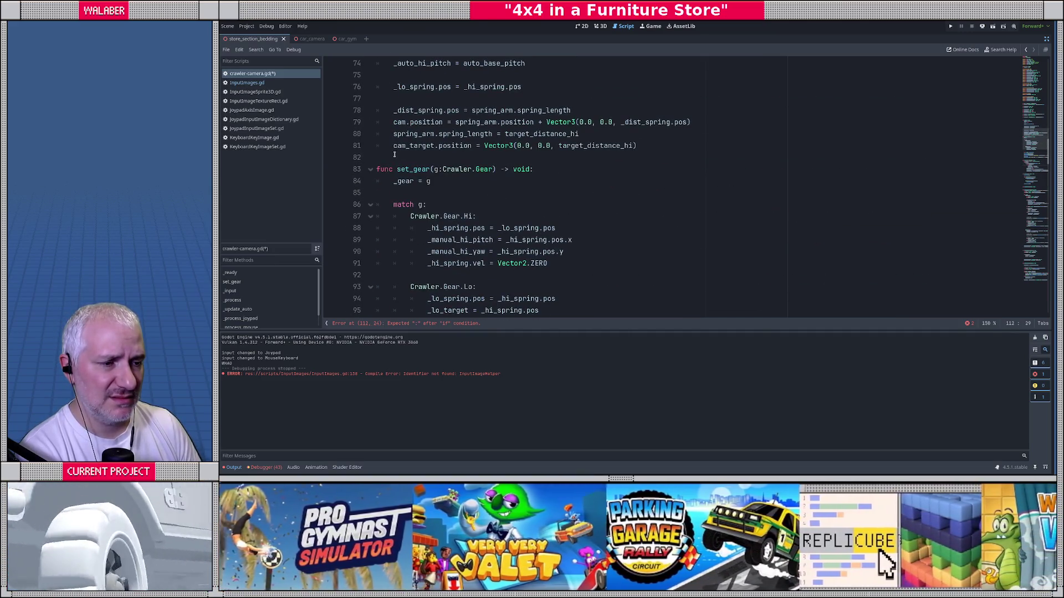
{"action": "scroll", "coordinate": [395, 156], "scroll_direction": "down", "scroll_amount": 8}
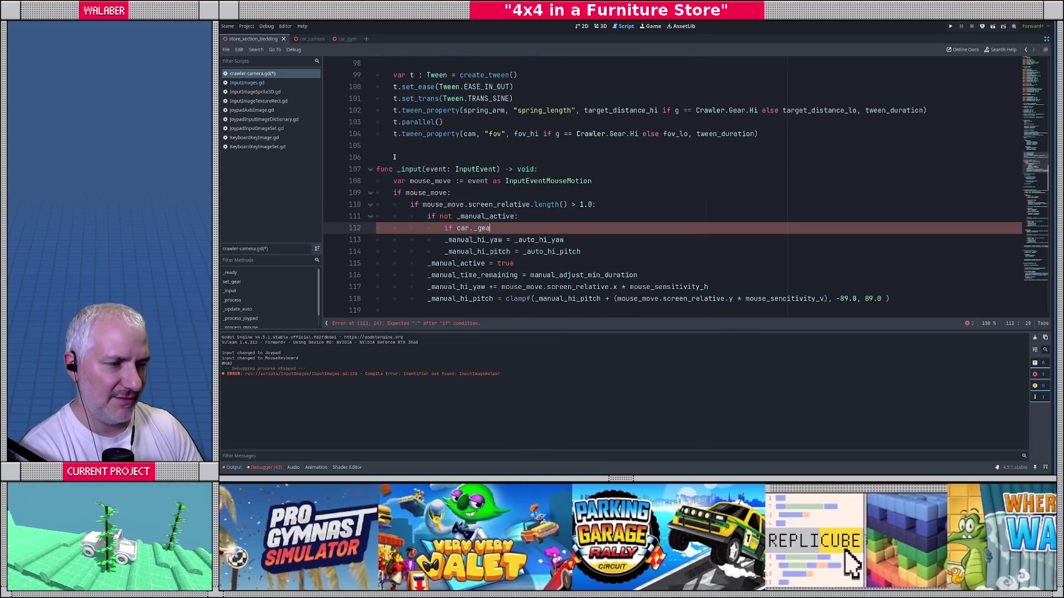
{"action": "key", "text": "BackSpace"}
{"action": "key", "text": "BackSpace"}
{"action": "key", "text": "BackSpace"}
{"action": "type", "text": "_g"}
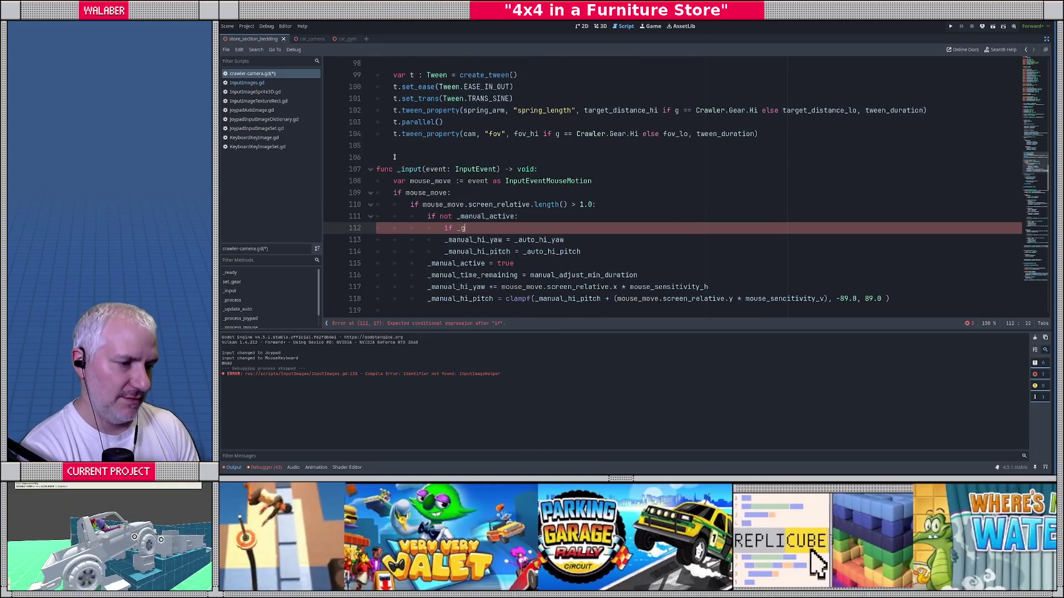
{"action": "type", "text": "ear == Crawler.G"}
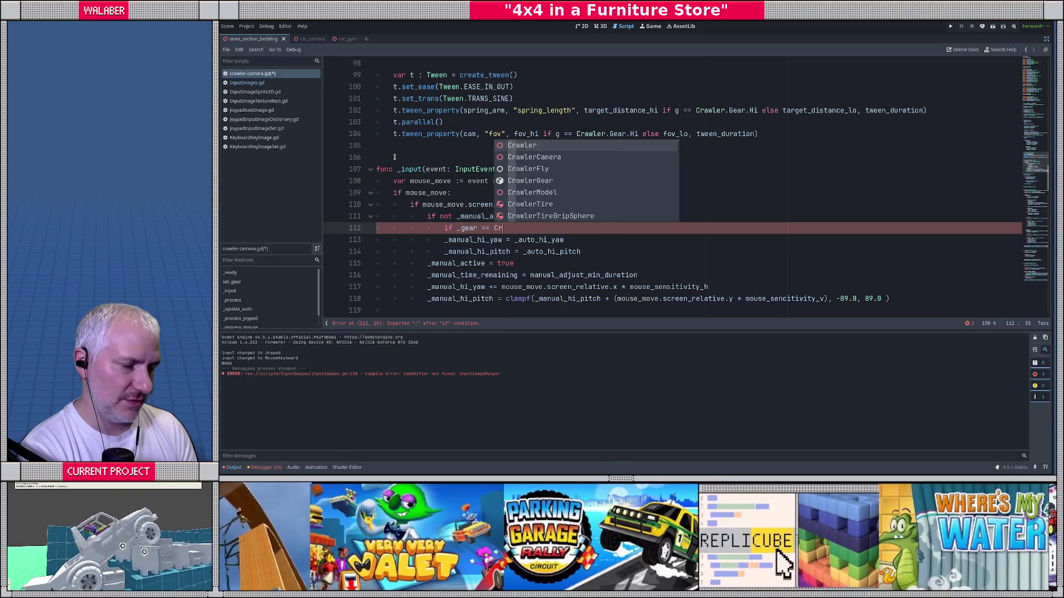
{"action": "key", "text": "Return"}
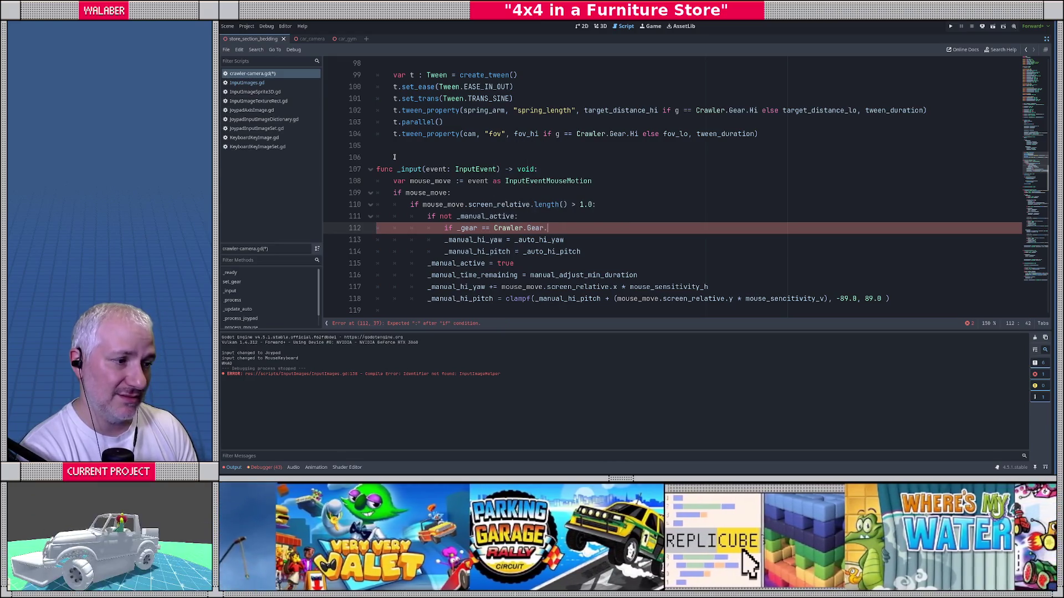
{"action": "type", "text": "."}
{"action": "key", "text": "Escape"}
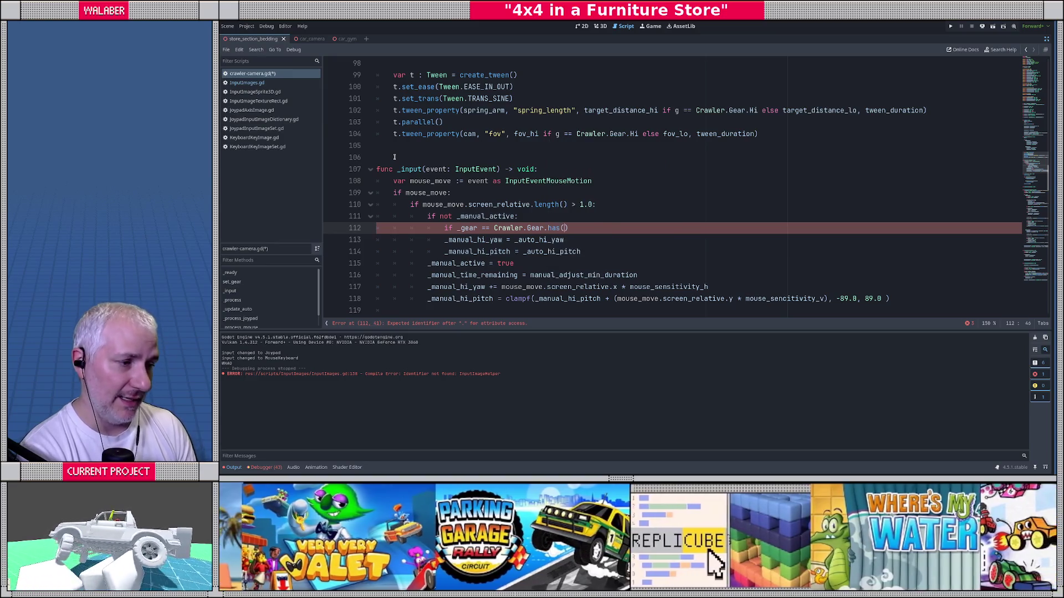
{"action": "type", "text": "Hi:"}
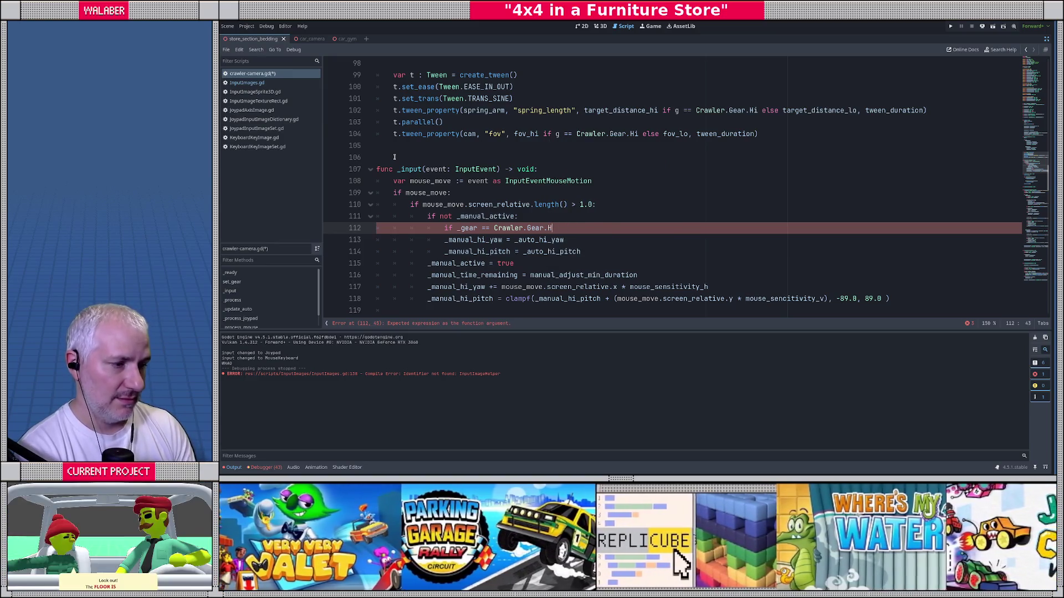
Indent the yaw and pitch resets under the gear check, add a line, save, and run with F5.
{"action": "key", "text": "Down"}
{"action": "key", "text": "Home"}
{"action": "key", "text": "Tab"}
{"action": "key", "text": "Down"}
{"action": "key", "text": "Home"}
{"action": "key", "text": "Tab"}
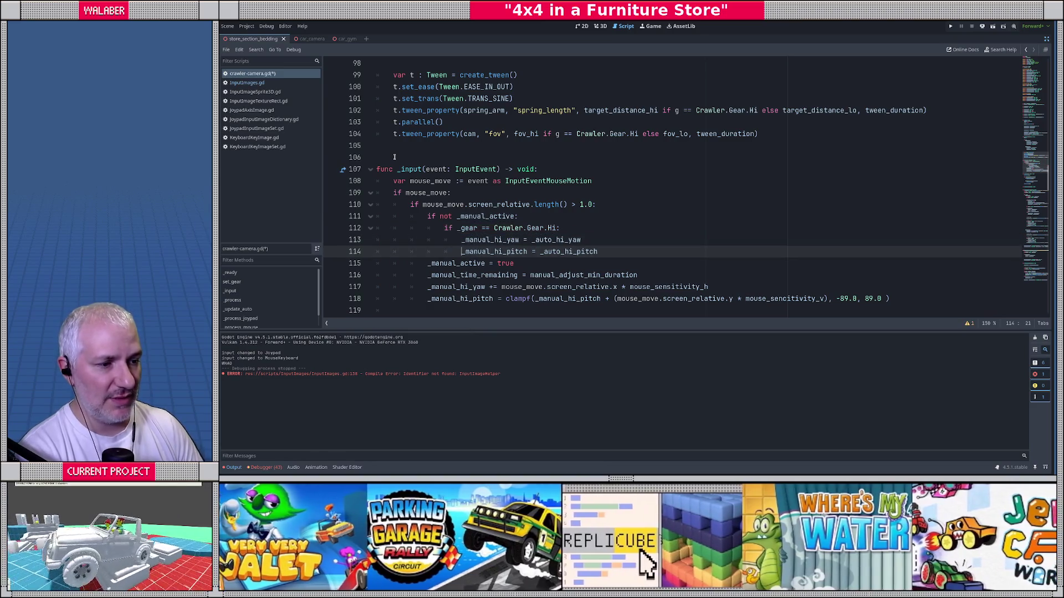
{"action": "key", "text": "End"}
{"action": "key", "text": "Return"}
{"action": "key", "text": "ctrl+s"}
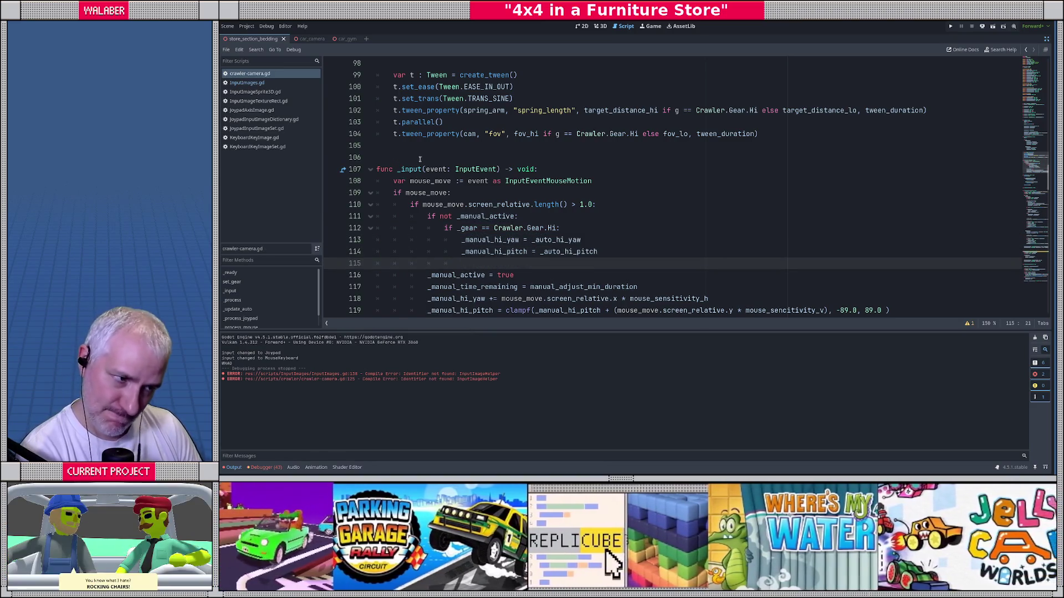
{"action": "key", "text": "F5"}
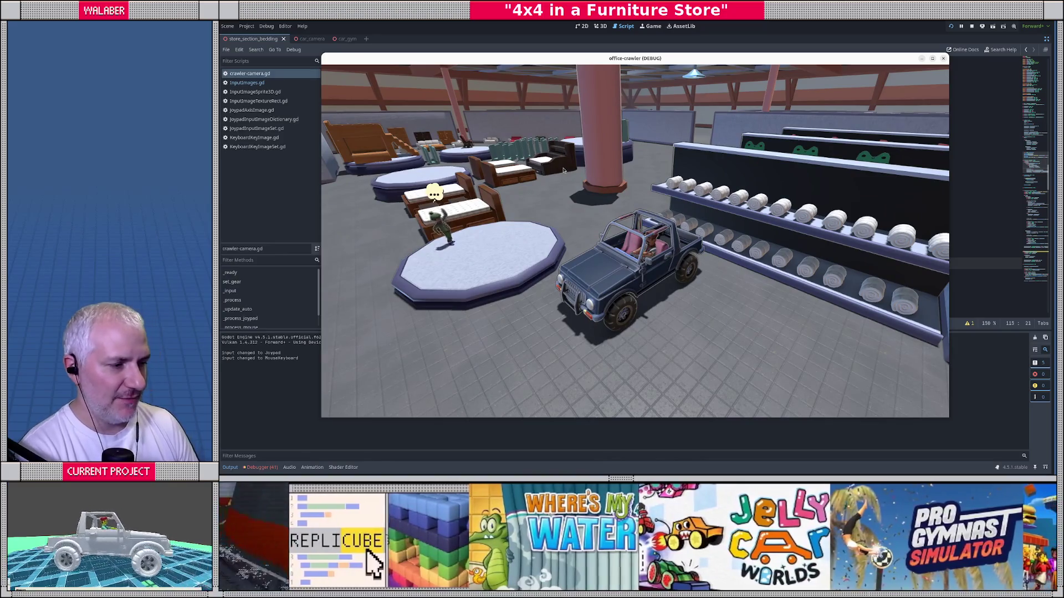
{"action": "key", "text": "w"}
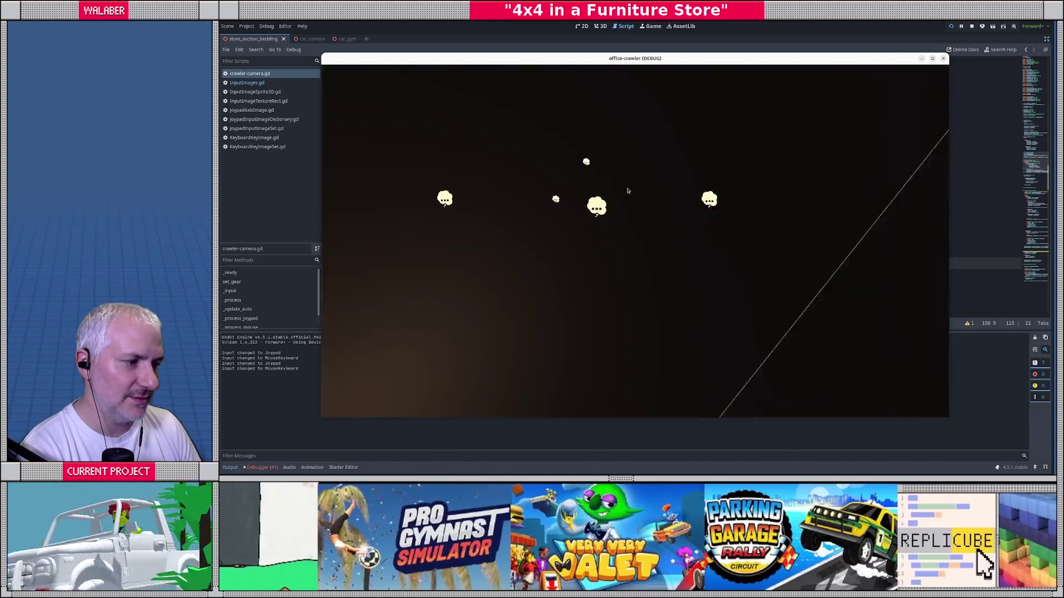
{"action": "key", "text": "F8"}
{"action": "left_click", "coordinate": [469, 157]}
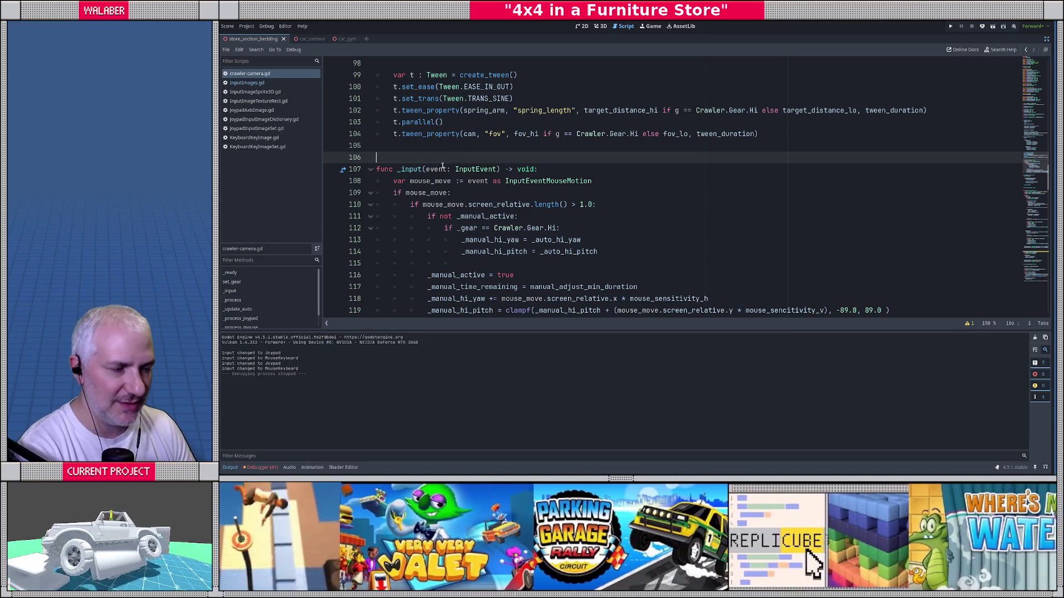
{"action": "left_click", "coordinate": [436, 150]}
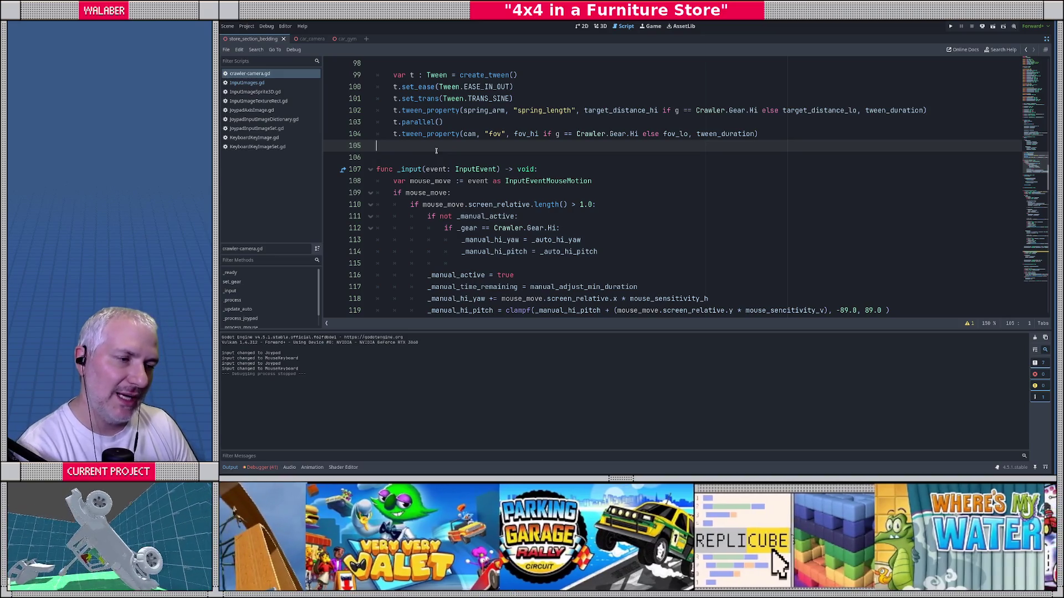
{"action": "left_click", "coordinate": [400, 169]}
{"action": "type", "text": "unhand"}
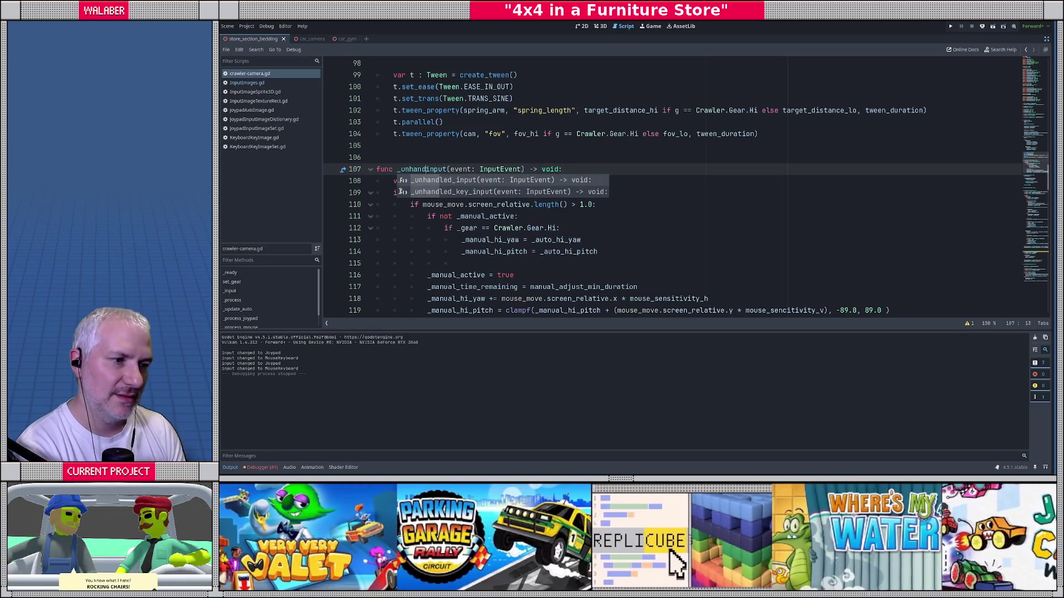
{"action": "key", "text": "Return"}
{"action": "key", "text": "shift+End"}
{"action": "key", "text": "Delete"}
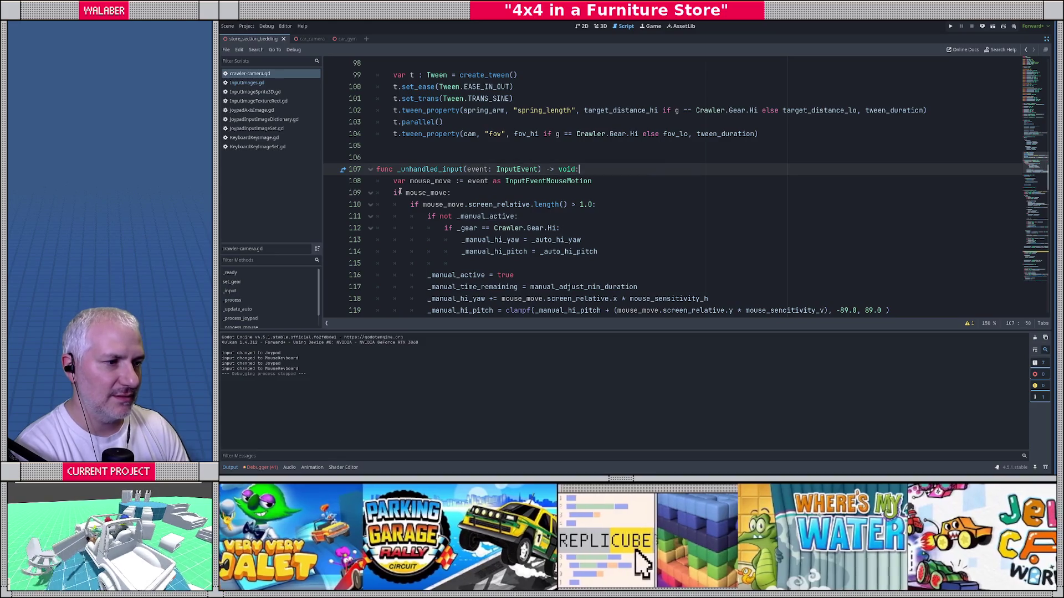
{"action": "key", "text": "F5"}
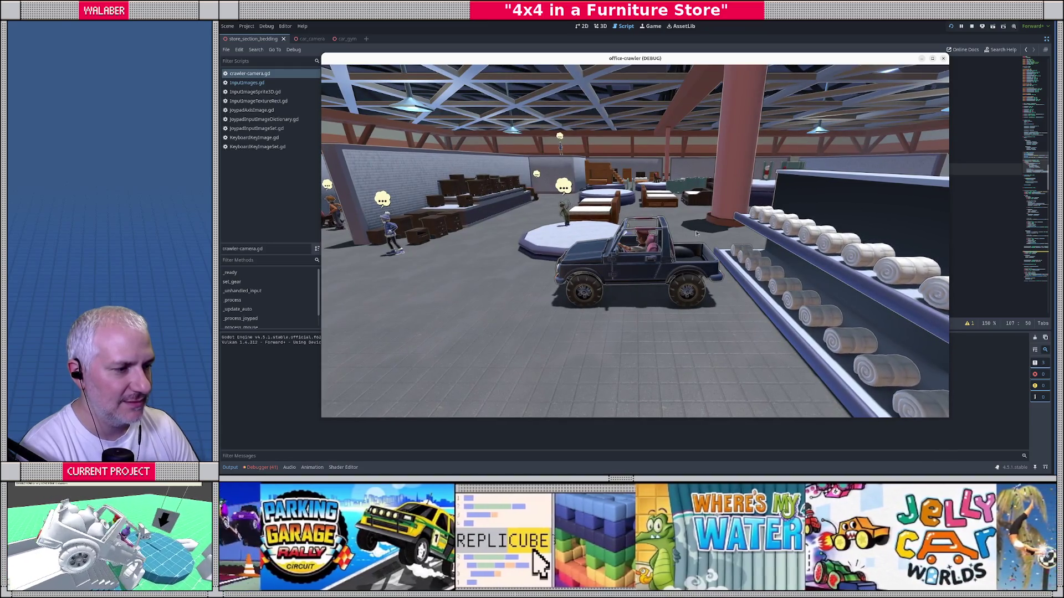
{"action": "left_click", "coordinate": [971, 26]}
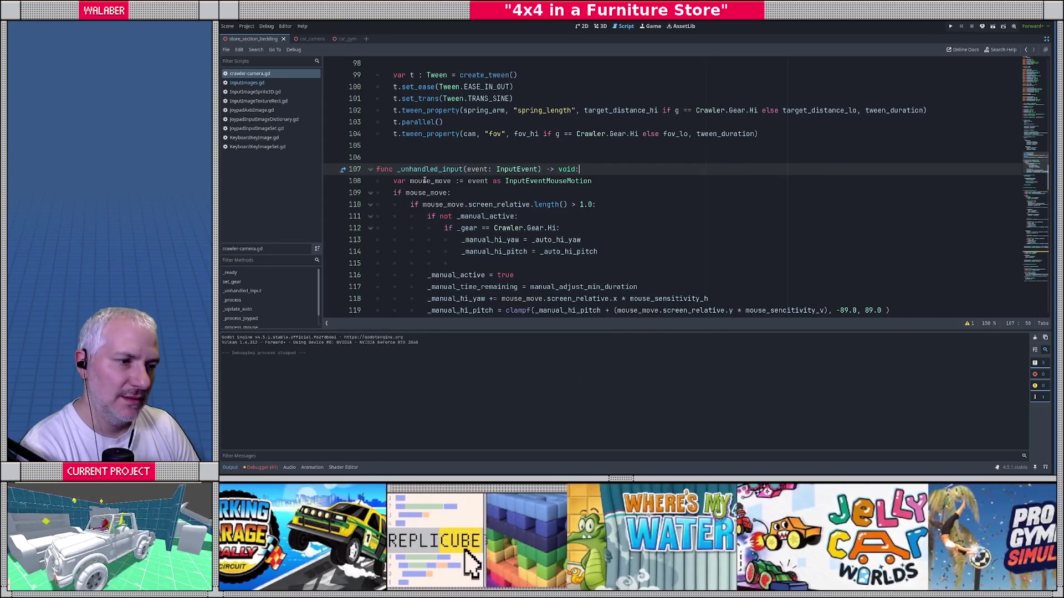
{"action": "left_click_drag", "start_coordinate": [438, 169], "coordinate": [397, 170]}
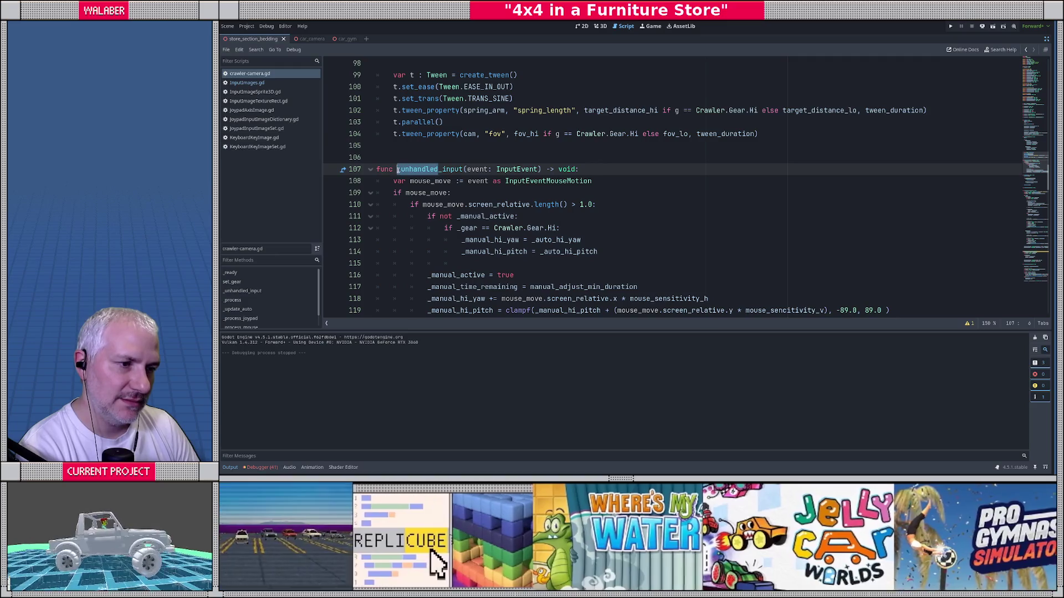
{"action": "key", "text": "BackSpace"}
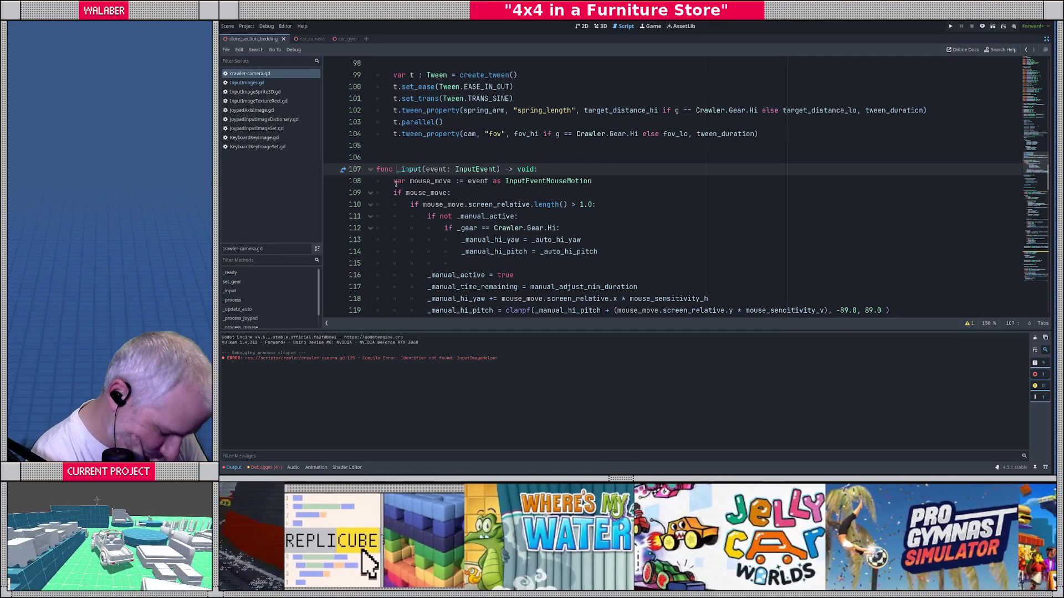
{"action": "left_click", "coordinate": [391, 157]}
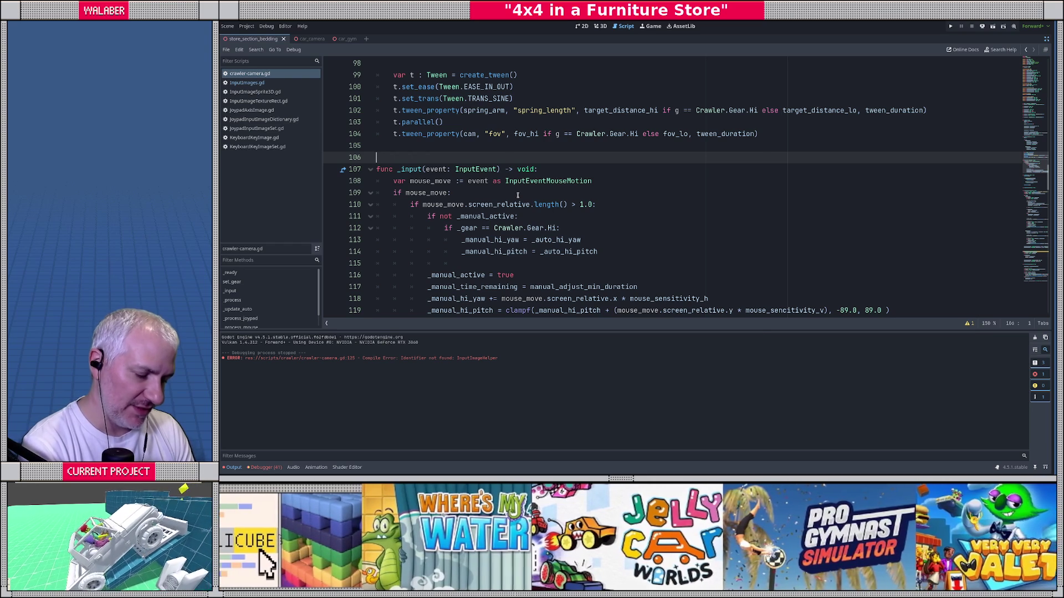
Open the game-context.gd script via quick search for 'context'.
{"action": "key", "text": "ctrl+alt+o"}
{"action": "type", "text": "context"}
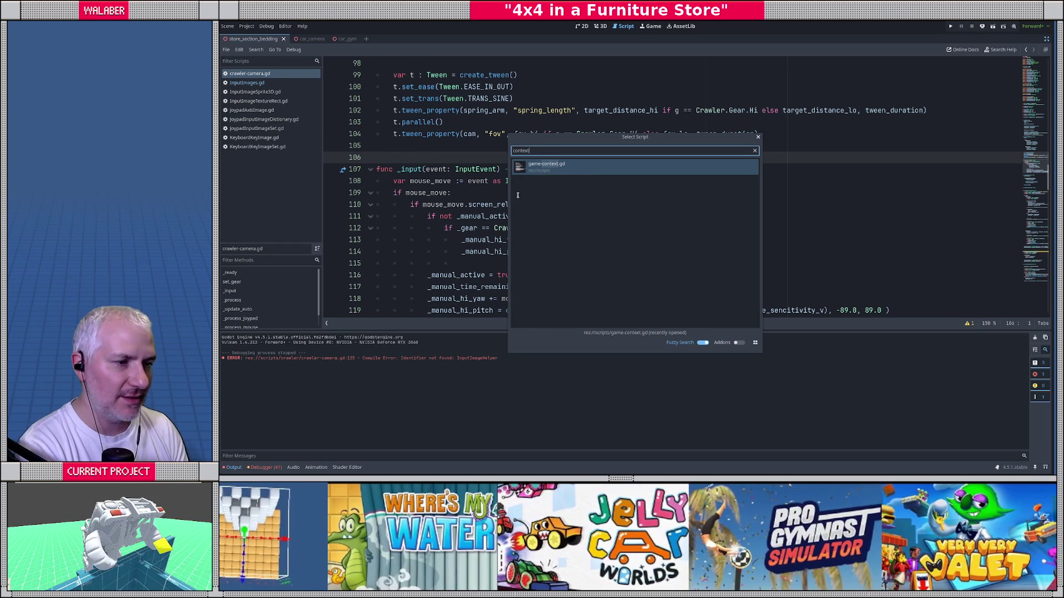
{"action": "key", "text": "Return"}
{"action": "left_click", "coordinate": [492, 170]}
{"action": "scroll", "coordinate": [444, 175], "scroll_direction": "down", "scroll_amount": 8}
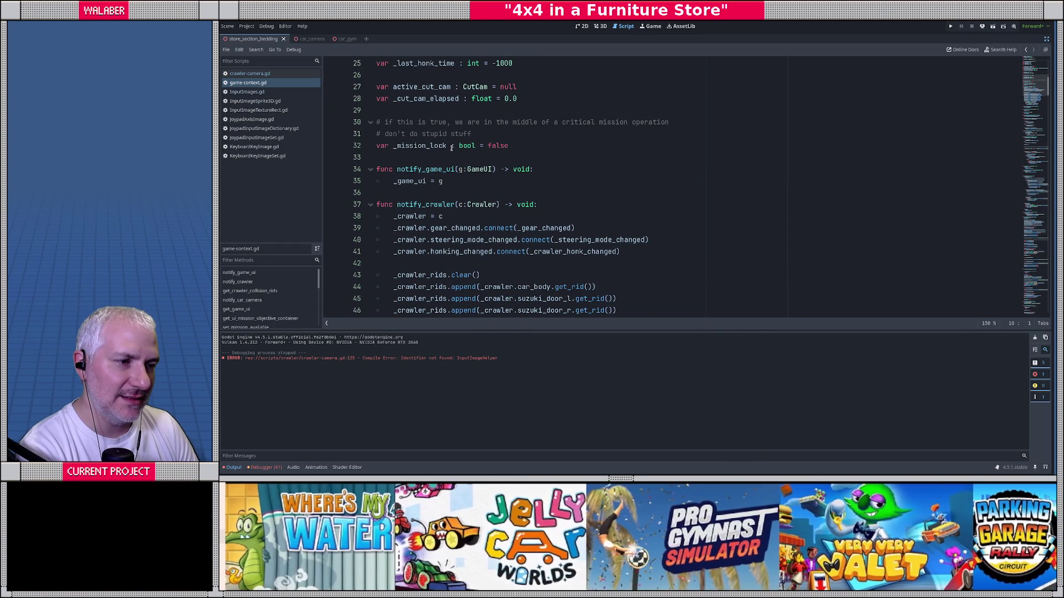
Add empty lines below _mission_lock on line 32, drafting and then deleting a menu-open comment.
{"action": "left_click", "coordinate": [527, 146]}
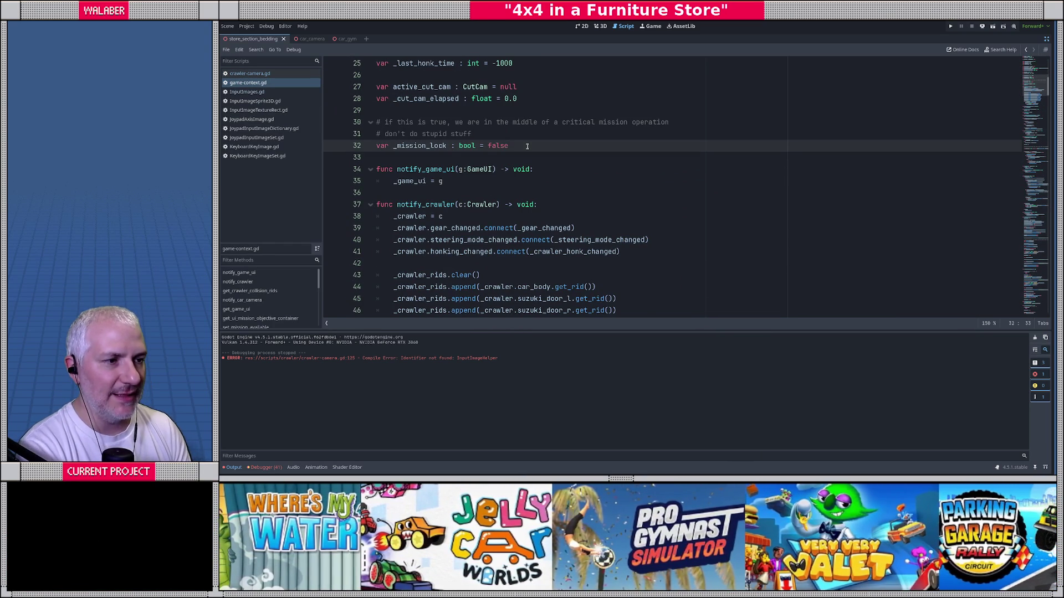
{"action": "key", "text": "Return"}
{"action": "key", "text": "Return"}
{"action": "type", "text": "#"}
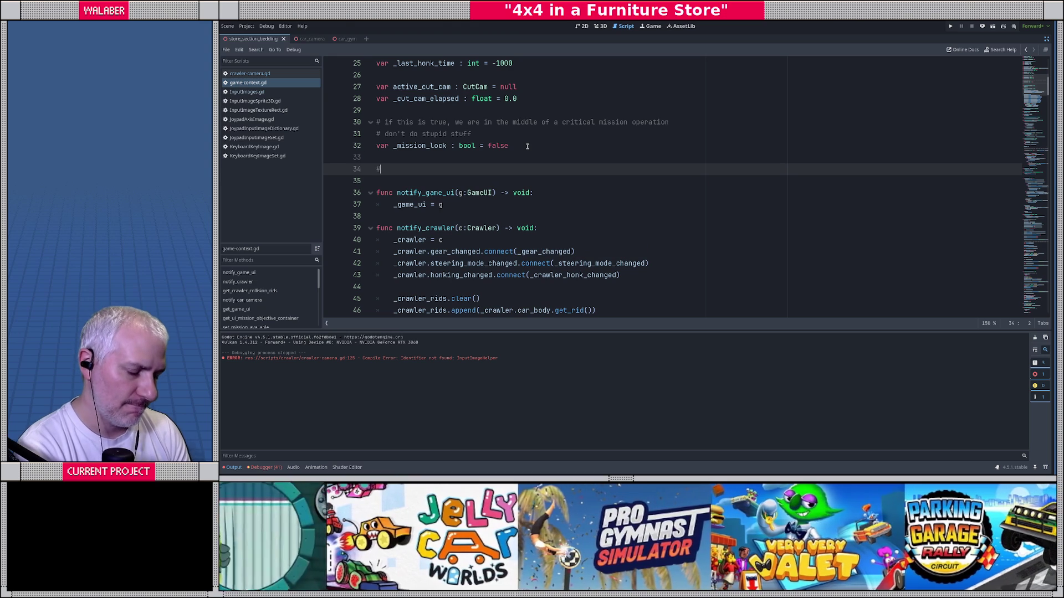
{"action": "type", "text": " tru"}
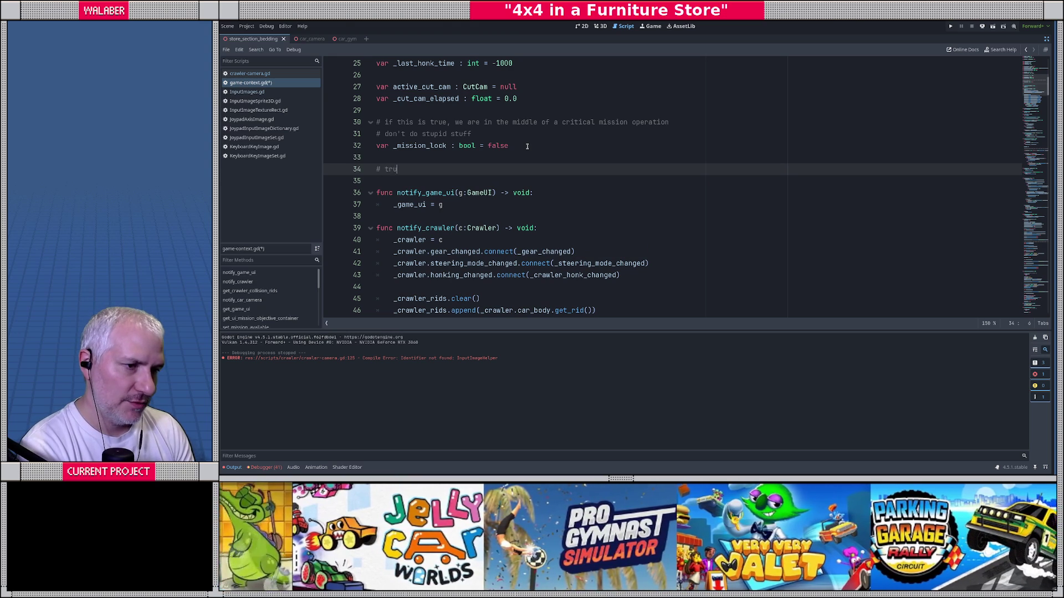
{"action": "type", "text": "e if a menu"}
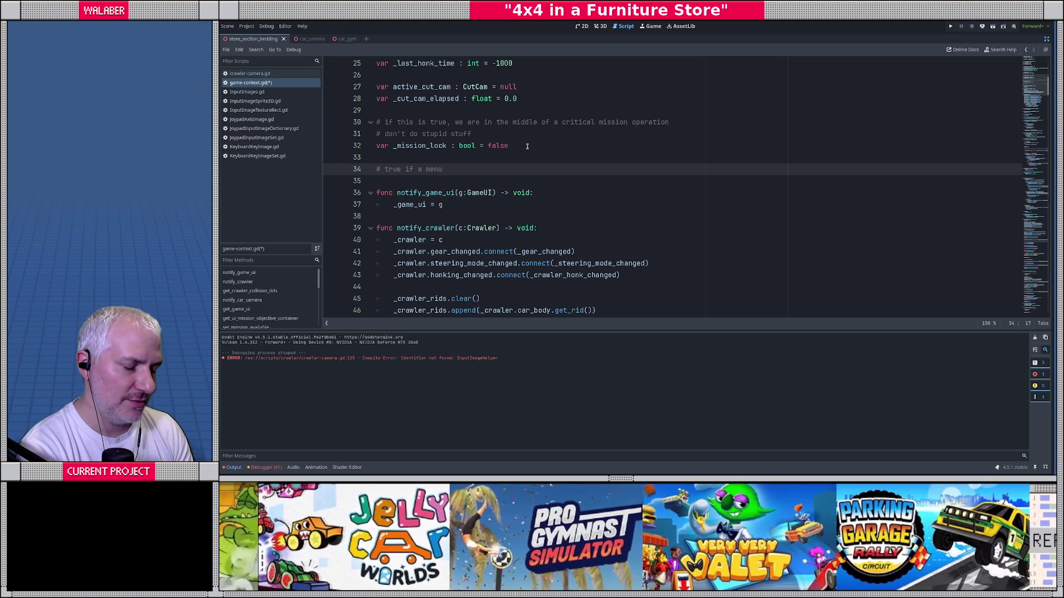
{"action": "type", "text": " is open"}
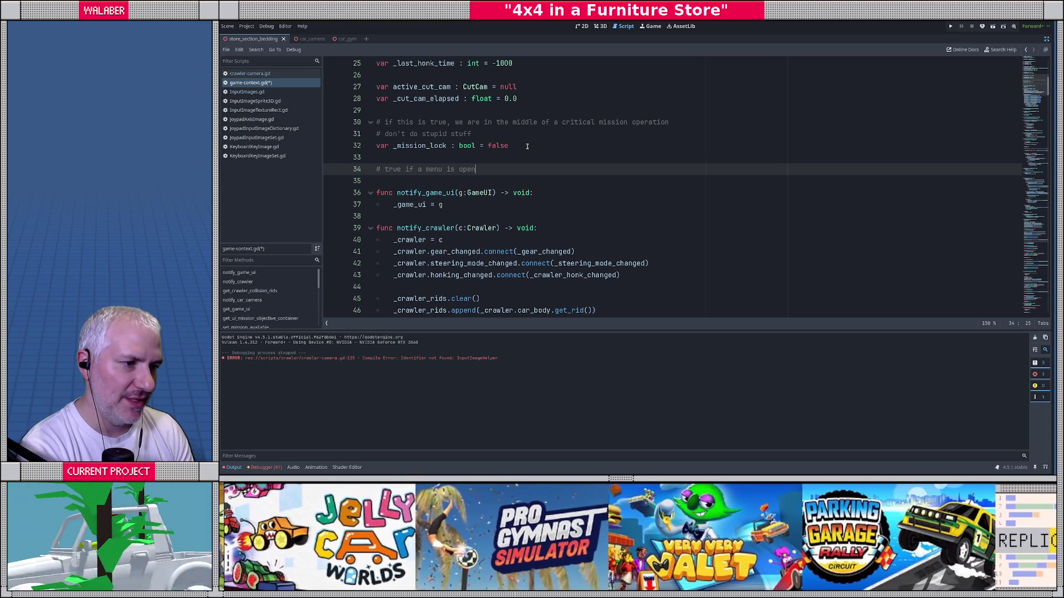
{"action": "type", "text": " (might need"}
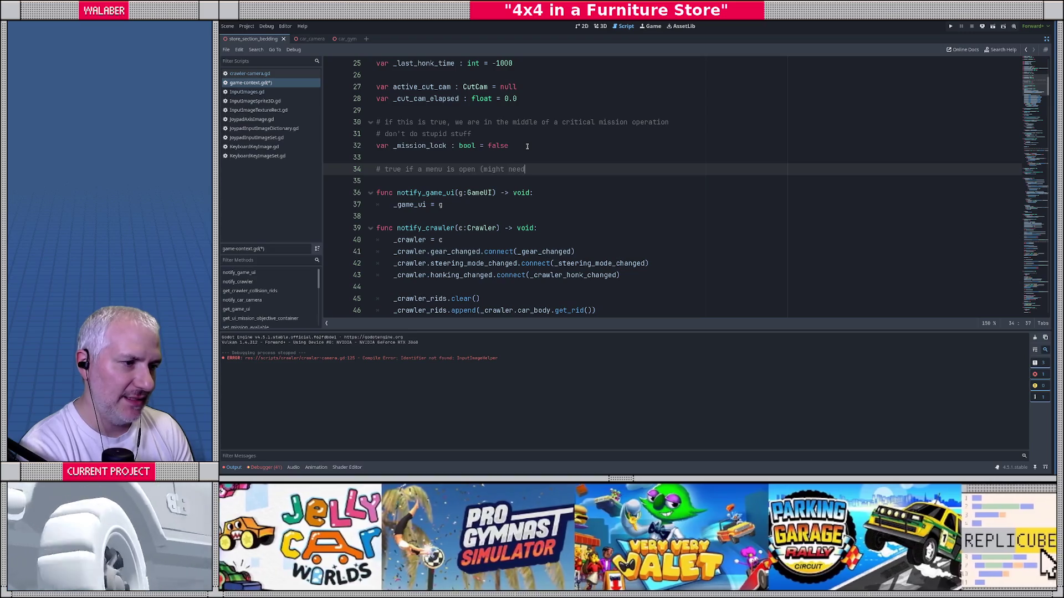
{"action": "type", "text": " to"}
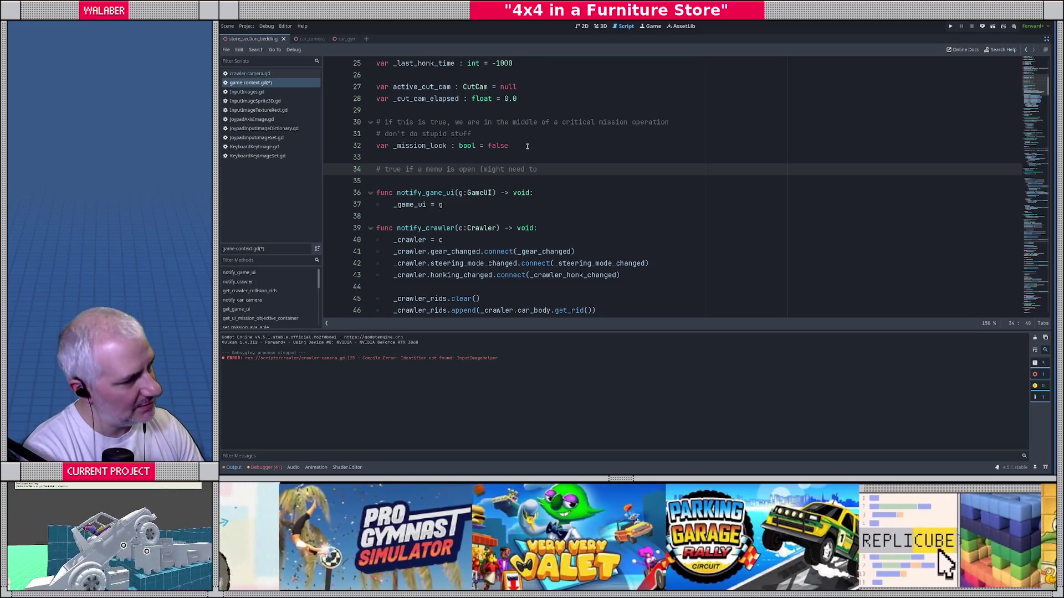
{"action": "key", "text": "shift+Home"}
{"action": "key", "text": "BackSpace"}
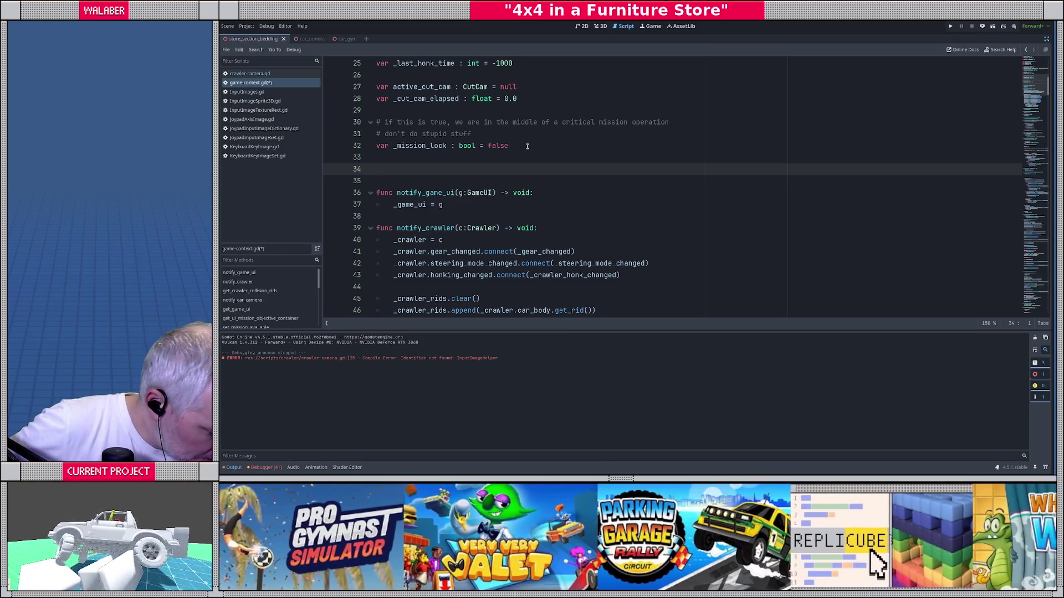
{"action": "scroll", "coordinate": [415, 184], "scroll_direction": "down", "scroll_amount": 5}
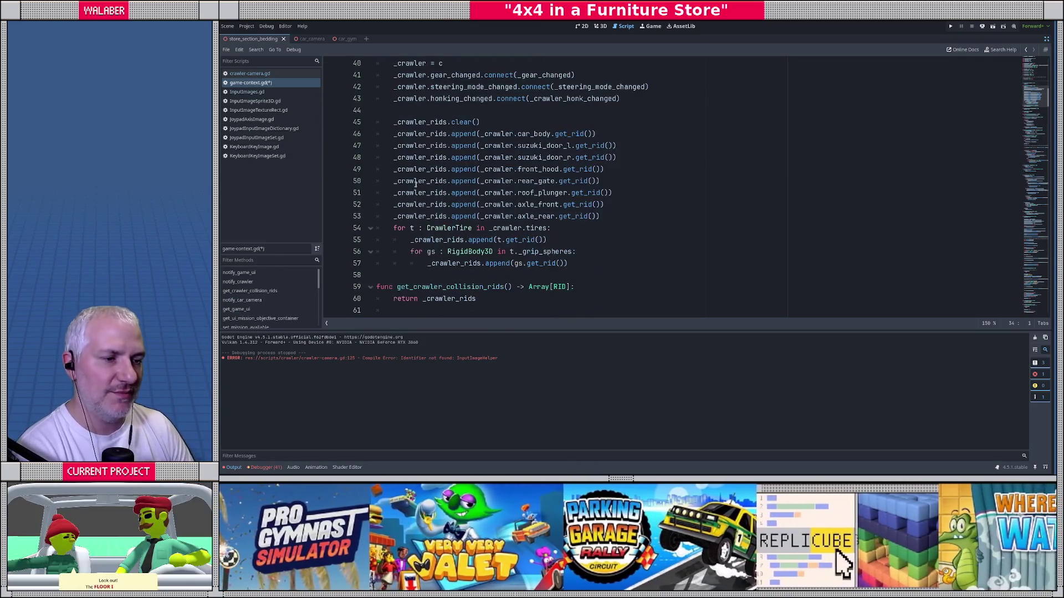
{"action": "scroll", "coordinate": [416, 185], "scroll_direction": "down", "scroll_amount": 7}
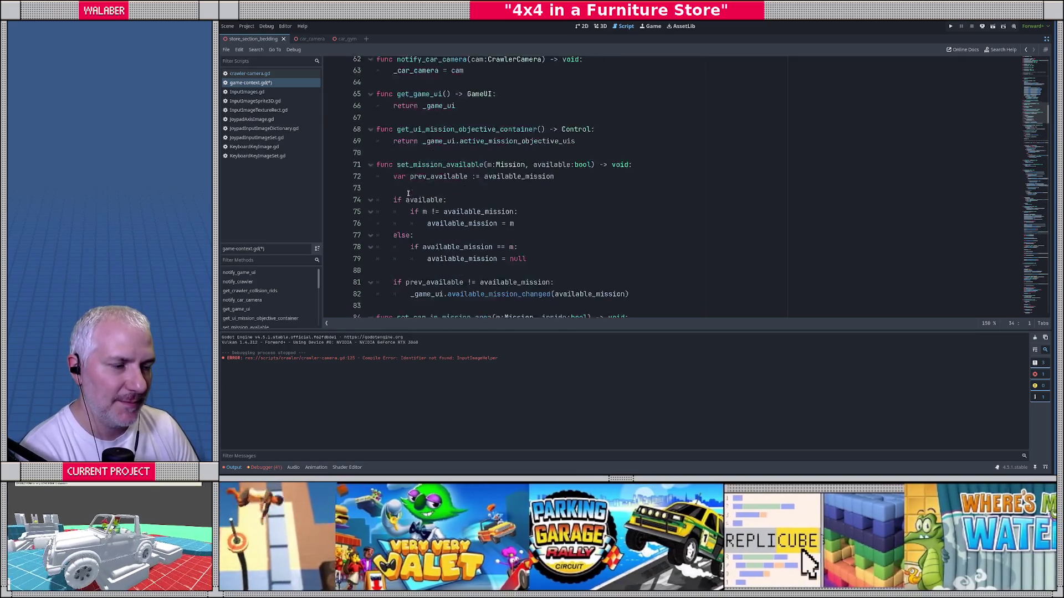
{"action": "scroll", "coordinate": [407, 193], "scroll_direction": "up", "scroll_amount": 12}
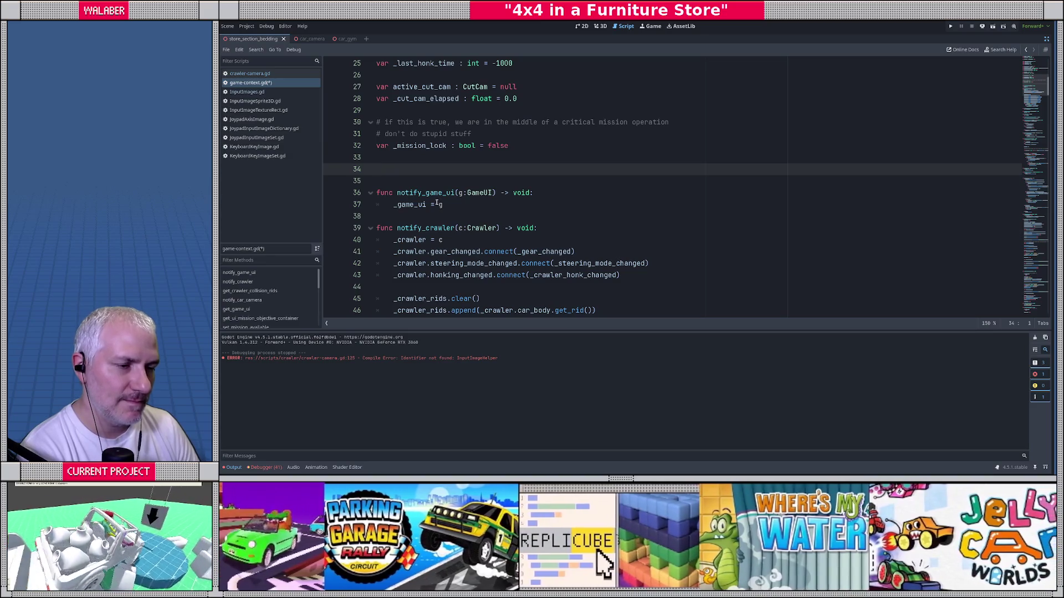
Add a blank line below notify_game_ui, briefly drafting and erasing a set_mouse function.
{"action": "left_click", "coordinate": [453, 205]}
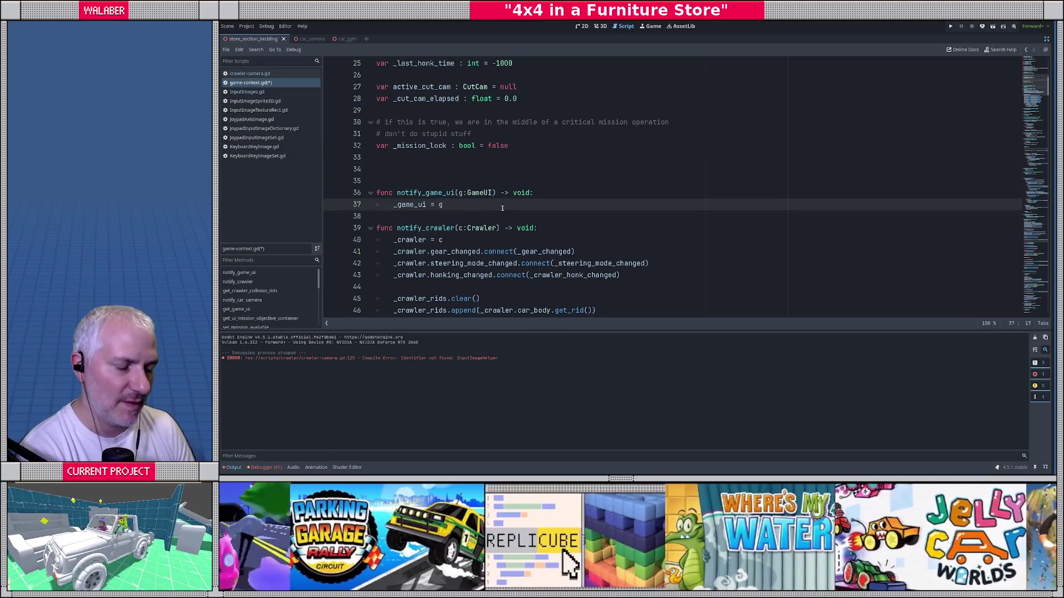
{"action": "key", "text": "Return"}
{"action": "key", "text": "Return"}
{"action": "key", "text": "BackSpace"}
{"action": "type", "text": "func "}
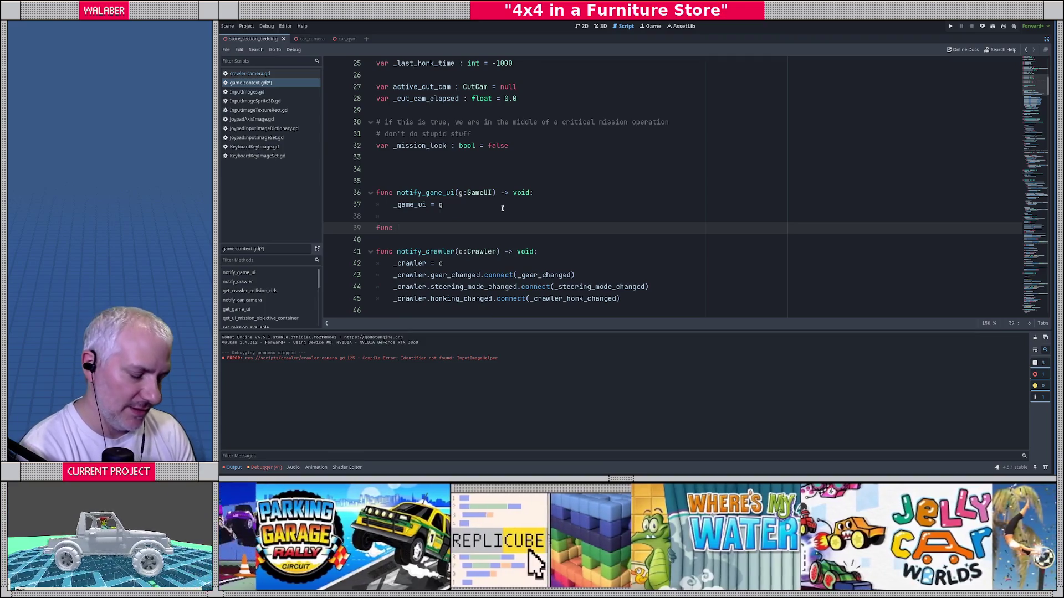
{"action": "type", "text": "set_m"}
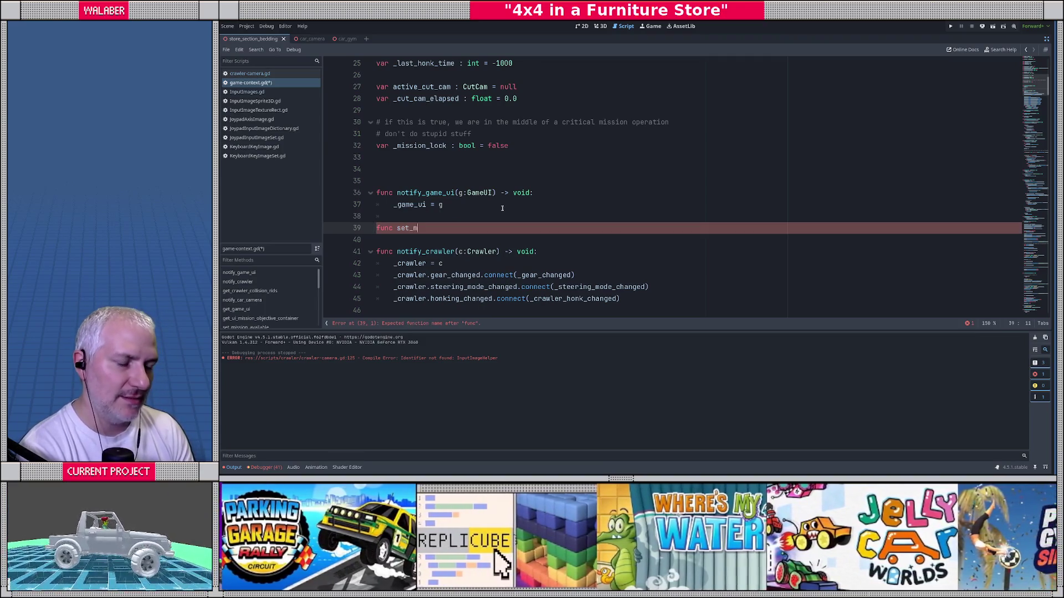
{"action": "type", "text": "ouse"}
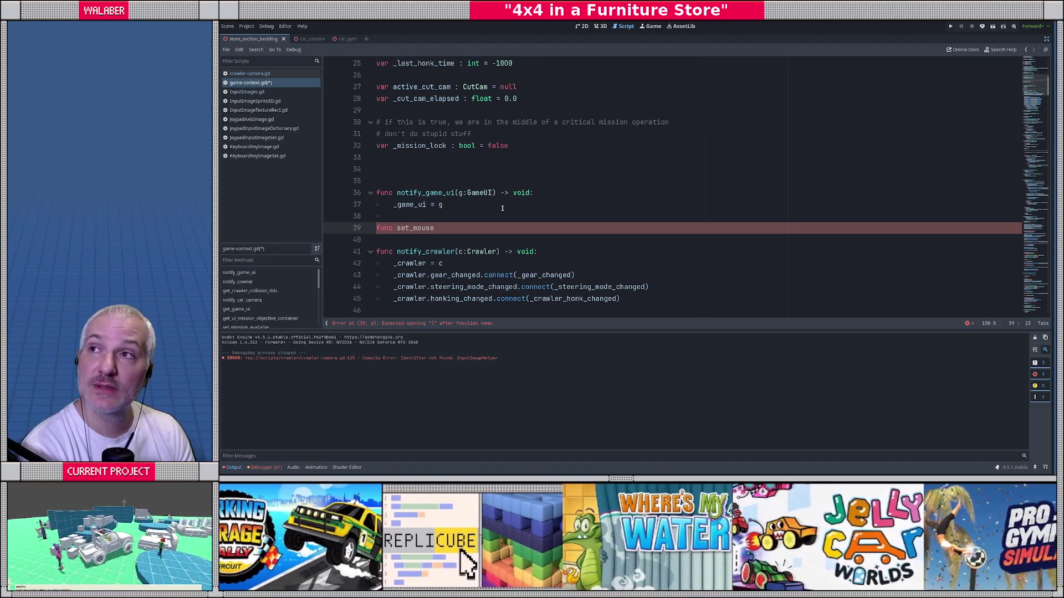
{"action": "key", "text": "ctrl+BackSpace"}
{"action": "key", "text": "ctrl+BackSpace"}
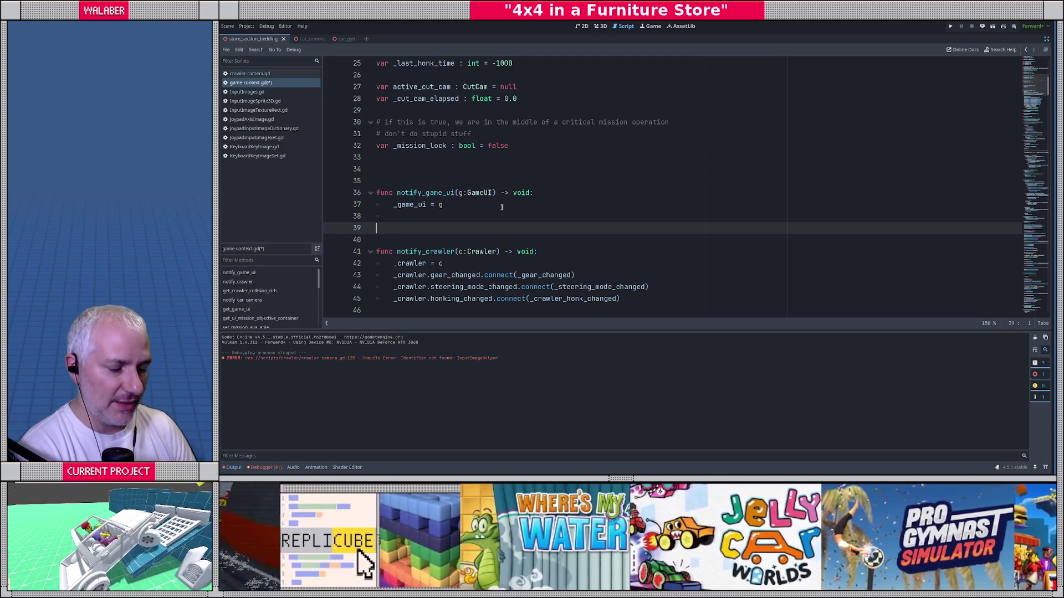
Search the script for '+=' and then '_rear', close the find bar, and open the Project menu.
{"action": "key", "text": "ctrl+f"}
{"action": "type", "text": "+="}
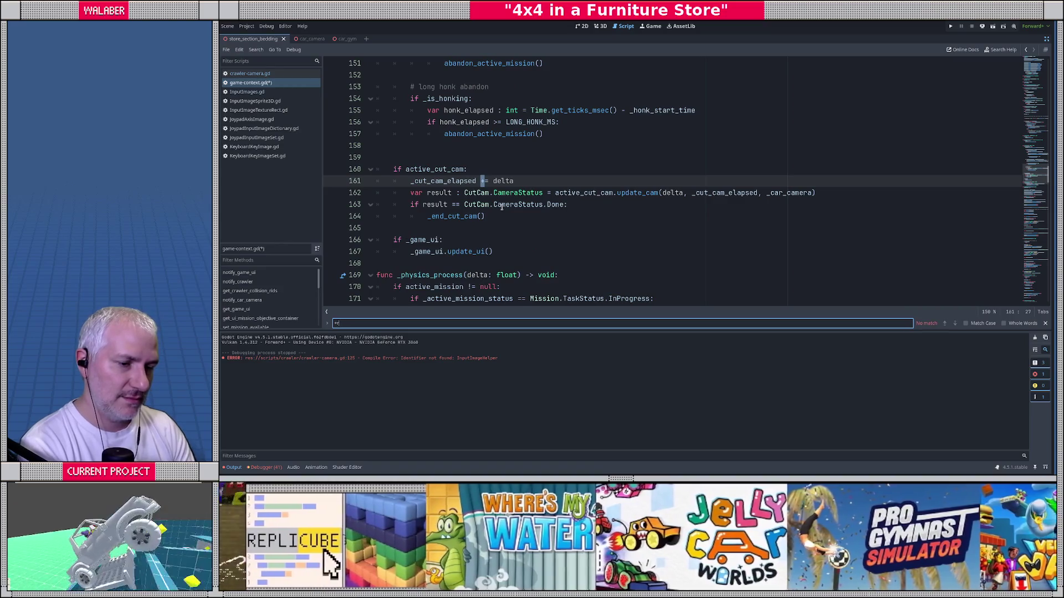
{"action": "key", "text": "BackSpace"}
{"action": "key", "text": "BackSpace"}
{"action": "type", "text": "_rear"}
{"action": "key", "text": "Escape"}
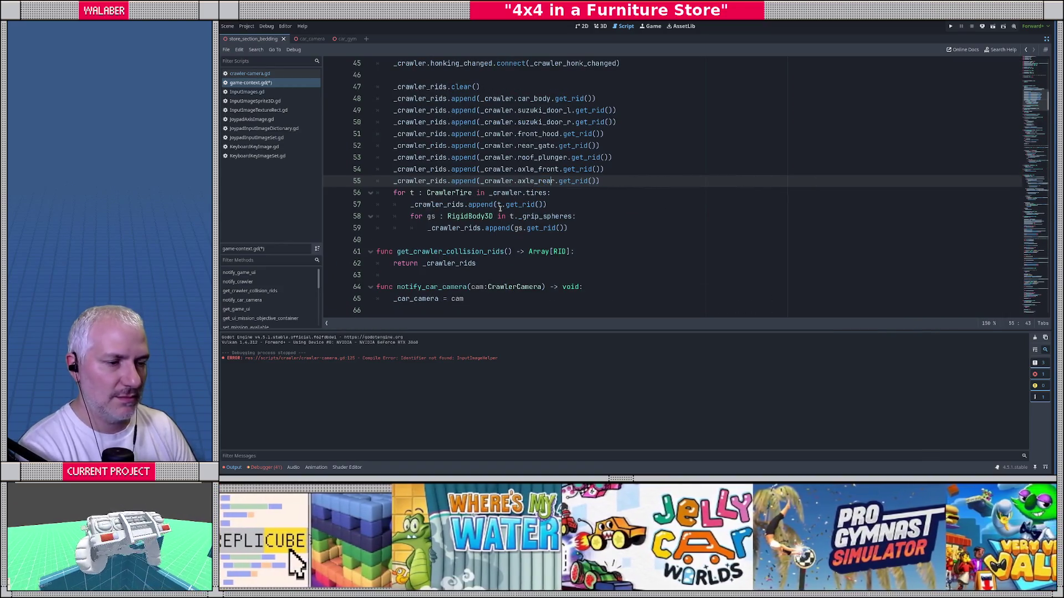
{"action": "scroll", "coordinate": [501, 208], "scroll_direction": "down", "scroll_amount": 3}
{"action": "left_click", "coordinate": [247, 27]}
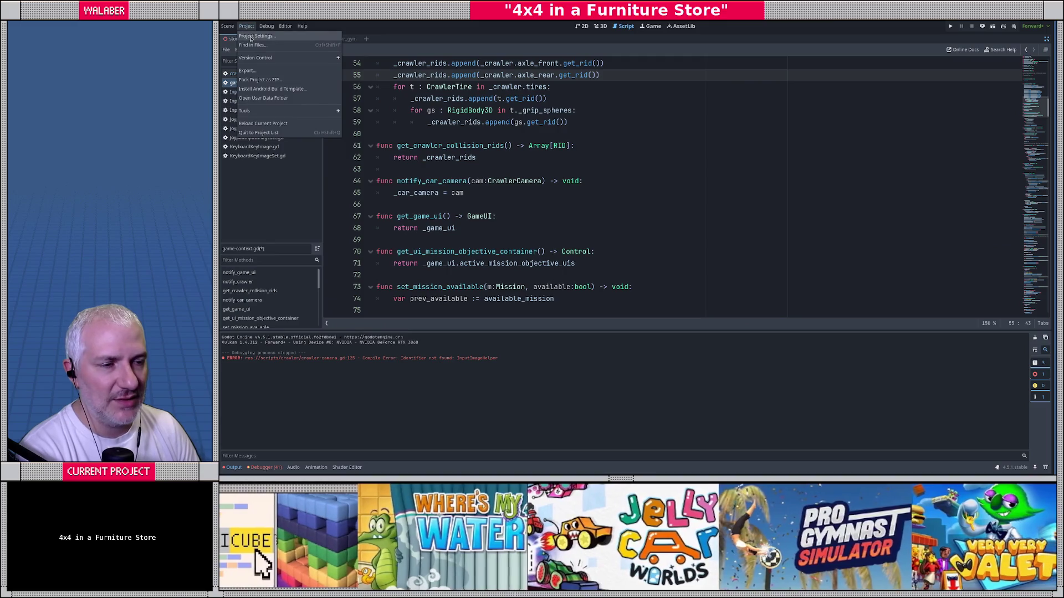
Move InputImageHelper to the top of the autoload list, above Context, Console and Impacts, then close Project Settings.
{"action": "left_click", "coordinate": [248, 35]}
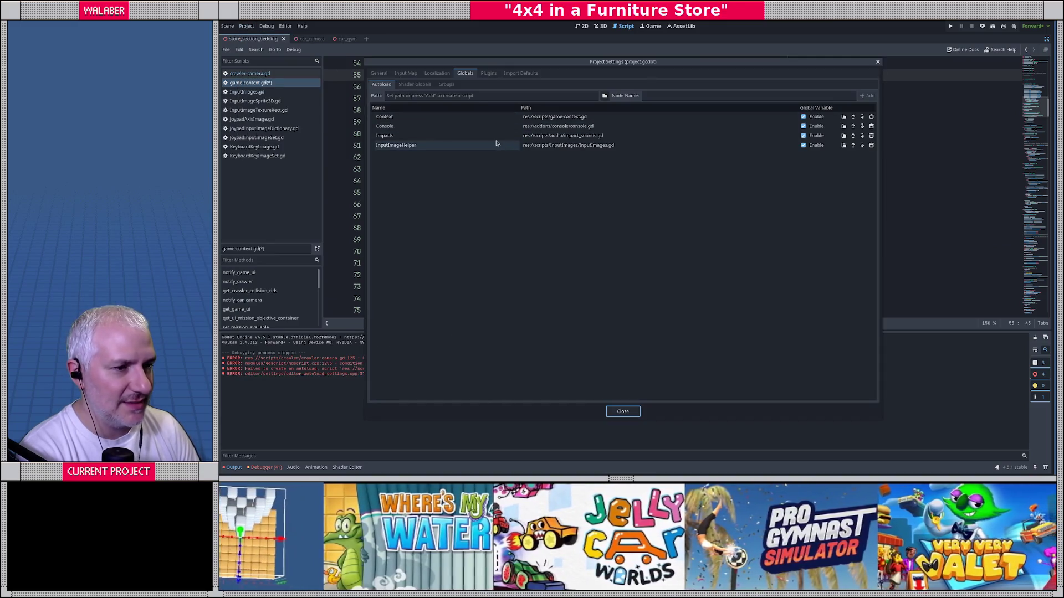
{"action": "left_click", "coordinate": [715, 150]}
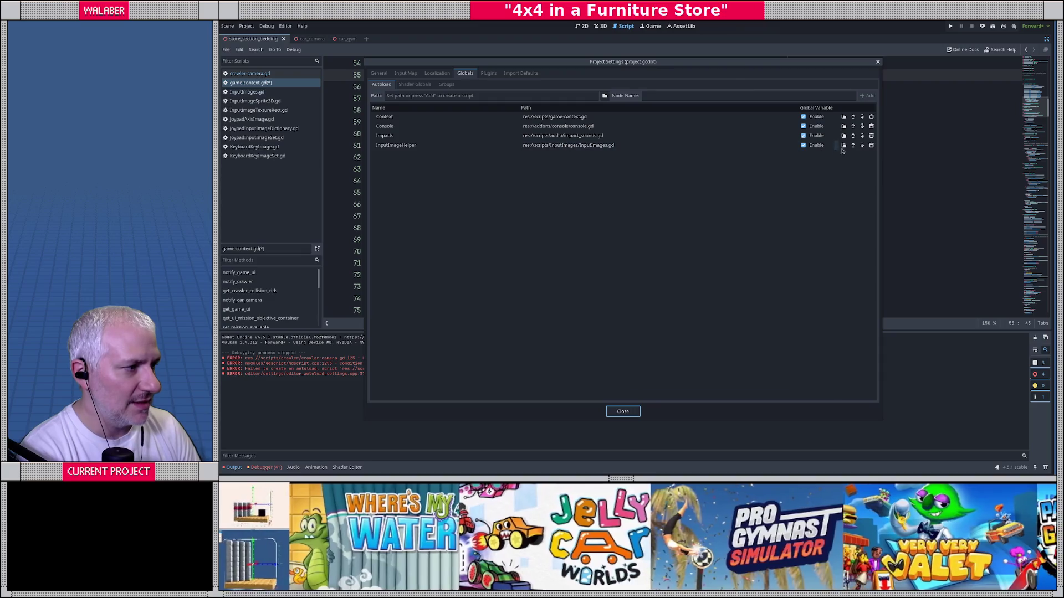
{"action": "left_click", "coordinate": [853, 144]}
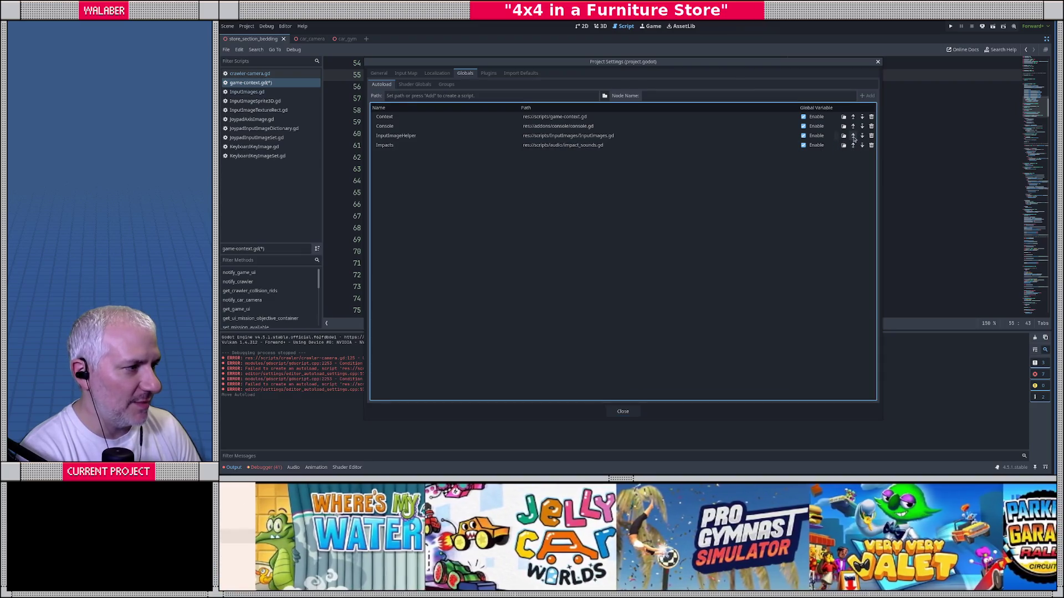
{"action": "left_click", "coordinate": [853, 136]}
{"action": "left_click", "coordinate": [854, 126]}
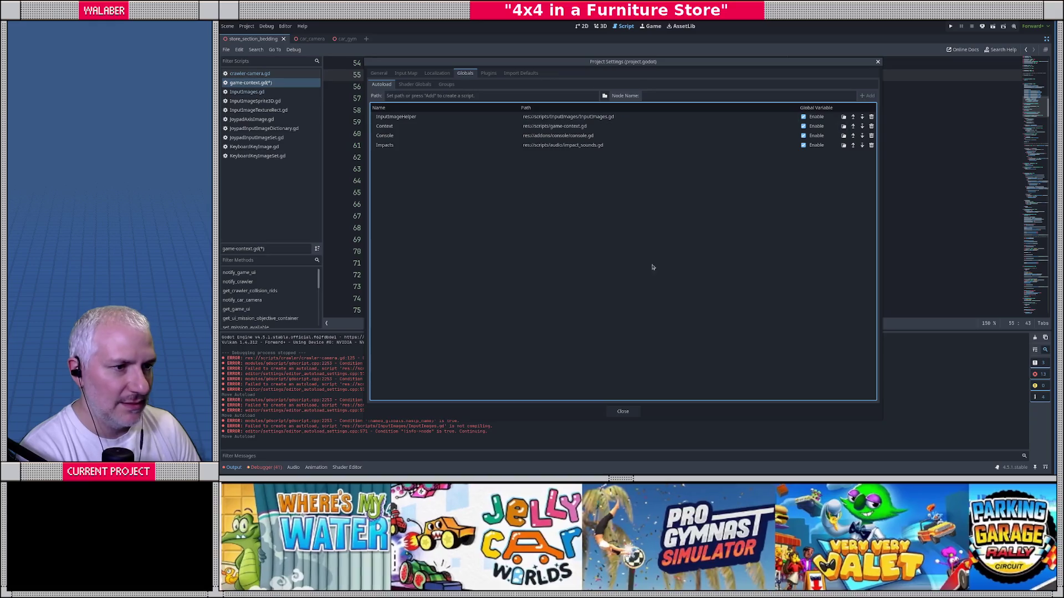
{"action": "left_click", "coordinate": [635, 410]}
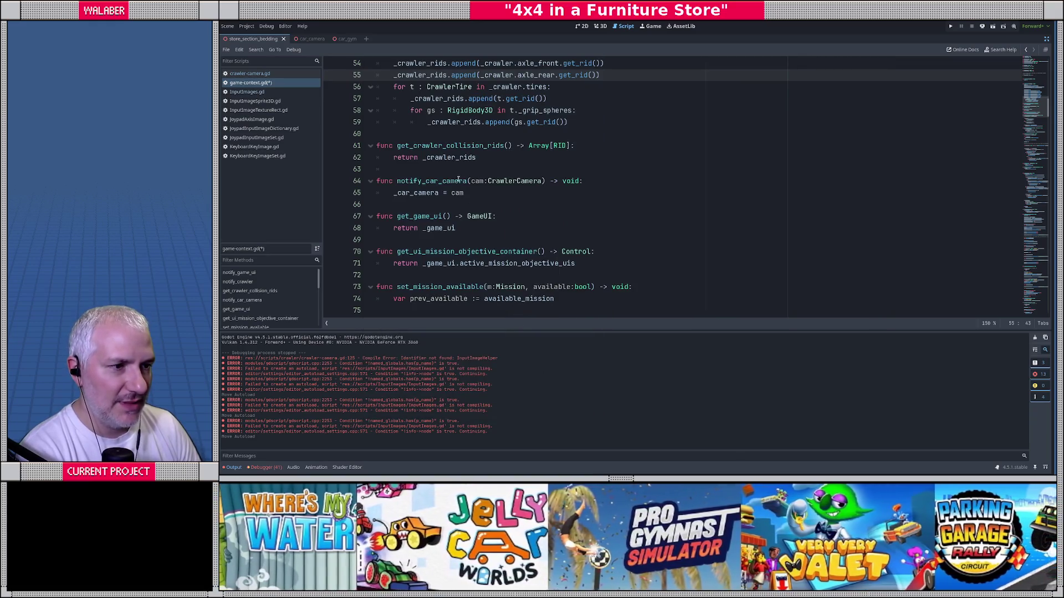
Add a _ready function connecting InputImageHelper.active_input_changed to _active_input_changed.
{"action": "scroll", "coordinate": [458, 181], "scroll_direction": "up", "scroll_amount": 9}
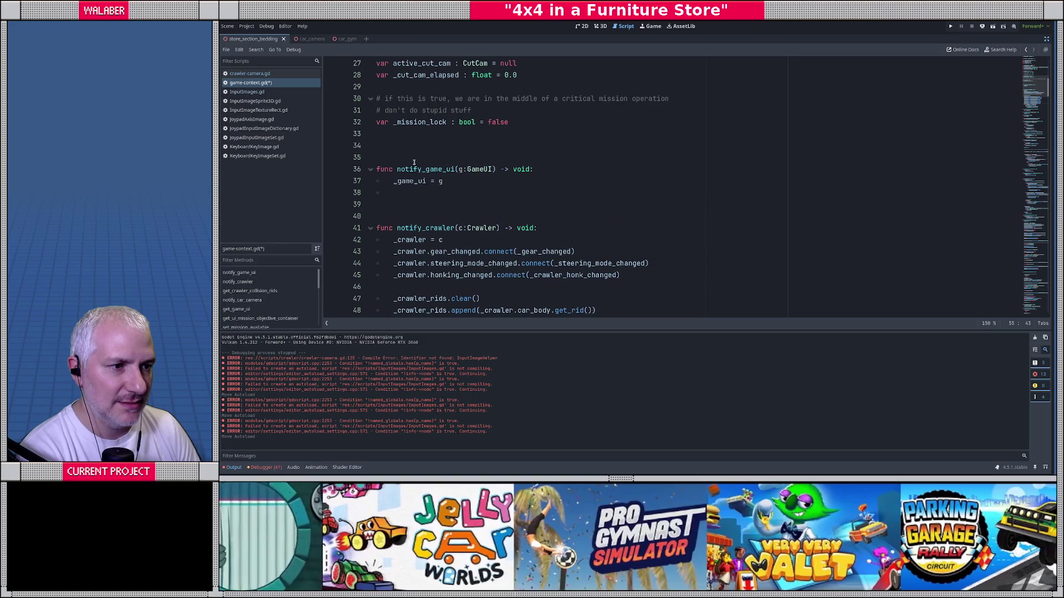
{"action": "left_click", "coordinate": [407, 145]}
{"action": "key", "text": "Return"}
{"action": "type", "text": "func _re"}
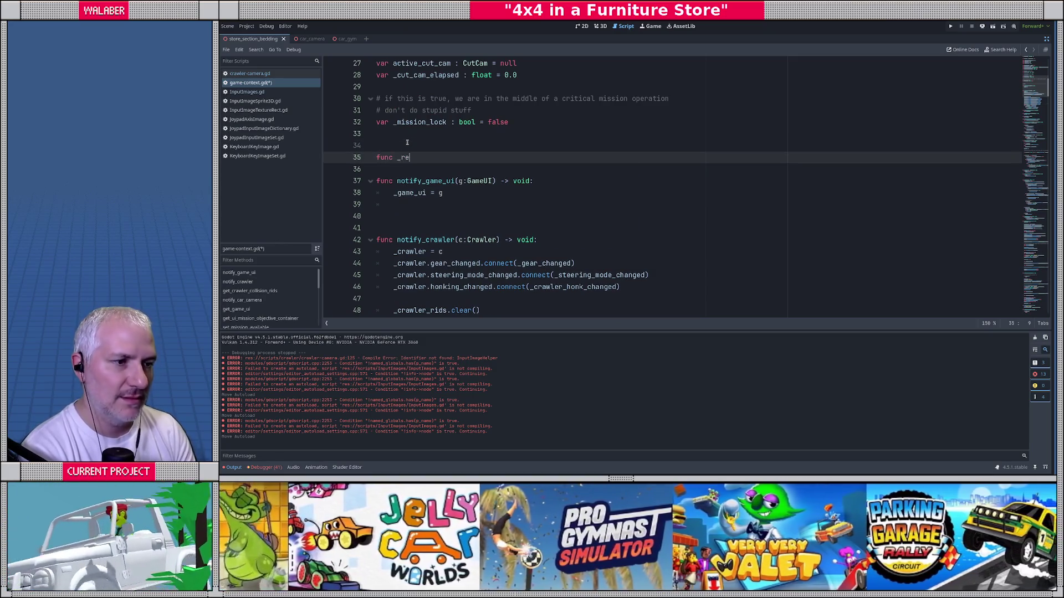
{"action": "key", "text": "Return"}
{"action": "key", "text": "Return"}
{"action": "type", "text": "Input"}
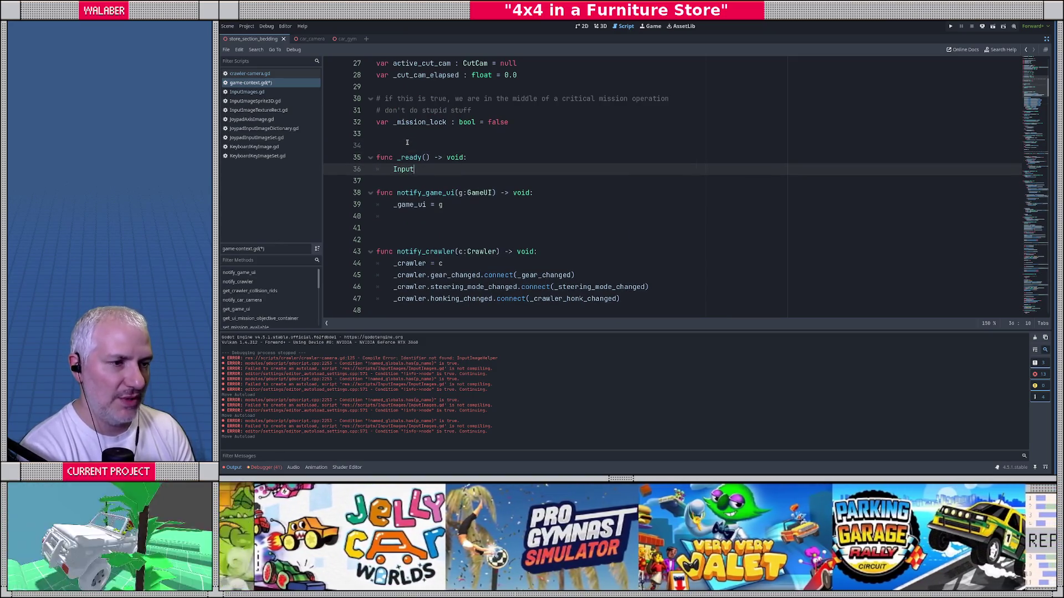
{"action": "type", "text": "I"}
{"action": "key", "text": "Down"}
{"action": "key", "text": "Down"}
{"action": "key", "text": "Down"}
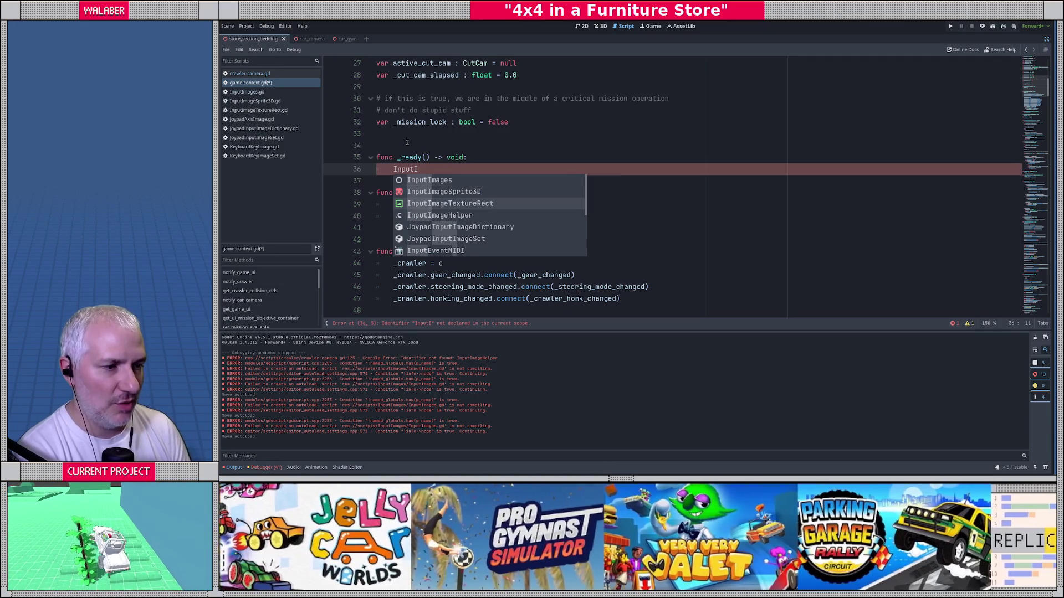
{"action": "key", "text": "Return"}
{"action": "type", "text": ".chan"}
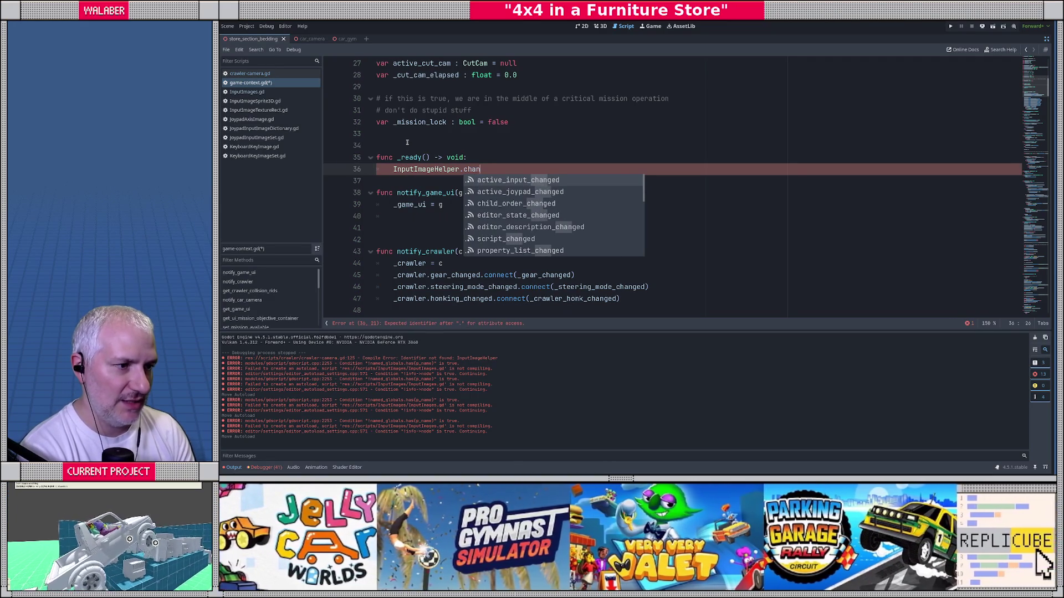
{"action": "key", "text": "Return"}
{"action": "type", "text": ".connect"}
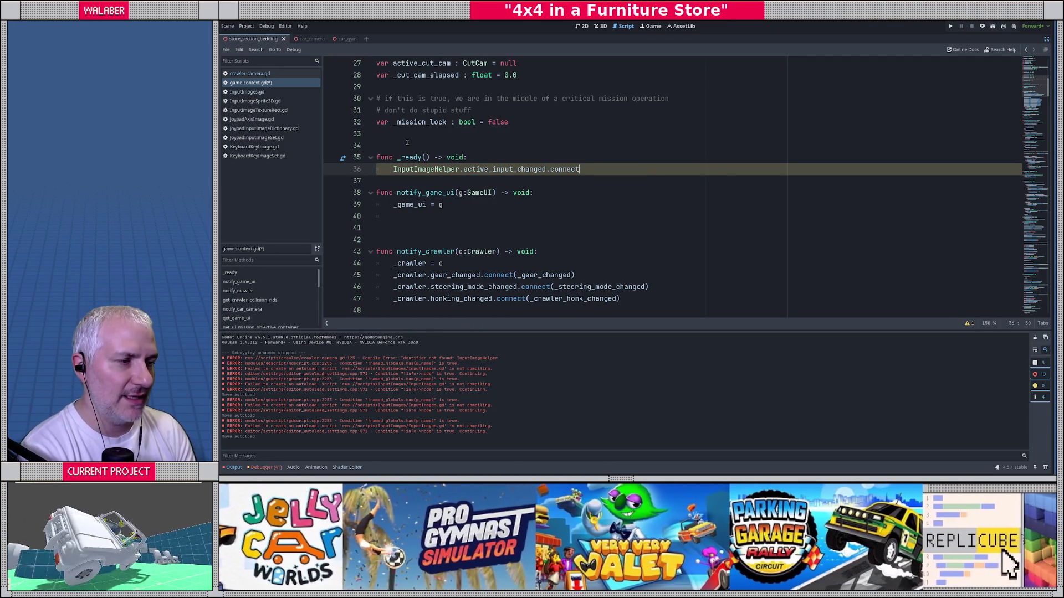
{"action": "type", "text": "(_active_input_changed)"}
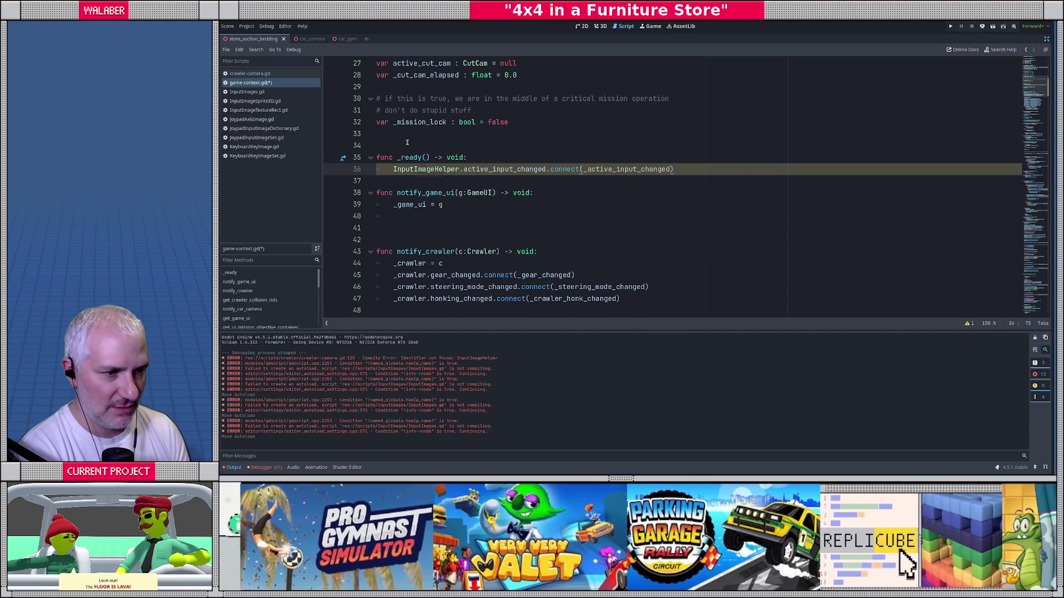
Declare 'func _active_input_changed() -> void:' after checking the active_input_changed signal definition.
{"action": "key", "text": "Return"}
{"action": "key", "text": "Return"}
{"action": "key", "text": "Return"}
{"action": "key", "text": "BackSpace"}
{"action": "type", "text": "fu"}
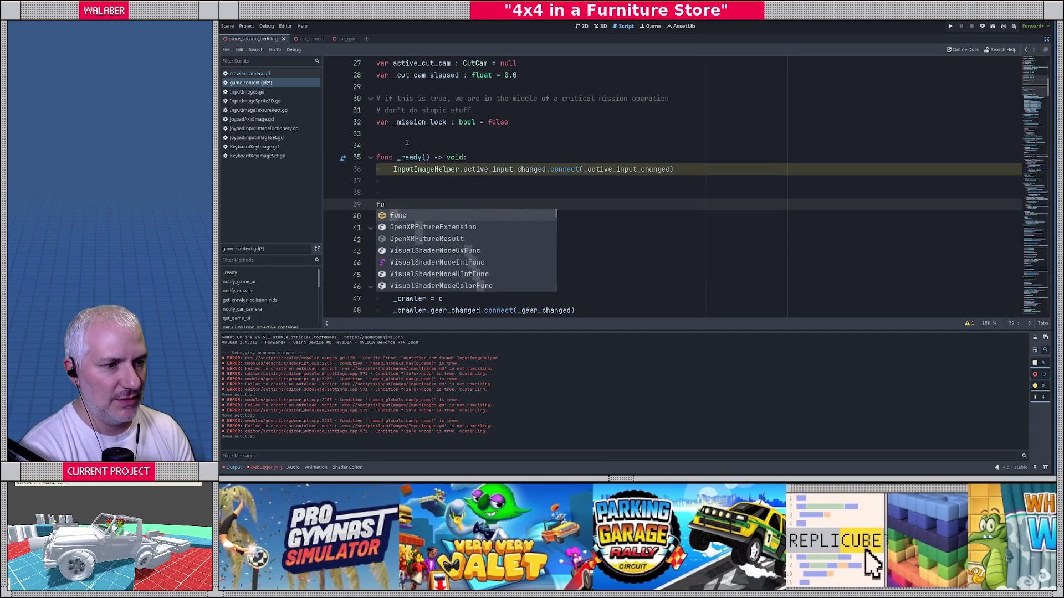
{"action": "type", "text": "nc _active_input_changed() -> void:"}
{"action": "key", "text": "Return"}
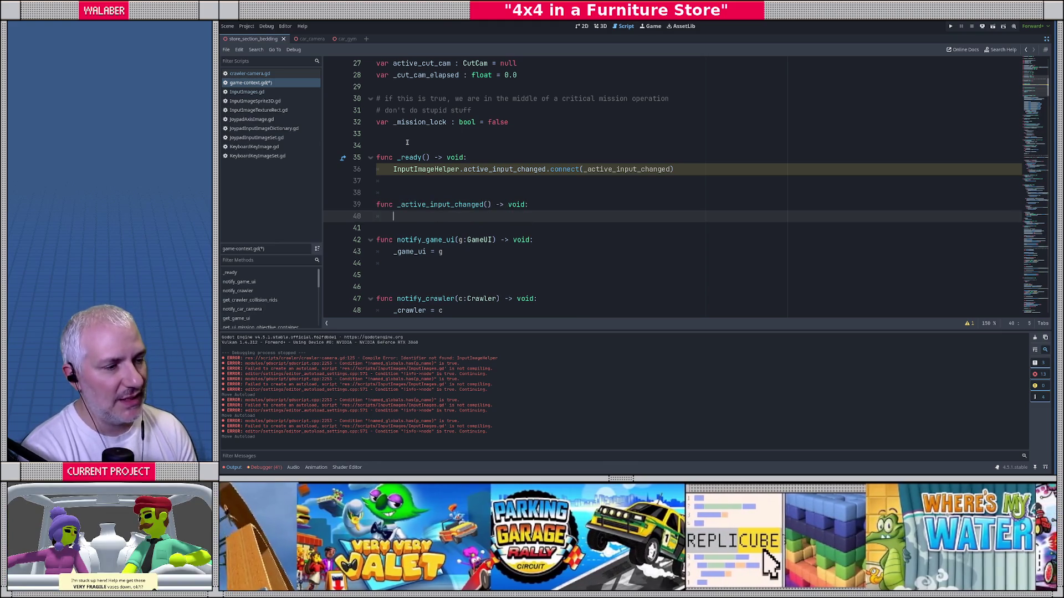
{"action": "left_click", "coordinate": [493, 170], "text": "ctrl"}
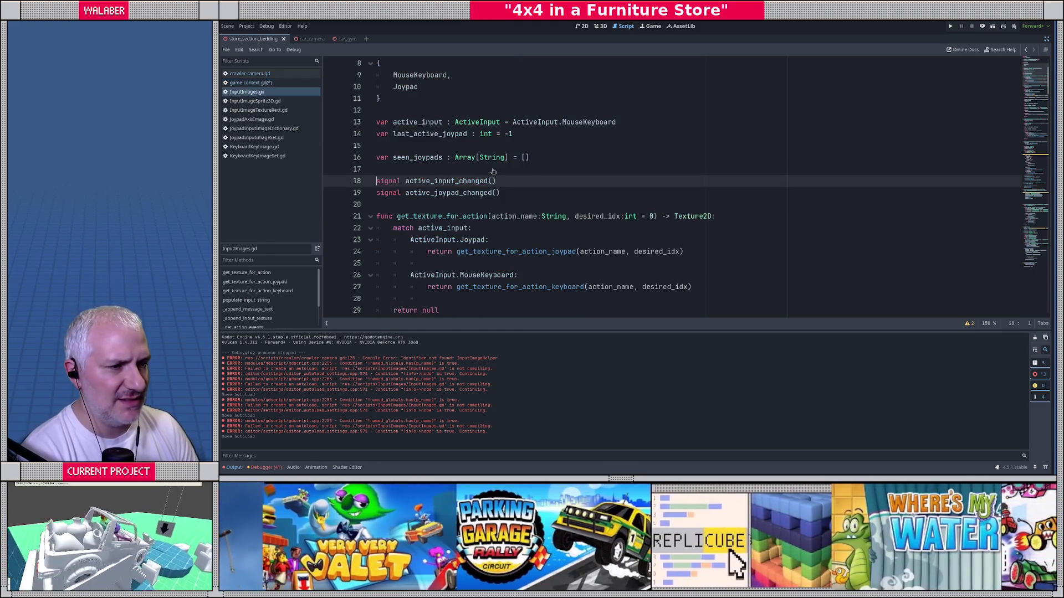
{"action": "scroll", "coordinate": [488, 168], "scroll_direction": "down", "scroll_amount": 20}
{"action": "key", "text": "alt+Left"}
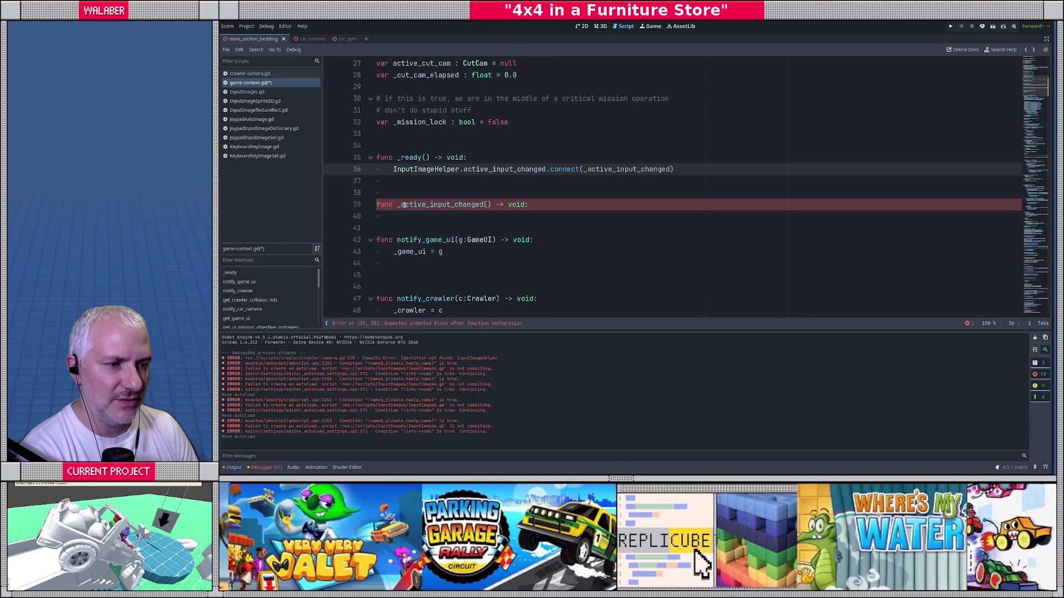
{"action": "left_click", "coordinate": [406, 217]}
{"action": "type", "text": "if"}
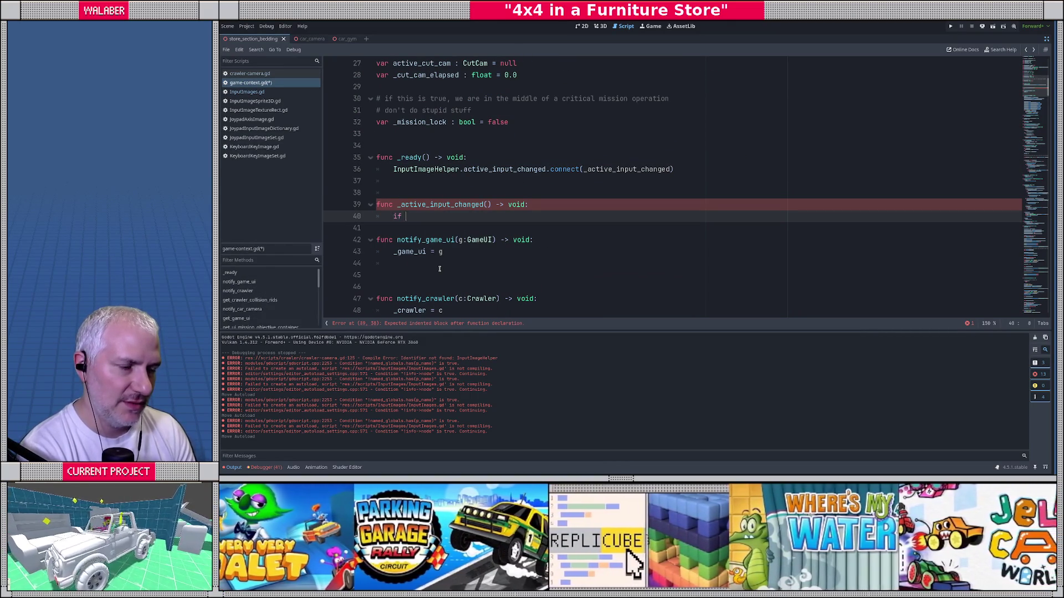
Write the check 'if InputImageHelper.active_input == InputImageHelper.ActiveInput.Joypad:'.
{"action": "type", "text": "I"}
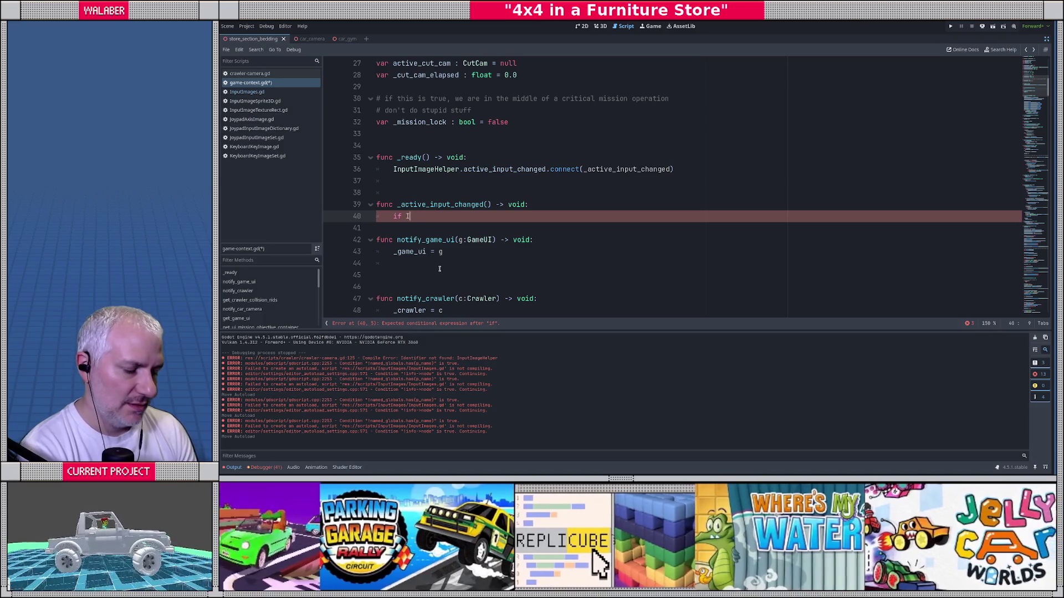
{"action": "type", "text": "nputImag"}
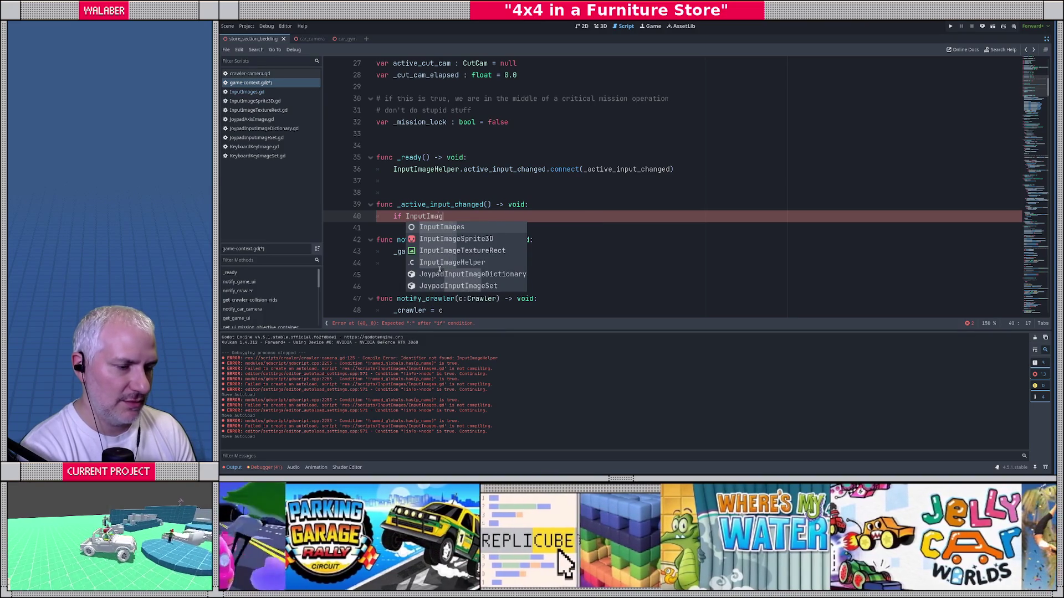
{"action": "type", "text": "eHelper.act"}
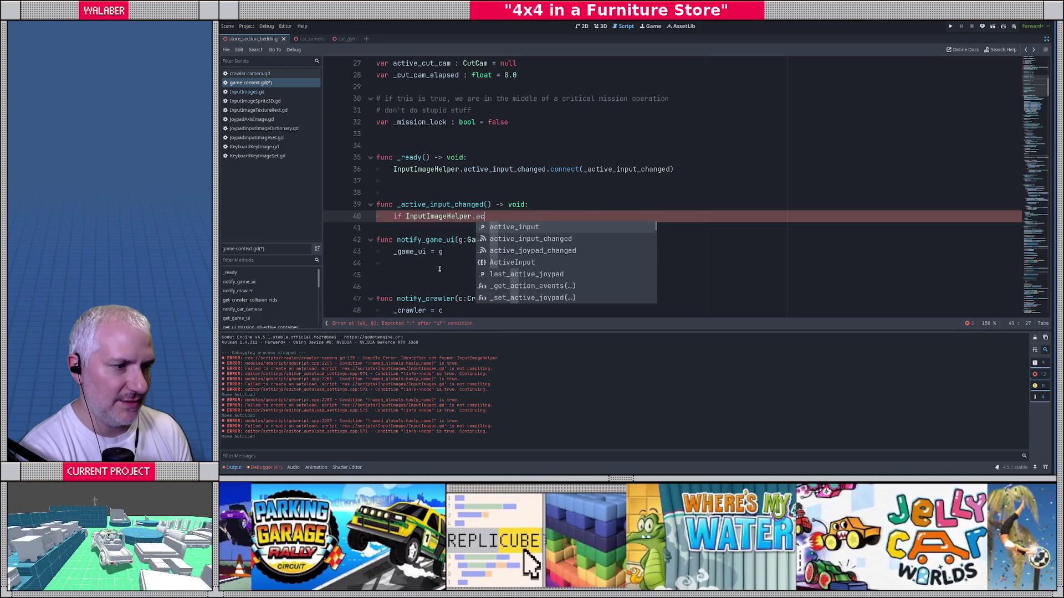
{"action": "key", "text": "Return"}
{"action": "type", "text": "=="}
{"action": "type", "text": " InputIm"}
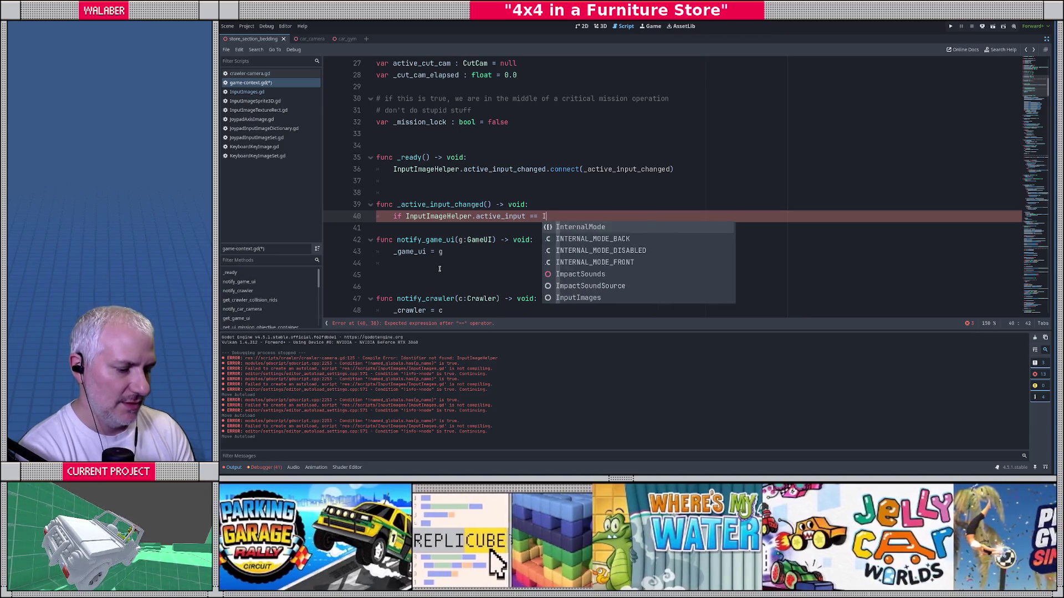
{"action": "type", "text": "ageH"}
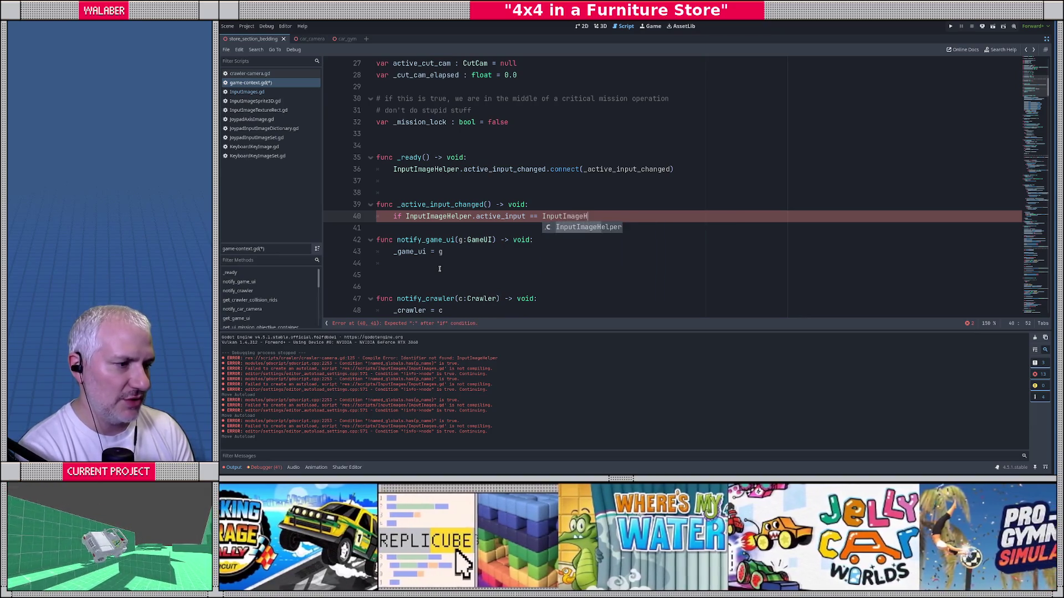
{"action": "key", "text": "Return"}
{"action": "type", "text": "."}
{"action": "key", "text": "Return"}
{"action": "type", "text": ".ActiveInput."}
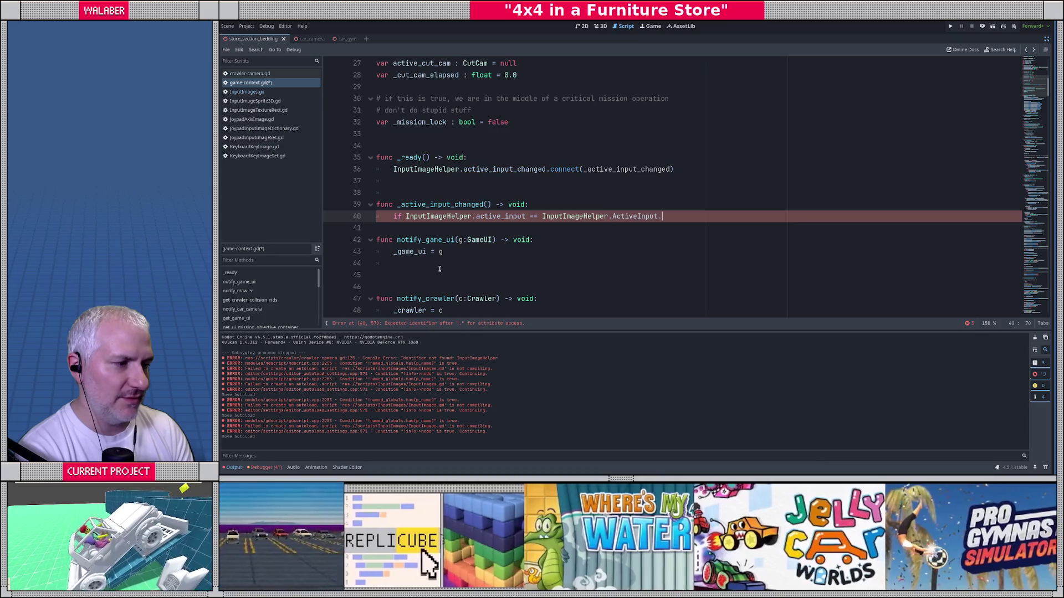
{"action": "key", "text": "Down"}
{"action": "key", "text": "Return"}
{"action": "type", "text": ":"}
{"action": "key", "text": "Return"}
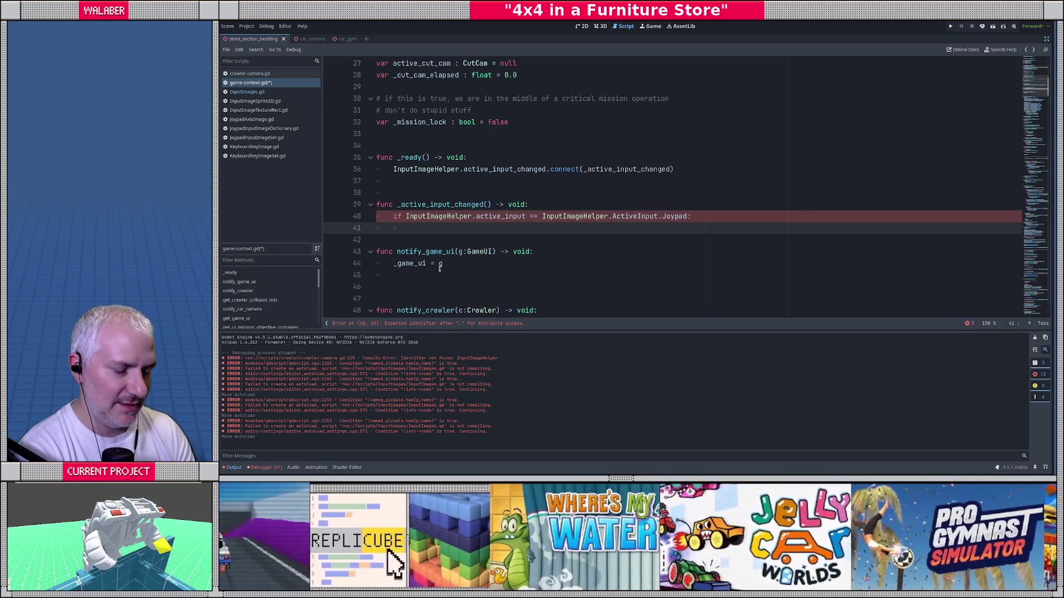
Set Input.mouse_mode to MOUSE_MODE_CONFINED_HIDDEN for joypad and leave an empty else branch.
{"action": "type", "text": "Input.mouse_mode ="}
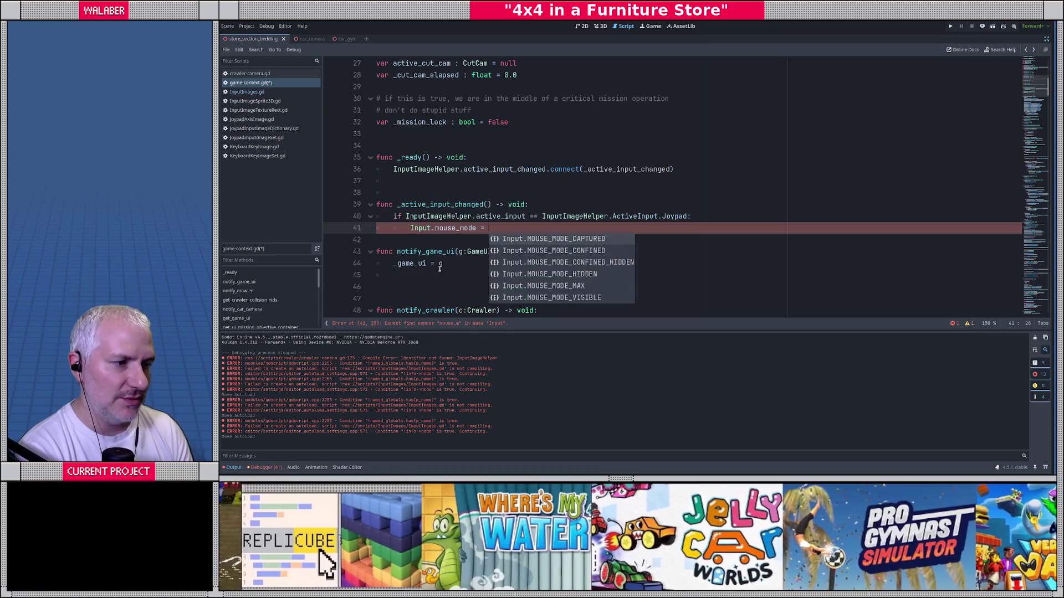
{"action": "key", "text": "Down"}
{"action": "key", "text": "Down"}
{"action": "key", "text": "Down"}
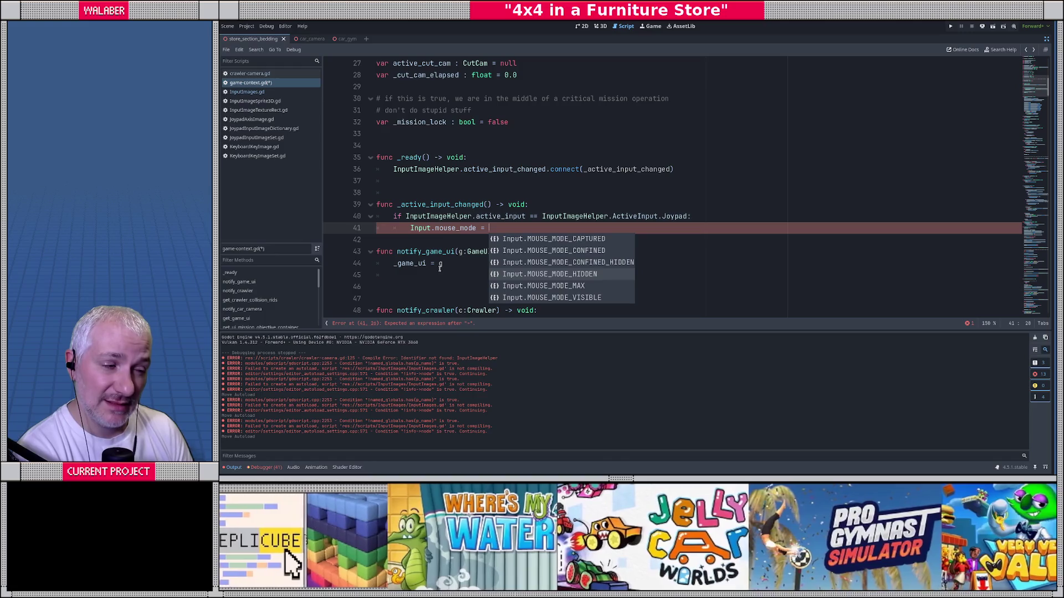
{"action": "key", "text": "Up"}
{"action": "key", "text": "Return"}
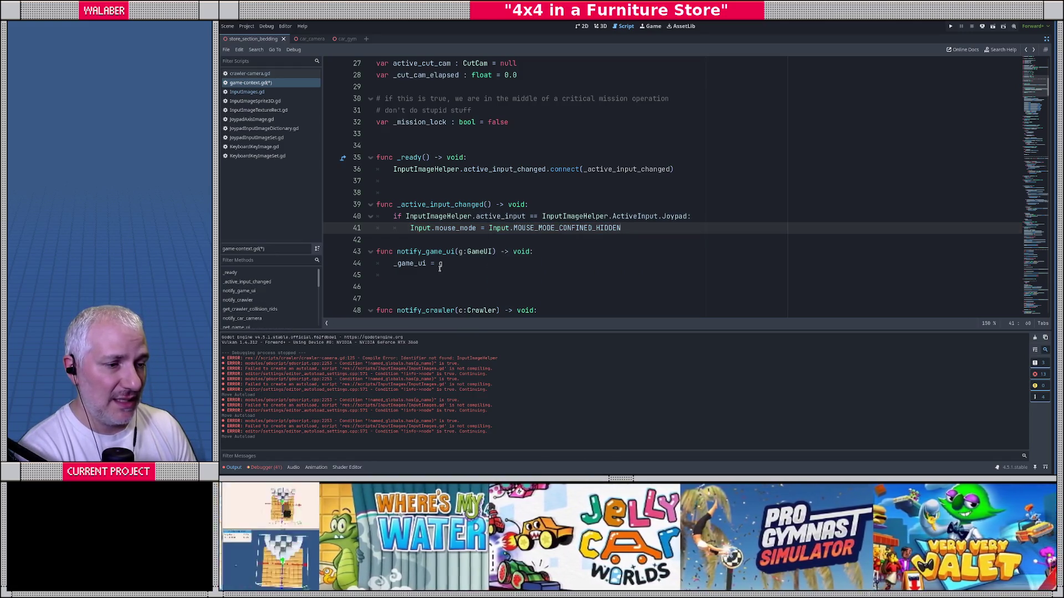
{"action": "key", "text": "Return"}
{"action": "key", "text": "BackSpace"}
{"action": "type", "text": "else:"}
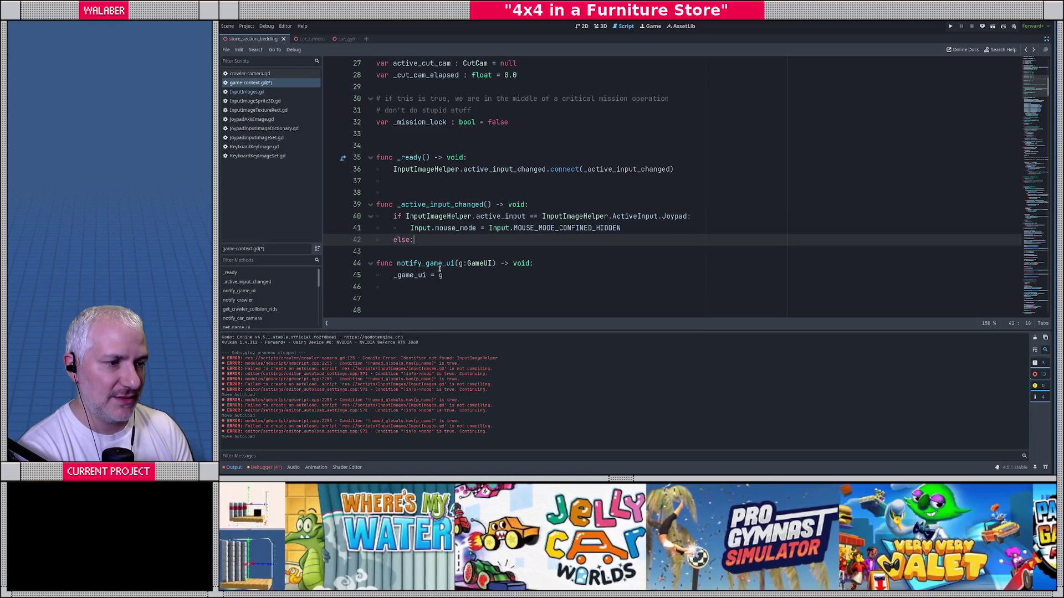
{"action": "key", "text": "Return"}
{"action": "type", "text": "# in "}
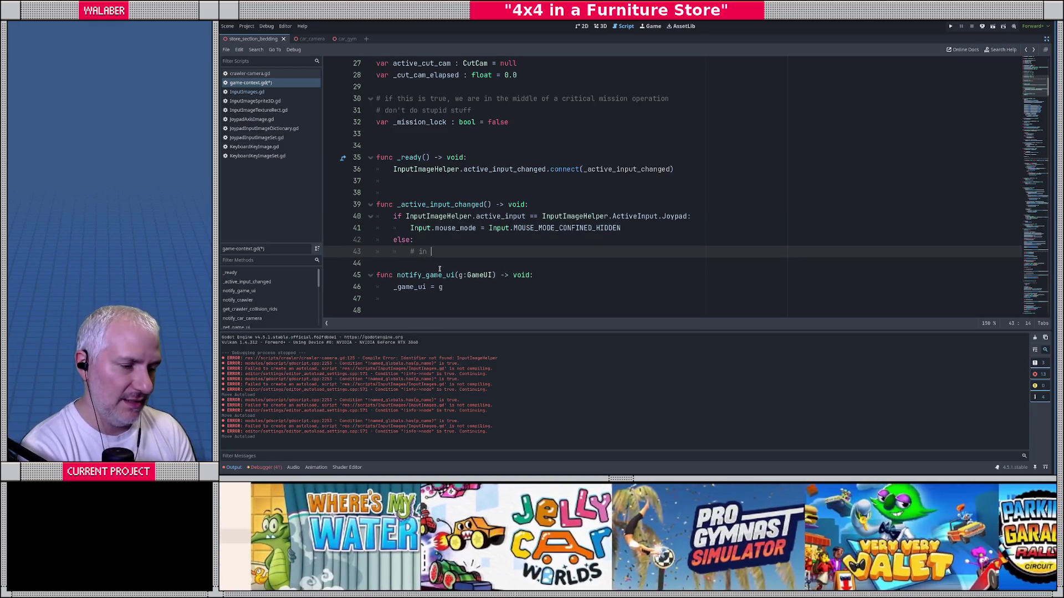
{"action": "type", "text": "game?"}
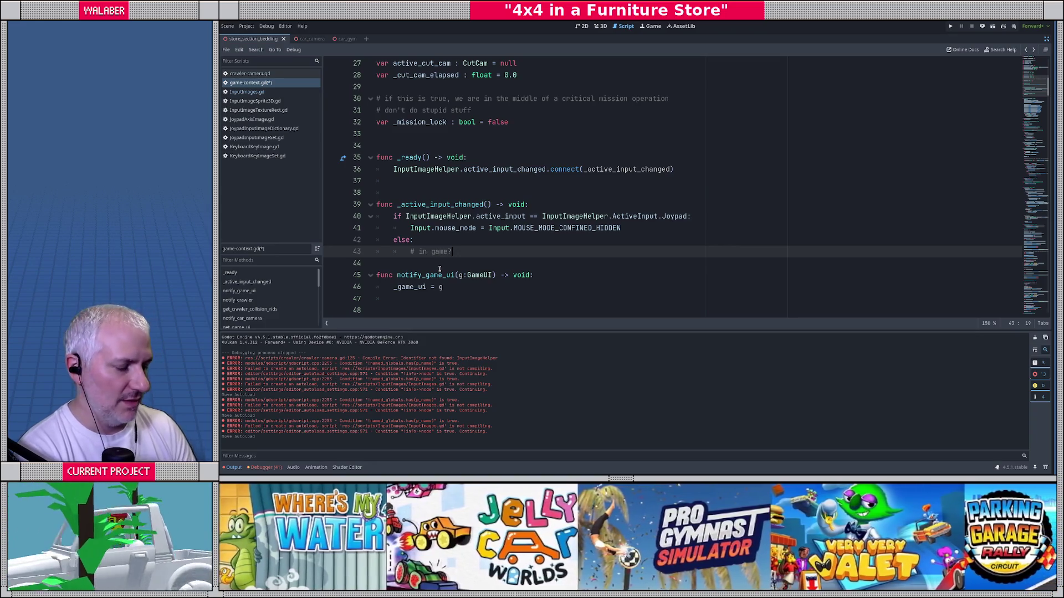
{"action": "key", "text": "shift+Home"}
{"action": "key", "text": "BackSpace"}
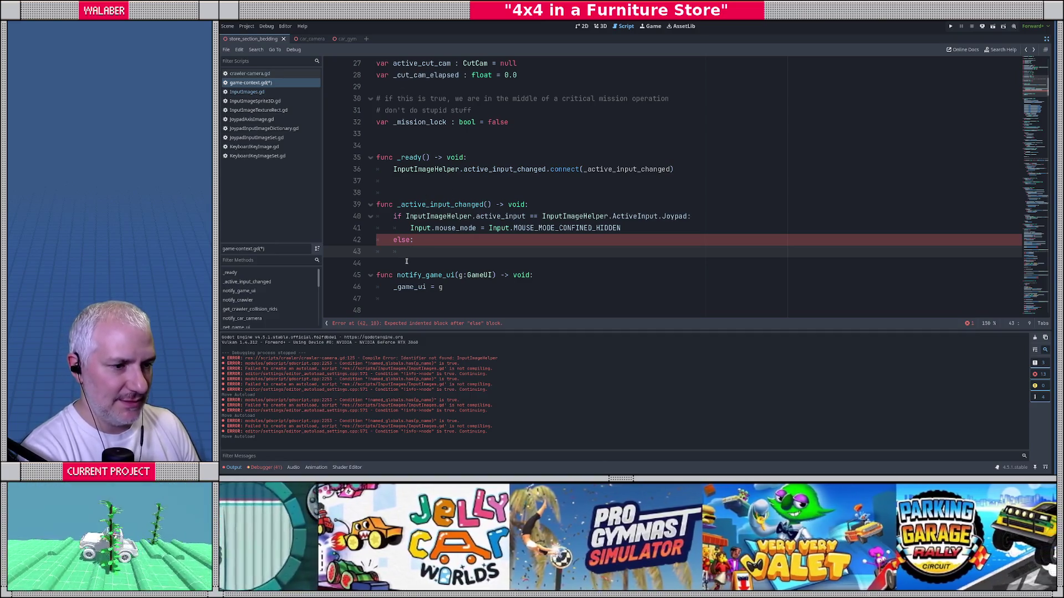
Start a new refresh_mouse function below _active_input_changed.
{"action": "left_click", "coordinate": [377, 259]}
{"action": "key", "text": "Return"}
{"action": "key", "text": "Return"}
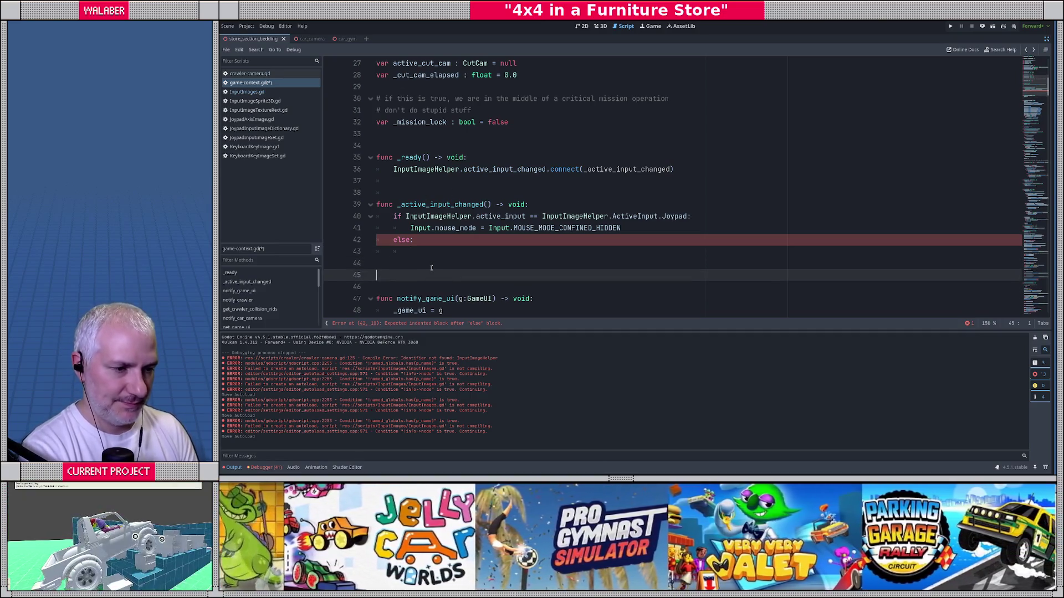
{"action": "type", "text": "func _"}
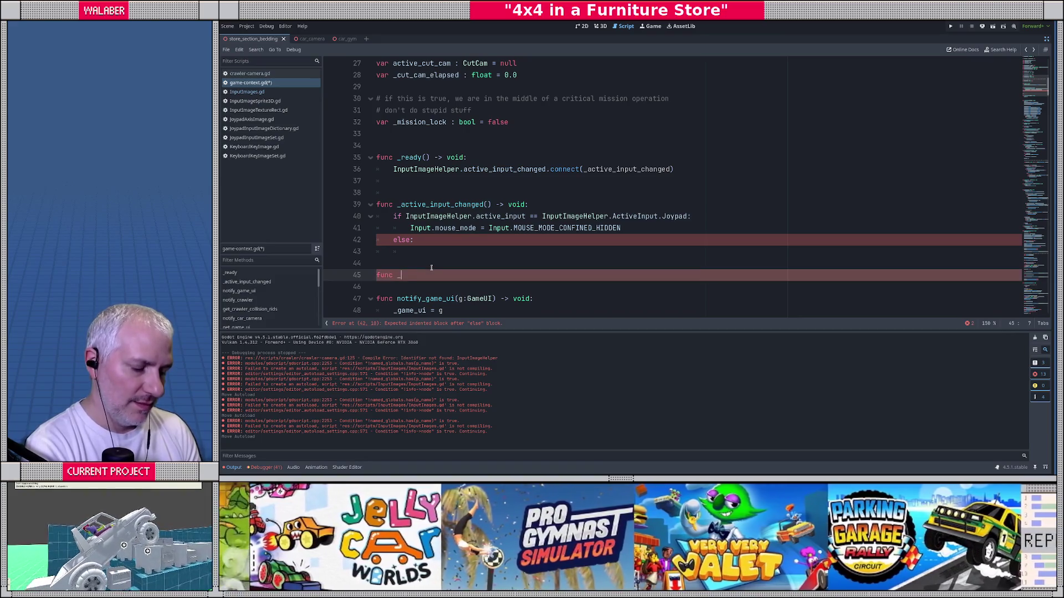
{"action": "type", "text": "refresh_"}
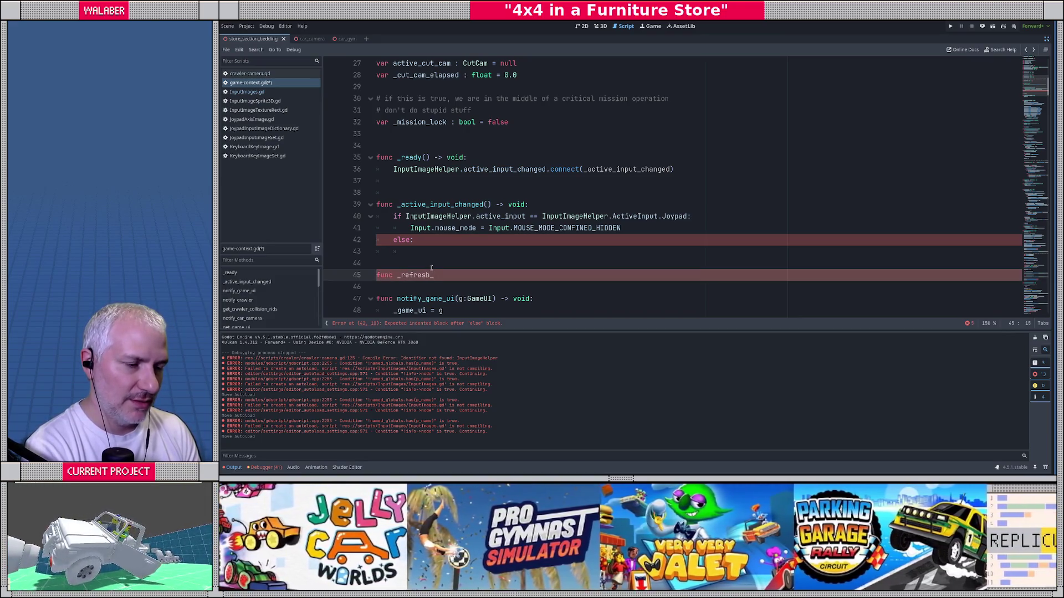
{"action": "type", "text": "mouse()"}
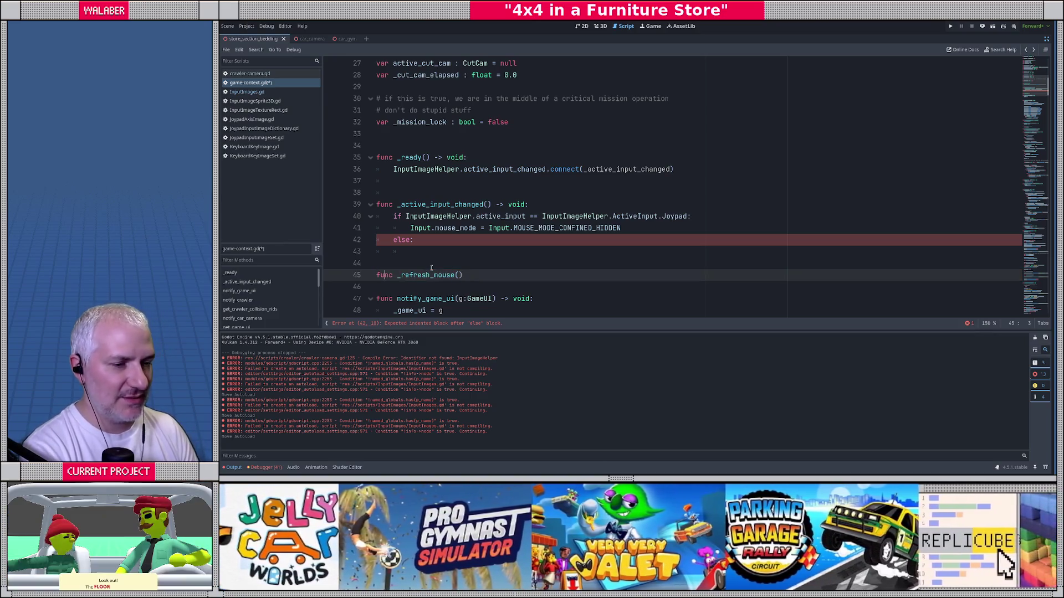
{"action": "key", "text": "Delete"}
{"action": "key", "text": "Delete"}
{"action": "type", "text": "r"}
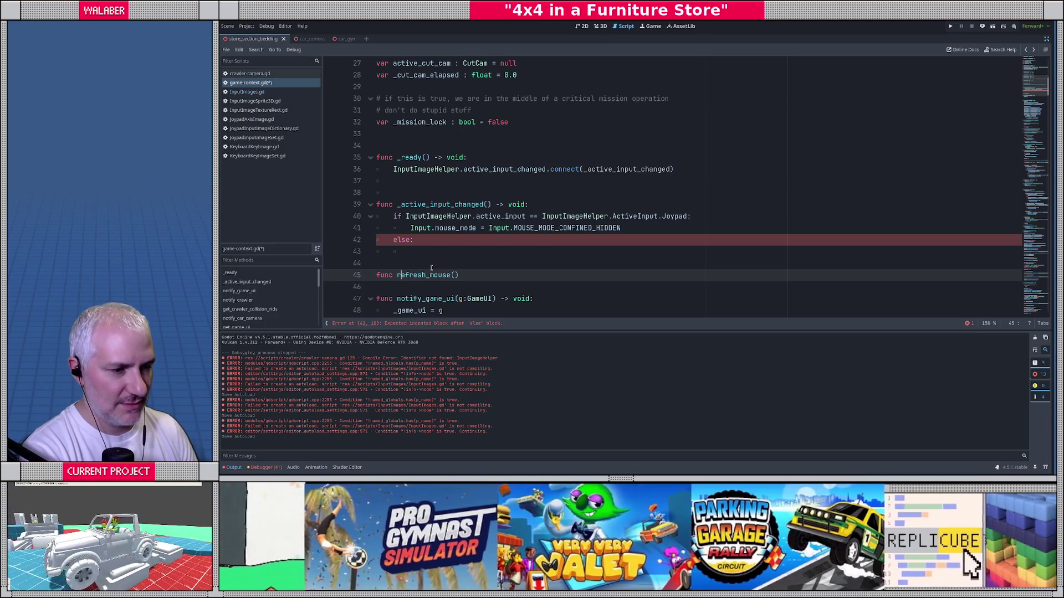
{"action": "key", "text": "Escape"}
Replace the if/else block in _active_input_changed with a call to refresh_mouse().
{"action": "left_click_drag", "start_coordinate": [394, 216], "coordinate": [436, 251]}
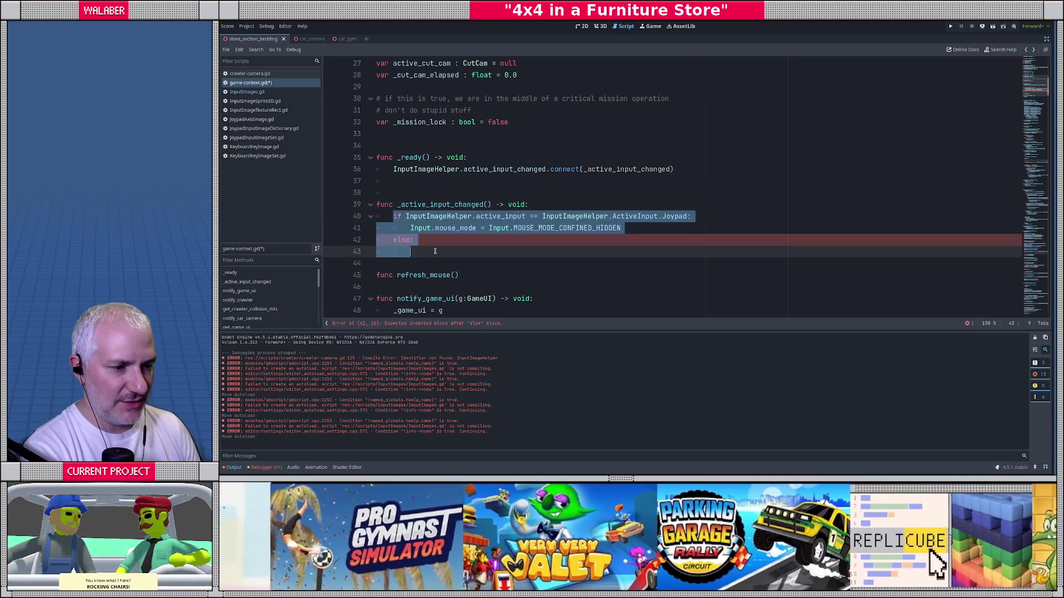
{"action": "key", "text": "BackSpace"}
{"action": "type", "text": "refres"}
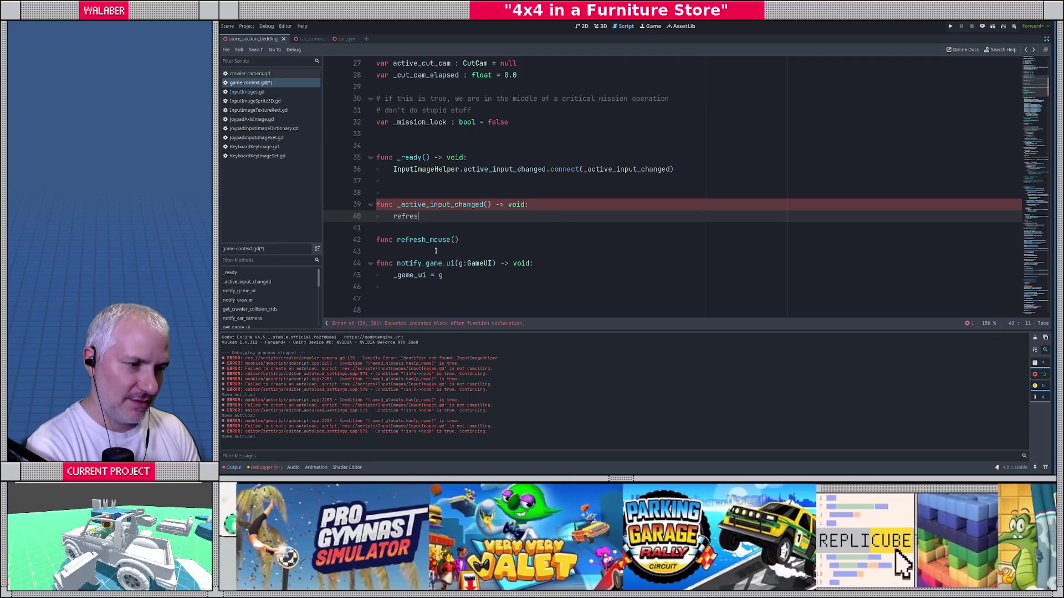
{"action": "type", "text": "h_mouse"}
{"action": "key", "text": "Return"}
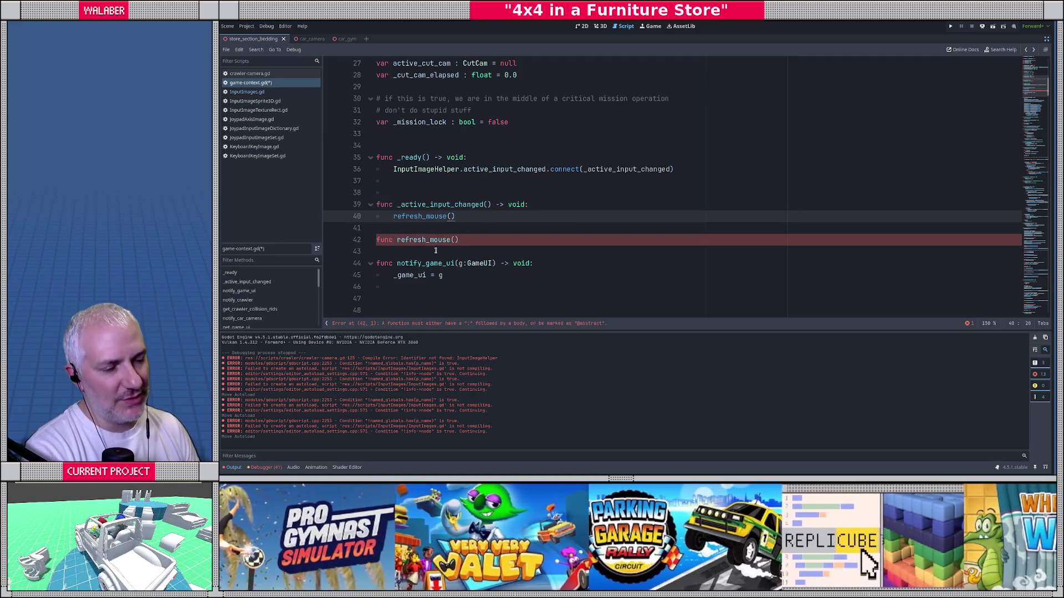
Complete 'func refresh_mouse() -> void:' containing the joypad if/else mouse-mode block.
{"action": "double_click", "coordinate": [415, 240]}
{"action": "left_click", "coordinate": [468, 243]}
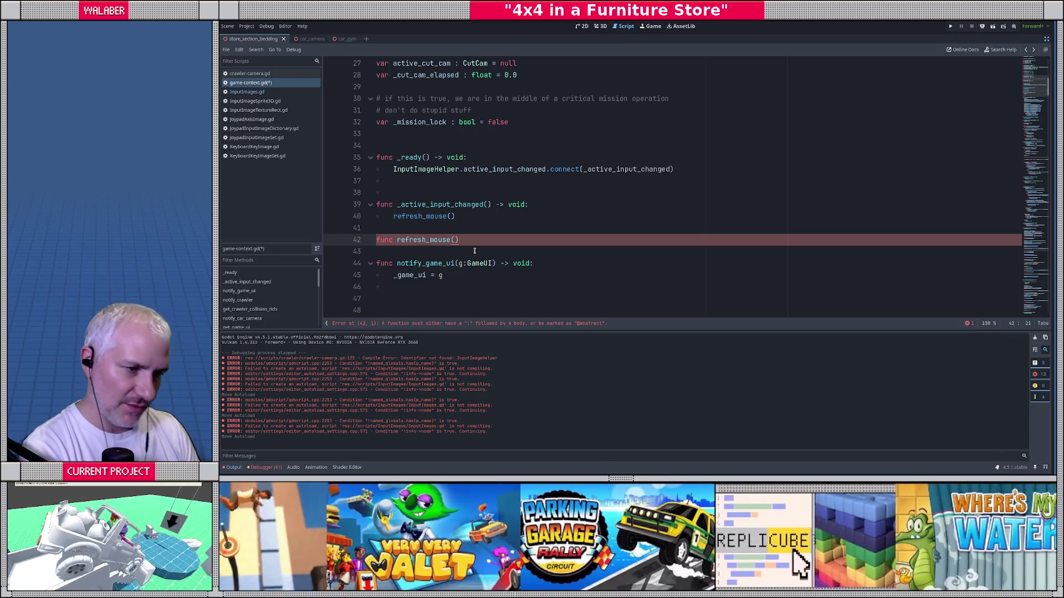
{"action": "type", "text": " -> vou"}
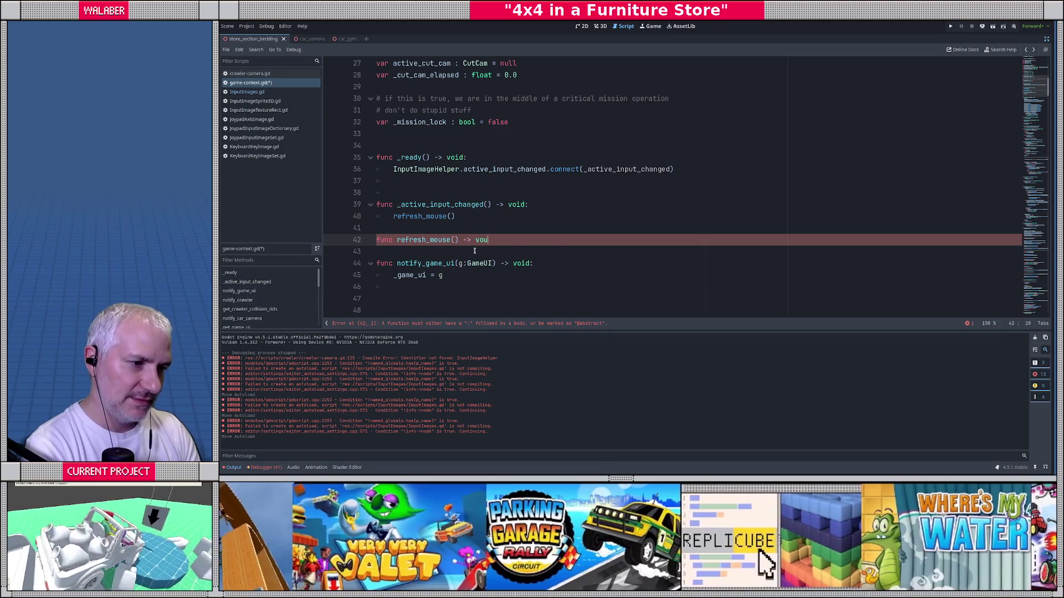
{"action": "key", "text": "BackSpace"}
{"action": "type", "text": "id:"}
{"action": "key", "text": "Return"}
{"action": "type", "text": "if InputImageHelper.active_input == InputImageHelper.ActiveInput.Joypad:"}
{"action": "key", "text": "Return"}
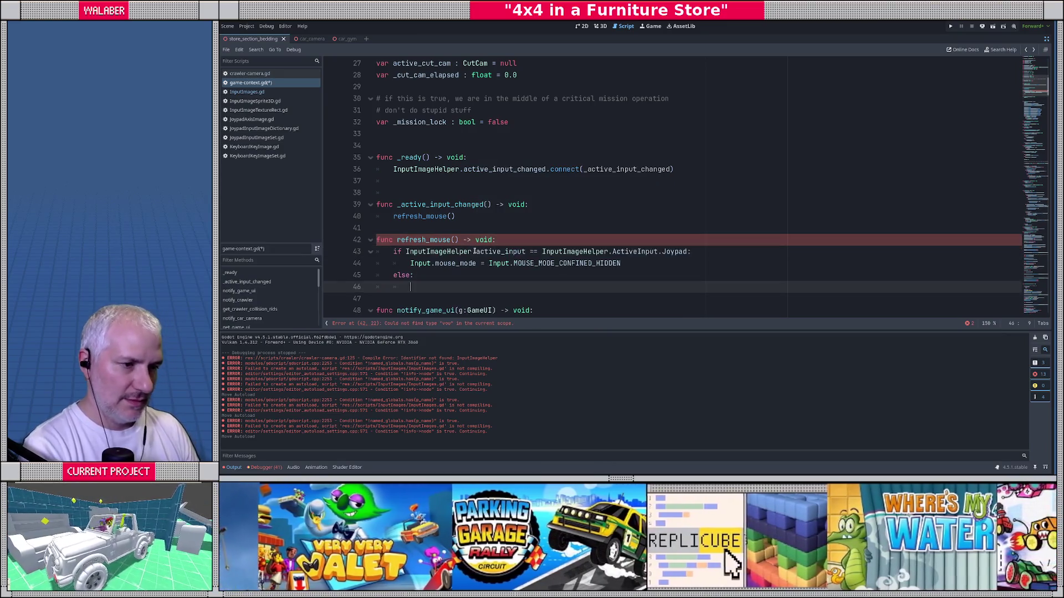
{"action": "type", "text": "Input.mouse_mode = Input.MOUSE_MODE_CONFINED_HIDDEN"}
{"action": "key", "text": "Return"}
{"action": "key", "text": "BackSpace"}
{"action": "type", "text": "else:"}
{"action": "key", "text": "Return"}
Fill the else branch with '# ui active? show the mouse' and mouse_mode MOUSE_MODE_CONFINED_HIDDEN.
{"action": "type", "text": "#"}
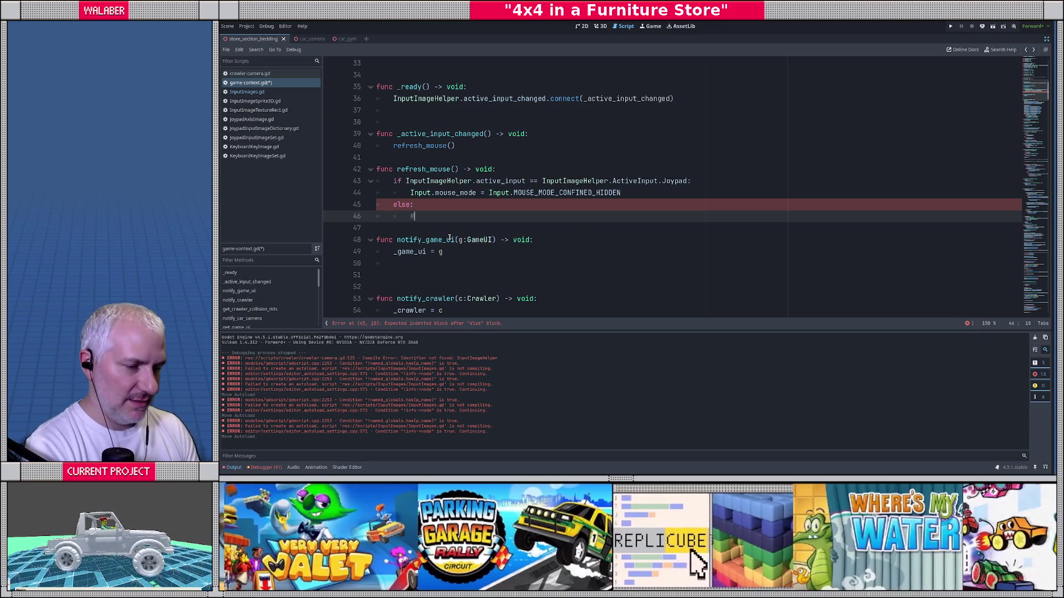
{"action": "type", "text": " ui active?"}
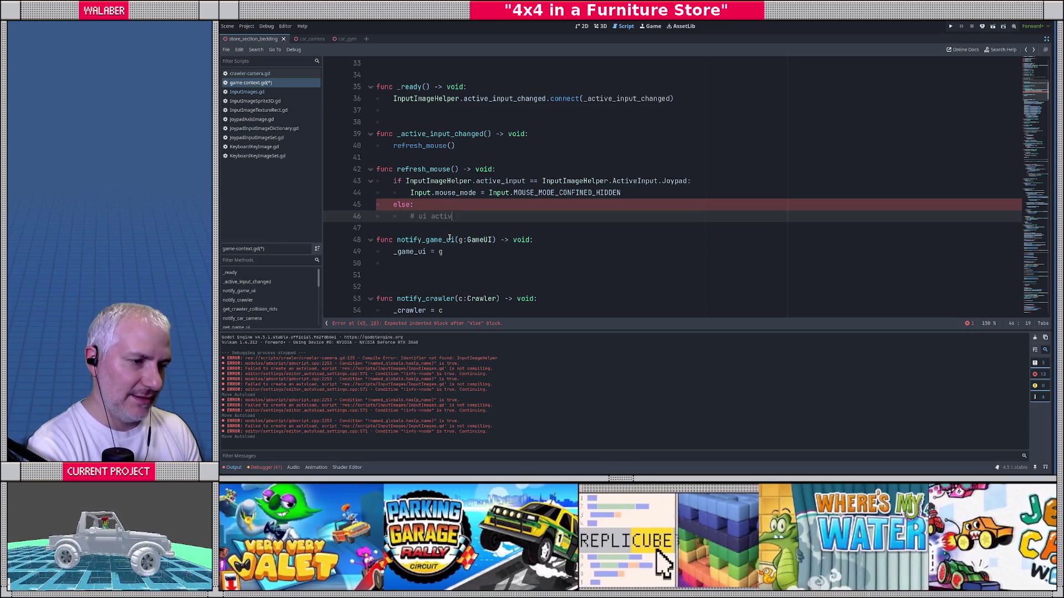
{"action": "scroll", "coordinate": [450, 238], "scroll_direction": "up", "scroll_amount": 2}
{"action": "scroll", "coordinate": [474, 215], "scroll_direction": "down", "scroll_amount": 3}
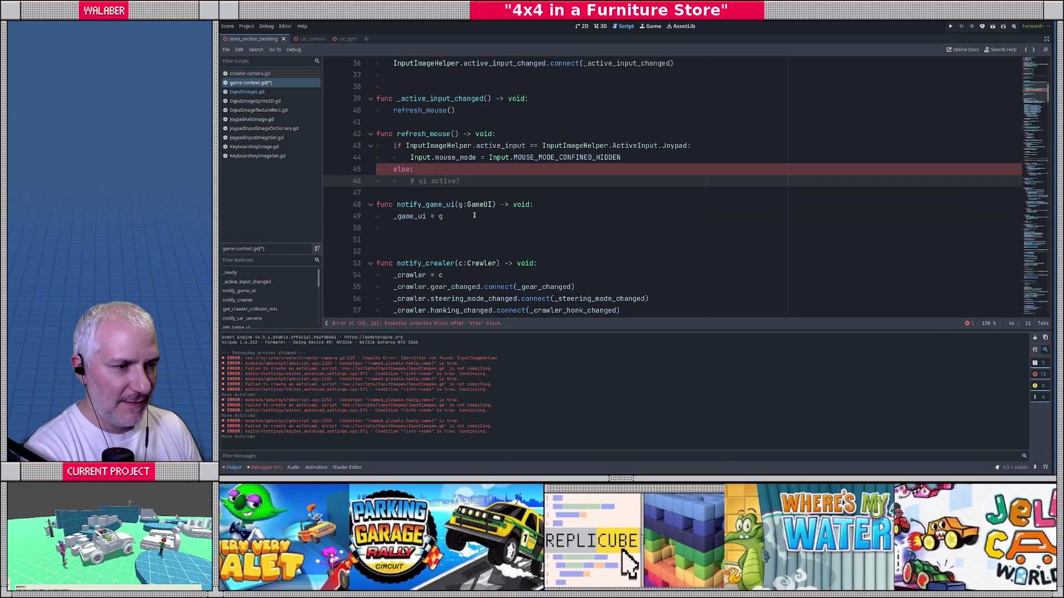
{"action": "type", "text": " show the mouse"}
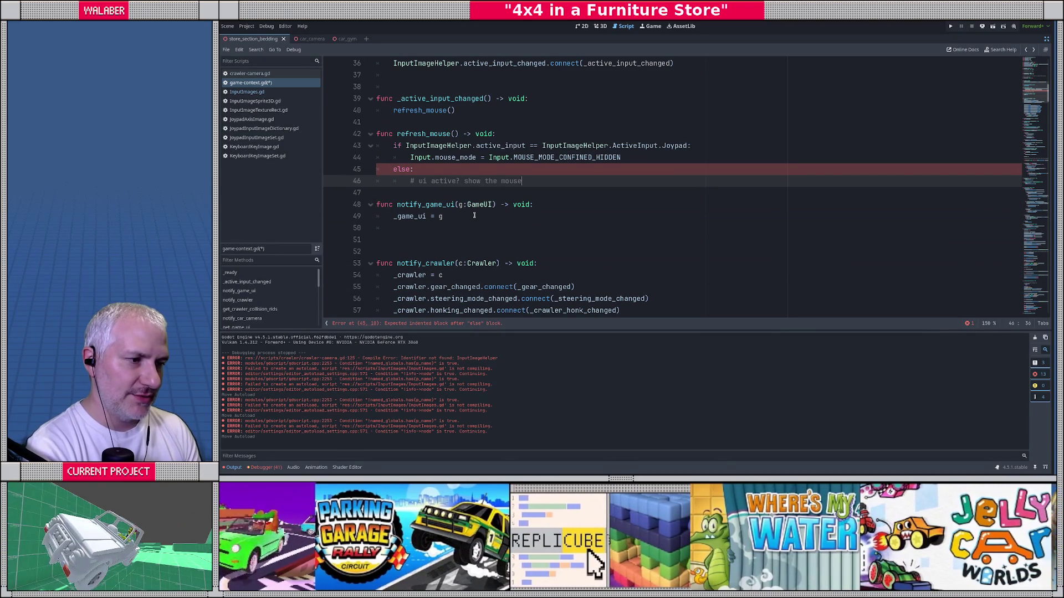
{"action": "key", "text": "Return"}
{"action": "type", "text": "Input.mouse_"}
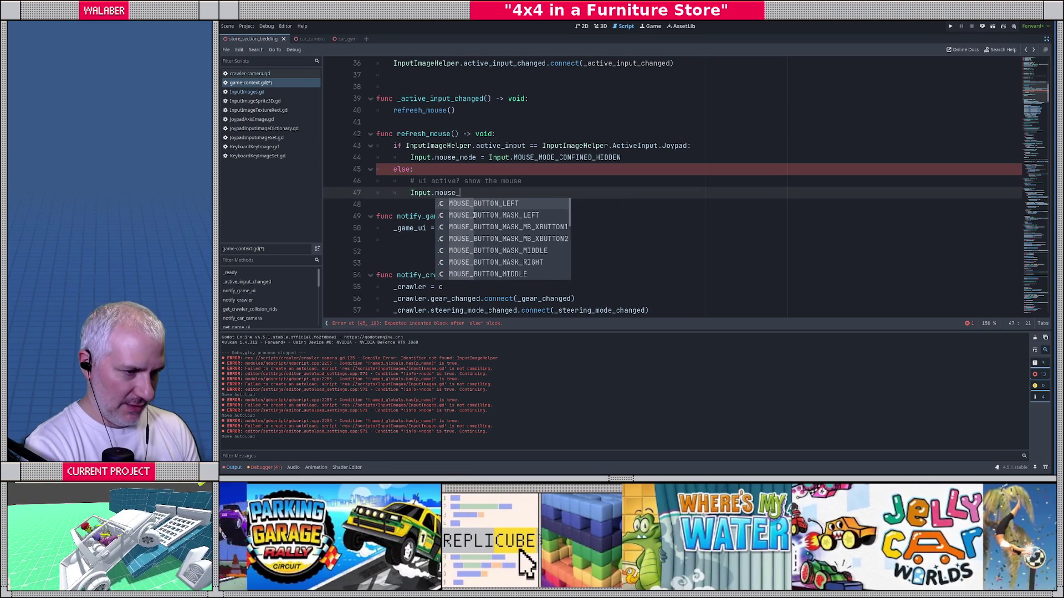
{"action": "type", "text": "mode = Inp"}
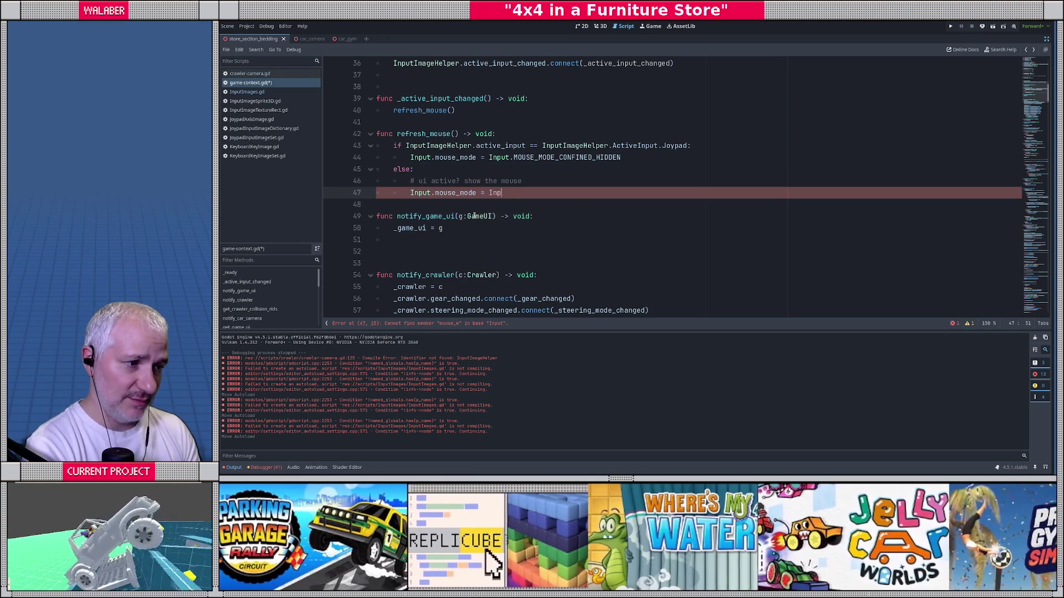
{"action": "type", "text": "ut.mouse_mode"}
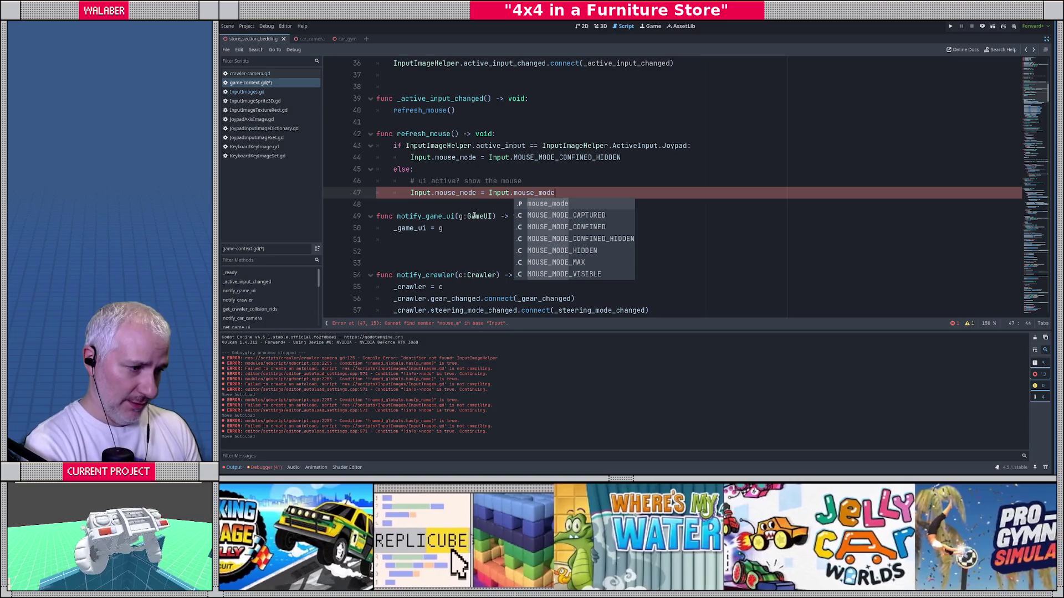
{"action": "key", "text": "Down"}
{"action": "key", "text": "Down"}
{"action": "key", "text": "Down"}
{"action": "key", "text": "Return"}
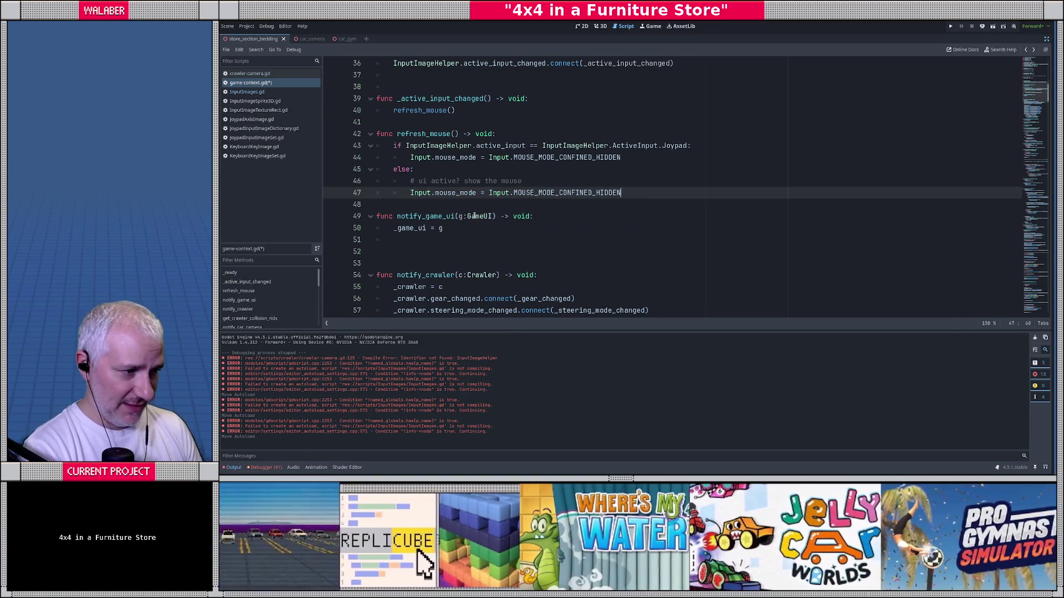
Add a blank line after refresh_mouse, save game-context.gd and run the game with F5.
{"action": "key", "text": "Down"}
{"action": "key", "text": "Return"}
{"action": "key", "text": "ctrl+s"}
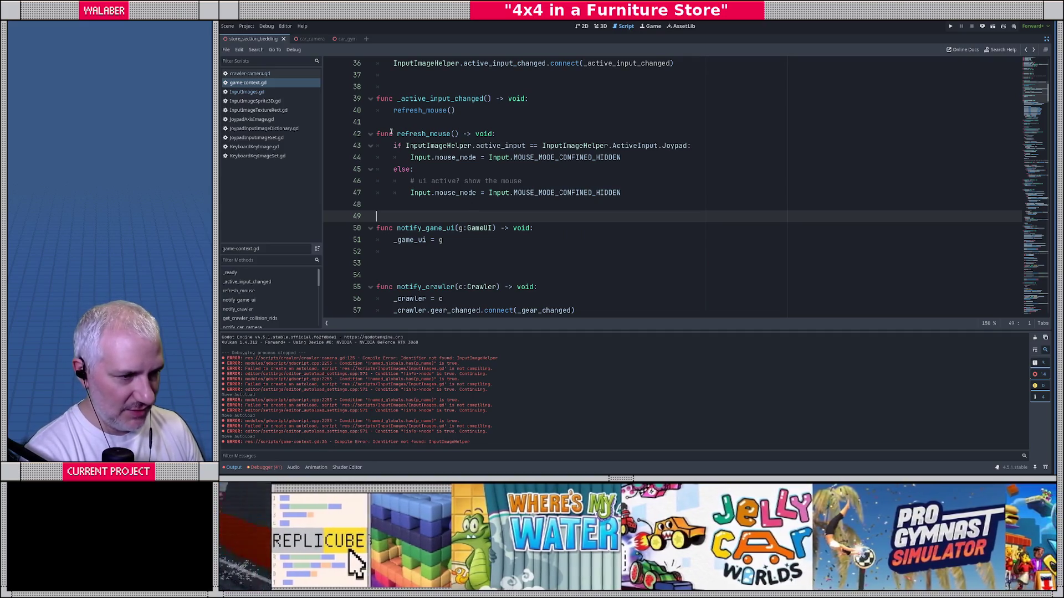
{"action": "left_click", "coordinate": [517, 172]}
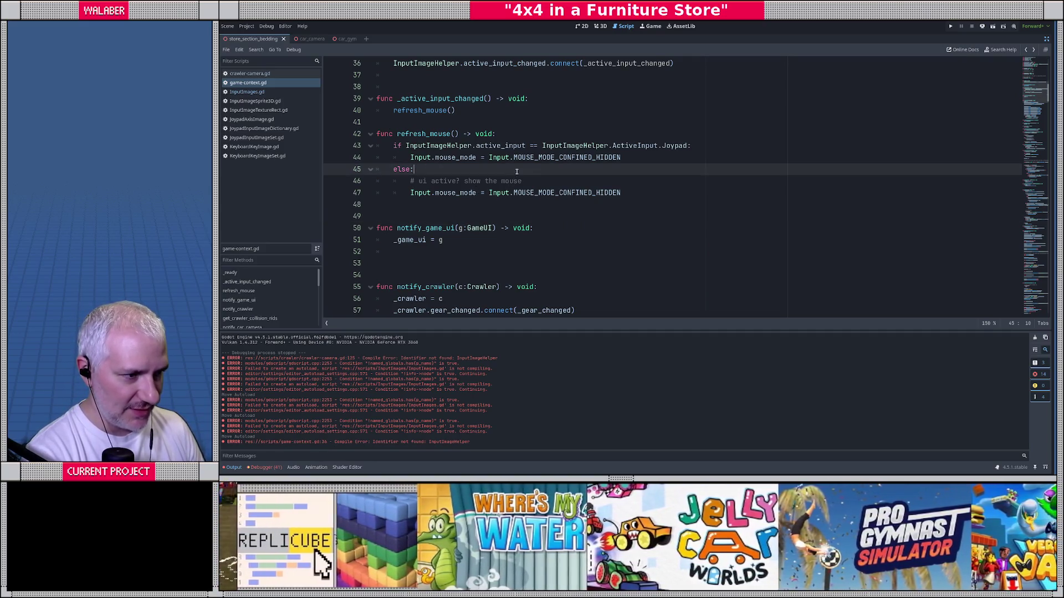
{"action": "key", "text": "F5"}
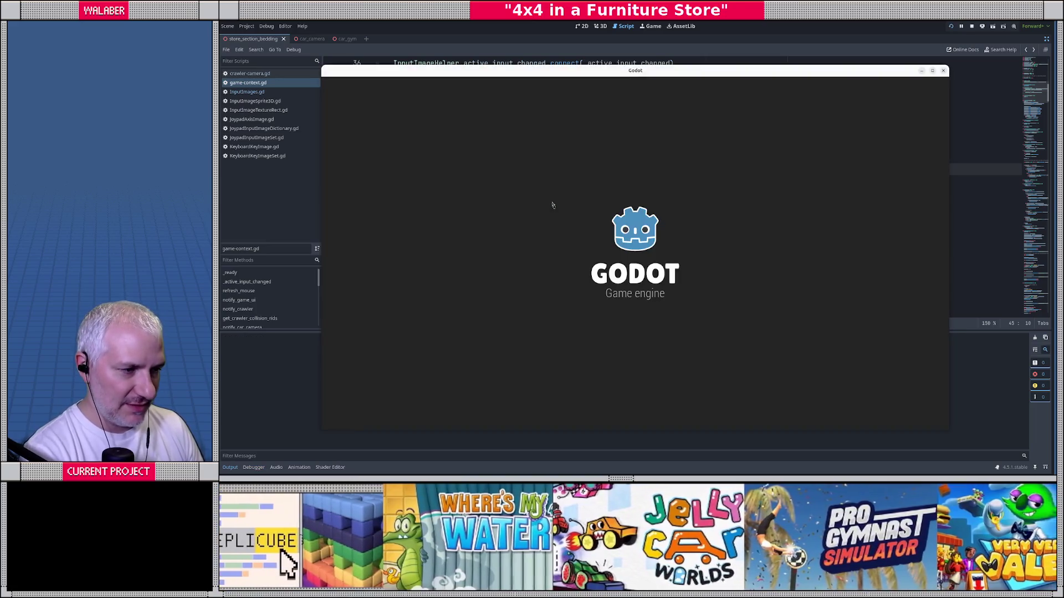
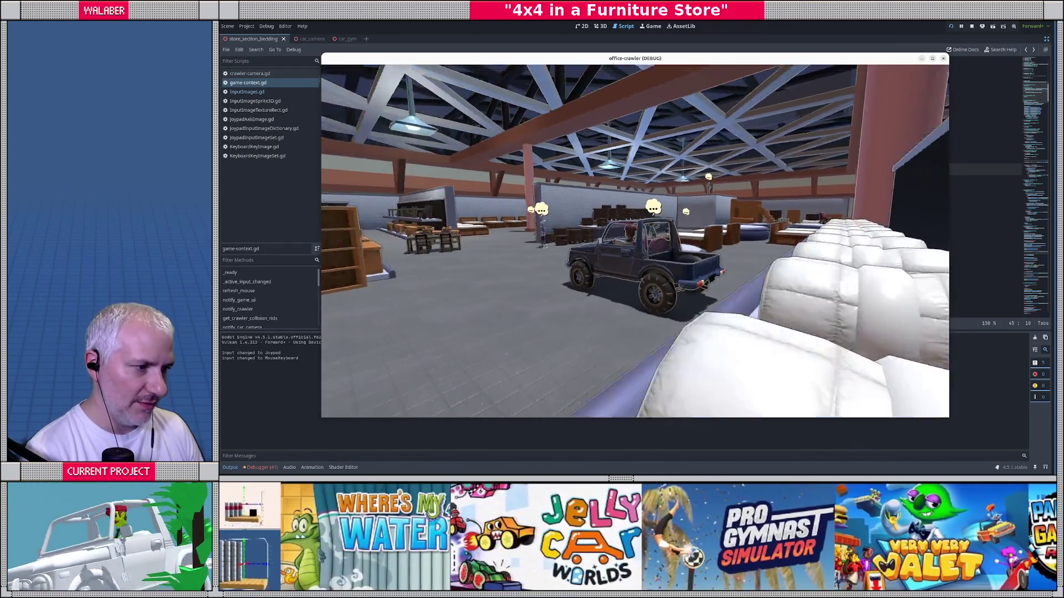
Stop the running game and show crawler-camera.gd at its Mouse Controls exports.
{"action": "key", "text": "alt+Tab"}
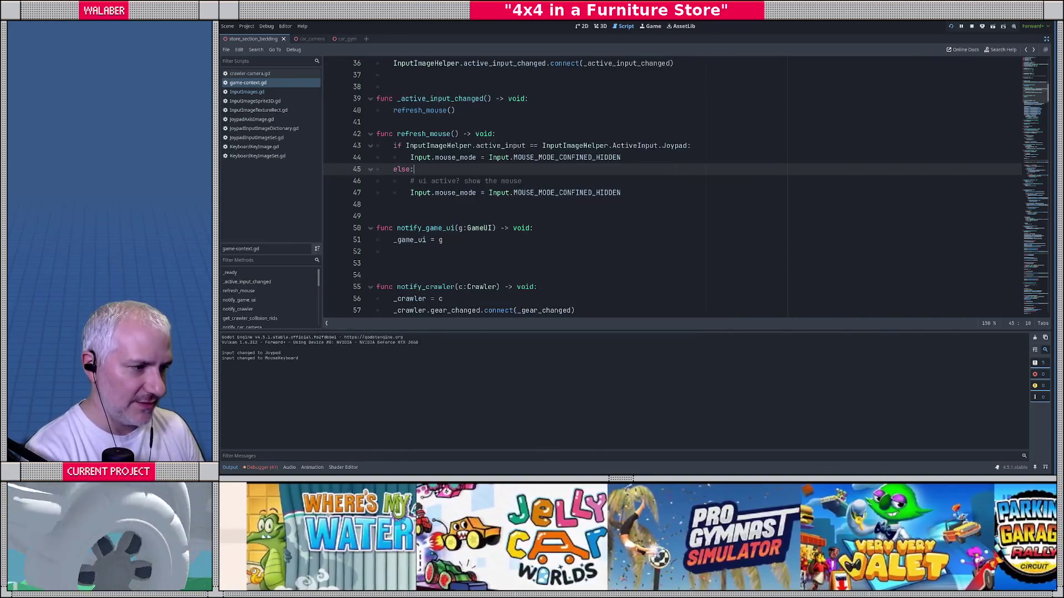
{"action": "left_click", "coordinate": [971, 26]}
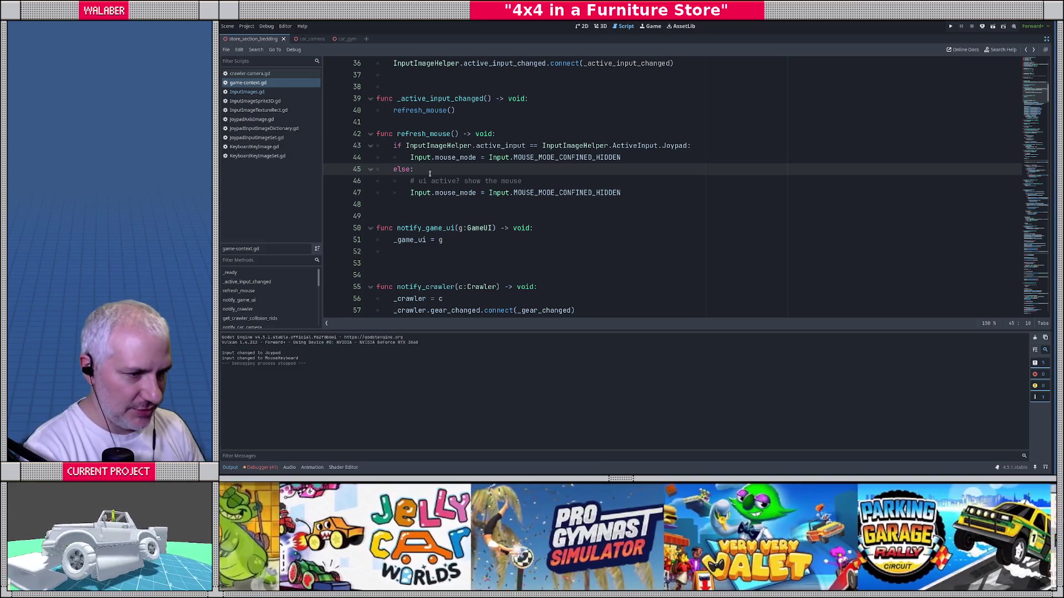
{"action": "left_click", "coordinate": [422, 178]}
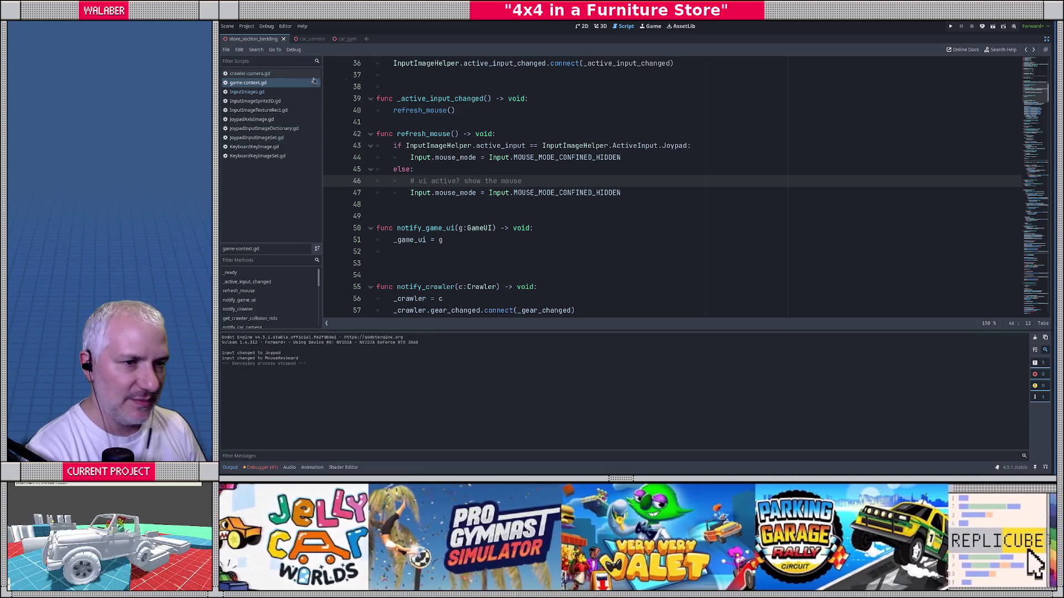
{"action": "left_click", "coordinate": [247, 76]}
{"action": "left_click", "coordinate": [429, 150]}
{"action": "scroll", "coordinate": [429, 150], "scroll_direction": "up", "scroll_amount": 20}
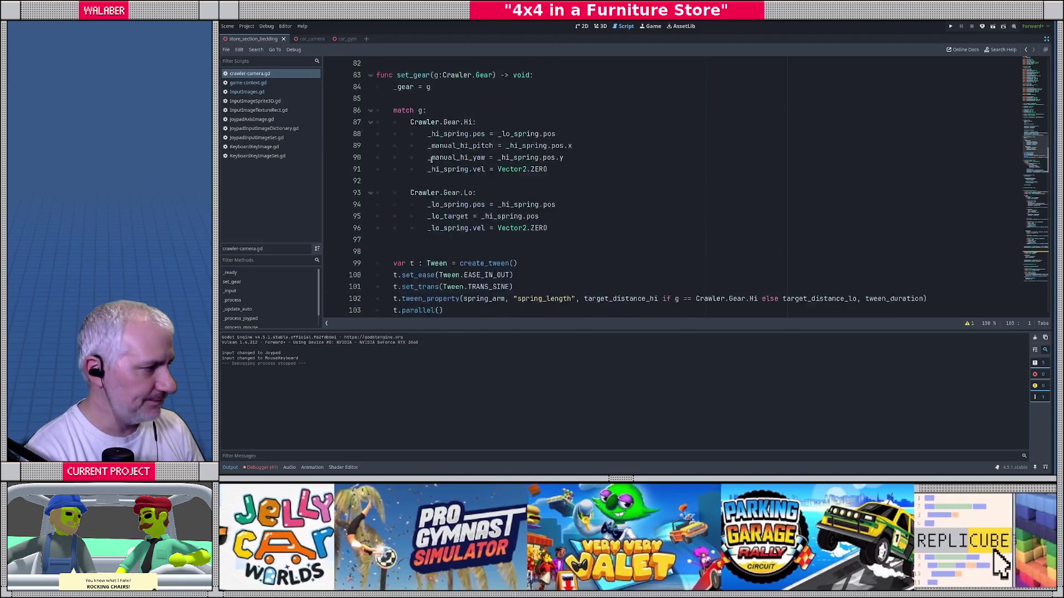
{"action": "scroll", "coordinate": [445, 170], "scroll_direction": "down", "scroll_amount": 8}
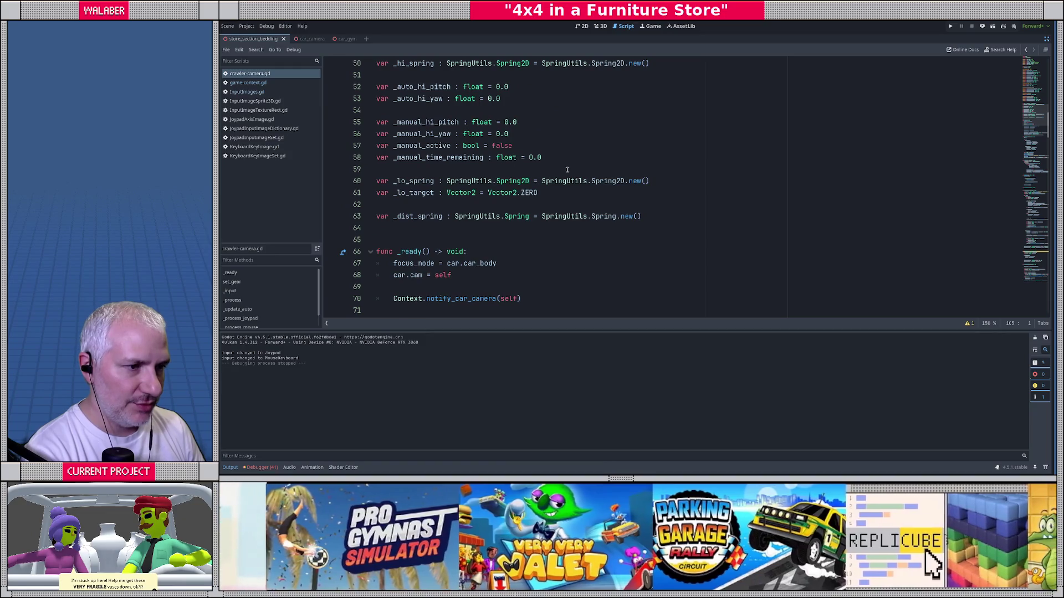
{"action": "scroll", "coordinate": [567, 169], "scroll_direction": "up", "scroll_amount": 4}
{"action": "left_click", "coordinate": [502, 170]}
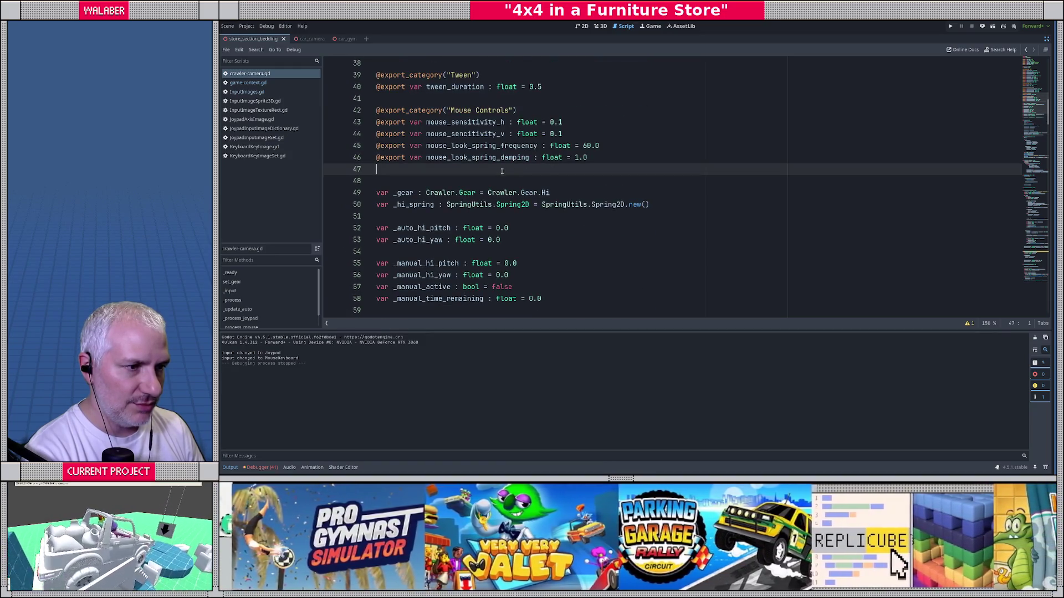
{"action": "key", "text": "Return"}
{"action": "type", "text": "@export"}
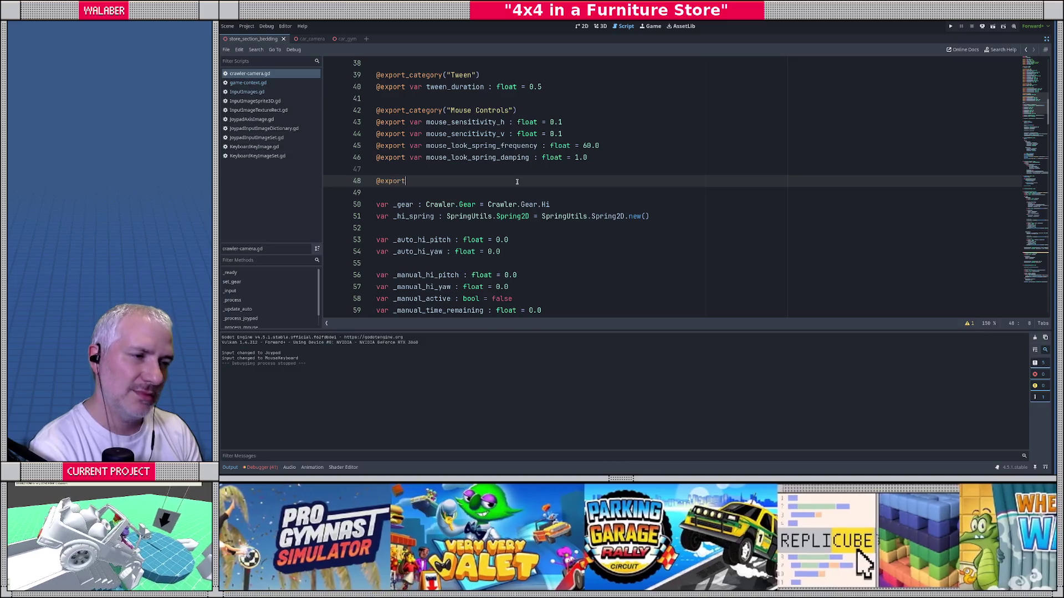
{"action": "type", "text": "_ca"}
{"action": "key", "text": "Return"}
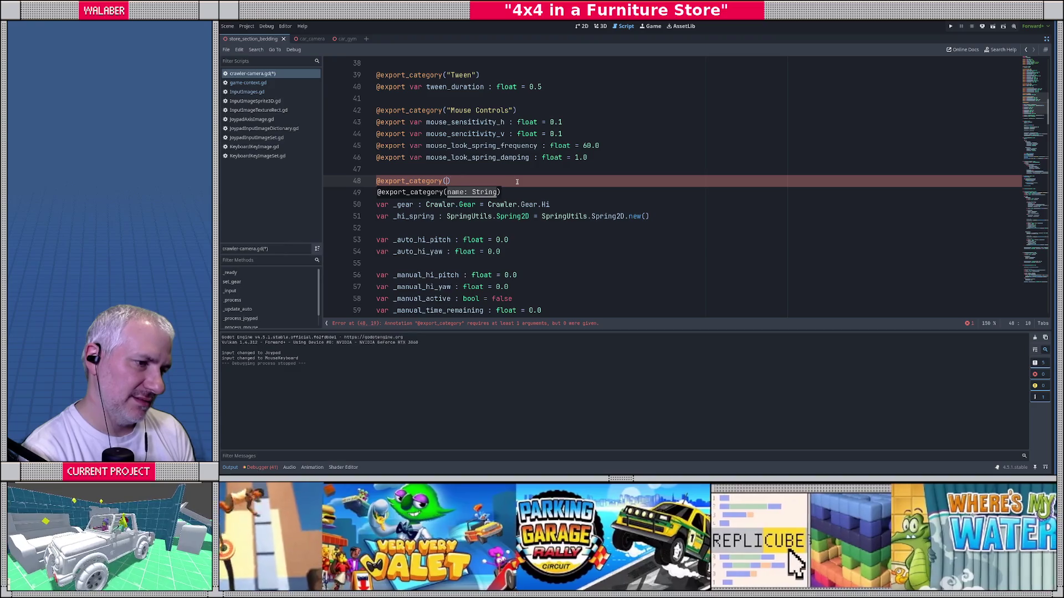
{"action": "key", "text": "ctrl+z"}
{"action": "key", "text": "ctrl+z"}
{"action": "key", "text": "ctrl+z"}
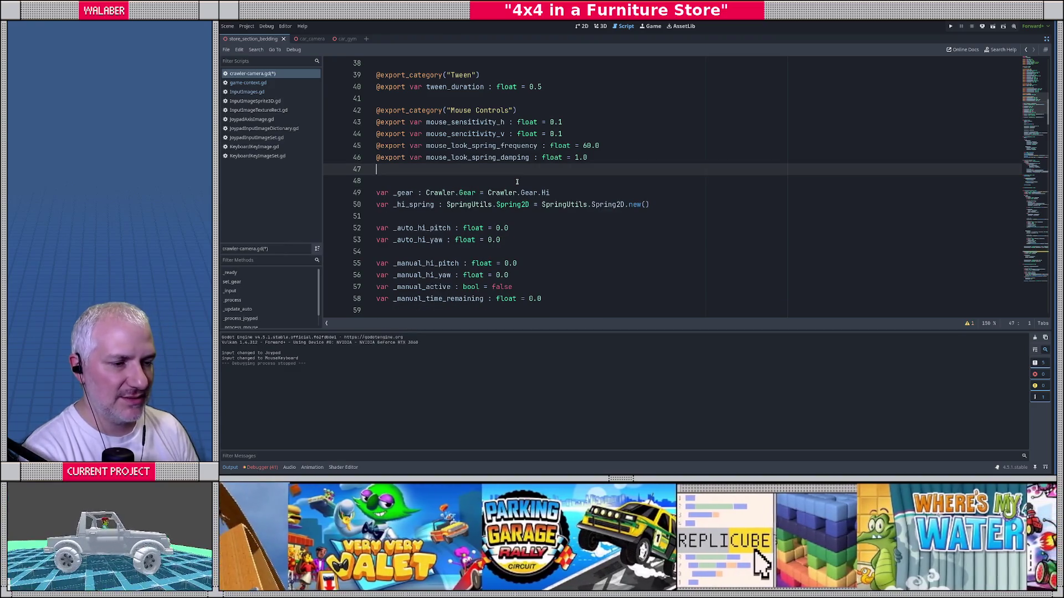
Declare horizontal_look_scale := 1.0 and vetical_look_scale := 1.0, then save.
{"action": "scroll", "coordinate": [517, 182], "scroll_direction": "down", "scroll_amount": 4}
{"action": "left_click", "coordinate": [401, 229]}
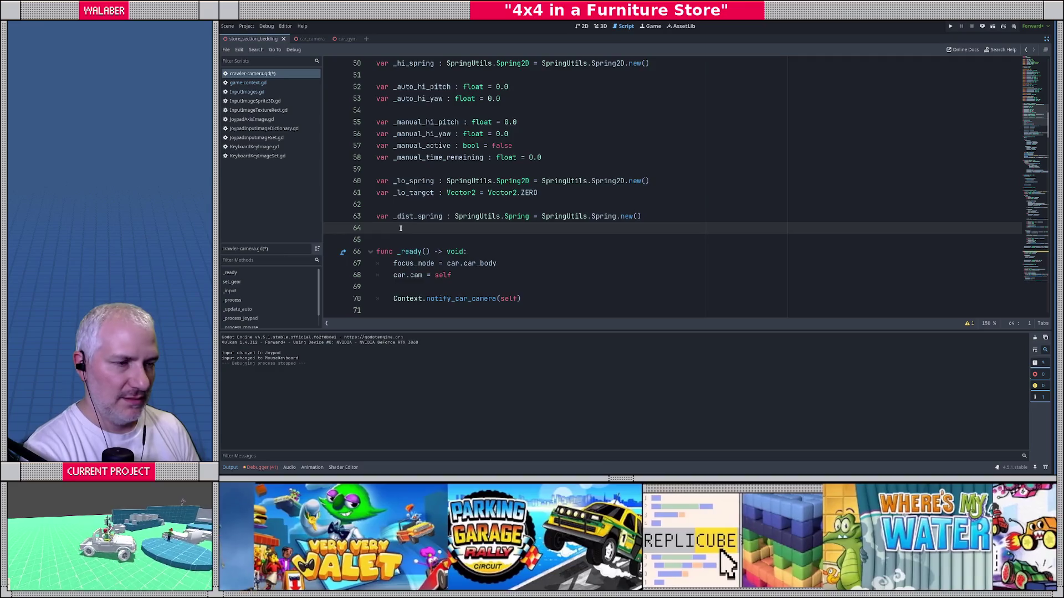
{"action": "scroll", "coordinate": [401, 228], "scroll_direction": "up", "scroll_amount": 4}
{"action": "left_click", "coordinate": [401, 180]}
{"action": "key", "text": "Return"}
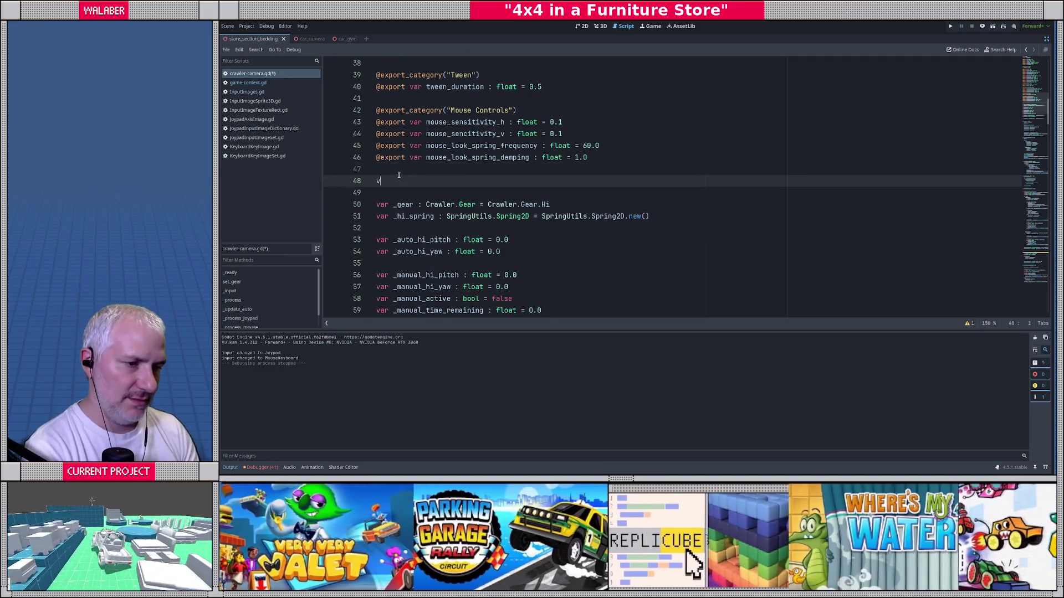
{"action": "type", "text": "var "}
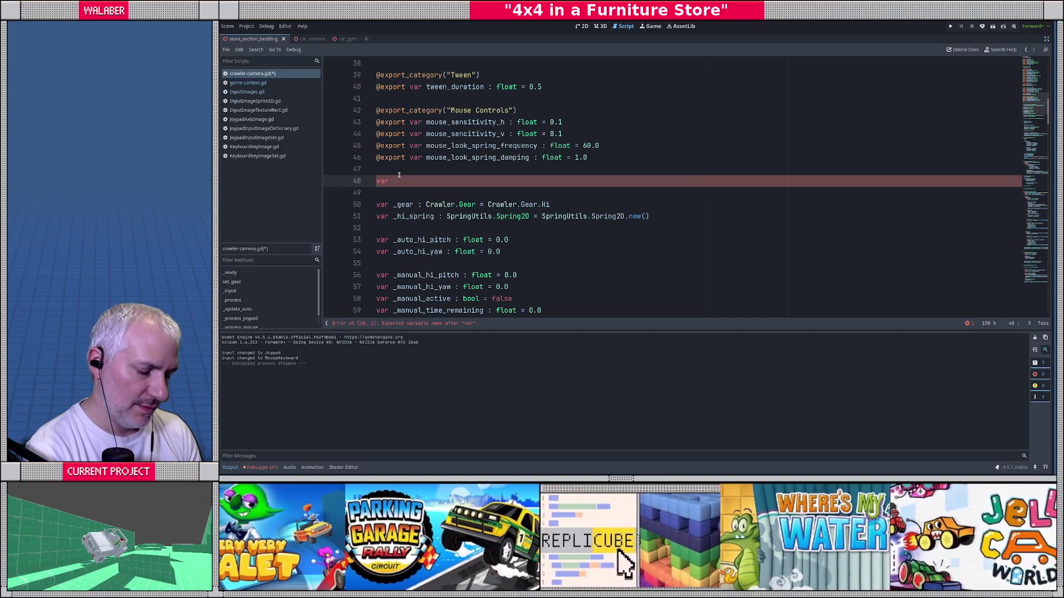
{"action": "type", "text": "horizontal"}
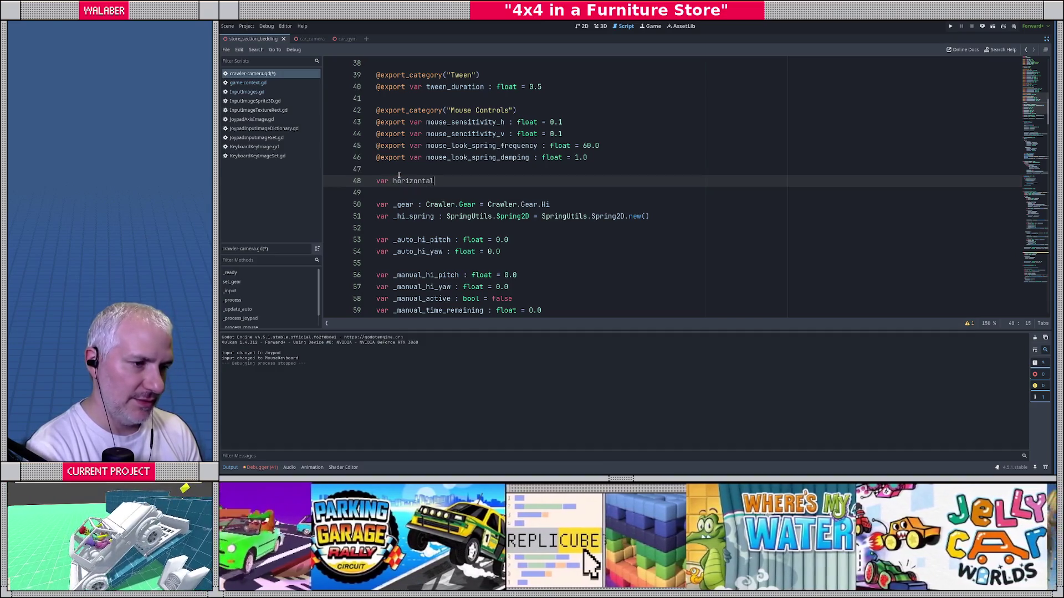
{"action": "type", "text": "_look"}
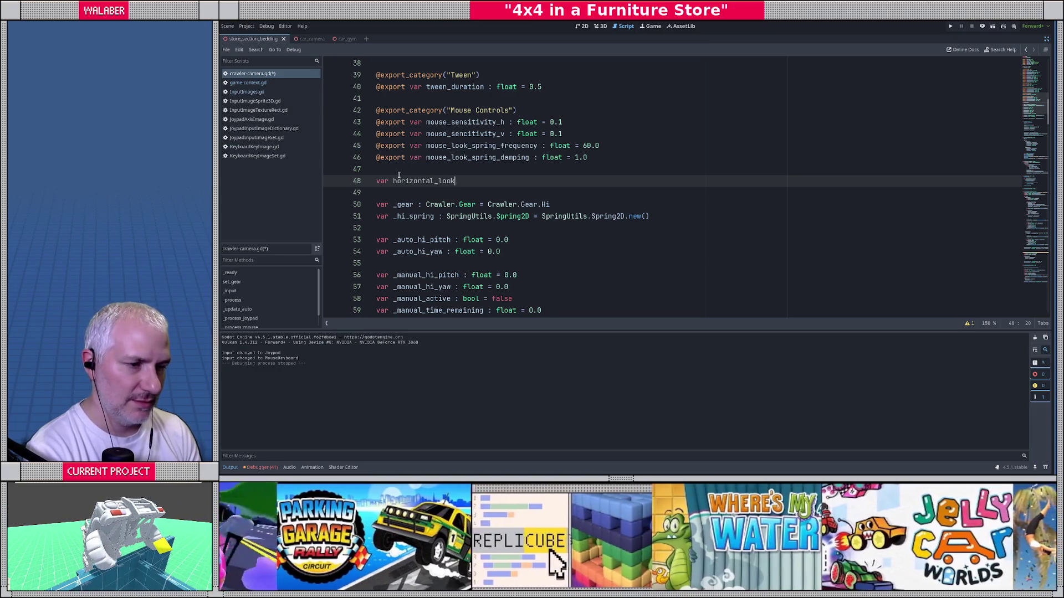
{"action": "type", "text": "_"}
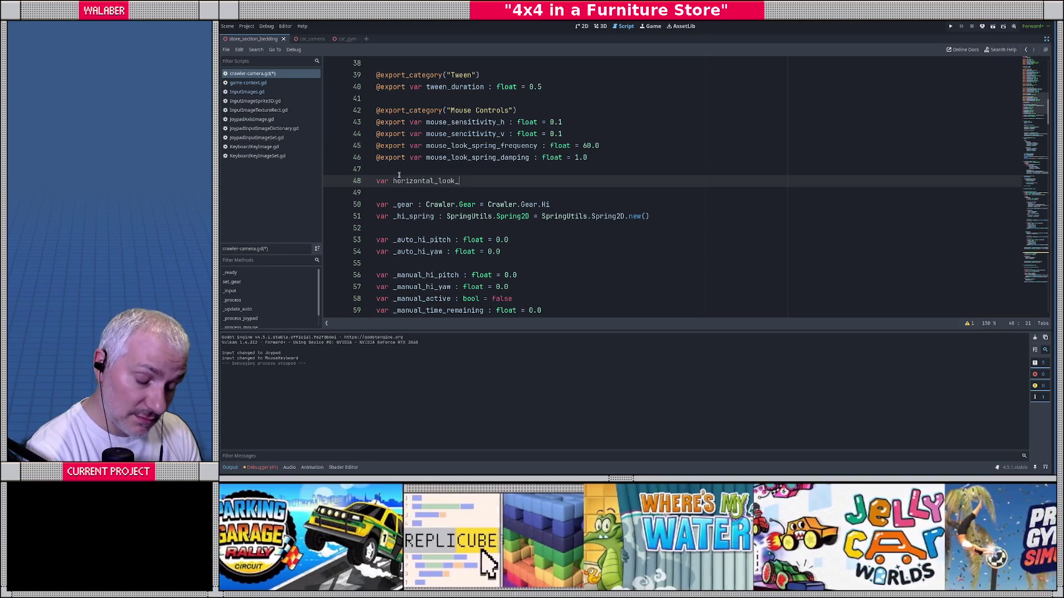
{"action": "type", "text": "scale :"}
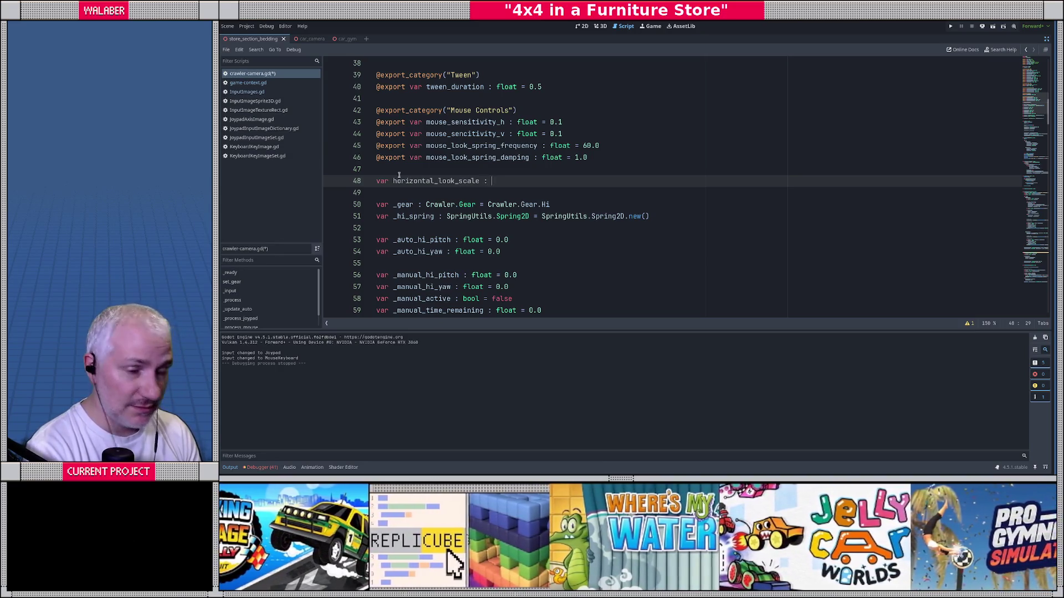
{"action": "type", "text": "= 1.0"}
{"action": "key", "text": "Return"}
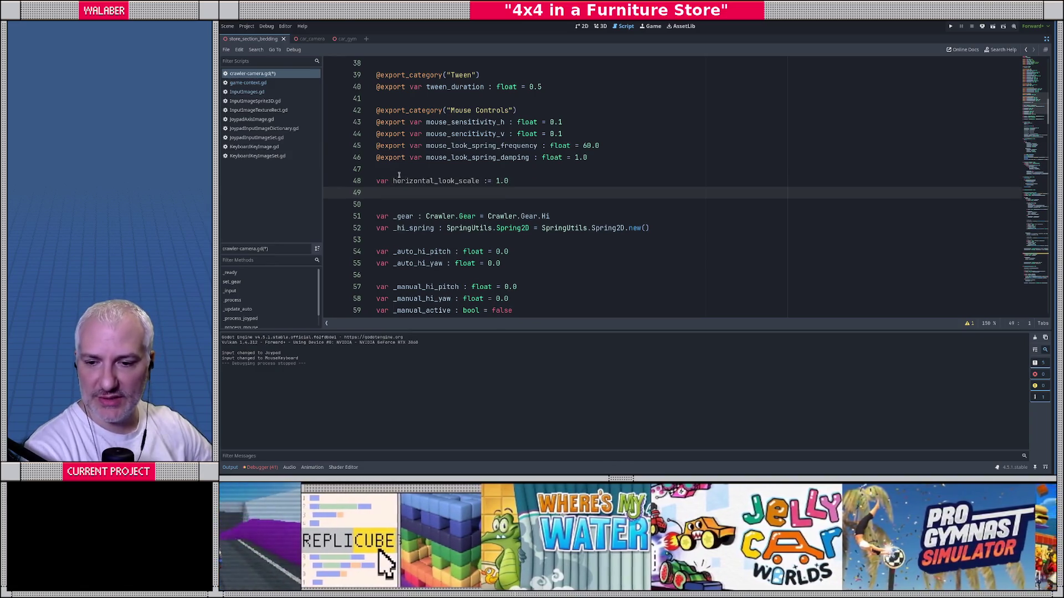
{"action": "type", "text": "var v"}
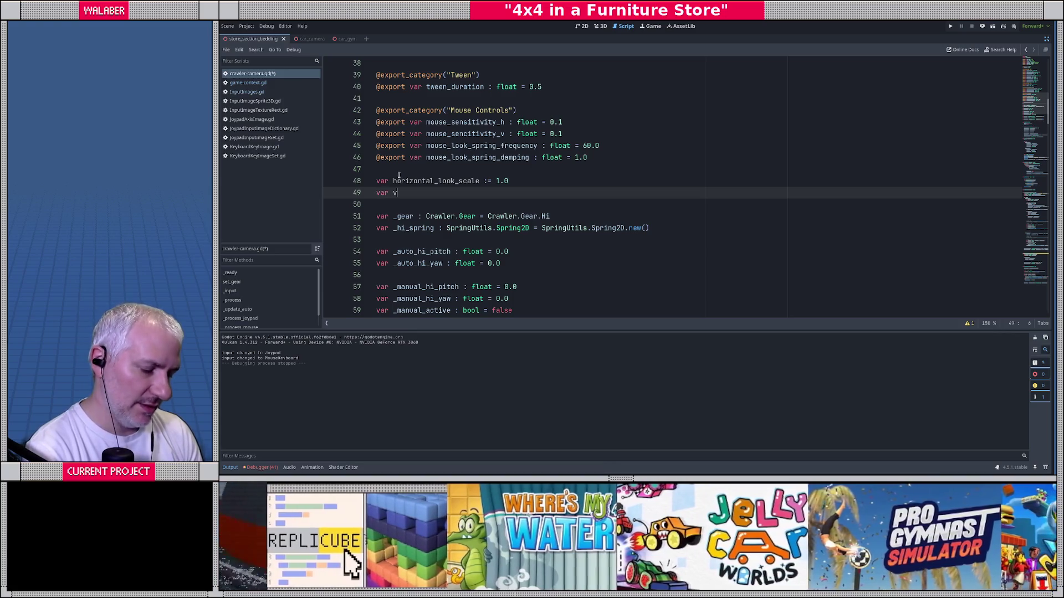
{"action": "type", "text": "etical_look_scale "}
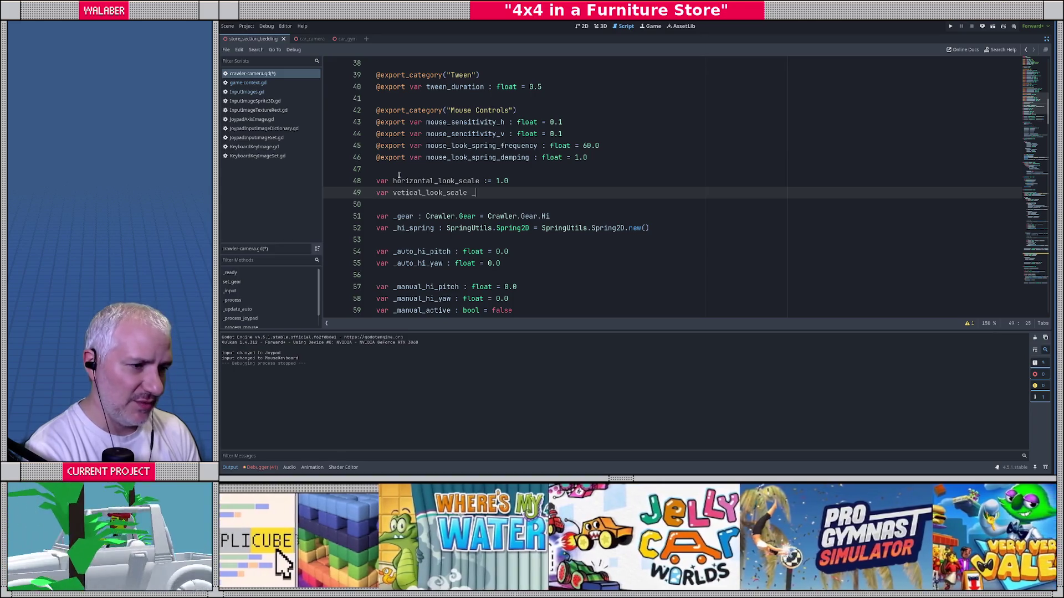
{"action": "type", "text": ":= 1.0"}
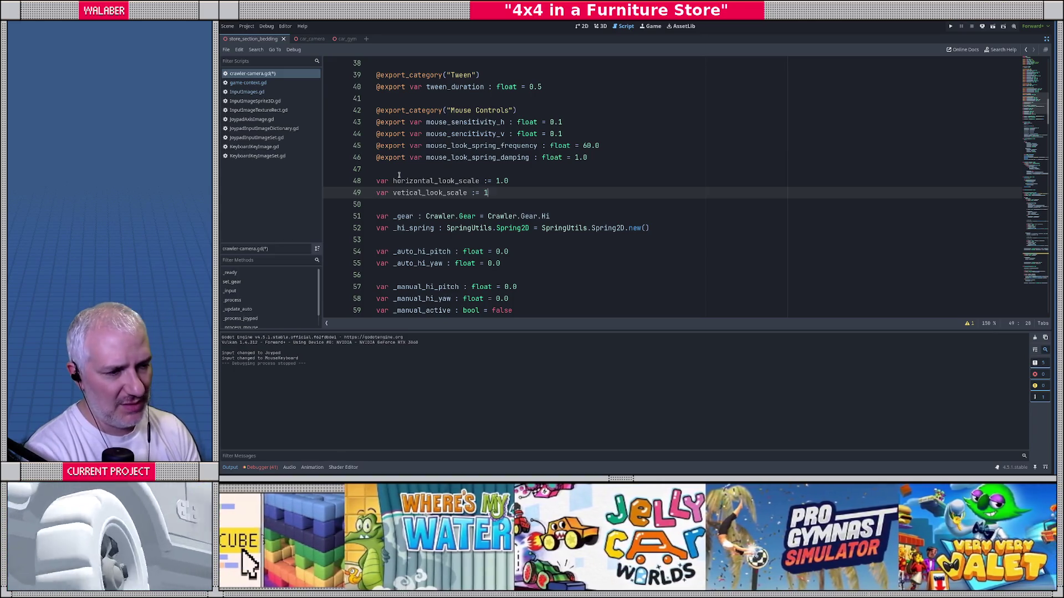
{"action": "key", "text": "ctrl+s"}
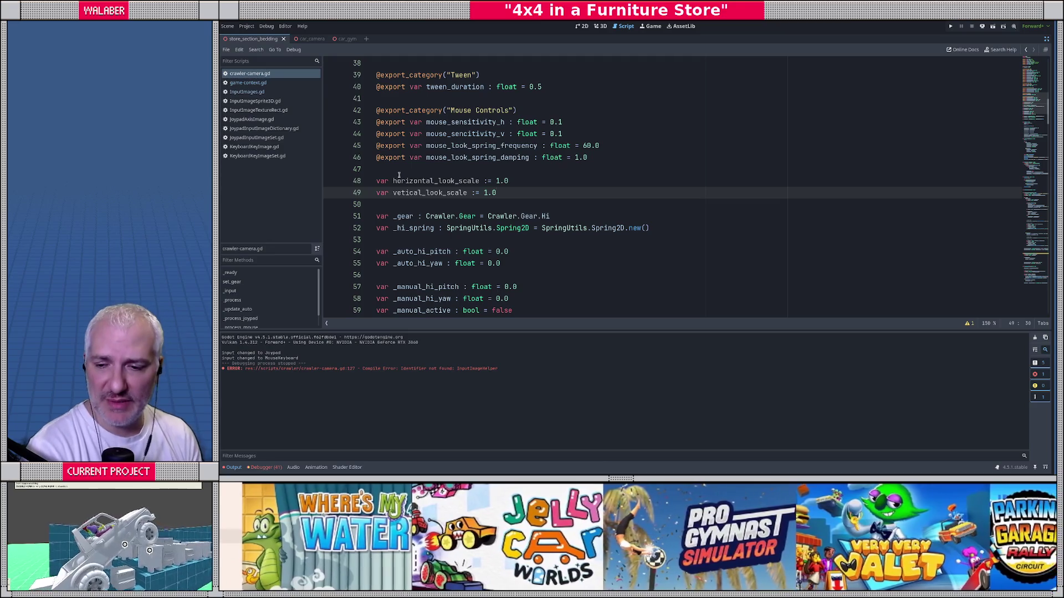
Add a blank line after the new look-scale variables and save.
{"action": "left_click", "coordinate": [406, 174]}
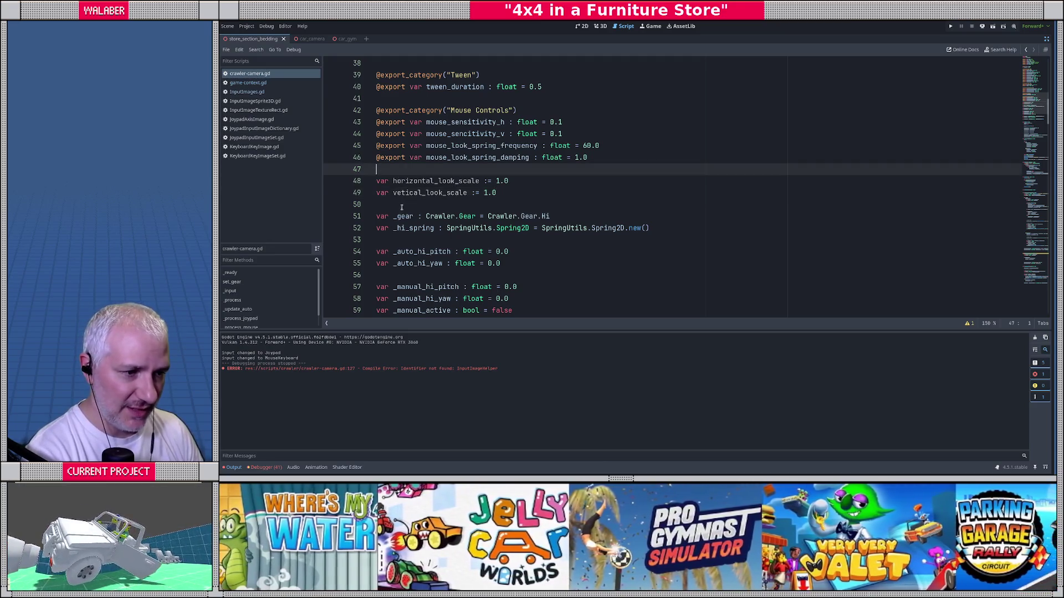
{"action": "key", "text": "Down"}
{"action": "key", "text": "Down"}
{"action": "key", "text": "Down"}
{"action": "key", "text": "Return"}
{"action": "key", "text": "ctrl+s"}
Multiply mouse yaw and pitch on lines 121–122 by horizontal_look_scale and vertical_look_scale.
{"action": "double_click", "coordinate": [427, 180]}
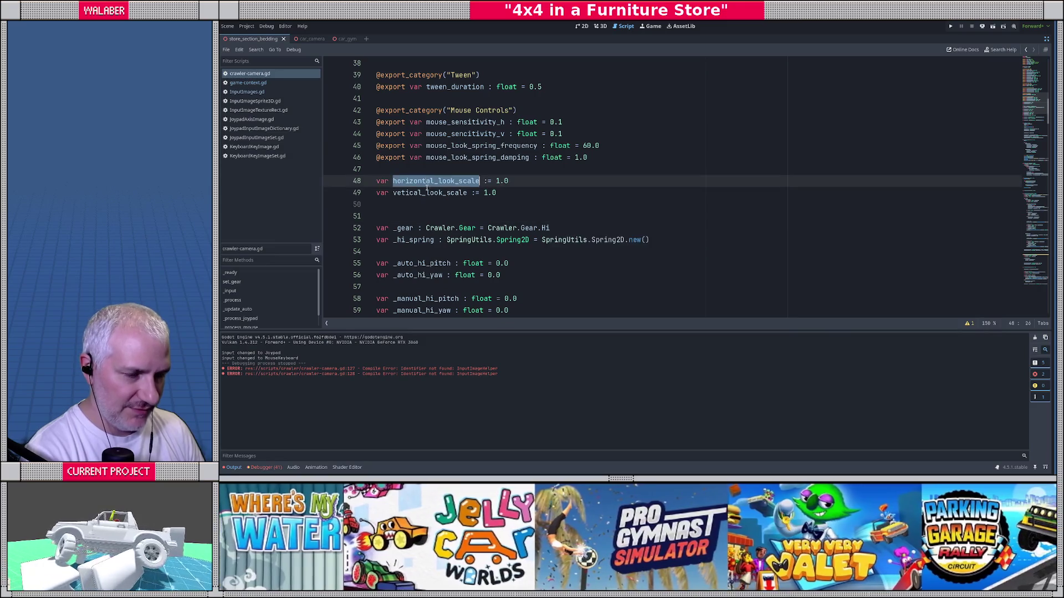
{"action": "scroll", "coordinate": [412, 209], "scroll_direction": "down", "scroll_amount": 6}
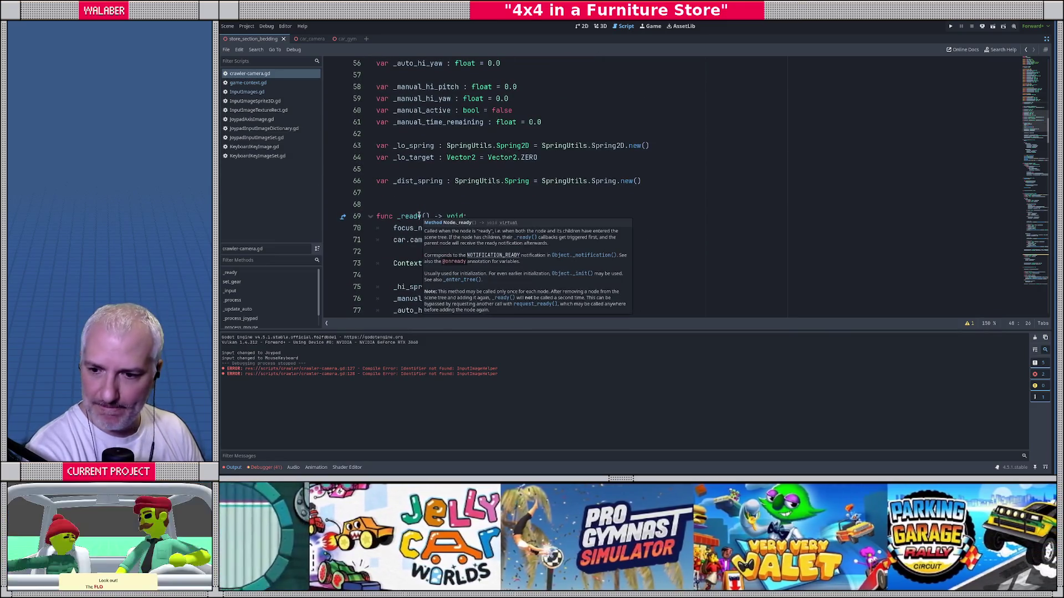
{"action": "left_click", "coordinate": [426, 194]}
{"action": "scroll", "coordinate": [426, 196], "scroll_direction": "down", "scroll_amount": 6}
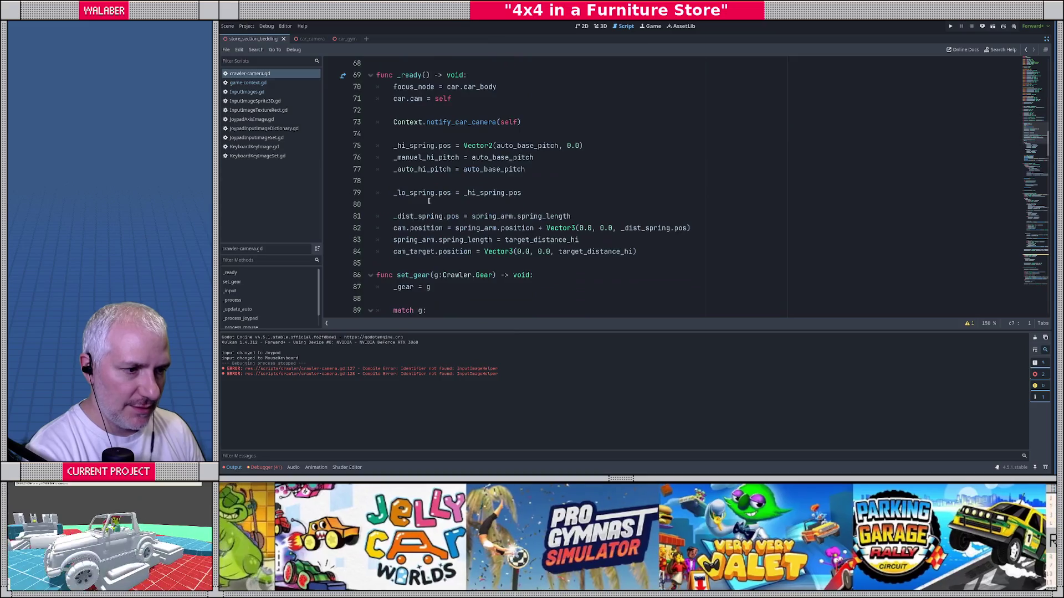
{"action": "scroll", "coordinate": [426, 200], "scroll_direction": "down", "scroll_amount": 11}
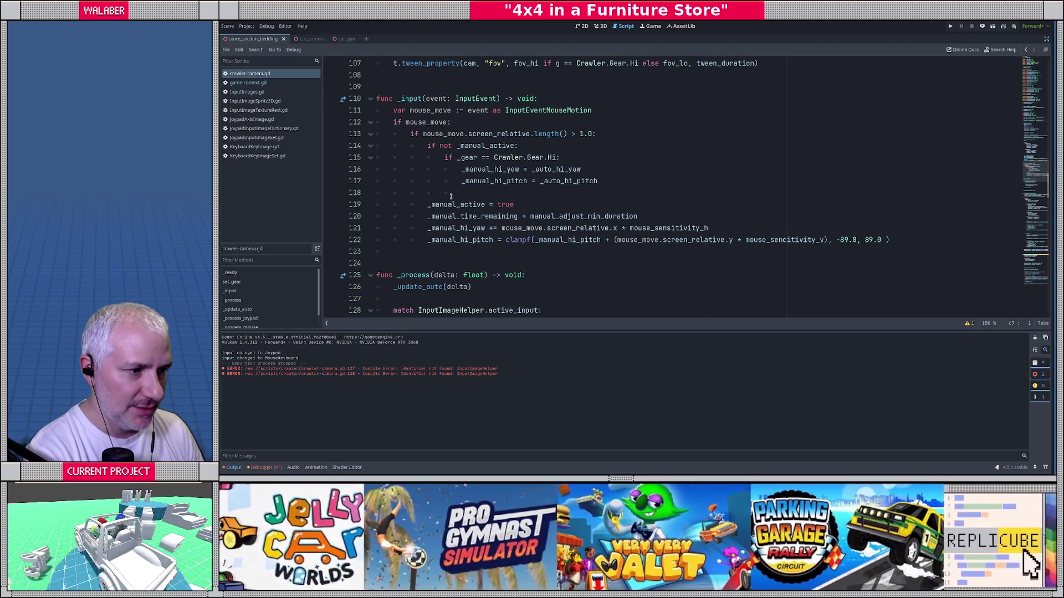
{"action": "left_click", "coordinate": [711, 228]}
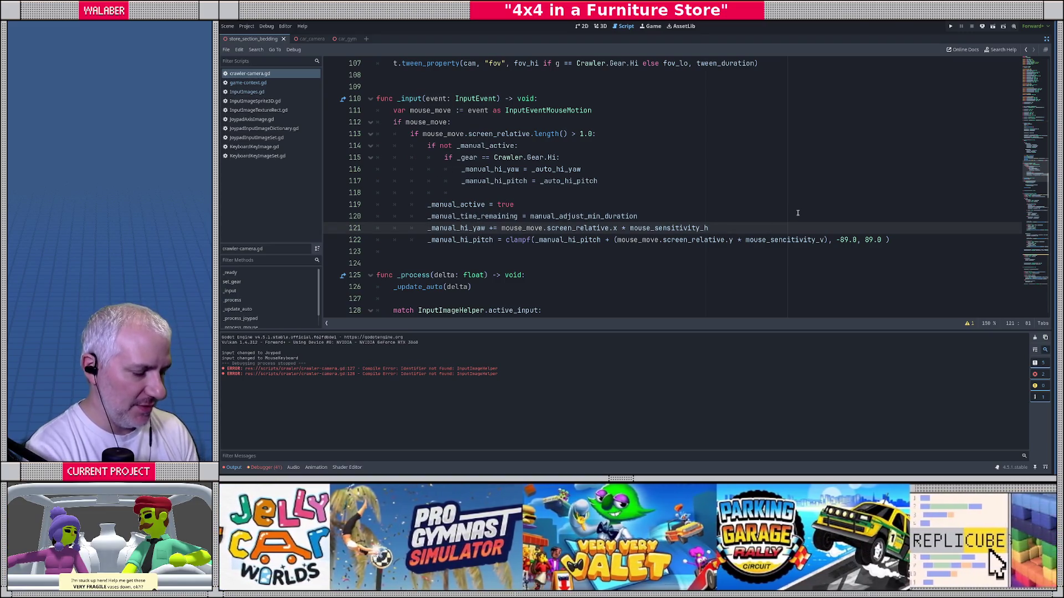
{"action": "type", "text": " * horizontal_look_scale"}
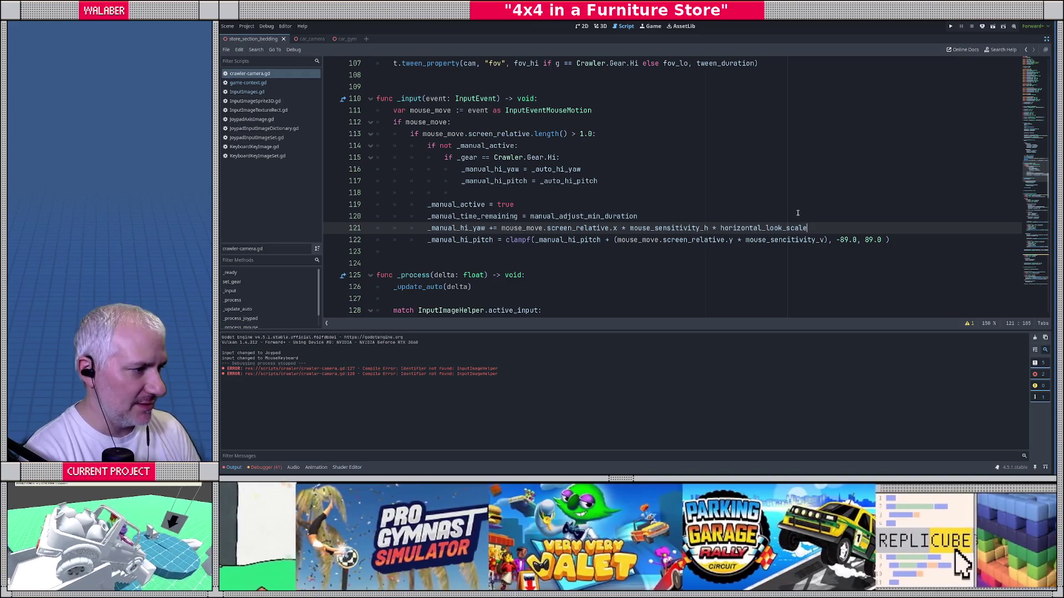
{"action": "left_click", "coordinate": [825, 244]}
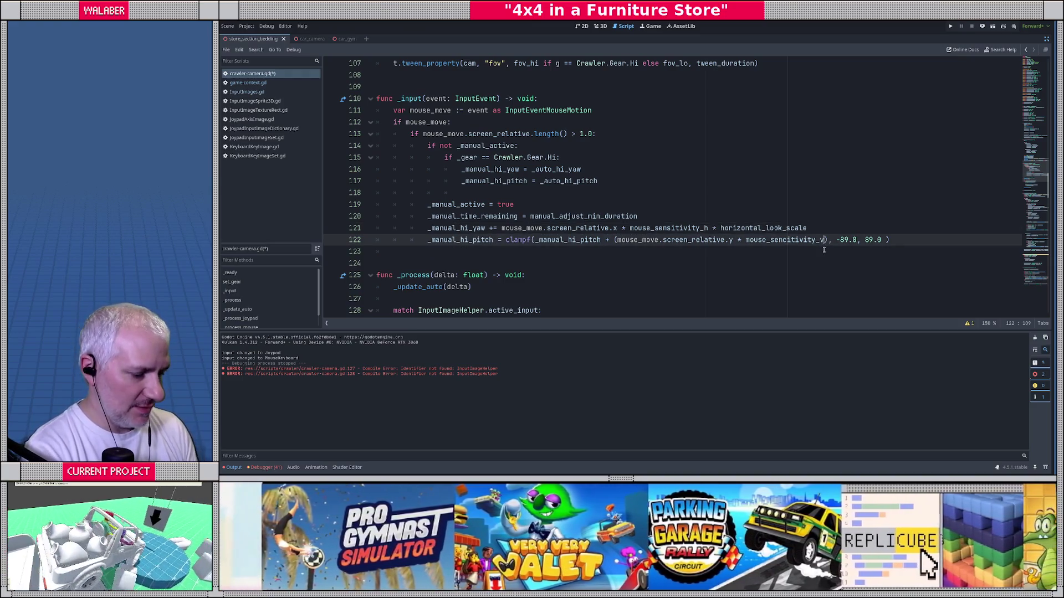
{"action": "type", "text": "* ver"}
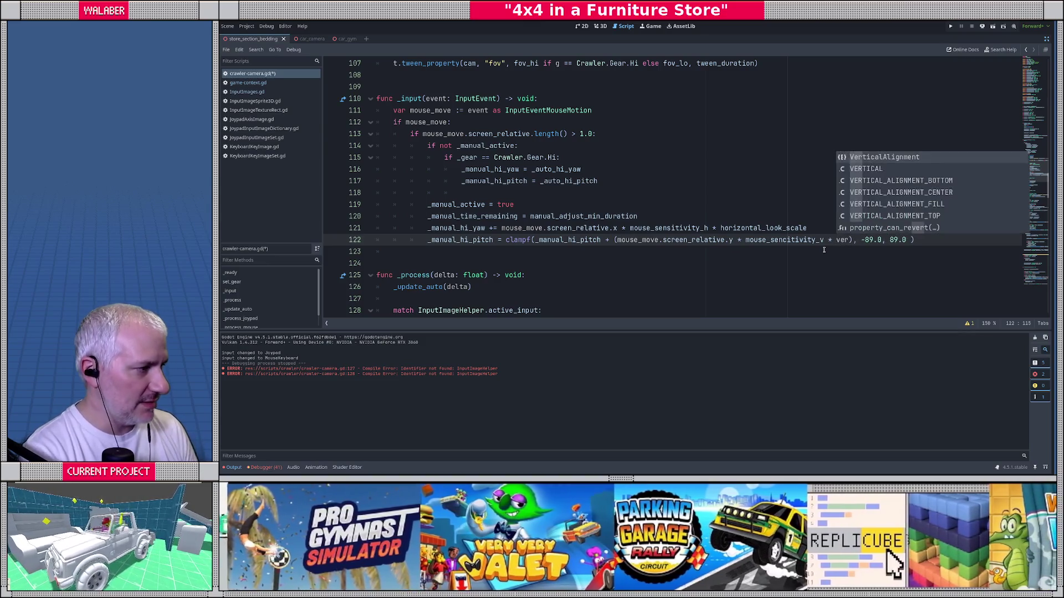
{"action": "type", "text": "ti"}
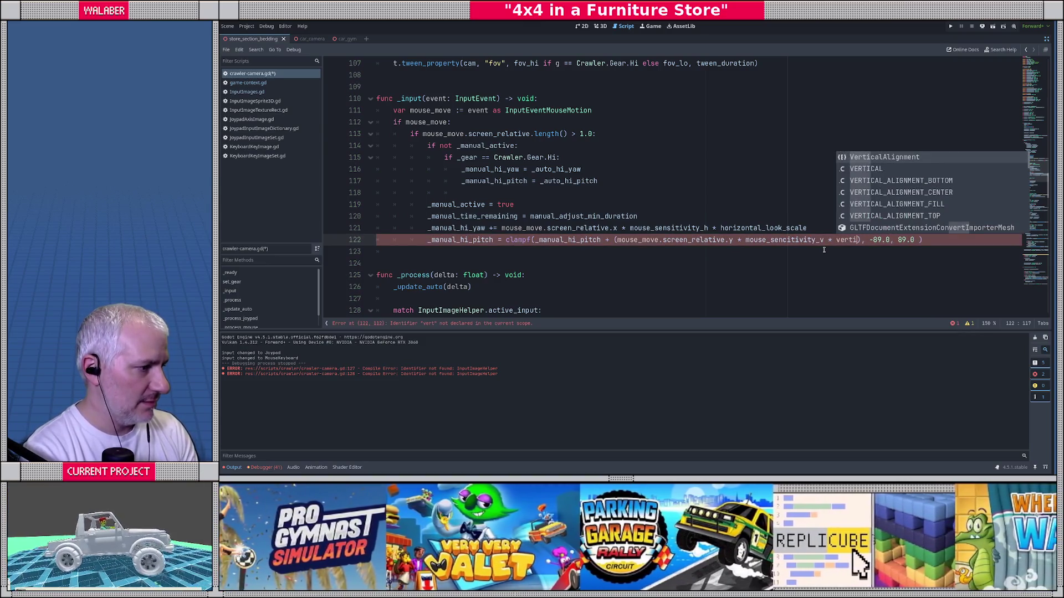
{"action": "type", "text": "cal_look_scal"}
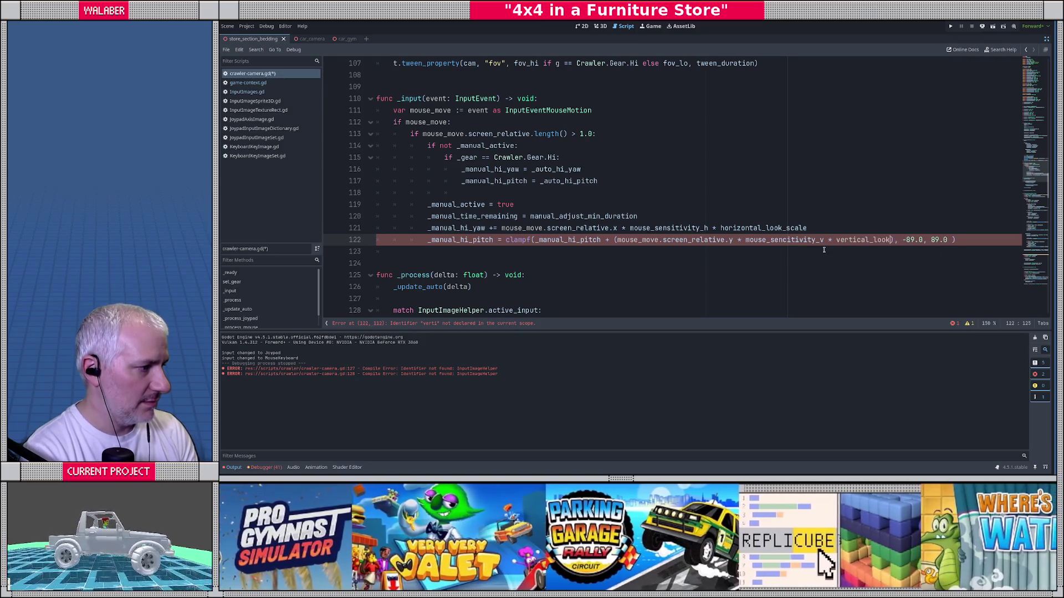
{"action": "type", "text": "e"}
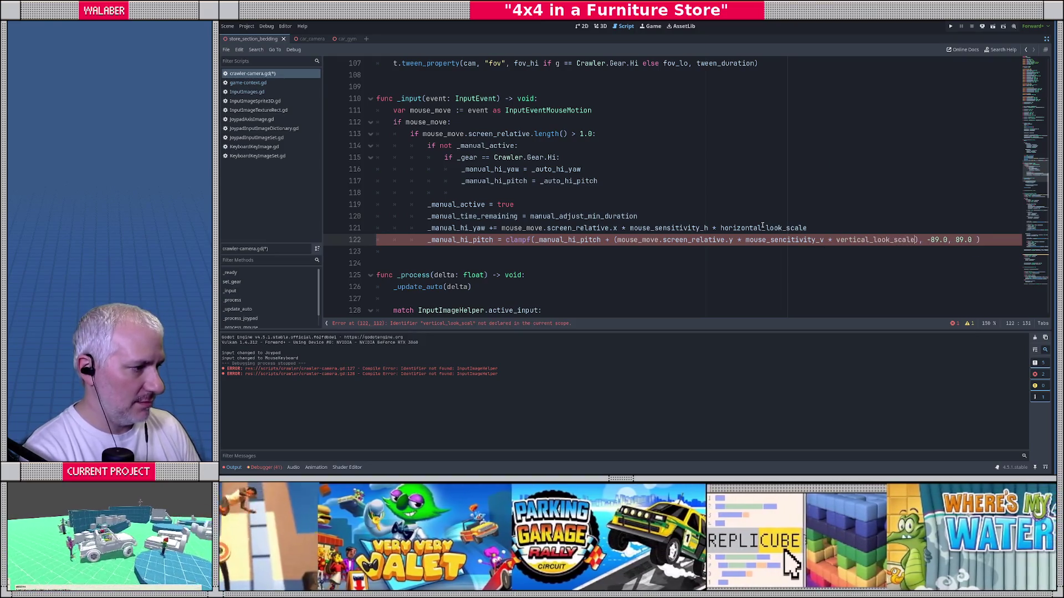
Correct 'vetical' to vertical_look_scale in the line 49 declaration and save.
{"action": "left_click", "coordinate": [762, 229], "text": "ctrl"}
{"action": "left_click", "coordinate": [402, 193]}
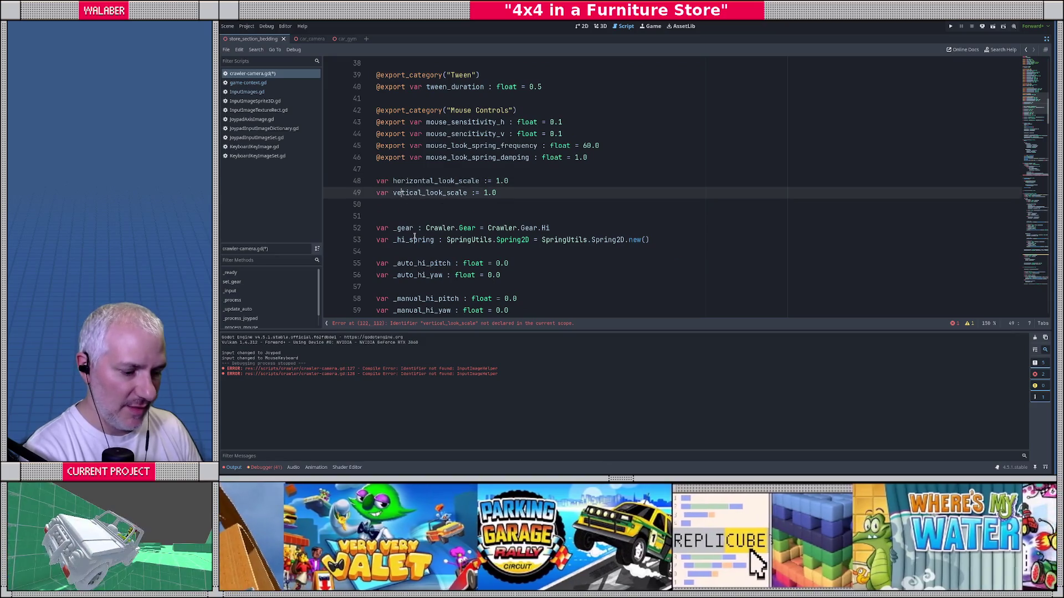
{"action": "type", "text": "r"}
{"action": "key", "text": "ctrl+s"}
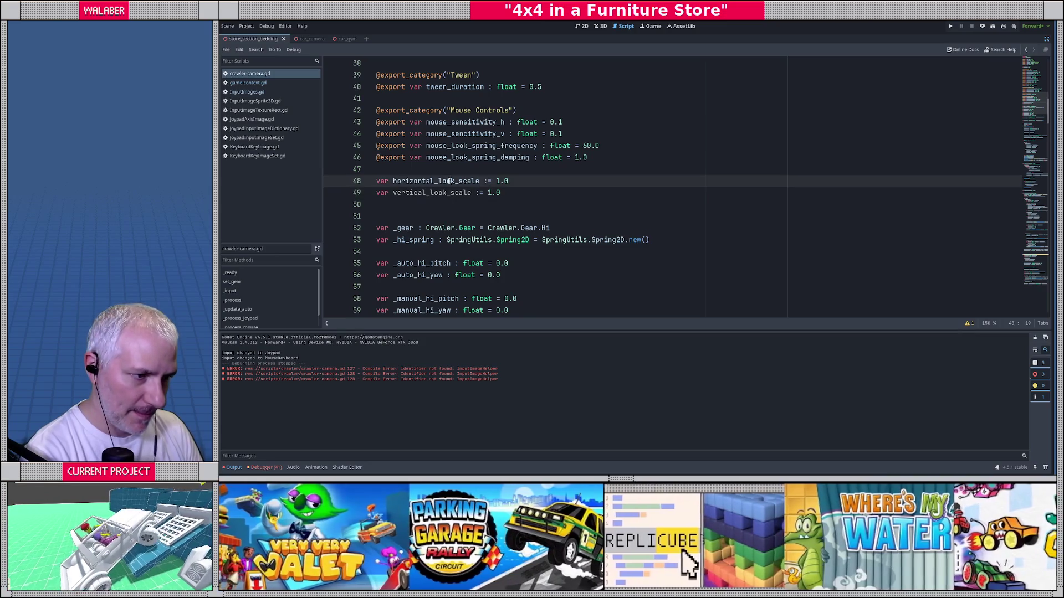
{"action": "double_click", "coordinate": [449, 181]}
{"action": "key", "text": "ctrl+f"}
In _process_joypad, add cam_change.x *= horizontal_look_scale and cam_change.y *= vertical_look_scale.
{"action": "key", "text": "Return"}
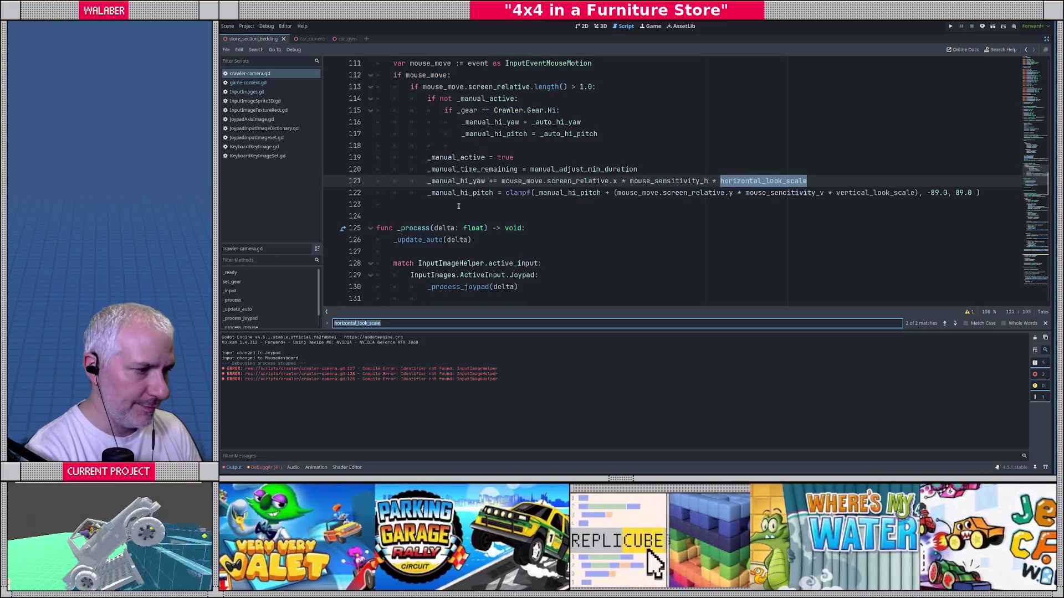
{"action": "left_click", "coordinate": [460, 206]}
{"action": "scroll", "coordinate": [504, 207], "scroll_direction": "up", "scroll_amount": 3}
{"action": "scroll", "coordinate": [505, 207], "scroll_direction": "down", "scroll_amount": 11}
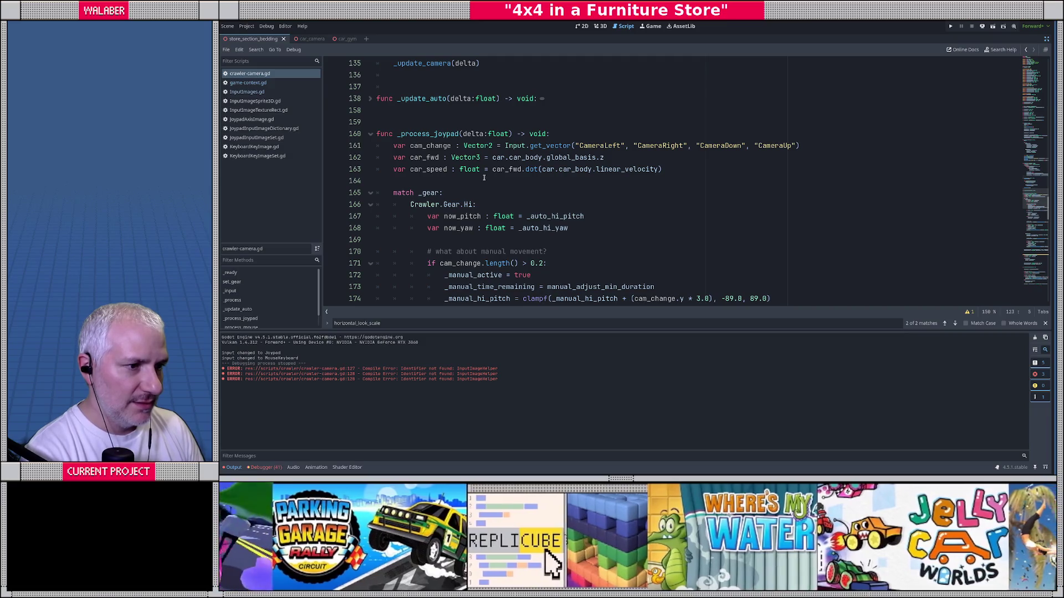
{"action": "left_click", "coordinate": [815, 145]}
{"action": "key", "text": "Return"}
{"action": "type", "text": "cam_change.x"}
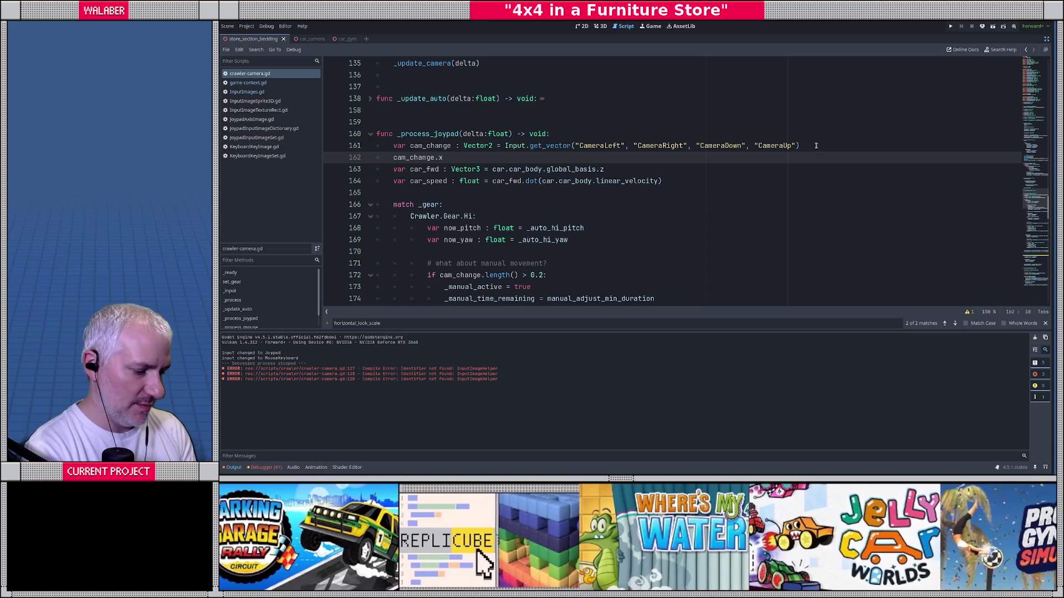
{"action": "type", "text": " *= ho"}
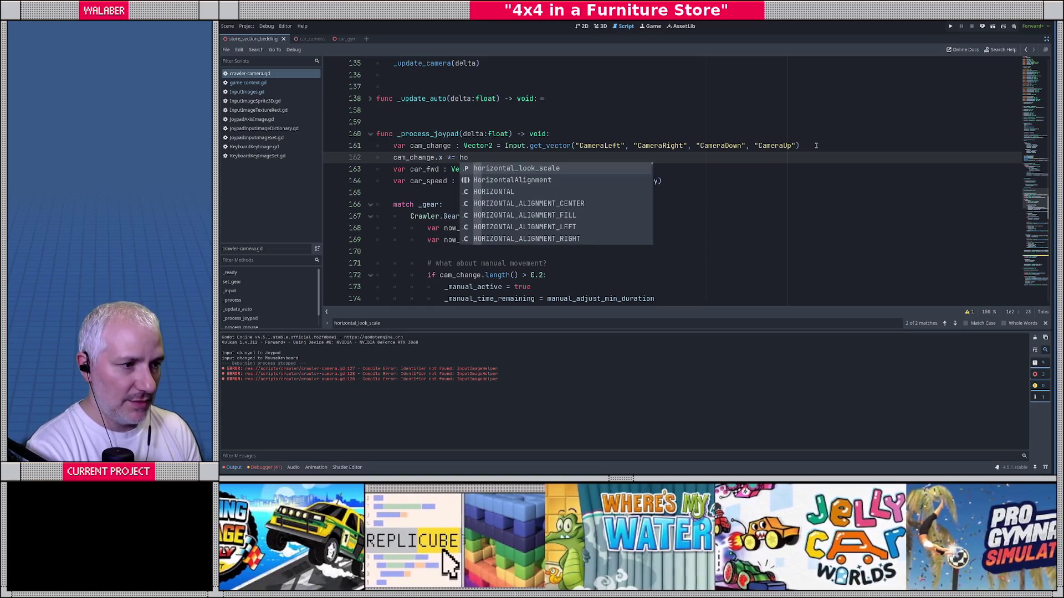
{"action": "key", "text": "Return"}
{"action": "key", "text": "Return"}
{"action": "type", "text": "cam_change."}
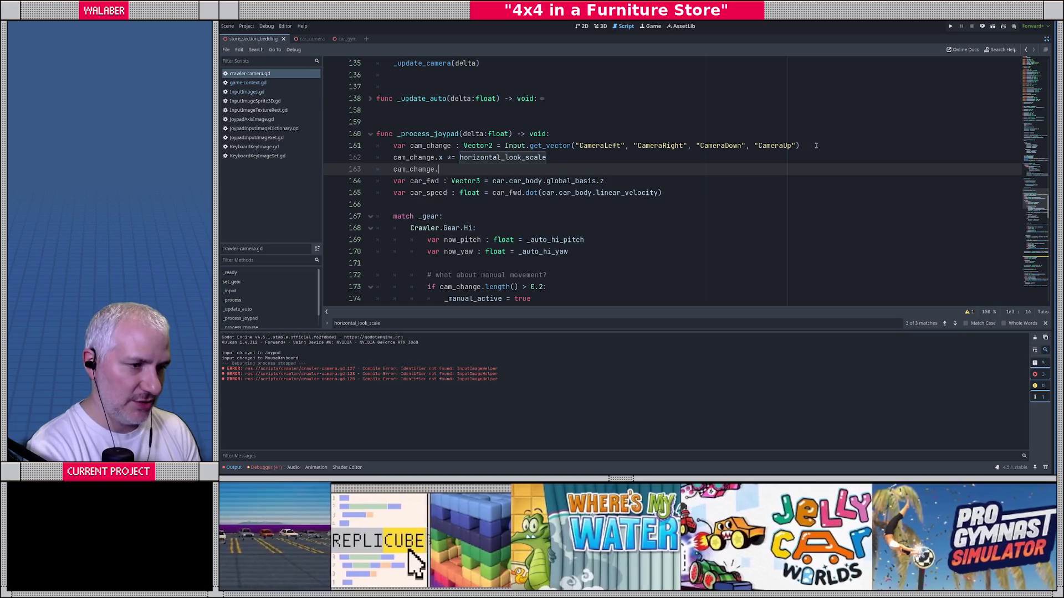
{"action": "type", "text": "y *= ver"}
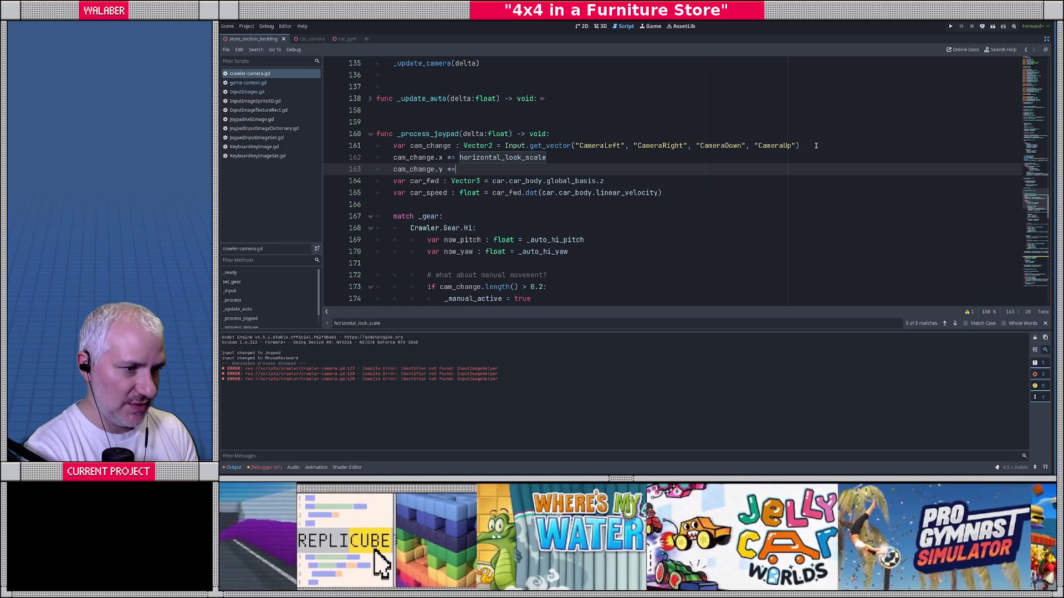
{"action": "key", "text": "Return"}
{"action": "key", "text": "Return"}
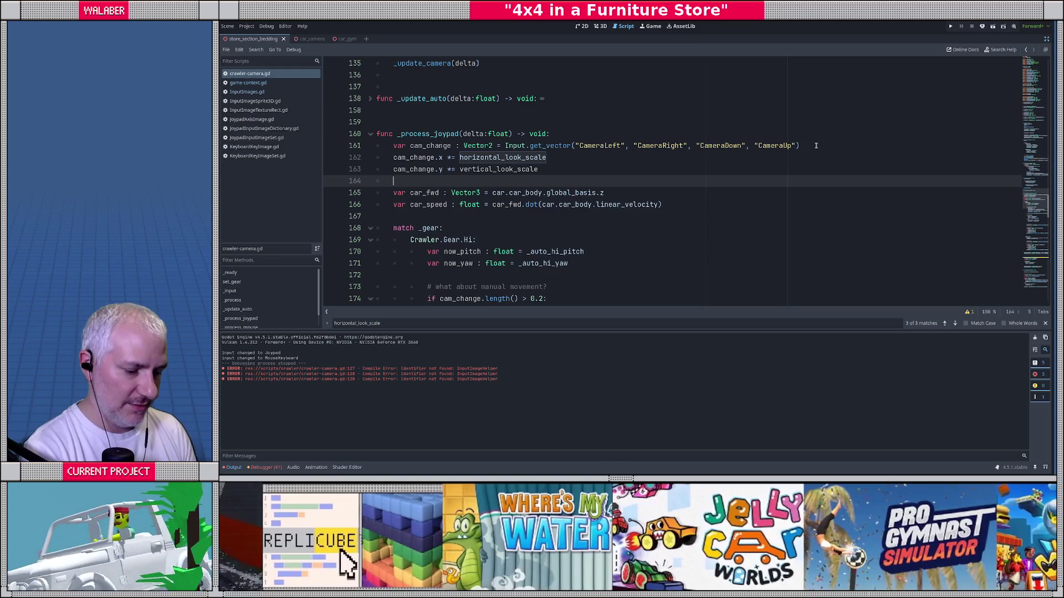
Negate the mouse movement terms for yaw and pitch on lines 121 and 122.
{"action": "scroll", "coordinate": [595, 240], "scroll_direction": "up", "scroll_amount": 7}
{"action": "scroll", "coordinate": [594, 240], "scroll_direction": "up", "scroll_amount": 10}
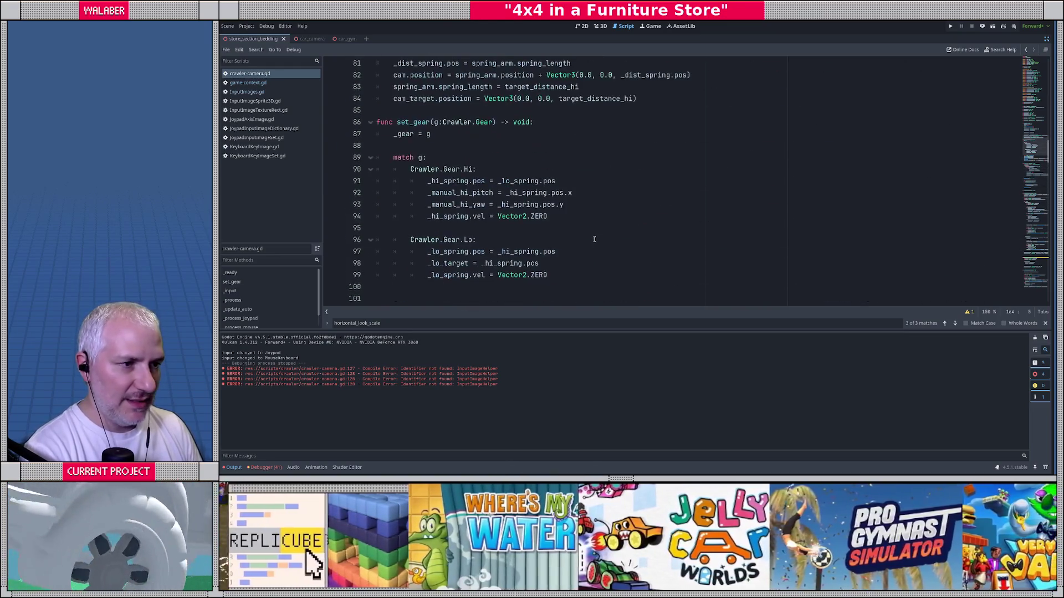
{"action": "scroll", "coordinate": [596, 244], "scroll_direction": "down", "scroll_amount": 8}
{"action": "scroll", "coordinate": [574, 230], "scroll_direction": "down", "scroll_amount": 3}
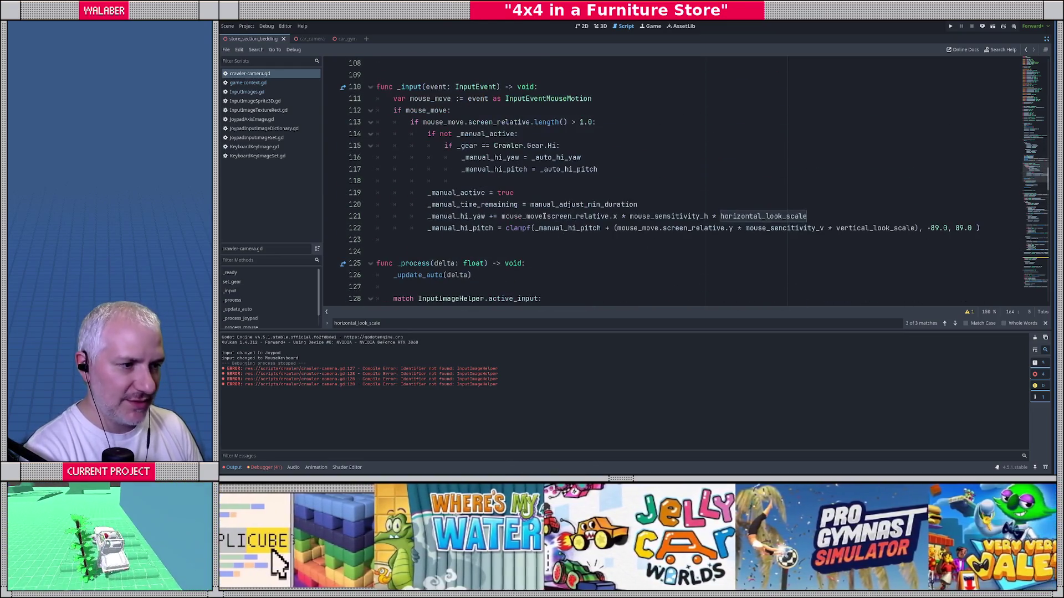
{"action": "left_click", "coordinate": [502, 217]}
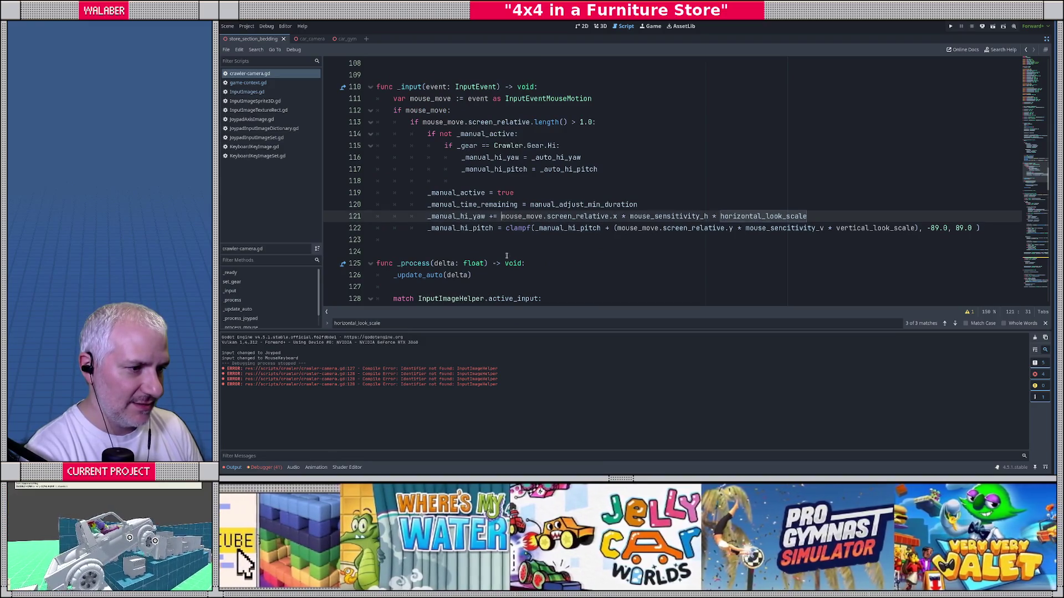
{"action": "type", "text": "-"}
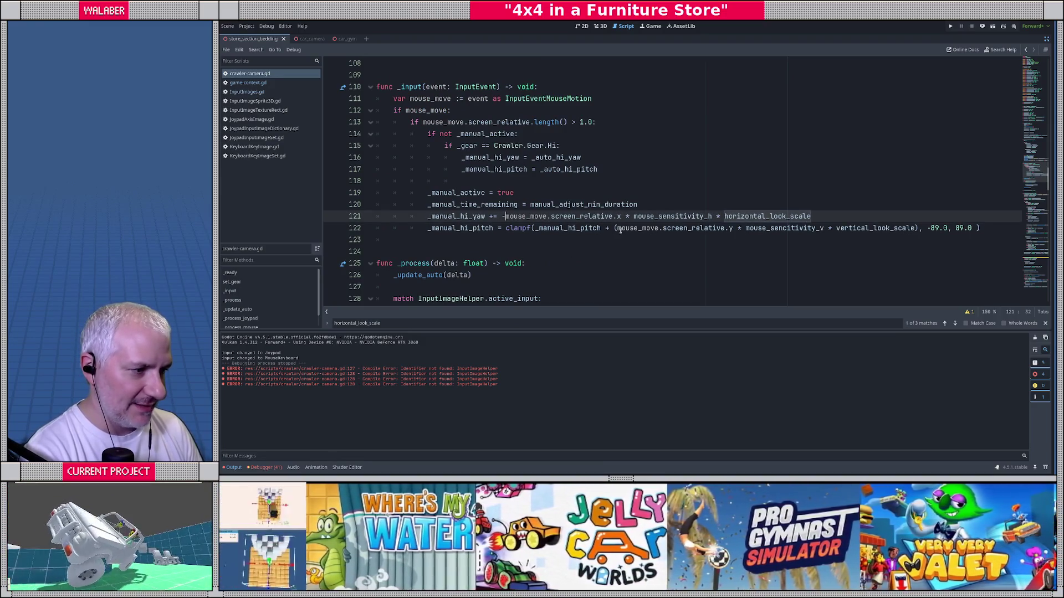
{"action": "left_click", "coordinate": [619, 228]}
{"action": "type", "text": "-"}
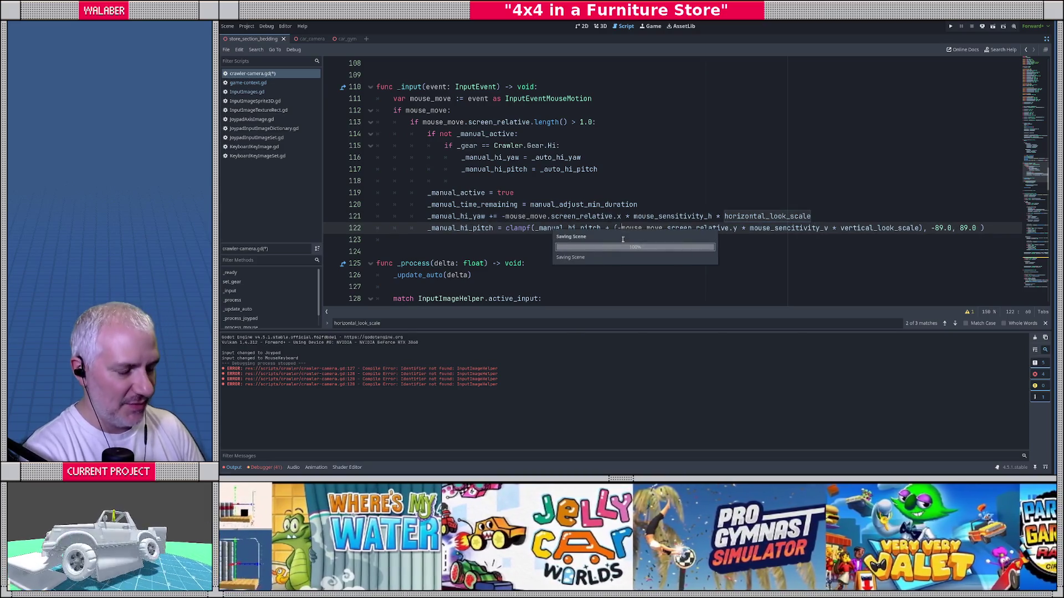
{"action": "left_click", "coordinate": [539, 172]}
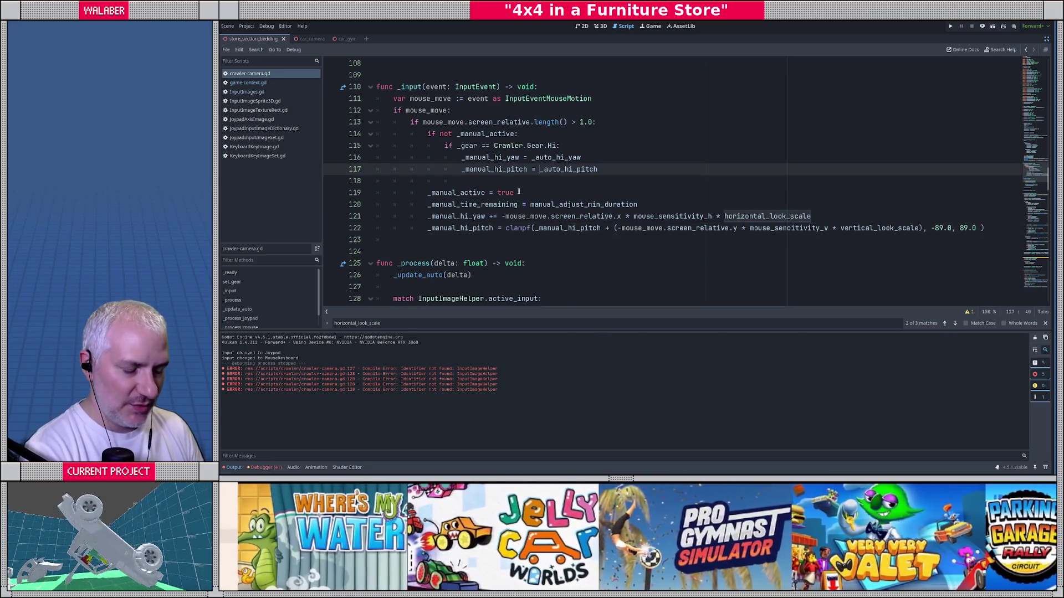
{"action": "key", "text": "F5"}
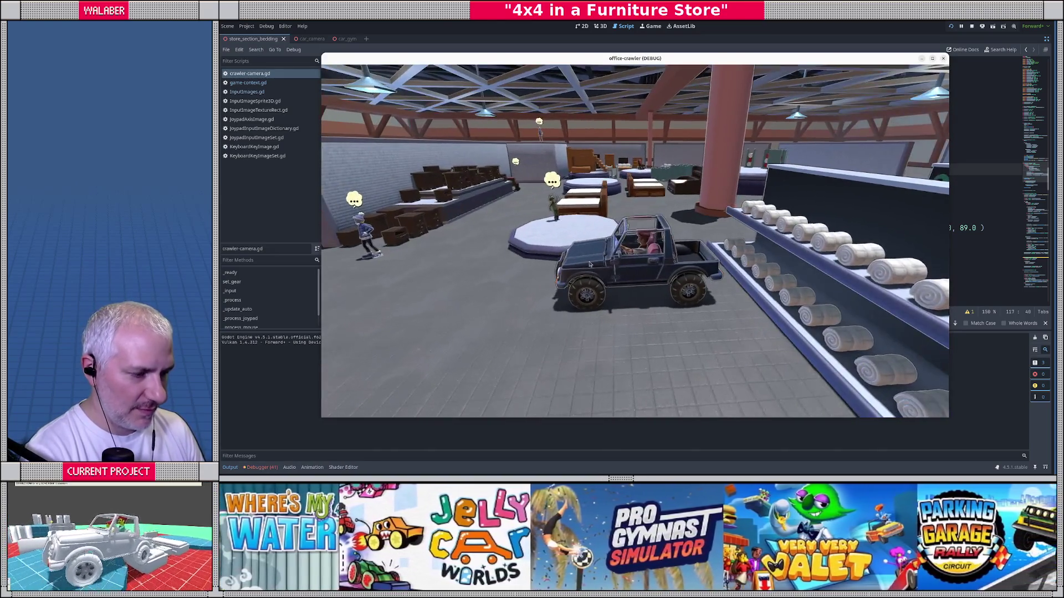
{"action": "key", "text": "w"}
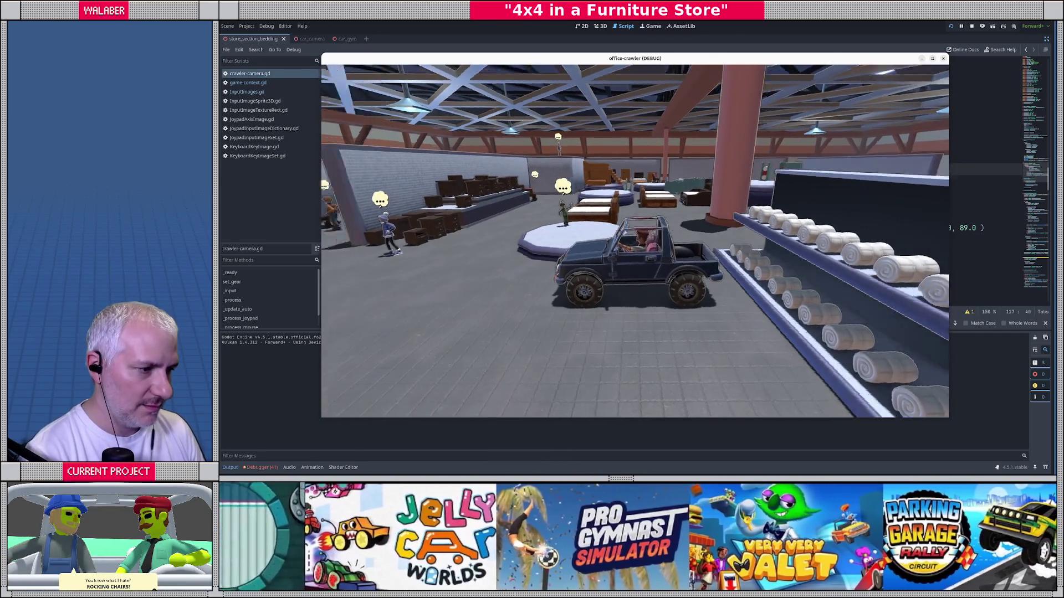
{"action": "key", "text": "a"}
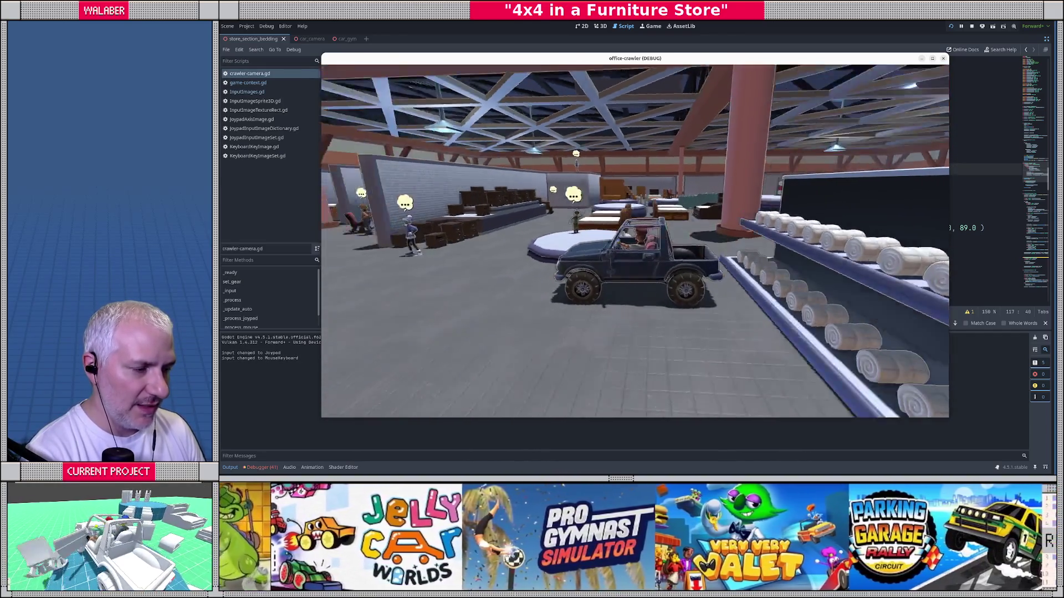
{"action": "key", "text": "w"}
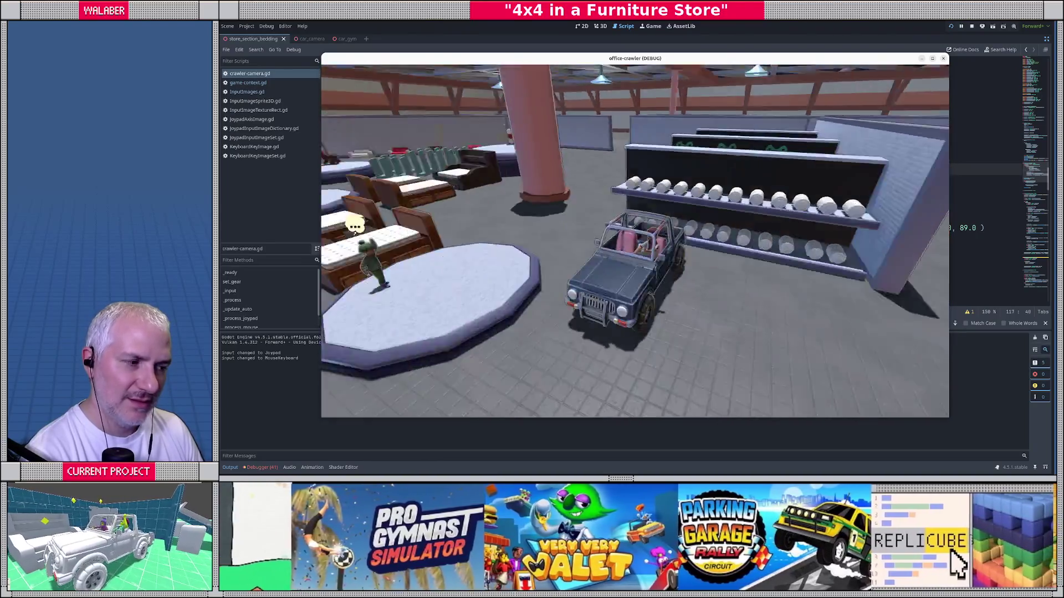
{"action": "key", "text": "F8"}
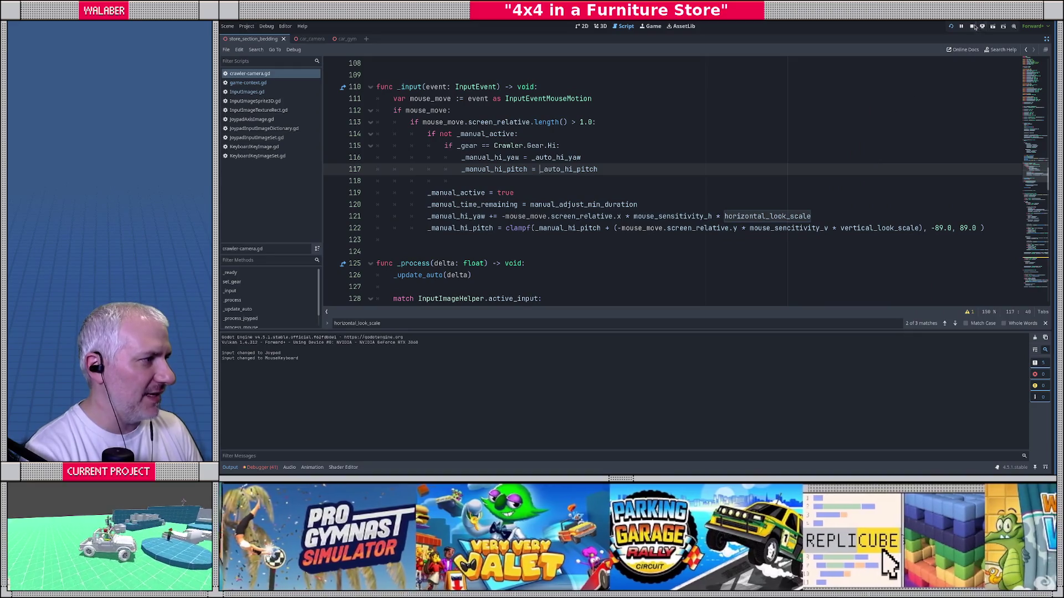
In game-context.gd, overwrite MOUSE_MODE_CONFINED_HIDDEN on line 47 with MOUSE.
{"action": "left_click", "coordinate": [552, 157]}
{"action": "scroll", "coordinate": [567, 182], "scroll_direction": "up", "scroll_amount": 5}
{"action": "left_click", "coordinate": [567, 180]}
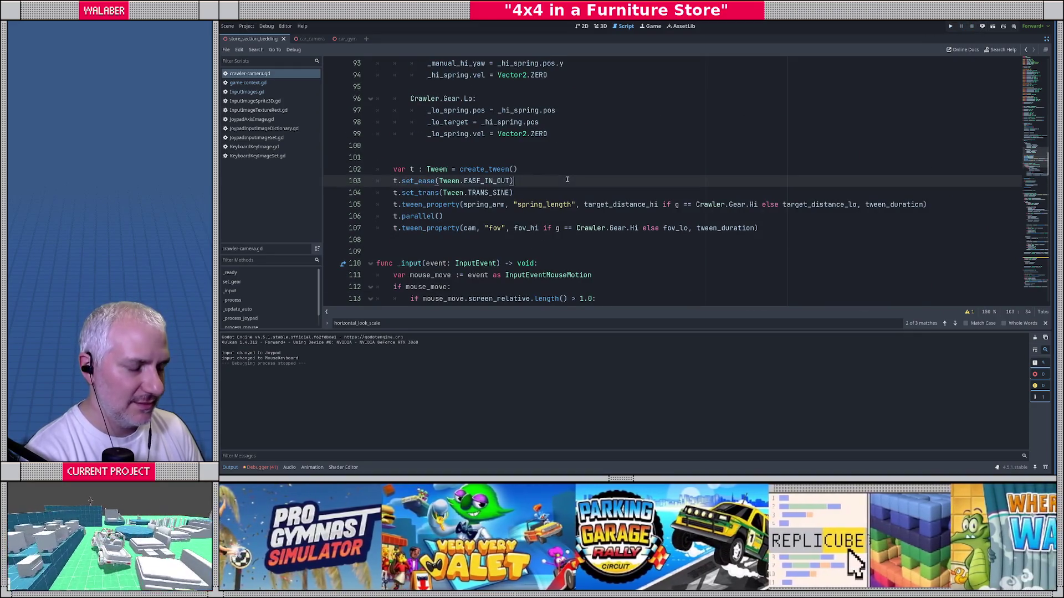
{"action": "left_click", "coordinate": [244, 83]}
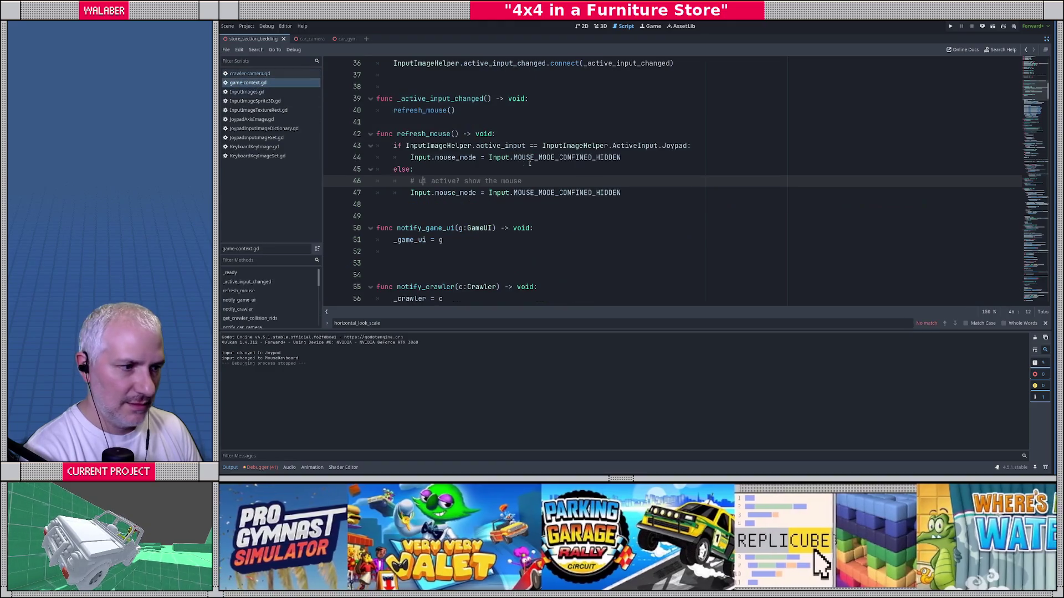
{"action": "double_click", "coordinate": [584, 196]}
{"action": "type", "text": "MOU"}
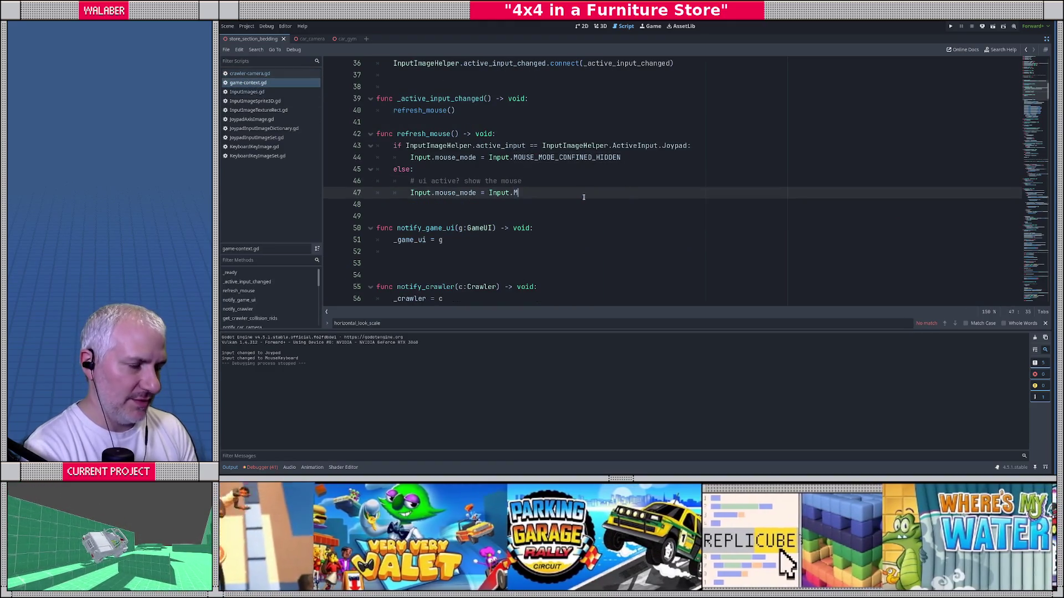
{"action": "type", "text": "SE"}
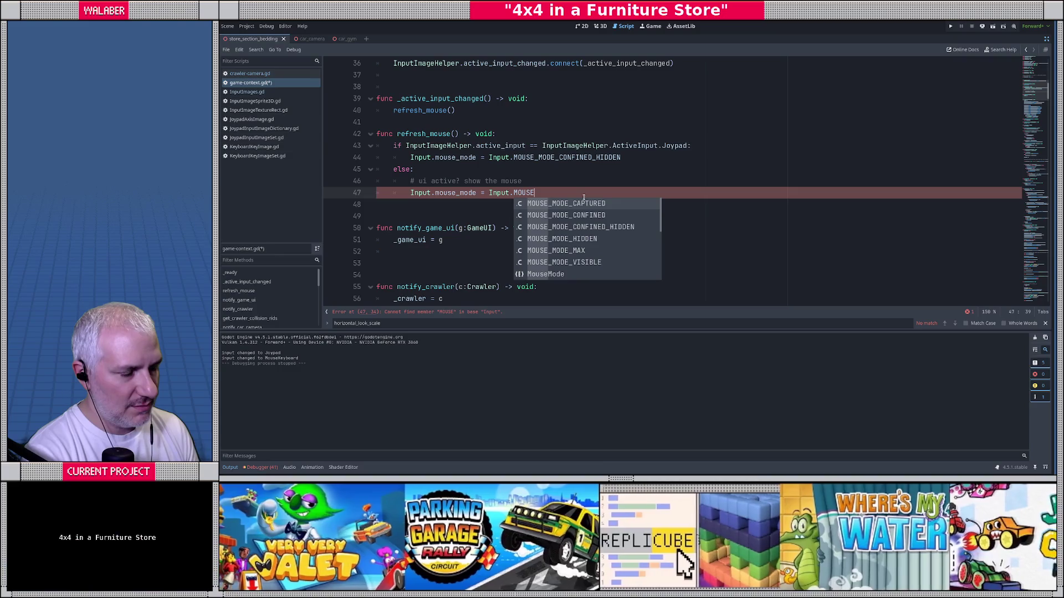
Bring up the Input class reference at its mouse_mode property.
{"action": "key", "text": "Down"}
{"action": "key", "text": "Down"}
{"action": "key", "text": "Down"}
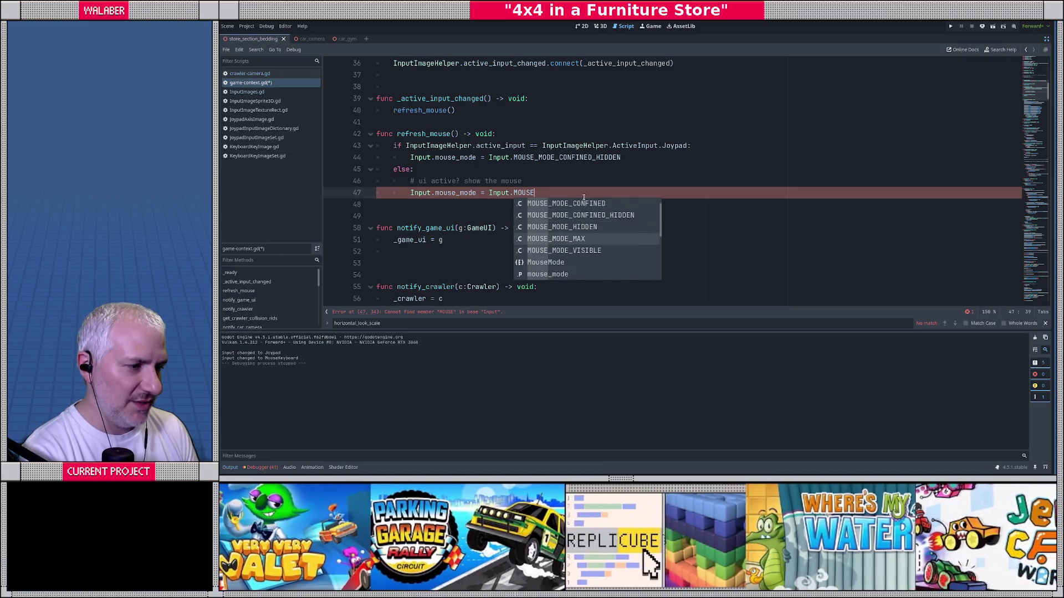
{"action": "key", "text": "Escape"}
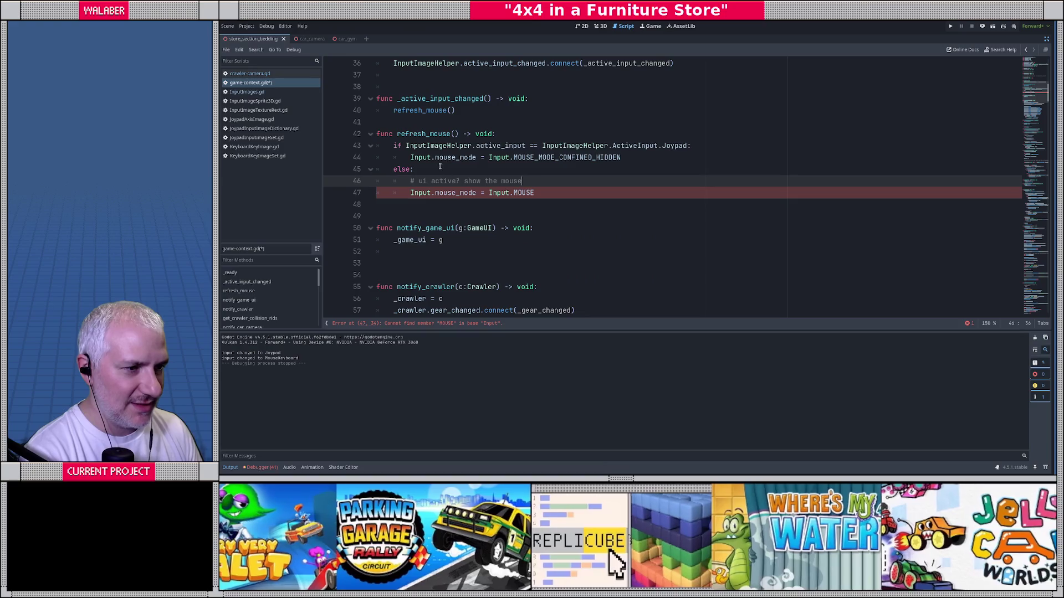
{"action": "left_click", "coordinate": [455, 161], "text": "ctrl"}
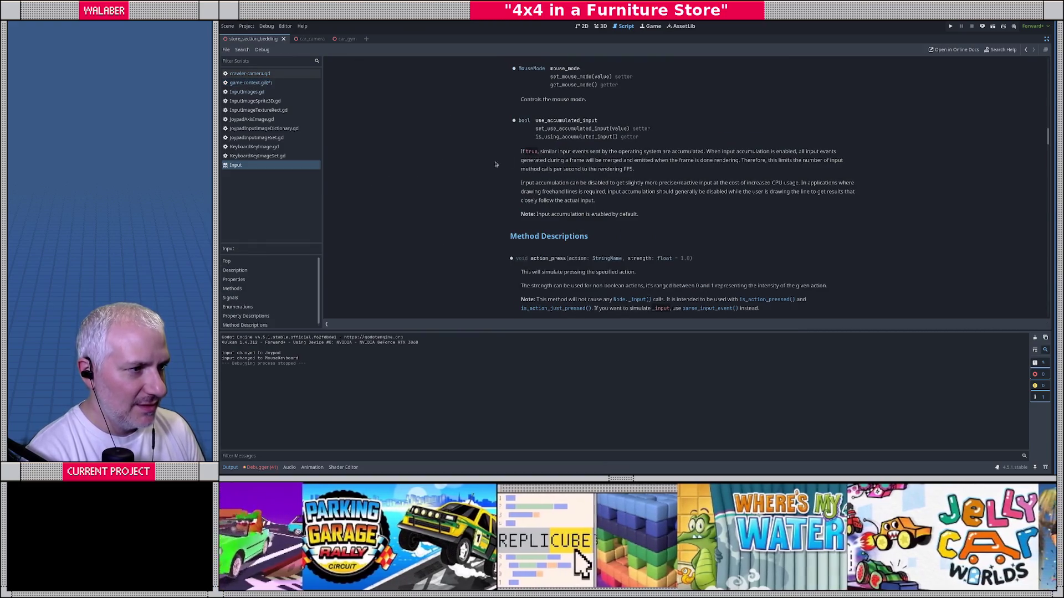
Highlight MOUSE_MODE_CAPTURED's description and note in the MouseMode docs, then return to game-context.gd.
{"action": "left_click", "coordinate": [532, 69]}
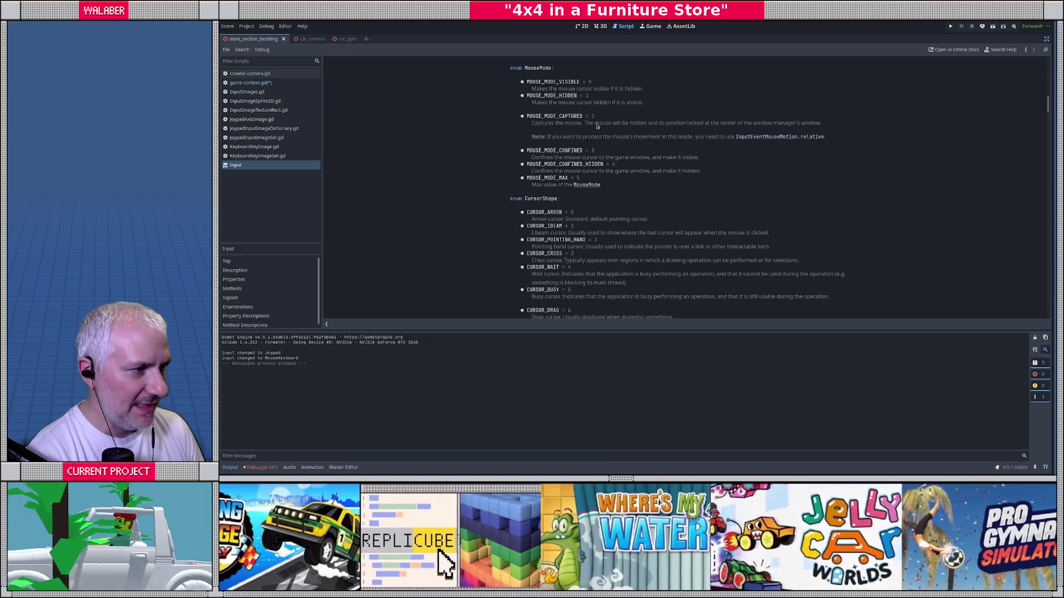
{"action": "left_click_drag", "start_coordinate": [595, 123], "coordinate": [798, 125]}
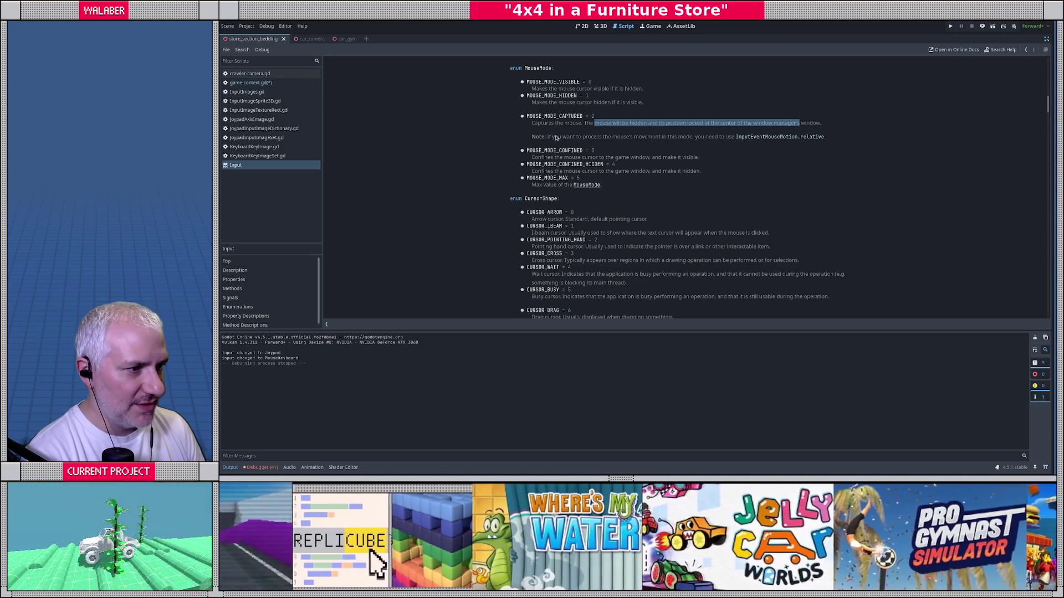
{"action": "left_click_drag", "start_coordinate": [557, 137], "coordinate": [677, 137]}
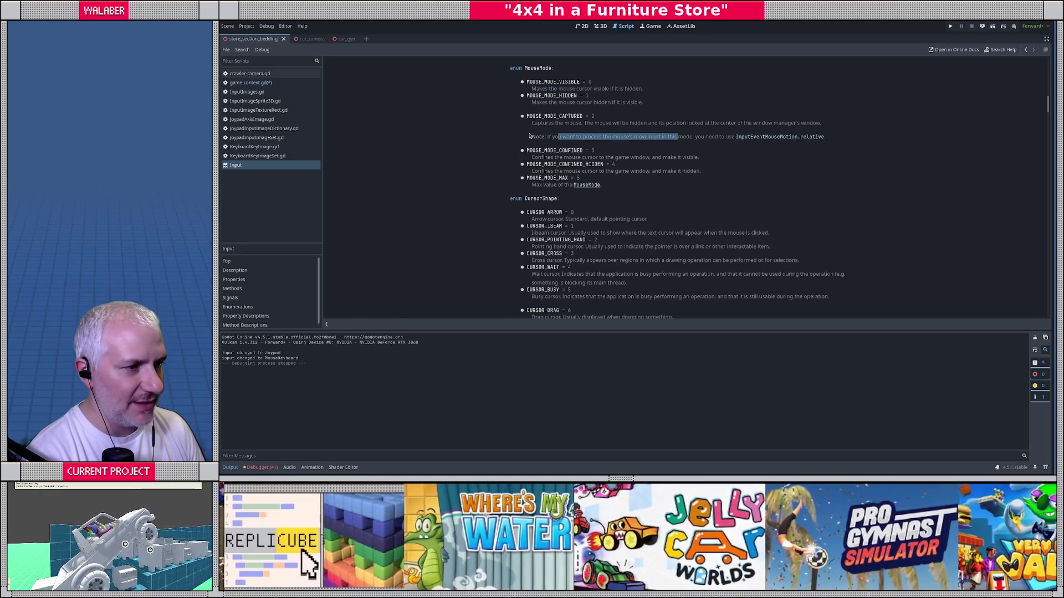
{"action": "key", "text": "alt+Left"}
Replace the invalid MOUSE constant on line 47 with MOUSE_MODE_CAPTURED.
{"action": "mouse_move", "coordinate": [561, 159]}
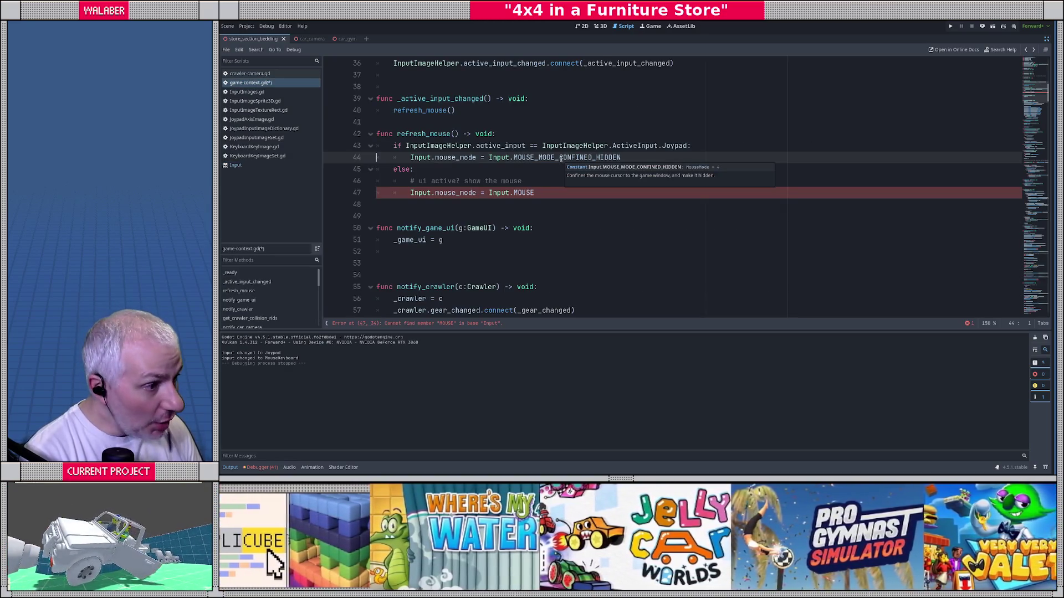
{"action": "double_click", "coordinate": [524, 193]}
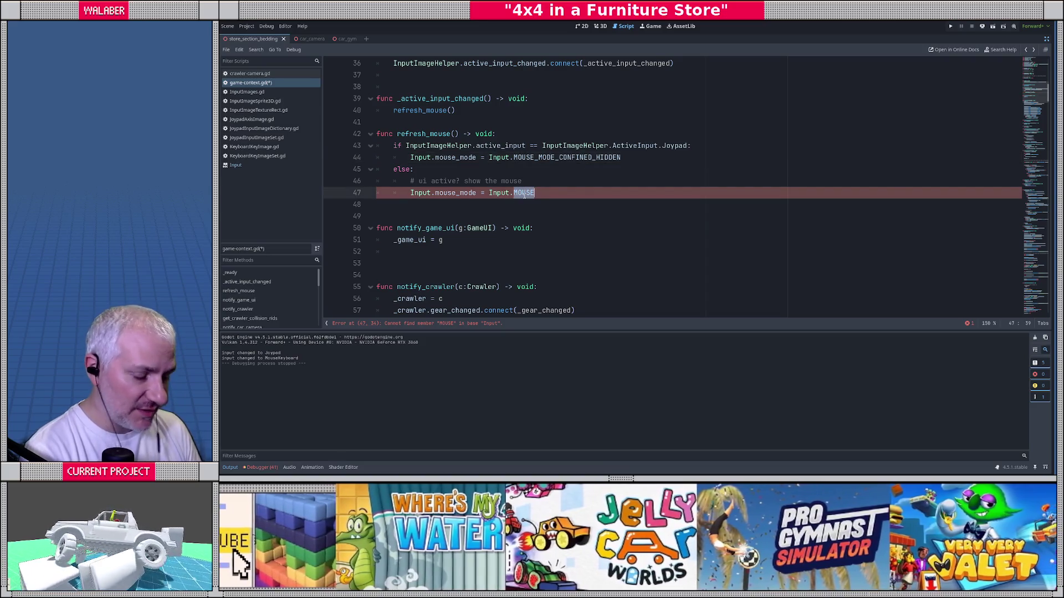
{"action": "type", "text": "MOUSE_M"}
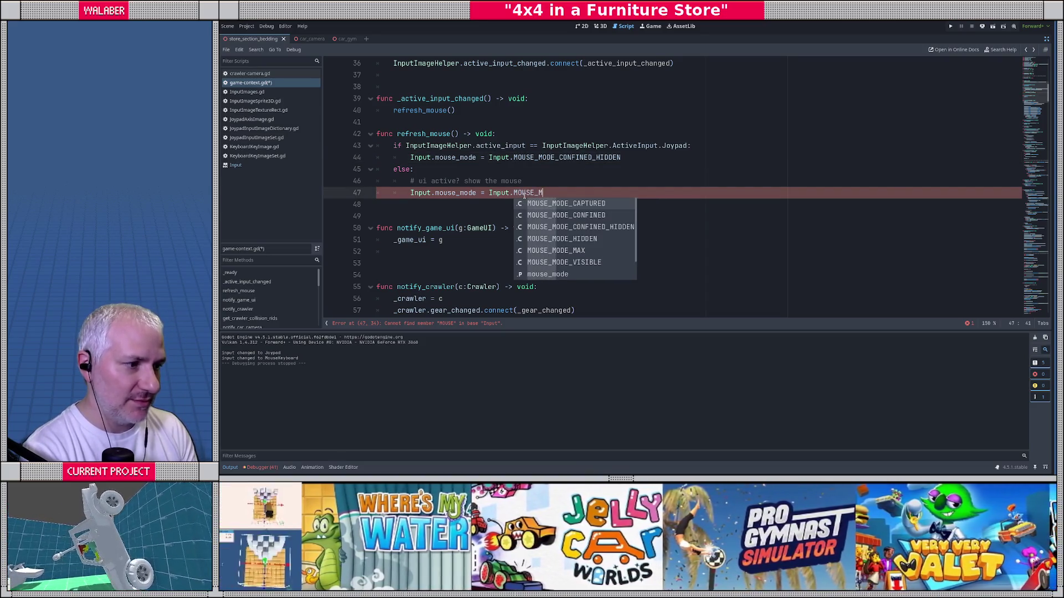
{"action": "type", "text": "ODE_CA"}
{"action": "key", "text": "Return"}
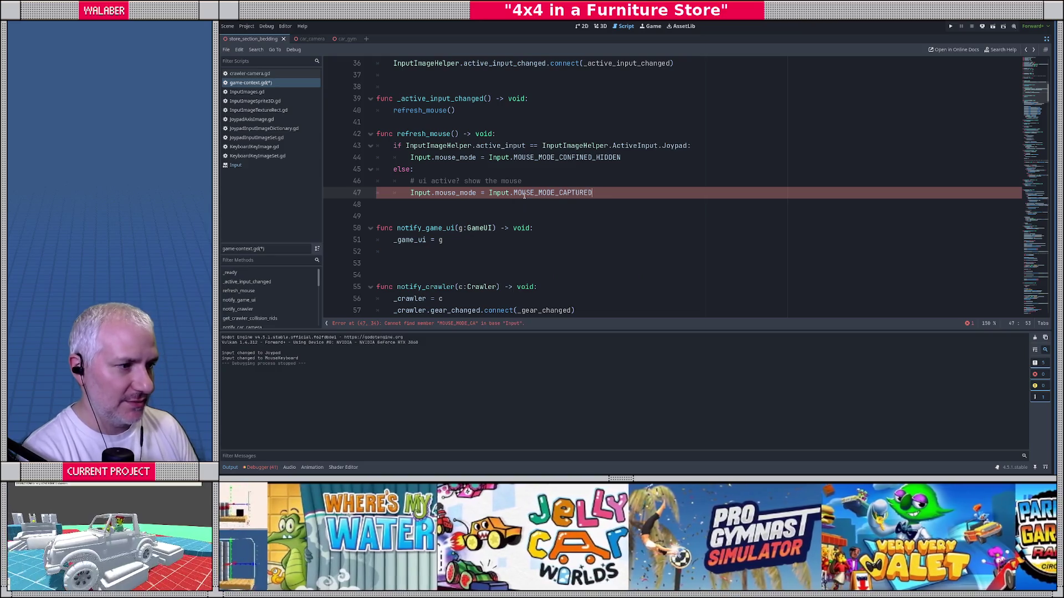
Copy MOUSE_MODE_CAPTURED over MOUSE_MODE_CONFINED_HIDDEN on line 44 and save.
{"action": "double_click", "coordinate": [532, 192]}
{"action": "key", "text": "ctrl+c"}
{"action": "double_click", "coordinate": [521, 158]}
{"action": "key", "text": "ctrl+v"}
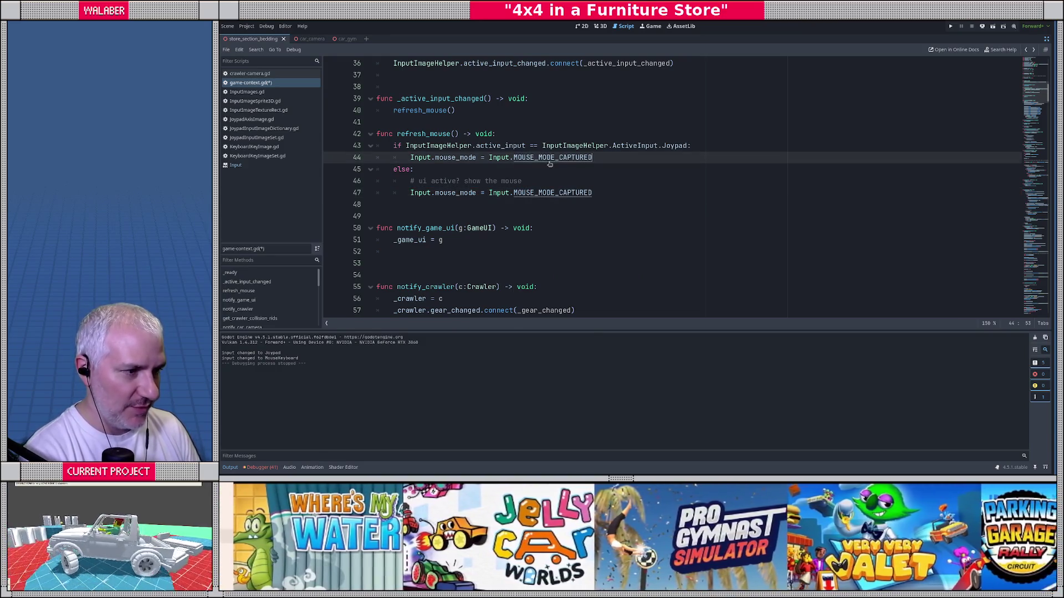
{"action": "key", "text": "ctrl+s"}
{"action": "left_click", "coordinate": [504, 165]}
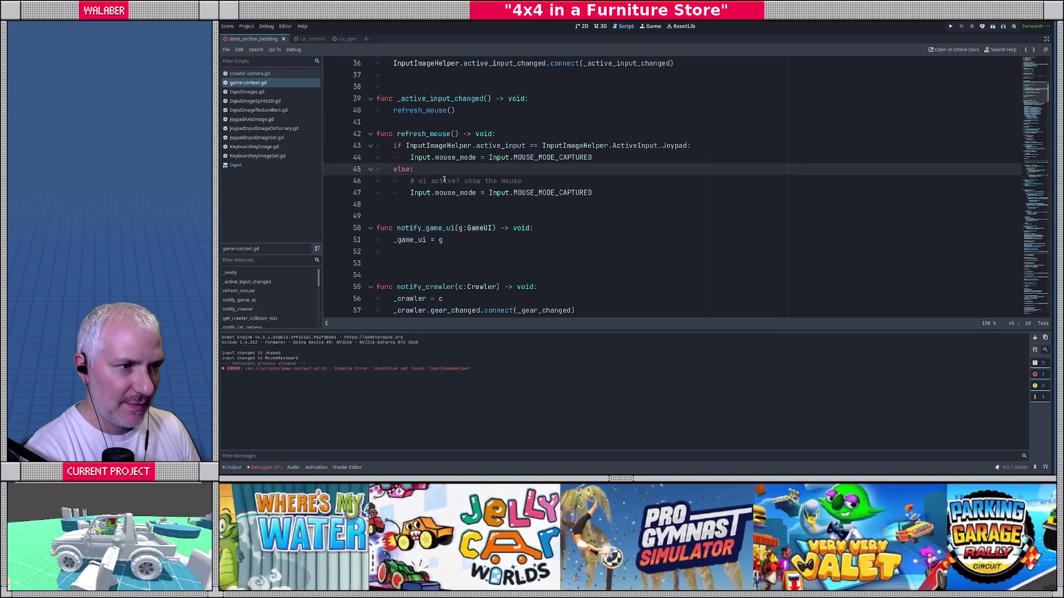
{"action": "scroll", "coordinate": [444, 180], "scroll_direction": "up", "scroll_amount": 2}
{"action": "left_click", "coordinate": [429, 144]}
{"action": "type", "text": "_r"}
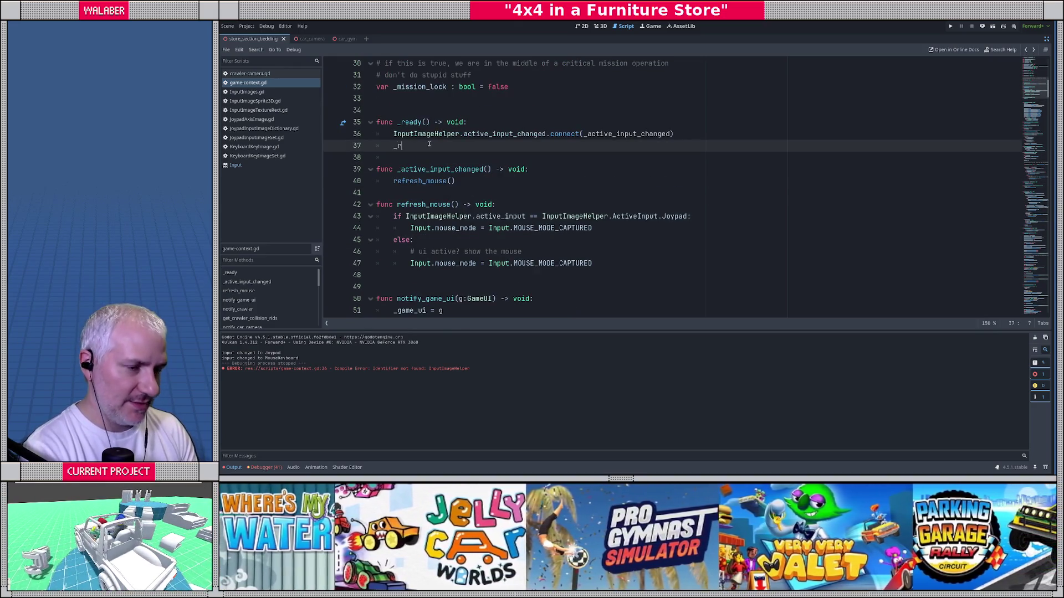
Add a refresh_mouse() call on line 37 of _ready.
{"action": "type", "text": "ef"}
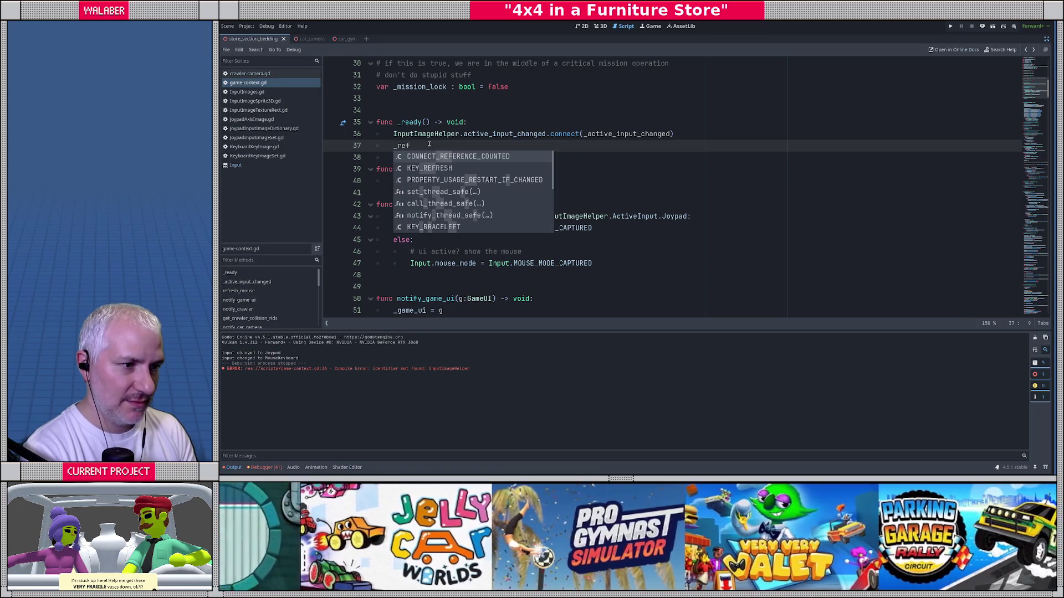
{"action": "type", "text": "re"}
{"action": "key", "text": "BackSpace"}
{"action": "key", "text": "BackSpace"}
{"action": "key", "text": "BackSpace"}
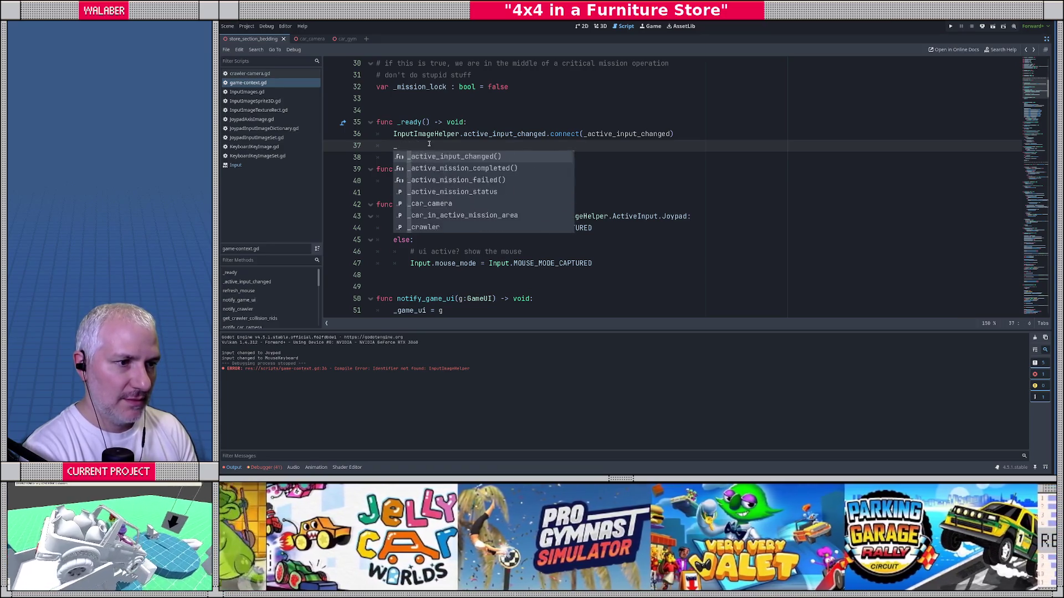
{"action": "type", "text": "refresh_"}
{"action": "key", "text": "Return"}
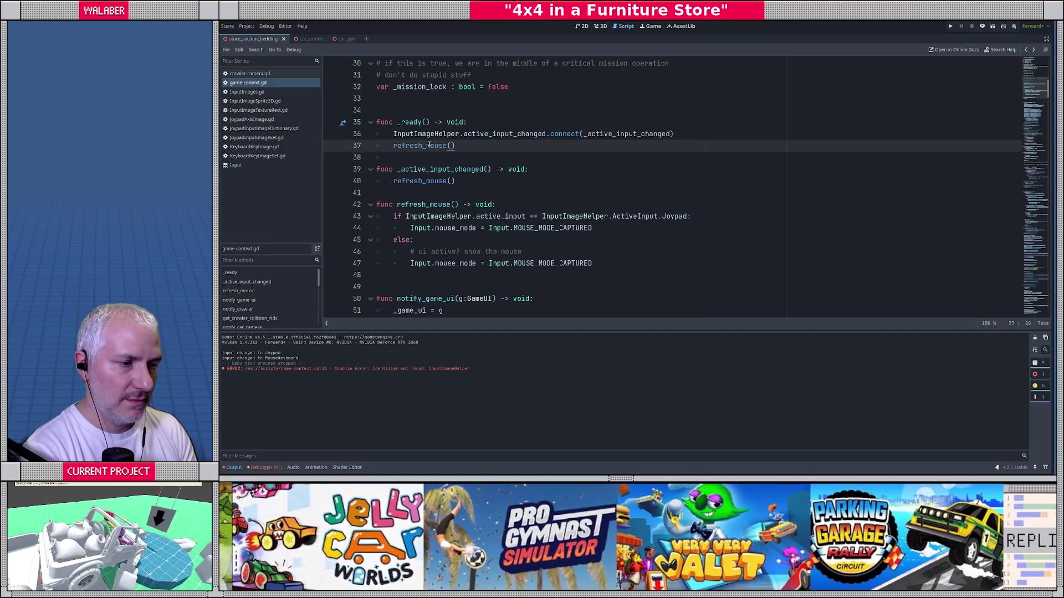
Test-run the game with F5, stop it with F8, and undo the last edit.
{"action": "key", "text": "F5"}
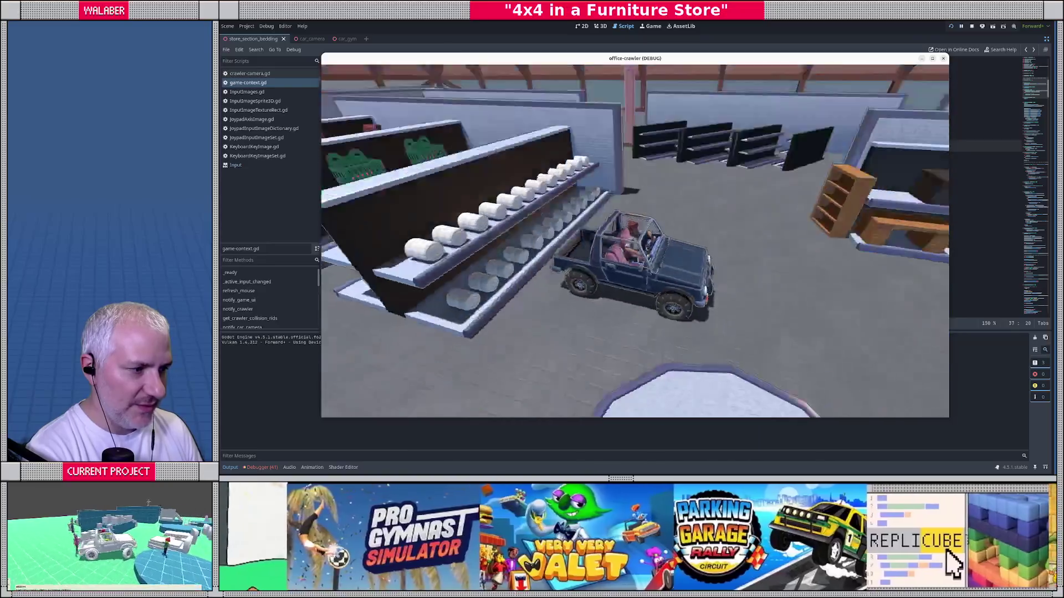
{"action": "key", "text": "F8"}
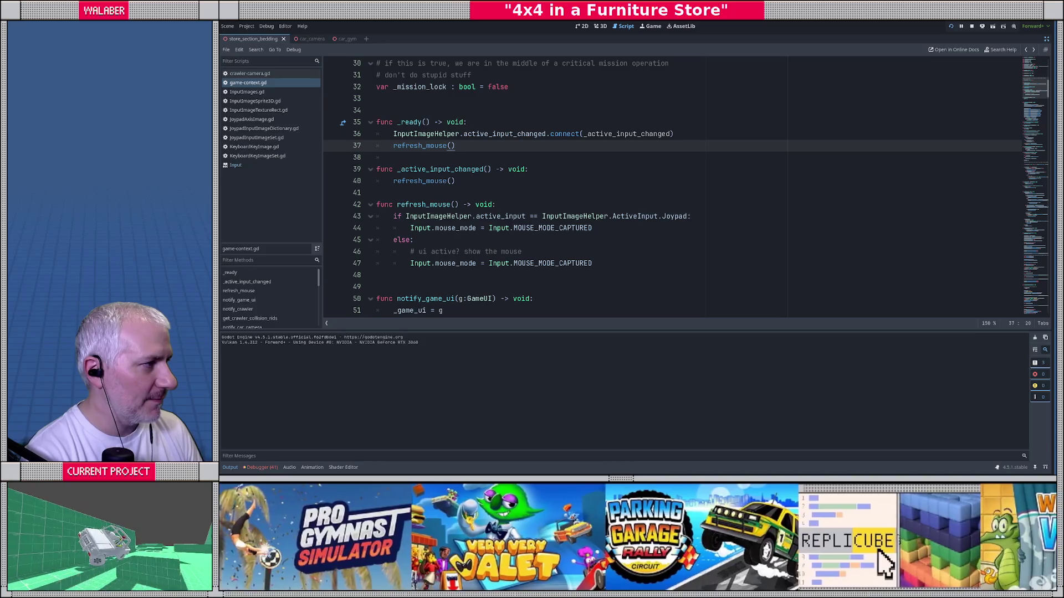
{"action": "key", "text": "ctrl+z"}
{"action": "key", "text": "ctrl+z"}
{"action": "key", "text": "ctrl+z"}
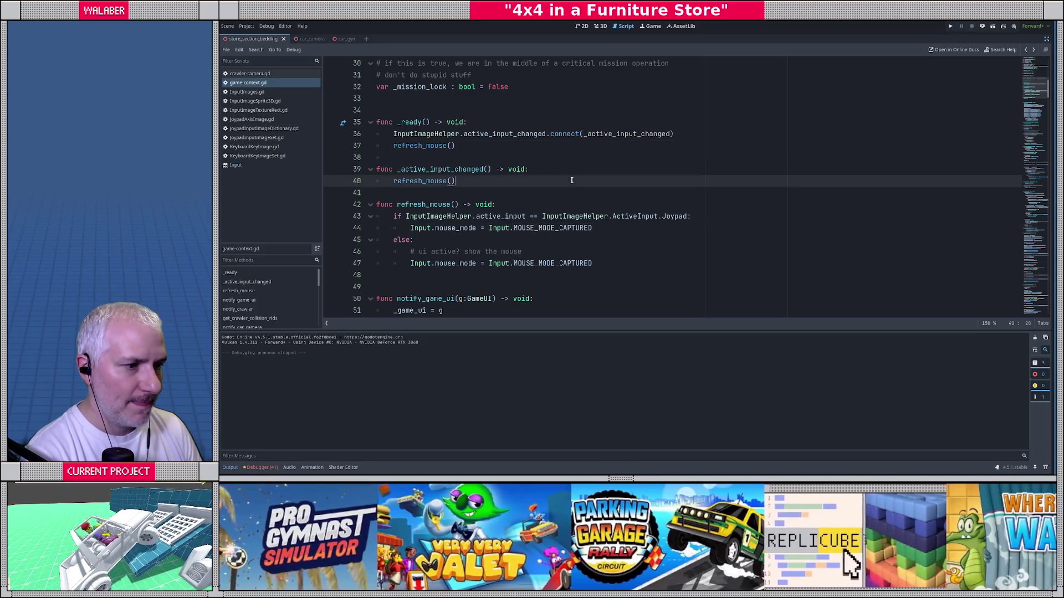
{"action": "left_click", "coordinate": [453, 216]}
Restore the refresh_mouse() call on line 37 with redo.
{"action": "key", "text": "ctrl+y"}
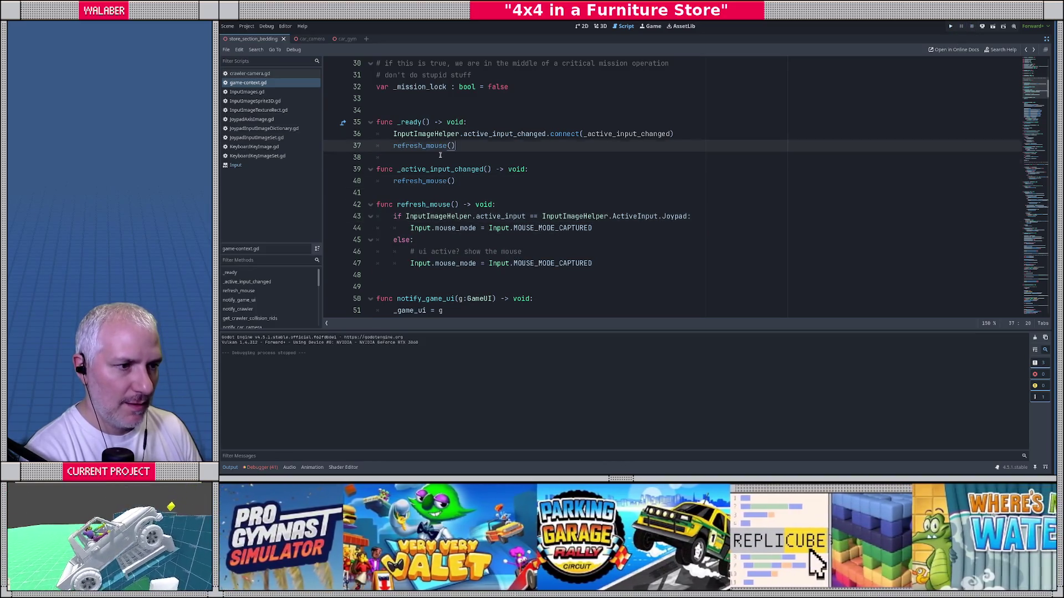
{"action": "left_click", "coordinate": [441, 159]}
{"action": "scroll", "coordinate": [442, 158], "scroll_direction": "up", "scroll_amount": 5}
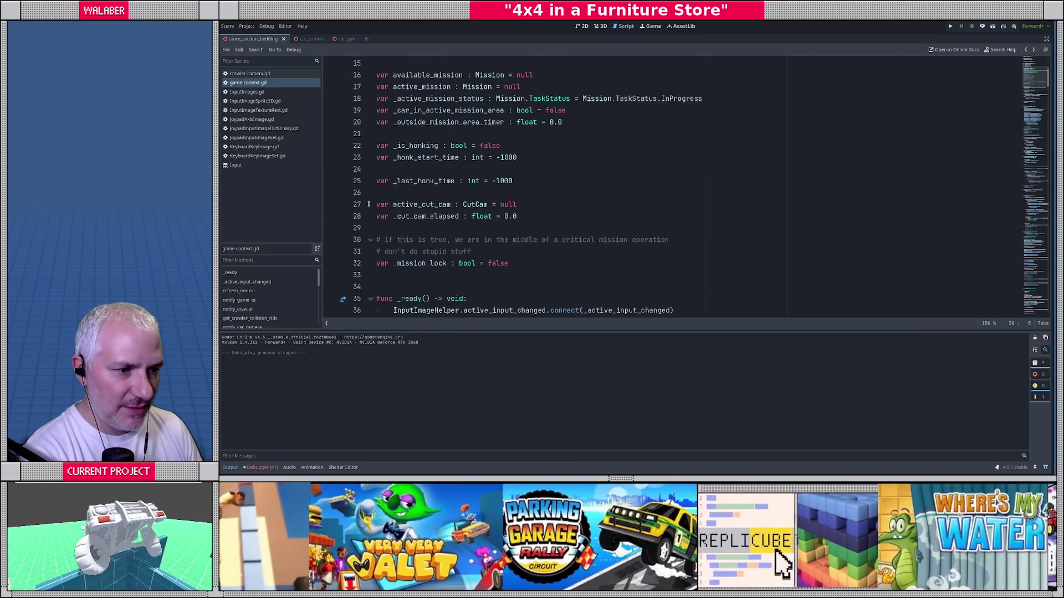
{"action": "scroll", "coordinate": [417, 205], "scroll_direction": "down", "scroll_amount": 1}
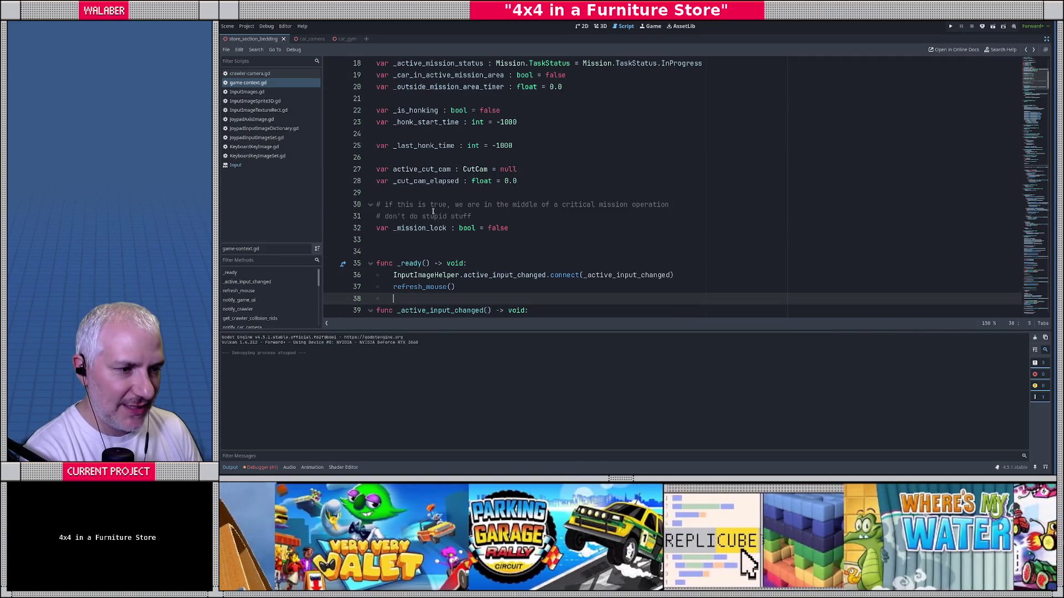
Try a var _mouse_yaw declaration, delete it, save, and return to crawler-camera.gd.
{"action": "left_click", "coordinate": [546, 176]}
{"action": "key", "text": "Return"}
{"action": "key", "text": "Return"}
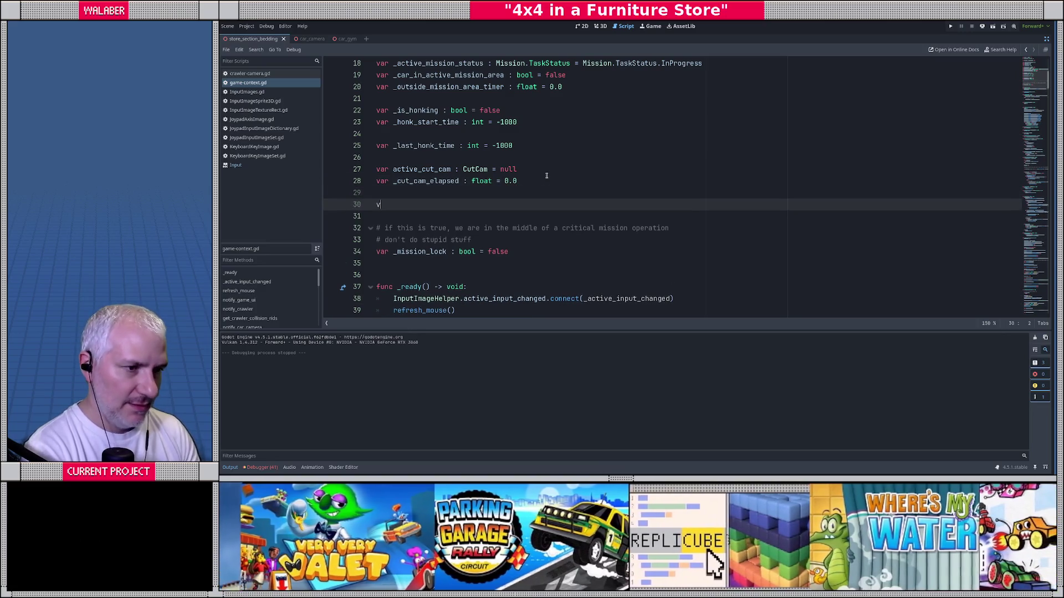
{"action": "type", "text": "var _mouse_yaw"}
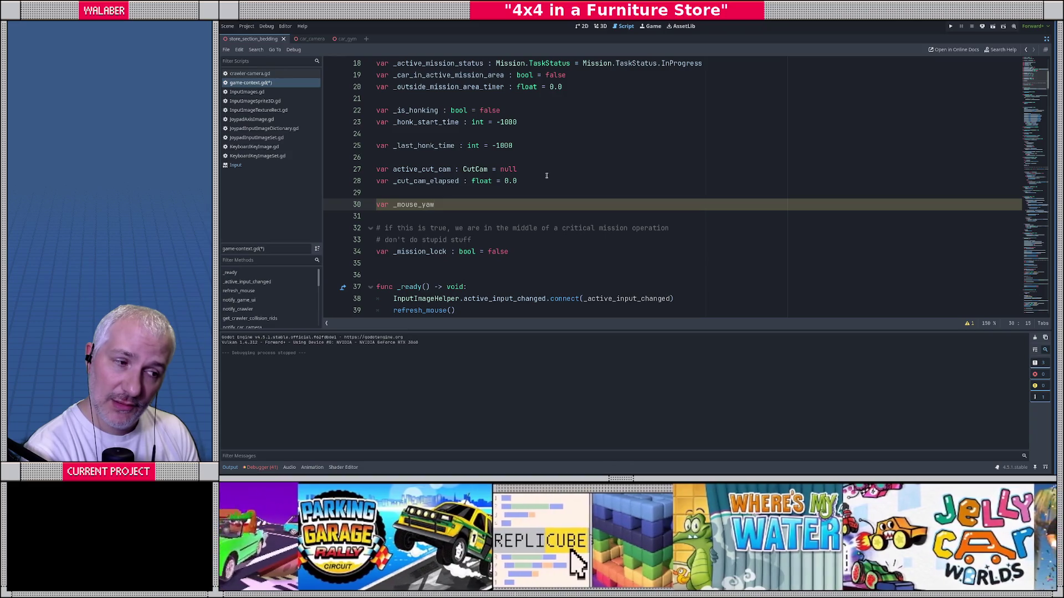
{"action": "scroll", "coordinate": [546, 176], "scroll_direction": "up", "scroll_amount": 5}
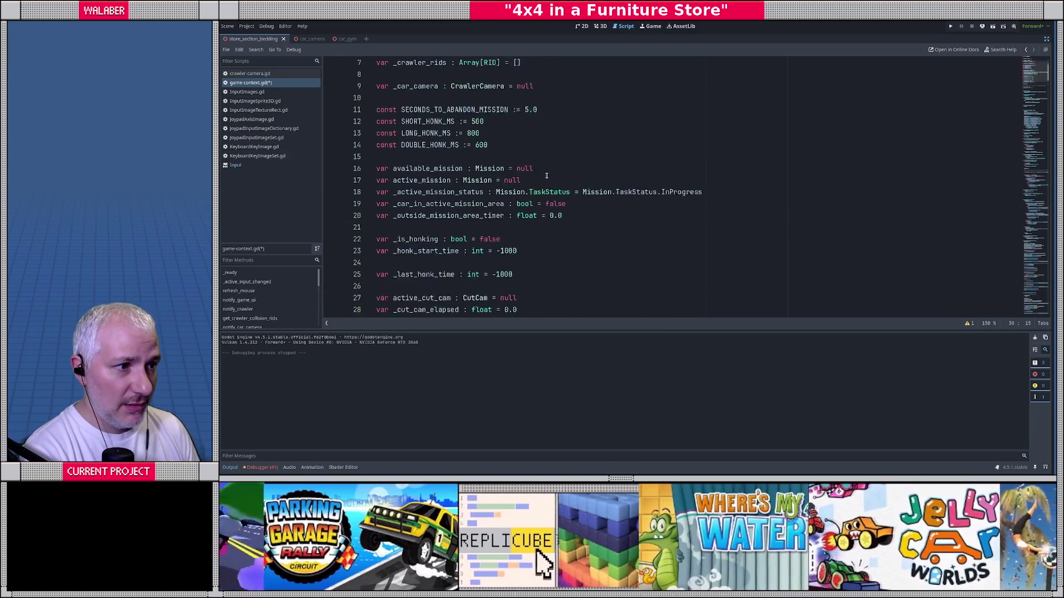
{"action": "scroll", "coordinate": [546, 175], "scroll_direction": "down", "scroll_amount": 4}
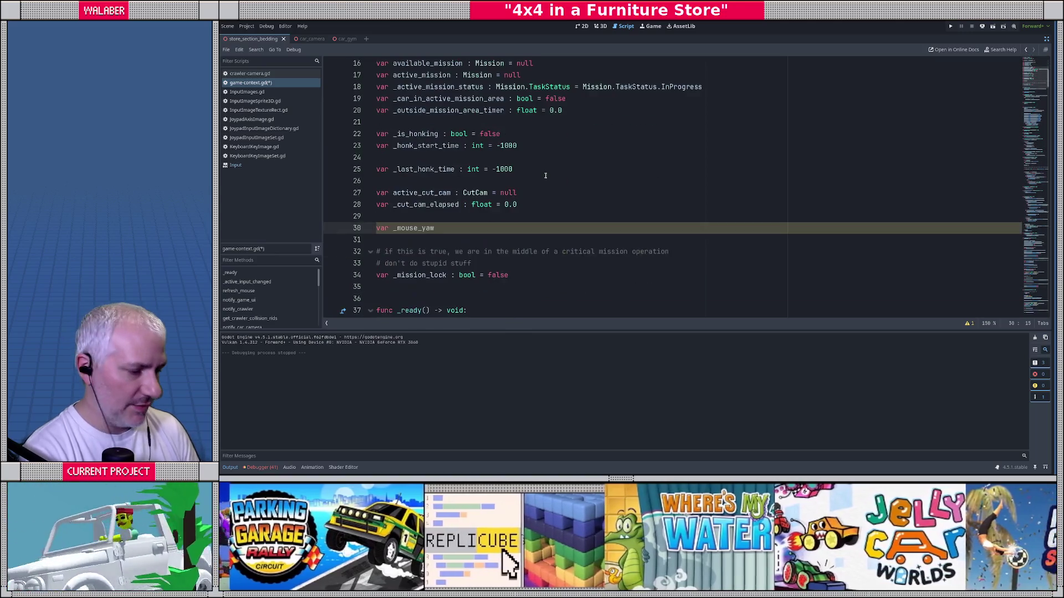
{"action": "key", "text": "BackSpace"}
{"action": "key", "text": "BackSpace"}
{"action": "key", "text": "BackSpace"}
{"action": "key", "text": "ctrl+s"}
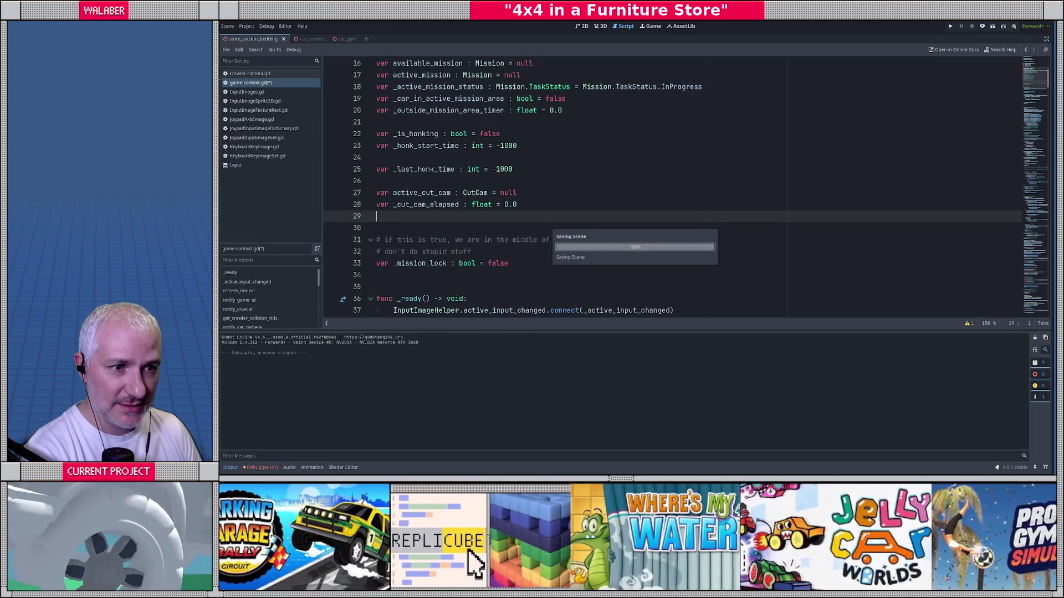
{"action": "key", "text": "alt+Left"}
{"action": "left_click", "coordinate": [439, 158]}
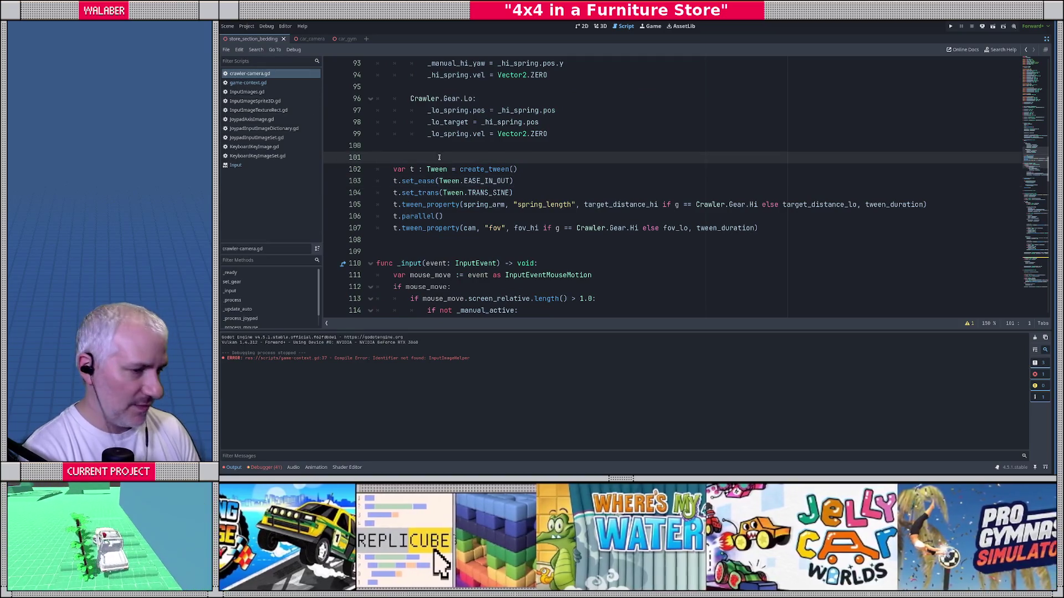
Declare _mouse_spring as a SpringUtils.Spring2D initialised with Spring2D.new() below _dist_spring.
{"action": "scroll", "coordinate": [439, 158], "scroll_direction": "up", "scroll_amount": 15}
{"action": "scroll", "coordinate": [443, 158], "scroll_direction": "down", "scroll_amount": 1}
{"action": "scroll", "coordinate": [443, 158], "scroll_direction": "down", "scroll_amount": 3}
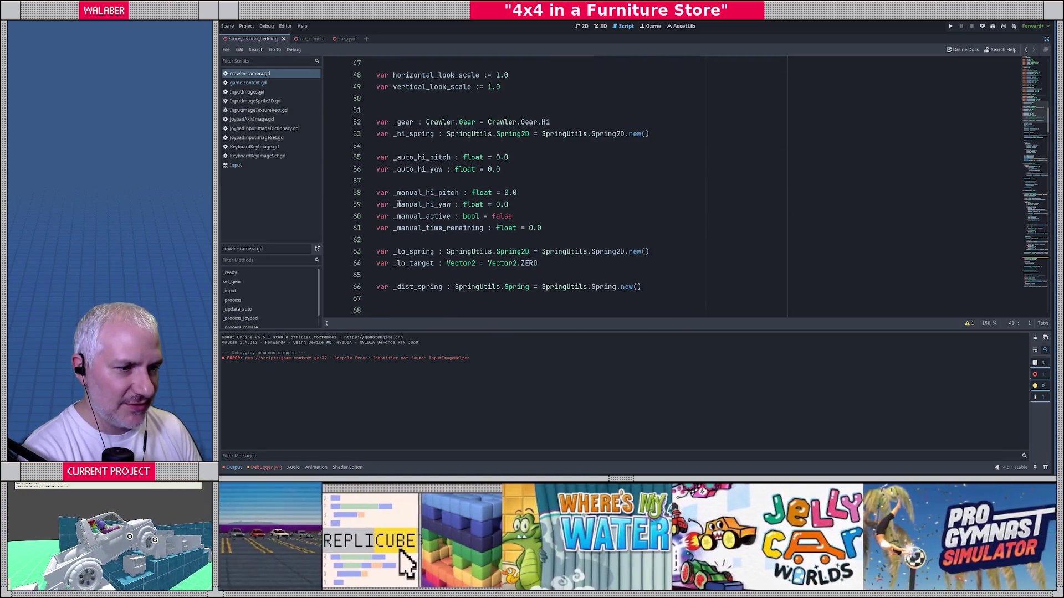
{"action": "scroll", "coordinate": [395, 172], "scroll_direction": "up", "scroll_amount": 2}
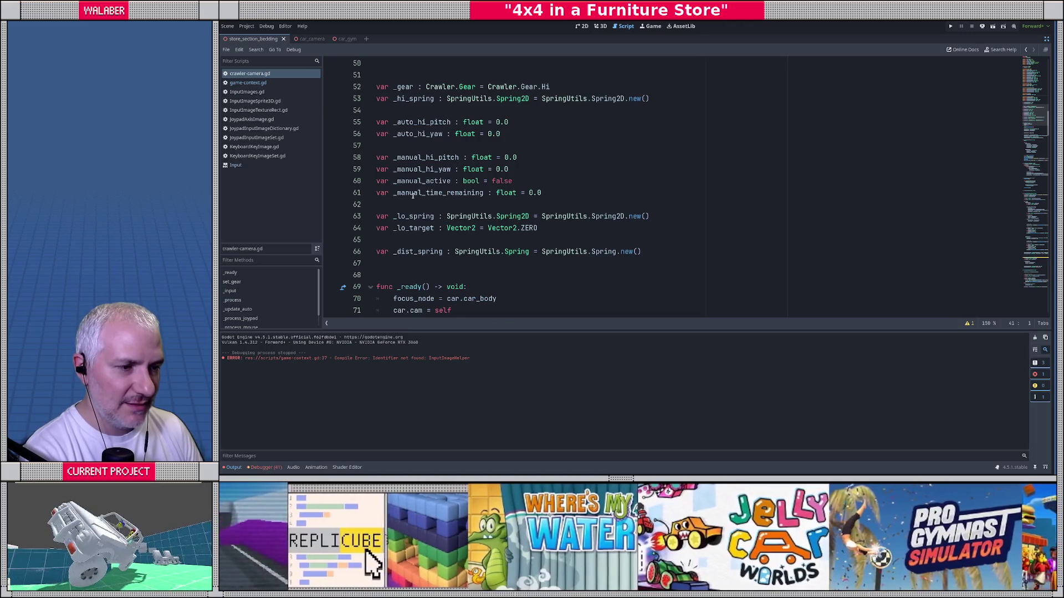
{"action": "left_click", "coordinate": [424, 264]}
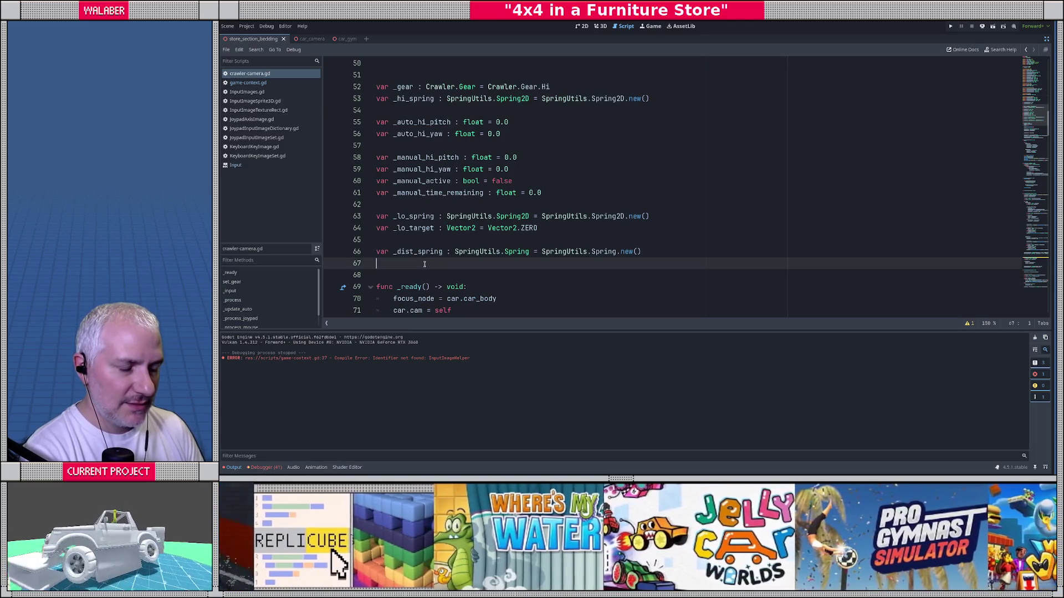
{"action": "key", "text": "Return"}
{"action": "type", "text": "var _mouse"}
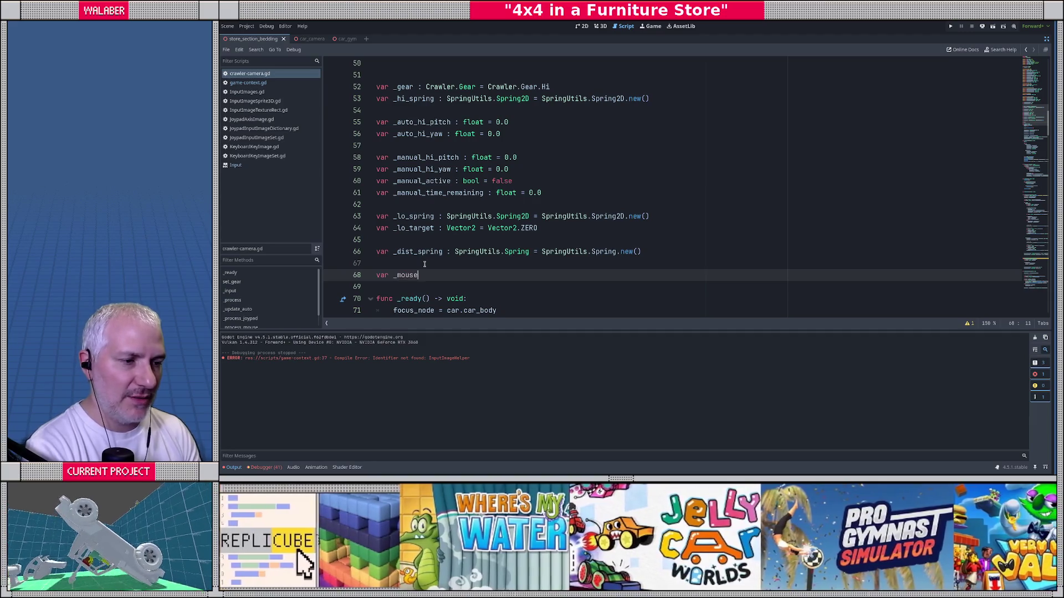
{"action": "type", "text": "srp"}
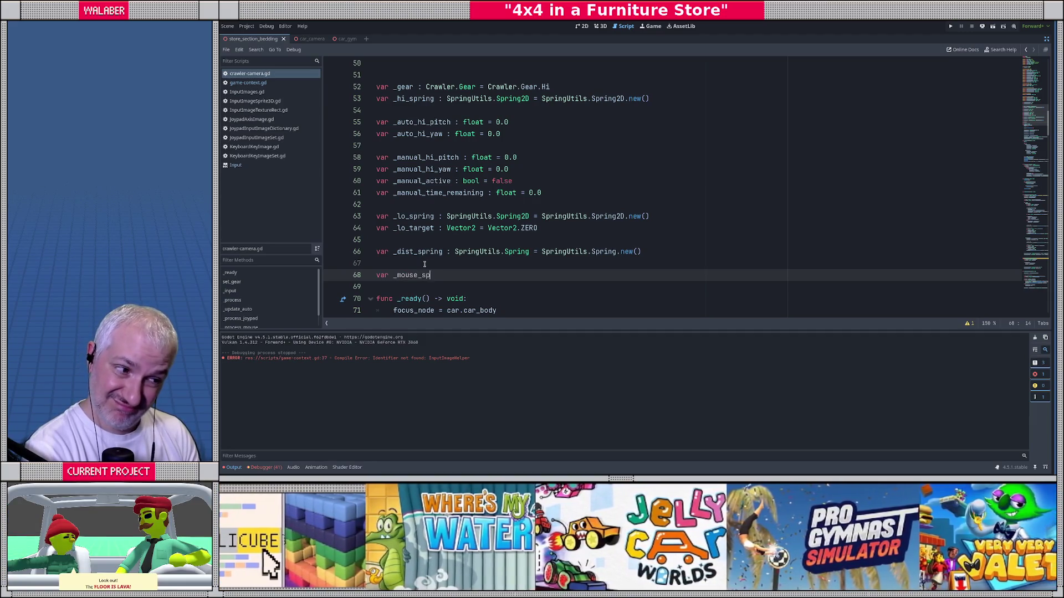
{"action": "type", "text": "ring : SpringU"}
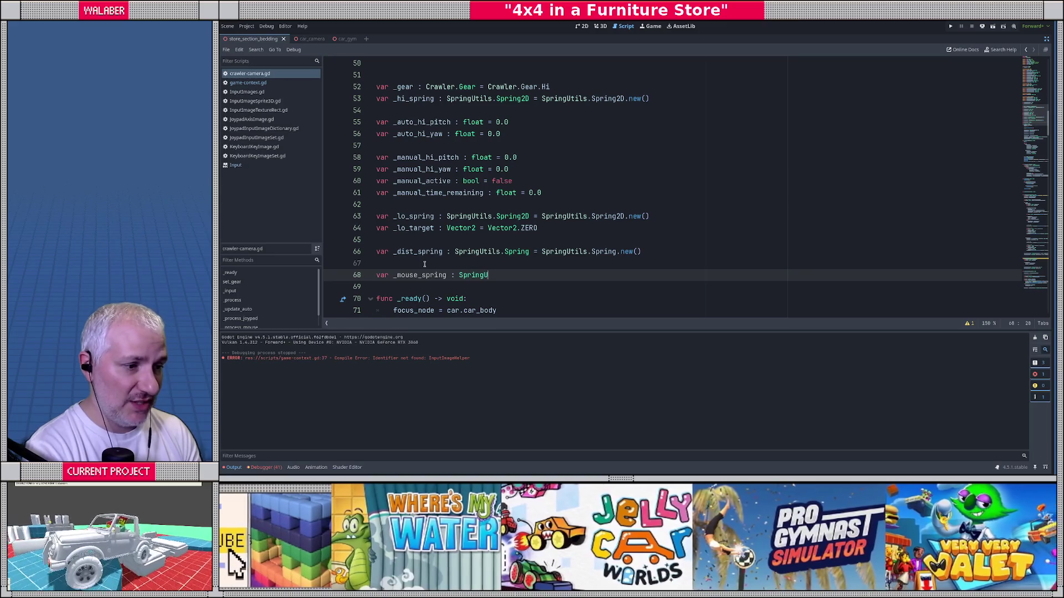
{"action": "type", "text": "tils.spring"}
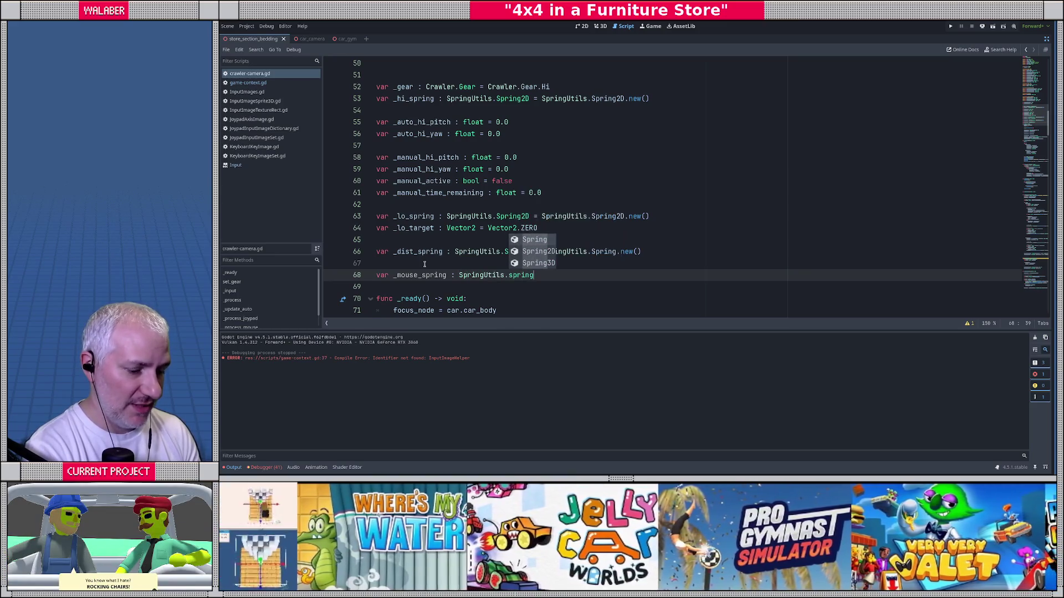
{"action": "type", "text": "2"}
{"action": "key", "text": "Return"}
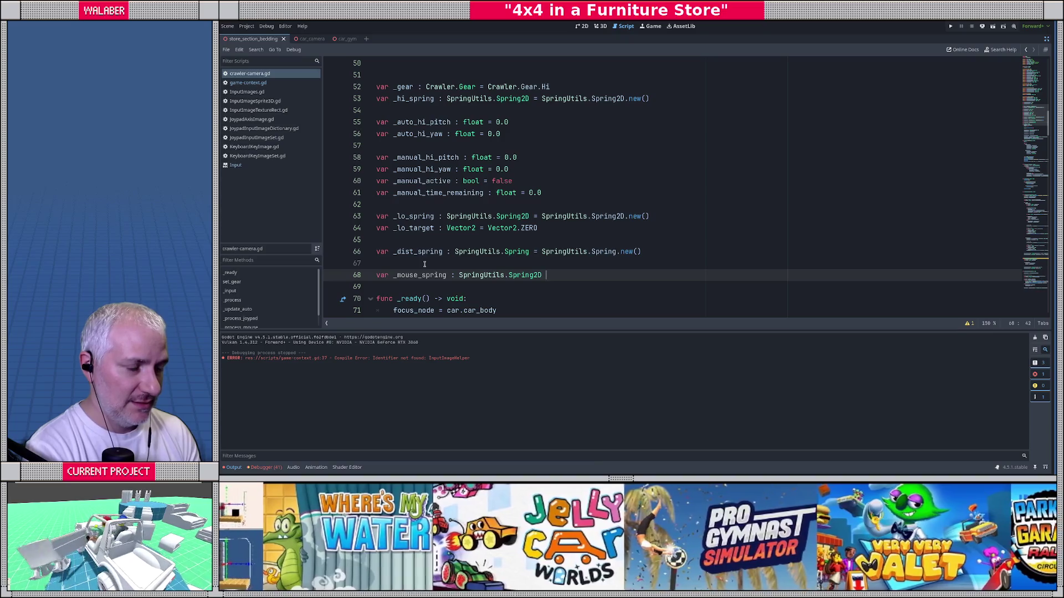
{"action": "type", "text": "= SpringUtils.sp"}
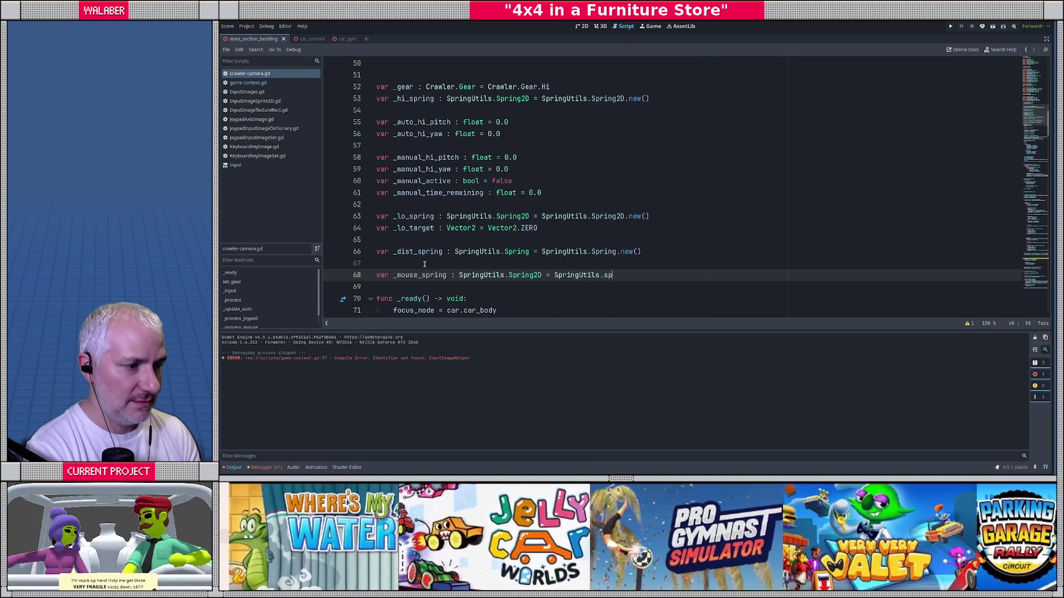
{"action": "type", "text": "ring2"}
{"action": "key", "text": "Return"}
{"action": "type", "text": ".new("}
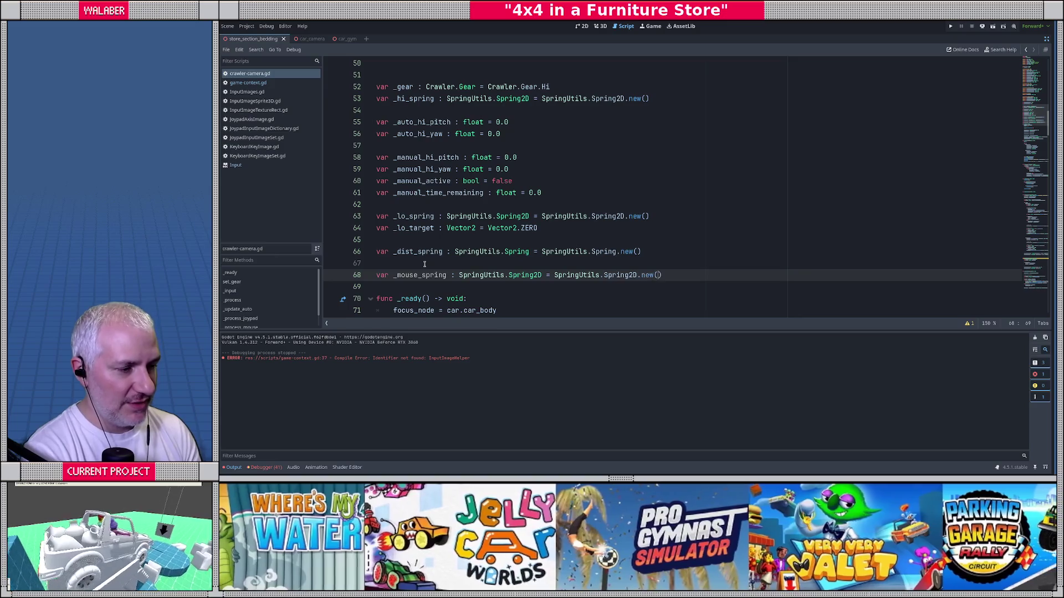
{"action": "type", "text": ")"}
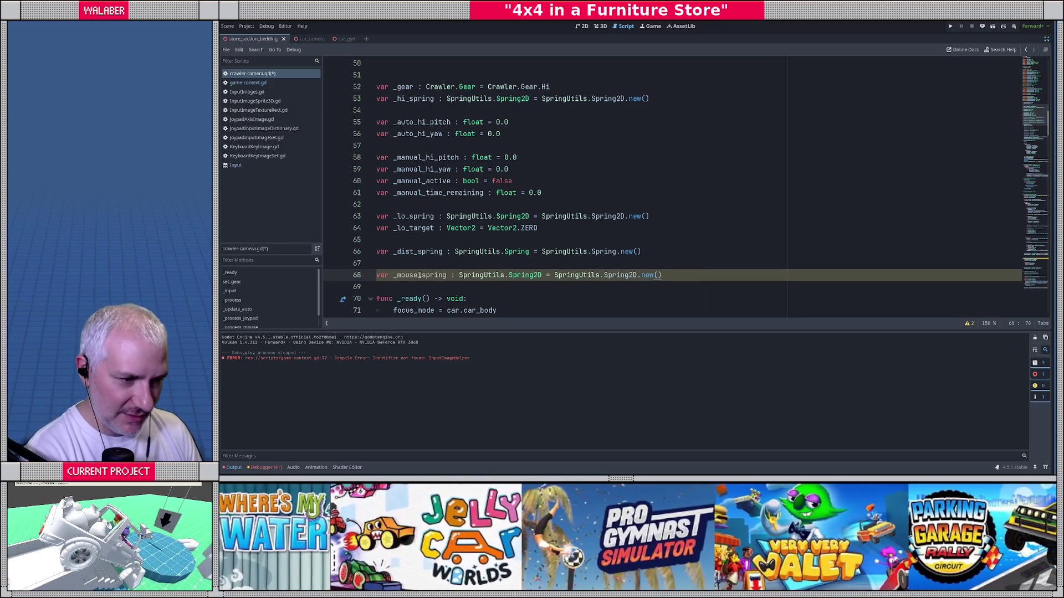
Start a _mouse_spring.pos assignment in _ready, then delete it again.
{"action": "double_click", "coordinate": [420, 275]}
{"action": "key", "text": "ctrl+c"}
{"action": "scroll", "coordinate": [421, 250], "scroll_direction": "down", "scroll_amount": 5}
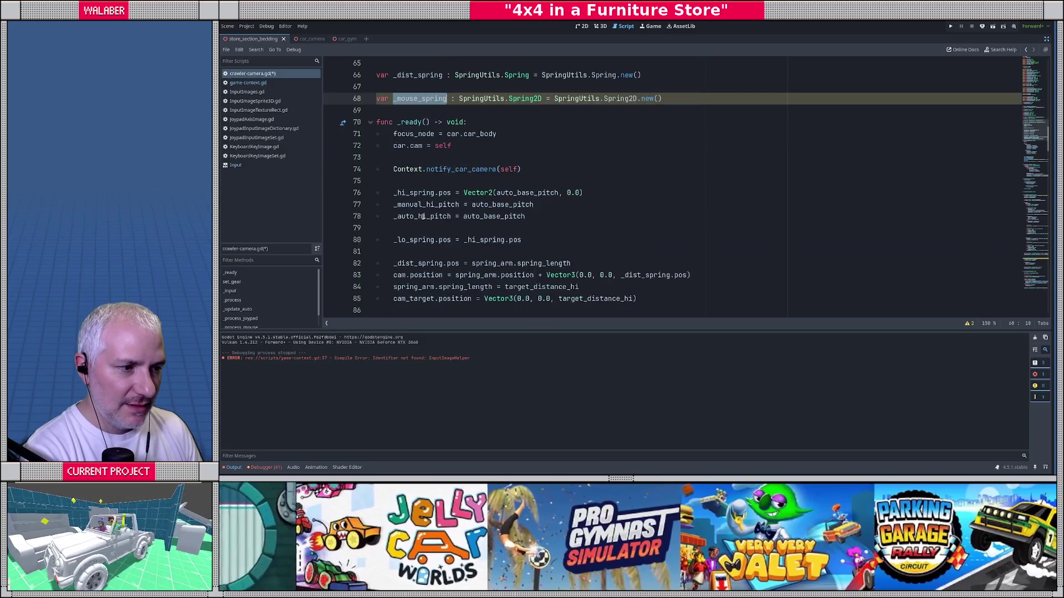
{"action": "left_click", "coordinate": [406, 228]}
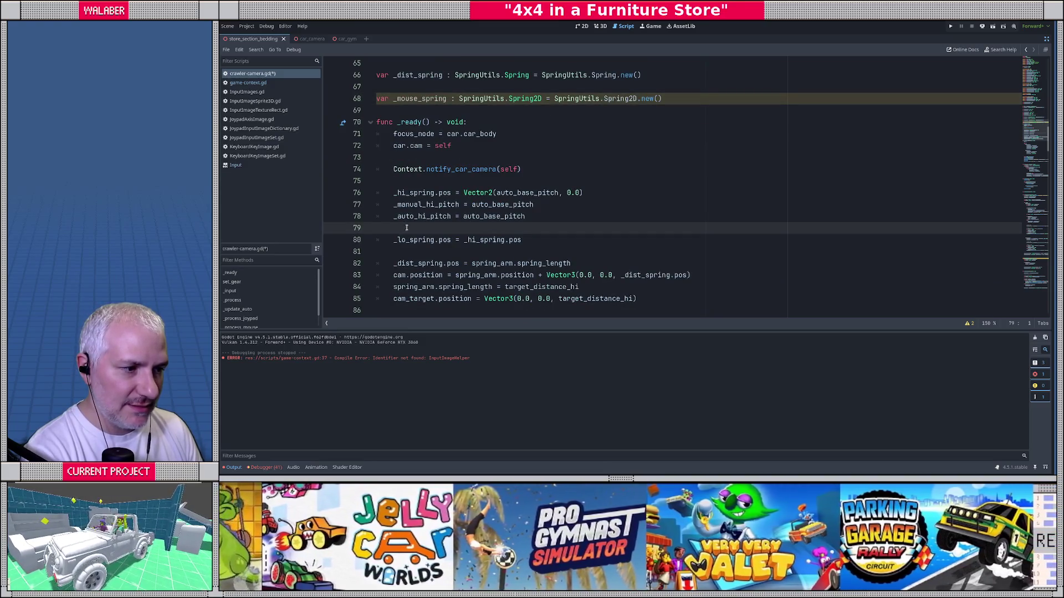
{"action": "scroll", "coordinate": [406, 227], "scroll_direction": "down", "scroll_amount": 2}
{"action": "left_click", "coordinate": [653, 229]}
{"action": "key", "text": "Return"}
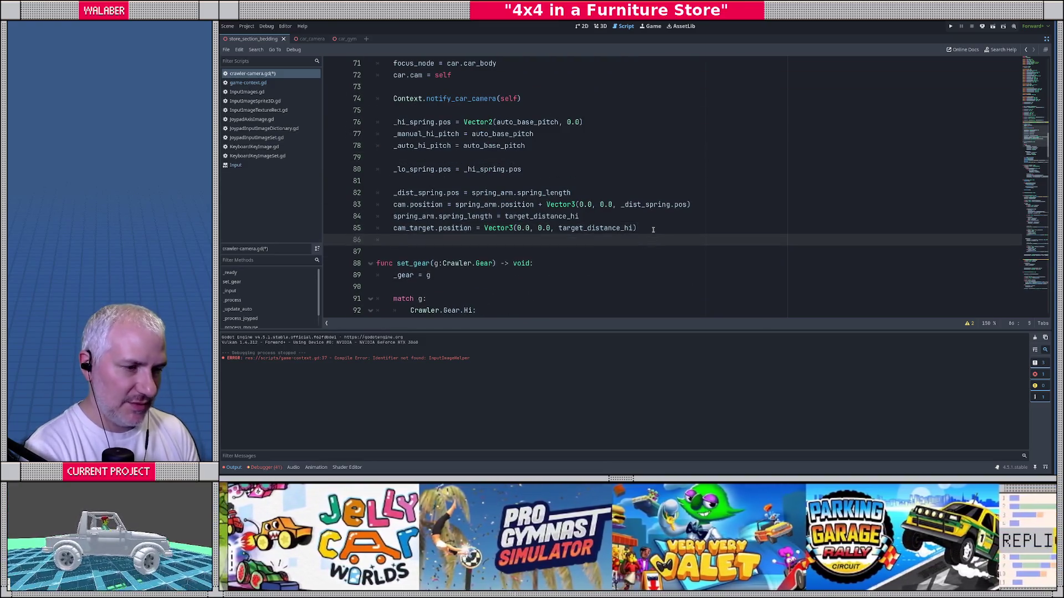
{"action": "key", "text": "Return"}
{"action": "key", "text": "ctrl+v"}
{"action": "type", "text": "pos"}
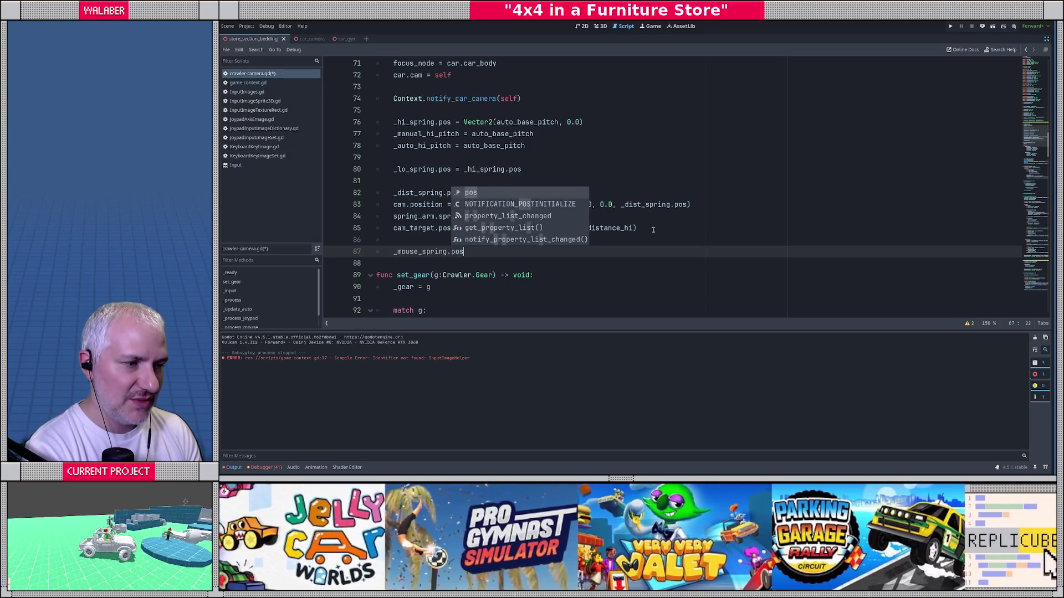
{"action": "type", "text": " ="}
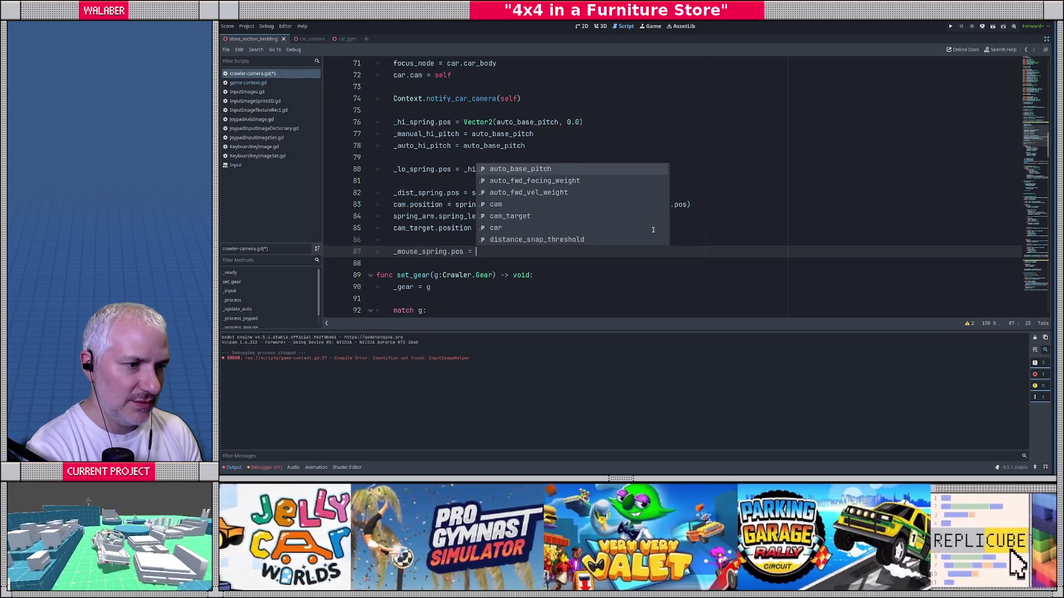
{"action": "key", "text": "Escape"}
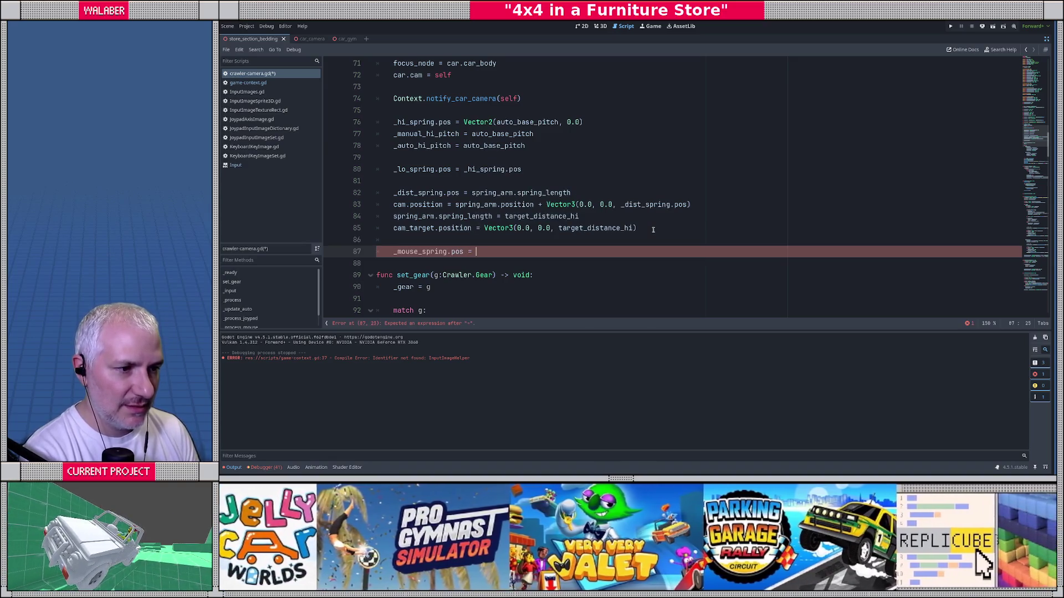
{"action": "key", "text": "BackSpace"}
{"action": "key", "text": "BackSpace"}
{"action": "key", "text": "BackSpace"}
Save crawler-camera.gd and scroll down to the _input mouse handler.
{"action": "scroll", "coordinate": [524, 160], "scroll_direction": "up", "scroll_amount": 1}
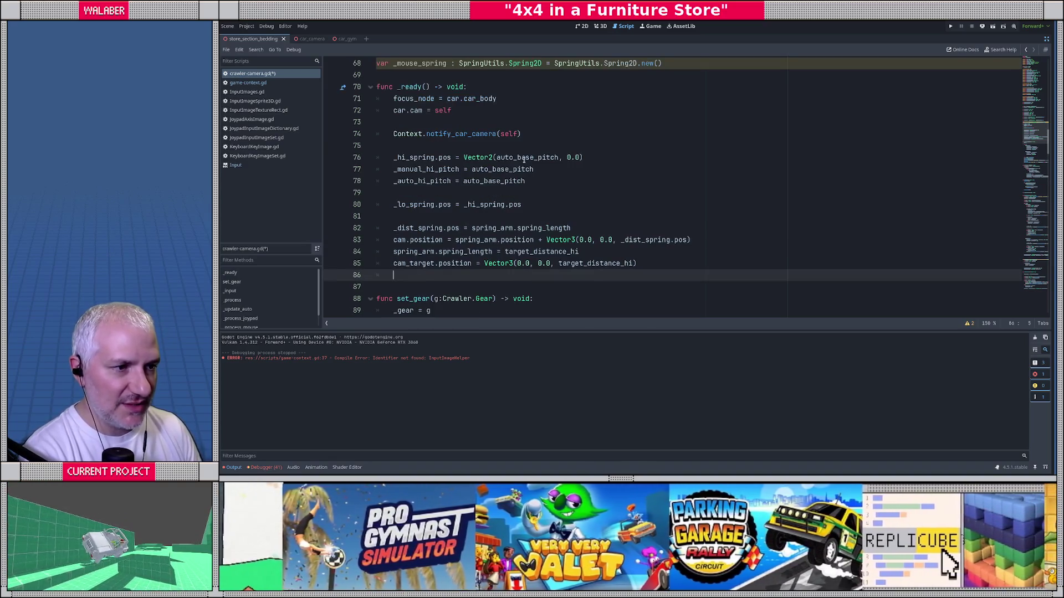
{"action": "left_click", "coordinate": [524, 145]}
{"action": "key", "text": "ctrl+s"}
{"action": "scroll", "coordinate": [432, 182], "scroll_direction": "down", "scroll_amount": 2}
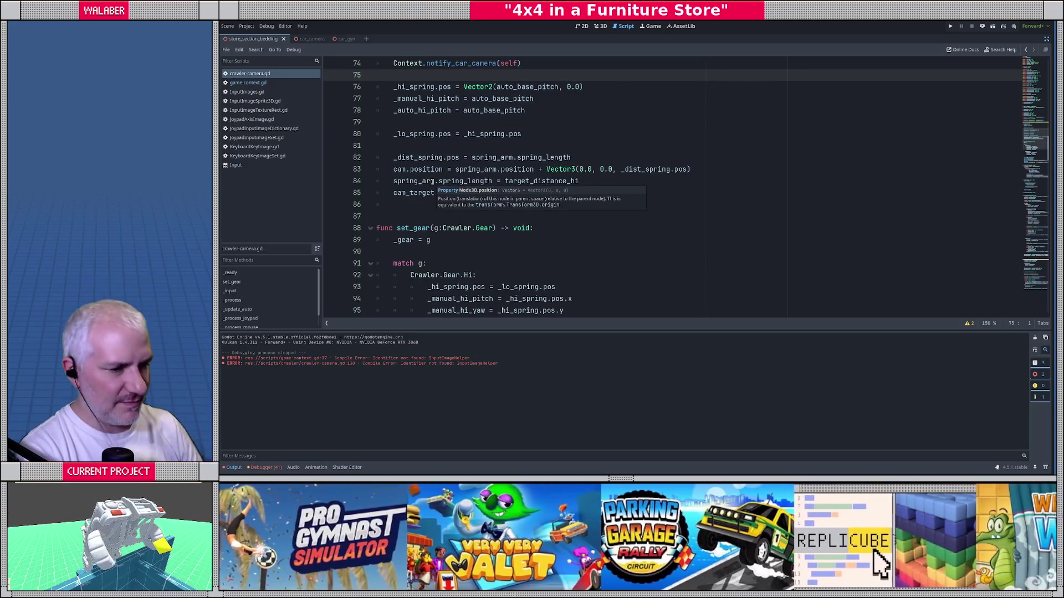
{"action": "scroll", "coordinate": [432, 182], "scroll_direction": "down", "scroll_amount": 12}
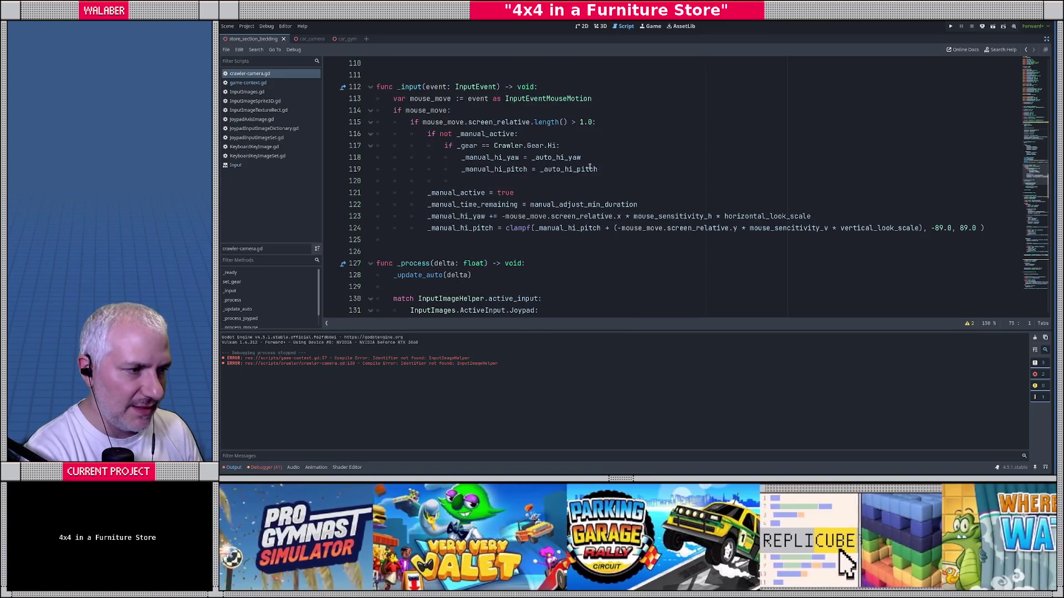
On a new line under the Hi gear check on line 119, add _mouse_spring.pos = Vector2(_manual_hi_pitch, _manual_hi_yaw).
{"action": "left_click", "coordinate": [590, 168]}
{"action": "key", "text": "Return"}
{"action": "type", "text": "_spring"}
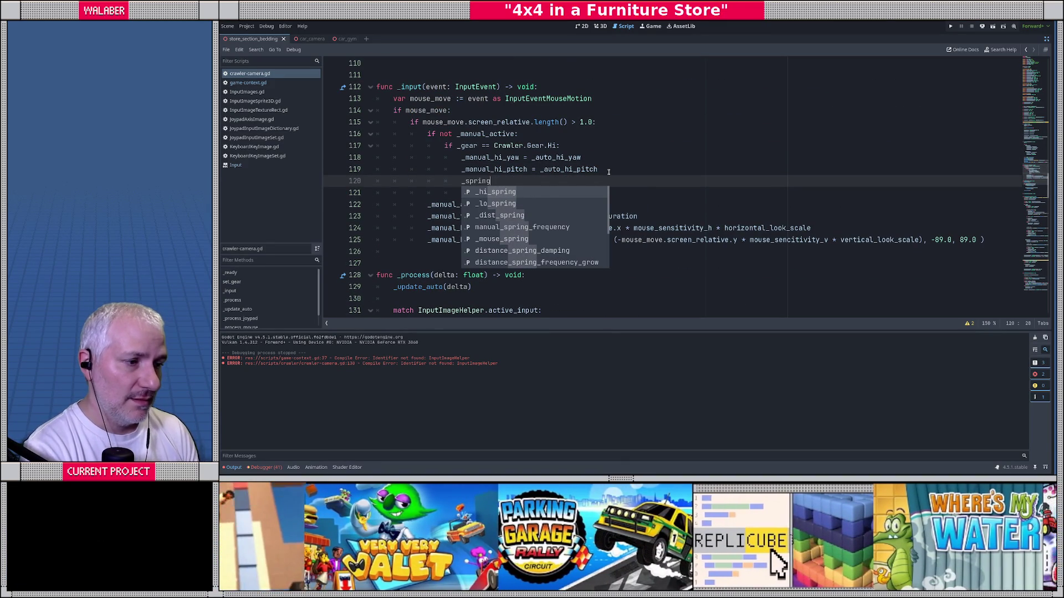
{"action": "key", "text": "Return"}
{"action": "type", "text": ".pos = Vector2("}
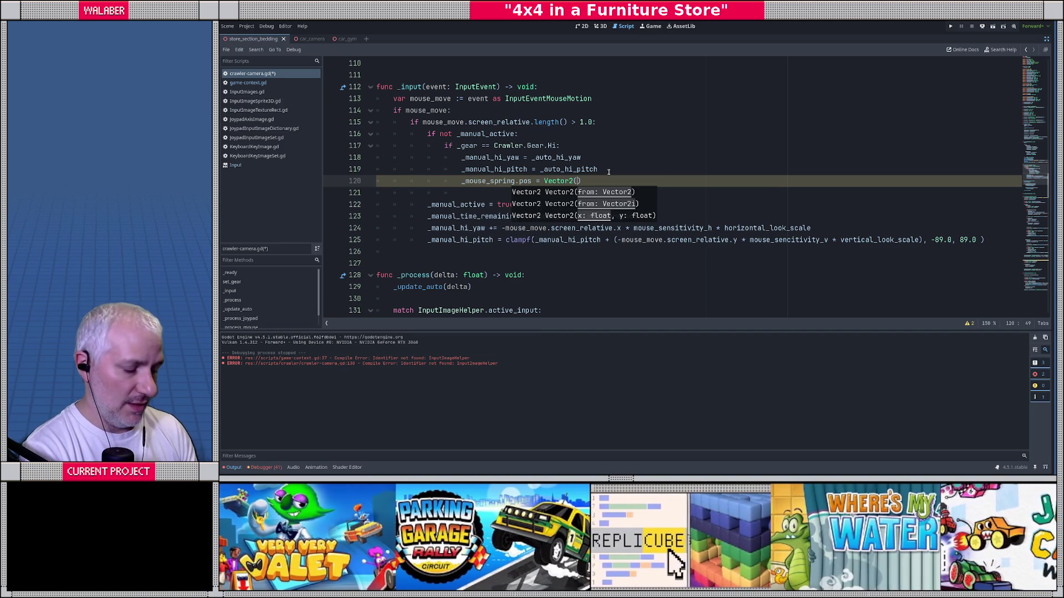
{"action": "scroll", "coordinate": [608, 173], "scroll_direction": "down", "scroll_amount": 20}
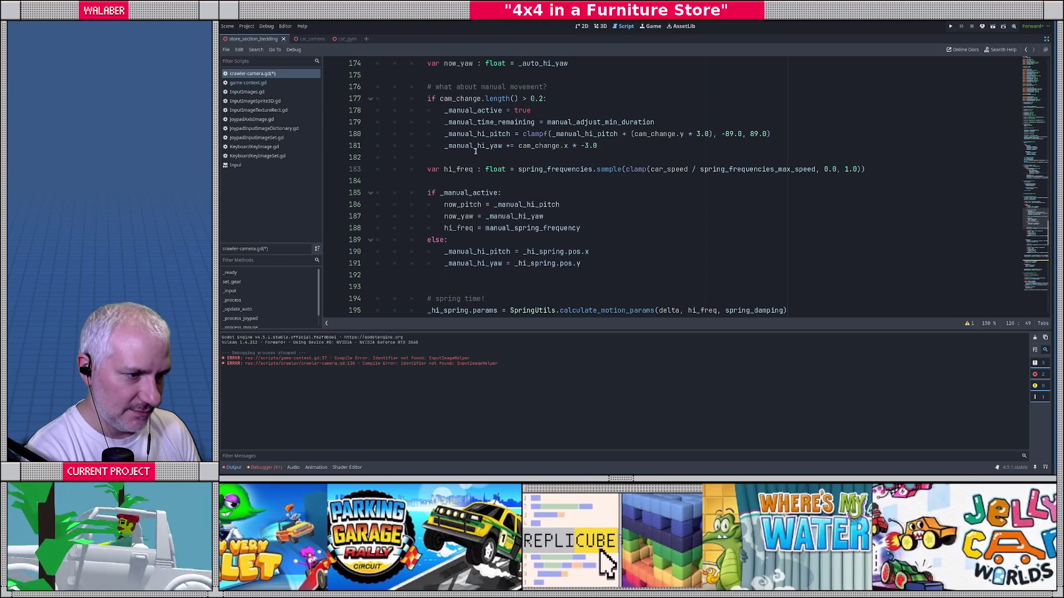
{"action": "type", "text": "pitch"}
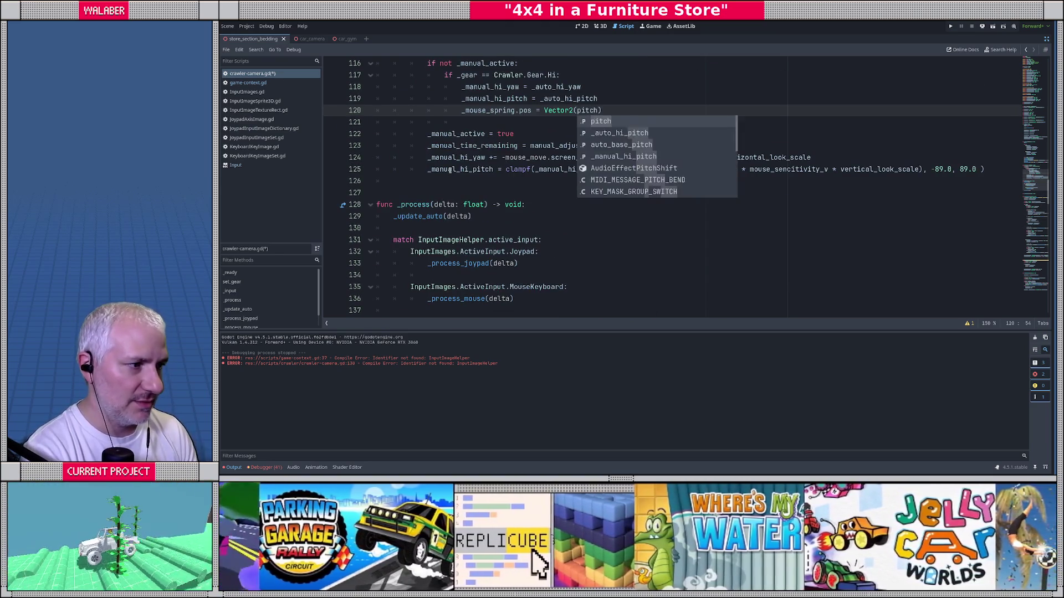
{"action": "key", "text": "Down"}
{"action": "key", "text": "Down"}
{"action": "key", "text": "Down"}
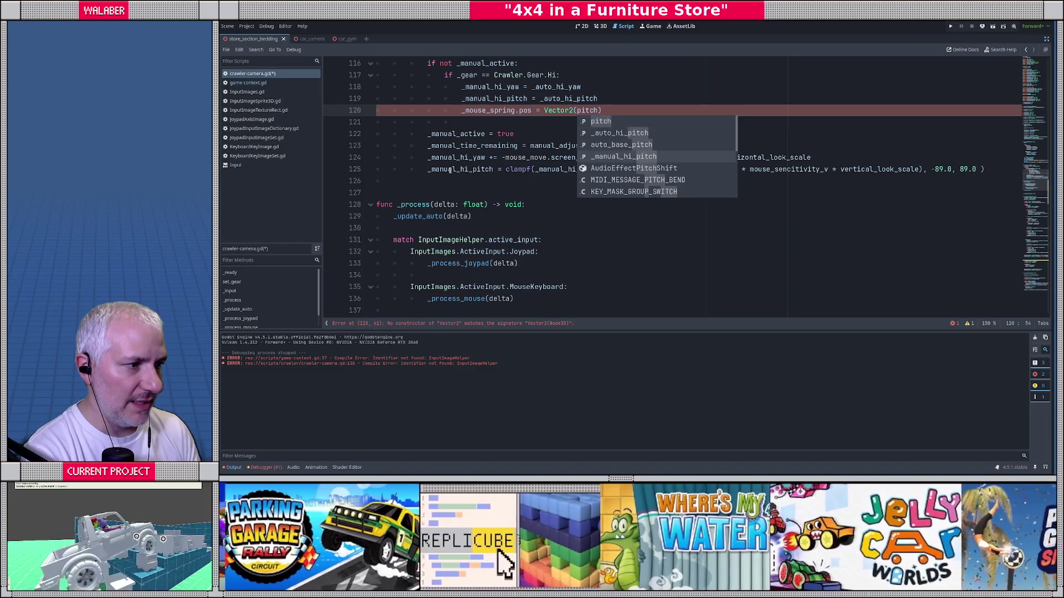
{"action": "key", "text": "Return"}
{"action": "type", "text": ", _manu"}
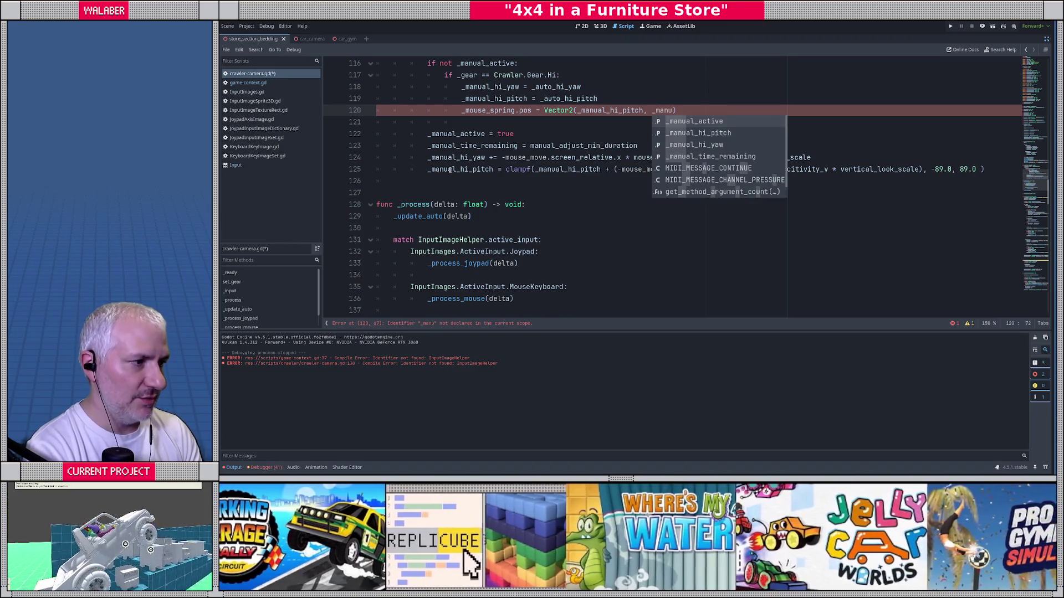
{"action": "type", "text": "al_hi_y"}
{"action": "key", "text": "Return"}
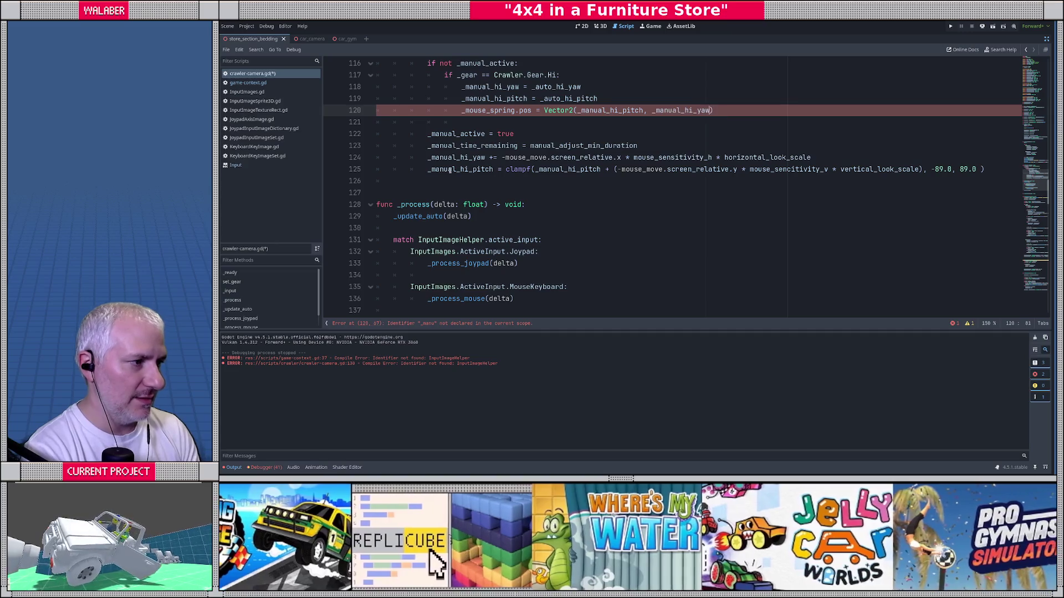
{"action": "key", "text": "Return"}
{"action": "scroll", "coordinate": [450, 170], "scroll_direction": "down", "scroll_amount": 15}
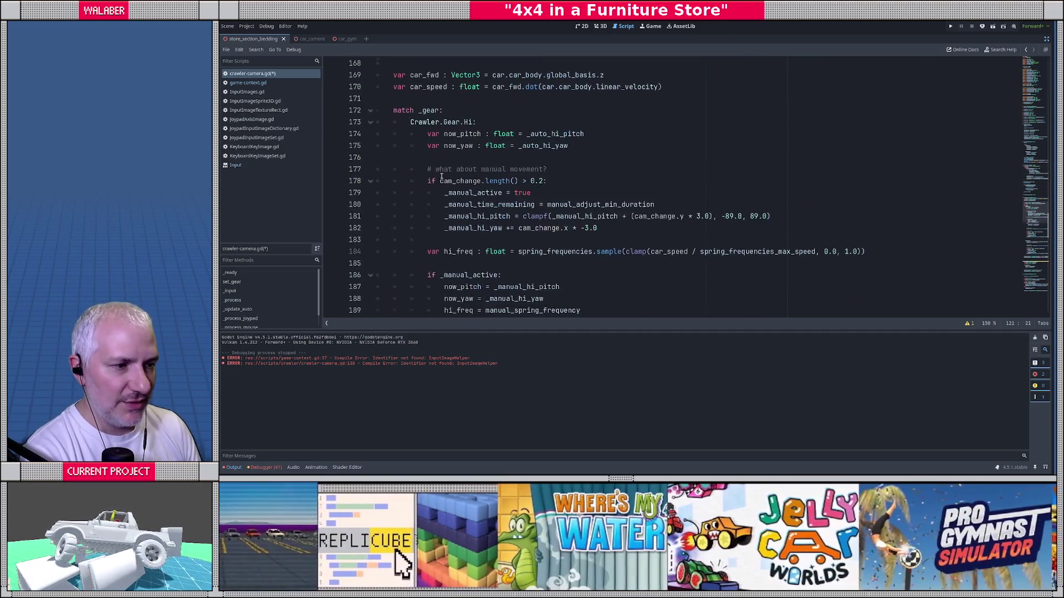
{"action": "scroll", "coordinate": [426, 178], "scroll_direction": "down", "scroll_amount": 8}
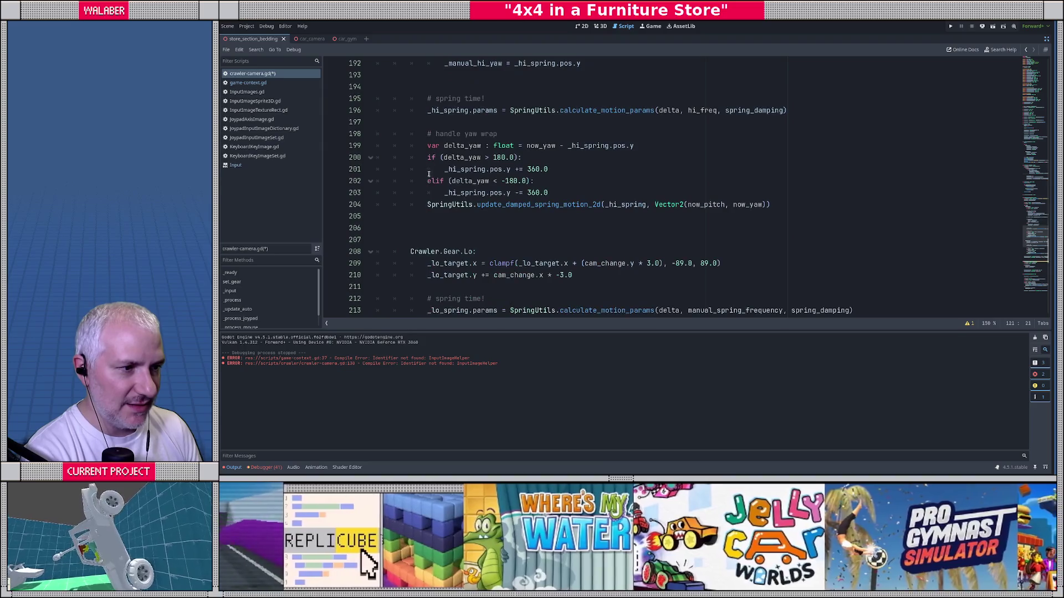
Paste the yaw-wrap block from lines 198–204 into _process_mouse, after the manual-active branch.
{"action": "mouse_move", "coordinate": [425, 134]}
{"action": "left_mouse_down"}
{"action": "mouse_move", "coordinate": [554, 169]}
{"action": "mouse_move", "coordinate": [774, 205]}
{"action": "left_mouse_up"}
{"action": "scroll", "coordinate": [532, 176], "scroll_direction": "up", "scroll_amount": 5}
{"action": "scroll", "coordinate": [499, 182], "scroll_direction": "down", "scroll_amount": 15}
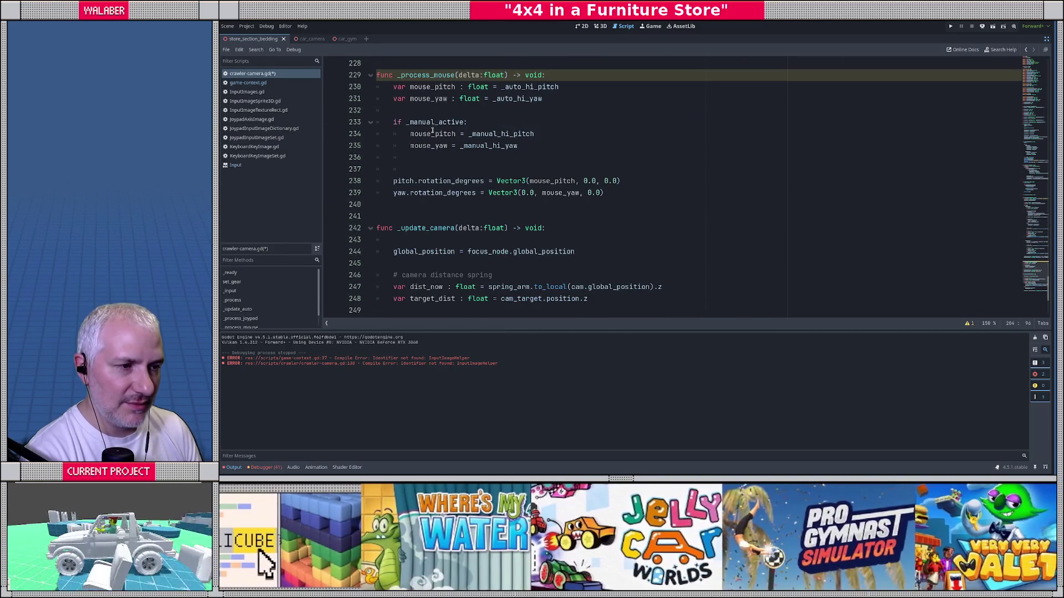
{"action": "left_click", "coordinate": [423, 110]}
{"action": "scroll", "coordinate": [420, 124], "scroll_direction": "up", "scroll_amount": 1}
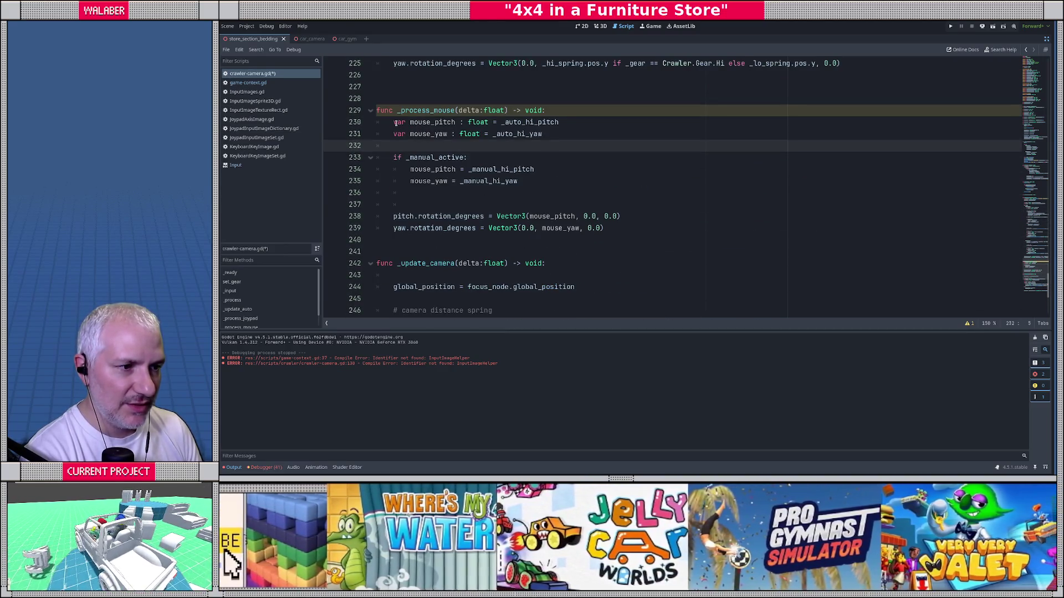
{"action": "left_click_drag", "start_coordinate": [396, 123], "coordinate": [527, 183]}
{"action": "left_click", "coordinate": [410, 194]}
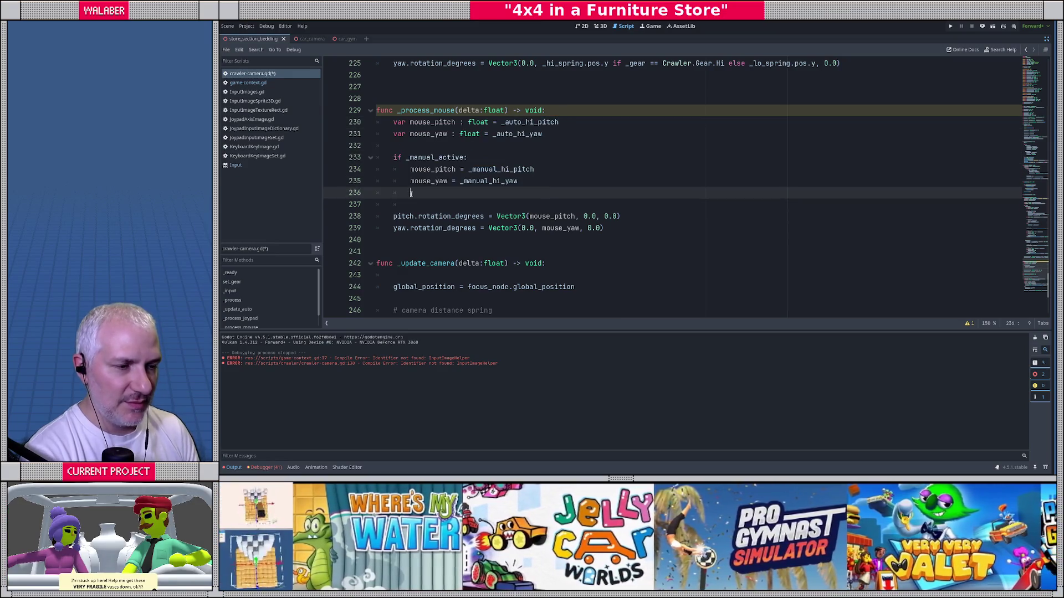
{"action": "key", "text": "Return"}
{"action": "key", "text": "ctrl+v"}
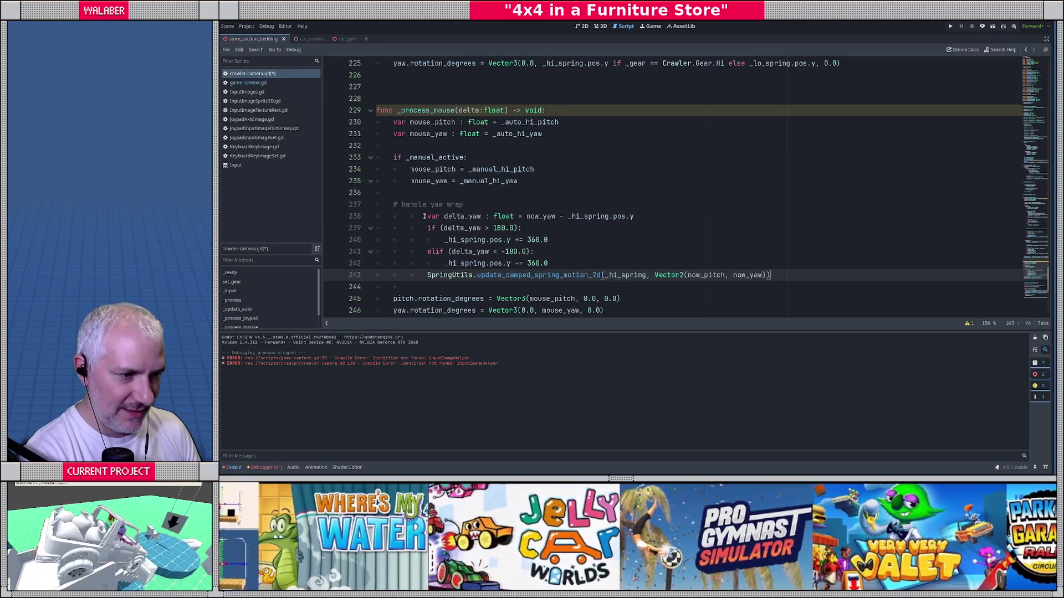
Unindent the pasted yaw-wrap lines by two levels.
{"action": "mouse_move", "coordinate": [423, 216]}
{"action": "left_mouse_down"}
{"action": "mouse_move", "coordinate": [498, 265]}
{"action": "mouse_move", "coordinate": [421, 276]}
{"action": "left_mouse_up"}
{"action": "key", "text": "shift+Tab"}
{"action": "key", "text": "shift+Tab"}
{"action": "left_click", "coordinate": [443, 188]}
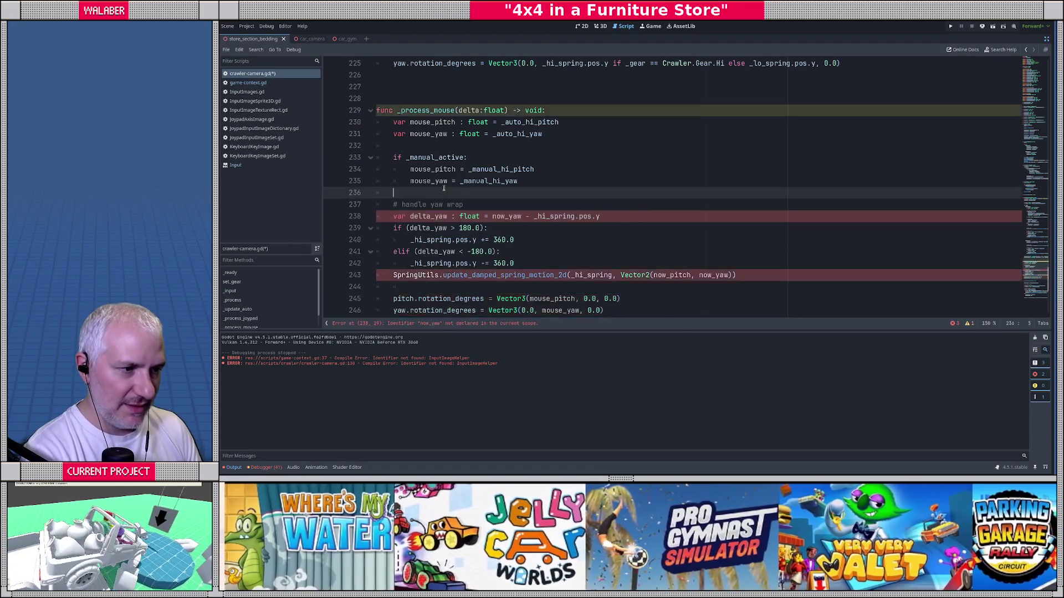
{"action": "scroll", "coordinate": [444, 189], "scroll_direction": "down", "scroll_amount": 3}
{"action": "scroll", "coordinate": [487, 185], "scroll_direction": "up", "scroll_amount": 2}
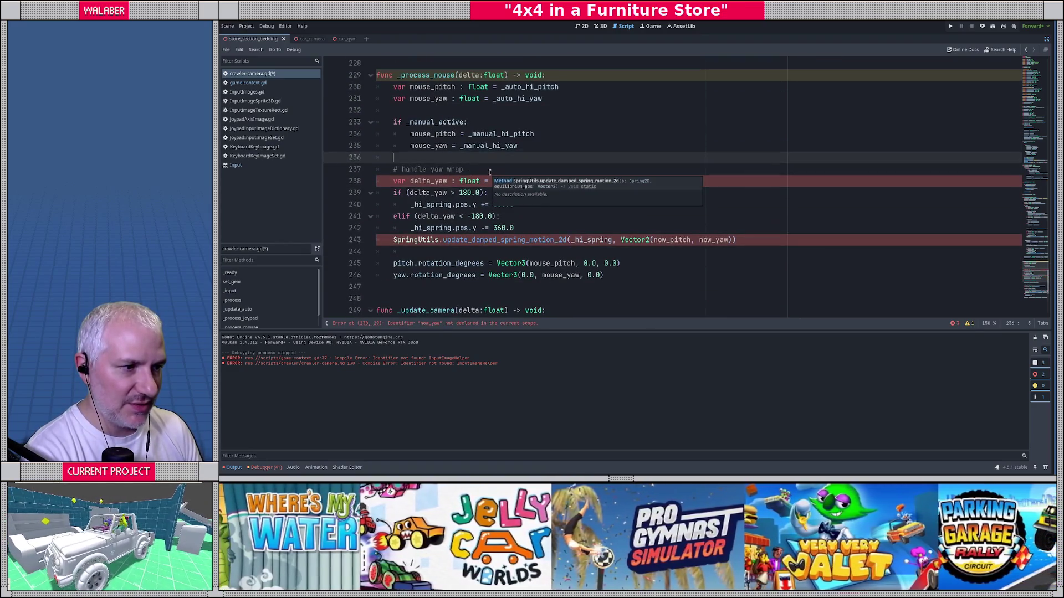
On line 238, change now_yaw to mouse_yaw and _hi_spring to _mouse_spring.
{"action": "double_click", "coordinate": [498, 181]}
{"action": "type", "text": "mouse_"}
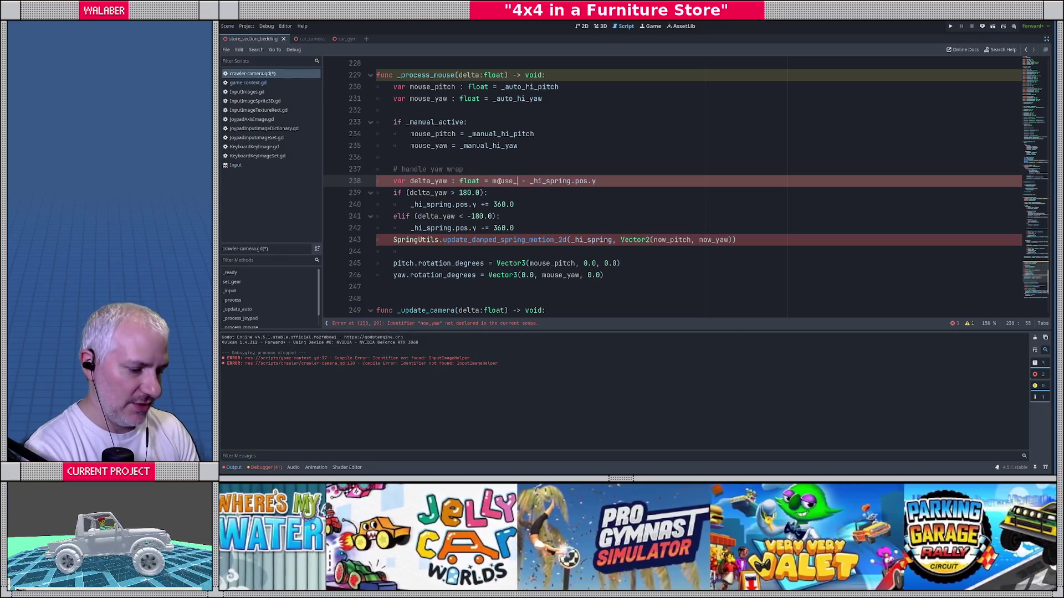
{"action": "type", "text": "yaw"}
{"action": "double_click", "coordinate": [562, 181]}
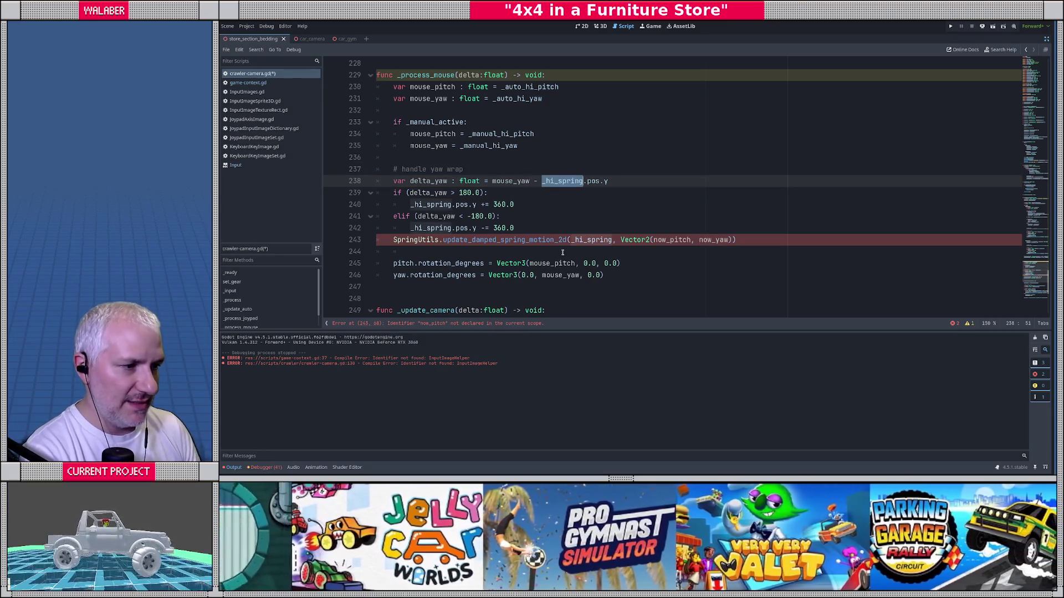
{"action": "type", "text": "_mouse_"}
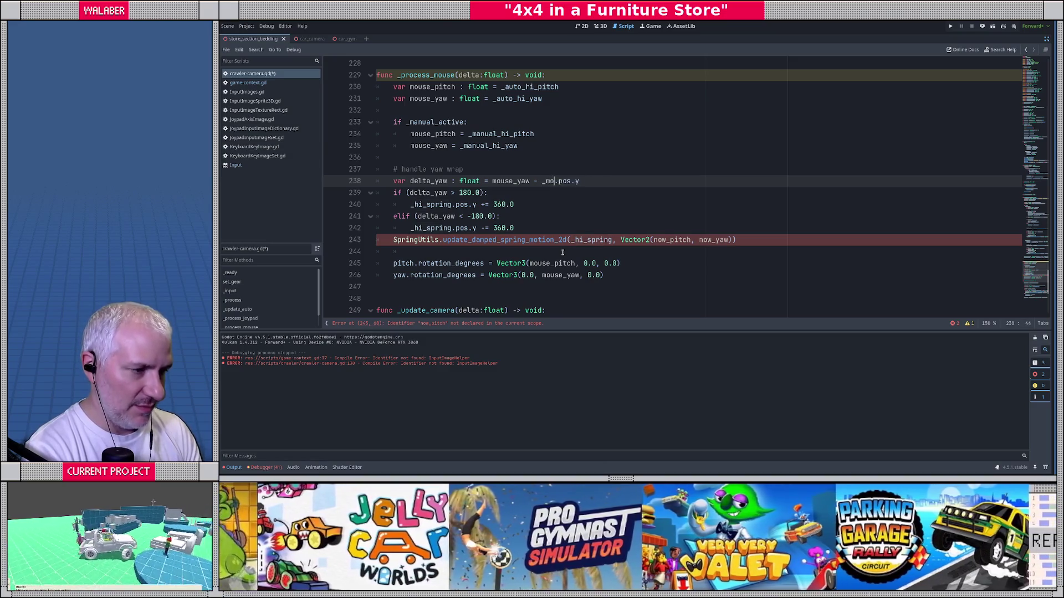
{"action": "key", "text": "Return"}
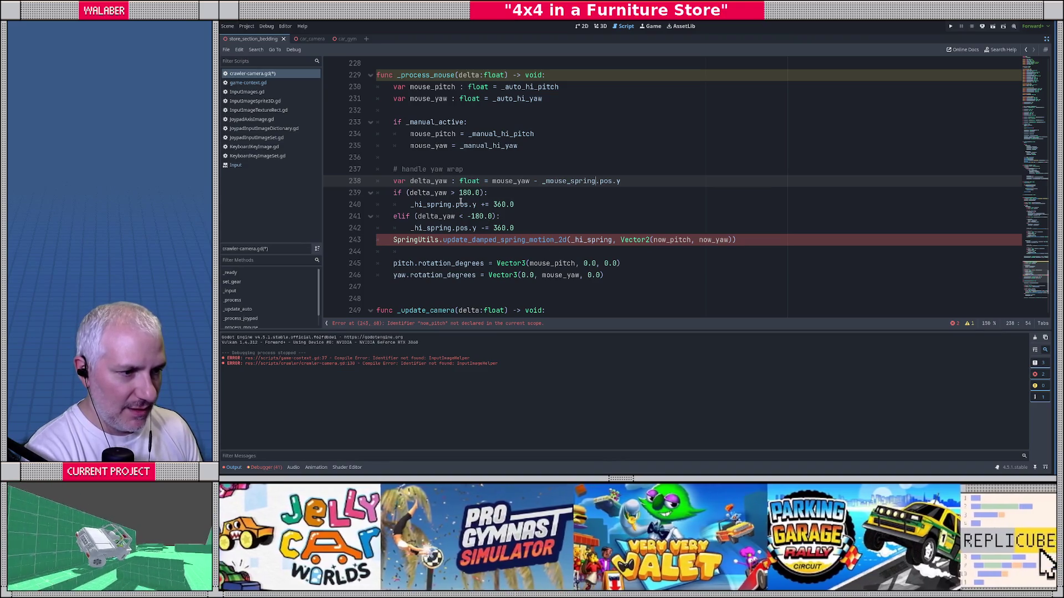
Replace the remaining _hi_spring references on lines 240 and 242 with _mouse_spring.
{"action": "double_click", "coordinate": [567, 181]}
{"action": "key", "text": "ctrl+c"}
{"action": "double_click", "coordinate": [429, 205]}
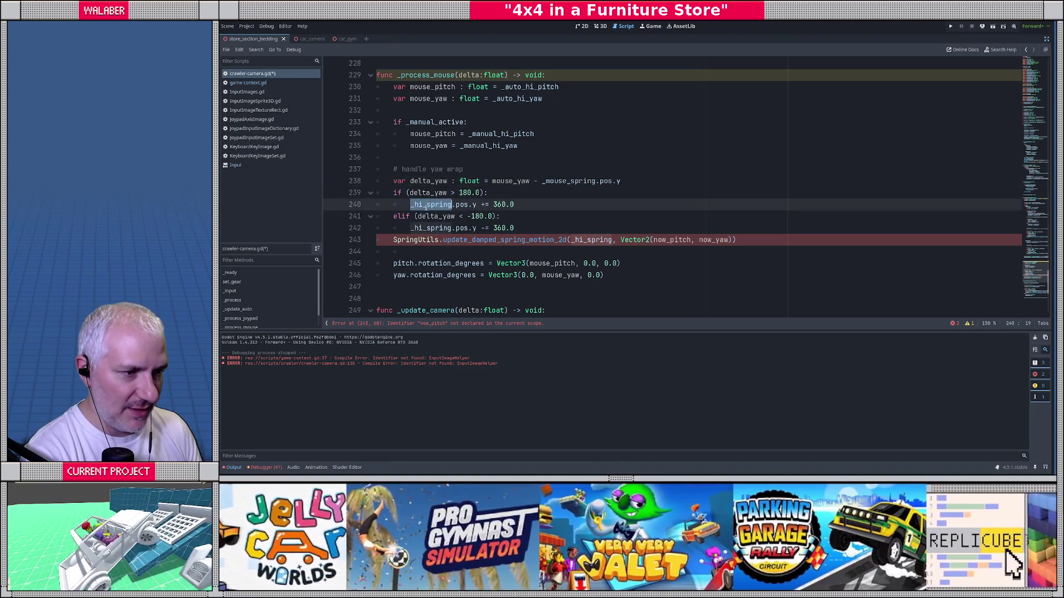
{"action": "key", "text": "ctrl+v"}
{"action": "double_click", "coordinate": [429, 228]}
{"action": "key", "text": "ctrl+v"}
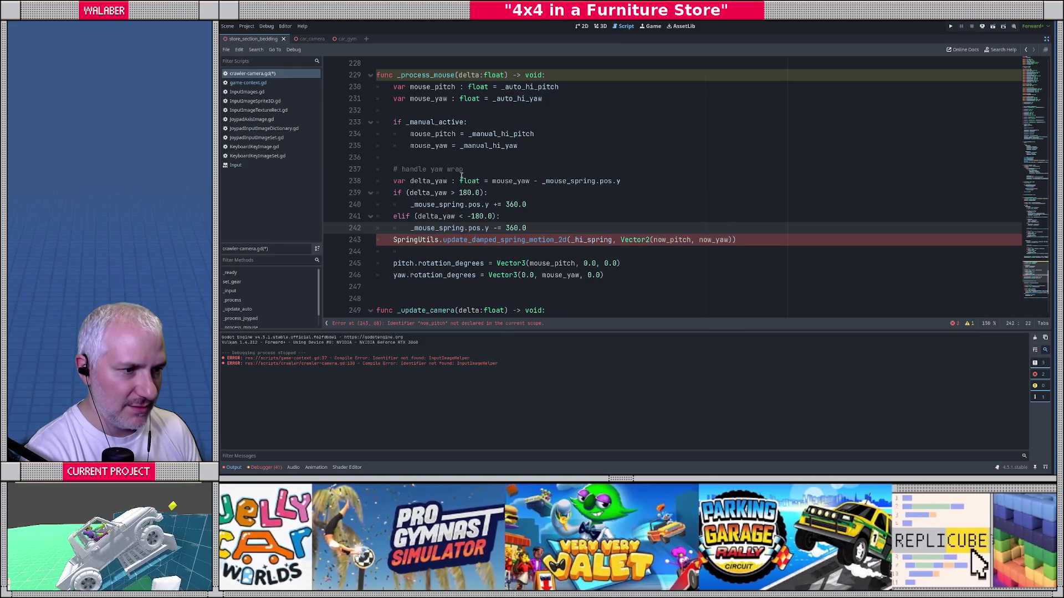
{"action": "key", "text": "Up"}
{"action": "key", "text": "Up"}
{"action": "key", "text": "Up"}
{"action": "left_click", "coordinate": [546, 228]}
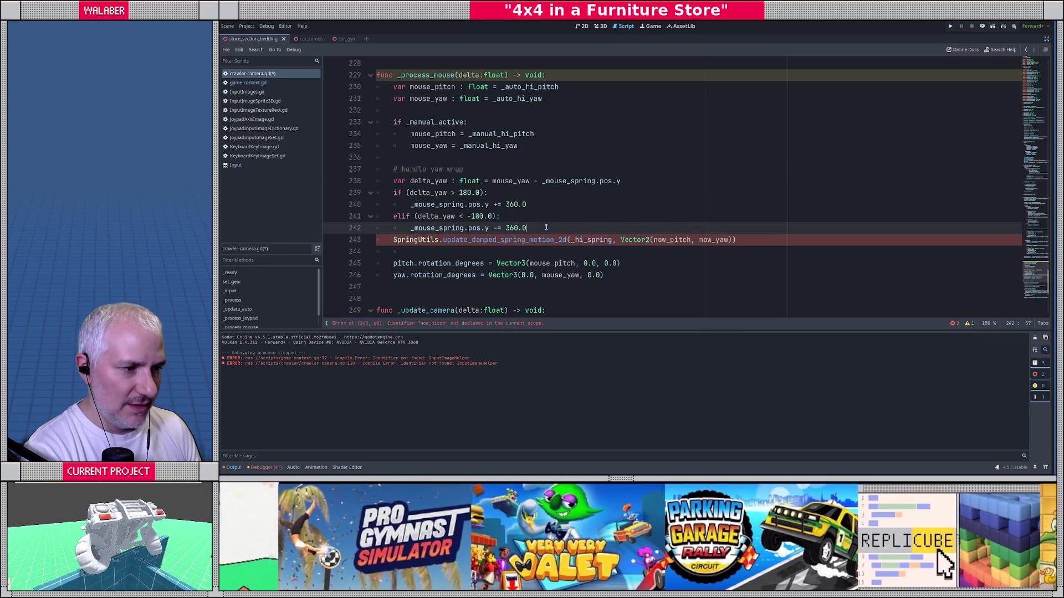
{"action": "key", "text": "Return"}
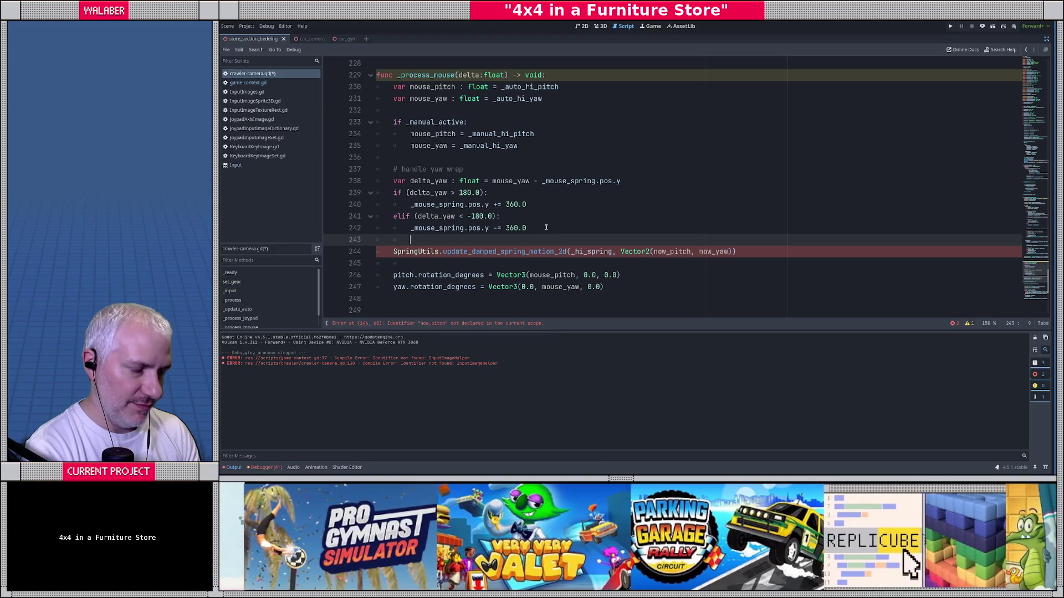
Start an unindented line after the block assigning _mouse_spring.params.
{"action": "type", "text": "_mouse_spring."}
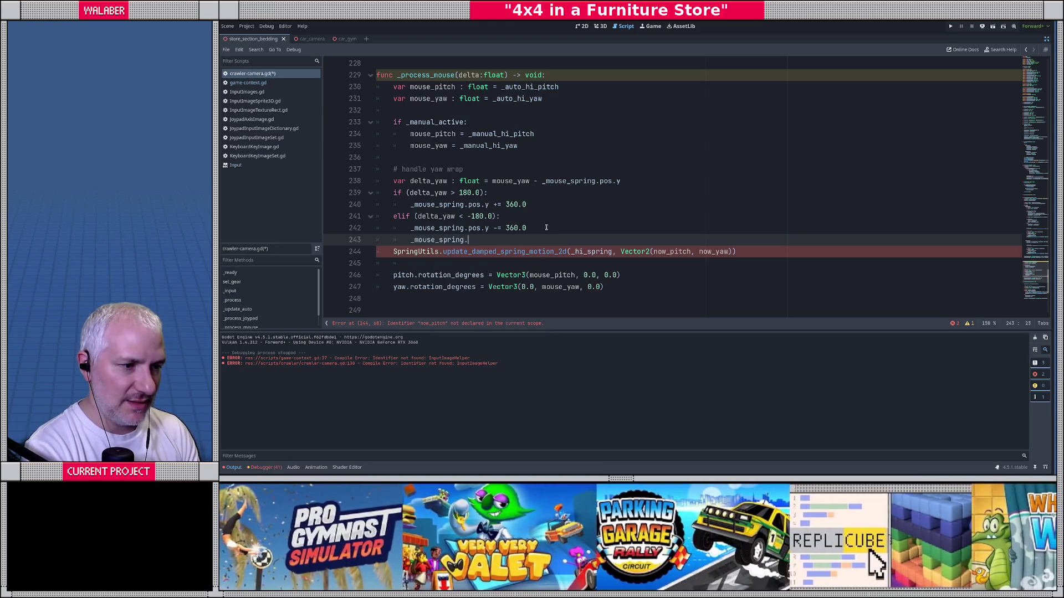
{"action": "key", "text": "shift+Tab"}
{"action": "key", "text": "Home"}
{"action": "key", "text": "Return"}
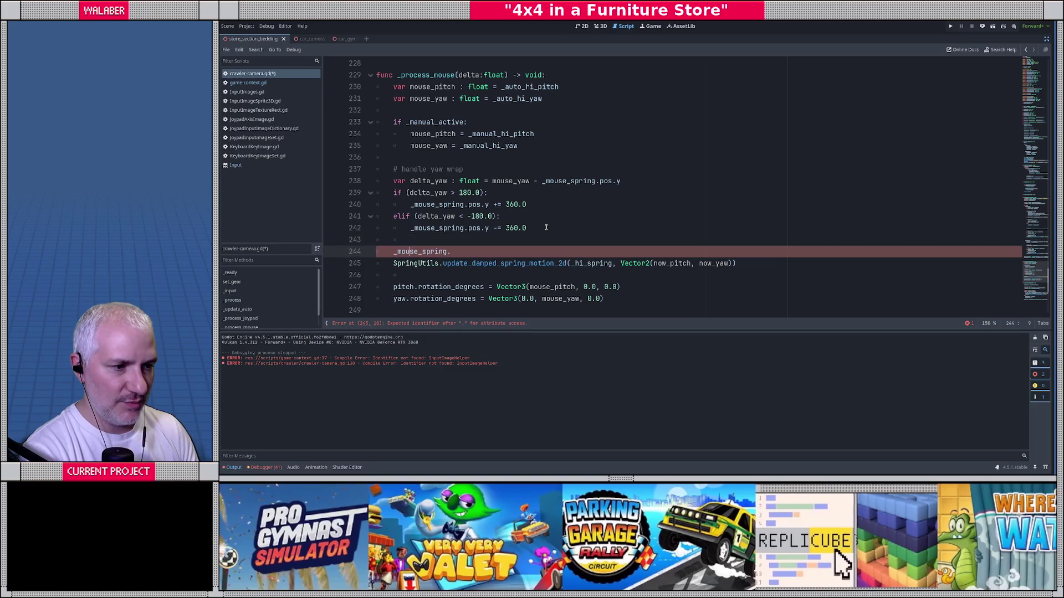
{"action": "key", "text": "End"}
{"action": "type", "text": "para"}
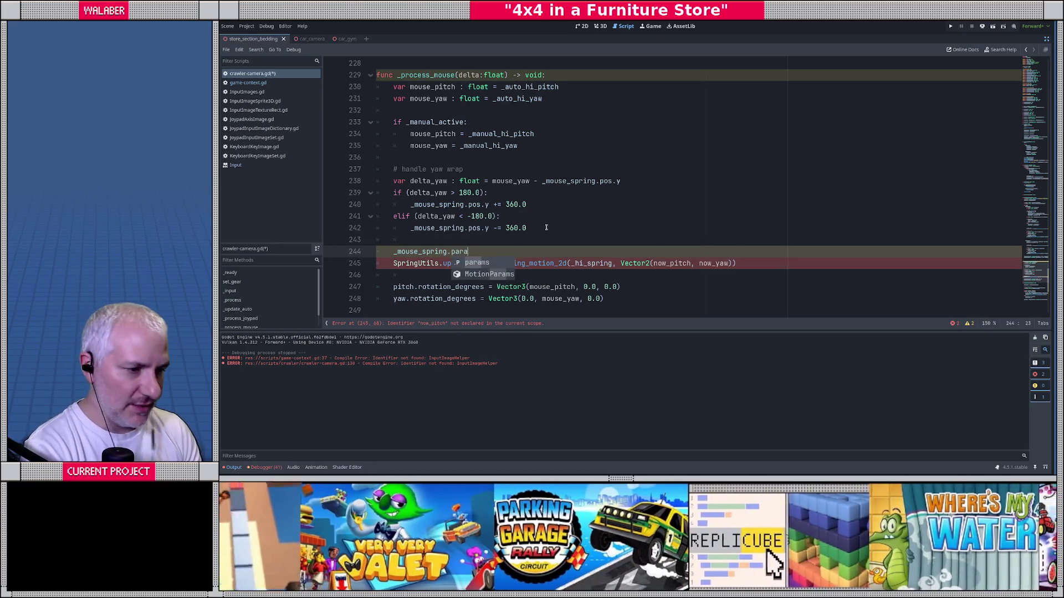
{"action": "key", "text": "Return"}
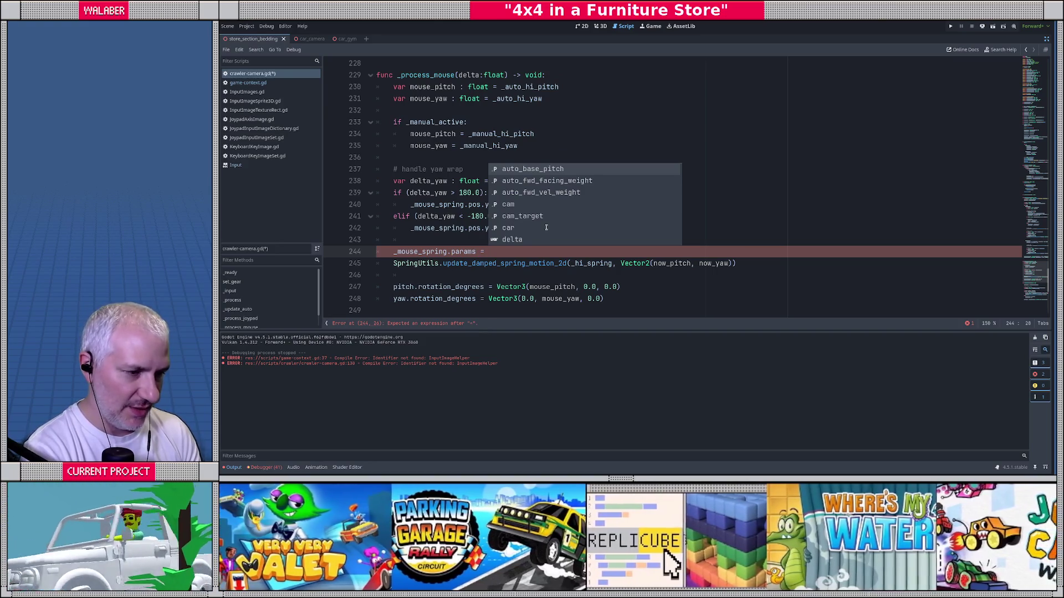
Set it to SpringUtils.calculate_motion_params(delta, mouse_look_spring_frequency, mouse_look_spring_damping).
{"action": "type", "text": "SpringParam"}
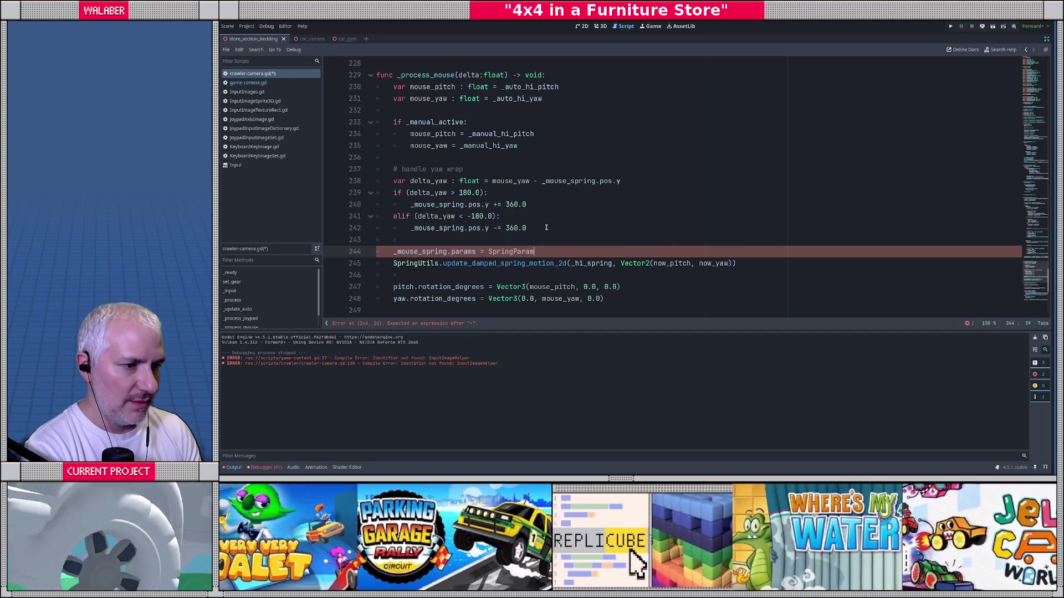
{"action": "key", "text": "BackSpace"}
{"action": "key", "text": "BackSpace"}
{"action": "key", "text": "BackSpace"}
{"action": "key", "text": "BackSpace"}
{"action": "key", "text": "BackSpace"}
{"action": "type", "text": "U"}
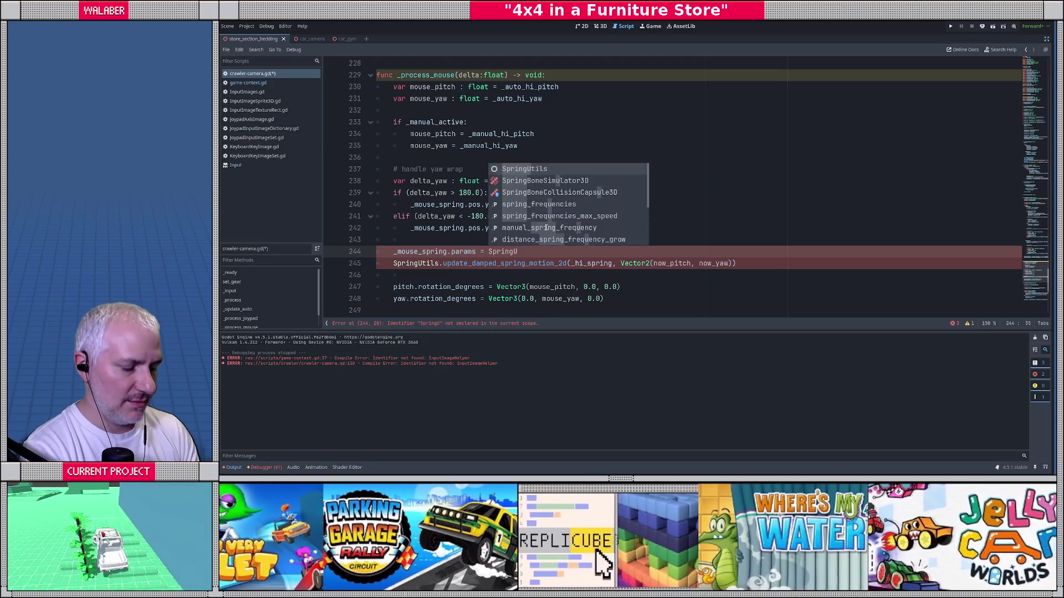
{"action": "type", "text": "tils.cal"}
{"action": "key", "text": "Return"}
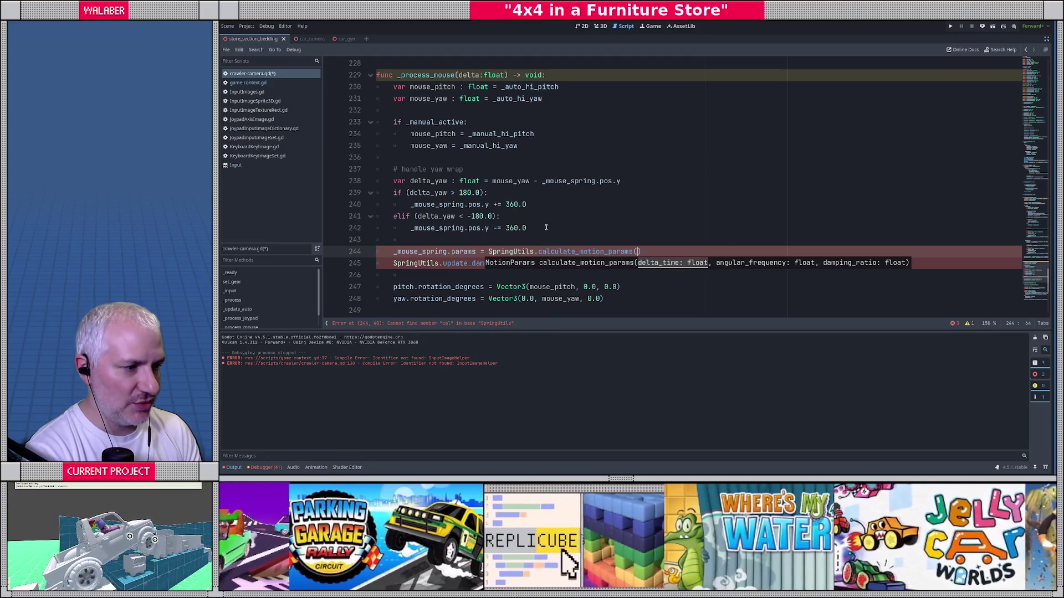
{"action": "type", "text": "delta, f"}
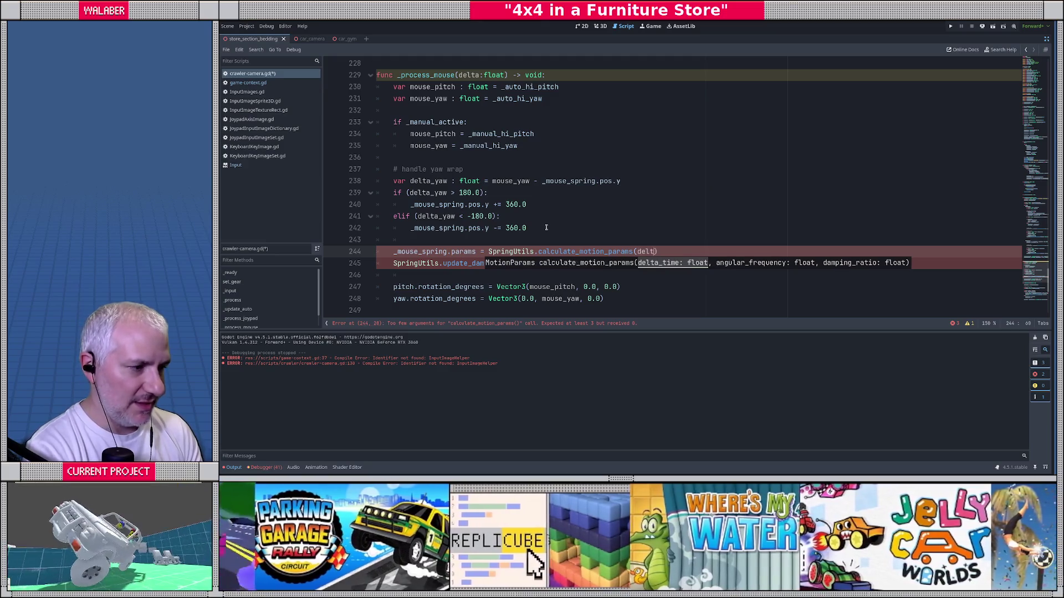
{"action": "type", "text": "re"}
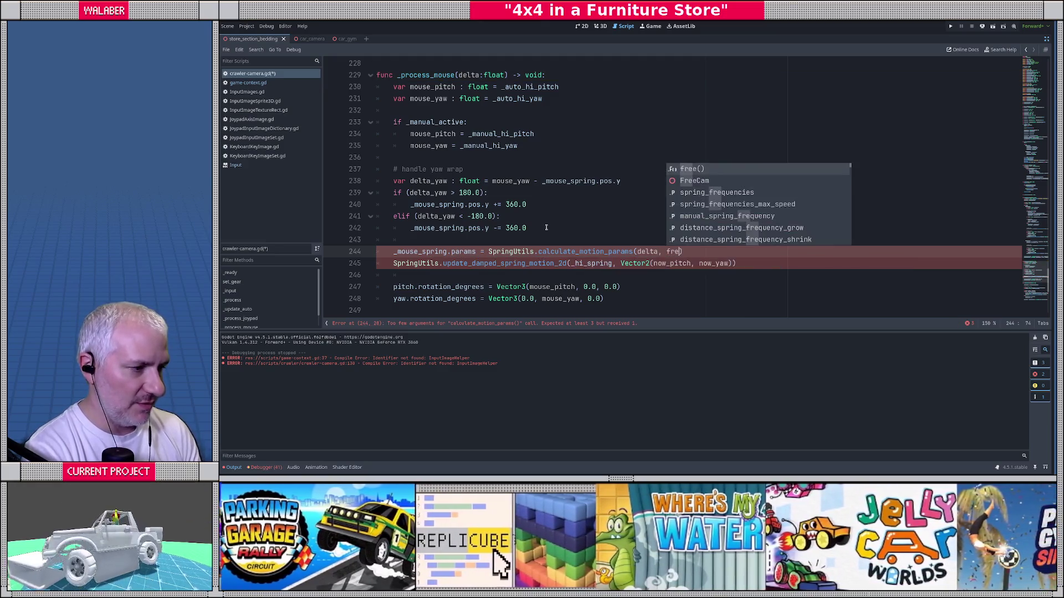
{"action": "key", "text": "Down"}
{"action": "key", "text": "Down"}
{"action": "key", "text": "Down"}
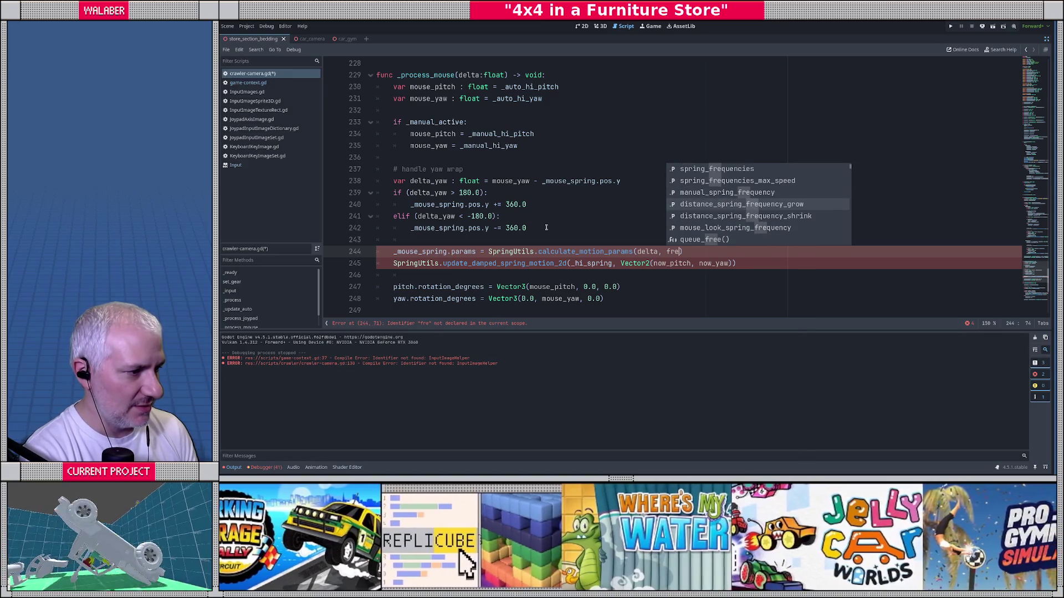
{"action": "key", "text": "Down"}
{"action": "key", "text": "Down"}
{"action": "key", "text": "Return"}
{"action": "type", "text": "mouse_look_spring_"}
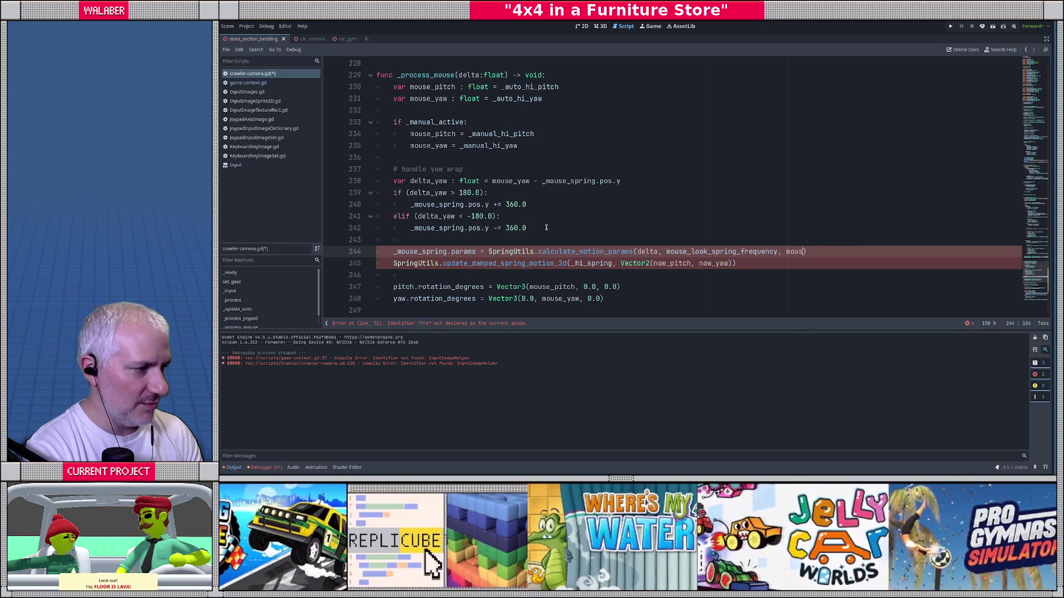
{"action": "key", "text": "Return"}
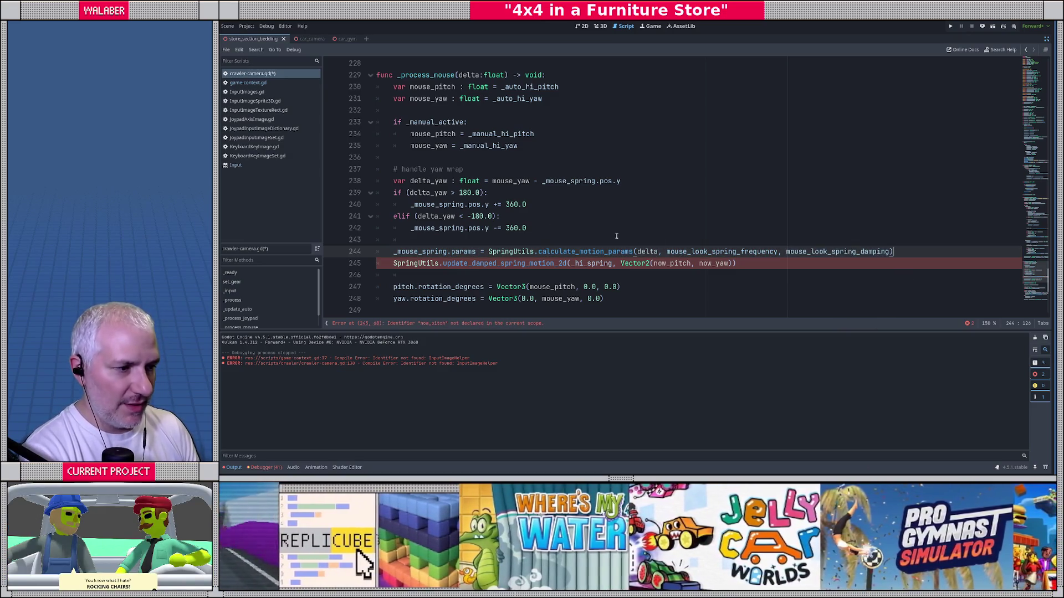
Change the spring update arguments to _mouse_spring, mouse_pitch and mouse_yaw, then save the script.
{"action": "double_click", "coordinate": [593, 263]}
{"action": "type", "text": "_mouse_sp"}
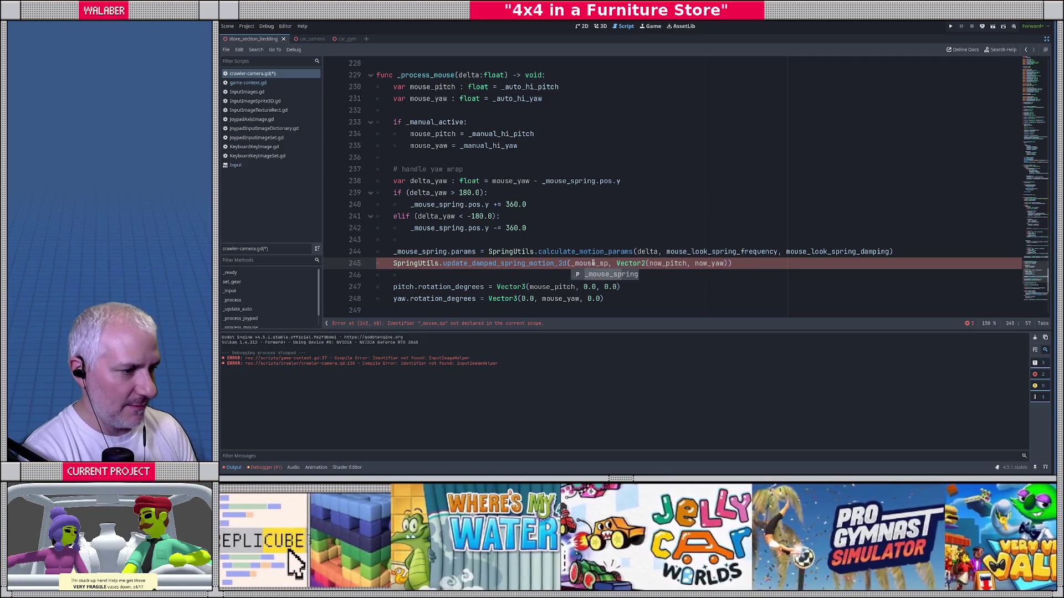
{"action": "key", "text": "Return"}
{"action": "double_click", "coordinate": [668, 263]}
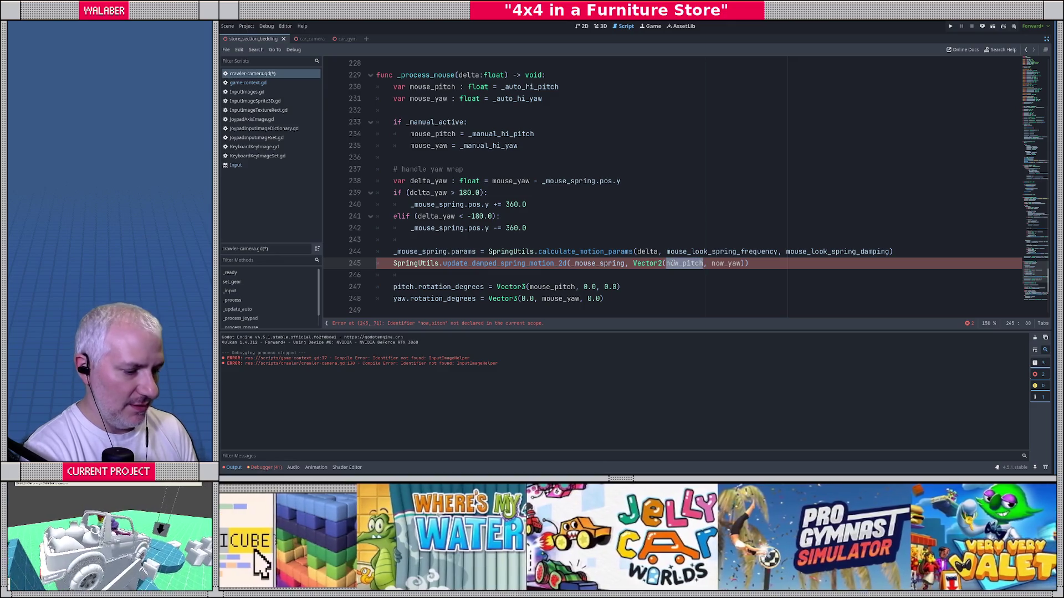
{"action": "type", "text": "mouse_opi"}
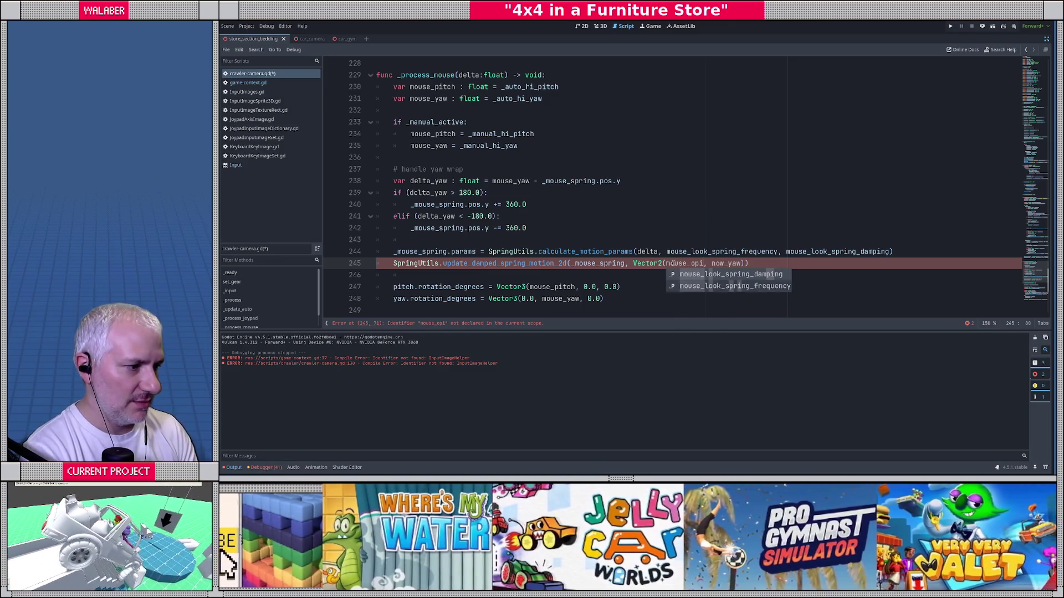
{"action": "key", "text": "BackSpace"}
{"action": "key", "text": "BackSpace"}
{"action": "key", "text": "BackSpace"}
{"action": "type", "text": "p"}
{"action": "key", "text": "Return"}
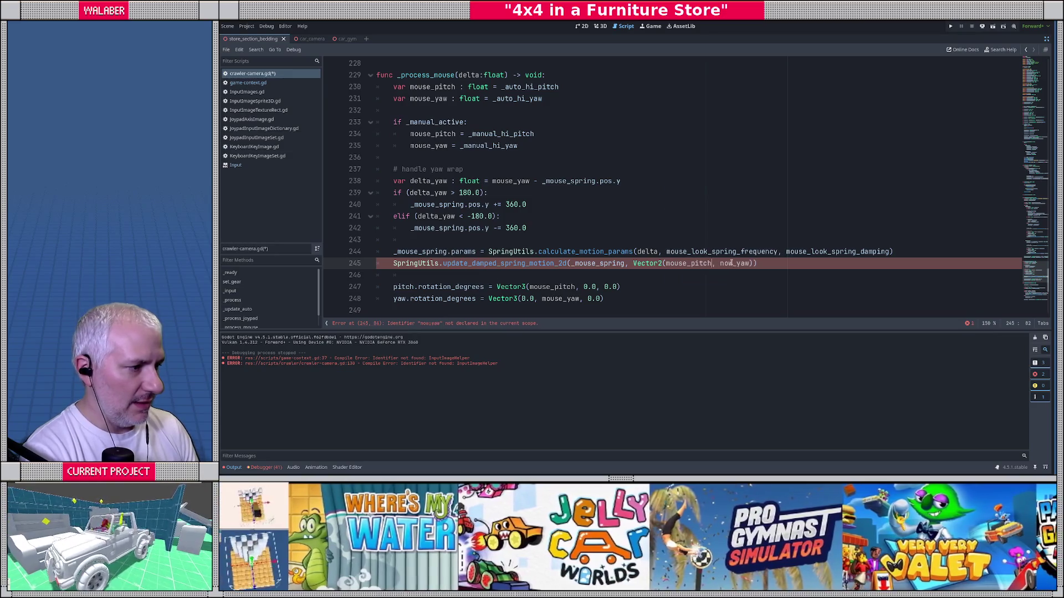
{"action": "double_click", "coordinate": [731, 263]}
{"action": "type", "text": "mouse_y"}
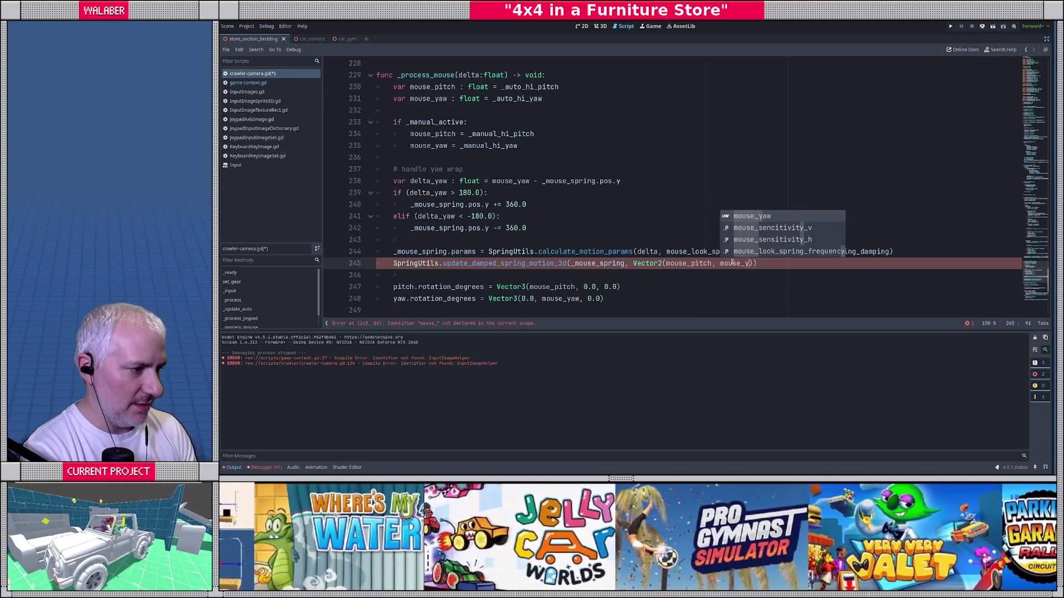
{"action": "key", "text": "Return"}
{"action": "key", "text": "ctrl+s"}
Review the Crawler.Gear.Hi spring-frequency code on lines 174–175.
{"action": "left_click", "coordinate": [549, 193]}
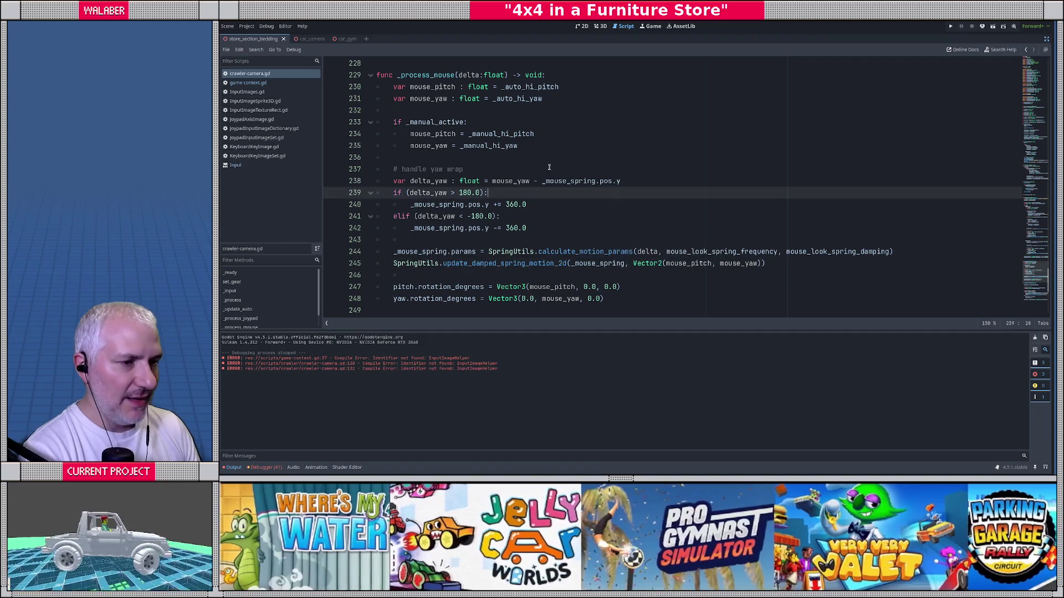
{"action": "scroll", "coordinate": [548, 167], "scroll_direction": "up", "scroll_amount": 10}
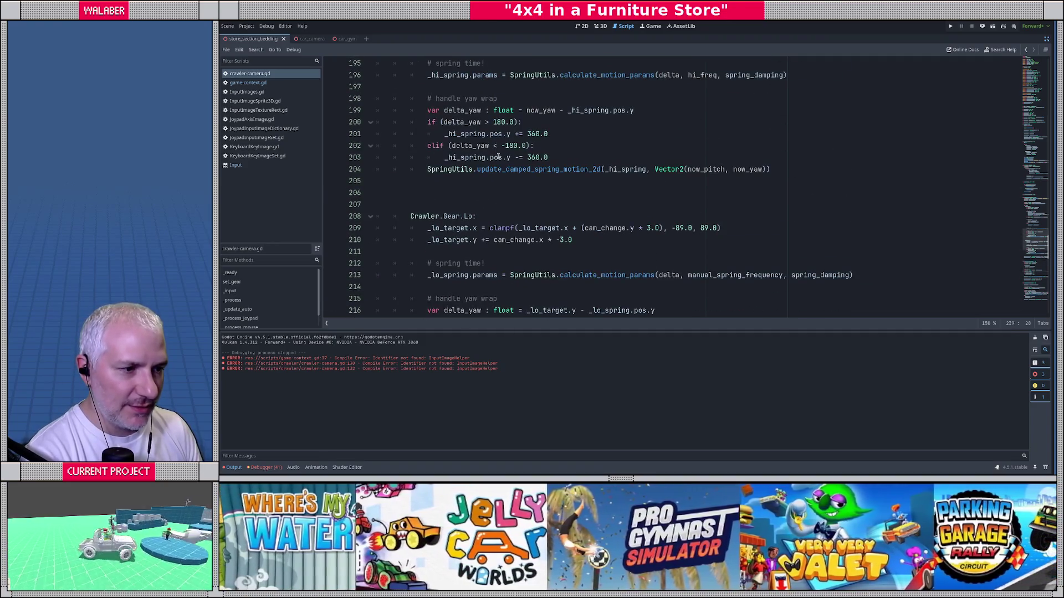
{"action": "scroll", "coordinate": [498, 157], "scroll_direction": "up", "scroll_amount": 4}
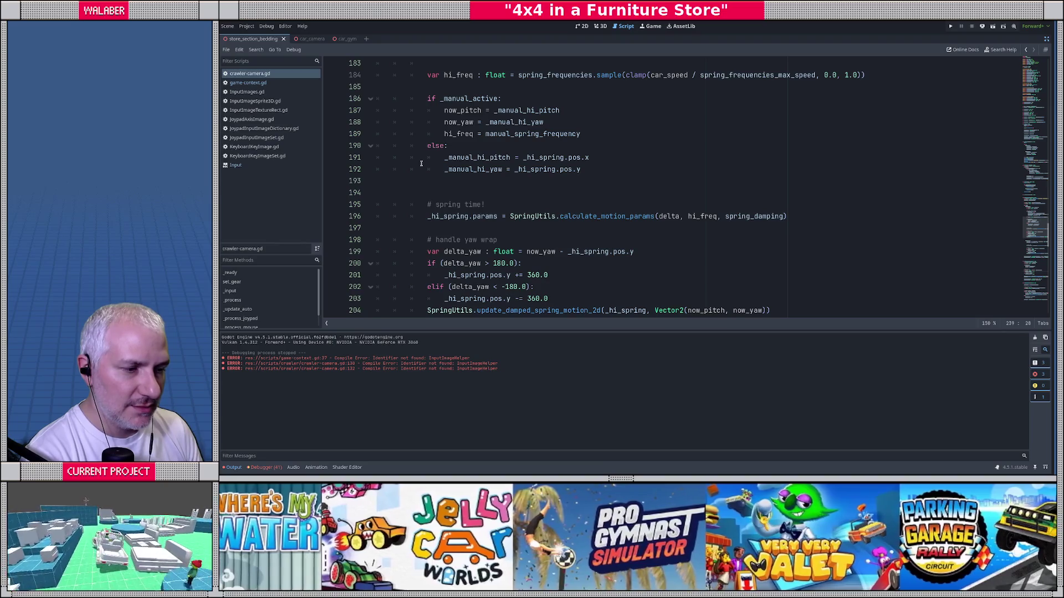
{"action": "scroll", "coordinate": [421, 164], "scroll_direction": "up", "scroll_amount": 5}
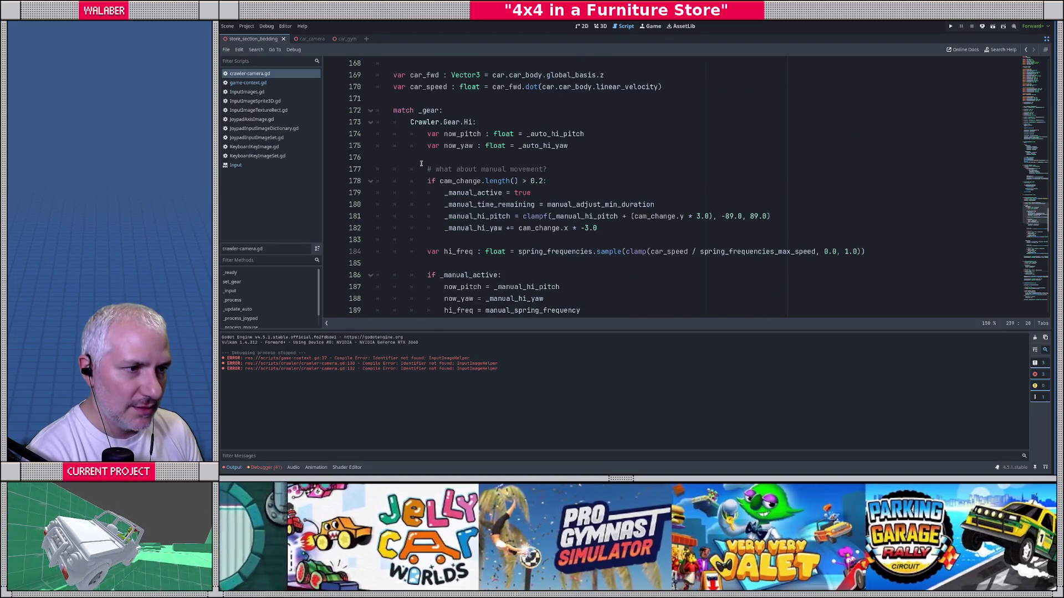
{"action": "left_click_drag", "start_coordinate": [408, 121], "coordinate": [500, 122]}
{"action": "scroll", "coordinate": [482, 149], "scroll_direction": "down", "scroll_amount": 2}
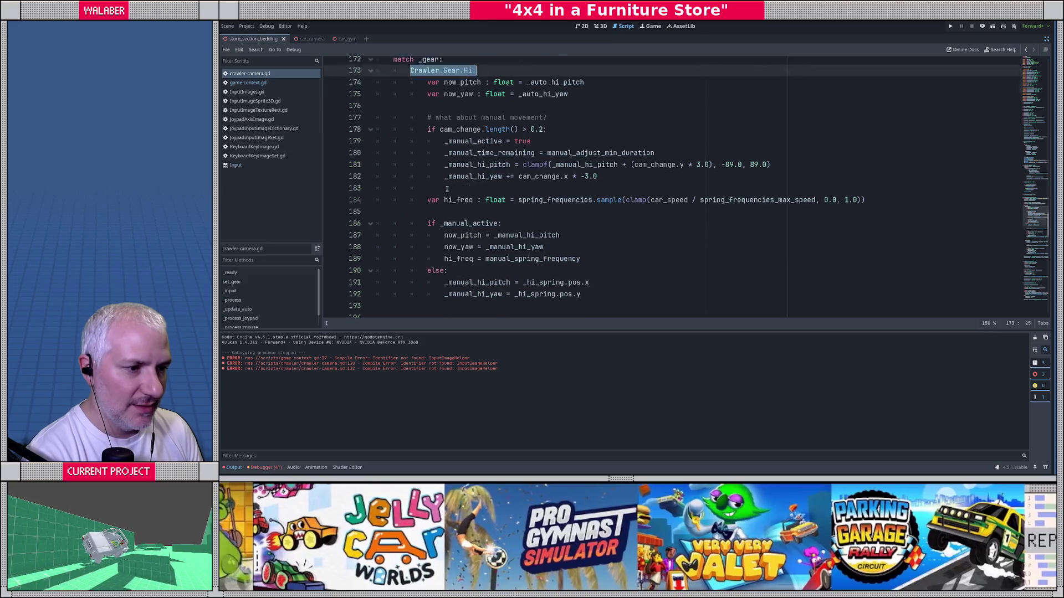
{"action": "scroll", "coordinate": [433, 169], "scroll_direction": "up", "scroll_amount": 1}
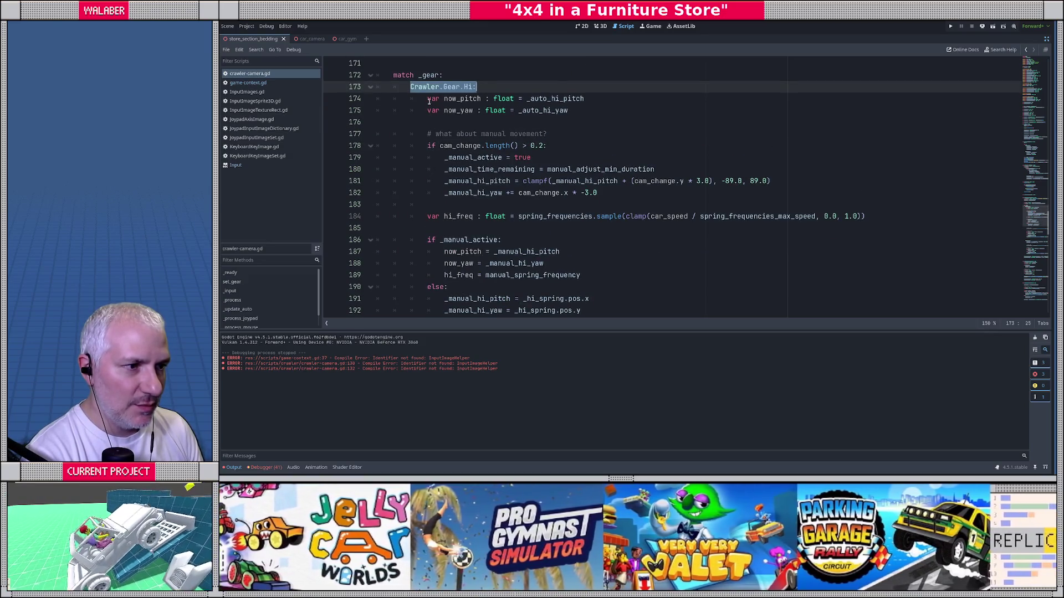
{"action": "mouse_move", "coordinate": [428, 101]}
{"action": "left_mouse_down"}
{"action": "mouse_move", "coordinate": [583, 100]}
{"action": "mouse_move", "coordinate": [587, 110]}
{"action": "left_mouse_up"}
{"action": "left_click", "coordinate": [588, 110]}
{"action": "scroll", "coordinate": [571, 160], "scroll_direction": "down", "scroll_amount": 6}
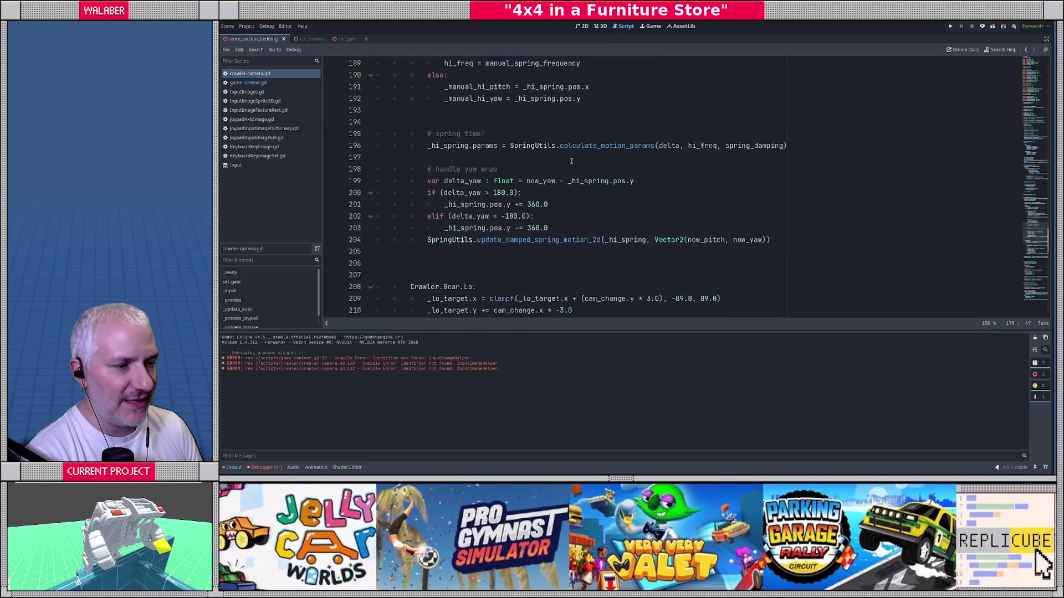
{"action": "scroll", "coordinate": [571, 161], "scroll_direction": "down", "scroll_amount": 13}
Type auto_hi as the mouse_freq value on line 233, then select the hi_freq calculation on line 184.
{"action": "left_click", "coordinate": [496, 122]}
{"action": "type", "text": "auto_ mouse_look_spring_frequency"}
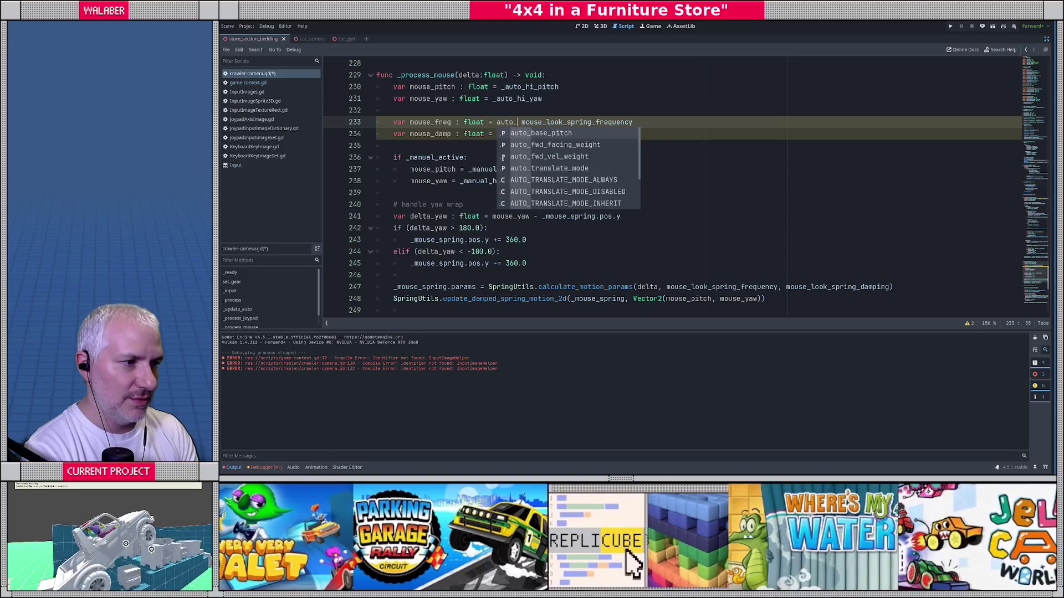
{"action": "type", "text": "hi"}
{"action": "scroll", "coordinate": [502, 156], "scroll_direction": "up", "scroll_amount": 9}
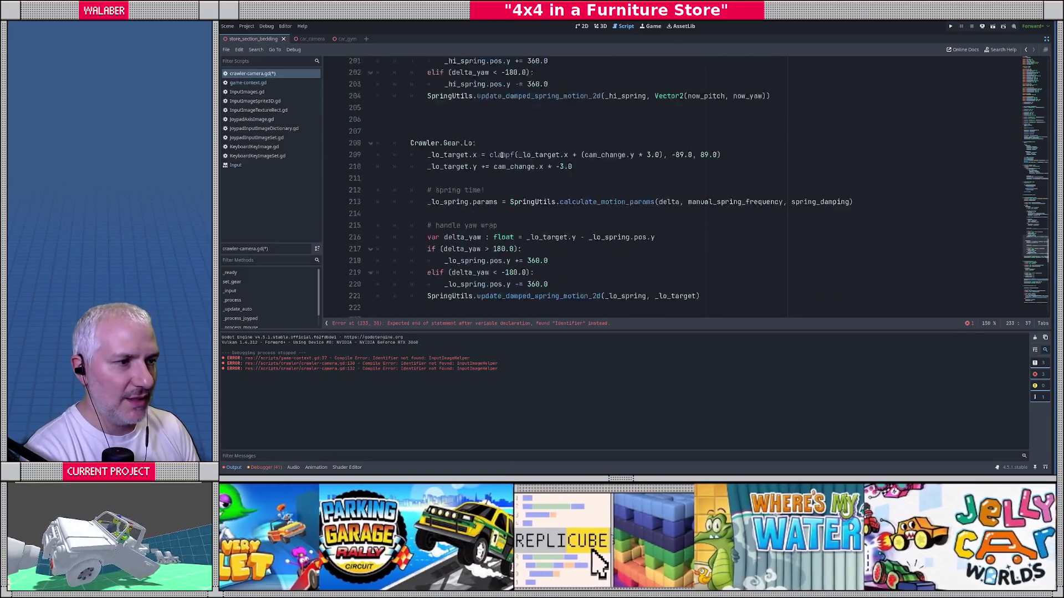
{"action": "scroll", "coordinate": [502, 155], "scroll_direction": "up", "scroll_amount": 9}
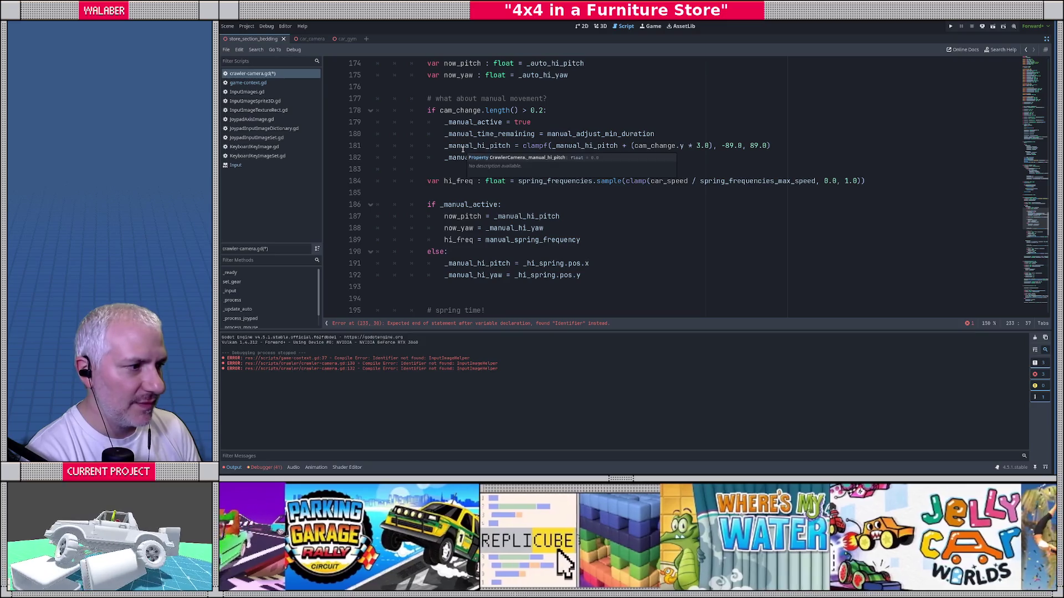
{"action": "scroll", "coordinate": [428, 131], "scroll_direction": "up", "scroll_amount": 1}
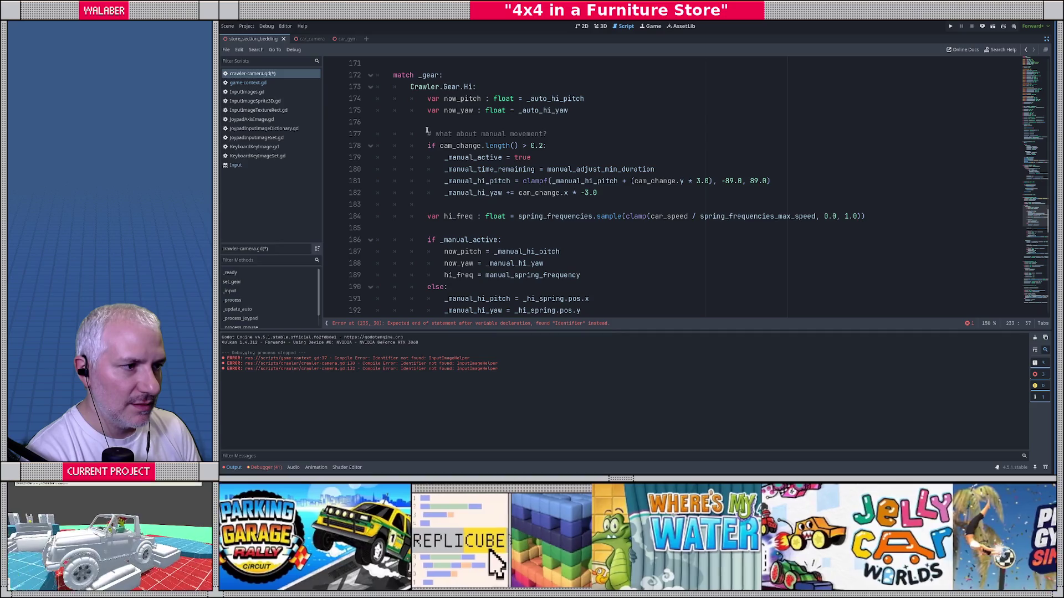
{"action": "scroll", "coordinate": [426, 130], "scroll_direction": "down", "scroll_amount": 2}
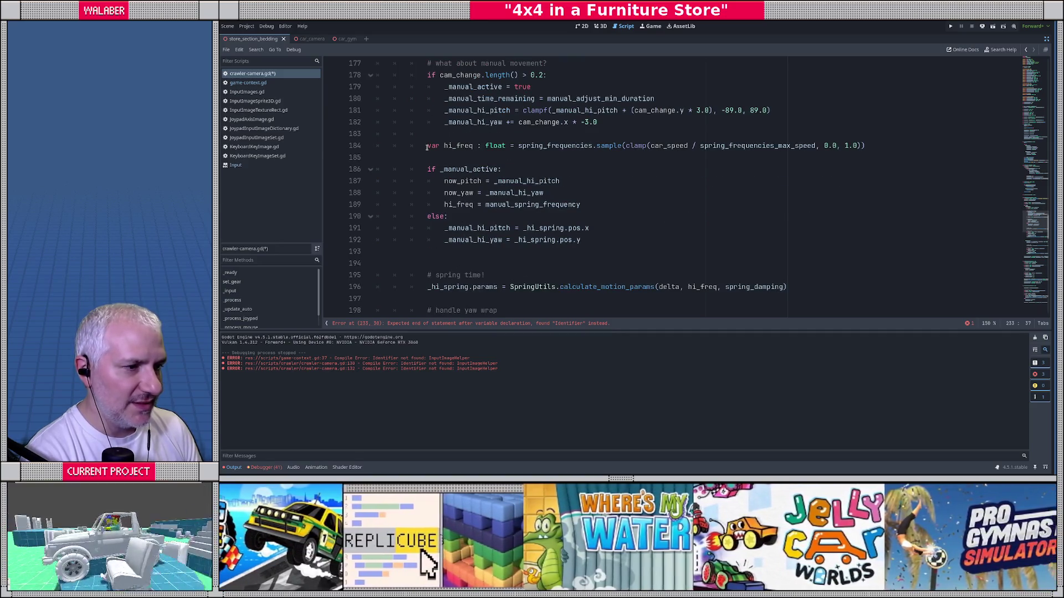
{"action": "left_click_drag", "start_coordinate": [426, 147], "coordinate": [427, 155]}
{"action": "key", "text": "ctrl+c"}
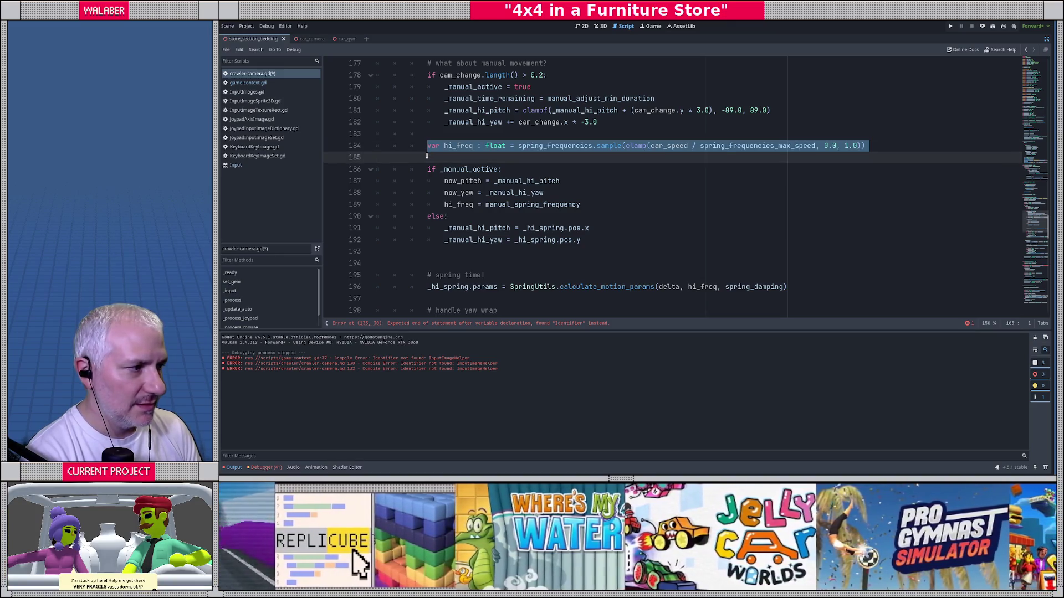
{"action": "left_click_drag", "start_coordinate": [428, 147], "coordinate": [428, 156]}
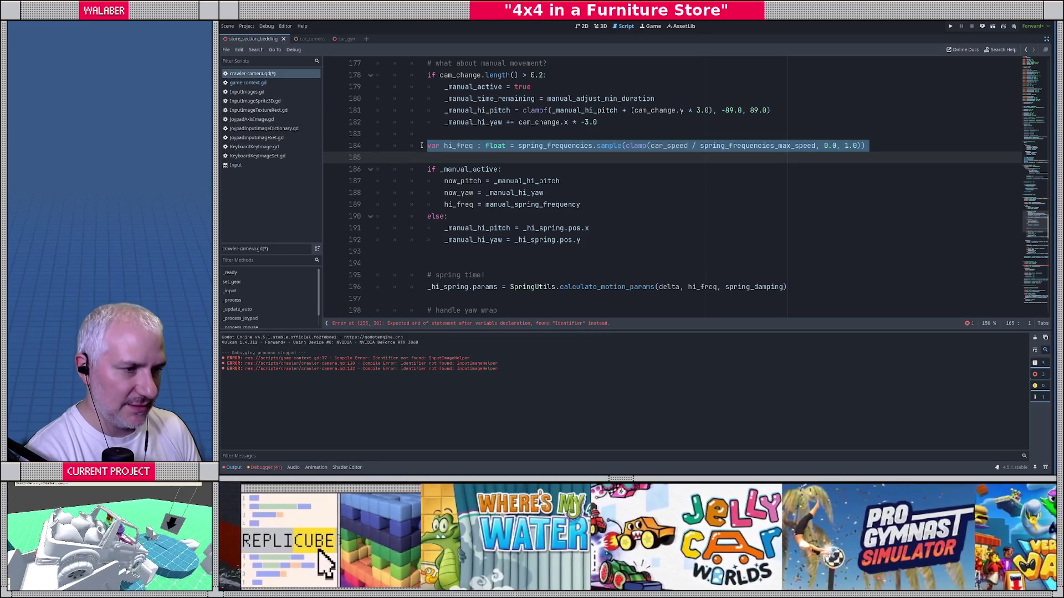
Paste the hi_freq calculation above the erroring mouse_freq line.
{"action": "scroll", "coordinate": [422, 142], "scroll_direction": "down", "scroll_amount": 15}
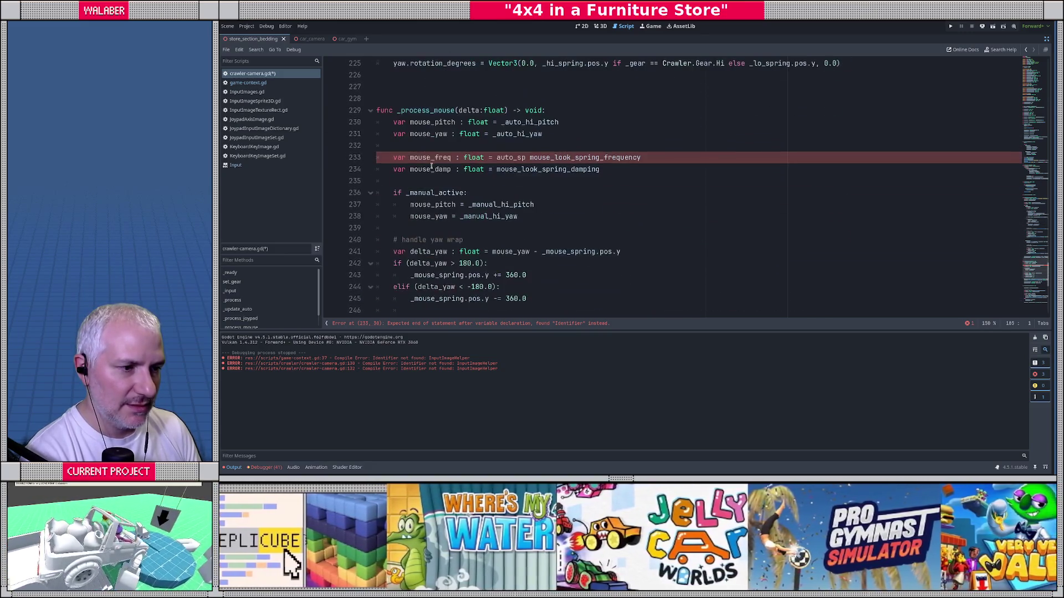
{"action": "left_click", "coordinate": [427, 160]}
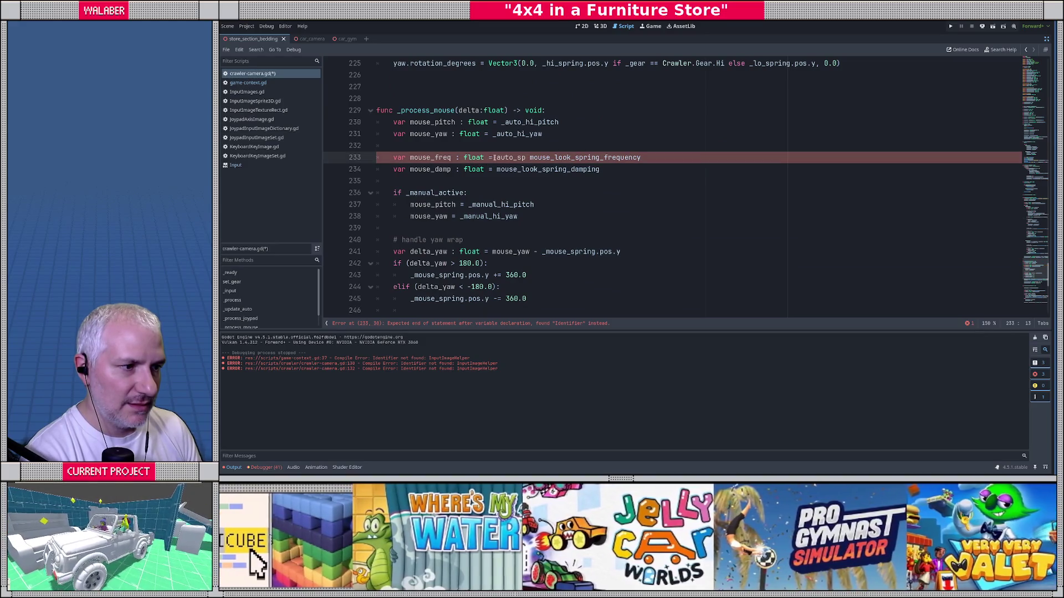
{"action": "key", "text": "Return"}
{"action": "key", "text": "ctrl+v"}
Copy the car_fwd and car_speed lines to the top of _process_mouse.
{"action": "scroll", "coordinate": [446, 149], "scroll_direction": "up", "scroll_amount": 14}
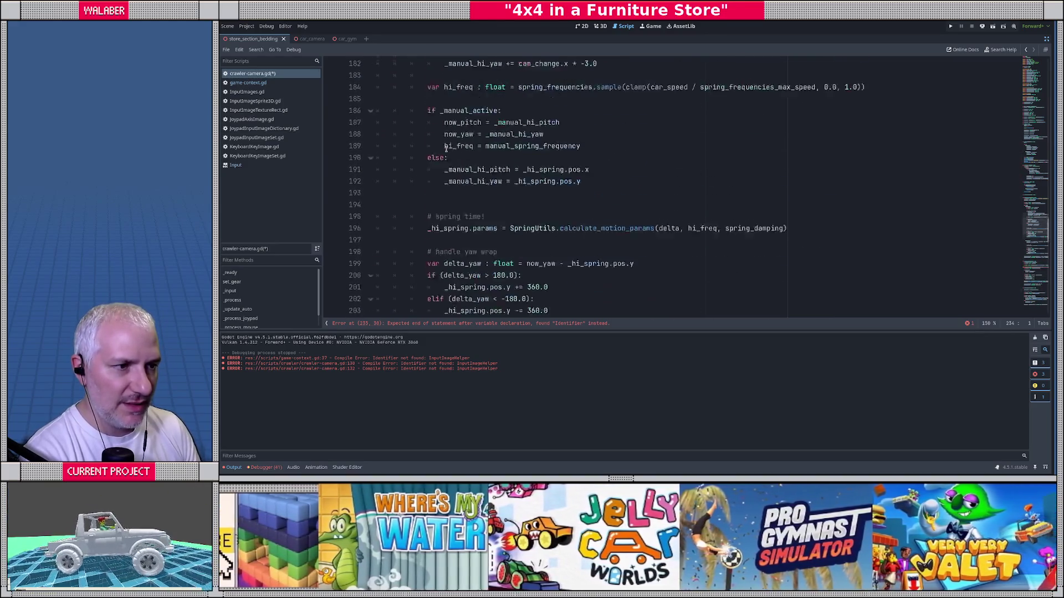
{"action": "scroll", "coordinate": [446, 148], "scroll_direction": "up", "scroll_amount": 8}
{"action": "left_click_drag", "start_coordinate": [396, 178], "coordinate": [393, 203]}
{"action": "key", "text": "ctrl+c"}
{"action": "scroll", "coordinate": [421, 167], "scroll_direction": "down", "scroll_amount": 18}
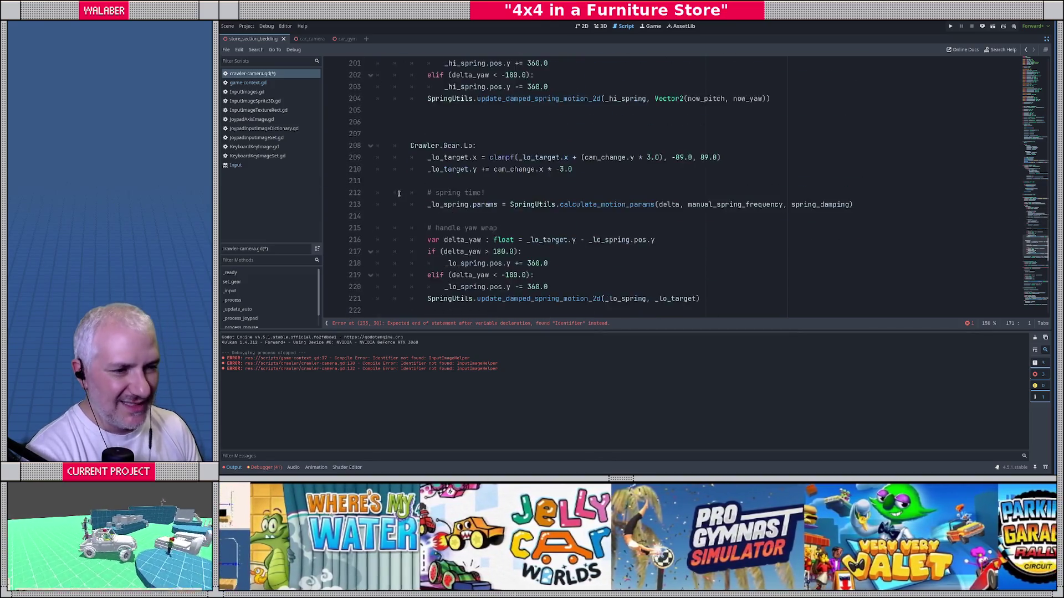
{"action": "scroll", "coordinate": [460, 133], "scroll_direction": "up", "scroll_amount": 2}
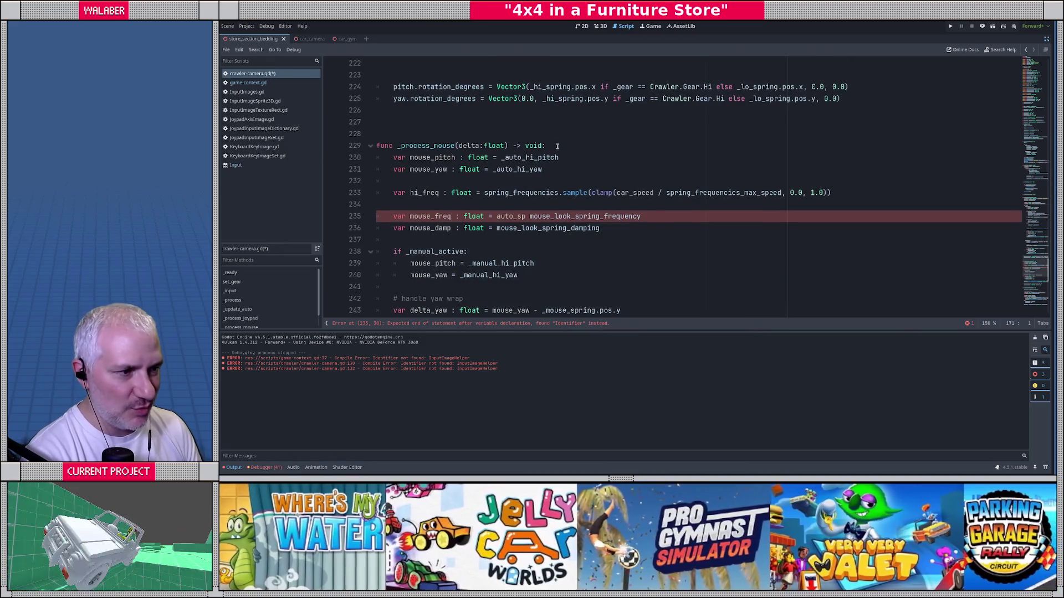
{"action": "left_click", "coordinate": [557, 146]}
{"action": "key", "text": "Return"}
{"action": "key", "text": "ctrl+v"}
{"action": "scroll", "coordinate": [509, 150], "scroll_direction": "down", "scroll_amount": 2}
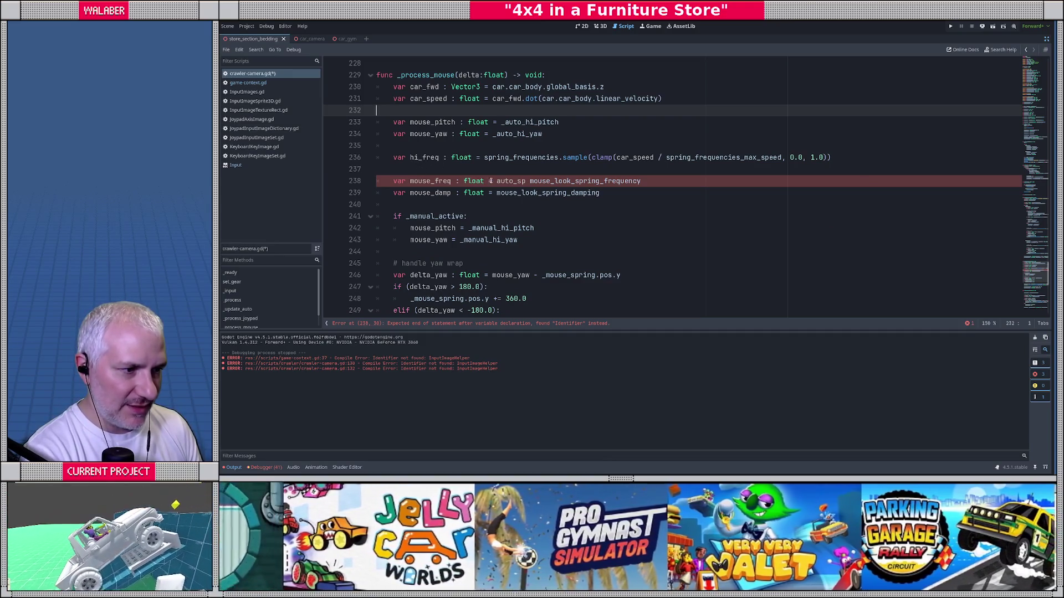
Replace the broken mouse_freq value with hi_freq.
{"action": "left_click_drag", "start_coordinate": [496, 181], "coordinate": [696, 181]}
{"action": "type", "text": "hi"}
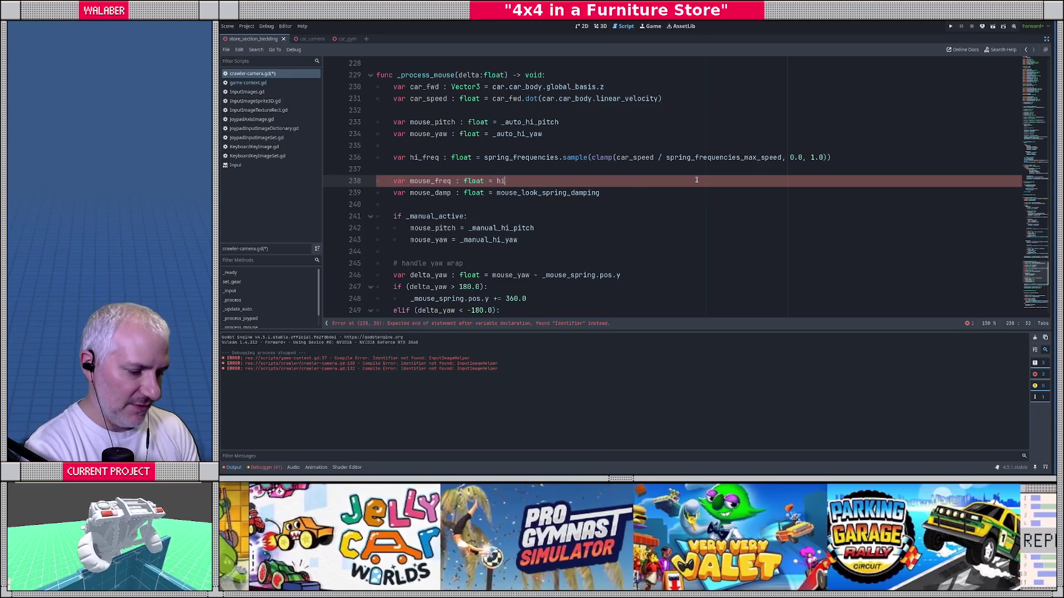
{"action": "key", "text": "Return"}
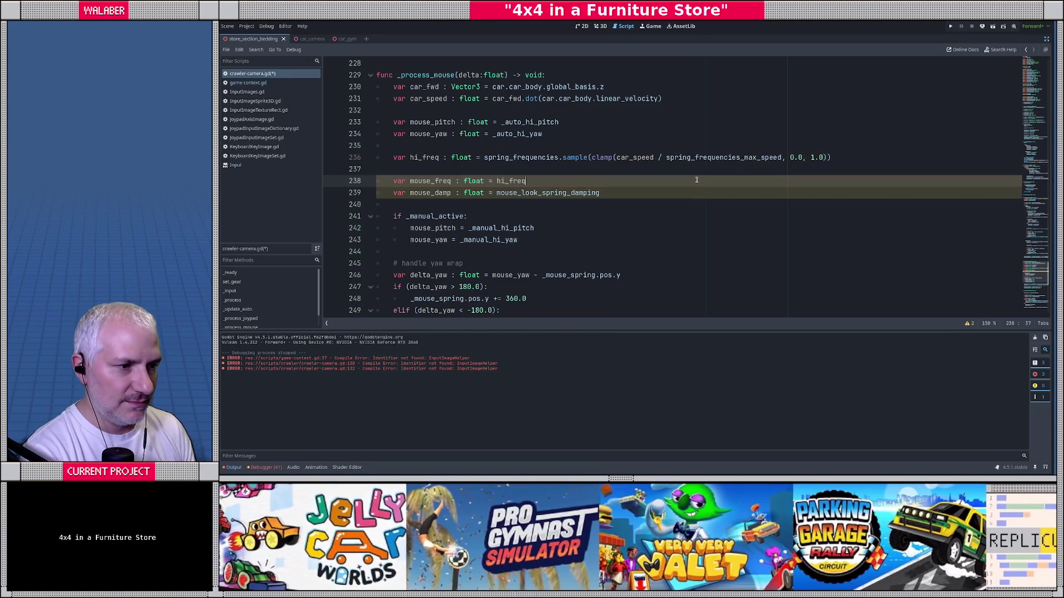
Under if _manual_active, add mouse_freq = mouse_look_spring_frequency.
{"action": "left_click", "coordinate": [480, 219]}
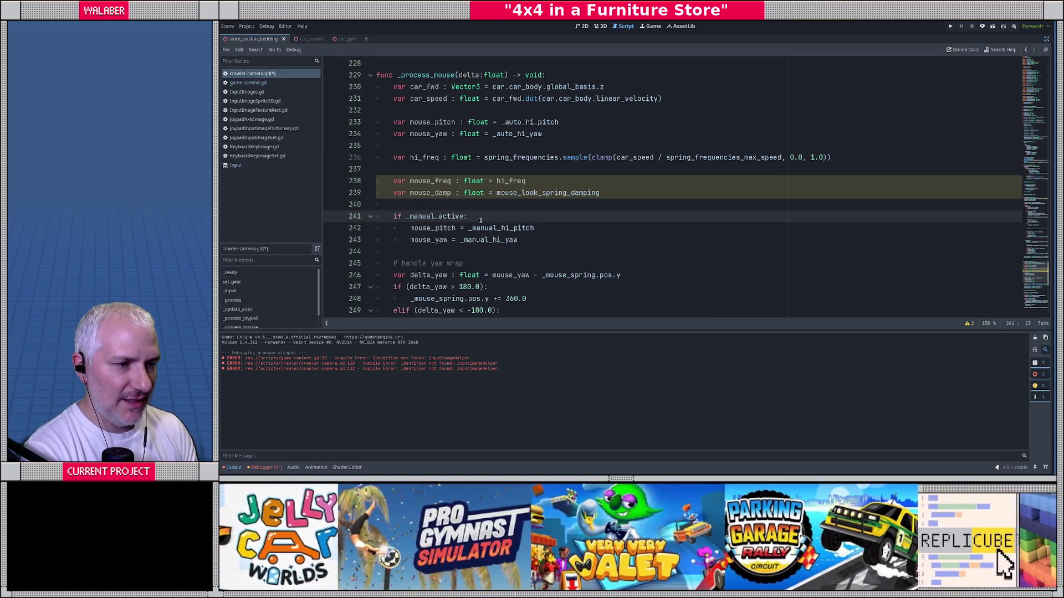
{"action": "key", "text": "Return"}
{"action": "type", "text": "mouse_f"}
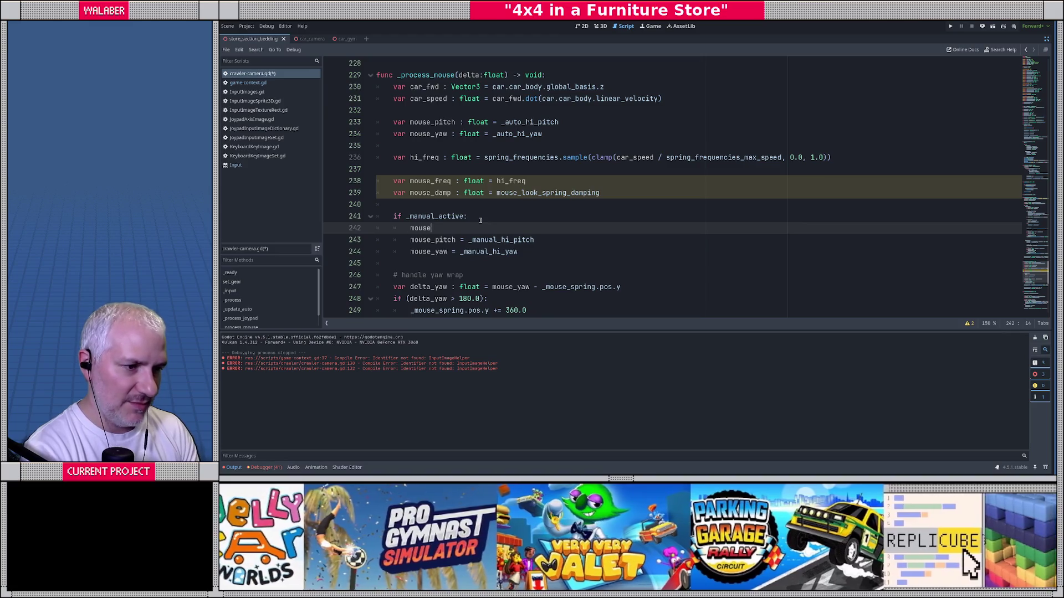
{"action": "key", "text": "Return"}
{"action": "type", "text": "= m"}
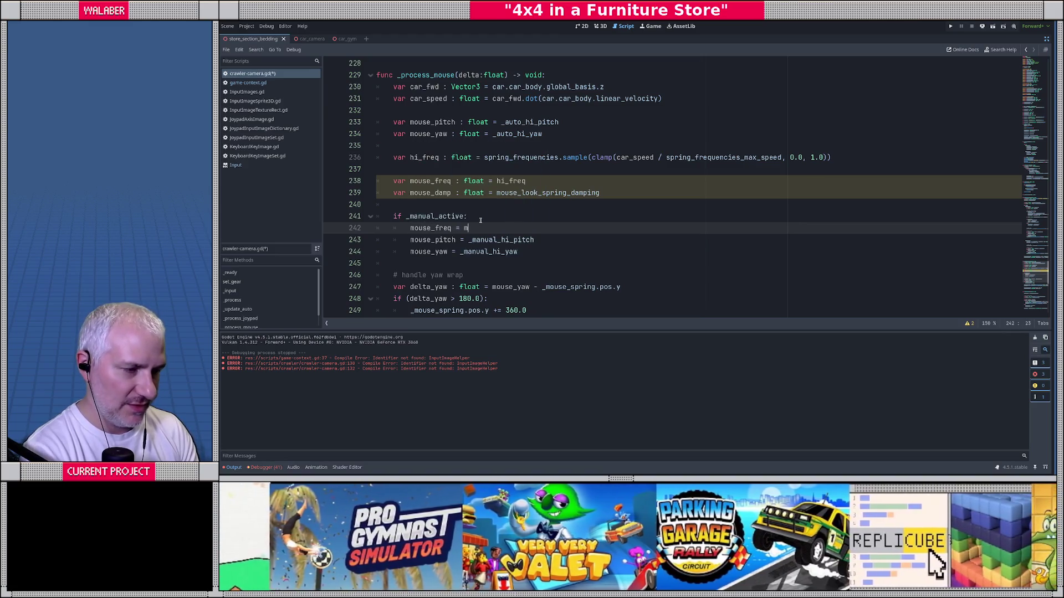
{"action": "type", "text": "ouse_look_spring_f"}
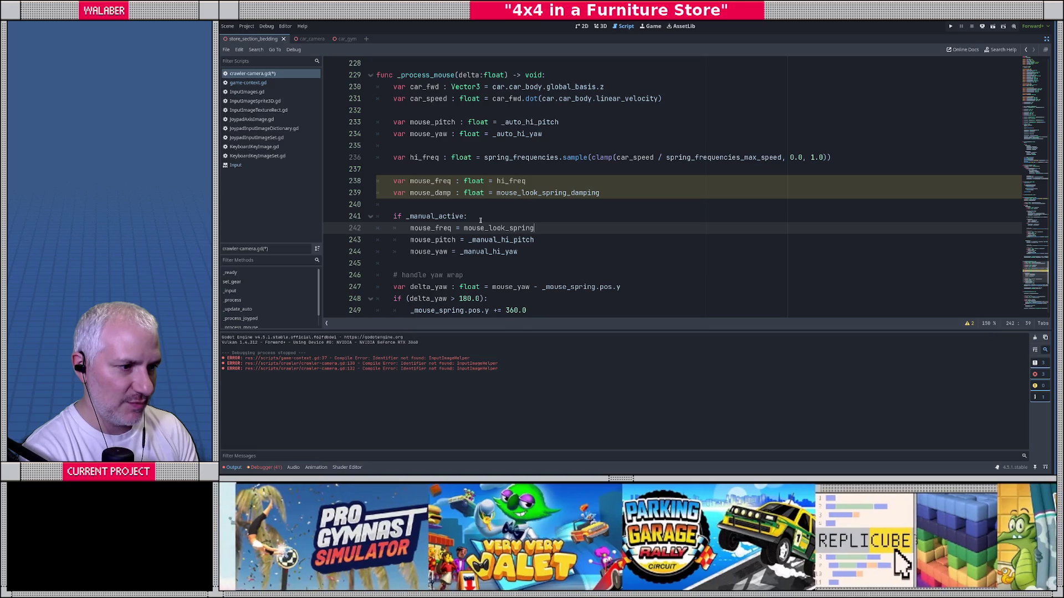
{"action": "key", "text": "Return"}
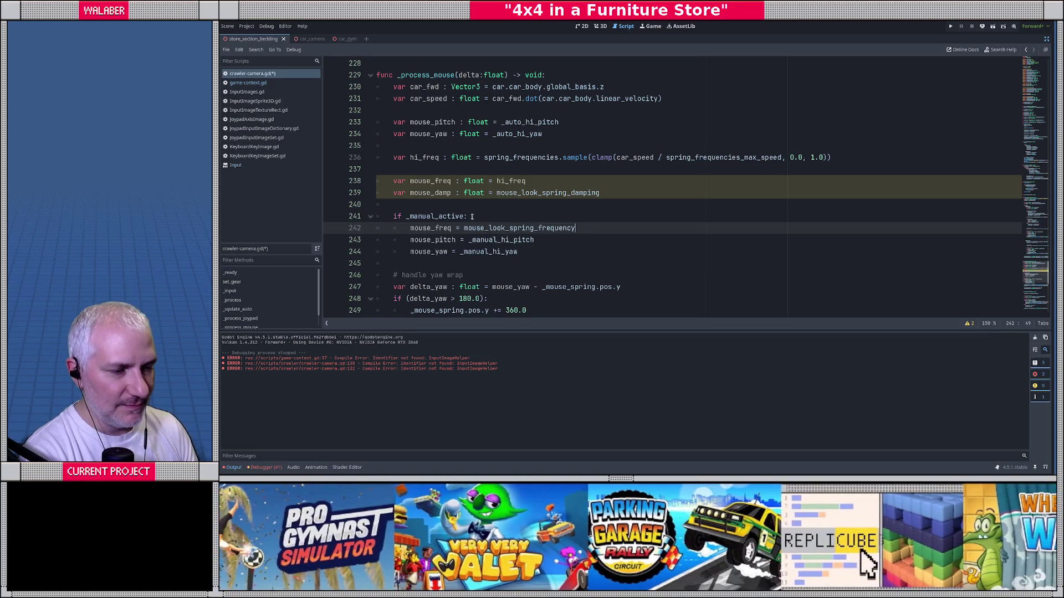
Pass mouse_freq and mouse_damp as the calculate_motion_params frequency and damping arguments.
{"action": "scroll", "coordinate": [471, 216], "scroll_direction": "down", "scroll_amount": 2}
{"action": "left_click", "coordinate": [714, 286]}
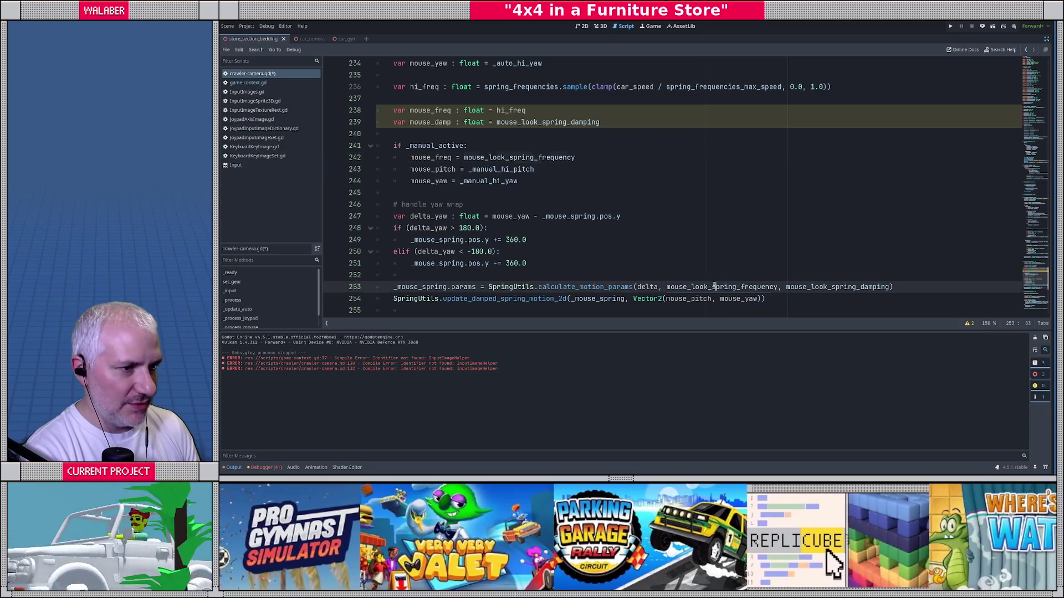
{"action": "double_click", "coordinate": [714, 287]}
{"action": "type", "text": "mouse_freq"}
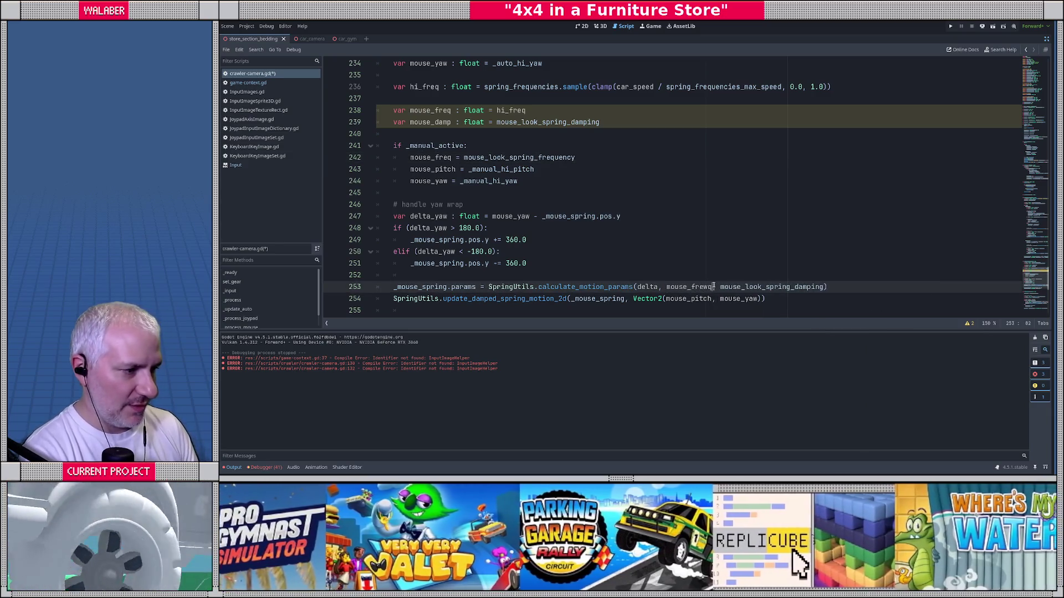
{"action": "key", "text": "BackSpace"}
{"action": "key", "text": "BackSpace"}
{"action": "type", "text": "q"}
{"action": "double_click", "coordinate": [729, 286]}
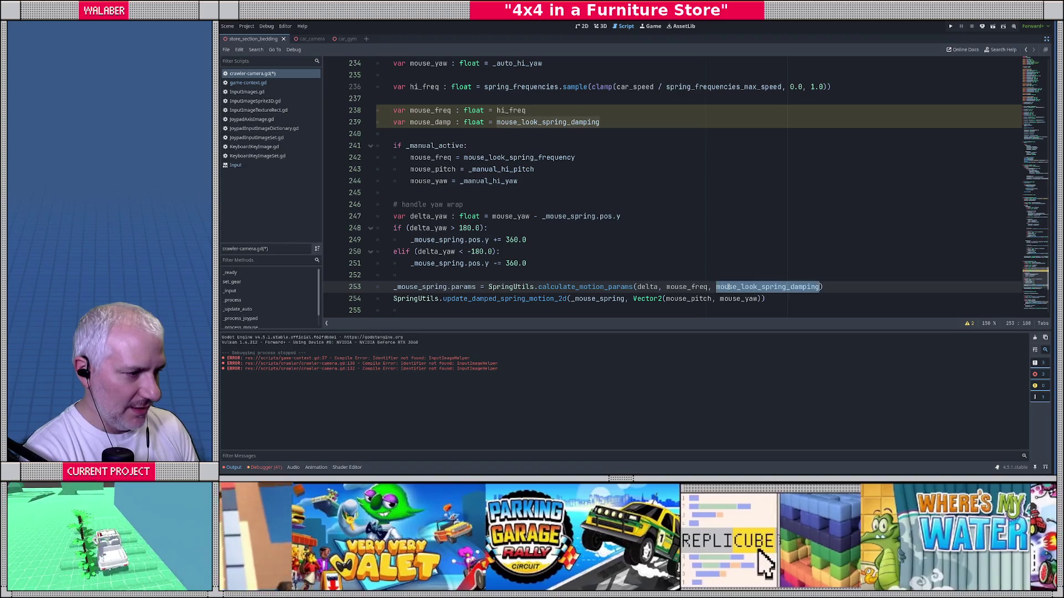
{"action": "type", "text": "mouse_damp"}
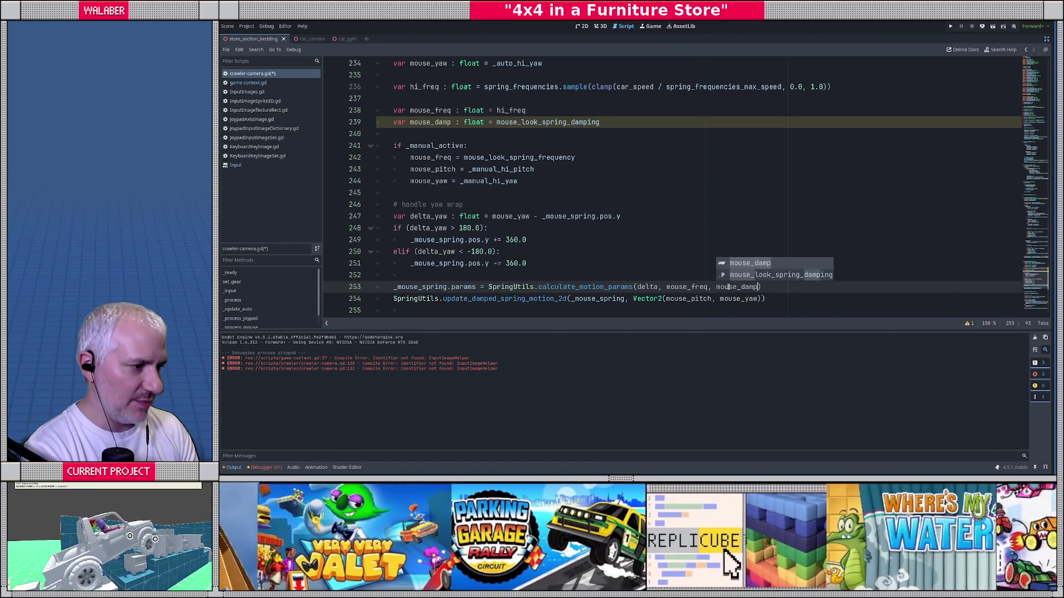
{"action": "key", "text": "Escape"}
Save the script and run the project with F5.
{"action": "key", "text": "ctrl+s"}
{"action": "left_click", "coordinate": [497, 146]}
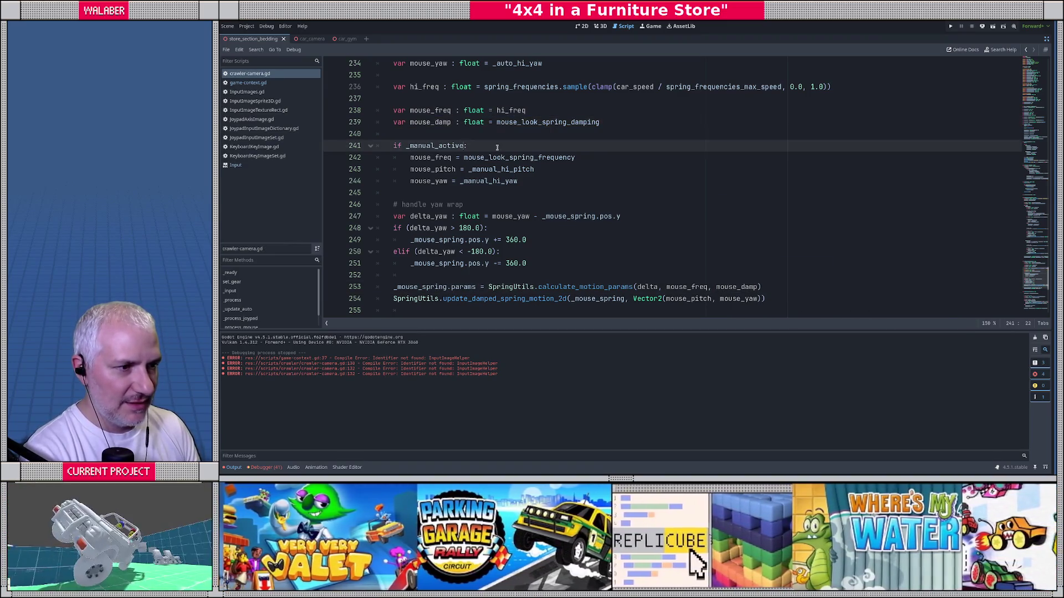
{"action": "key", "text": "F5"}
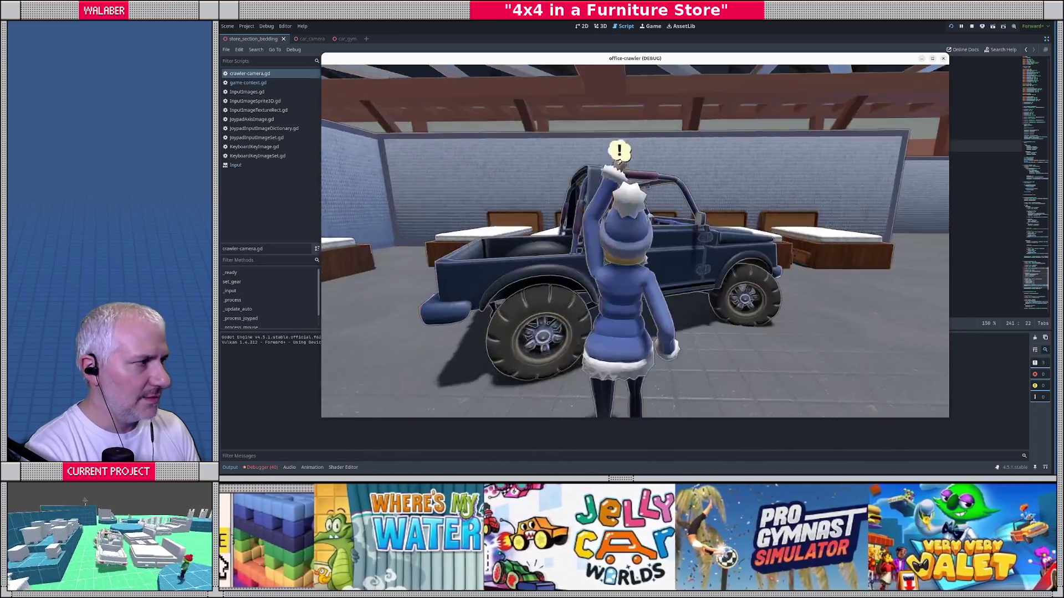
Close the running game with F8 after driving the crawler around the store.
{"action": "key", "text": "F8"}
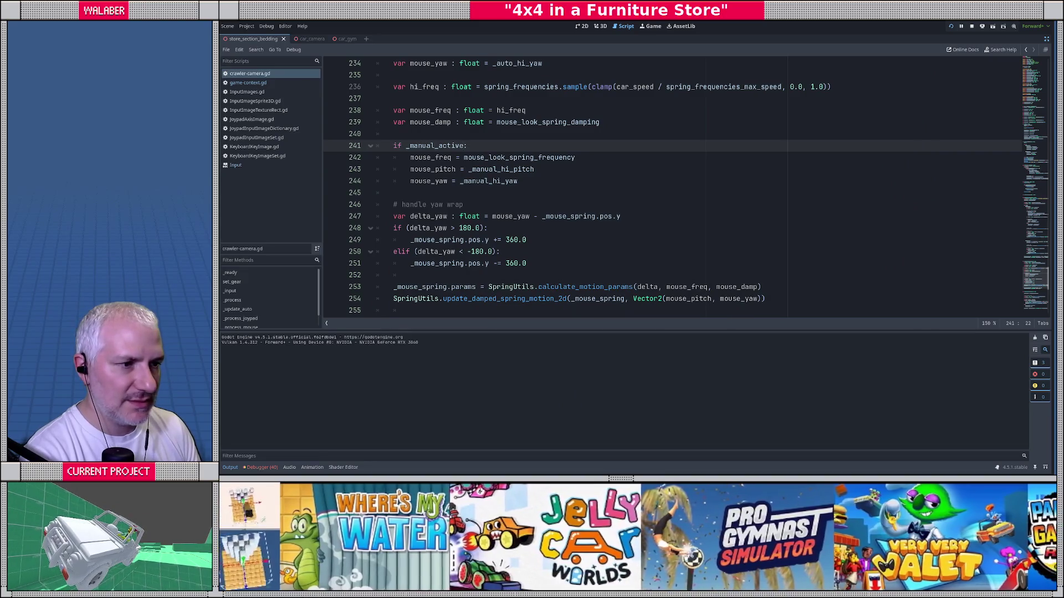
Stop the running debug session.
{"action": "left_click", "coordinate": [421, 99]}
{"action": "scroll", "coordinate": [421, 98], "scroll_direction": "up", "scroll_amount": 2}
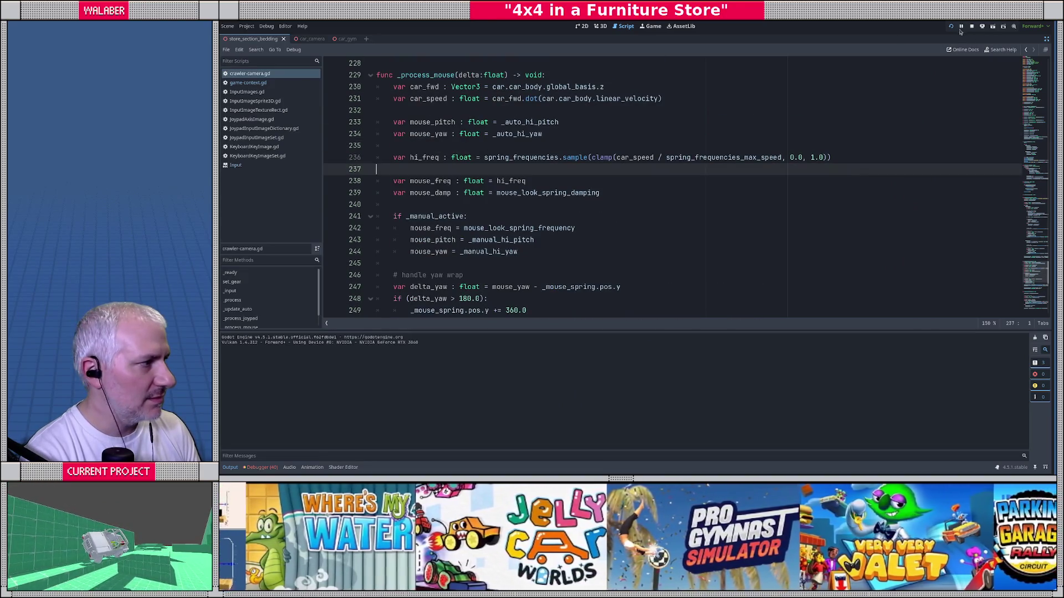
{"action": "left_click", "coordinate": [972, 26]}
{"action": "scroll", "coordinate": [416, 184], "scroll_direction": "down", "scroll_amount": 2}
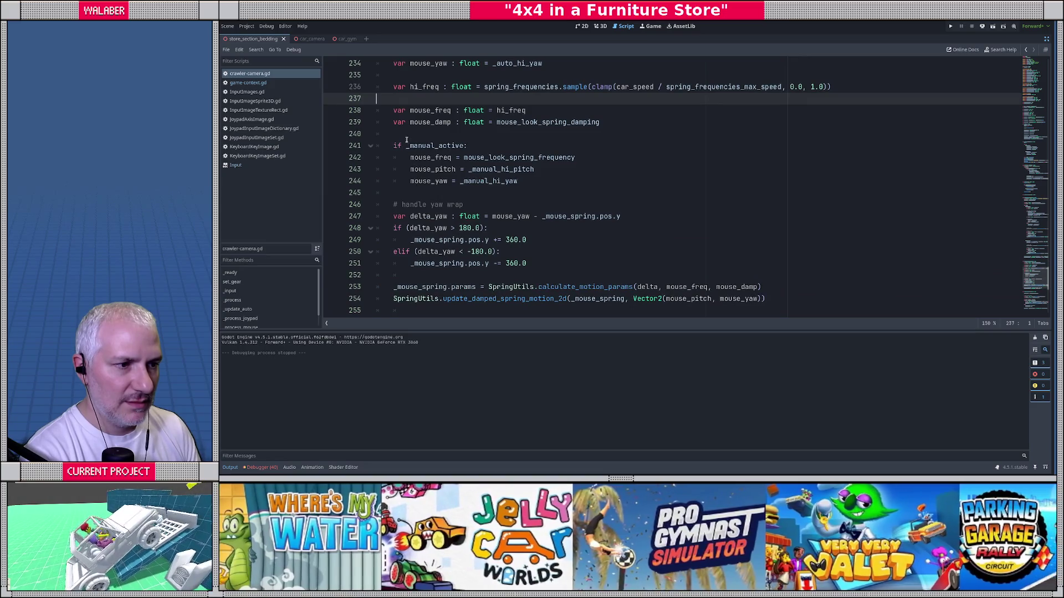
{"action": "left_click", "coordinate": [406, 138]}
{"action": "scroll", "coordinate": [421, 174], "scroll_direction": "up", "scroll_amount": 1}
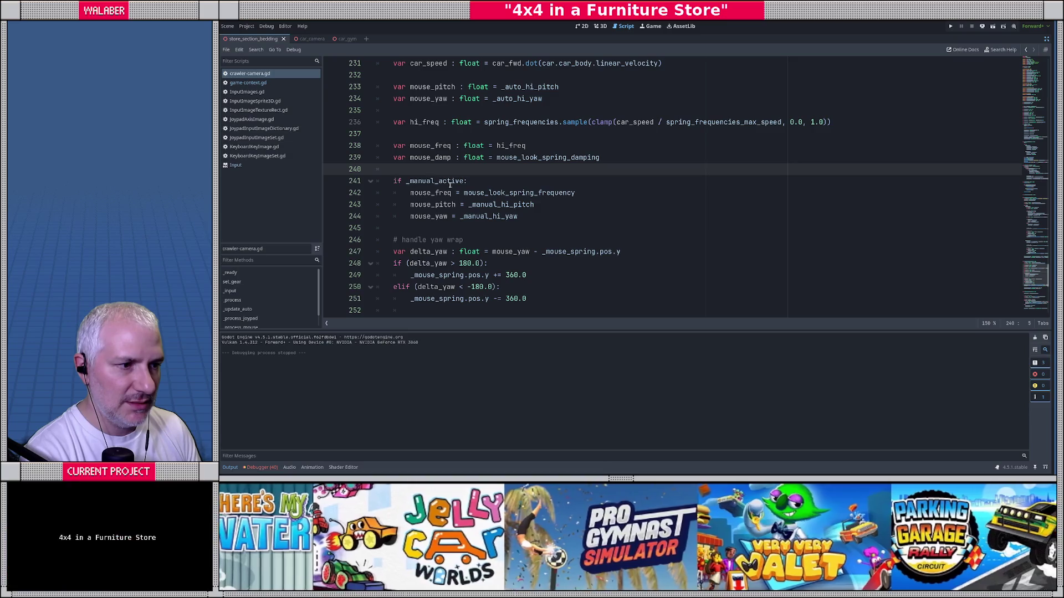
Extend the _manual_active condition with 'or _gear == Crawler.Gear.H…', autocompleting the gear name.
{"action": "left_click", "coordinate": [466, 180]}
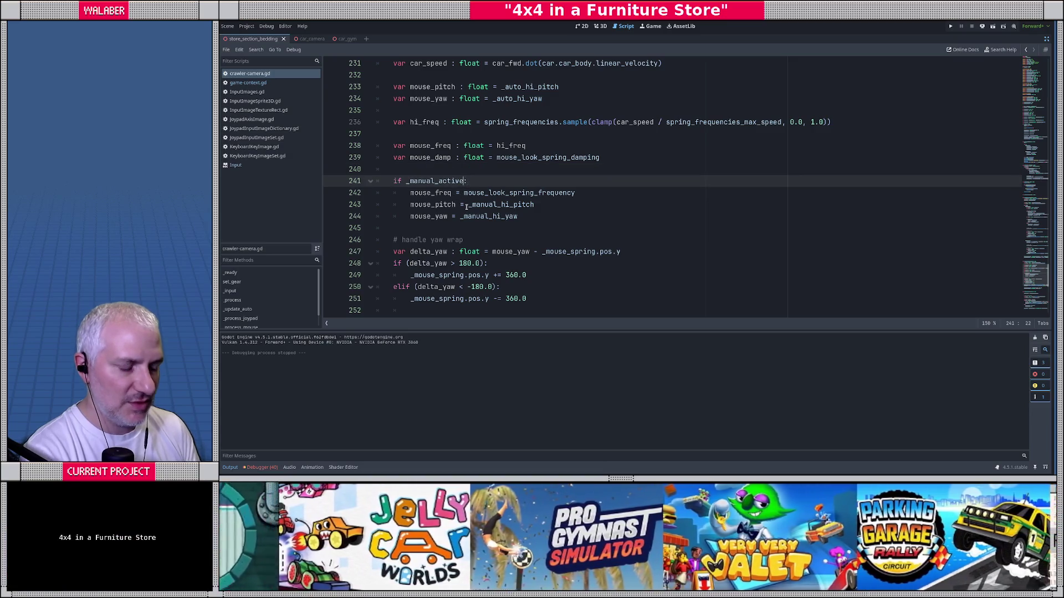
{"action": "type", "text": "or _gear "}
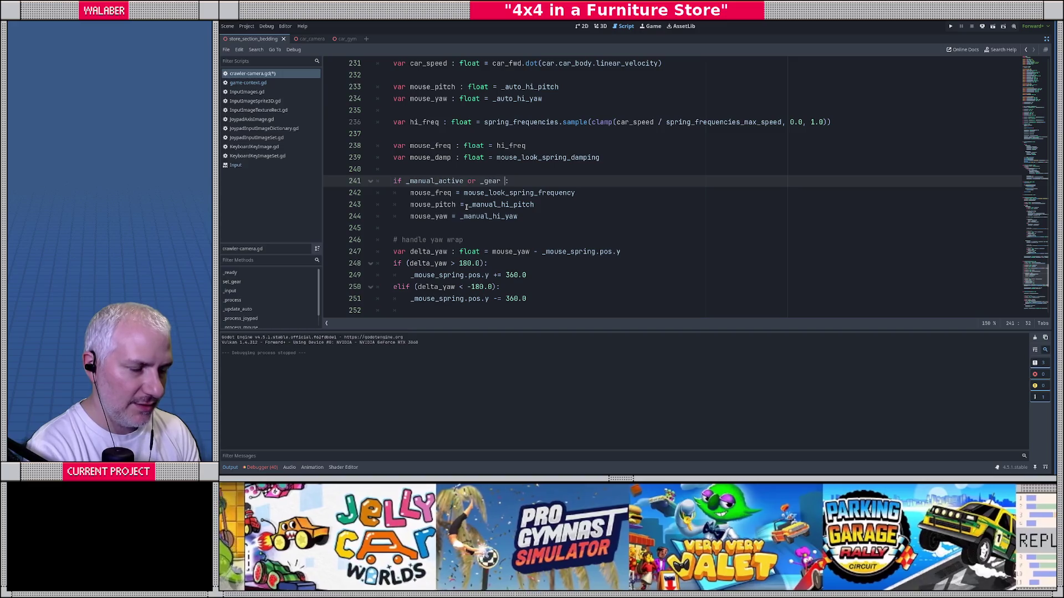
{"action": "type", "text": "== "}
{"action": "type", "text": "Crawler.Gear."}
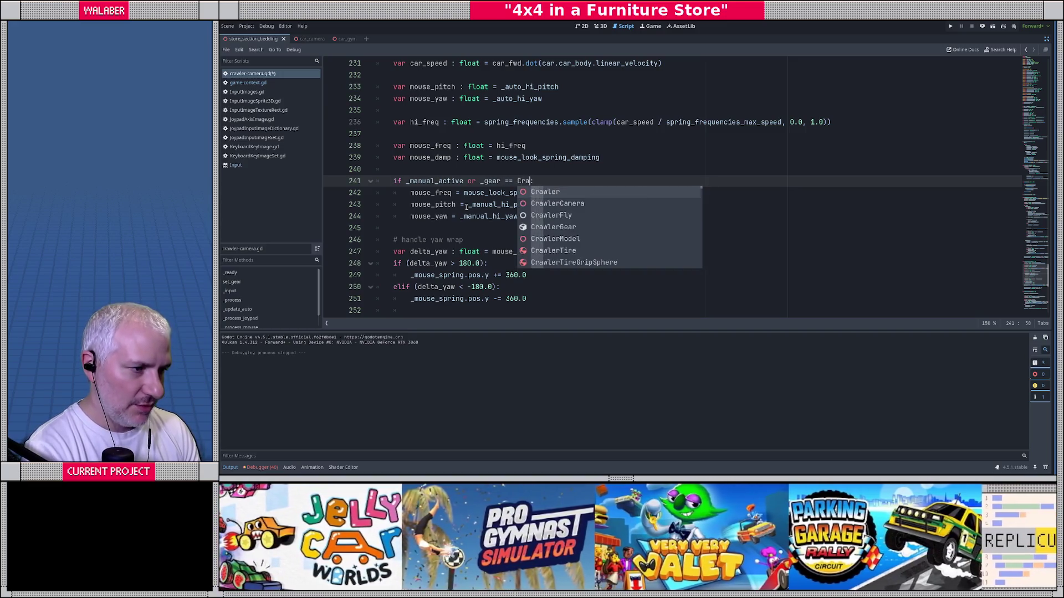
{"action": "type", "text": "H"}
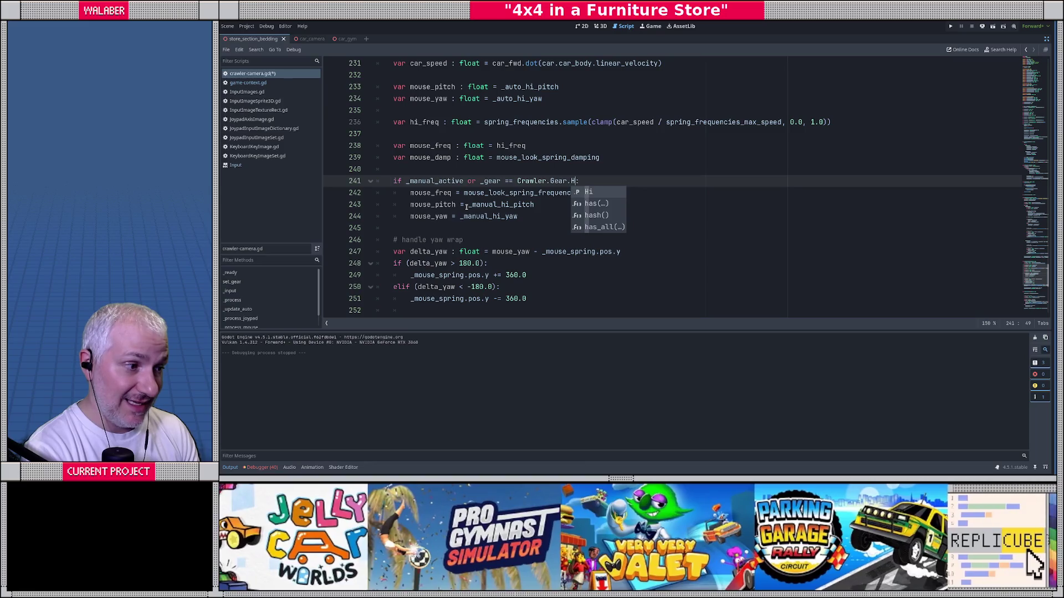
{"action": "key", "text": "Return"}
Run the game again with F5 to test-drive the updated camera condition.
{"action": "key", "text": "F5"}
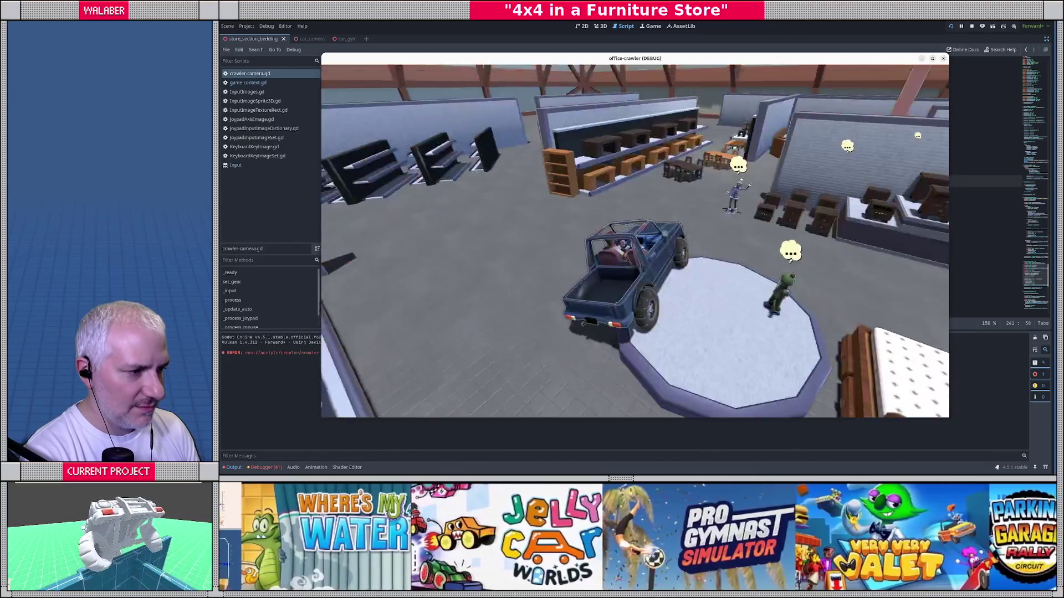
Stop the game and replace mouse_pitch in the pitch rotation line with _mouse_spring.
{"action": "key", "text": "F8"}
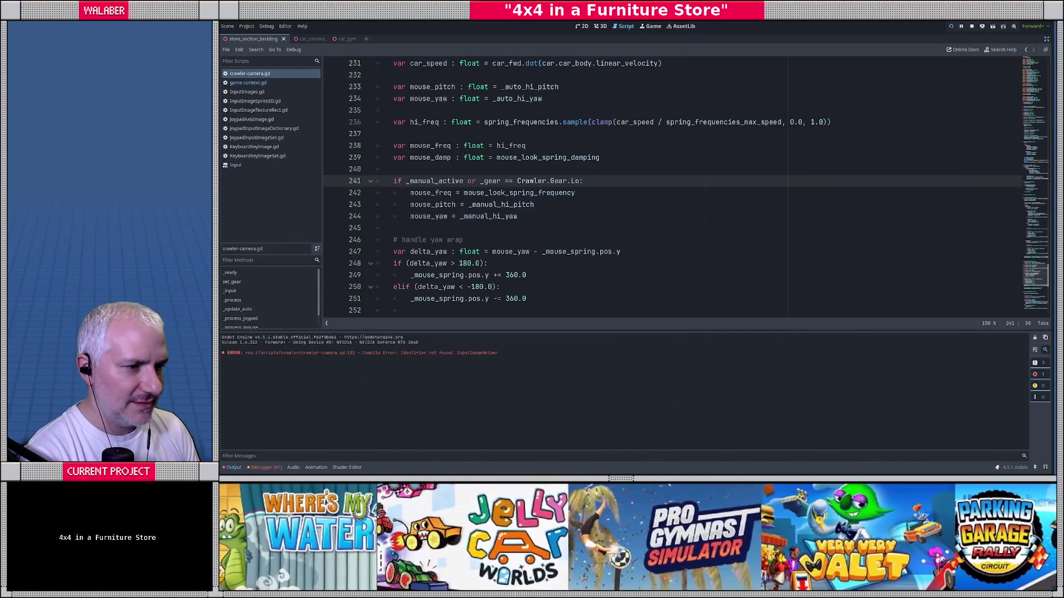
{"action": "scroll", "coordinate": [743, 188], "scroll_direction": "down", "scroll_amount": 3}
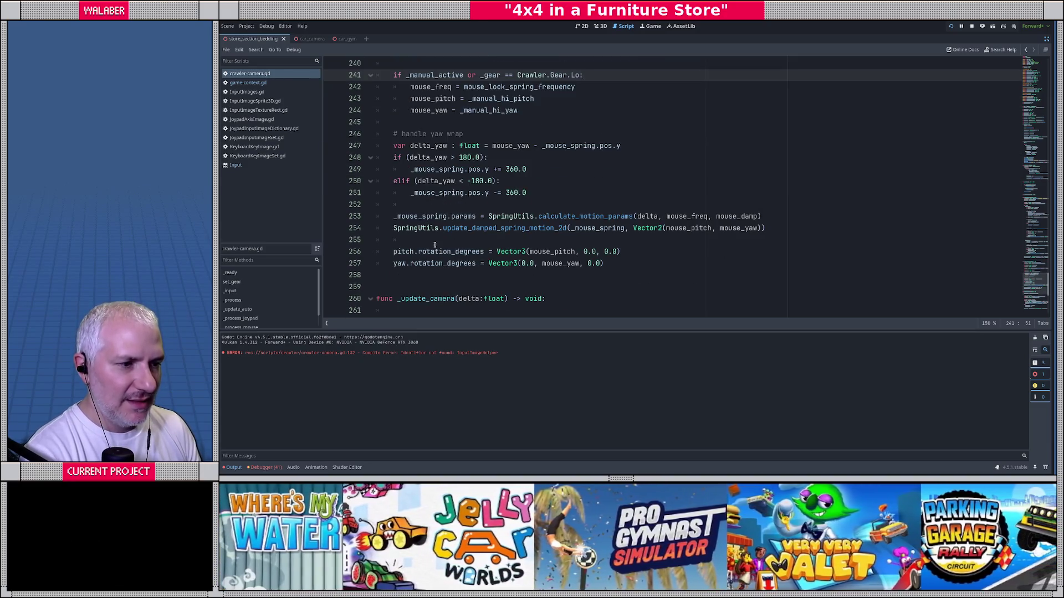
{"action": "double_click", "coordinate": [543, 252]}
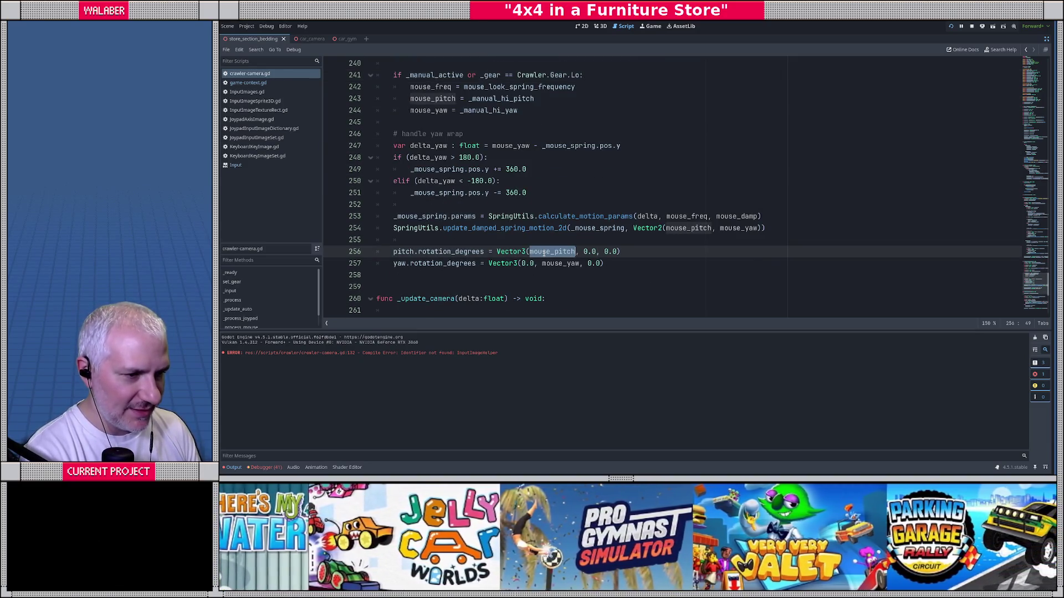
{"action": "type", "text": "_mouse"}
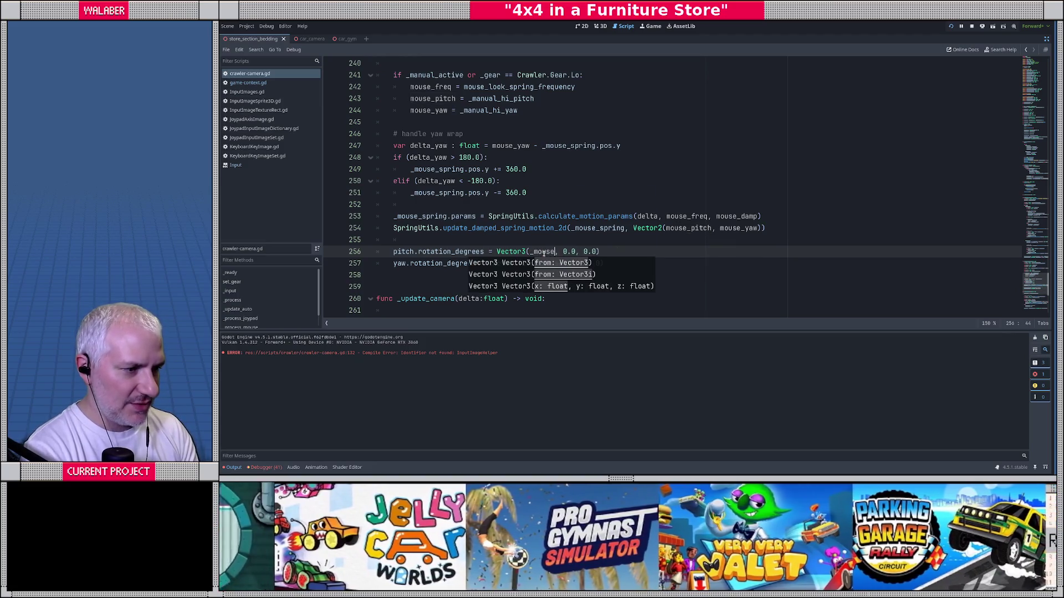
{"action": "type", "text": "_spring.pos.x"}
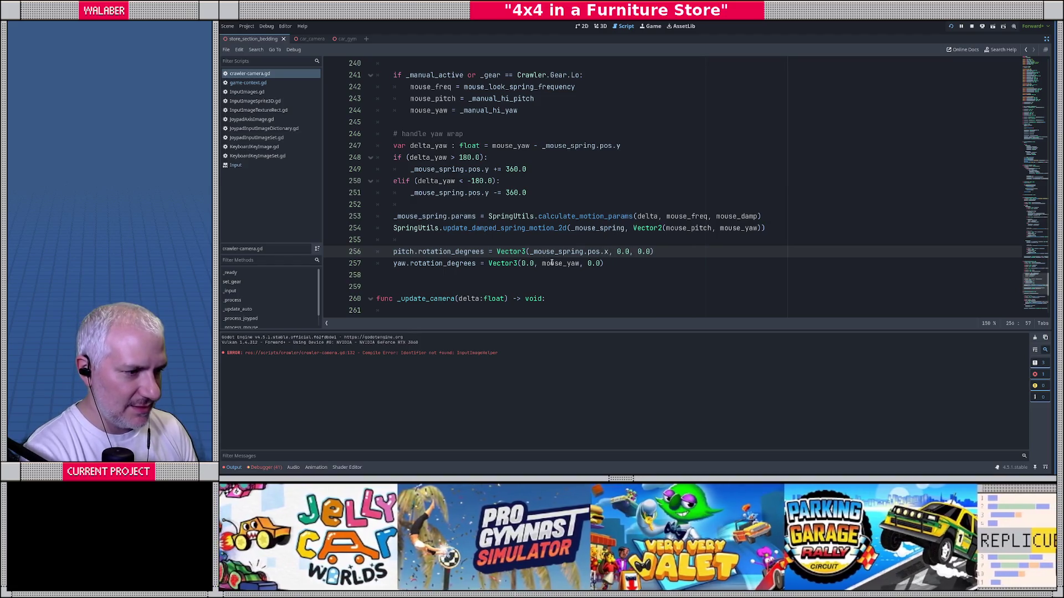
Replace mouse_yaw on line 257 with _mouse_spring.pos.y and launch the game.
{"action": "double_click", "coordinate": [552, 262]}
{"action": "type", "text": "_m"}
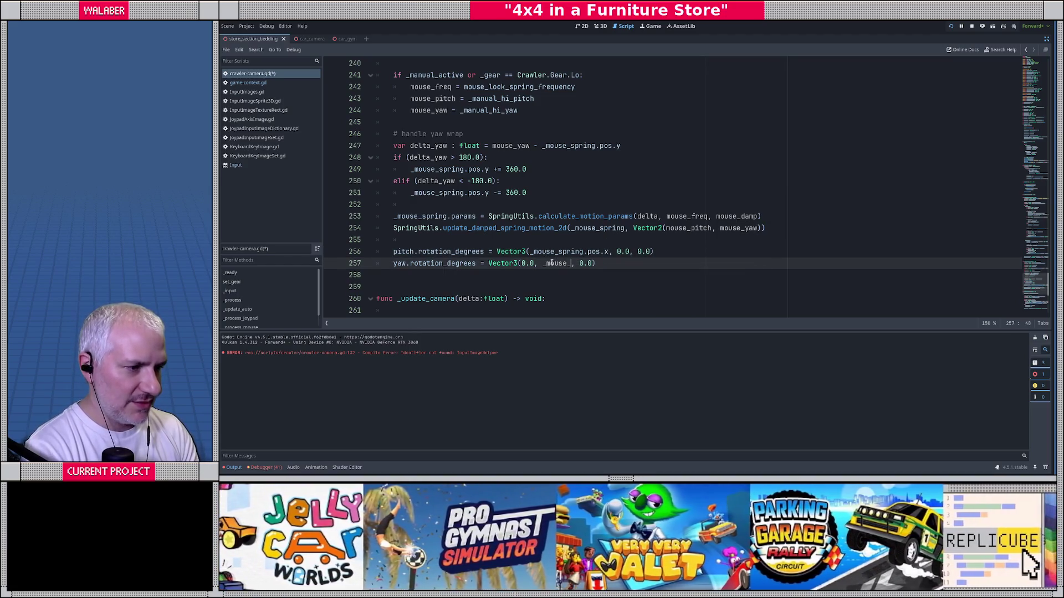
{"action": "type", "text": "spring.p"}
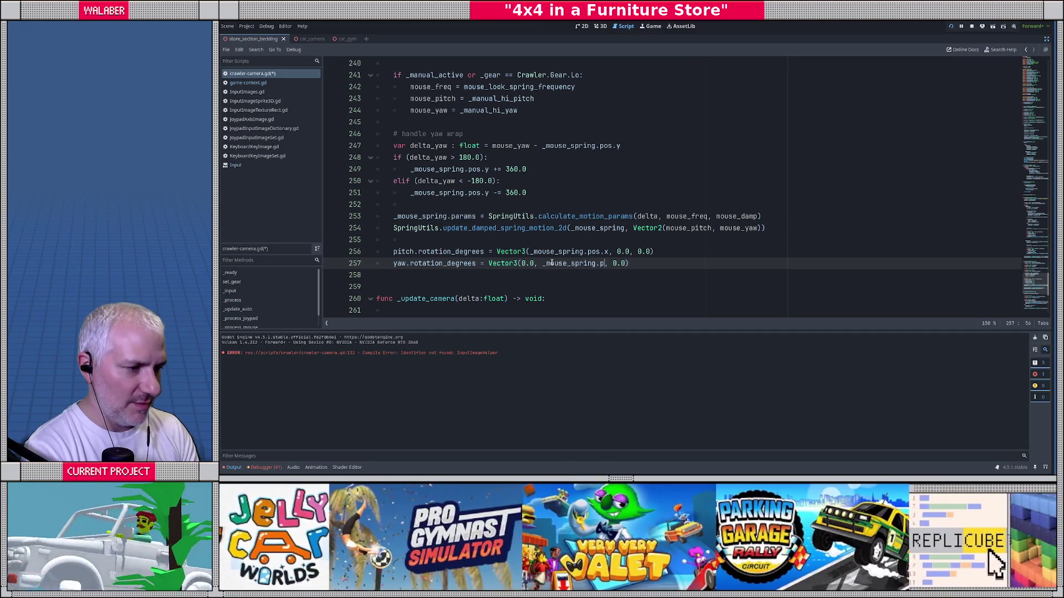
{"action": "type", "text": "os.y"}
{"action": "key", "text": "F5"}
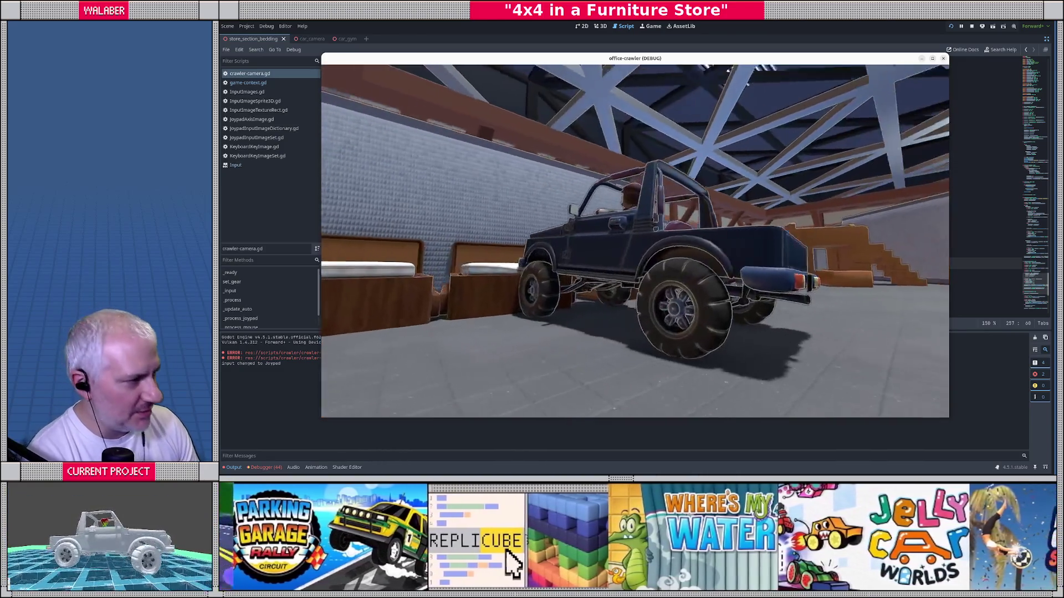
Test-drive the crawler with the spring-damped camera, restart once, then stop the game.
{"action": "key", "text": "F8"}
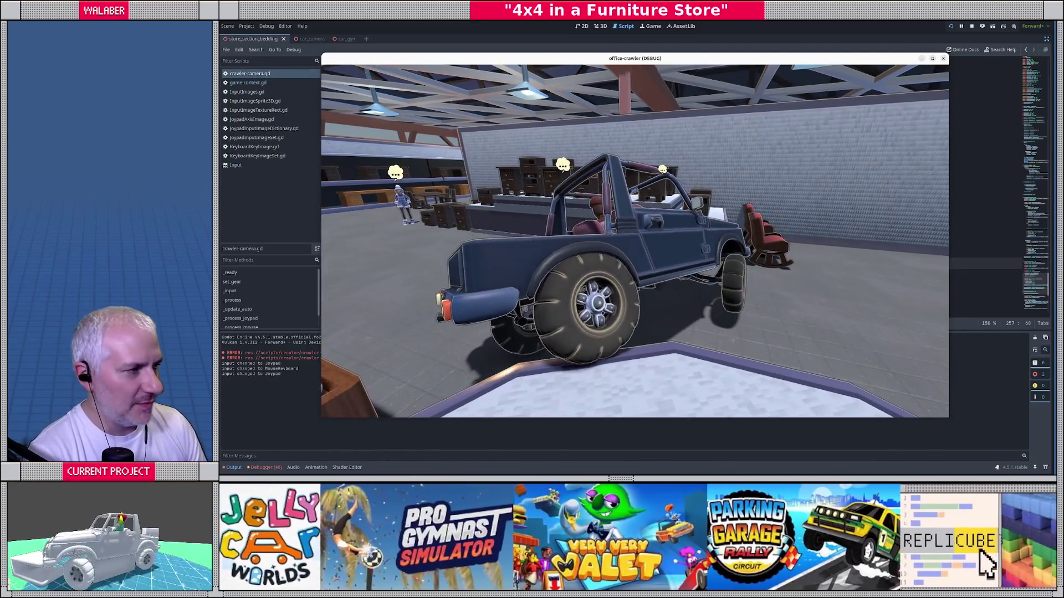
{"action": "key", "text": "F8"}
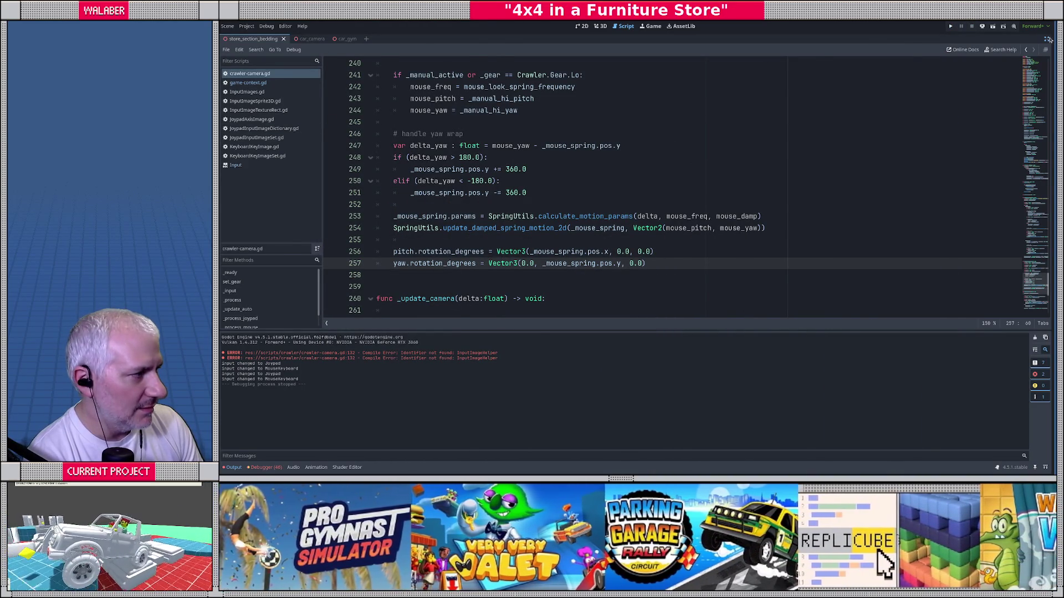
Leave distraction-free mode and return to the crawler-camera.gd code after glancing at the Input reference.
{"action": "left_click", "coordinate": [1047, 39]}
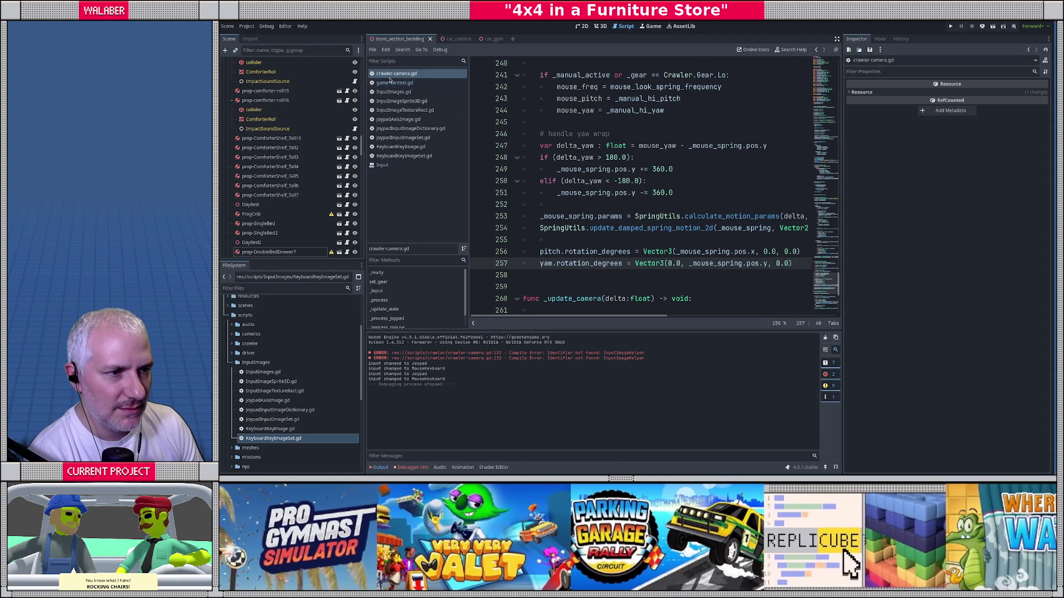
{"action": "left_click", "coordinate": [394, 166]}
{"action": "middle_click", "coordinate": [394, 166]}
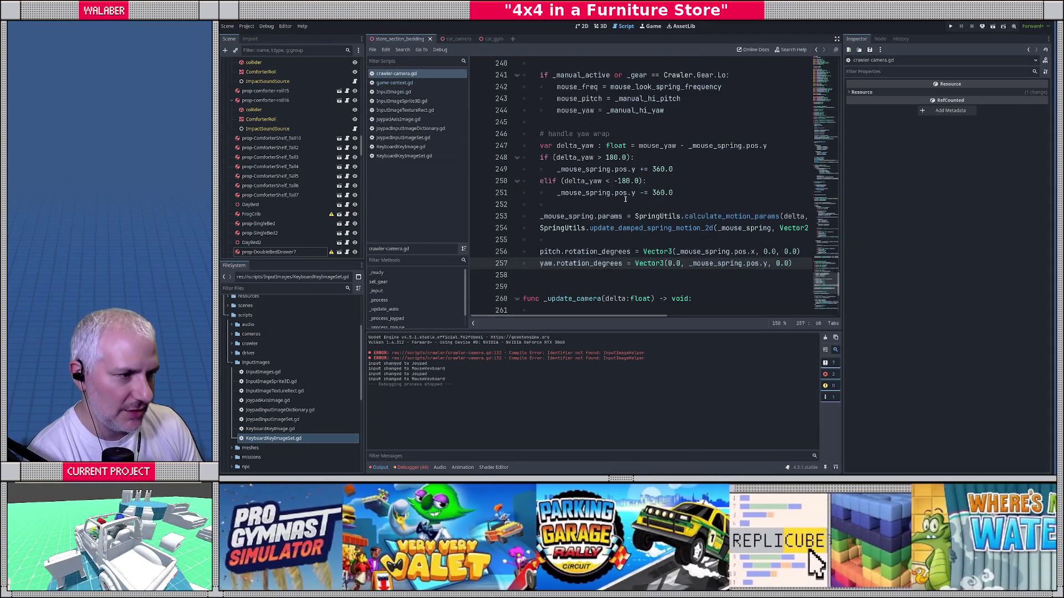
{"action": "left_click", "coordinate": [625, 200]}
Quick-open crawler.gd and hide the side panels for focused editing.
{"action": "key", "text": "ctrl+alt+o"}
{"action": "type", "text": "carwler"}
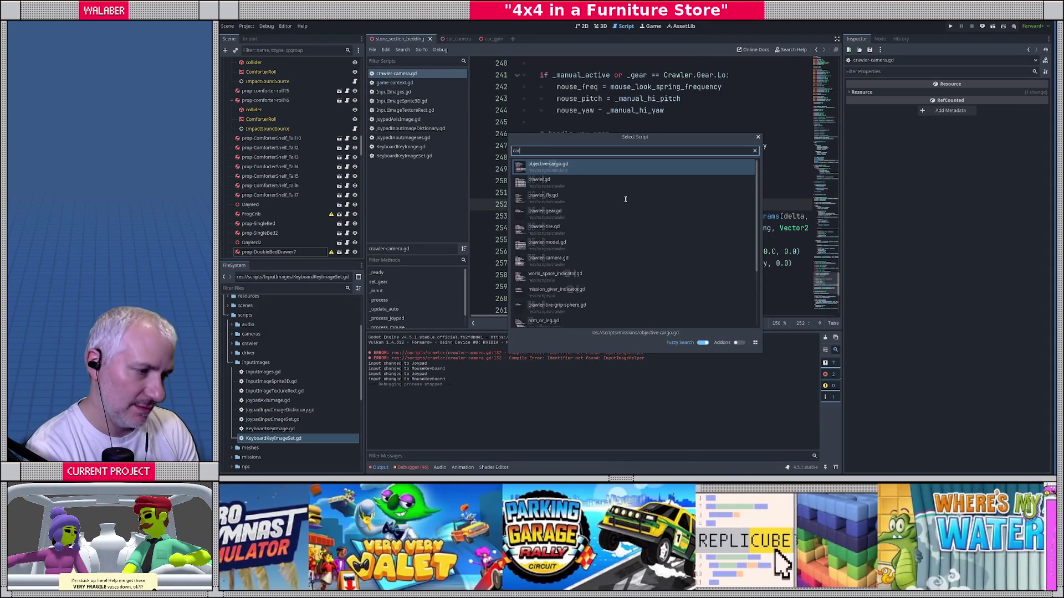
{"action": "key", "text": "Return"}
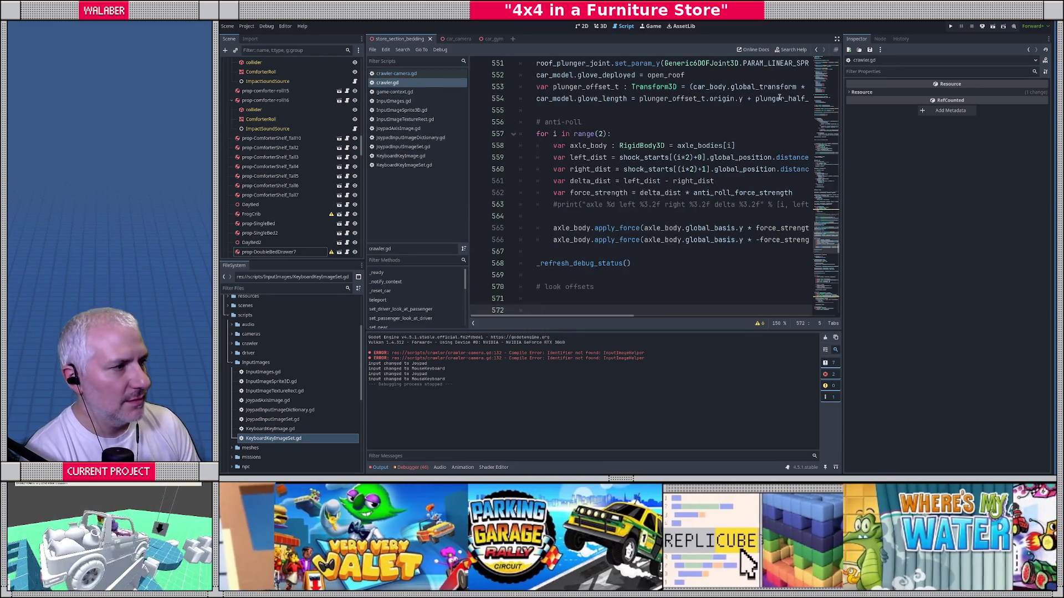
{"action": "left_click", "coordinate": [837, 41]}
{"action": "left_click", "coordinate": [632, 122]}
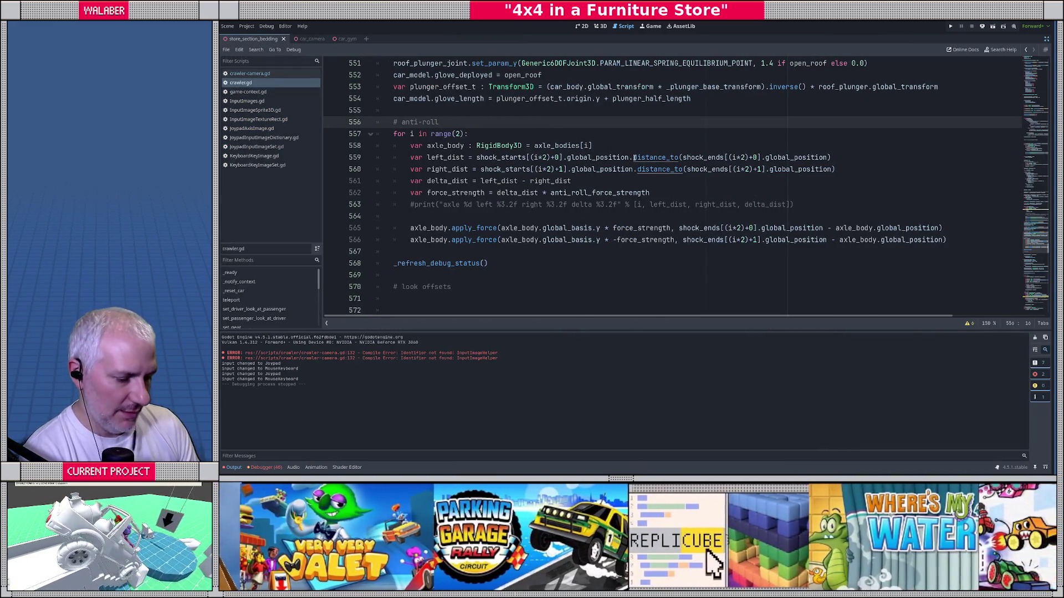
Search crawler.gd for _engine_speed and step through its declaration and usages.
{"action": "key", "text": "ctrl+f"}
{"action": "type", "text": "engine_s"}
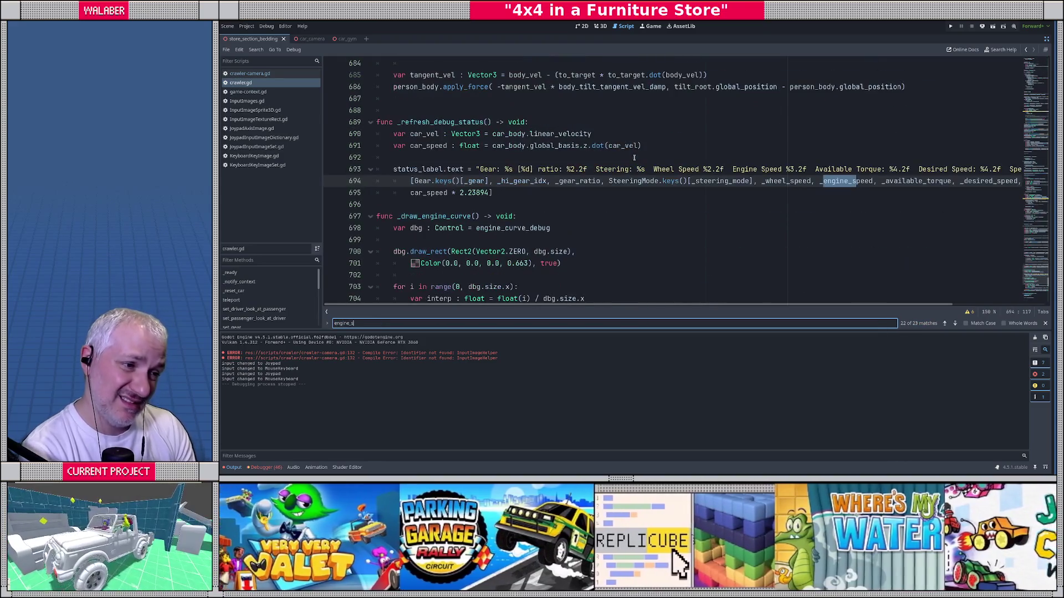
{"action": "key", "text": "Escape"}
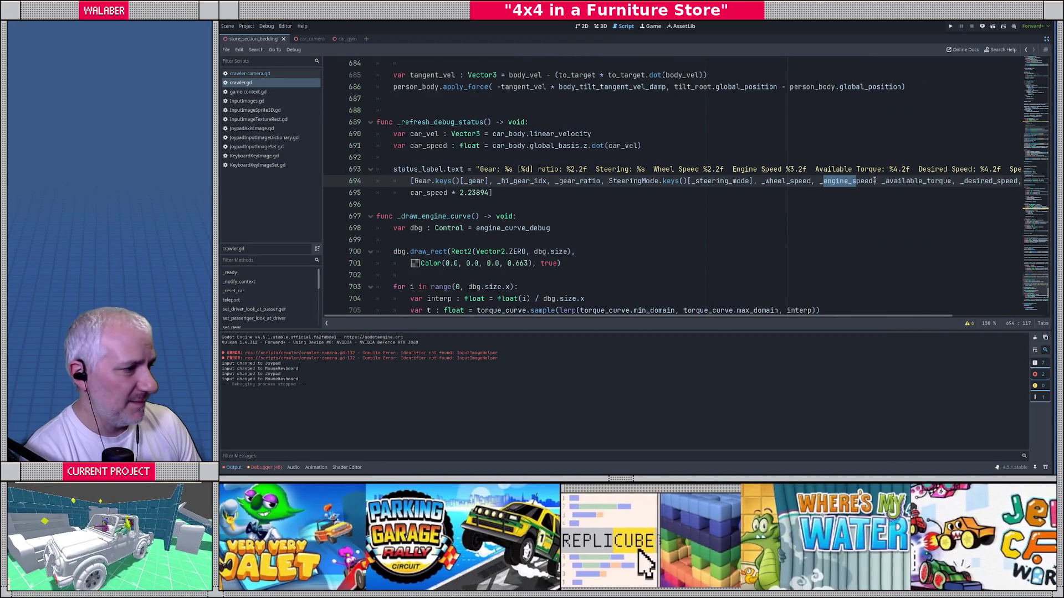
{"action": "double_click", "coordinate": [872, 181]}
{"action": "key", "text": "ctrl+f"}
{"action": "key", "text": "Return"}
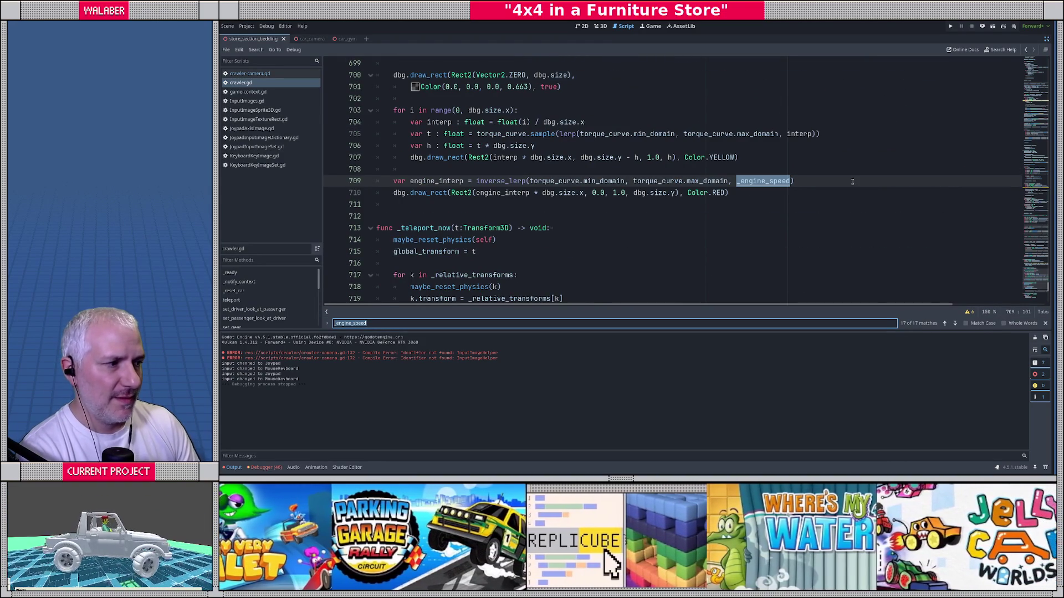
{"action": "key", "text": "Return"}
{"action": "key", "text": "Return"}
{"action": "key", "text": "Return"}
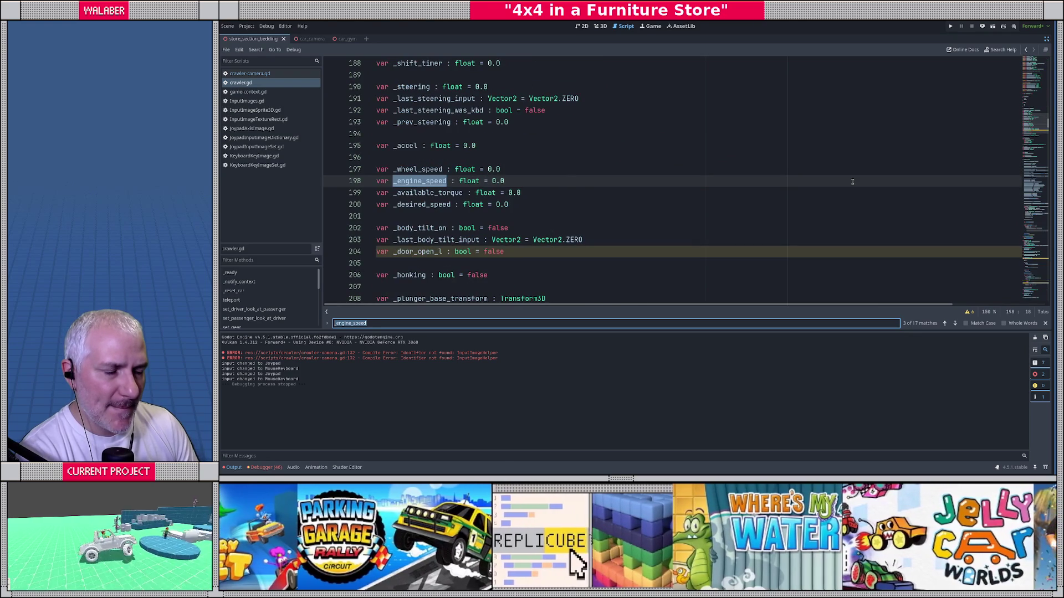
{"action": "key", "text": "Return"}
{"action": "key", "text": "Return"}
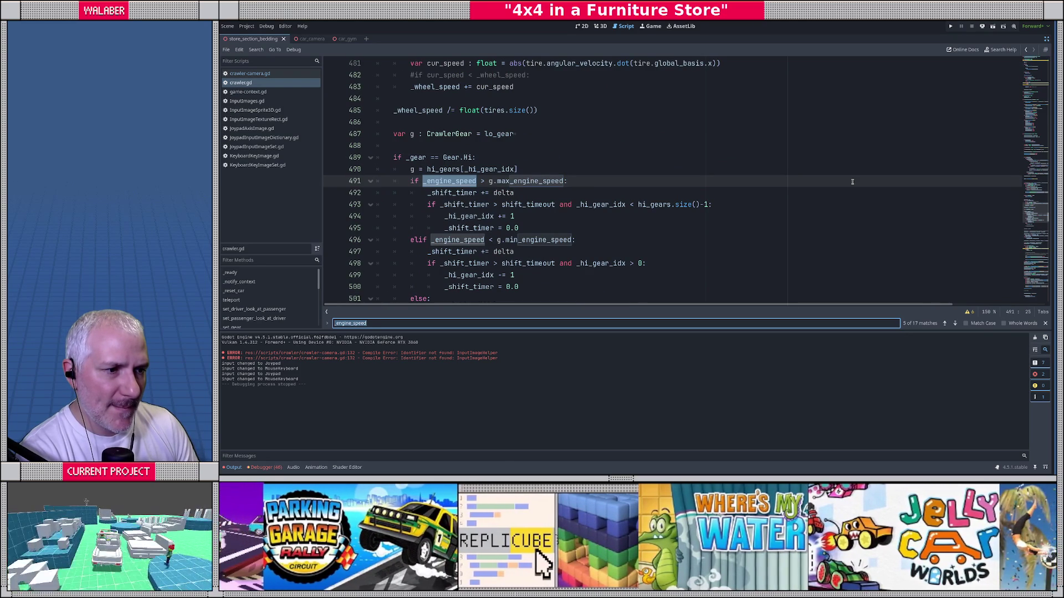
{"action": "key", "text": "Escape"}
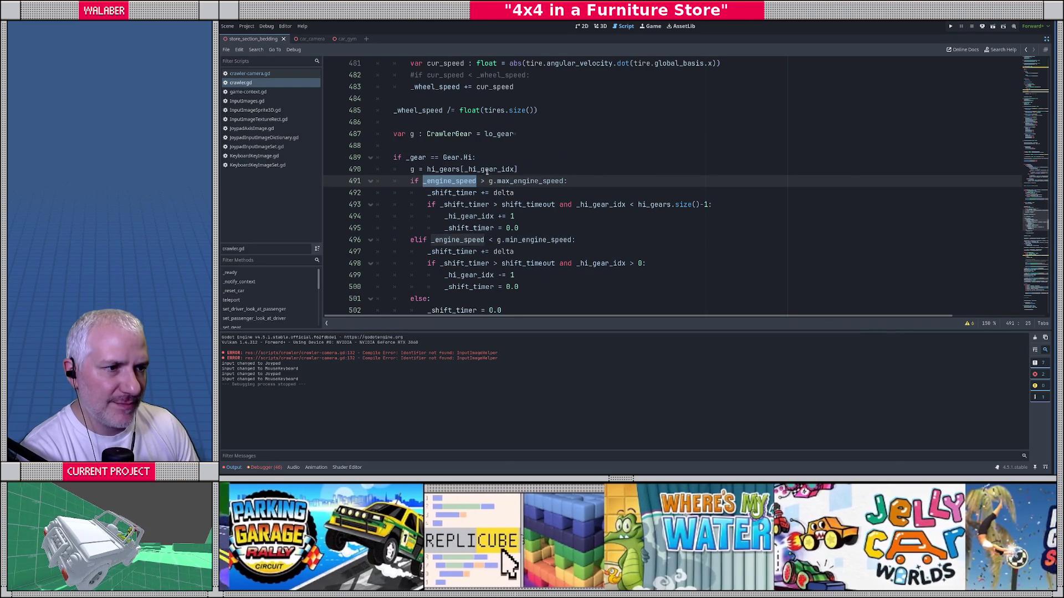
{"action": "scroll", "coordinate": [379, 116], "scroll_direction": "up", "scroll_amount": 8}
{"action": "scroll", "coordinate": [382, 118], "scroll_direction": "up", "scroll_amount": 19}
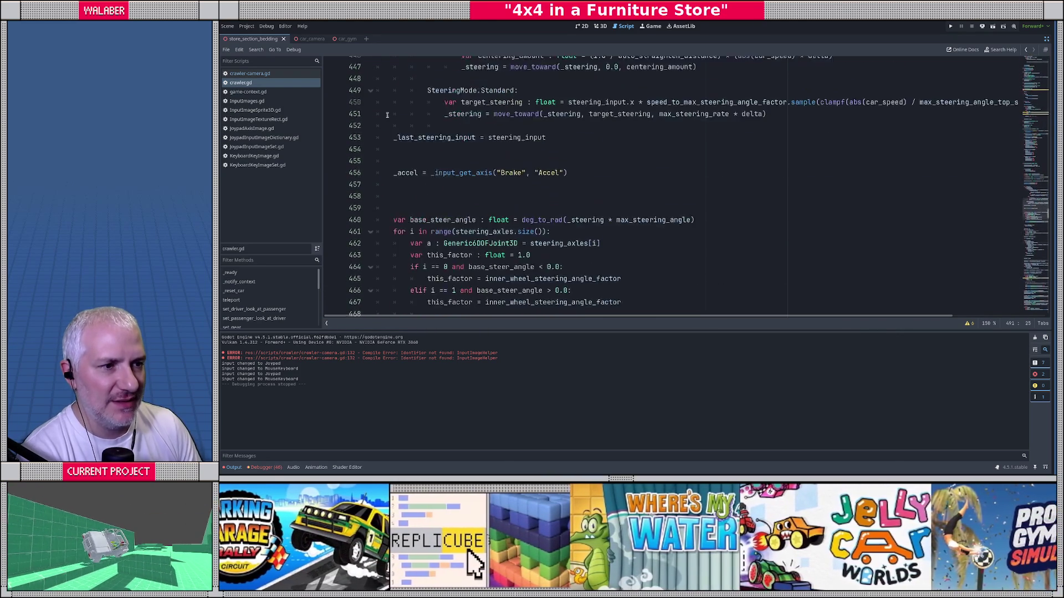
{"action": "scroll", "coordinate": [391, 119], "scroll_direction": "down", "scroll_amount": 2}
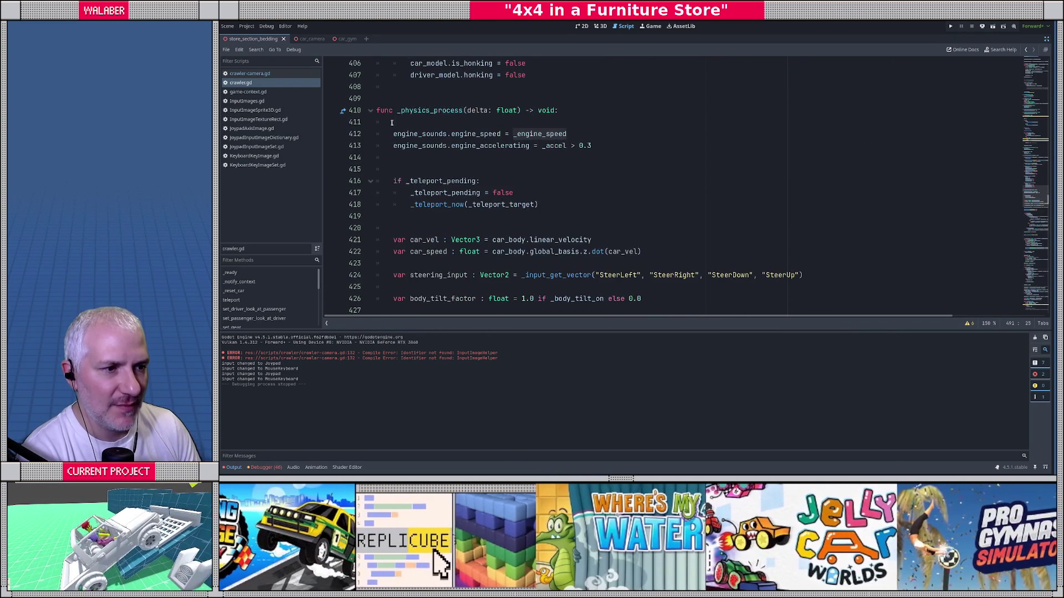
{"action": "scroll", "coordinate": [398, 133], "scroll_direction": "down", "scroll_amount": 3}
{"action": "left_click_drag", "start_coordinate": [393, 133], "coordinate": [684, 136]}
{"action": "mouse_move", "coordinate": [393, 145]}
{"action": "left_mouse_down"}
{"action": "mouse_move", "coordinate": [715, 146]}
{"action": "mouse_move", "coordinate": [694, 149]}
{"action": "left_mouse_up"}
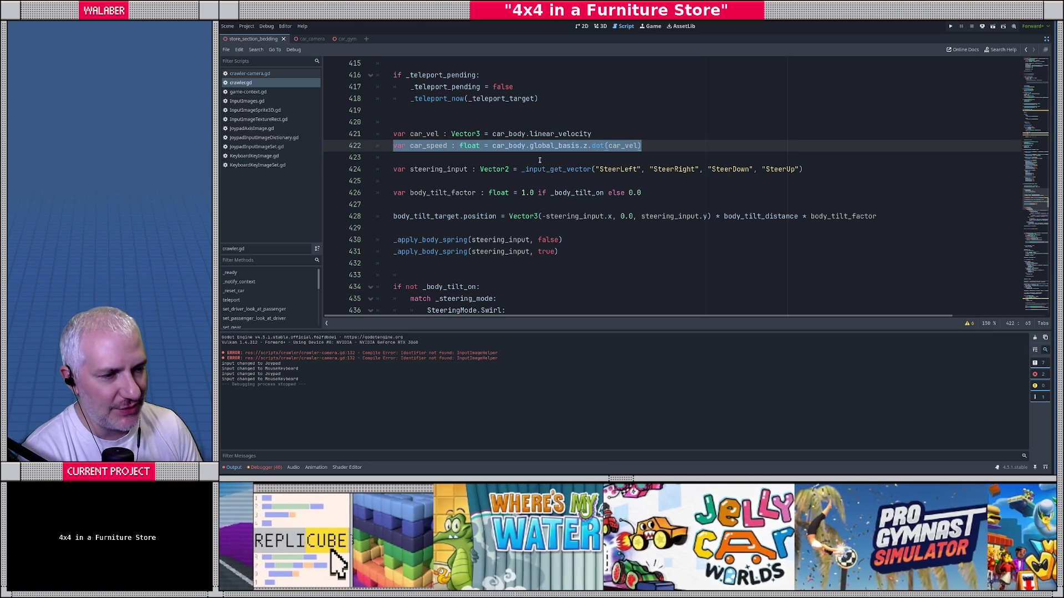
{"action": "scroll", "coordinate": [401, 169], "scroll_direction": "down", "scroll_amount": 8}
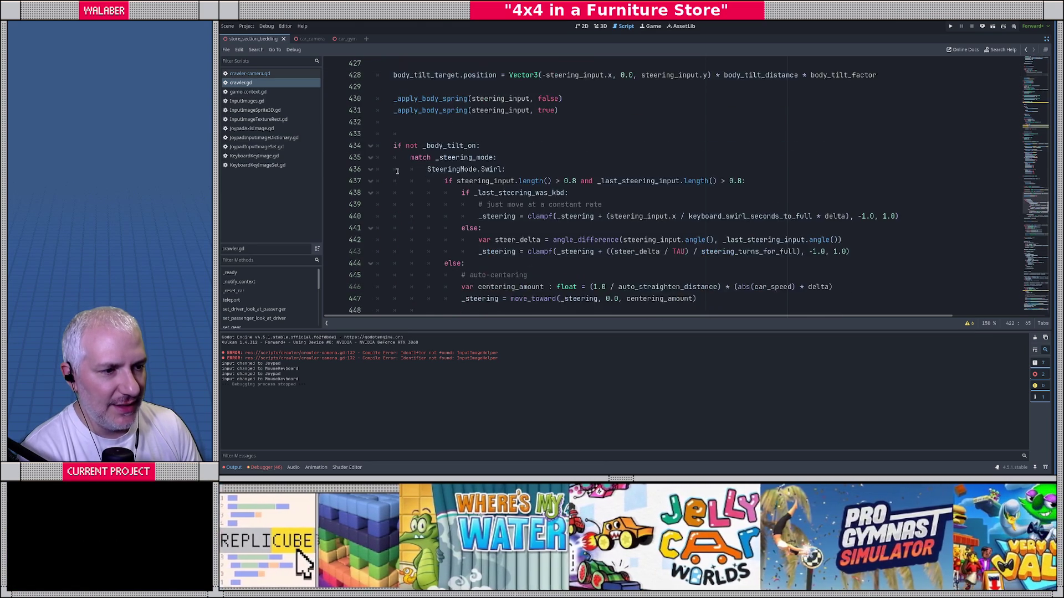
{"action": "scroll", "coordinate": [396, 169], "scroll_direction": "down", "scroll_amount": 2}
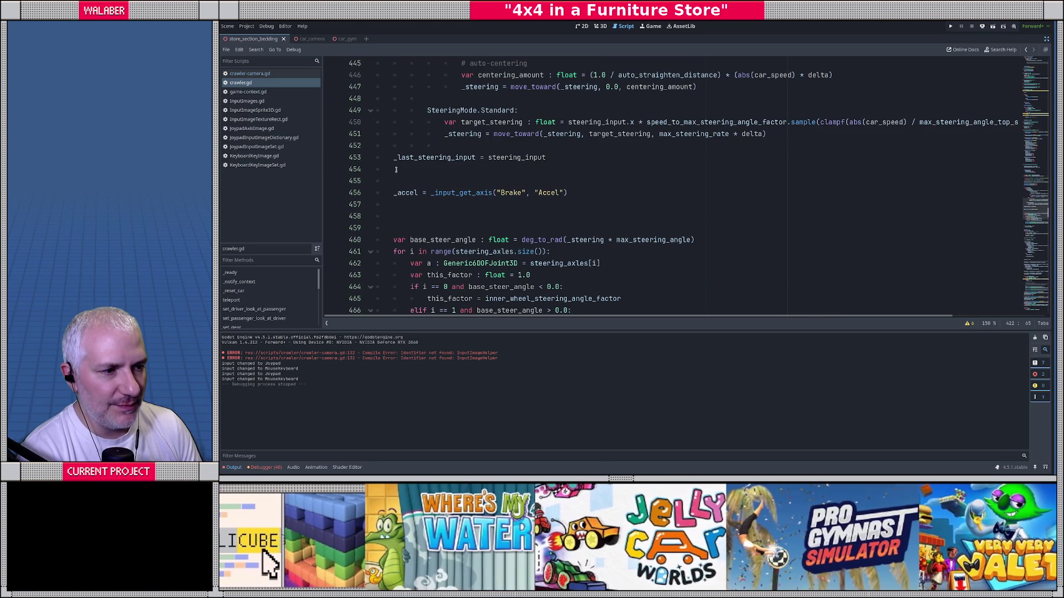
{"action": "scroll", "coordinate": [396, 170], "scroll_direction": "down", "scroll_amount": 3}
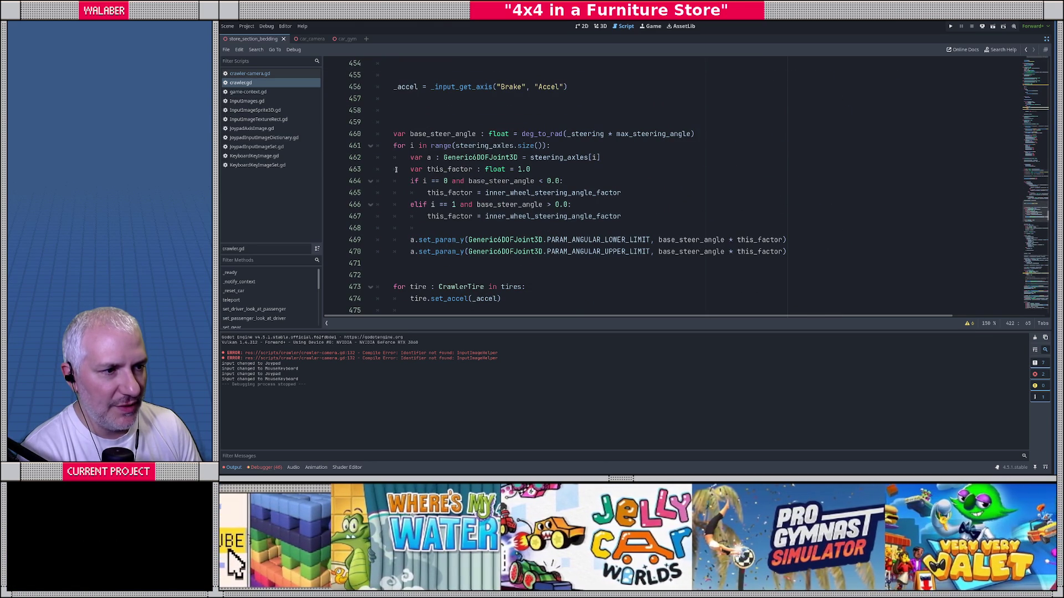
{"action": "left_click_drag", "start_coordinate": [397, 133], "coordinate": [478, 280]}
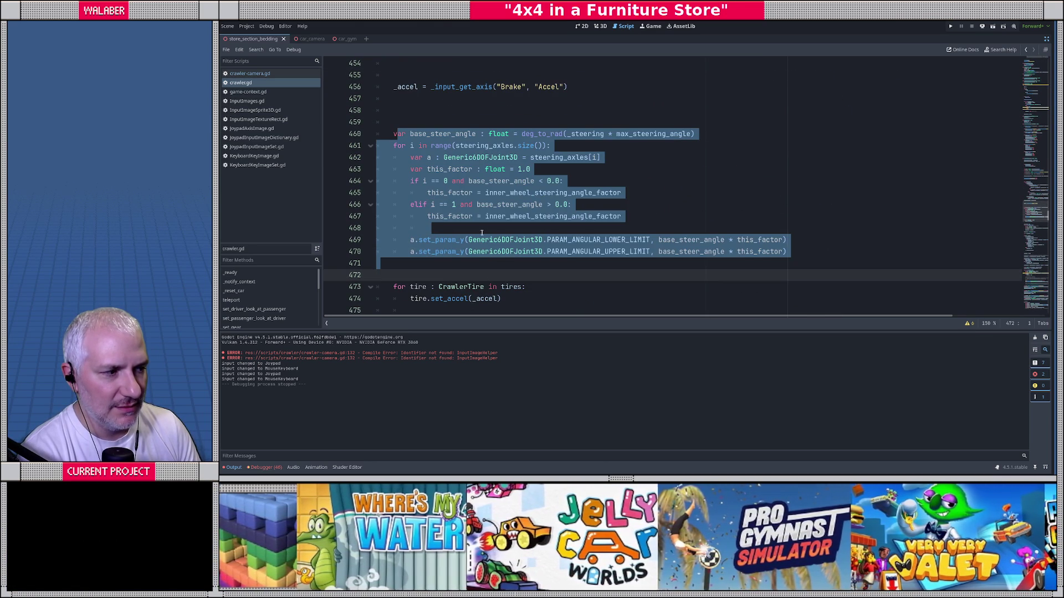
{"action": "left_click", "coordinate": [482, 230]}
{"action": "scroll", "coordinate": [407, 142], "scroll_direction": "down", "scroll_amount": 5}
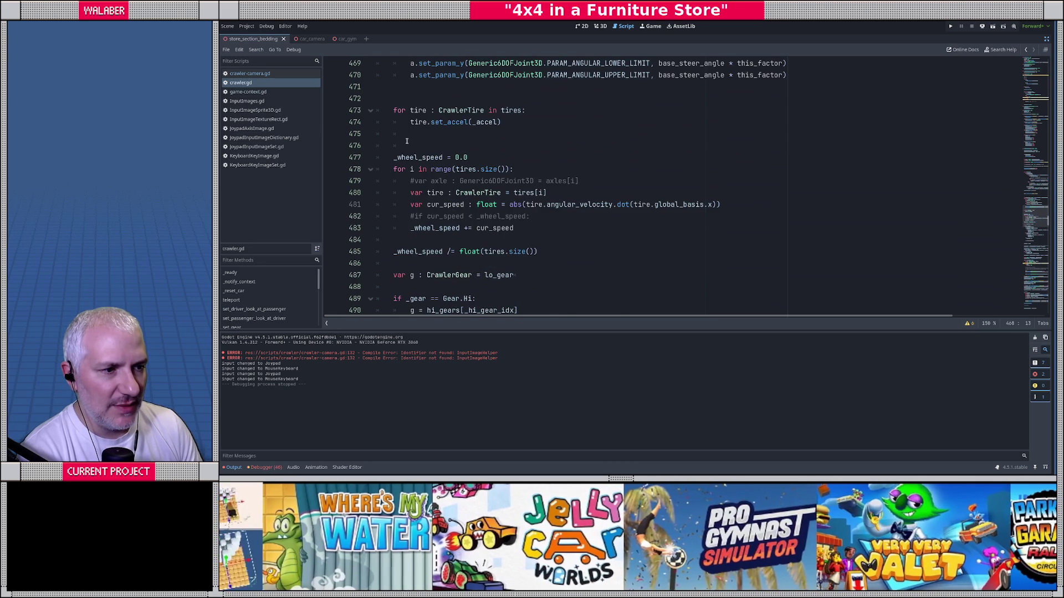
{"action": "scroll", "coordinate": [407, 141], "scroll_direction": "down", "scroll_amount": 1}
{"action": "left_click_drag", "start_coordinate": [392, 122], "coordinate": [538, 216]}
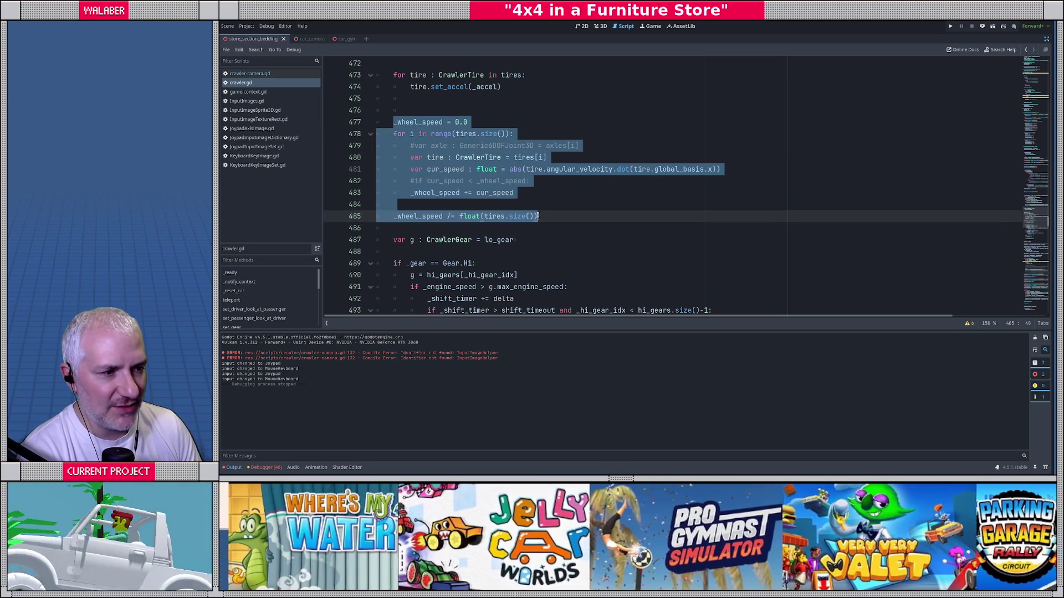
{"action": "left_click", "coordinate": [560, 215]}
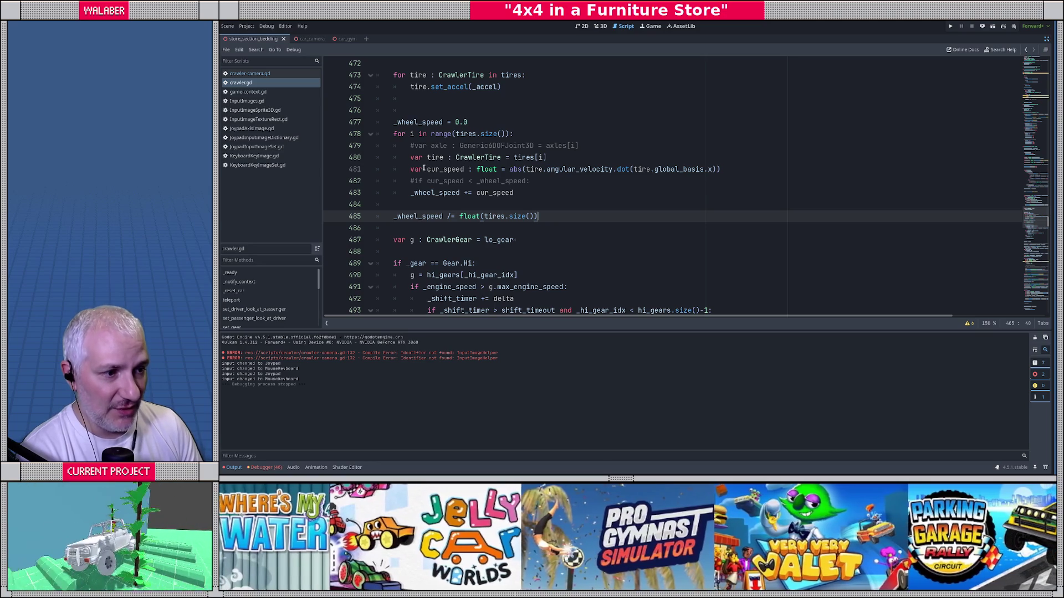
{"action": "left_click_drag", "start_coordinate": [508, 169], "coordinate": [720, 169]}
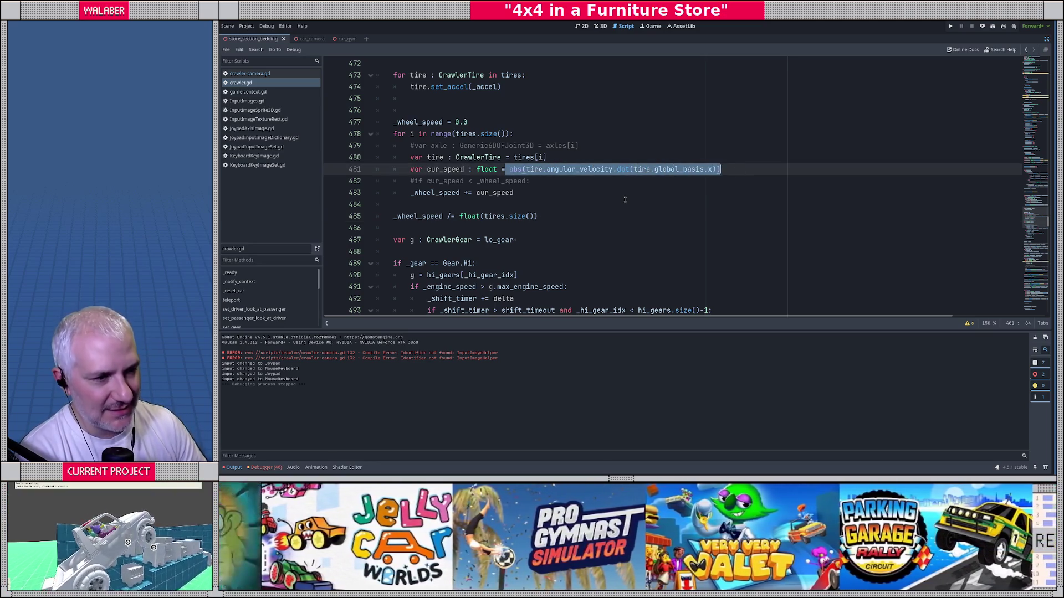
{"action": "left_click", "coordinate": [605, 190]}
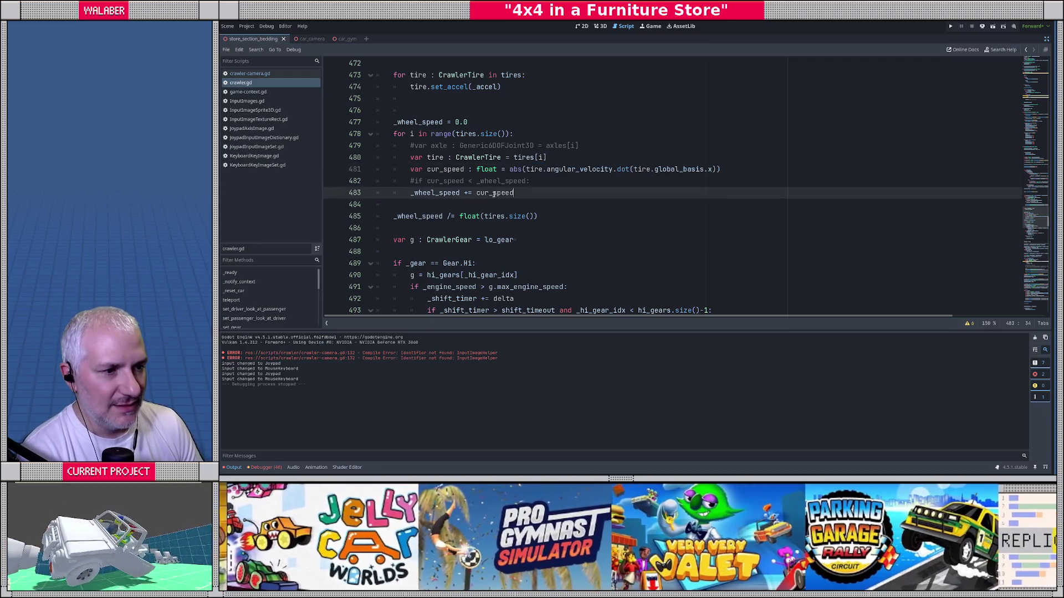
{"action": "left_click_drag", "start_coordinate": [392, 216], "coordinate": [561, 219]}
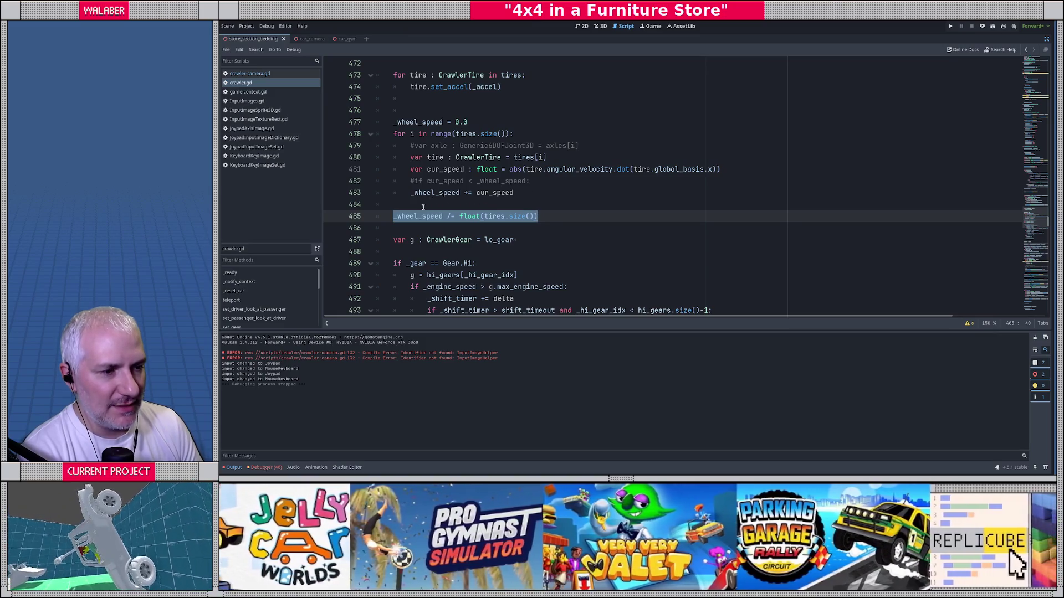
{"action": "left_click", "coordinate": [423, 208]}
{"action": "double_click", "coordinate": [421, 217]}
{"action": "scroll", "coordinate": [416, 205], "scroll_direction": "down", "scroll_amount": 3}
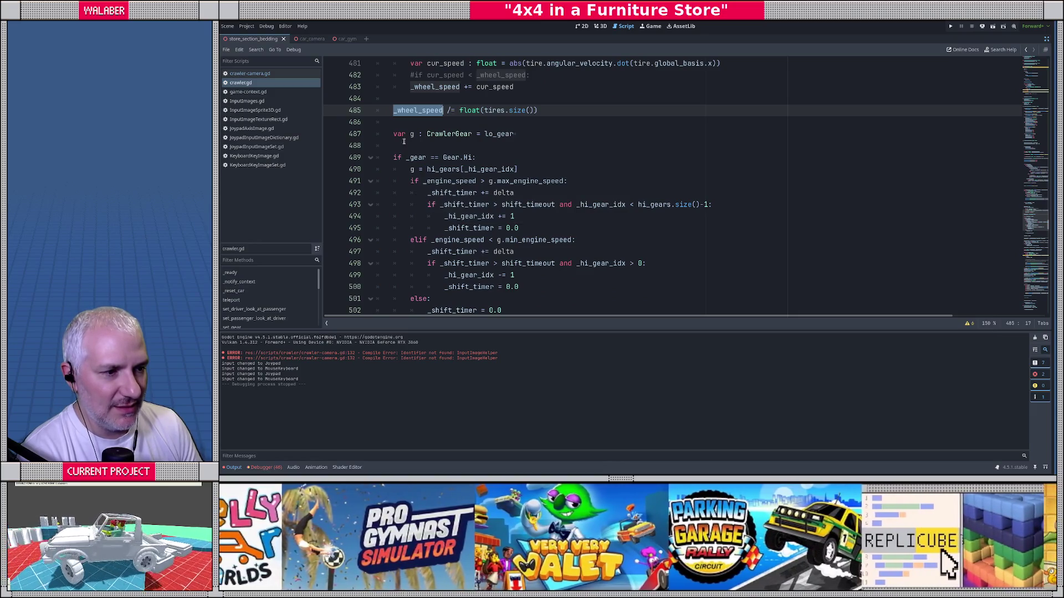
{"action": "scroll", "coordinate": [404, 142], "scroll_direction": "down", "scroll_amount": 1}
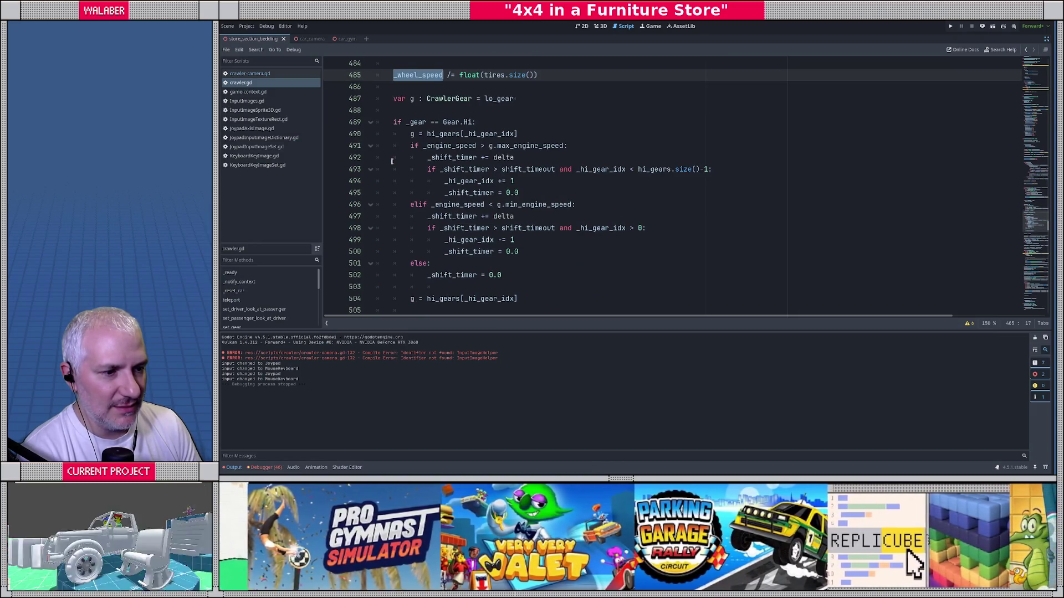
{"action": "scroll", "coordinate": [391, 161], "scroll_direction": "down", "scroll_amount": 4}
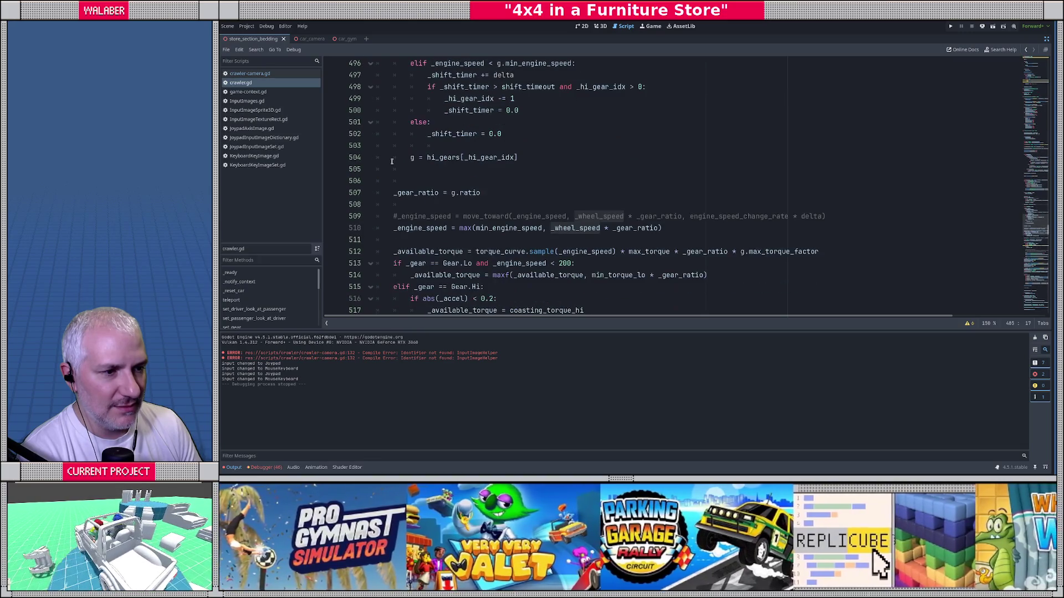
{"action": "scroll", "coordinate": [392, 161], "scroll_direction": "up", "scroll_amount": 4}
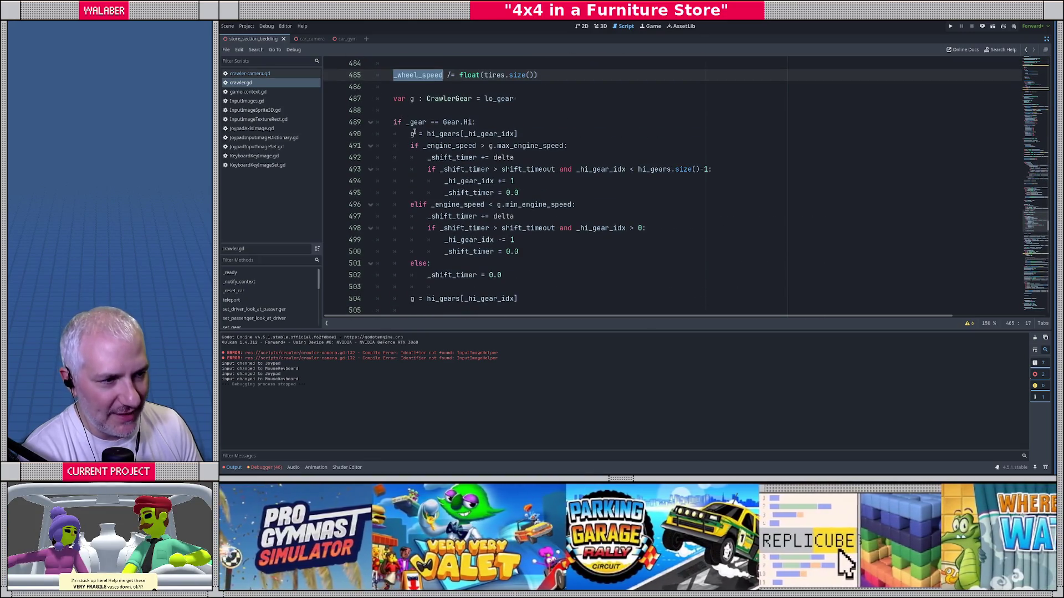
{"action": "left_click_drag", "start_coordinate": [391, 123], "coordinate": [501, 122]}
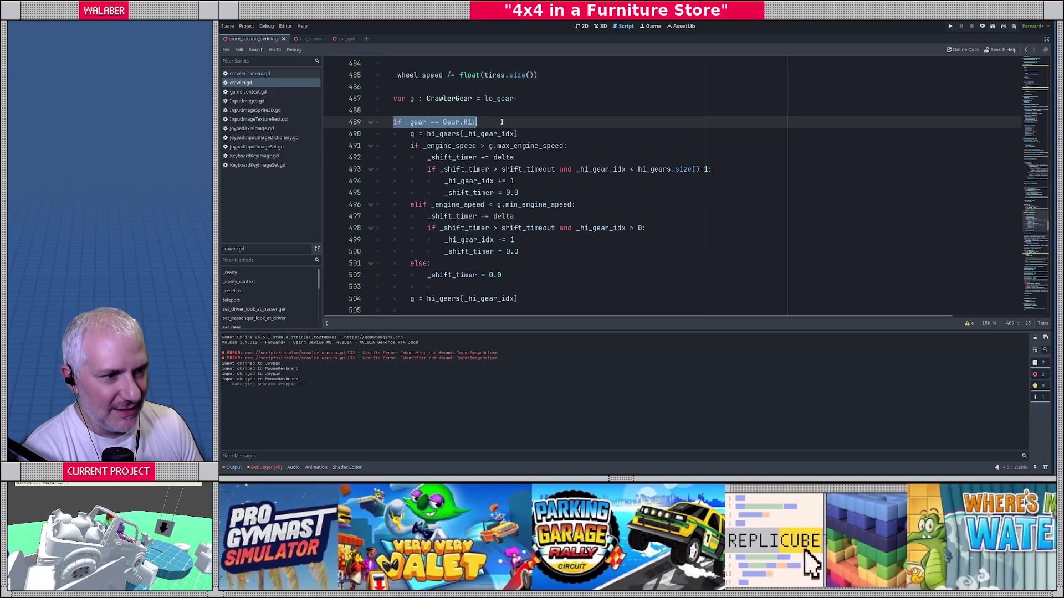
{"action": "mouse_move", "coordinate": [410, 134]}
{"action": "left_mouse_down"}
{"action": "mouse_move", "coordinate": [515, 135]}
{"action": "mouse_move", "coordinate": [511, 264]}
{"action": "mouse_move", "coordinate": [528, 273]}
{"action": "left_mouse_up"}
{"action": "left_click", "coordinate": [528, 273]}
{"action": "scroll", "coordinate": [429, 169], "scroll_direction": "down", "scroll_amount": 5}
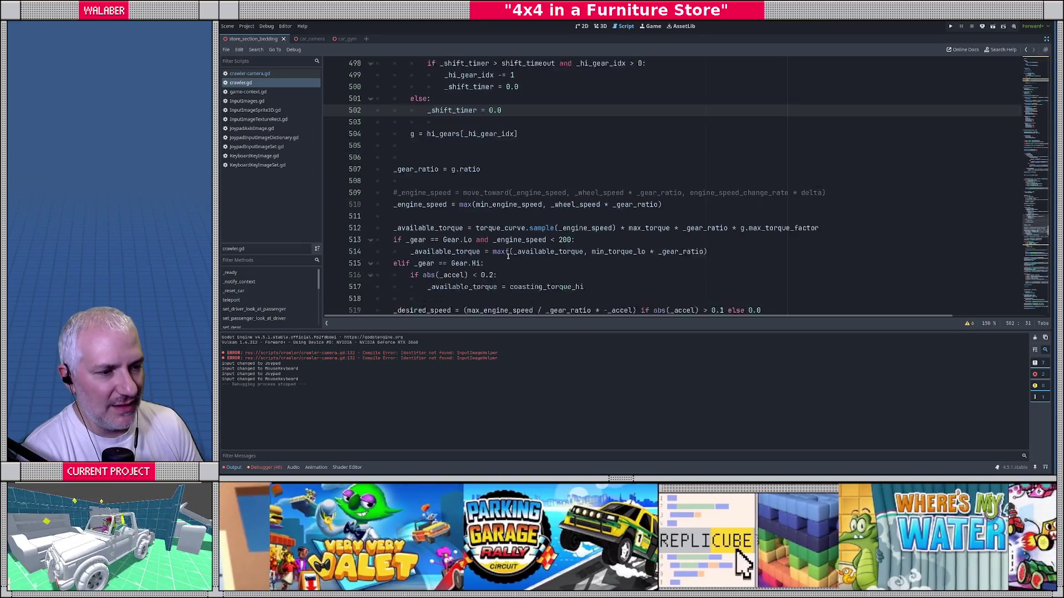
{"action": "left_click_drag", "start_coordinate": [394, 159], "coordinate": [487, 159]}
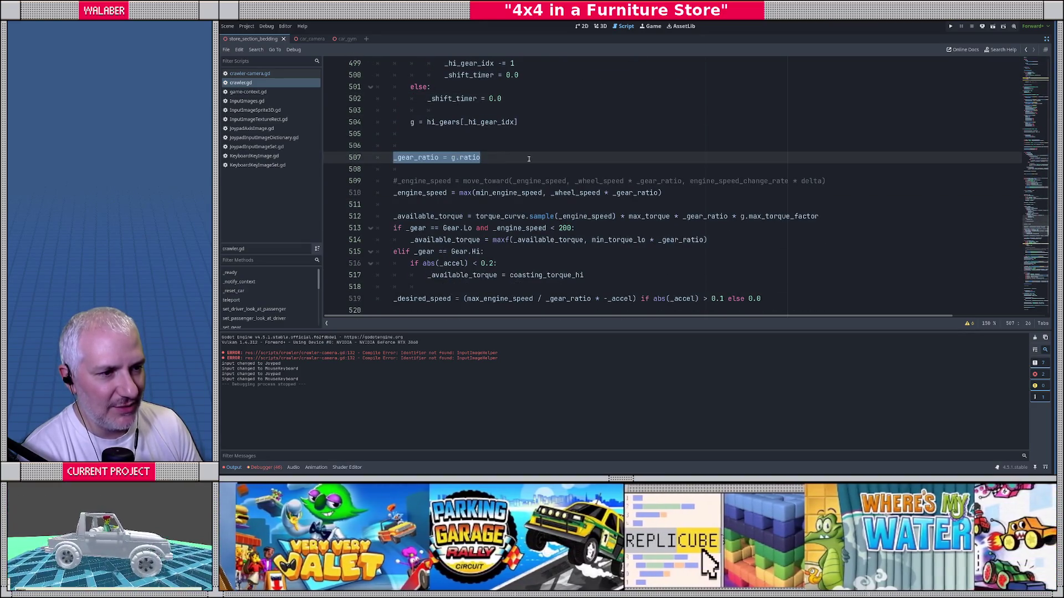
{"action": "scroll", "coordinate": [462, 166], "scroll_direction": "down", "scroll_amount": 1}
{"action": "double_click", "coordinate": [573, 160]}
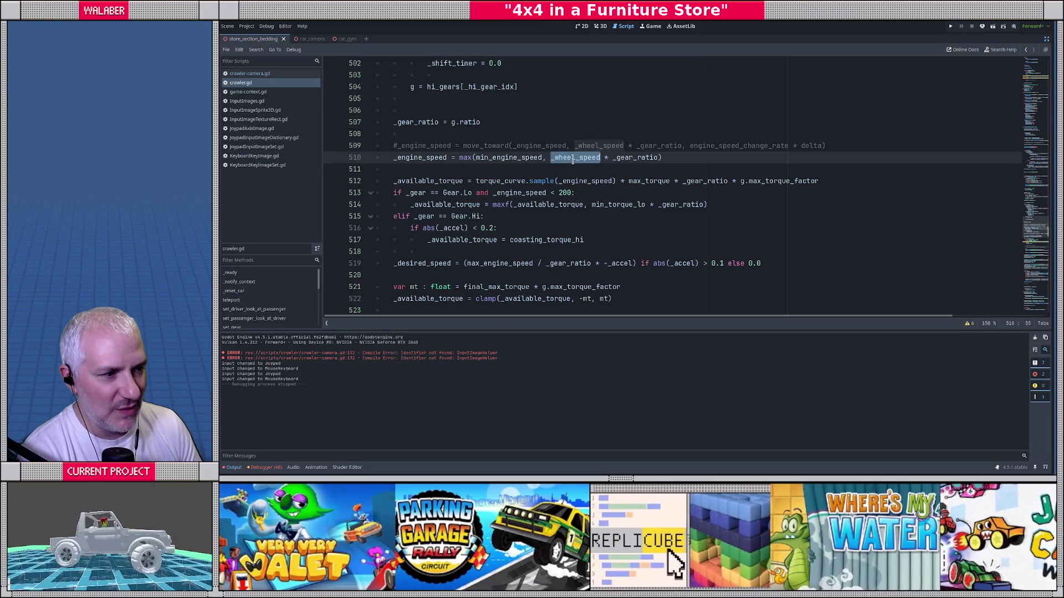
{"action": "double_click", "coordinate": [635, 158]}
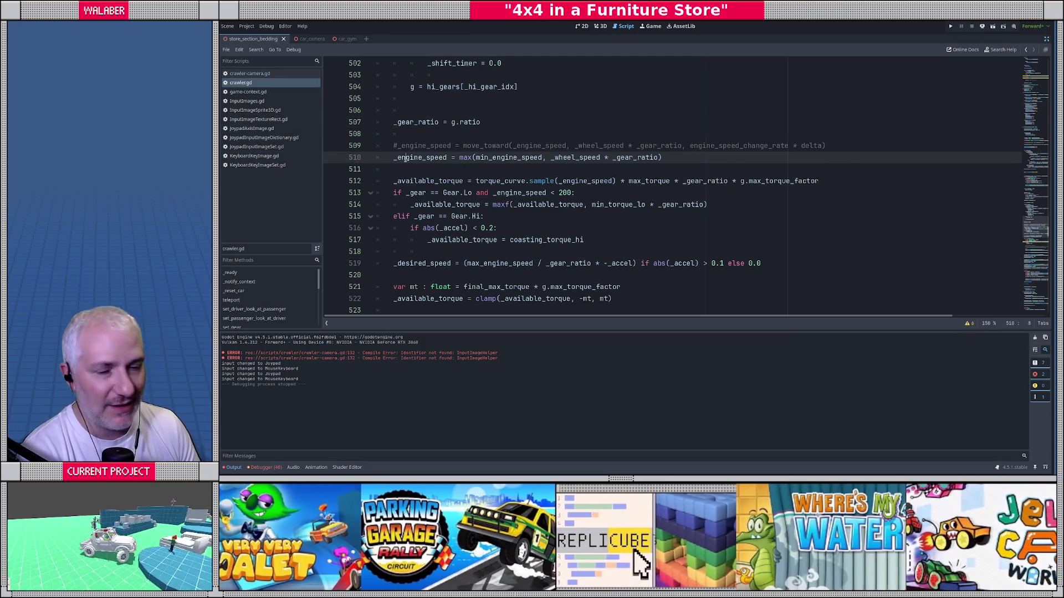
{"action": "double_click", "coordinate": [402, 158]}
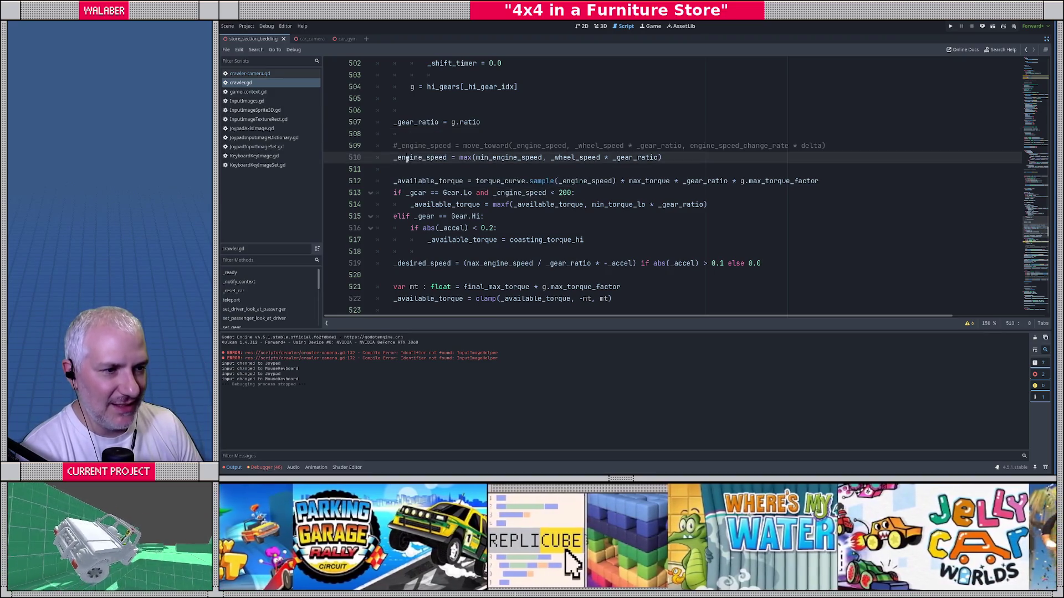
{"action": "scroll", "coordinate": [408, 160], "scroll_direction": "down", "scroll_amount": 1}
{"action": "left_click_drag", "start_coordinate": [475, 145], "coordinate": [808, 156]}
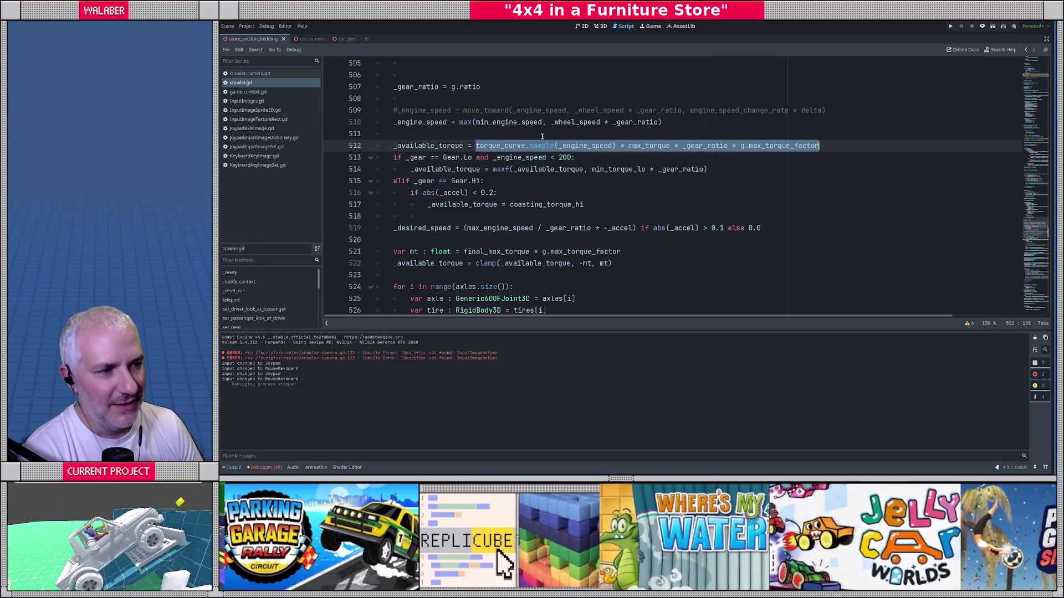
{"action": "left_click_drag", "start_coordinate": [476, 145], "coordinate": [616, 147]}
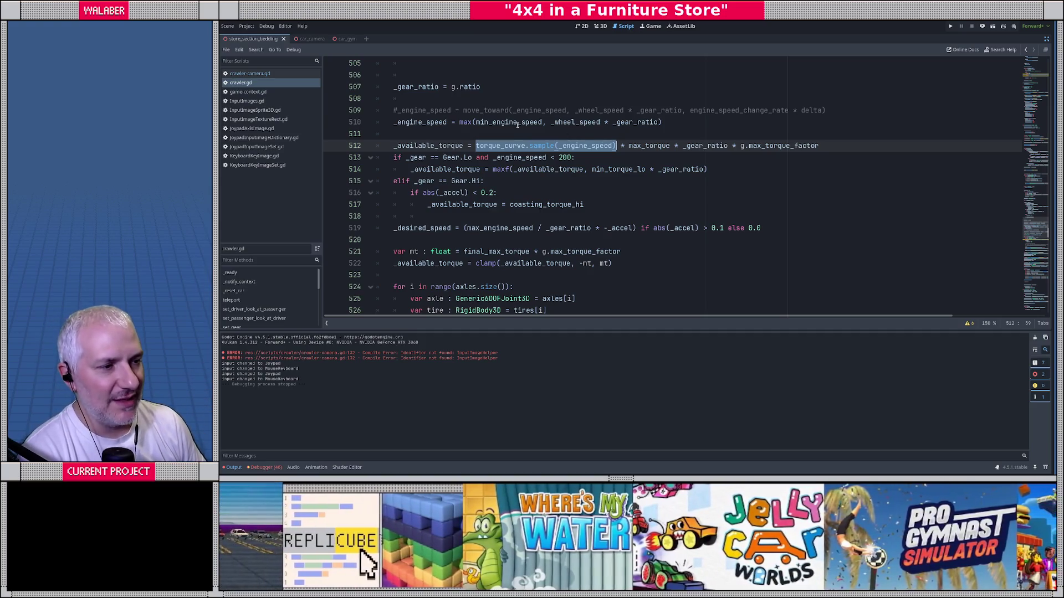
{"action": "left_click", "coordinate": [518, 123]}
{"action": "left_click_drag", "start_coordinate": [476, 147], "coordinate": [616, 147]}
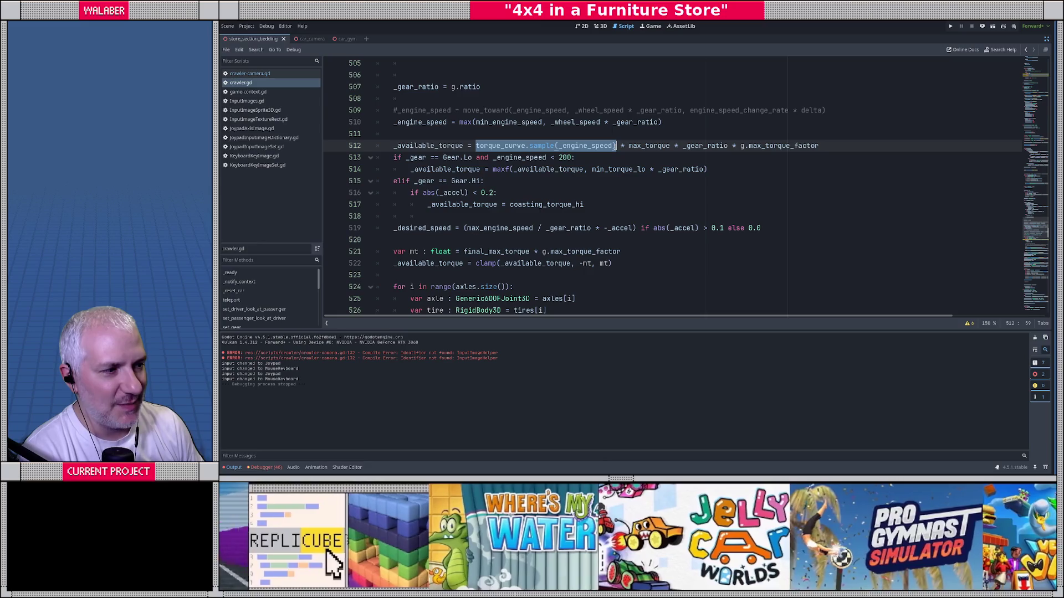
{"action": "double_click", "coordinate": [582, 147]}
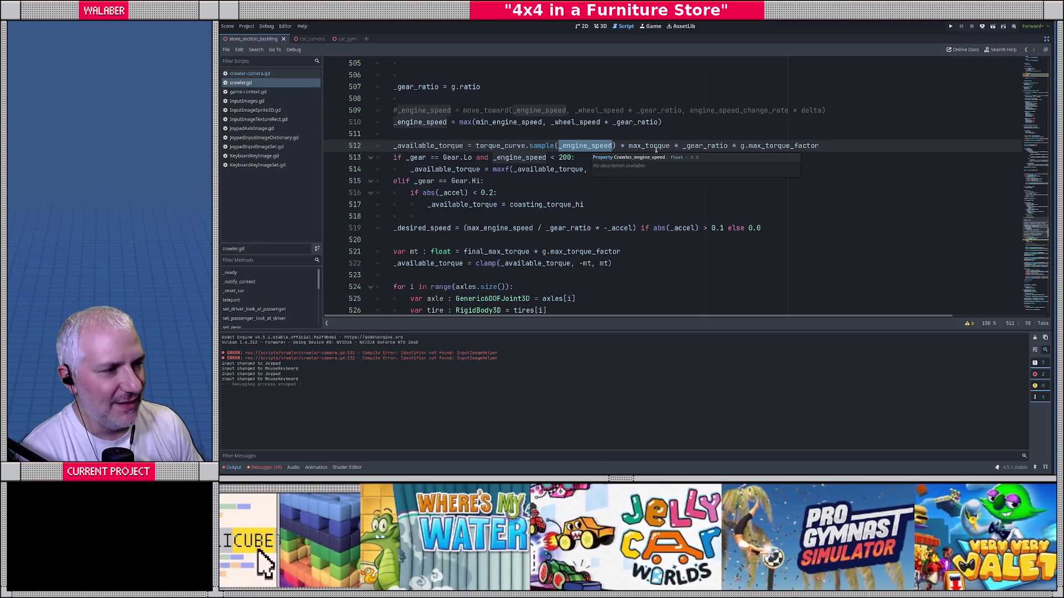
{"action": "double_click", "coordinate": [654, 147]}
{"action": "double_click", "coordinate": [704, 146]}
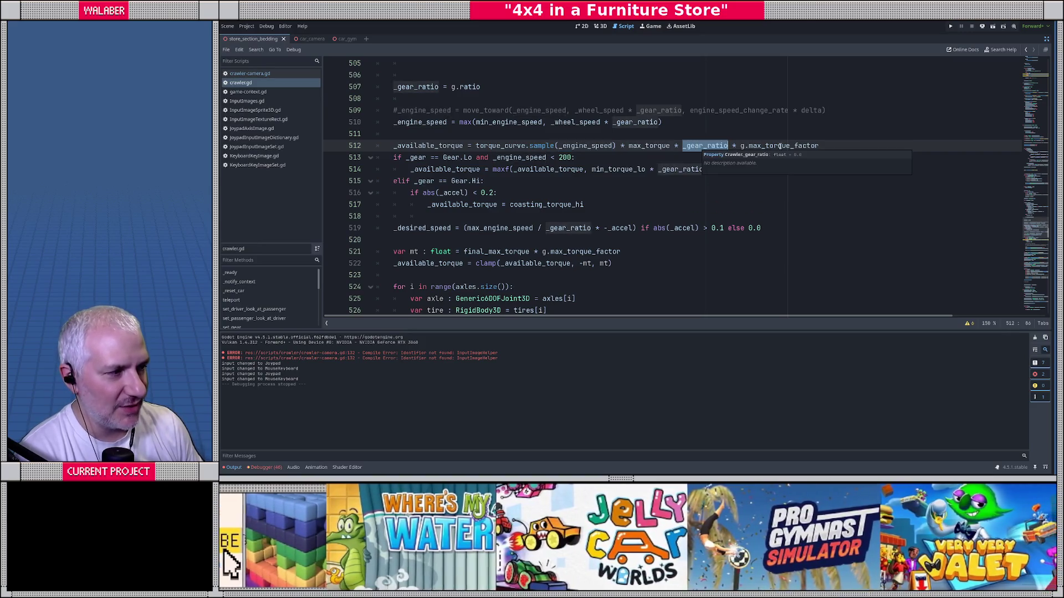
{"action": "double_click", "coordinate": [755, 146]}
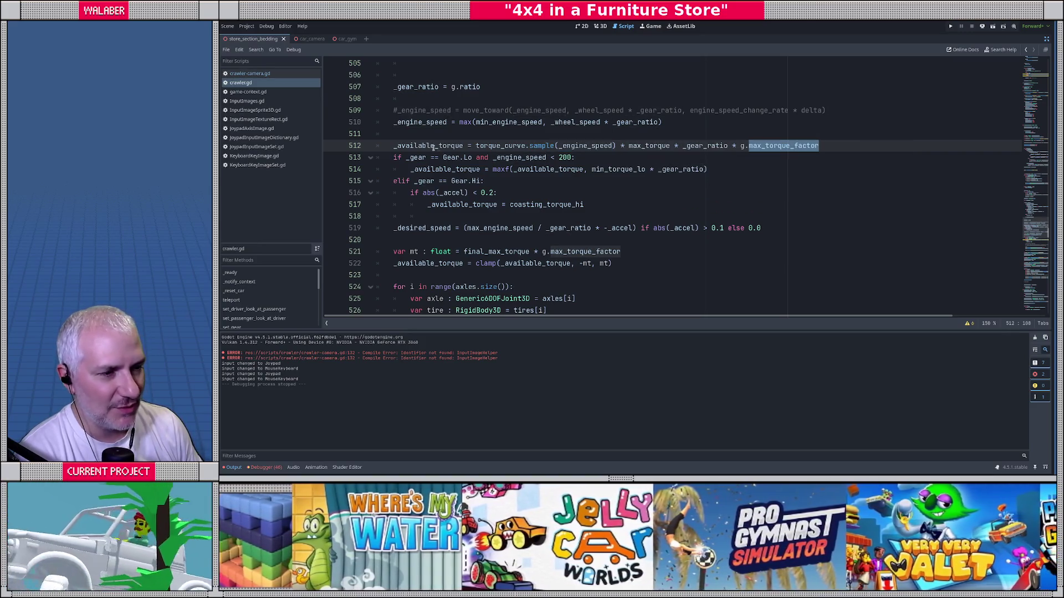
{"action": "left_click_drag", "start_coordinate": [394, 145], "coordinate": [470, 145]}
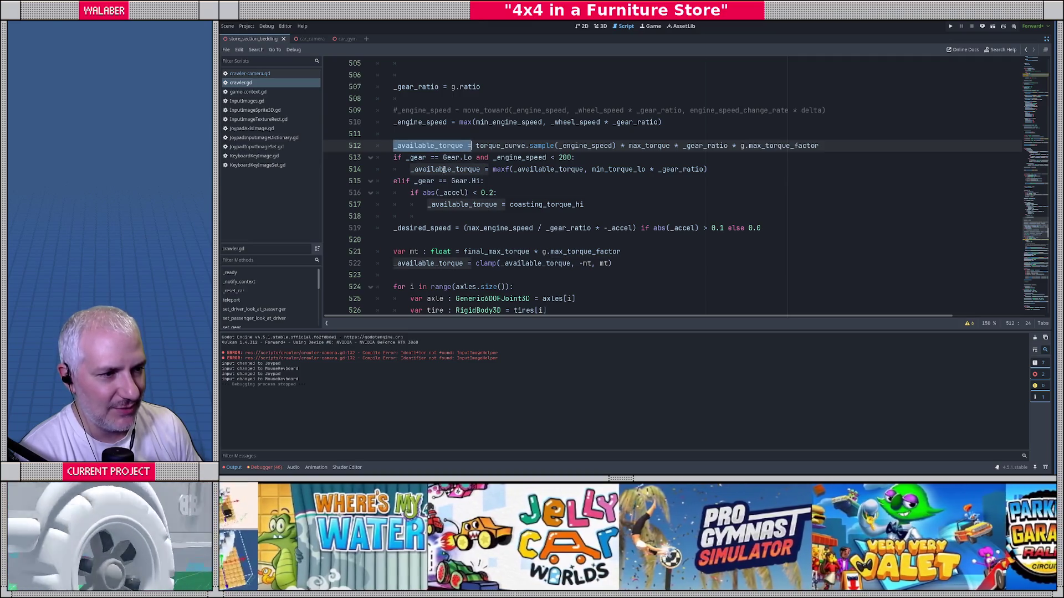
{"action": "left_click_drag", "start_coordinate": [391, 159], "coordinate": [585, 205]}
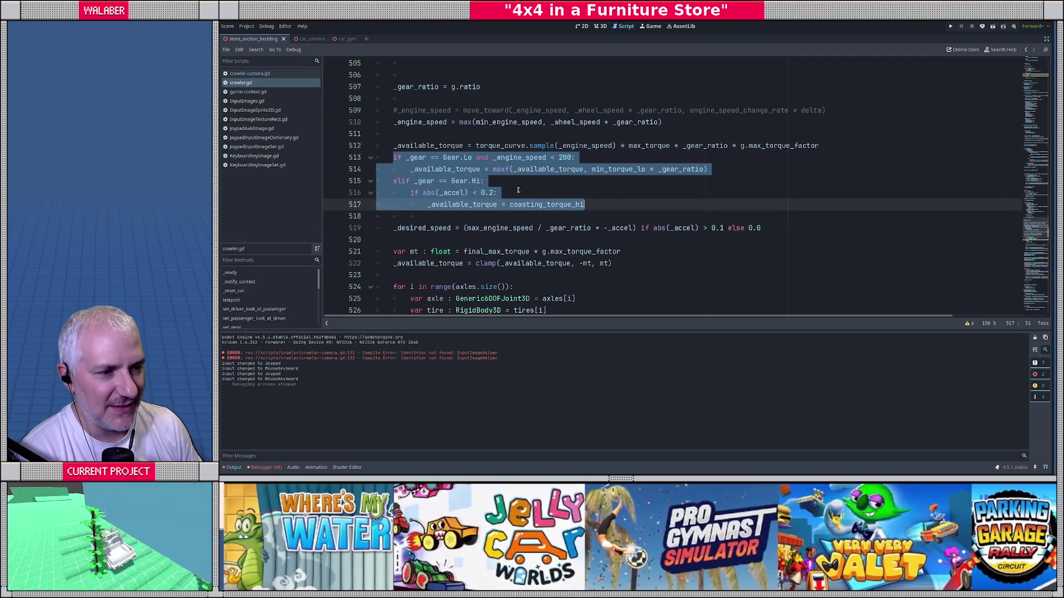
{"action": "key", "text": "Up"}
{"action": "scroll", "coordinate": [448, 203], "scroll_direction": "down", "scroll_amount": 1}
{"action": "left_click_drag", "start_coordinate": [391, 192], "coordinate": [455, 193]}
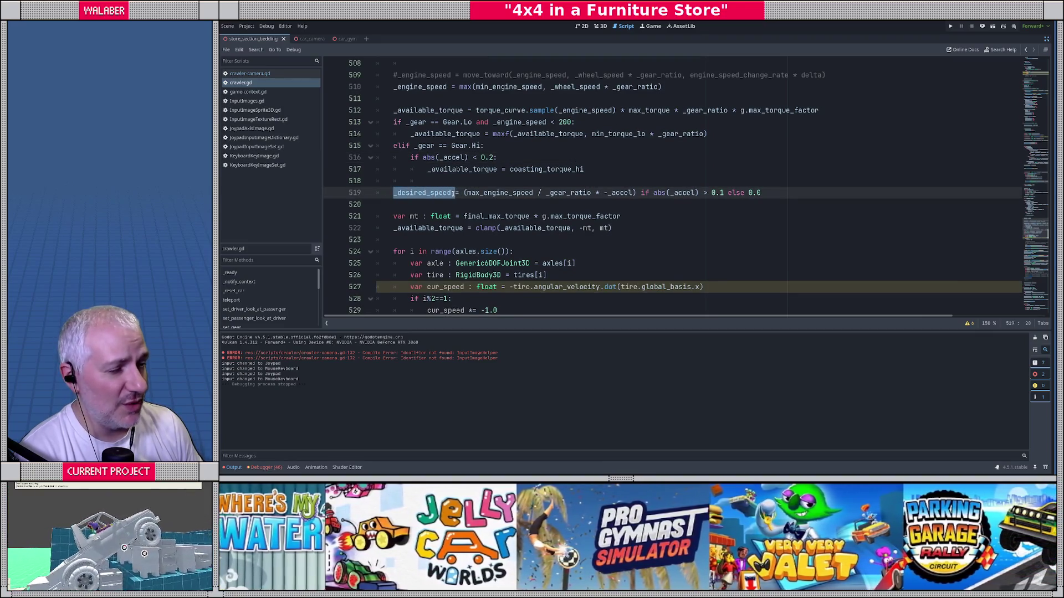
{"action": "mouse_move", "coordinate": [496, 195]}
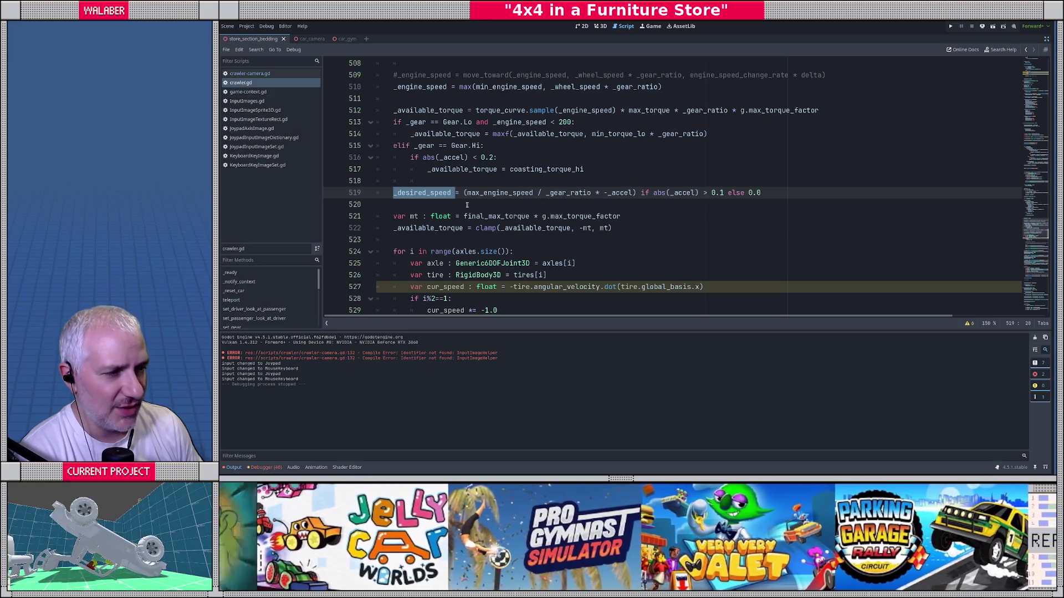
{"action": "left_click", "coordinate": [461, 204]}
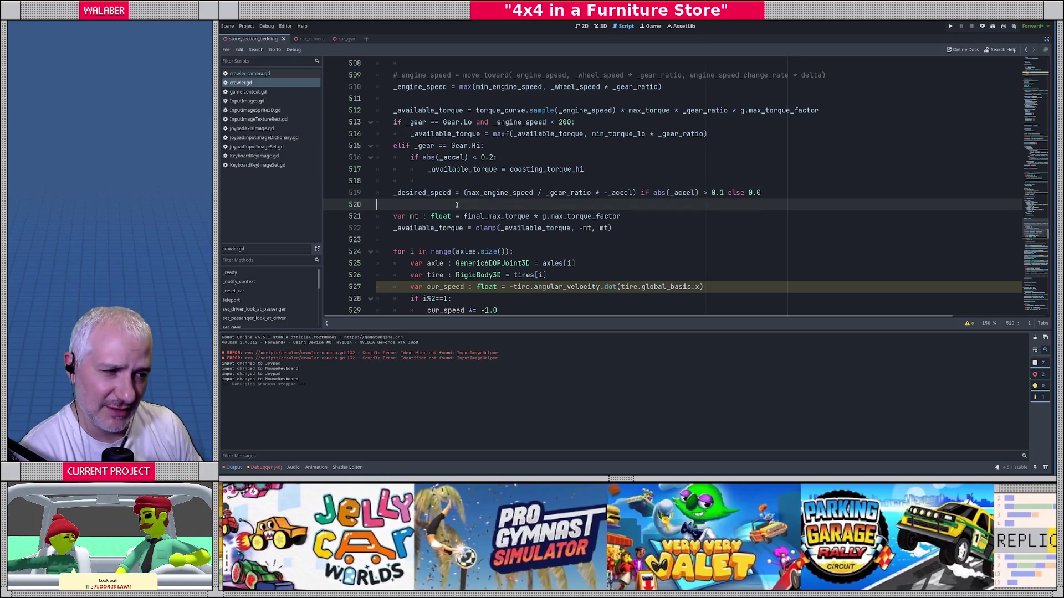
{"action": "scroll", "coordinate": [461, 204], "scroll_direction": "down", "scroll_amount": 2}
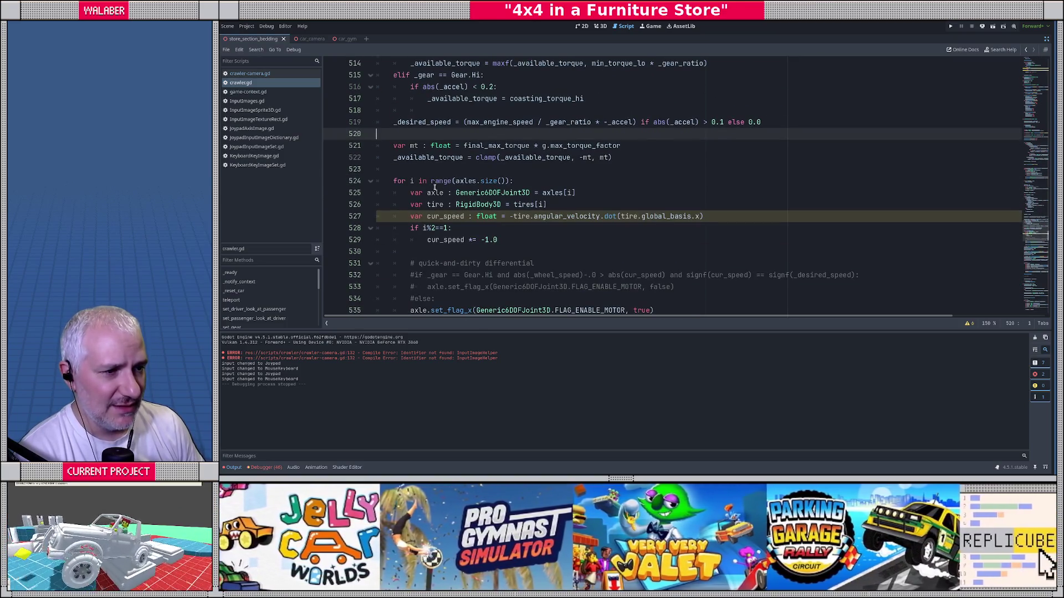
{"action": "left_click", "coordinate": [417, 170]}
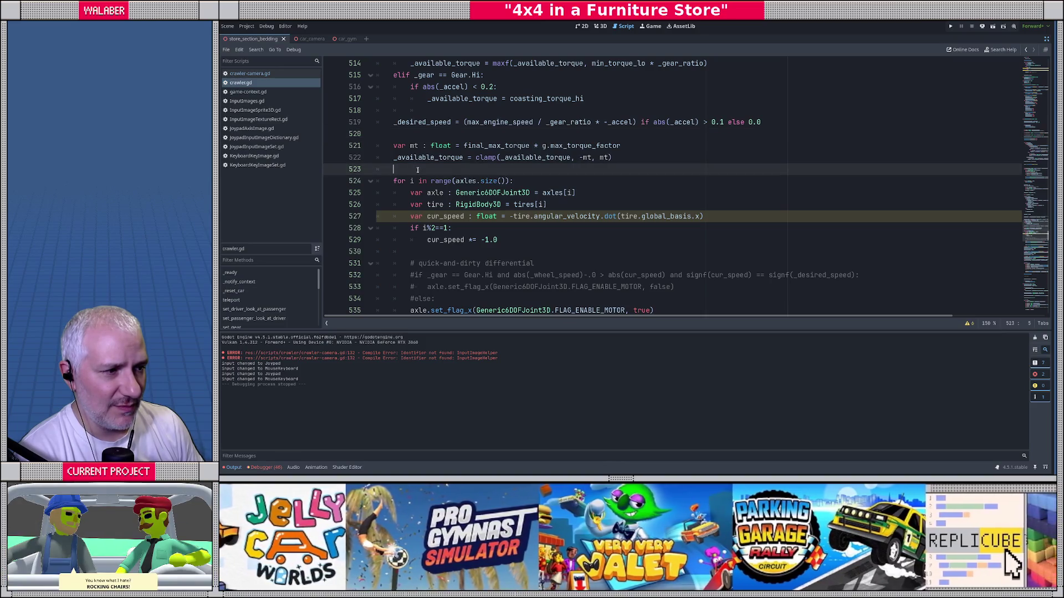
{"action": "scroll", "coordinate": [418, 169], "scroll_direction": "down", "scroll_amount": 2}
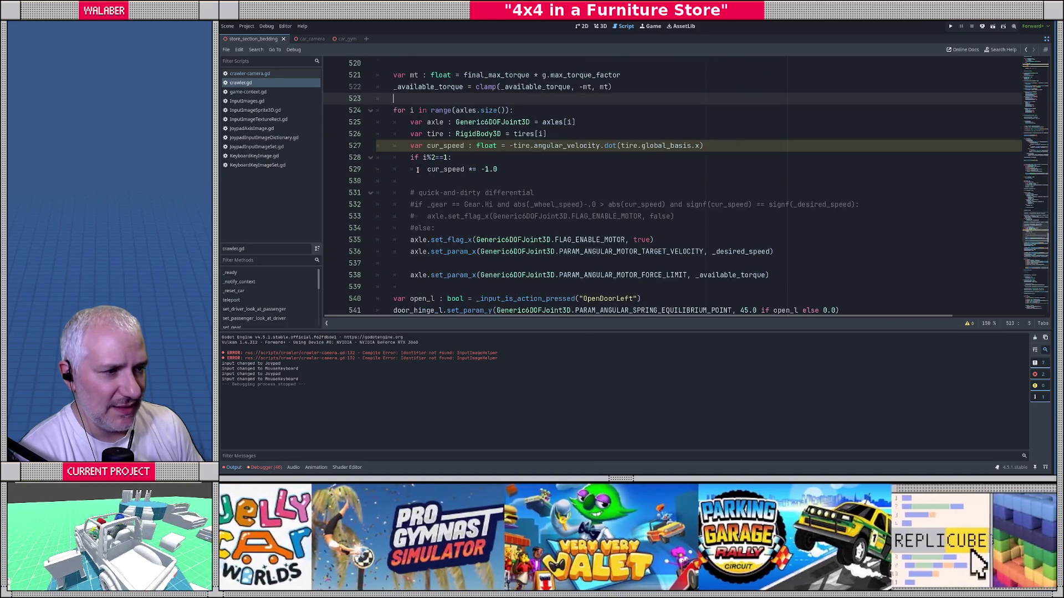
{"action": "scroll", "coordinate": [418, 170], "scroll_direction": "down", "scroll_amount": 2}
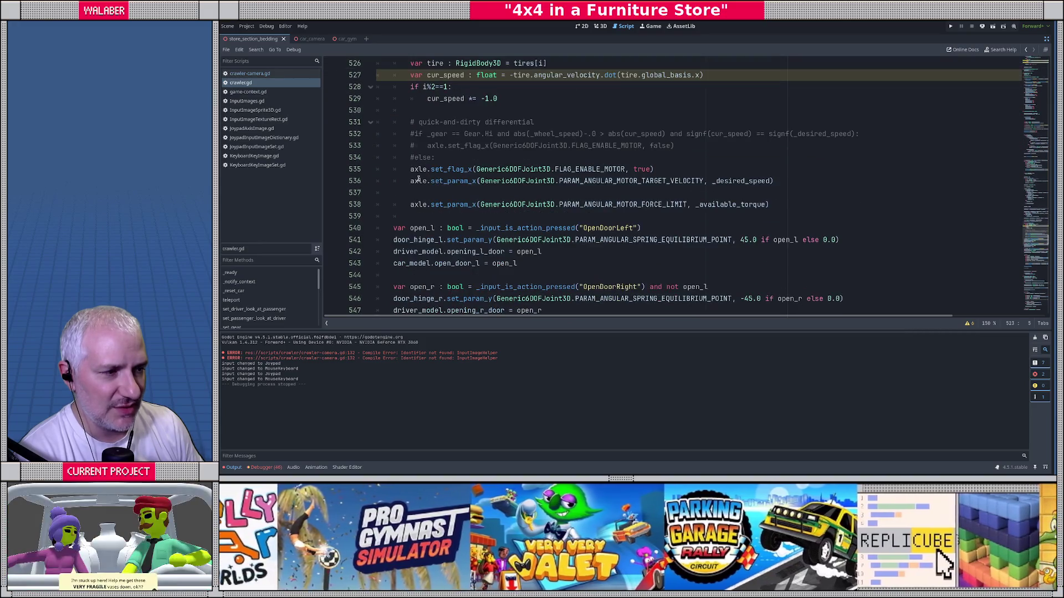
{"action": "mouse_move", "coordinate": [410, 169]}
{"action": "left_mouse_down"}
{"action": "mouse_move", "coordinate": [704, 183]}
{"action": "mouse_move", "coordinate": [843, 203]}
{"action": "left_mouse_up"}
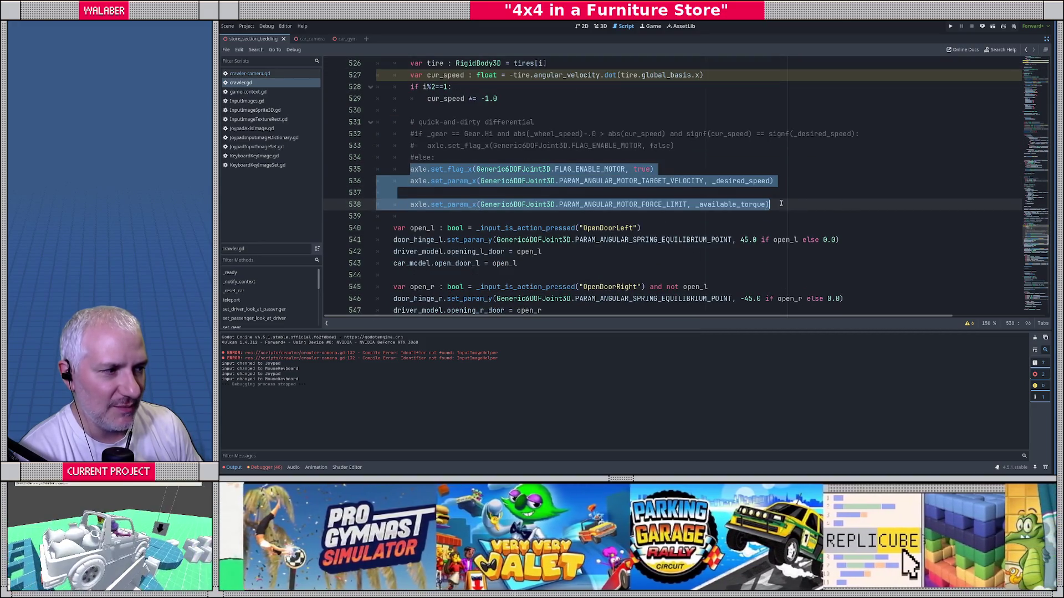
{"action": "left_click", "coordinate": [781, 204]}
{"action": "double_click", "coordinate": [740, 180]}
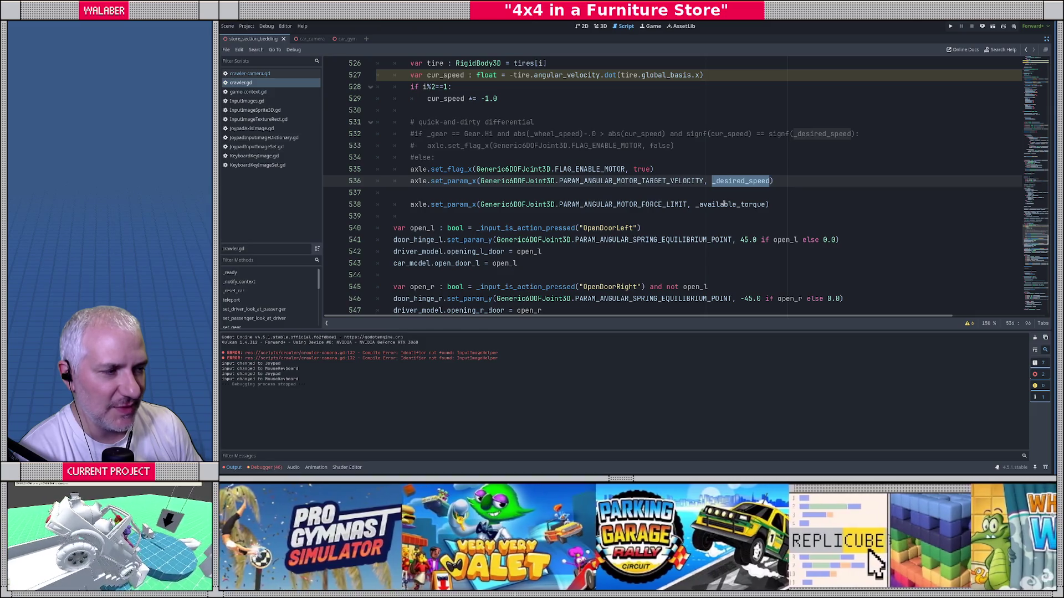
{"action": "double_click", "coordinate": [726, 204]}
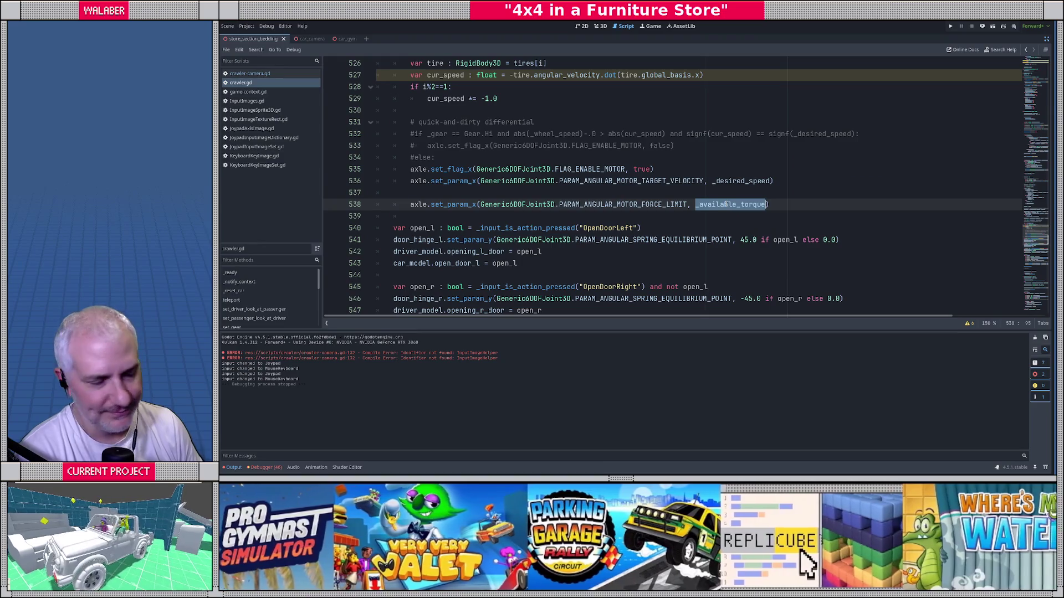
{"action": "left_click", "coordinate": [424, 191]}
{"action": "scroll", "coordinate": [424, 190], "scroll_direction": "down", "scroll_amount": 2}
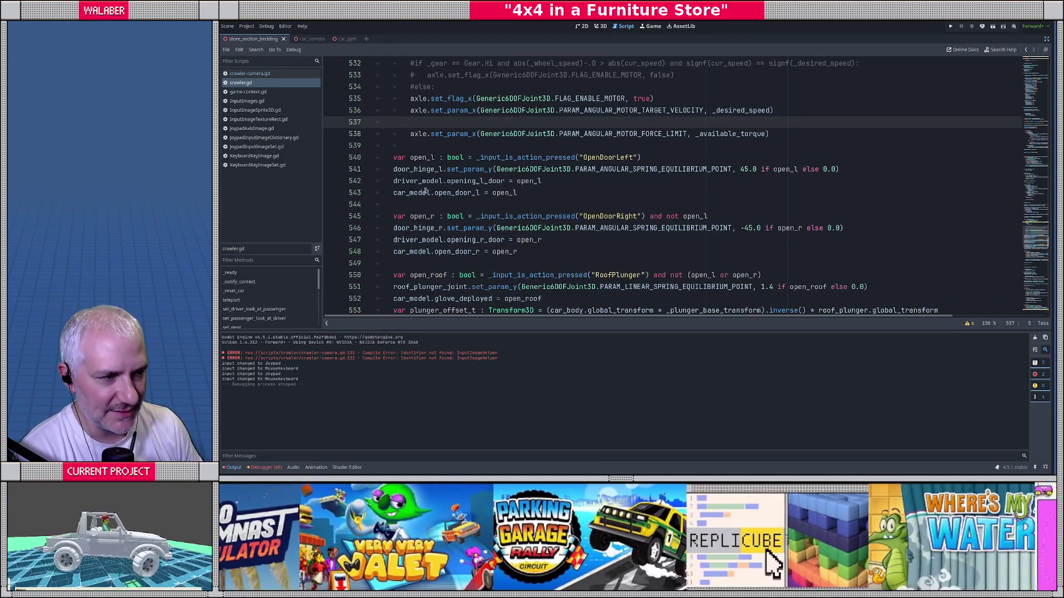
{"action": "scroll", "coordinate": [425, 191], "scroll_direction": "up", "scroll_amount": 7}
{"action": "mouse_move", "coordinate": [428, 189]}
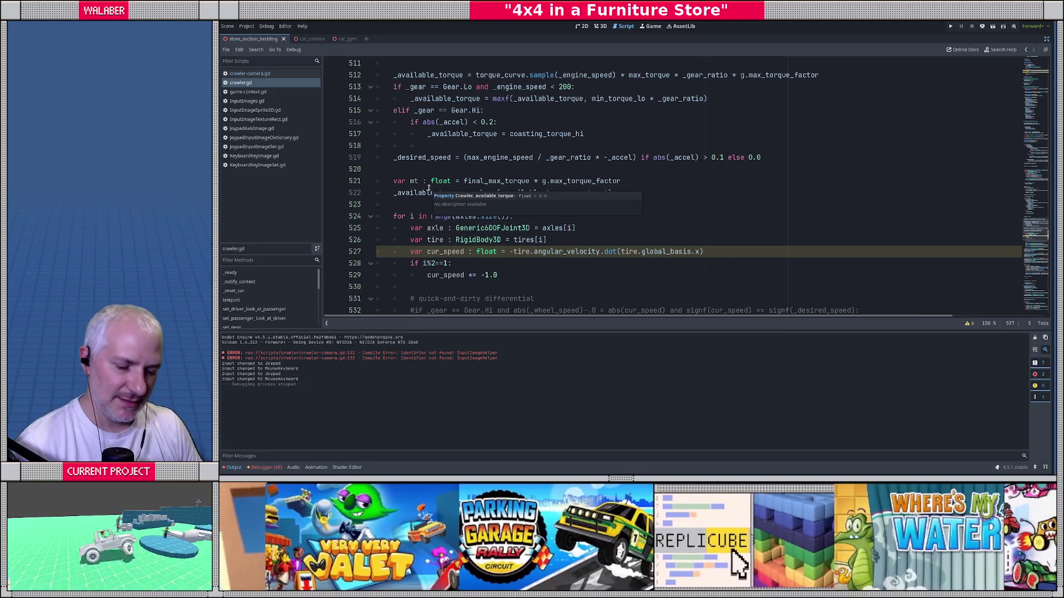
{"action": "scroll", "coordinate": [429, 189], "scroll_direction": "up", "scroll_amount": 15}
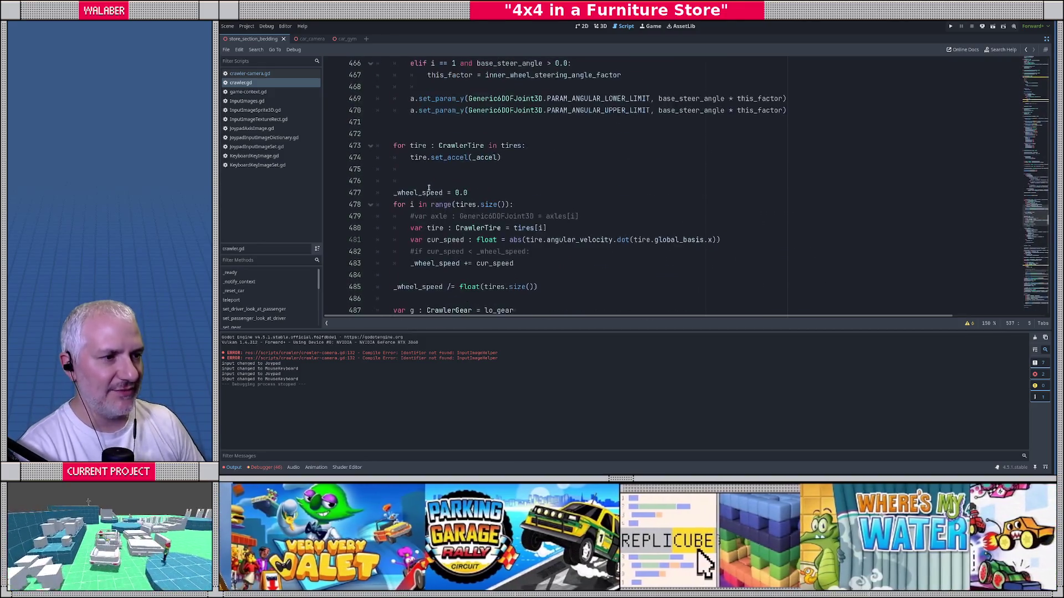
{"action": "scroll", "coordinate": [428, 188], "scroll_direction": "up", "scroll_amount": 10}
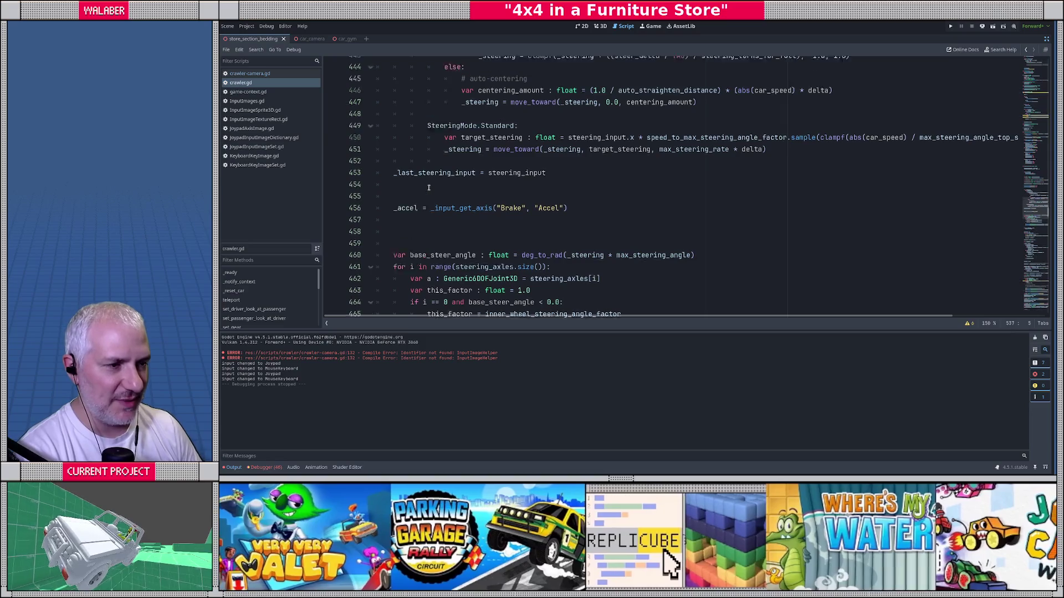
{"action": "scroll", "coordinate": [433, 173], "scroll_direction": "up", "scroll_amount": 7}
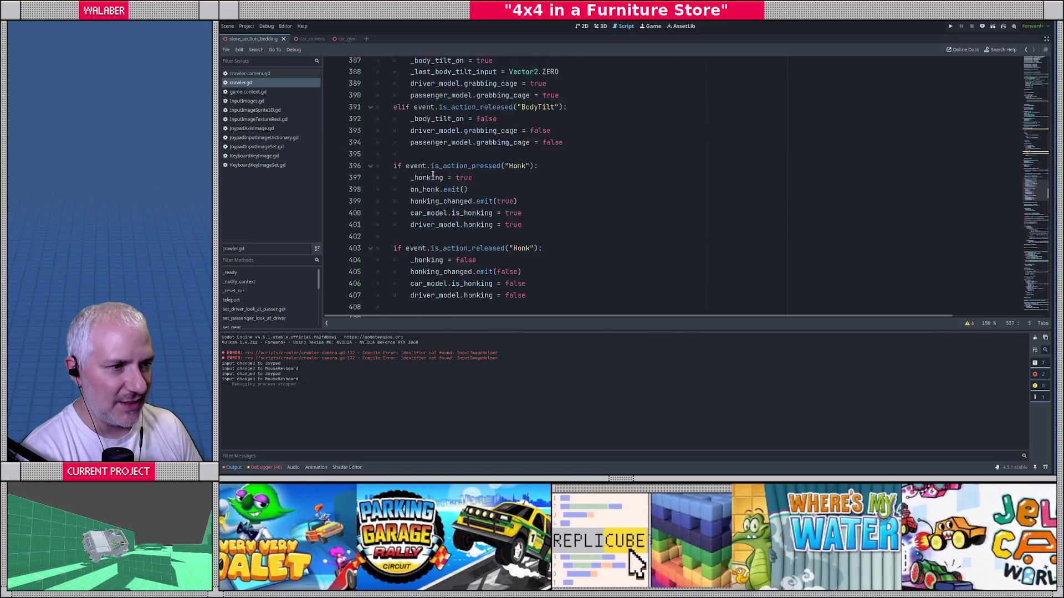
{"action": "scroll", "coordinate": [434, 191], "scroll_direction": "down", "scroll_amount": 7}
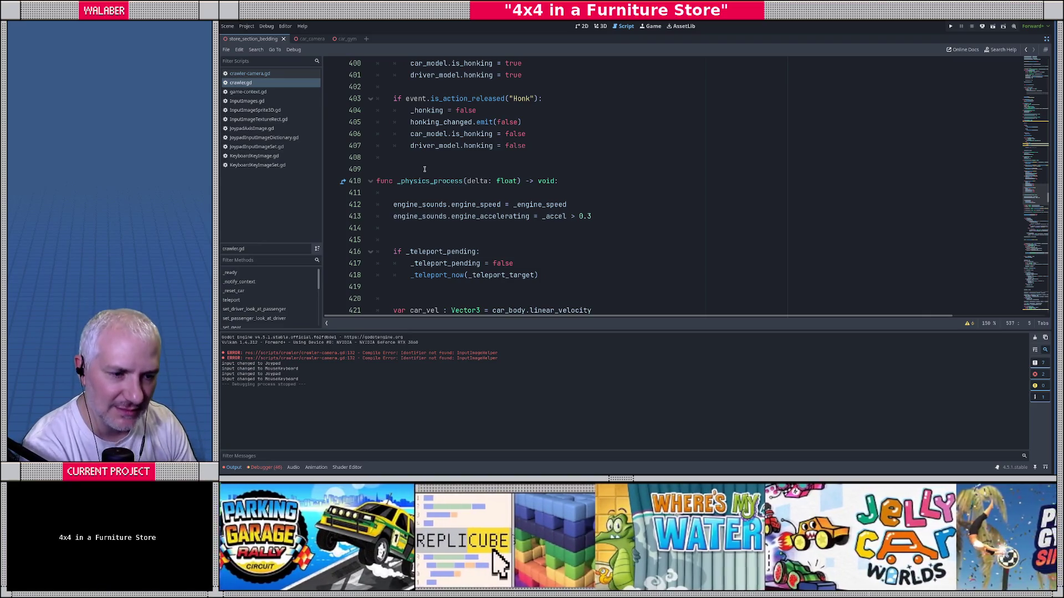
Show and narrow the side panels, search '_gear' to reach line 489, then hide panels.
{"action": "left_click", "coordinate": [1047, 39]}
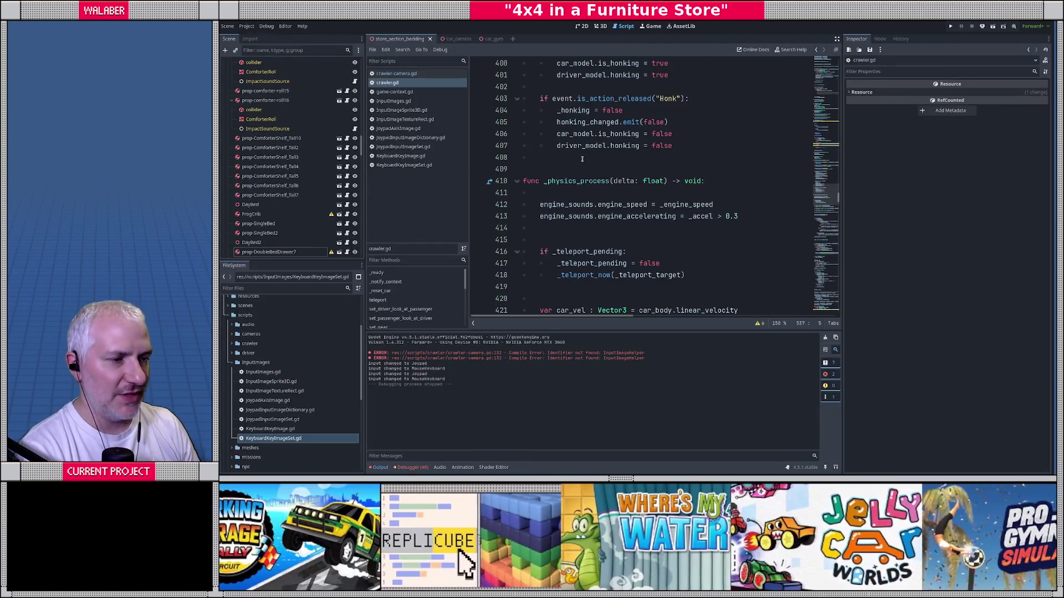
{"action": "left_click_drag", "start_coordinate": [366, 255], "coordinate": [348, 255]}
{"action": "left_click", "coordinate": [543, 160]}
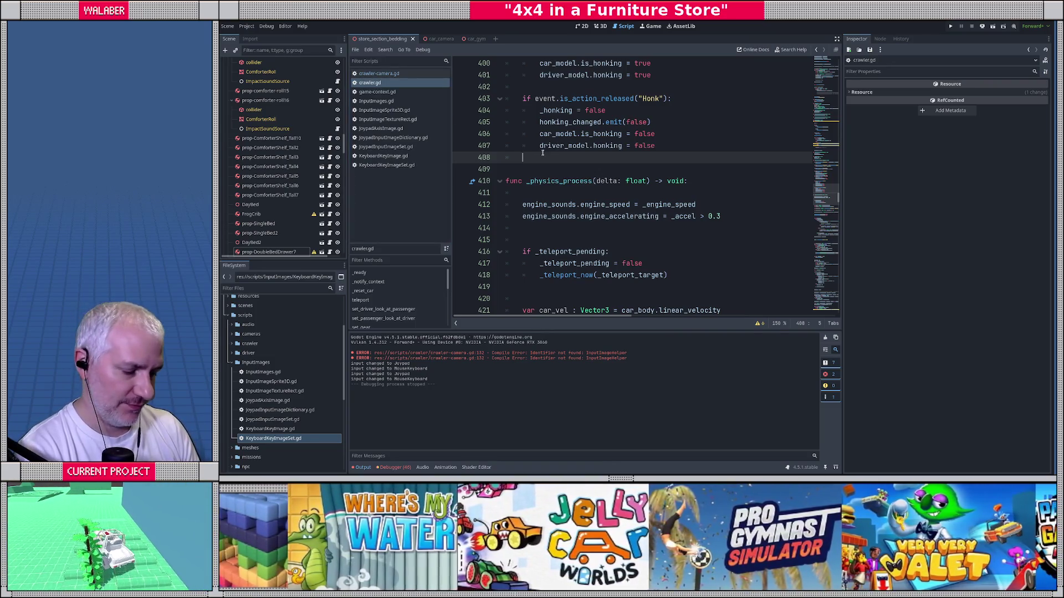
{"action": "key", "text": "ctrl+f"}
{"action": "type", "text": "_gear"}
{"action": "key", "text": "Escape"}
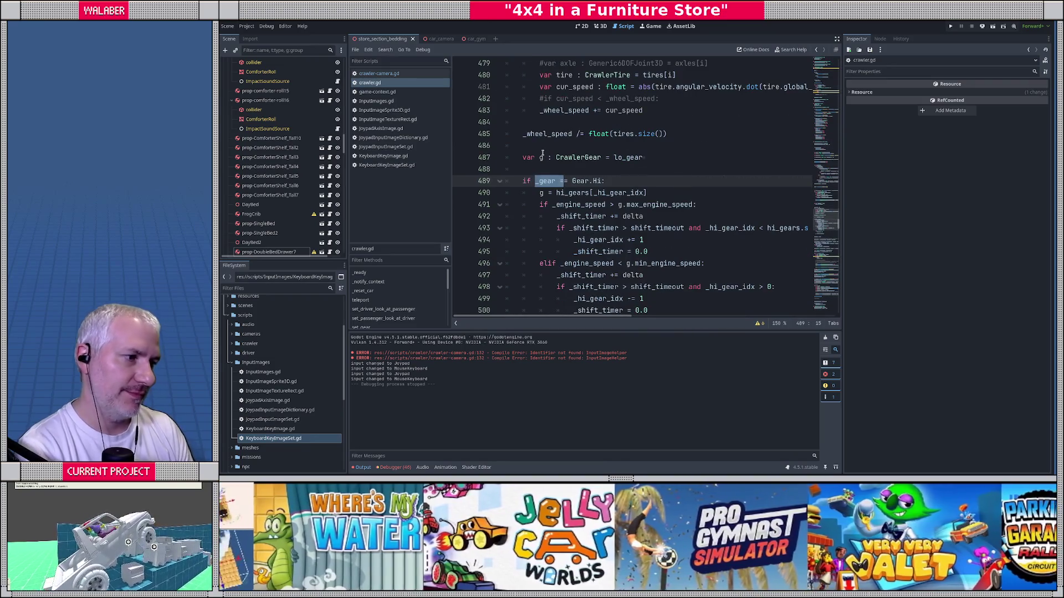
{"action": "left_click", "coordinate": [836, 39]}
Inspect _hi_gear_idx, _engine_speed, max_engine_speed, min_engine_speed and shift_timeout in the Hi gear block.
{"action": "left_click", "coordinate": [443, 166]}
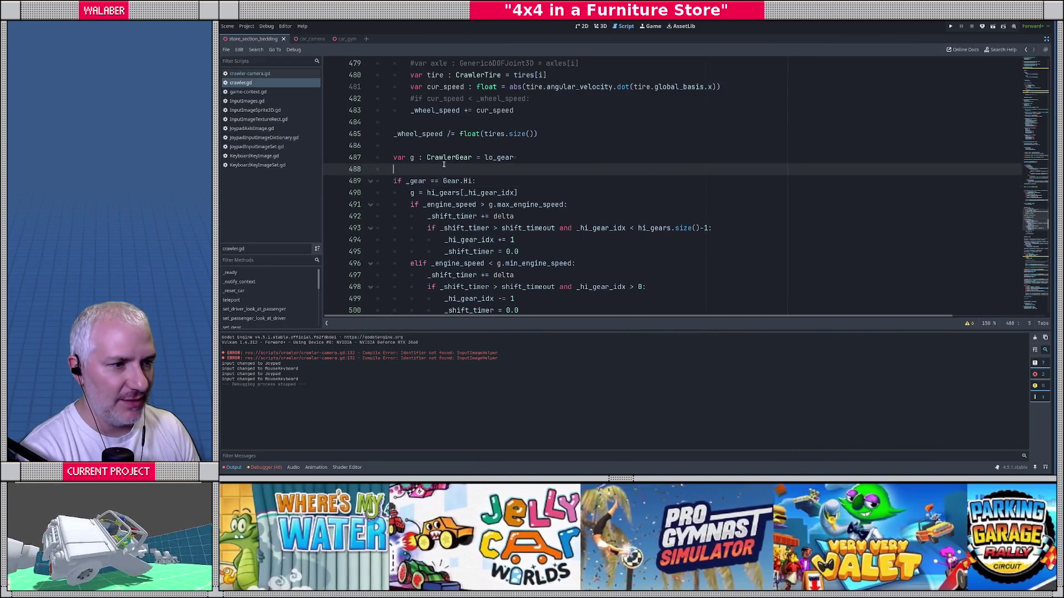
{"action": "scroll", "coordinate": [444, 168], "scroll_direction": "down", "scroll_amount": 2}
{"action": "double_click", "coordinate": [478, 122]}
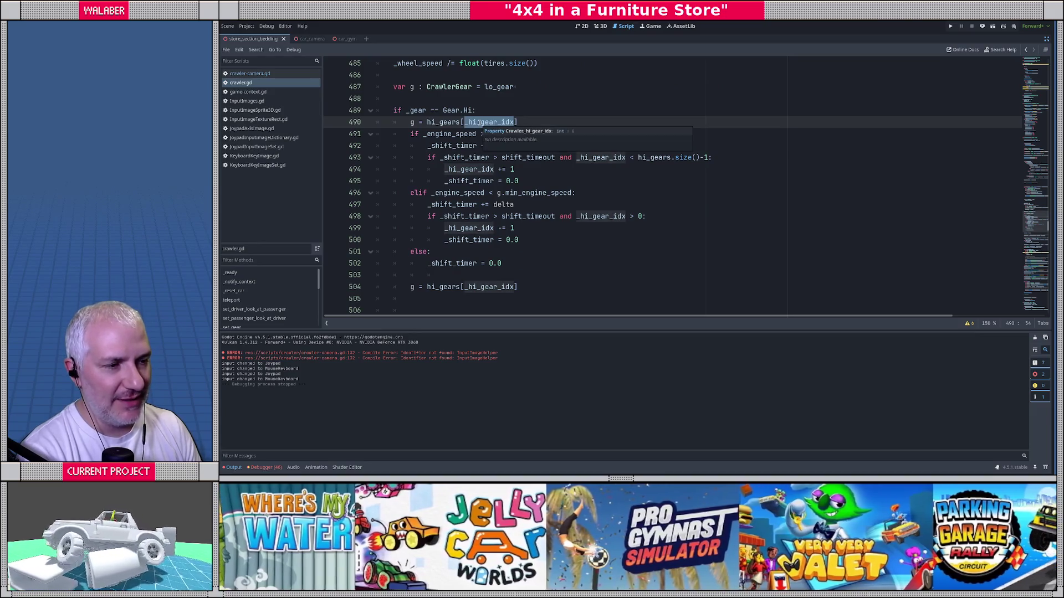
{"action": "left_click_drag", "start_coordinate": [422, 134], "coordinate": [574, 136]}
{"action": "left_click", "coordinate": [410, 122]}
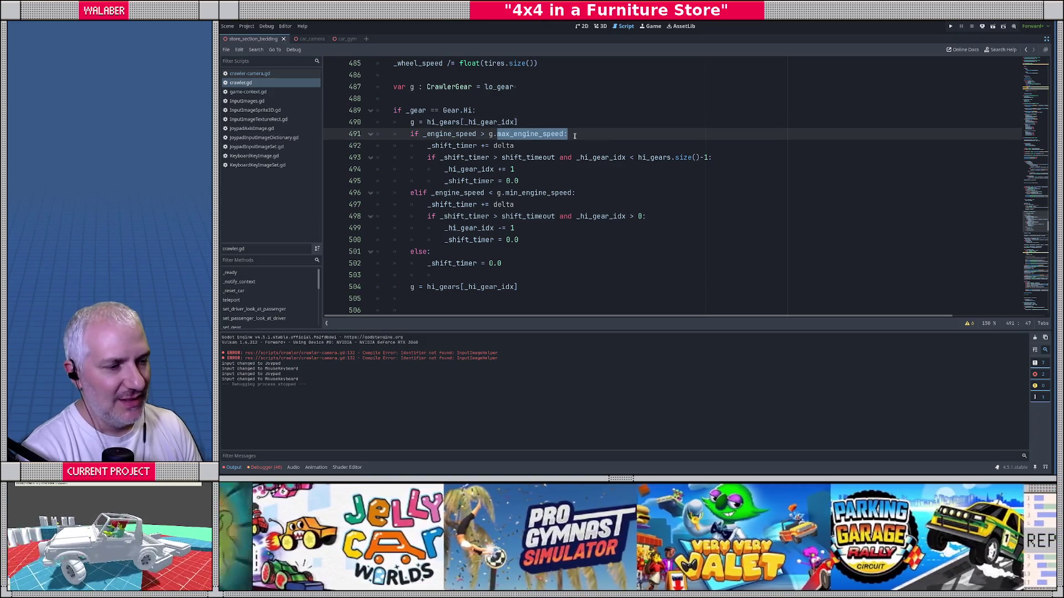
{"action": "double_click", "coordinate": [513, 136]}
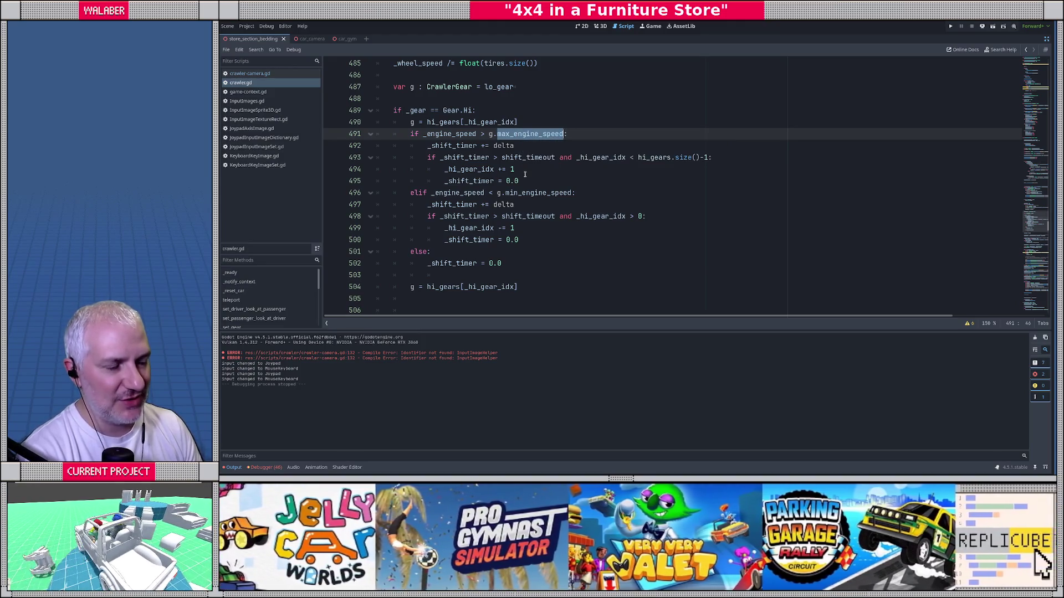
{"action": "double_click", "coordinate": [524, 194]}
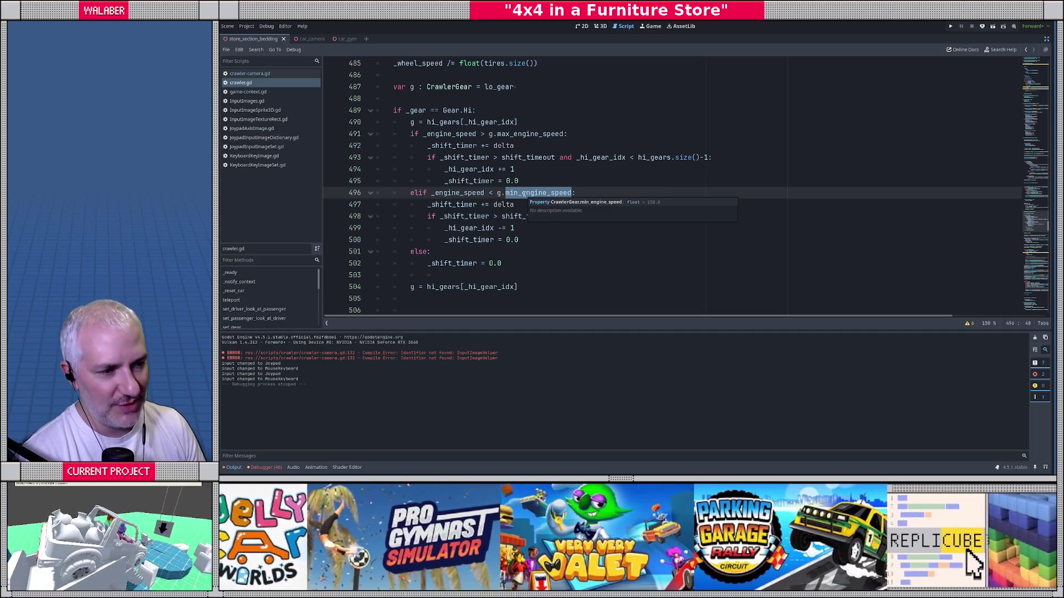
{"action": "left_click", "coordinate": [413, 123]}
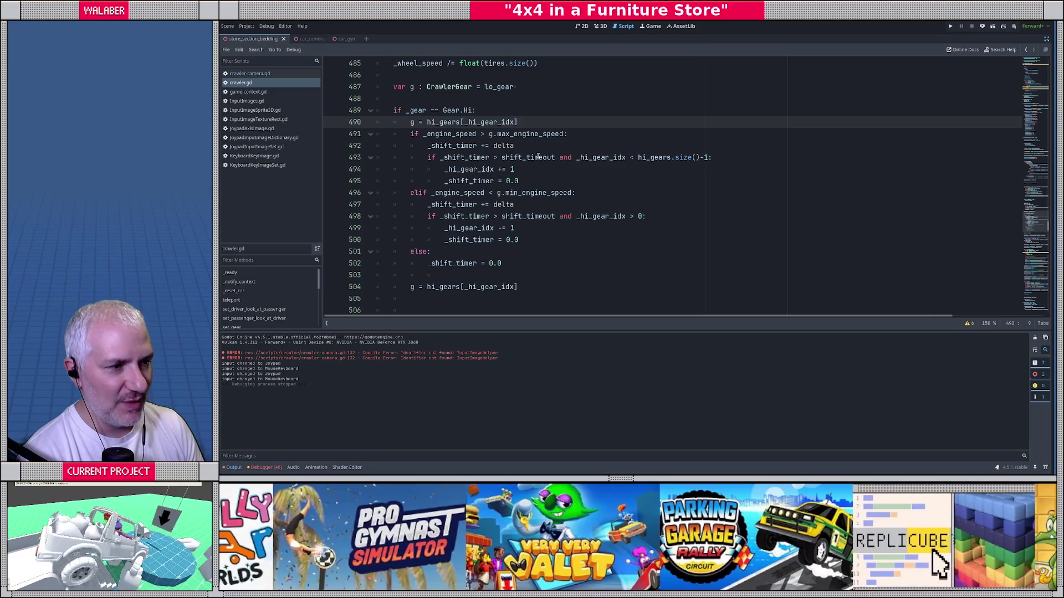
{"action": "double_click", "coordinate": [538, 159]}
{"action": "left_click", "coordinate": [520, 193]}
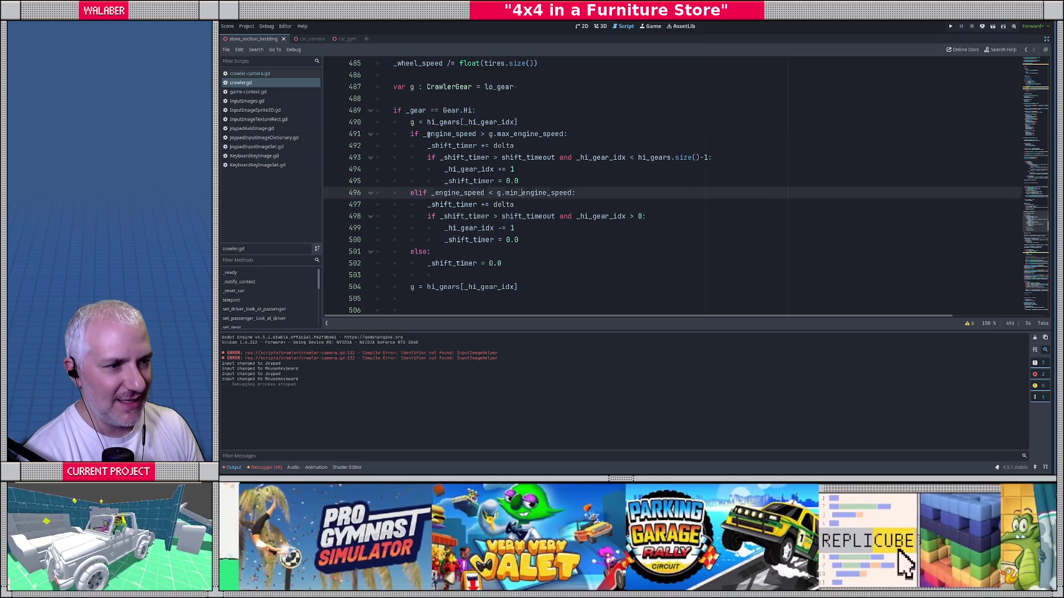
Highlight the shift-up and shift-down conditions on lines 491–499, then the whole block 490–504.
{"action": "left_click_drag", "start_coordinate": [427, 135], "coordinate": [585, 134]}
{"action": "left_click_drag", "start_coordinate": [430, 145], "coordinate": [536, 146]}
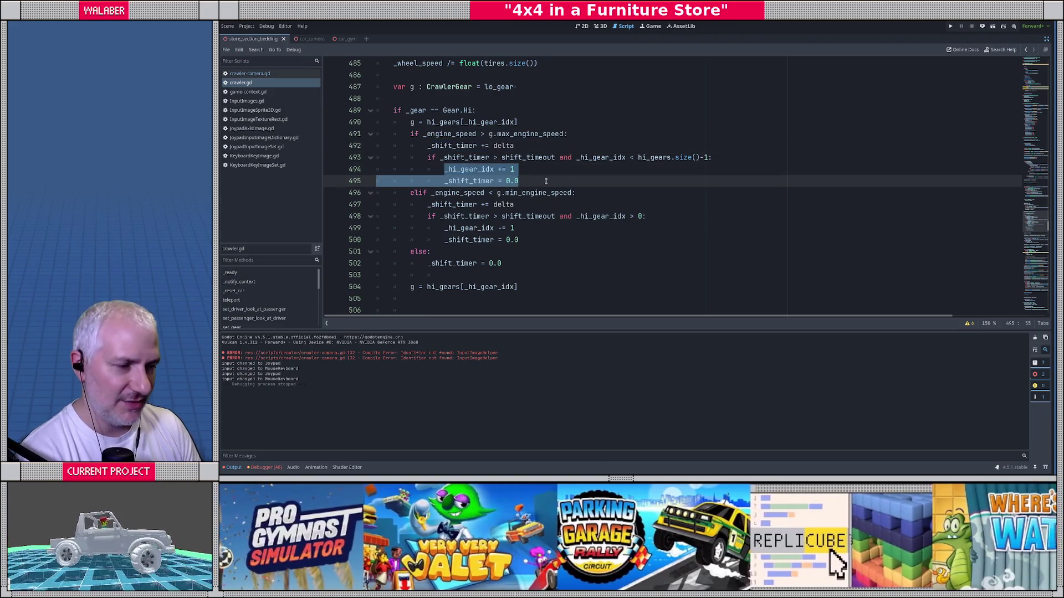
{"action": "left_click_drag", "start_coordinate": [448, 194], "coordinate": [553, 194]}
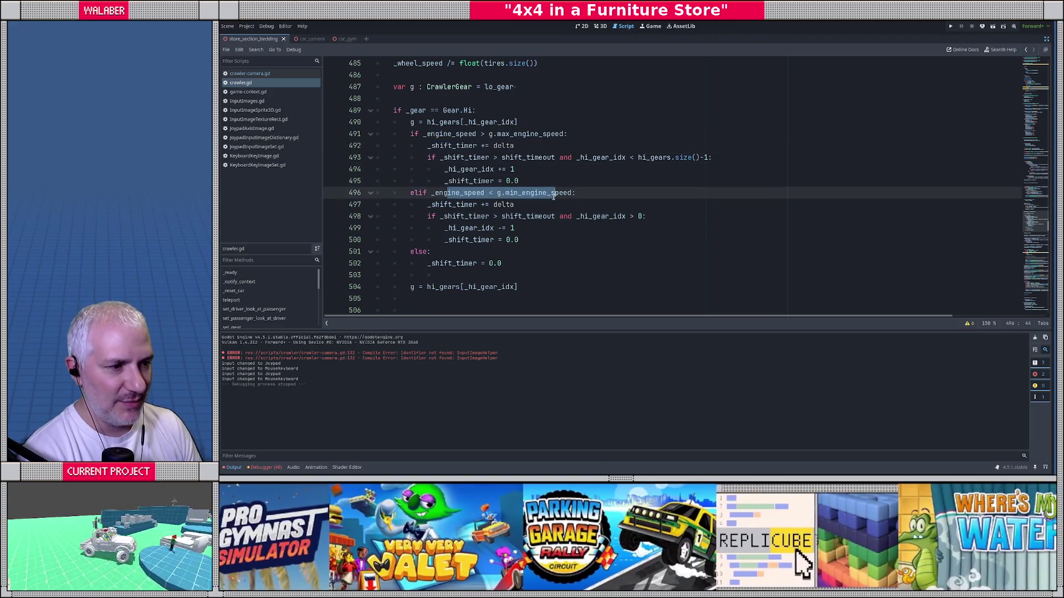
{"action": "left_click_drag", "start_coordinate": [450, 206], "coordinate": [554, 217]}
{"action": "left_click_drag", "start_coordinate": [461, 228], "coordinate": [527, 224]}
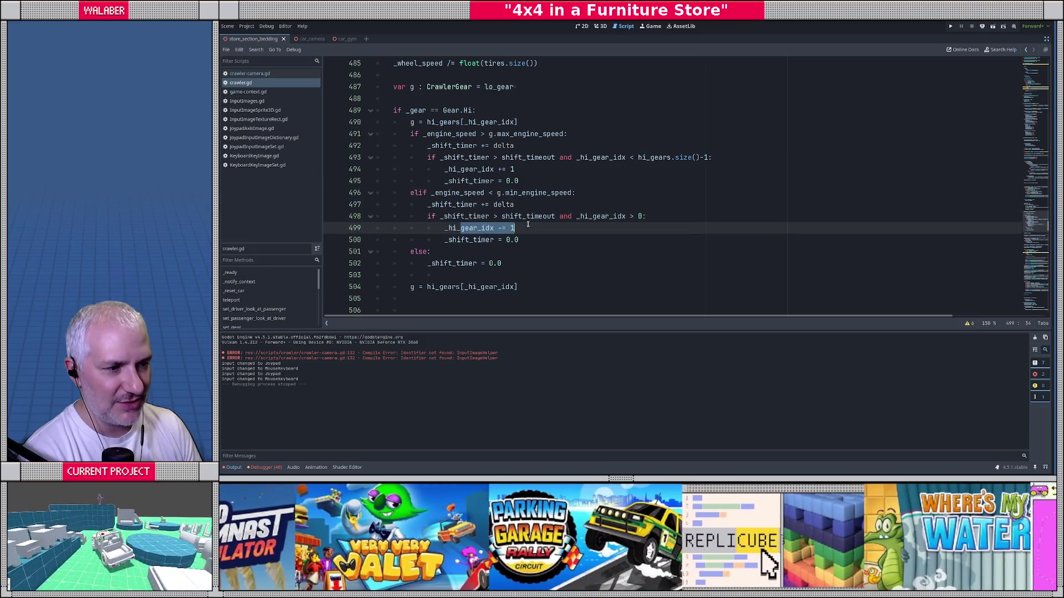
{"action": "left_click", "coordinate": [534, 224]}
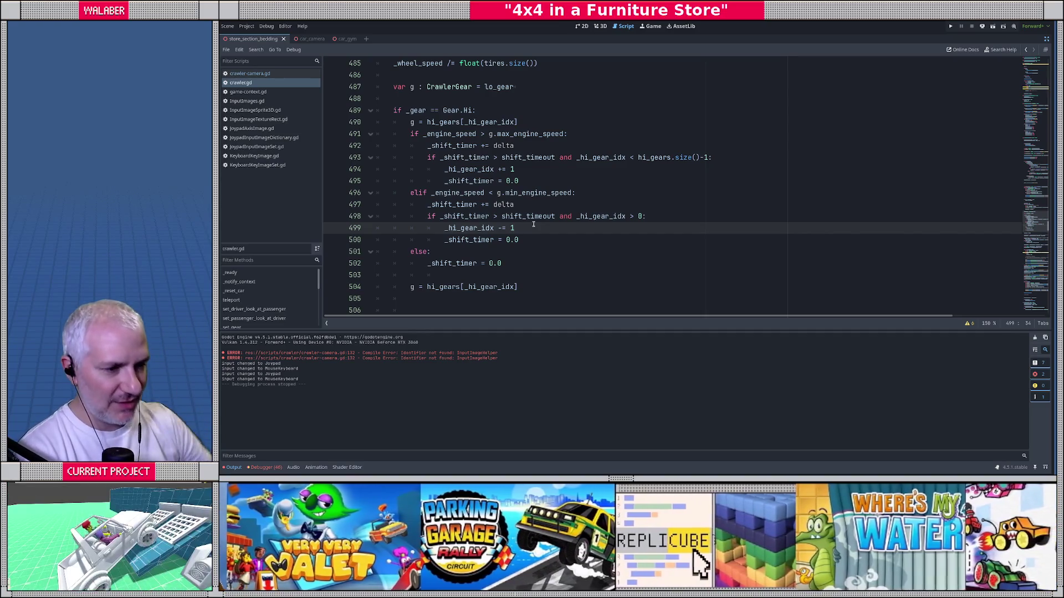
{"action": "mouse_move", "coordinate": [410, 122]}
{"action": "left_mouse_down"}
{"action": "mouse_move", "coordinate": [518, 123]}
{"action": "mouse_move", "coordinate": [521, 305]}
{"action": "mouse_move", "coordinate": [537, 255]}
{"action": "left_mouse_up"}
Move through lines 487–507 after the shift checks and restore the editor side panels.
{"action": "scroll", "coordinate": [537, 255], "scroll_direction": "up", "scroll_amount": 2}
{"action": "left_click", "coordinate": [465, 145]}
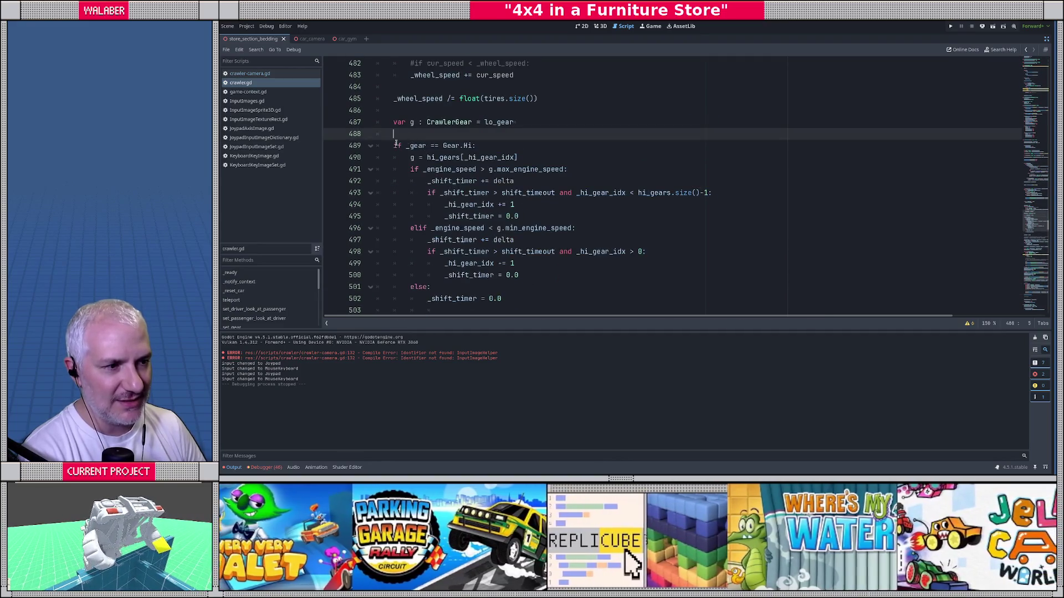
{"action": "left_click", "coordinate": [472, 122]}
{"action": "scroll", "coordinate": [496, 123], "scroll_direction": "down", "scroll_amount": 4}
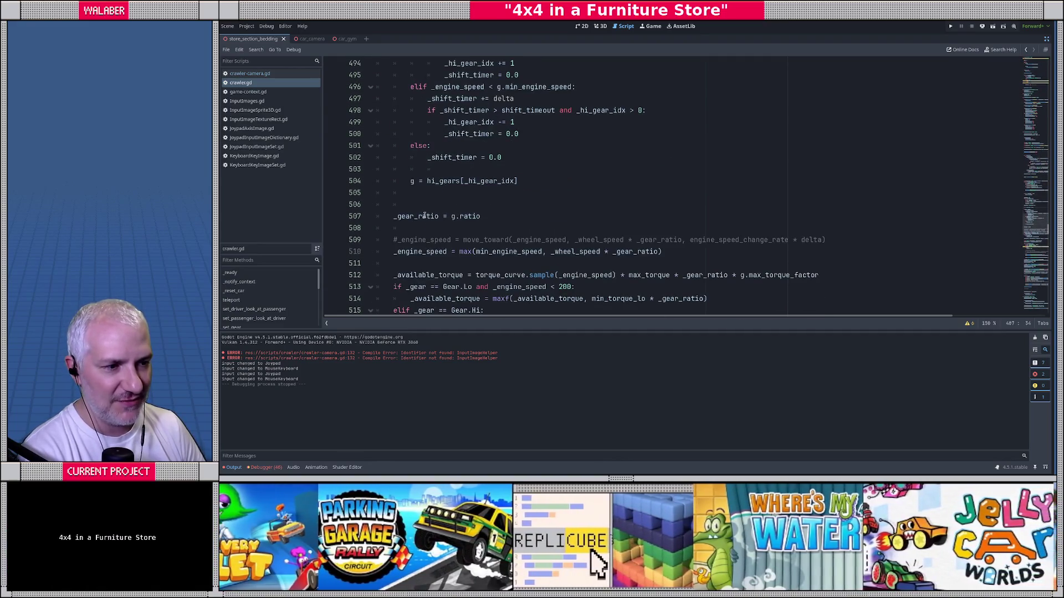
{"action": "left_click", "coordinate": [532, 216]}
{"action": "left_click", "coordinate": [523, 192]}
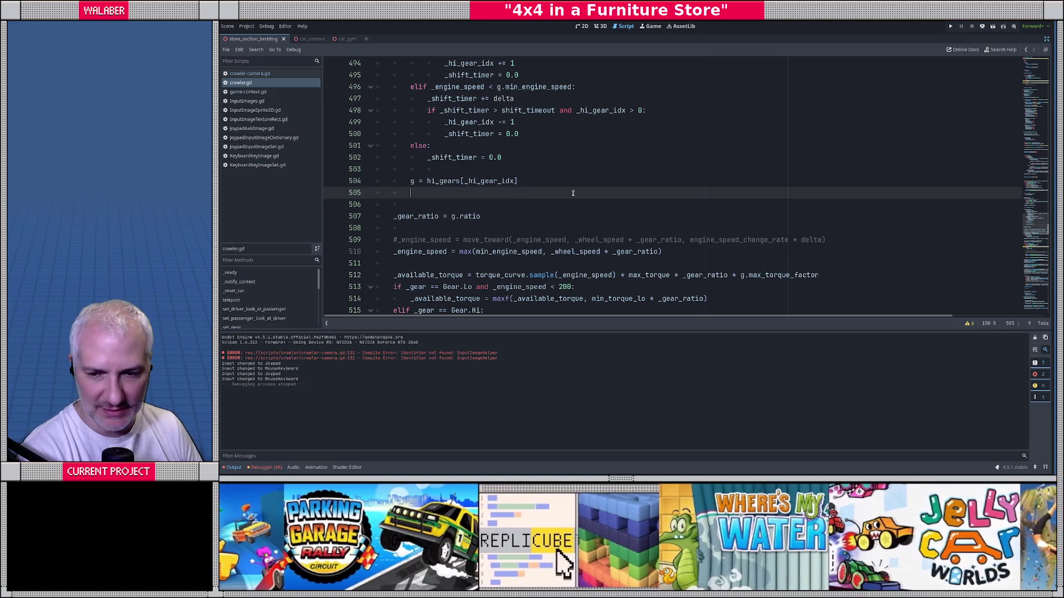
{"action": "left_click", "coordinate": [1046, 39]}
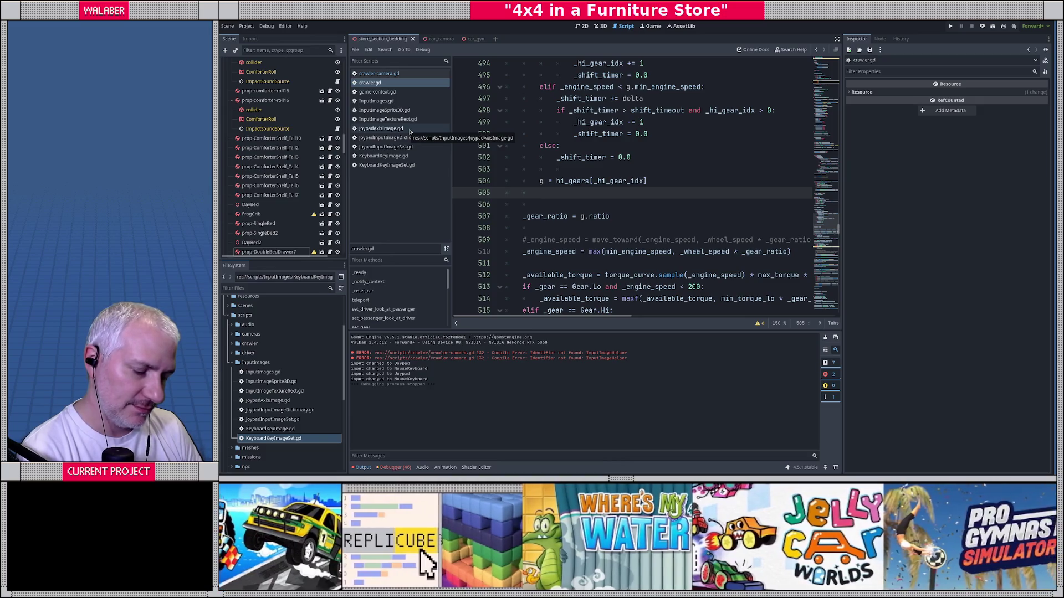
Run the game and steer the jeep through the store aisles toward the beds.
{"action": "key", "text": "F5"}
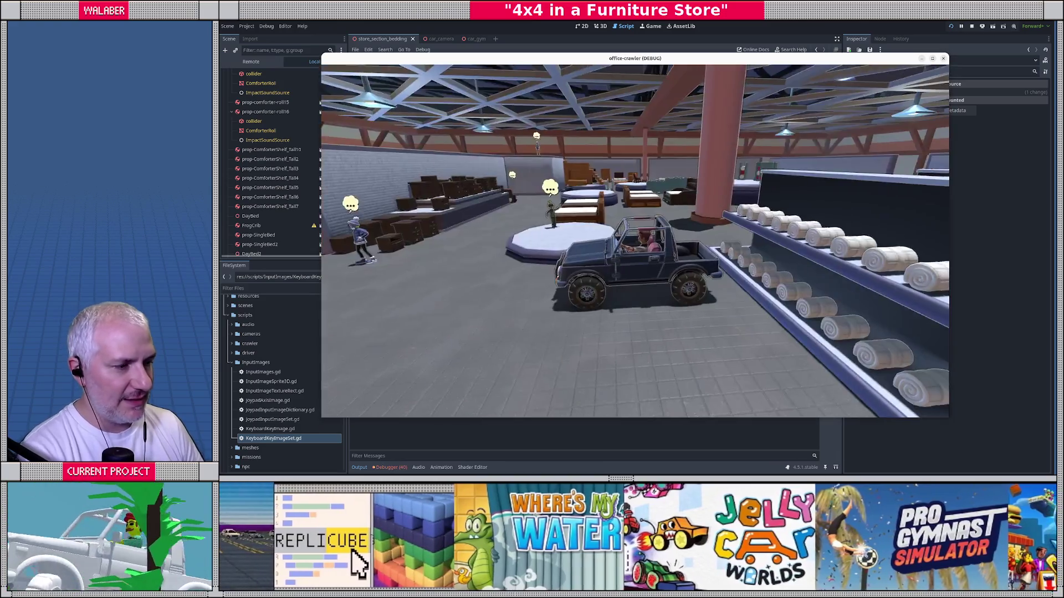
{"action": "key", "text": "Left"}
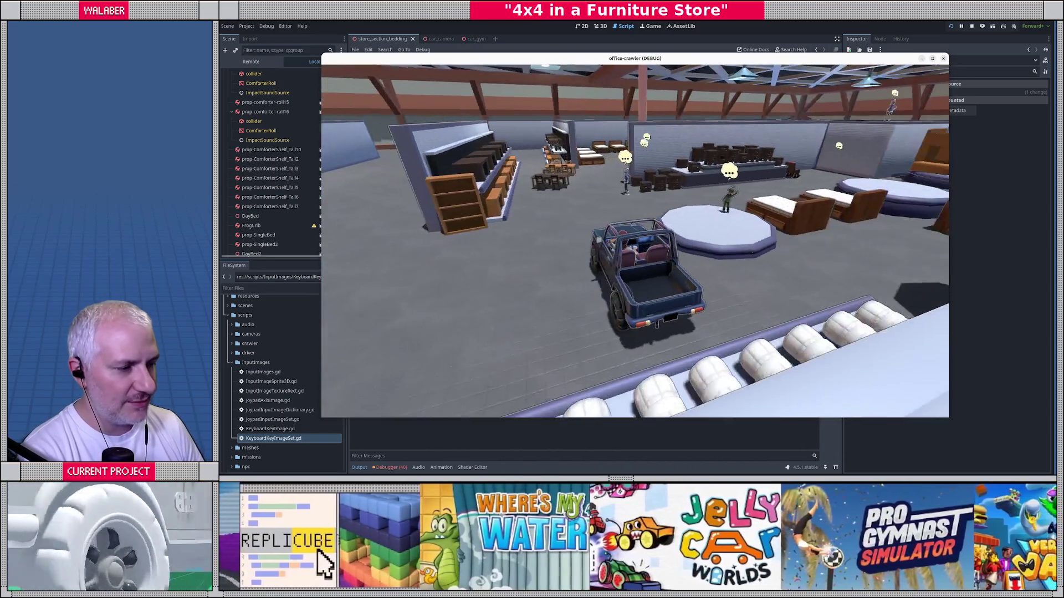
{"action": "key", "text": "Up"}
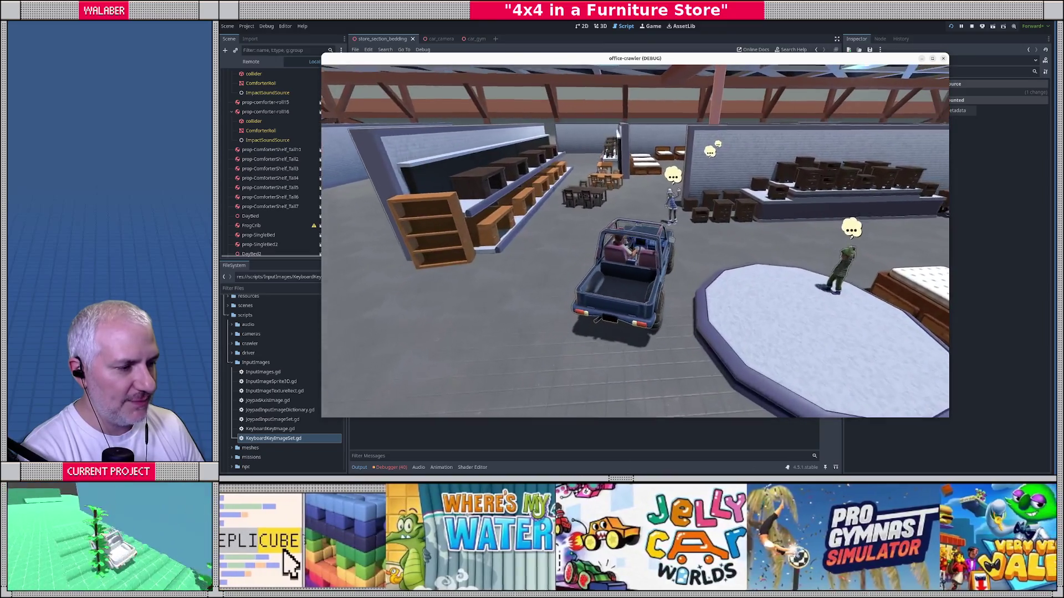
{"action": "key", "text": "Left"}
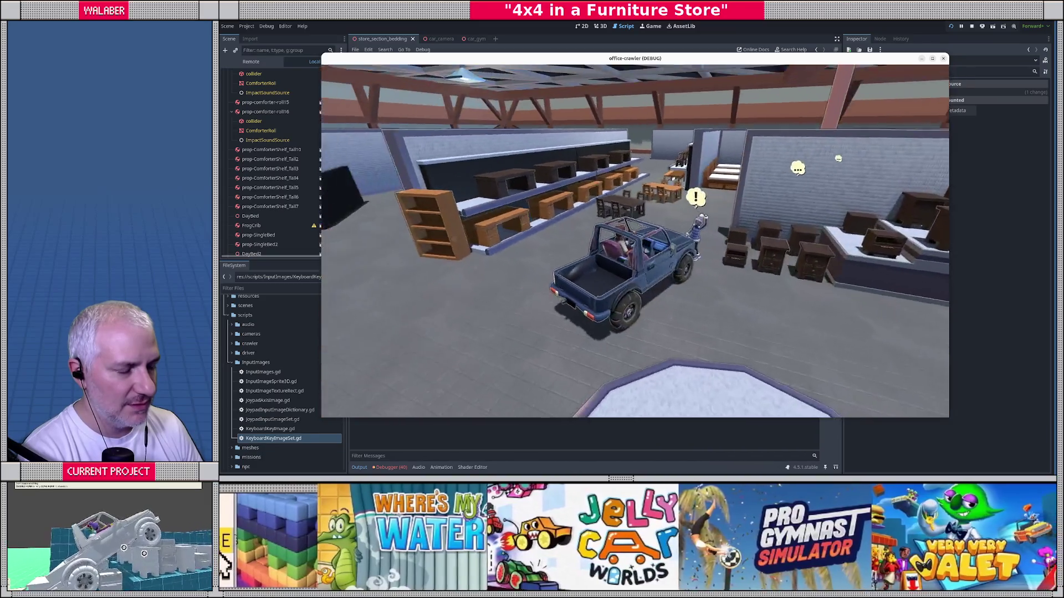
{"action": "key", "text": "Left"}
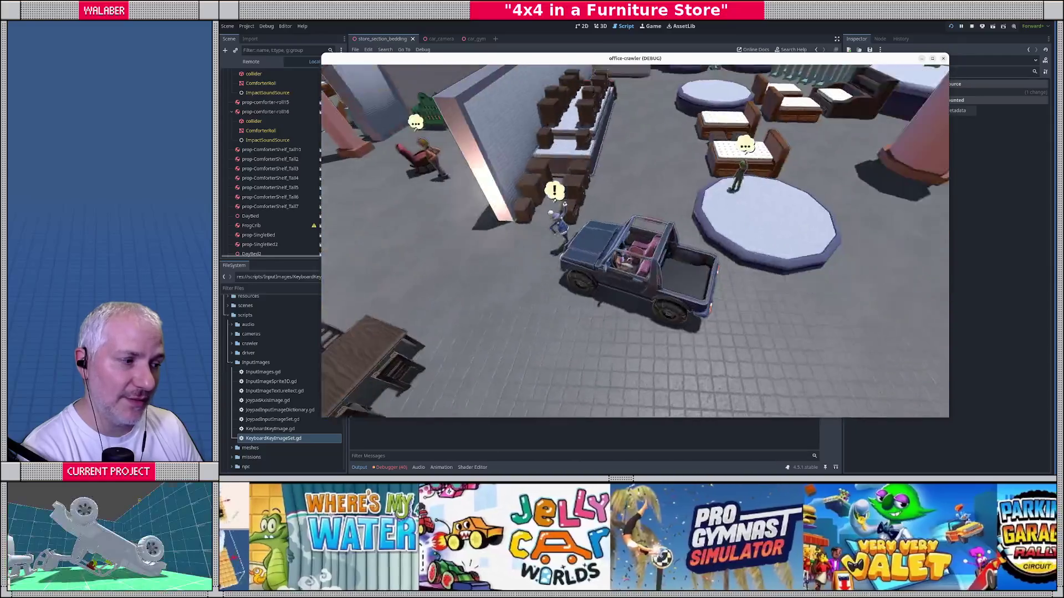
{"action": "key", "text": "Right"}
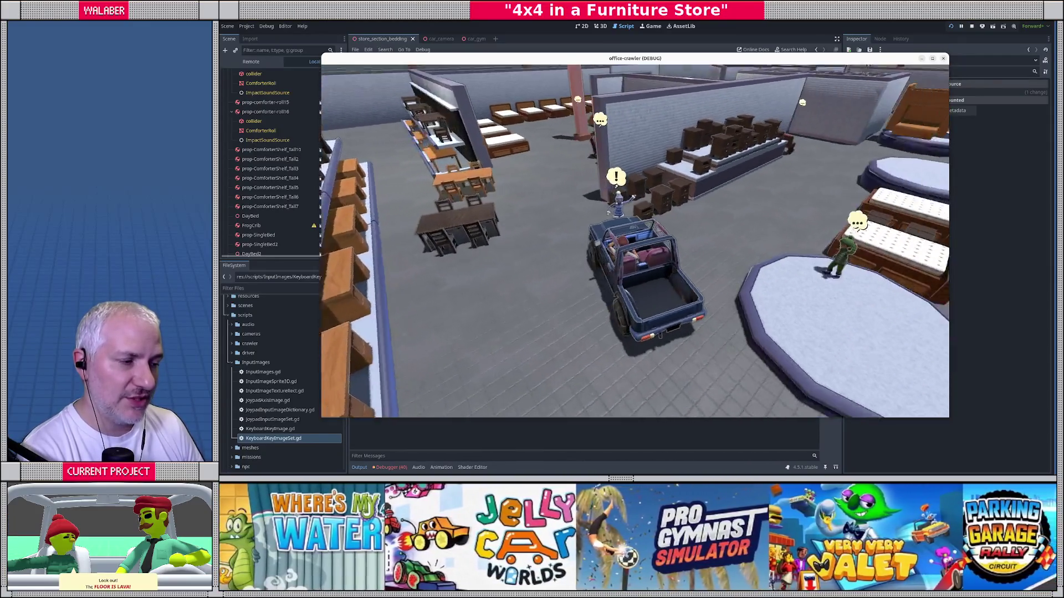
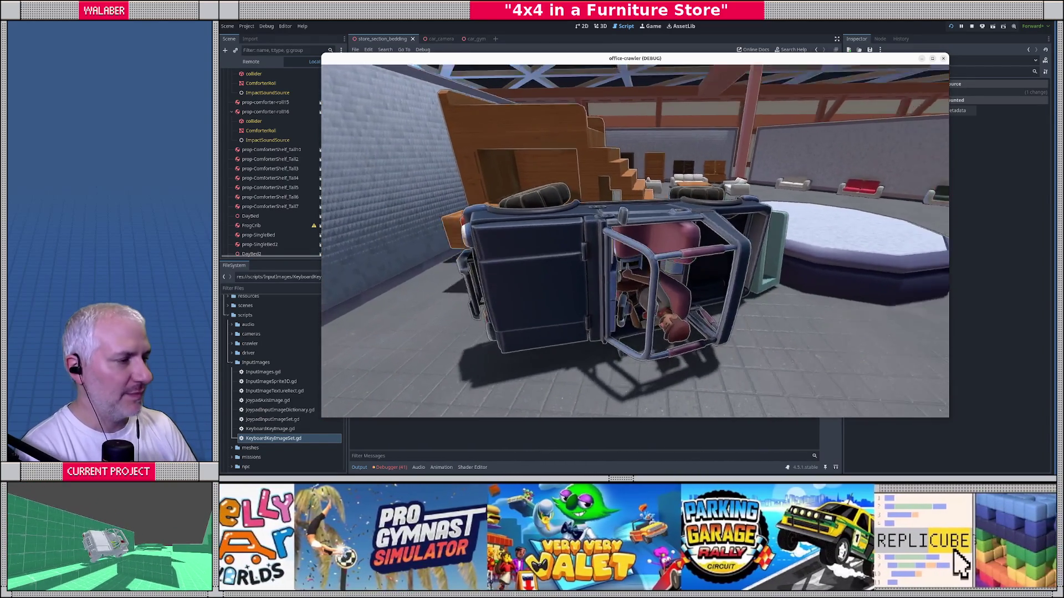
Stop the running crawler game, enlarge the script area above the output panel, and save.
{"action": "key", "text": "F8"}
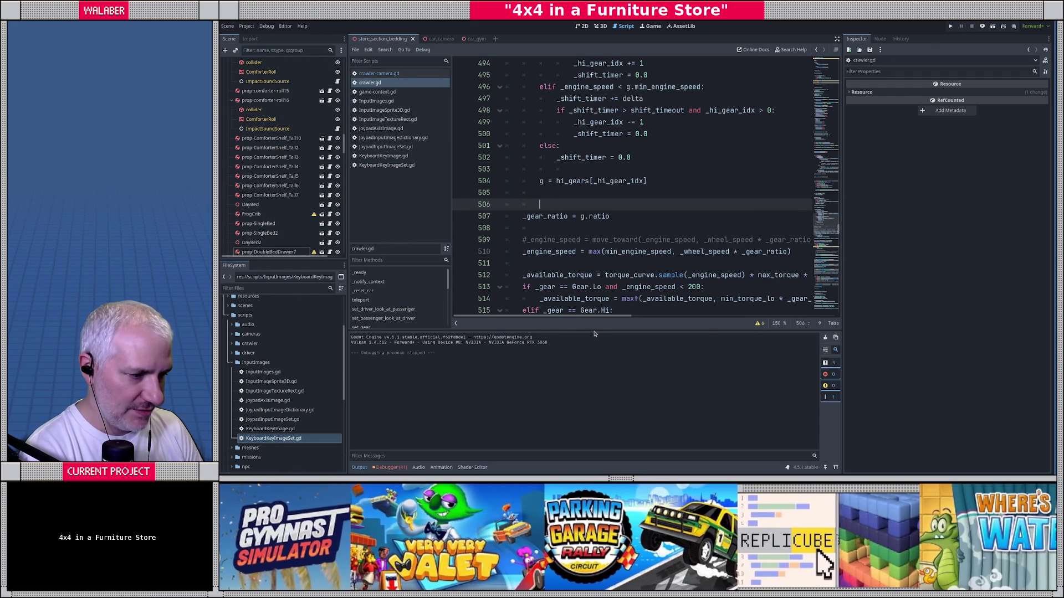
{"action": "left_click_drag", "start_coordinate": [600, 331], "coordinate": [600, 358]}
{"action": "left_click", "coordinate": [576, 192]}
{"action": "key", "text": "ctrl+s"}
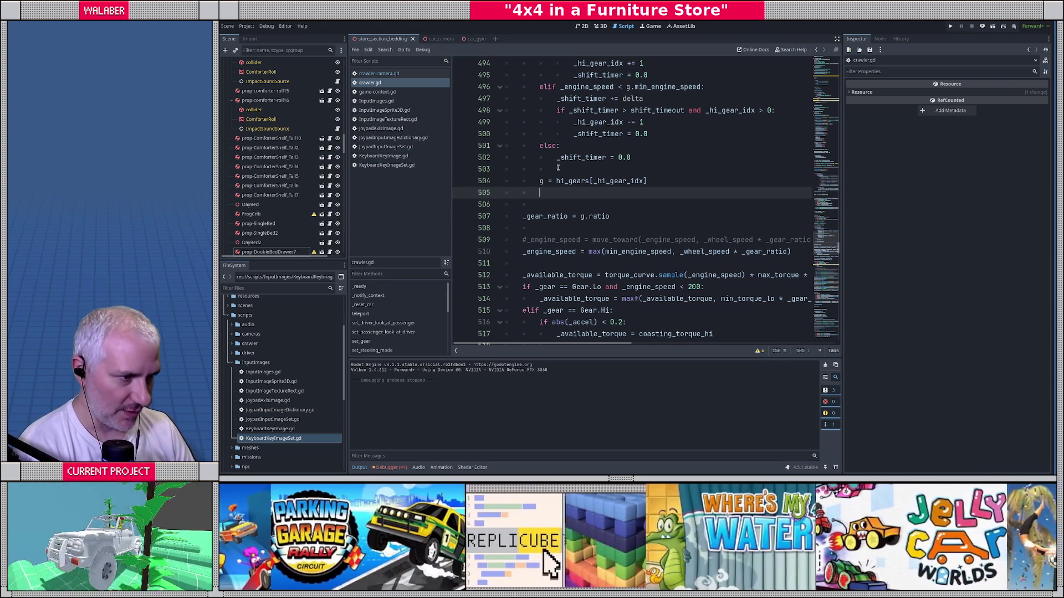
Hide the side docks so the crawler.gd code fills the window width.
{"action": "left_click", "coordinate": [558, 168]}
{"action": "left_click", "coordinate": [366, 82]}
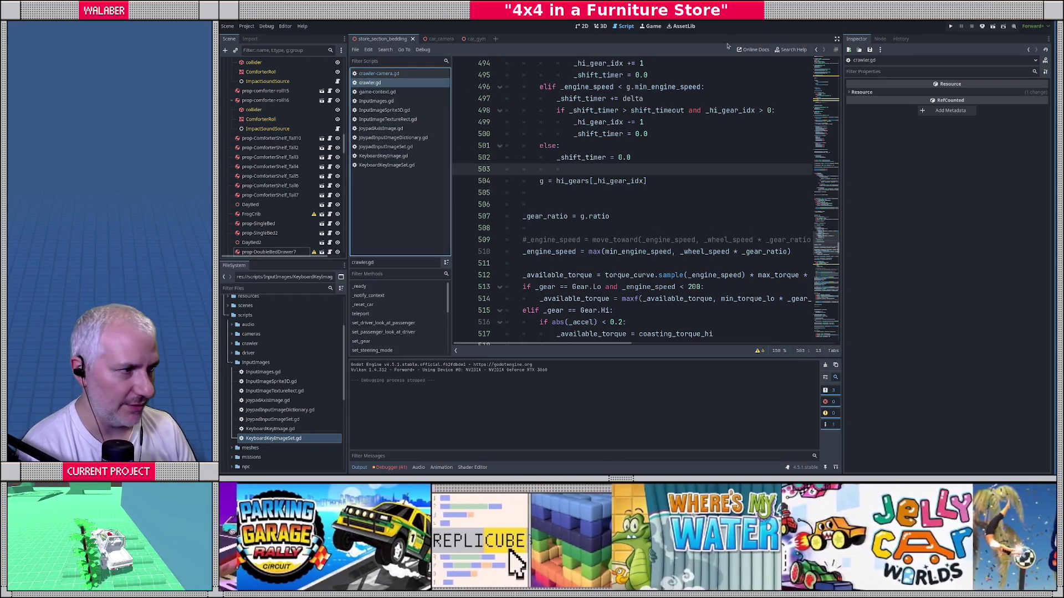
{"action": "left_click", "coordinate": [836, 39]}
{"action": "left_click", "coordinate": [573, 134]}
Search crawler.gd for steering_input, then step through body_tilt matches down to line 426.
{"action": "key", "text": "ctrl+f"}
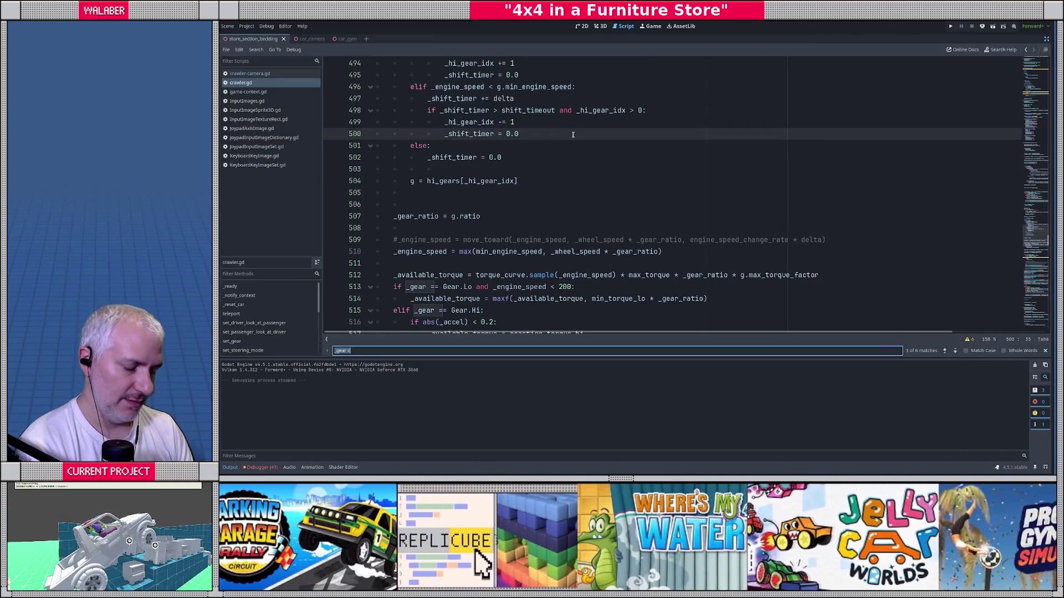
{"action": "type", "text": "steerup"}
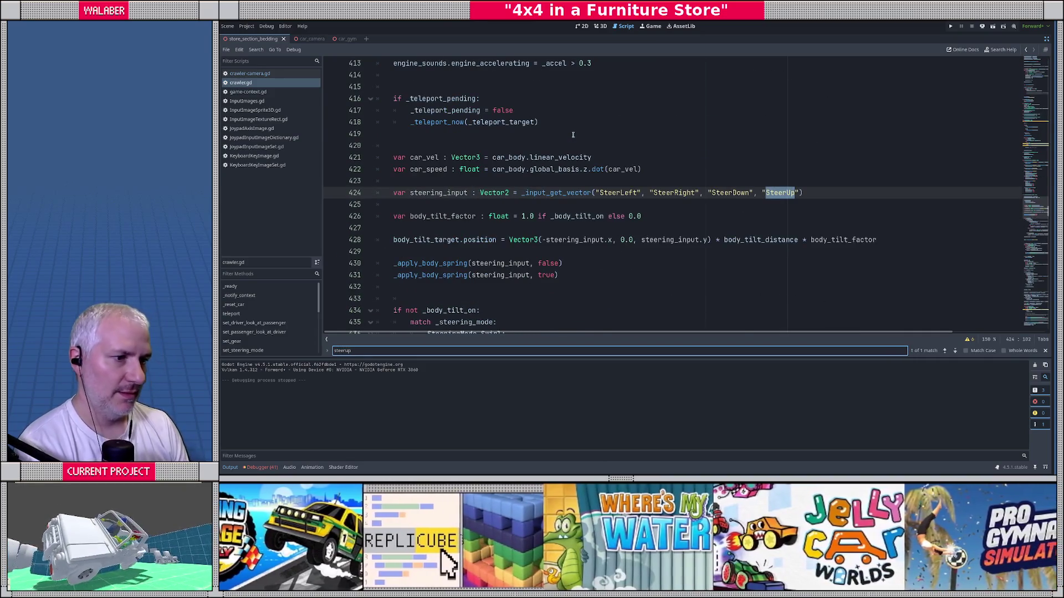
{"action": "key", "text": "Escape"}
{"action": "double_click", "coordinate": [423, 192]}
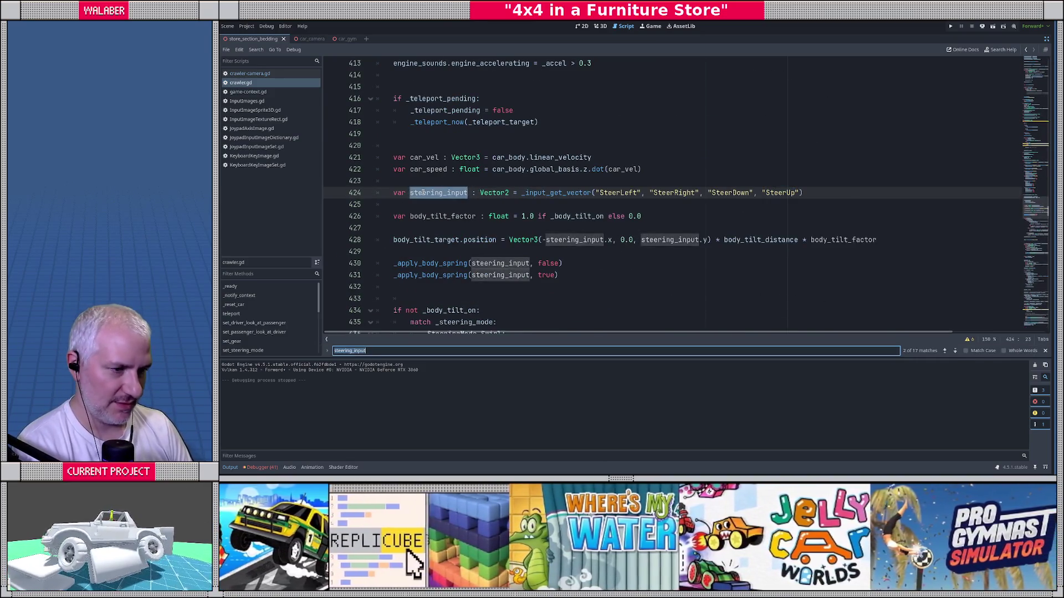
{"action": "key", "text": "ctrl+f"}
{"action": "key", "text": "Return"}
{"action": "key", "text": "Return"}
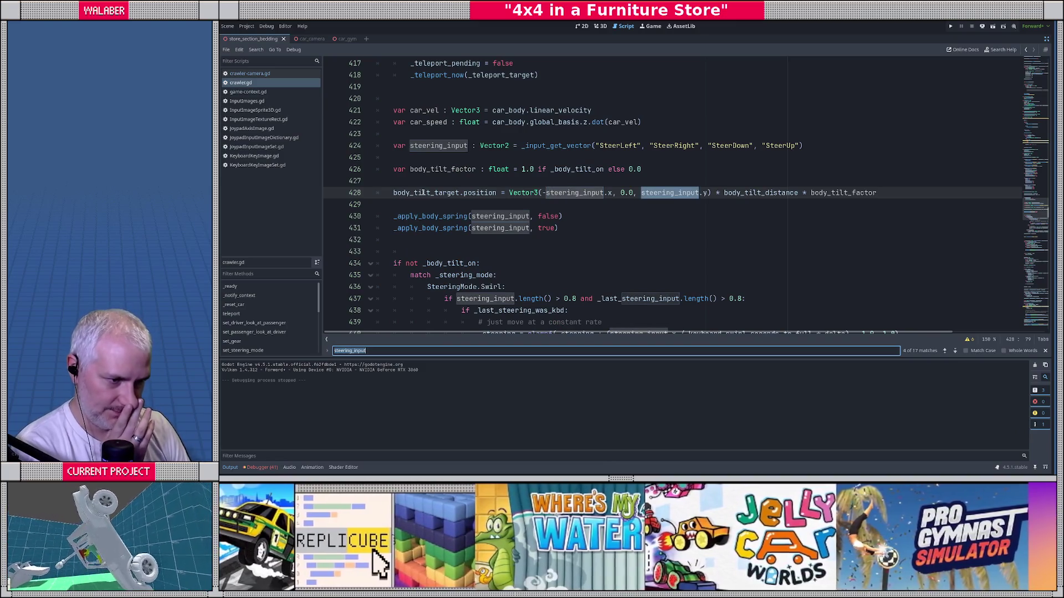
{"action": "scroll", "coordinate": [423, 192], "scroll_direction": "down", "scroll_amount": 7}
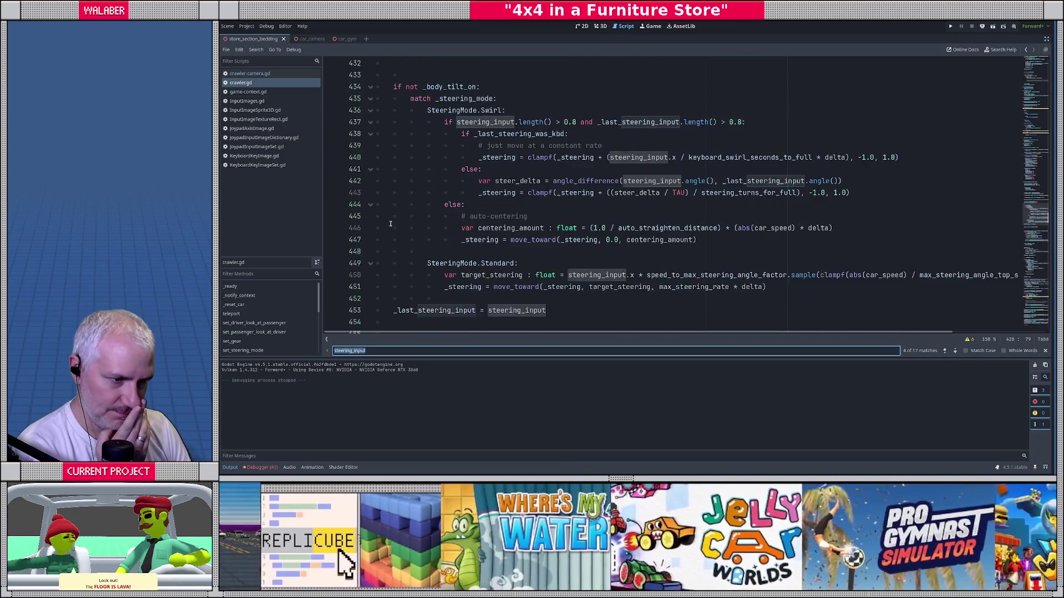
{"action": "type", "text": "bodyt"}
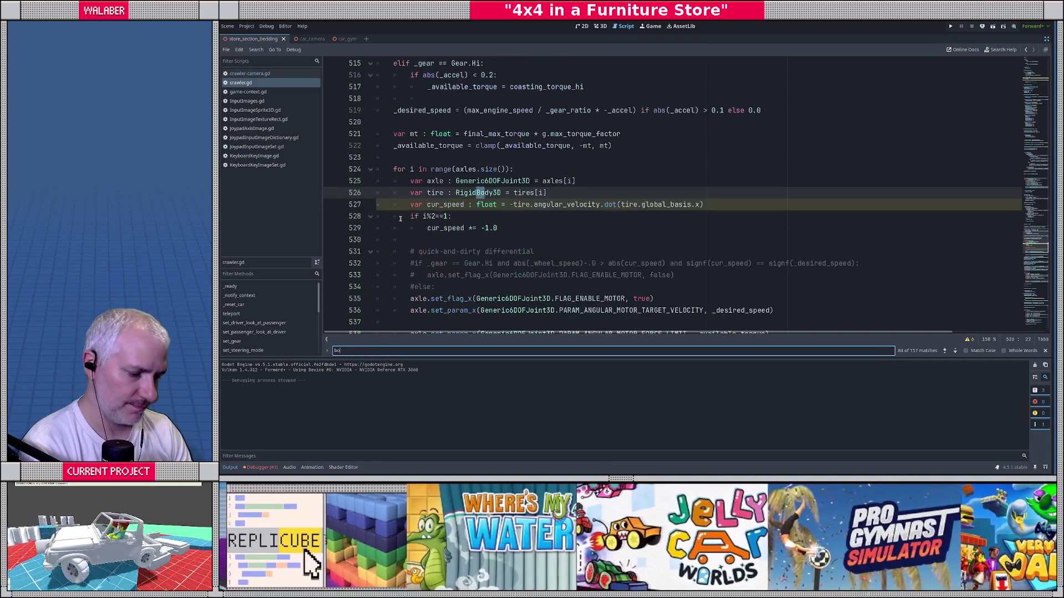
{"action": "key", "text": "BackSpace"}
{"action": "type", "text": "_tilt"}
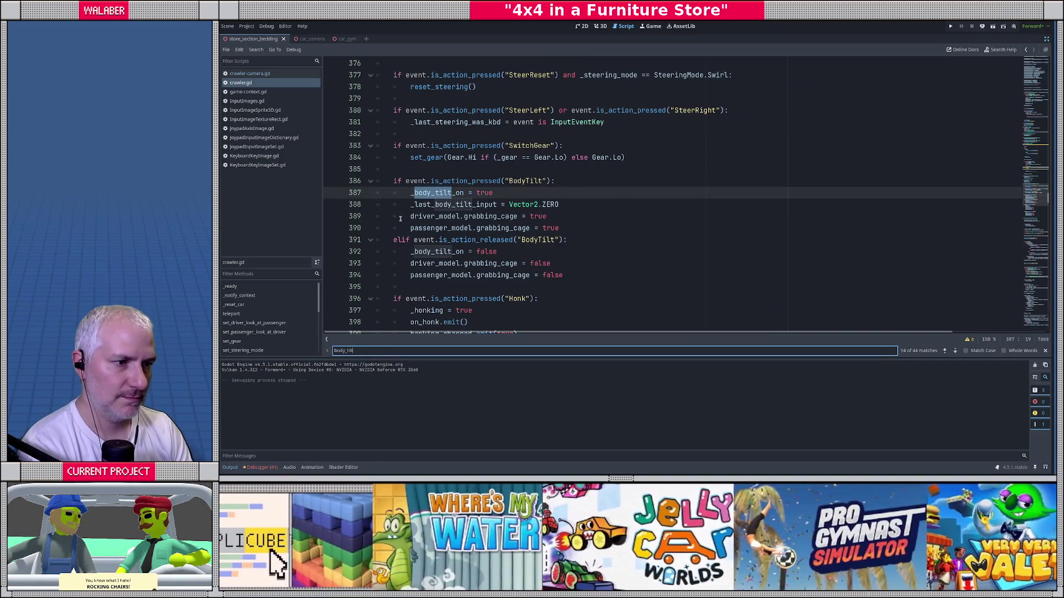
{"action": "key", "text": "Return"}
{"action": "key", "text": "Return"}
{"action": "key", "text": "Return"}
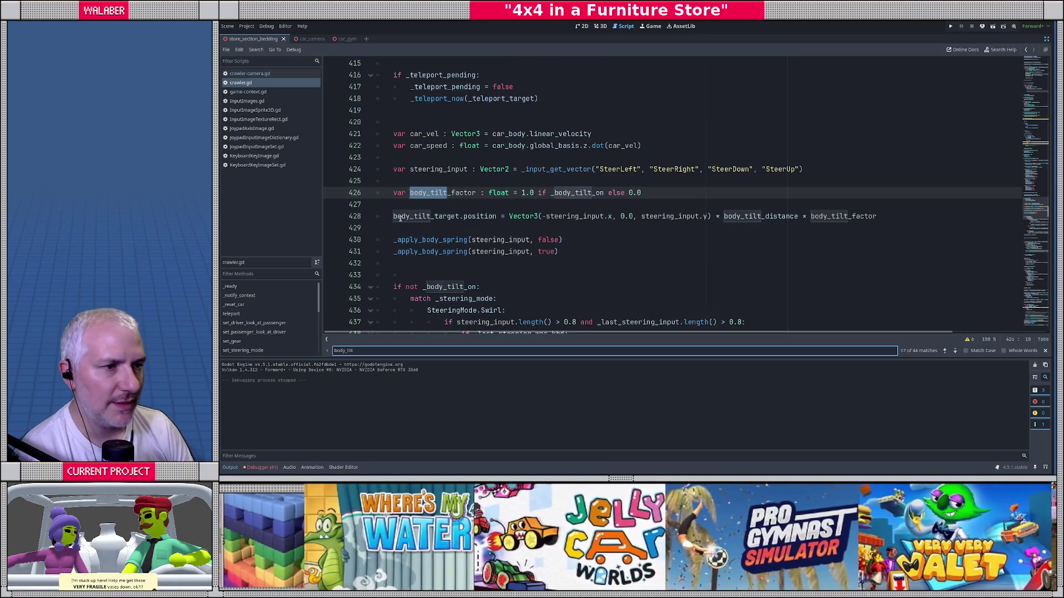
Insert a blank line after the steering_input line 424 in _physics_process.
{"action": "left_click", "coordinate": [402, 181]}
{"action": "scroll", "coordinate": [402, 180], "scroll_direction": "up", "scroll_amount": 2}
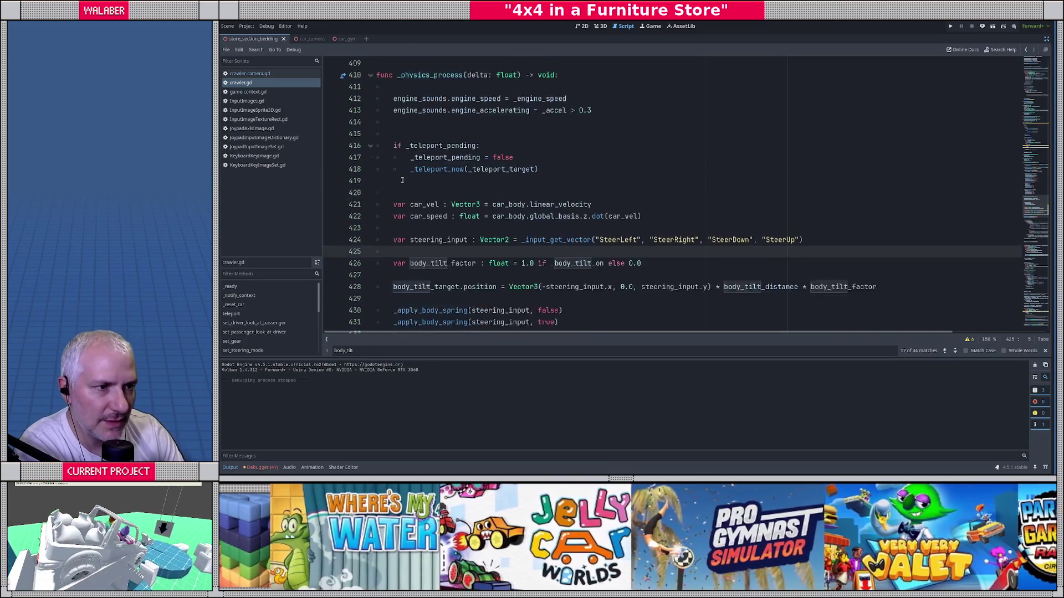
{"action": "scroll", "coordinate": [402, 181], "scroll_direction": "down", "scroll_amount": 2}
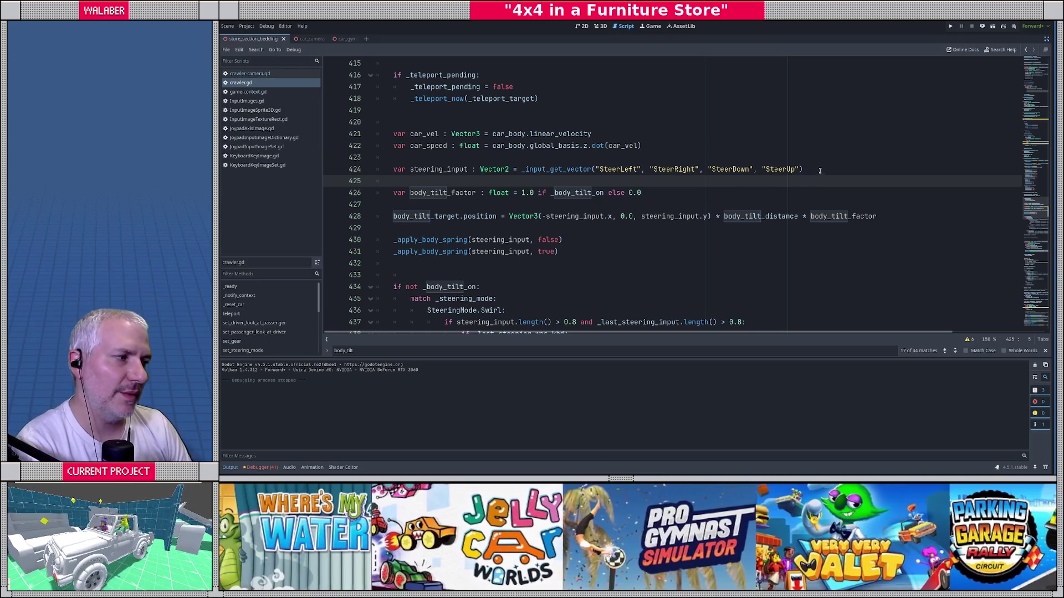
{"action": "left_click", "coordinate": [820, 170]}
{"action": "key", "text": "Return"}
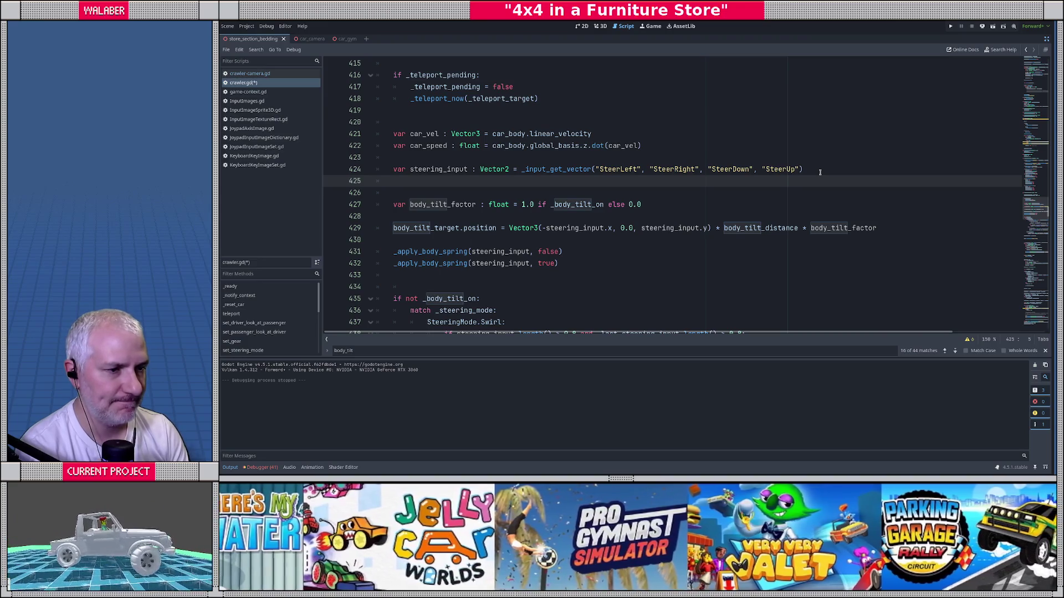
Declare 'var body_tilt_input := steering_input' on line 426, followed by an empty line.
{"action": "key", "text": "Return"}
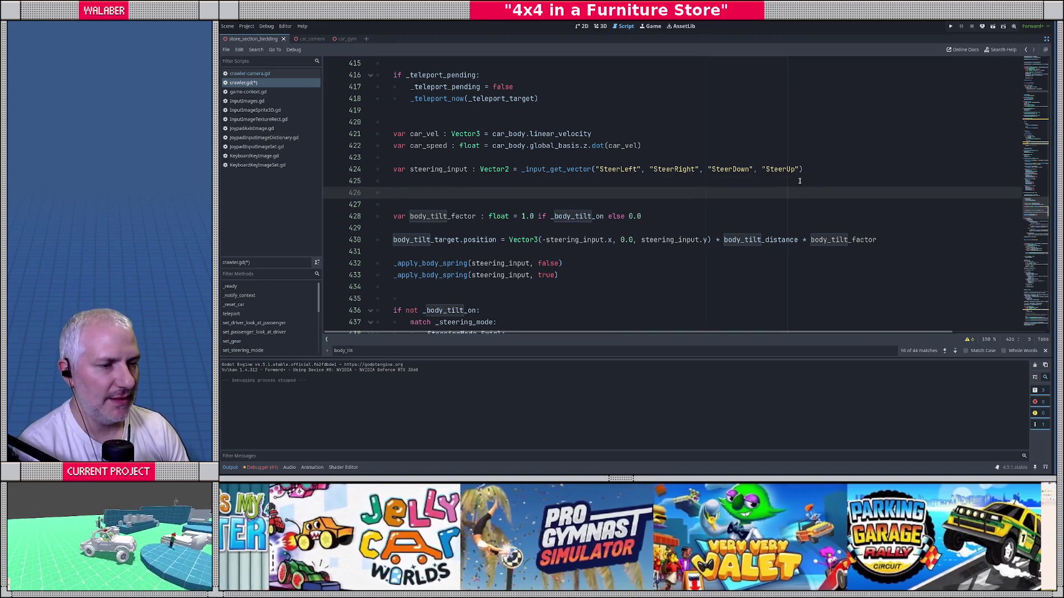
{"action": "type", "text": "var body_tilt_"}
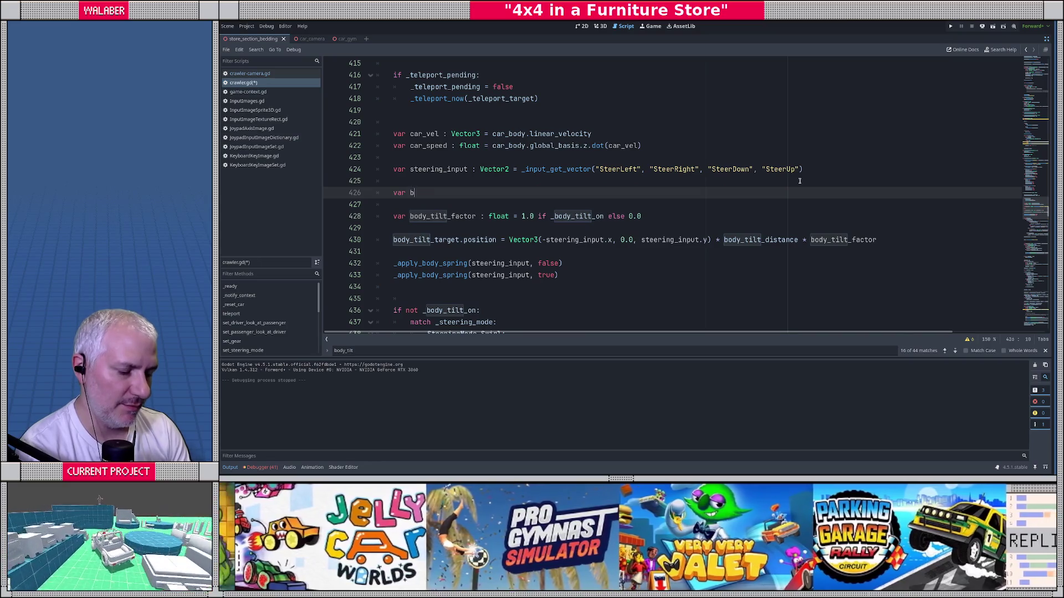
{"action": "type", "text": "inpu"}
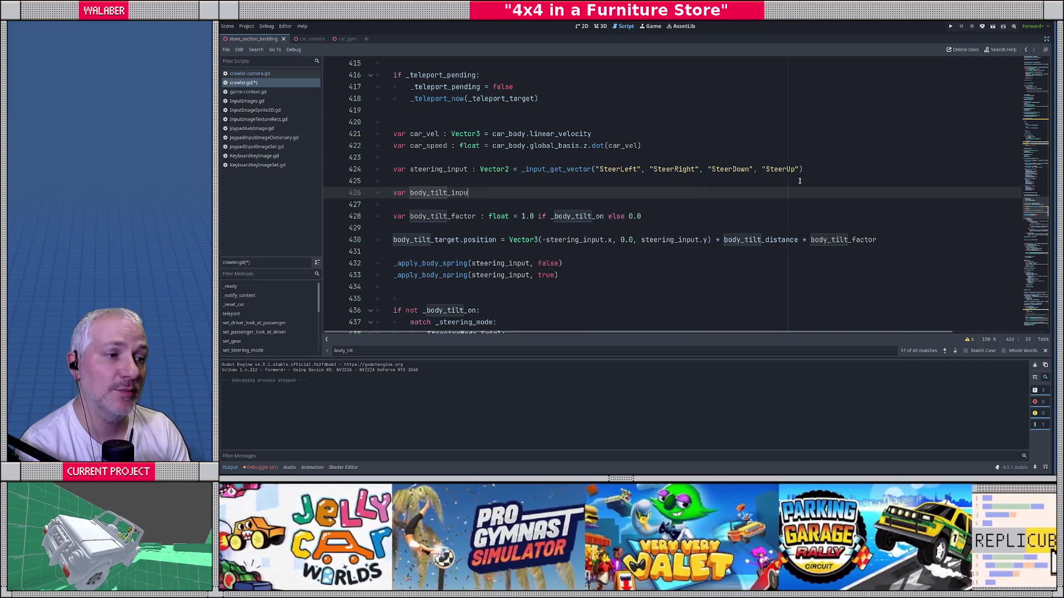
{"action": "type", "text": "t := steer"}
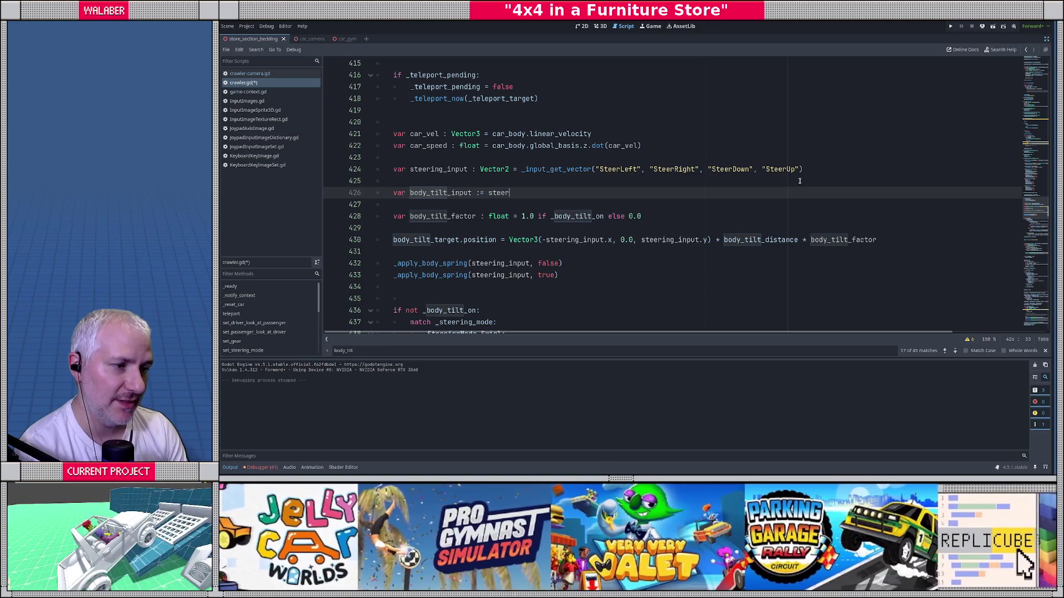
{"action": "key", "text": "Down"}
{"action": "key", "text": "Return"}
{"action": "key", "text": "Return"}
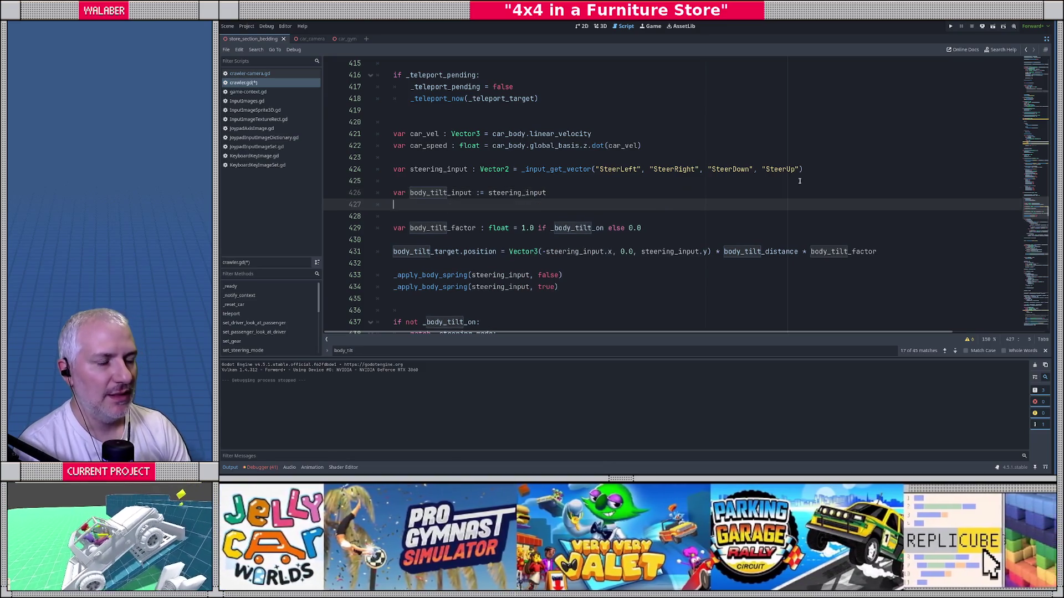
Replace steering_input with body_tilt_input in the tilt target on line 431 and the body springs on lines 433-434.
{"action": "double_click", "coordinate": [459, 192]}
{"action": "key", "text": "ctrl+c"}
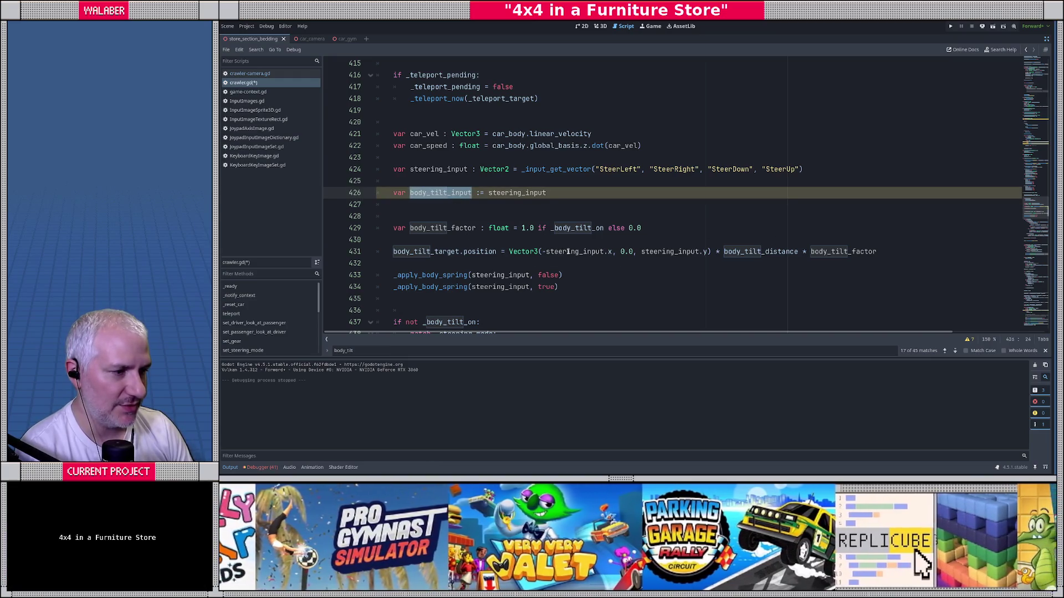
{"action": "double_click", "coordinate": [568, 252]}
{"action": "key", "text": "ctrl+v"}
{"action": "double_click", "coordinate": [674, 253]}
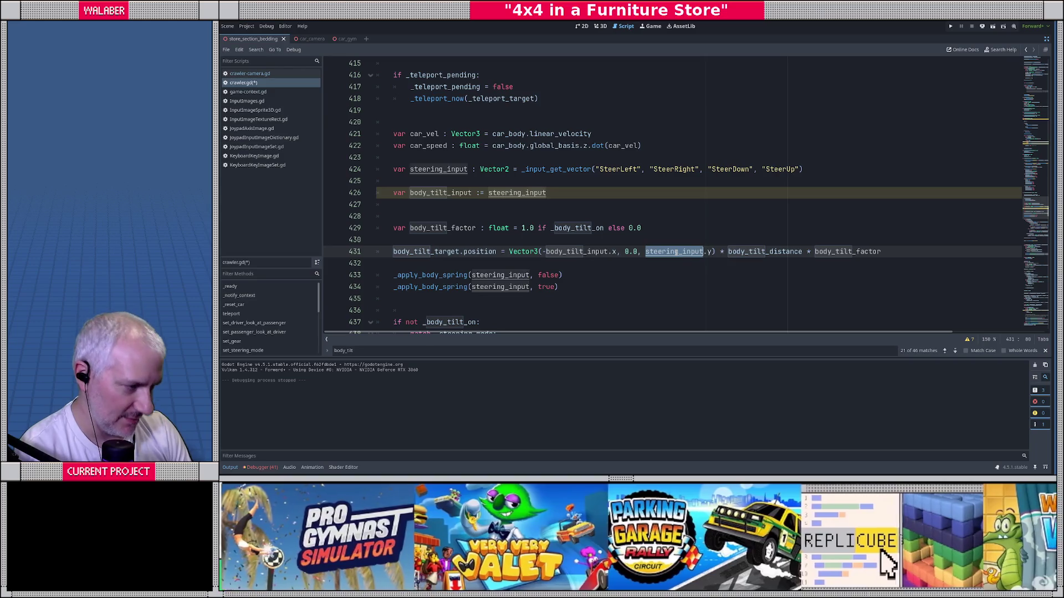
{"action": "key", "text": "ctrl+v"}
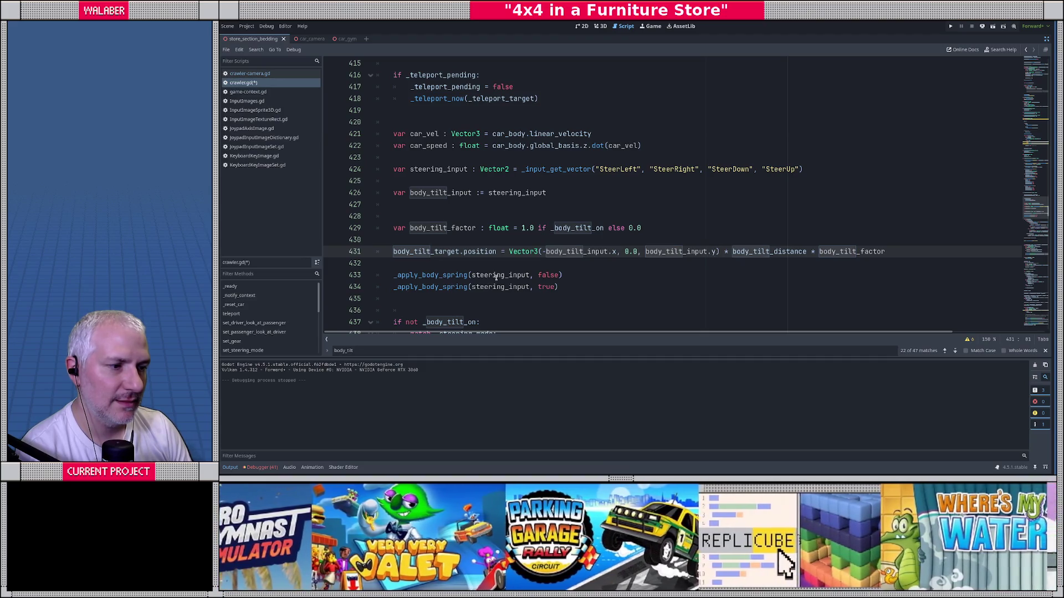
{"action": "double_click", "coordinate": [496, 276]}
{"action": "key", "text": "ctrl+v"}
{"action": "double_click", "coordinate": [492, 287]}
{"action": "key", "text": "ctrl+v"}
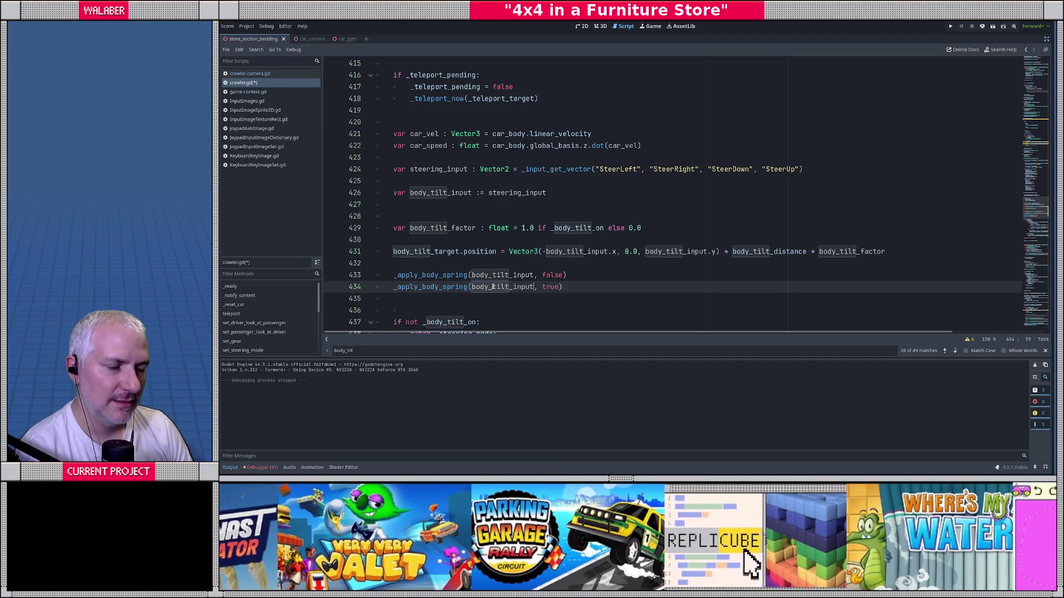
Add the condition 'if InputImageHelper.active_input == InputImageHelper.ActiveInput.Joypad:' on line 428.
{"action": "left_click", "coordinate": [450, 209]}
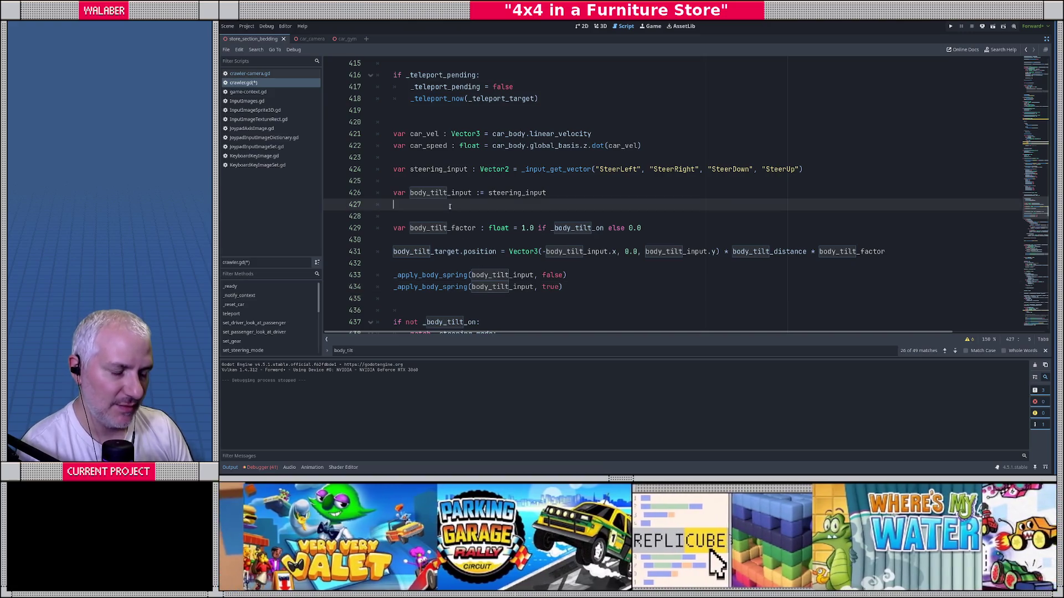
{"action": "key", "text": "Return"}
{"action": "type", "text": "if Input"}
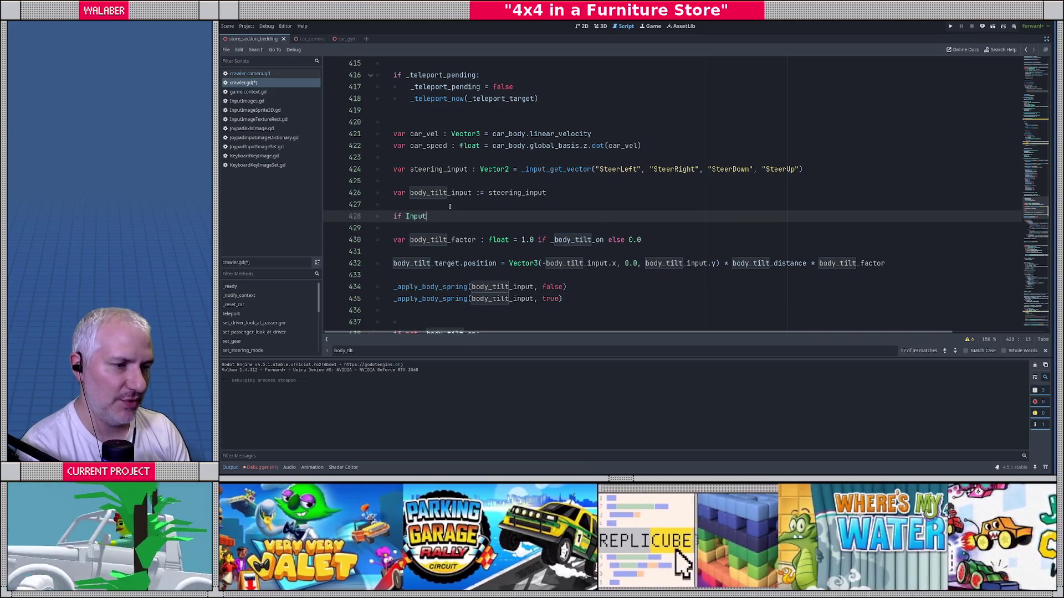
{"action": "type", "text": "ImageH"}
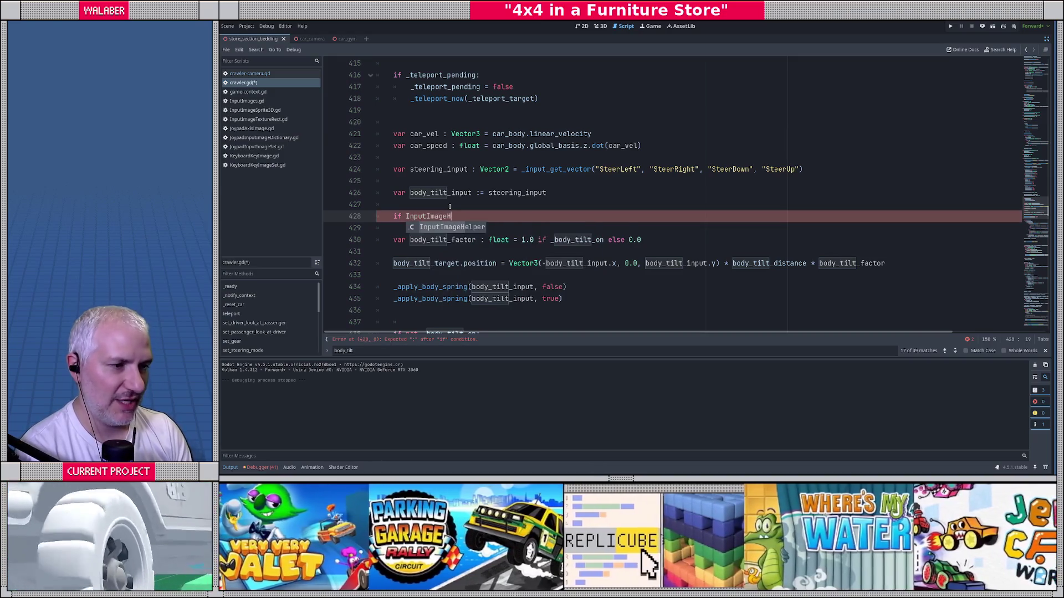
{"action": "type", "text": "elper.ac"}
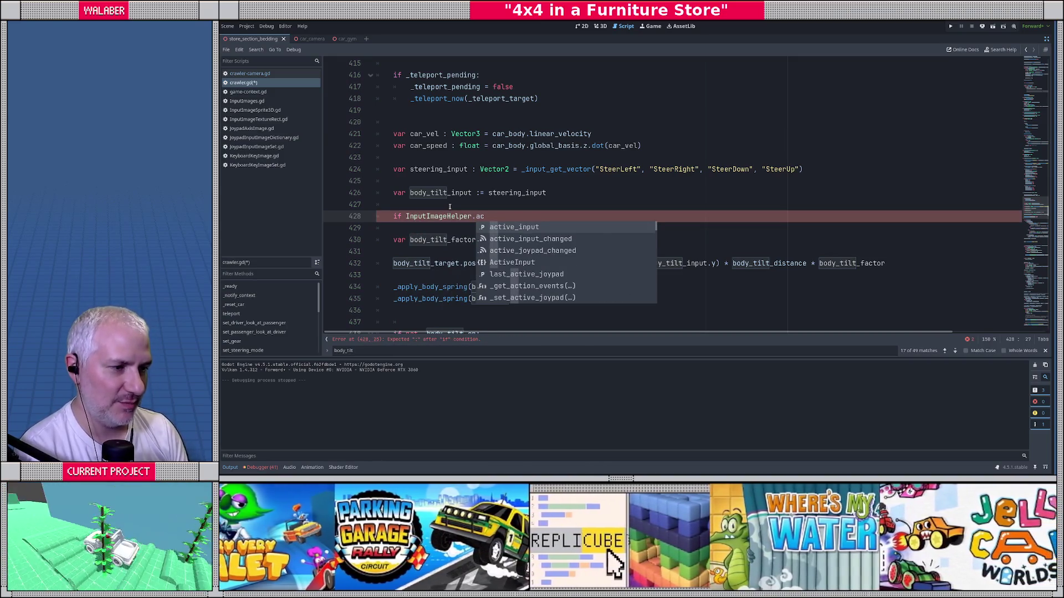
{"action": "key", "text": "Return"}
{"action": "type", "text": "== I"}
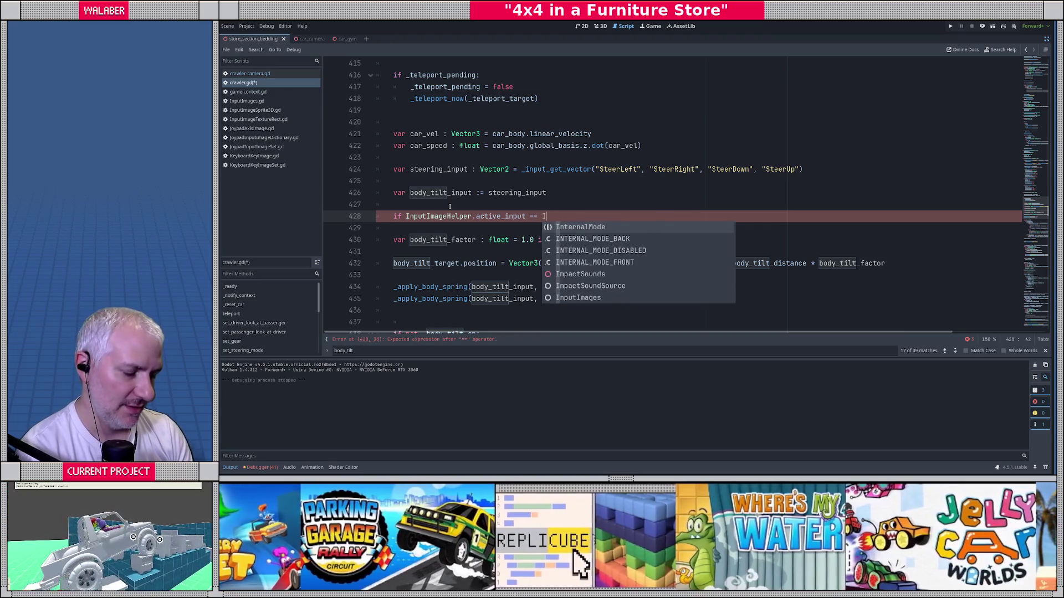
{"action": "type", "text": "nputImageH"}
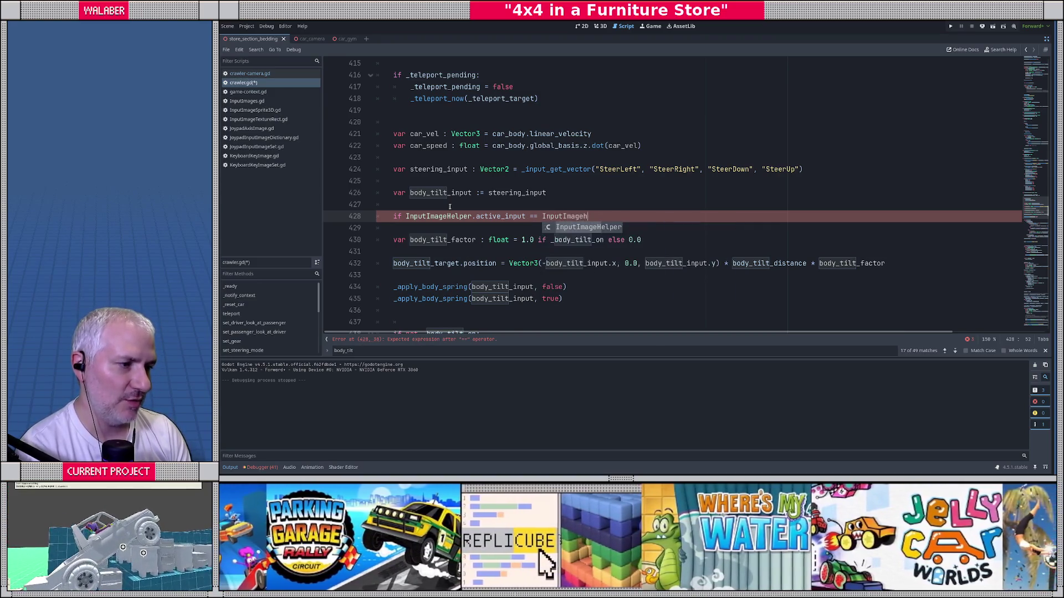
{"action": "key", "text": "Return"}
{"action": "type", "text": "."}
{"action": "key", "text": "Return"}
{"action": "type", "text": ".ActiveInput."}
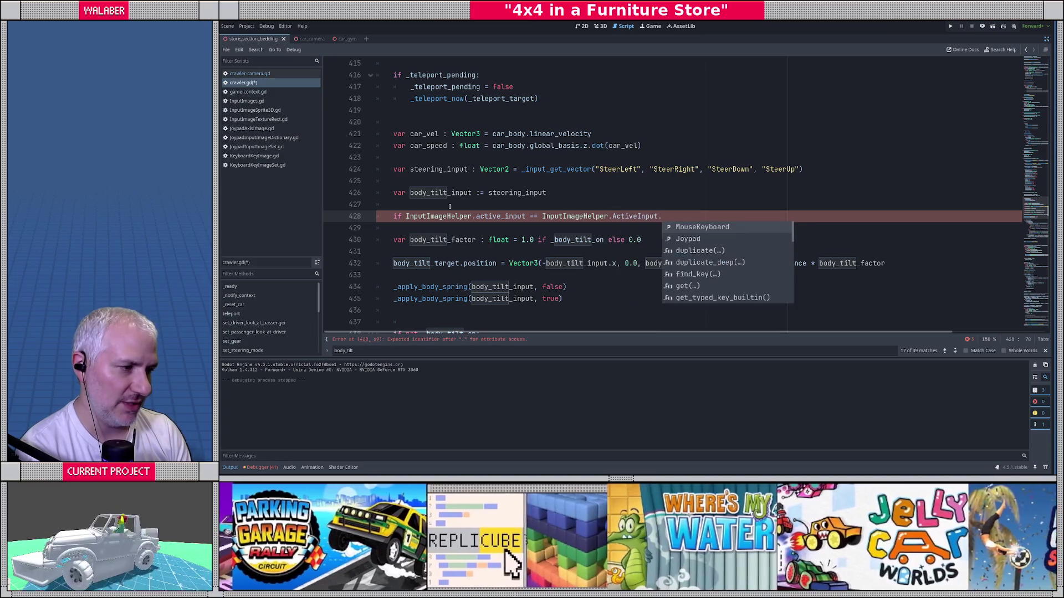
{"action": "type", "text": "J"}
{"action": "key", "text": "Return"}
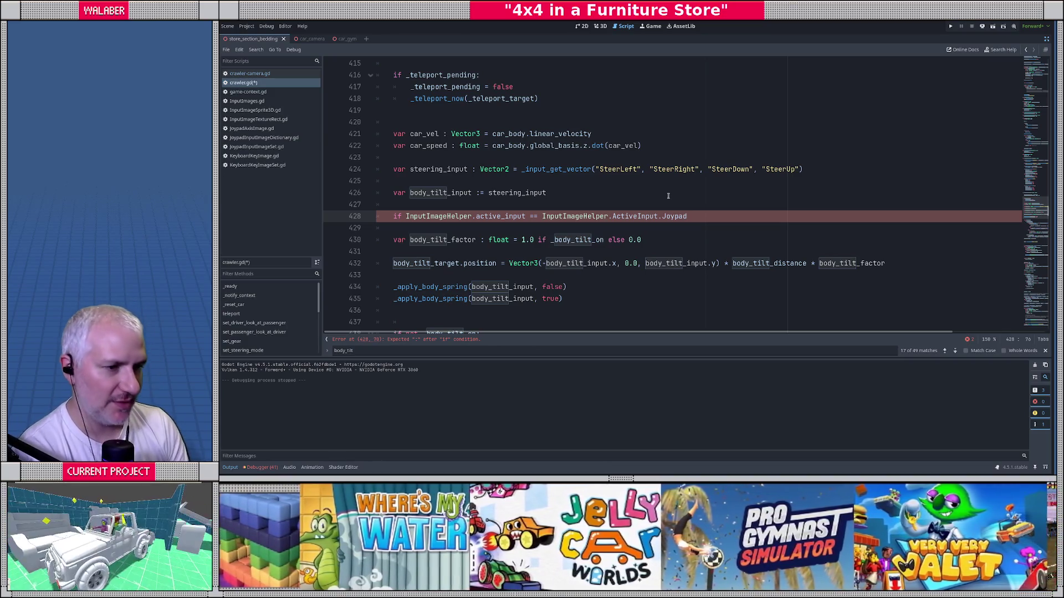
{"action": "type", "text": ":"}
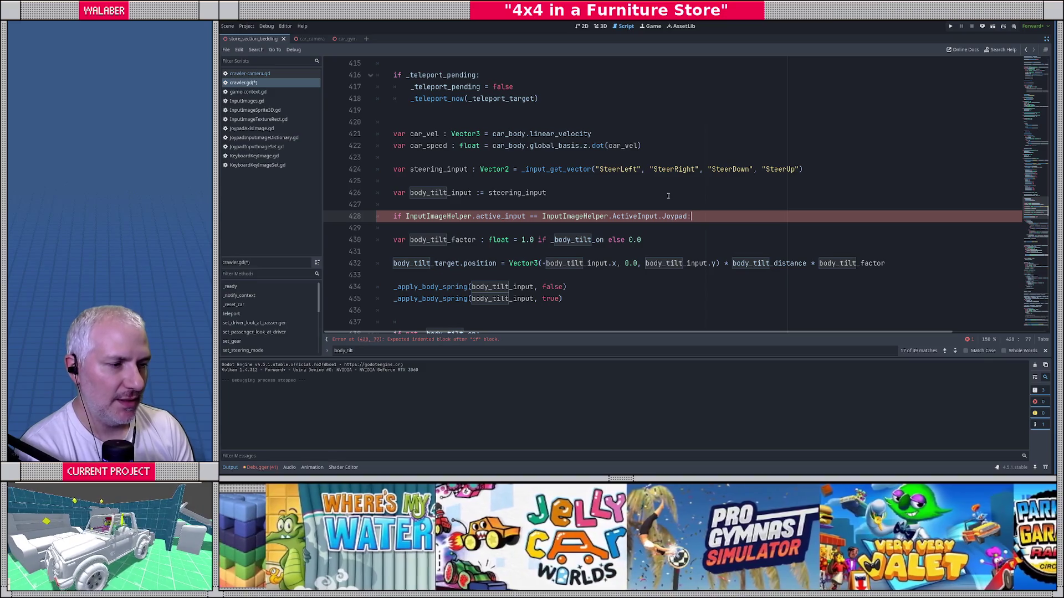
Inside it set body_tilt_input = Input.get_last_mouse_velocity(), then save and run the game.
{"action": "key", "text": "Return"}
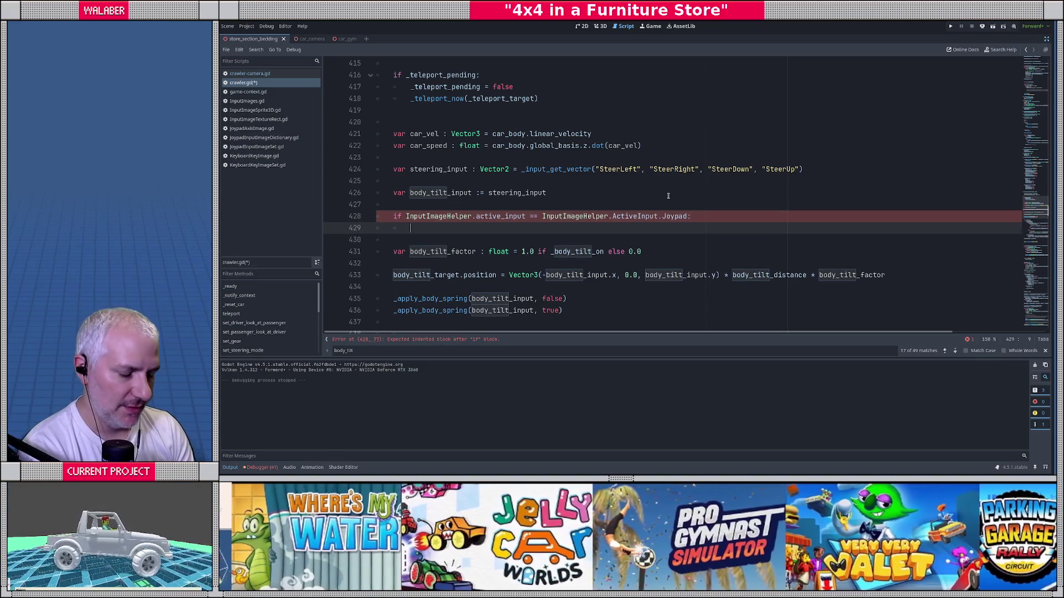
{"action": "type", "text": "body_y"}
{"action": "key", "text": "BackSpace"}
{"action": "type", "text": "t"}
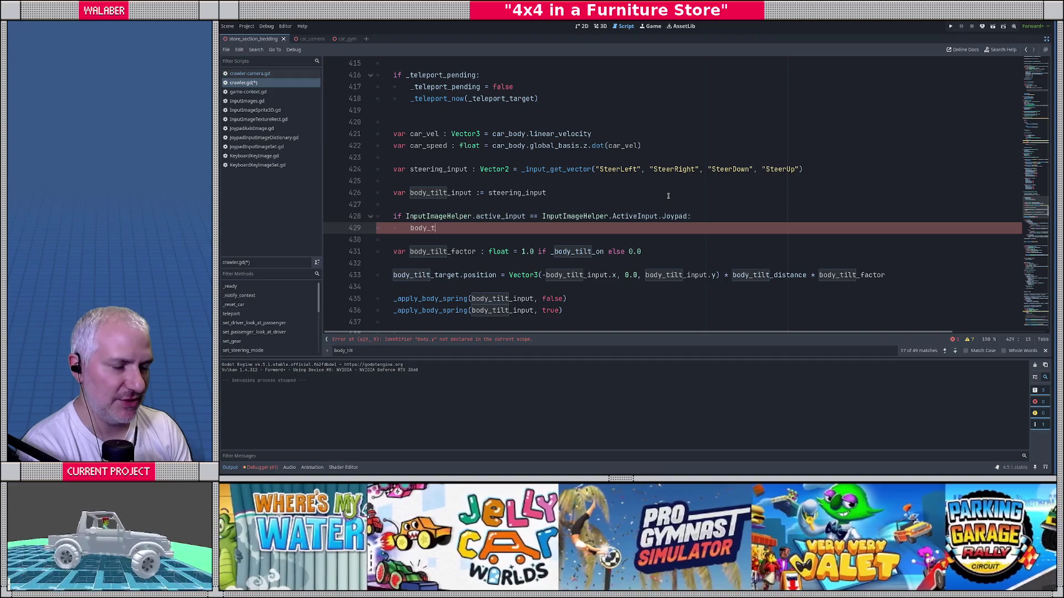
{"action": "type", "text": "ilt_i"}
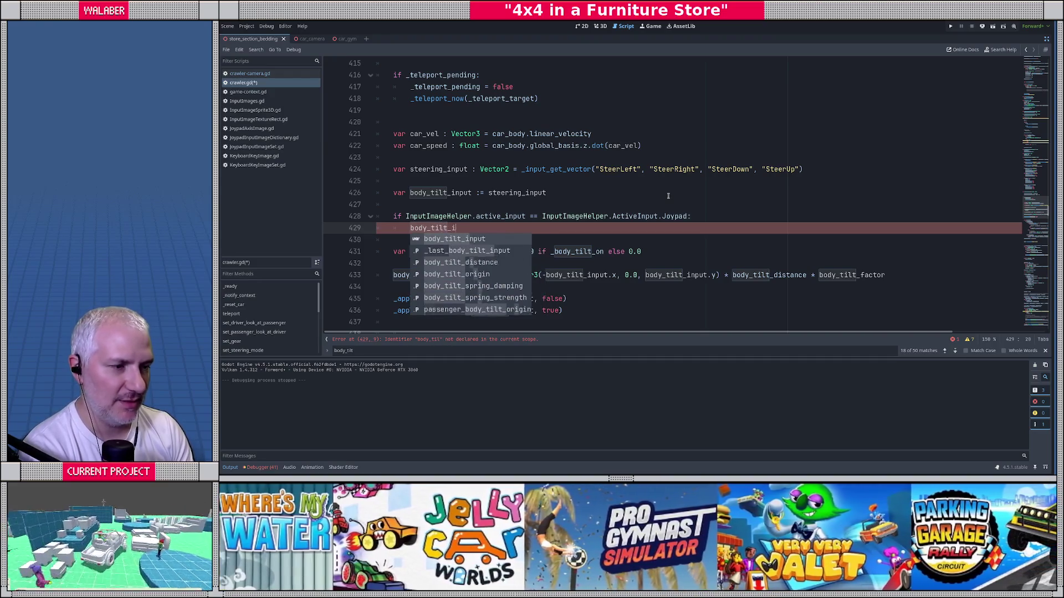
{"action": "type", "text": "nput = Input.vel"}
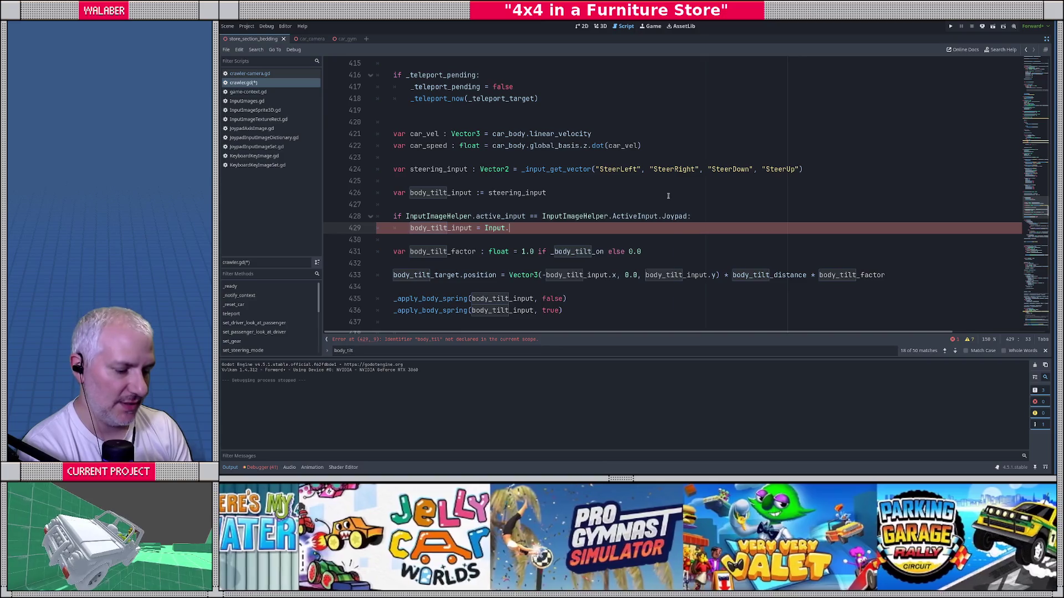
{"action": "type", "text": "get_last_mouse_velocity()"}
{"action": "key", "text": "Return"}
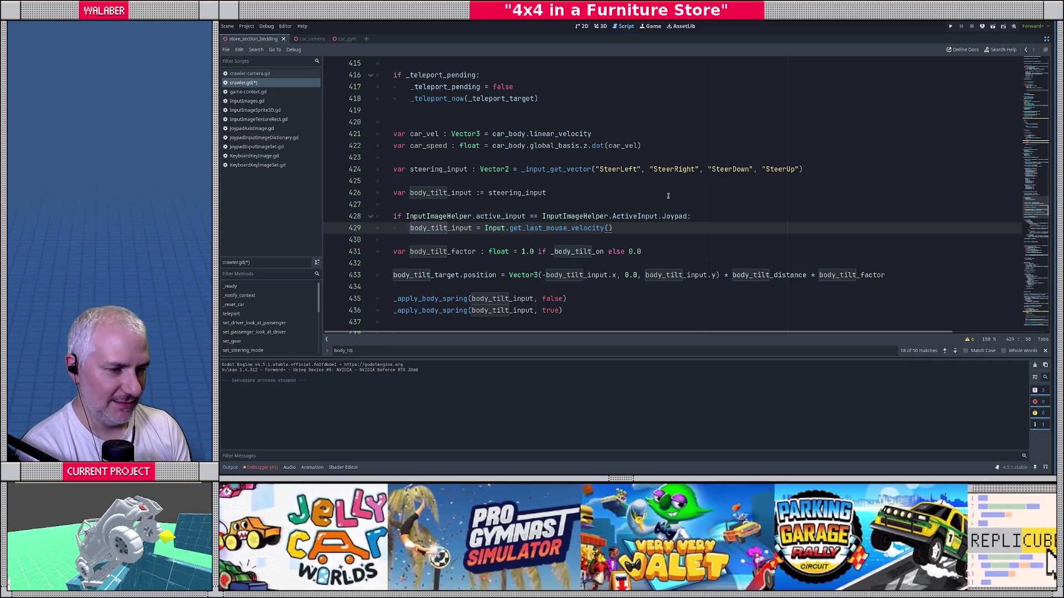
{"action": "key", "text": "F5"}
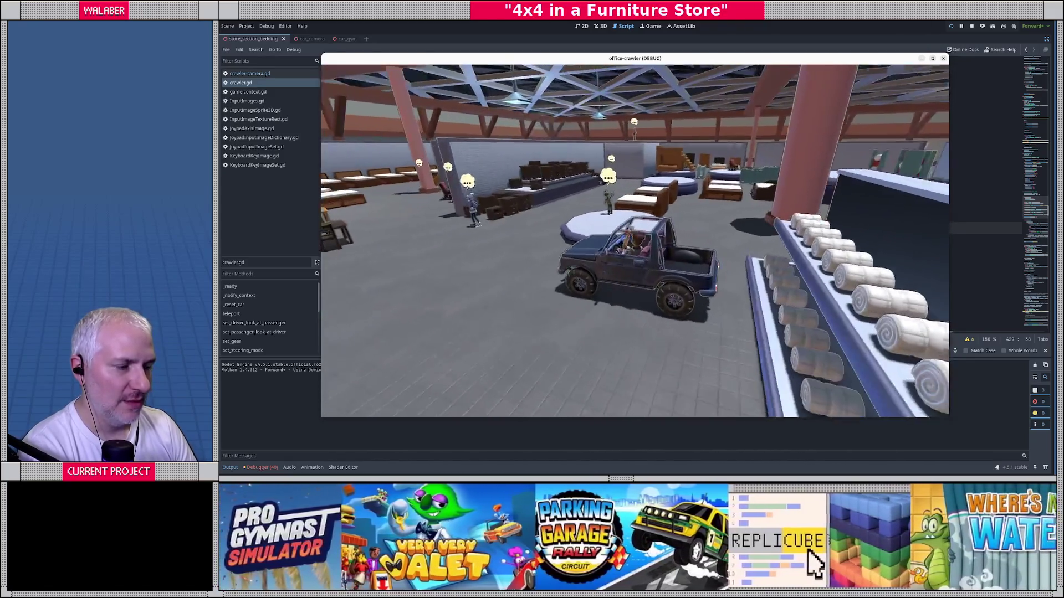
Stop the test run and switch from crawler.gd to the crawler-camera.gd script.
{"action": "key", "text": "F8"}
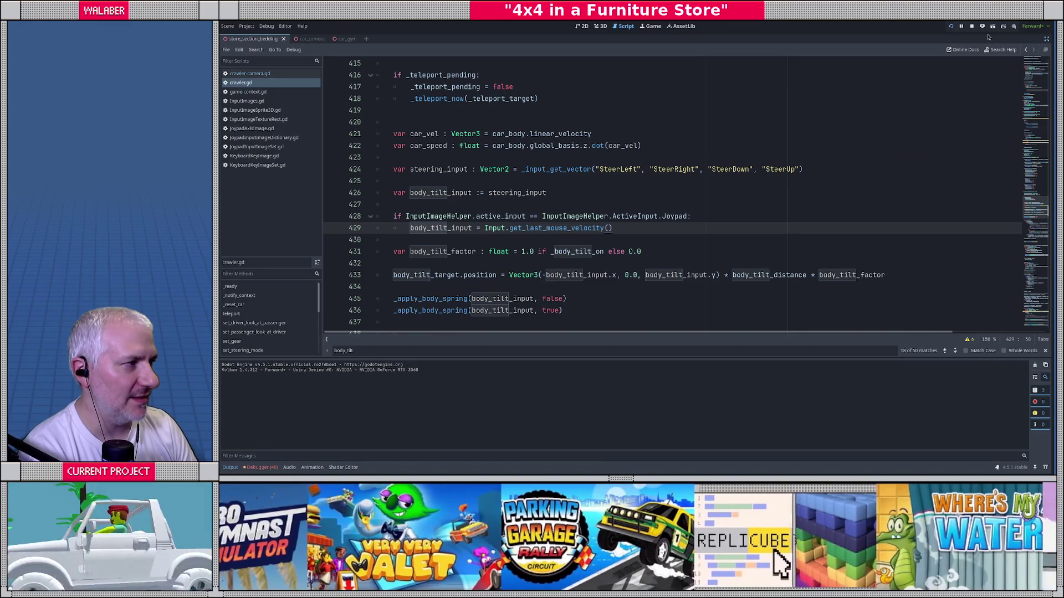
{"action": "left_click", "coordinate": [426, 190]}
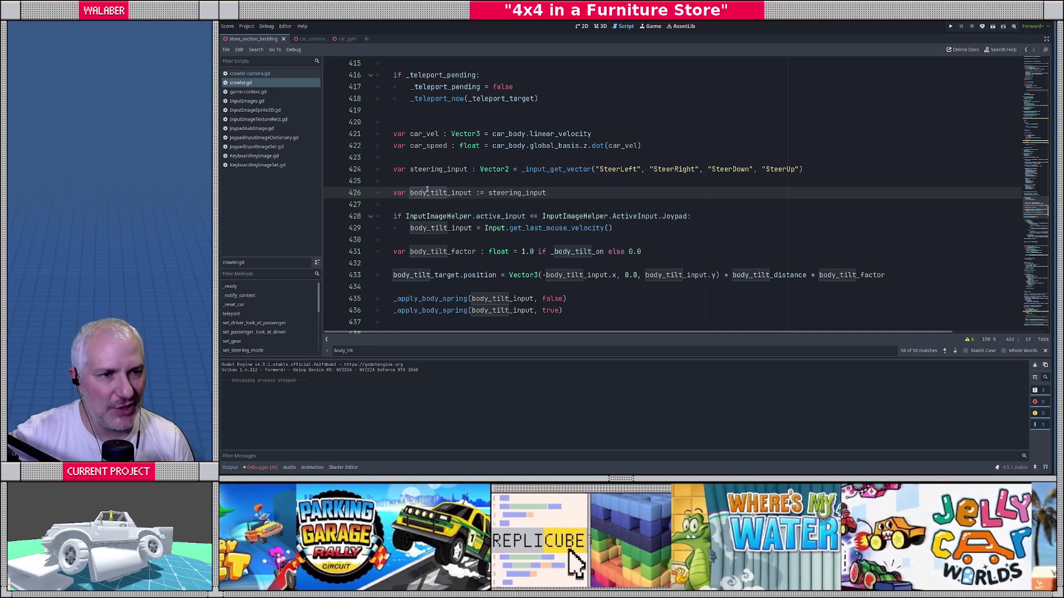
{"action": "left_click", "coordinate": [271, 73]}
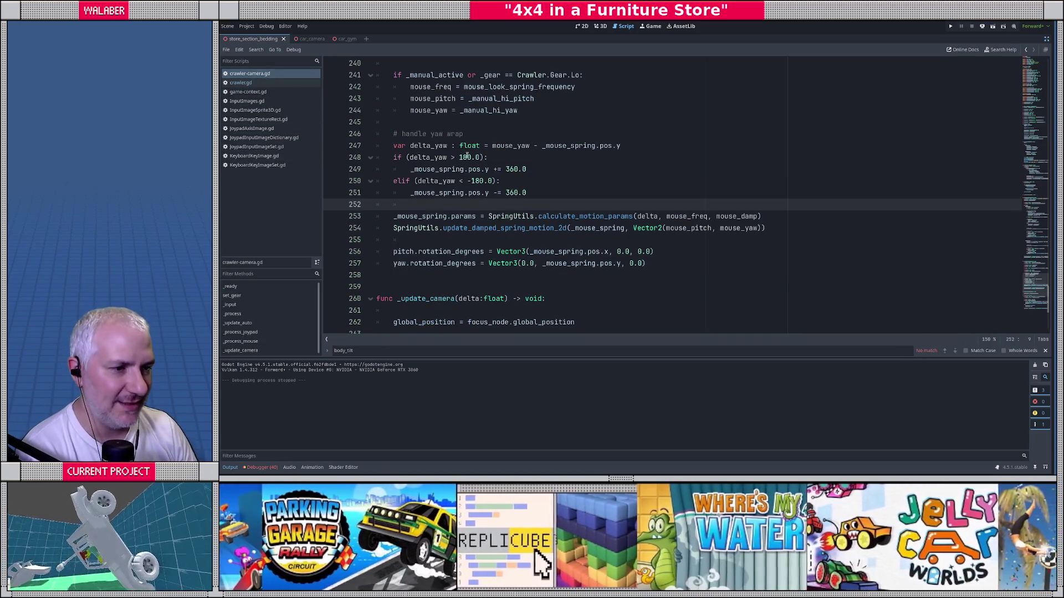
{"action": "left_click", "coordinate": [457, 127]}
{"action": "scroll", "coordinate": [529, 192], "scroll_direction": "up", "scroll_amount": 5}
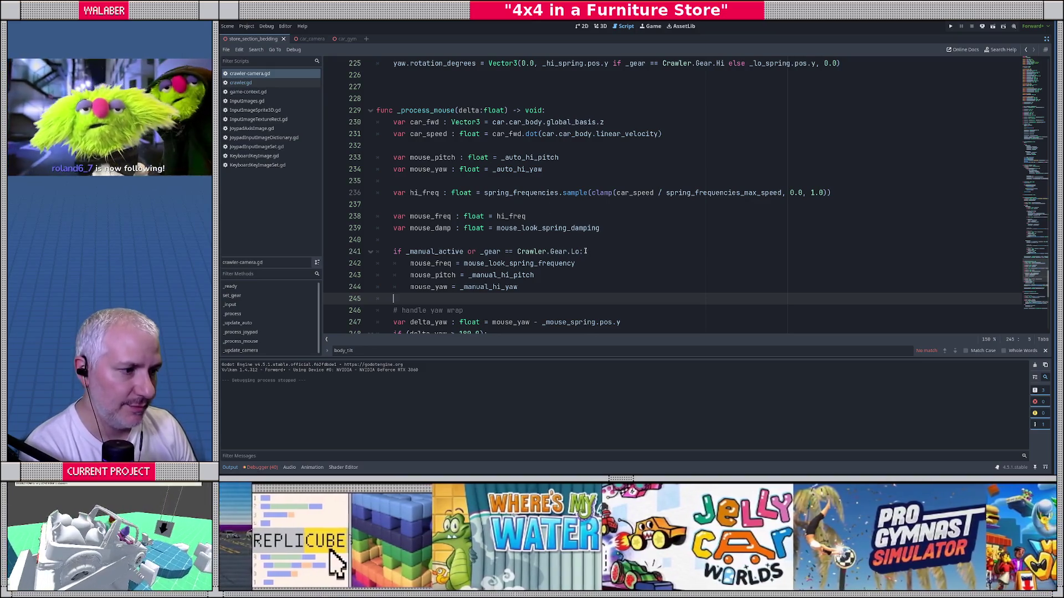
{"action": "left_click", "coordinate": [578, 251]}
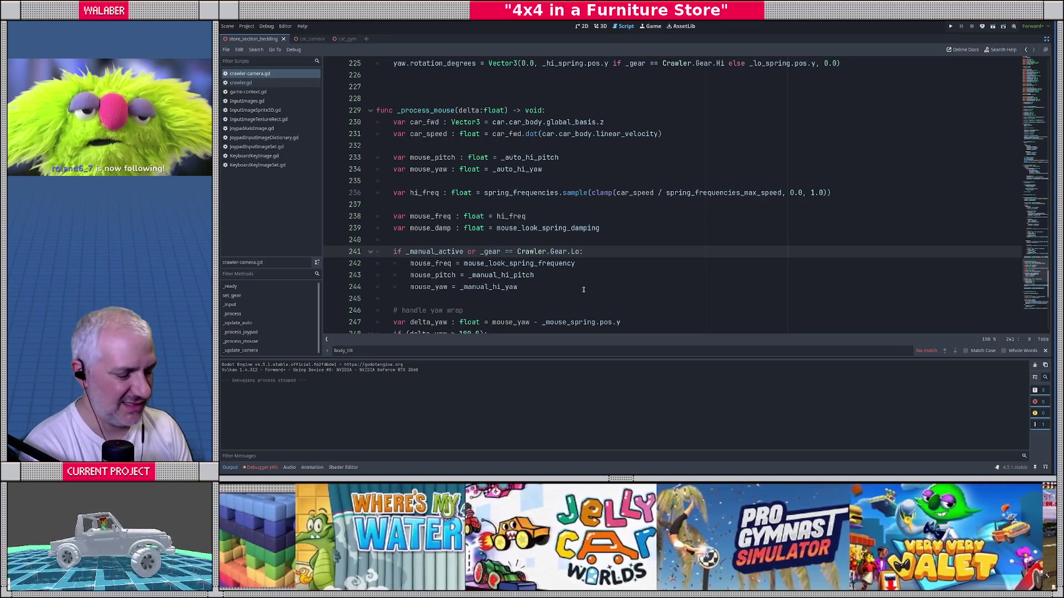
{"action": "left_click", "coordinate": [564, 111]}
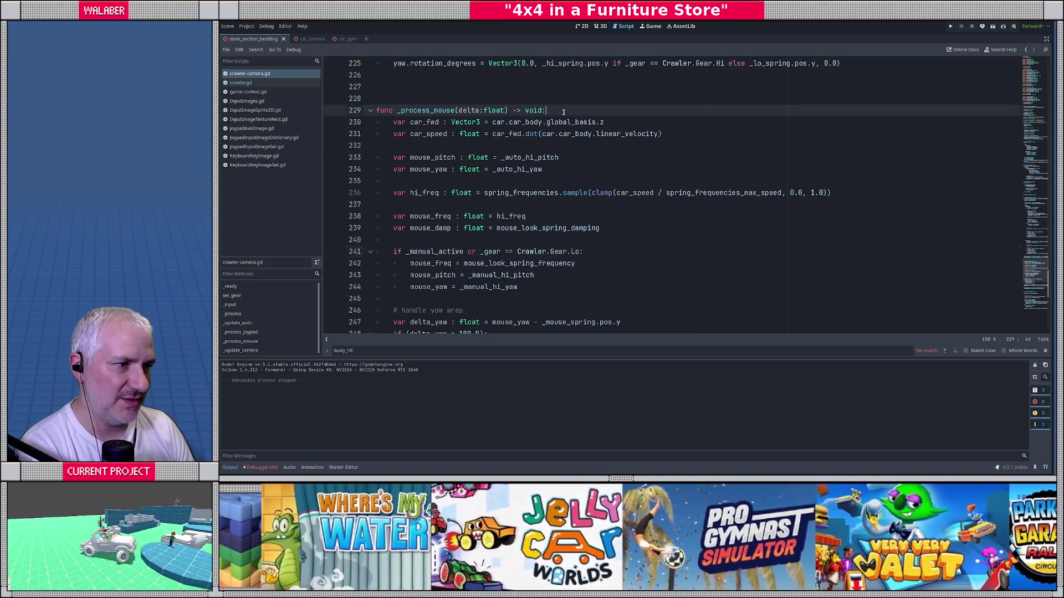
{"action": "scroll", "coordinate": [563, 111], "scroll_direction": "up", "scroll_amount": 10}
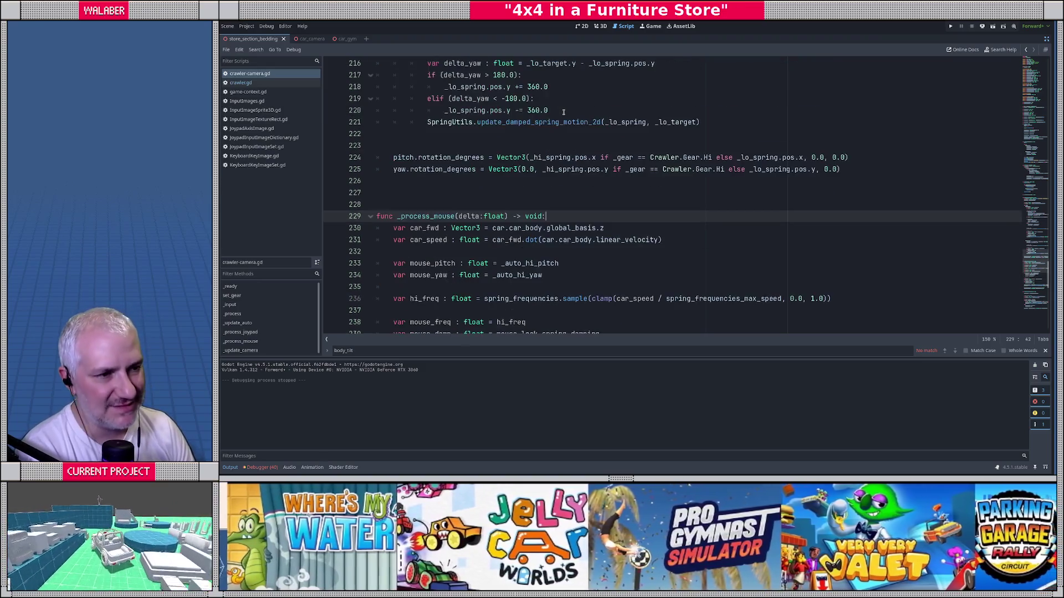
{"action": "scroll", "coordinate": [563, 114], "scroll_direction": "down", "scroll_amount": 6}
{"action": "scroll", "coordinate": [563, 113], "scroll_direction": "down", "scroll_amount": 3}
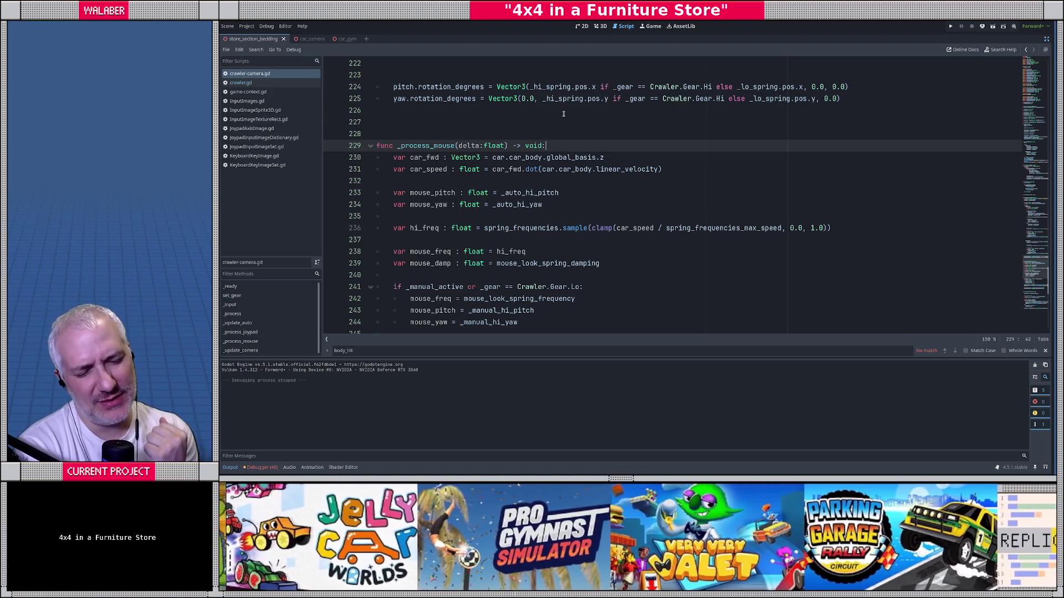
Add a new first line in _process_mouse starting an unfinished 'if car.' condition.
{"action": "key", "text": "Return"}
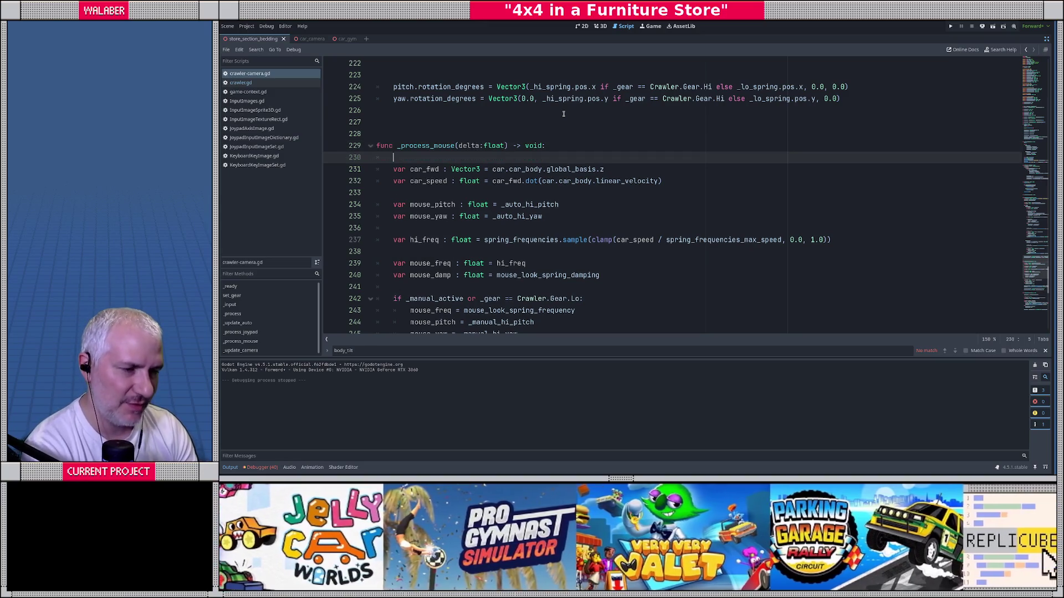
{"action": "type", "text": "if cam"}
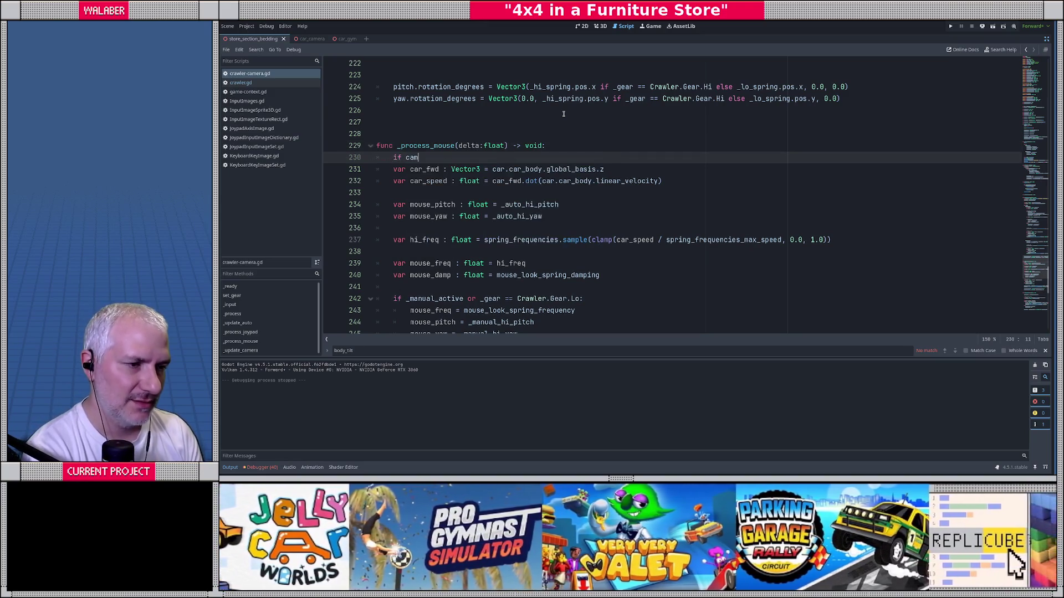
{"action": "key", "text": "BackSpace"}
{"action": "type", "text": "r.gra"}
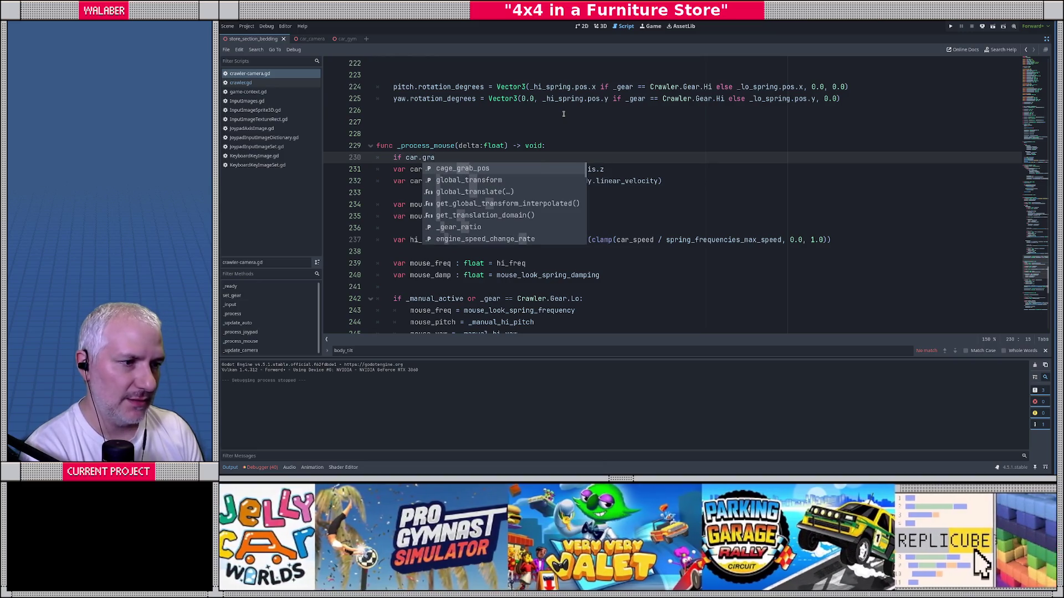
{"action": "type", "text": "b"}
{"action": "key", "text": "BackSpace"}
{"action": "key", "text": "BackSpace"}
{"action": "key", "text": "BackSpace"}
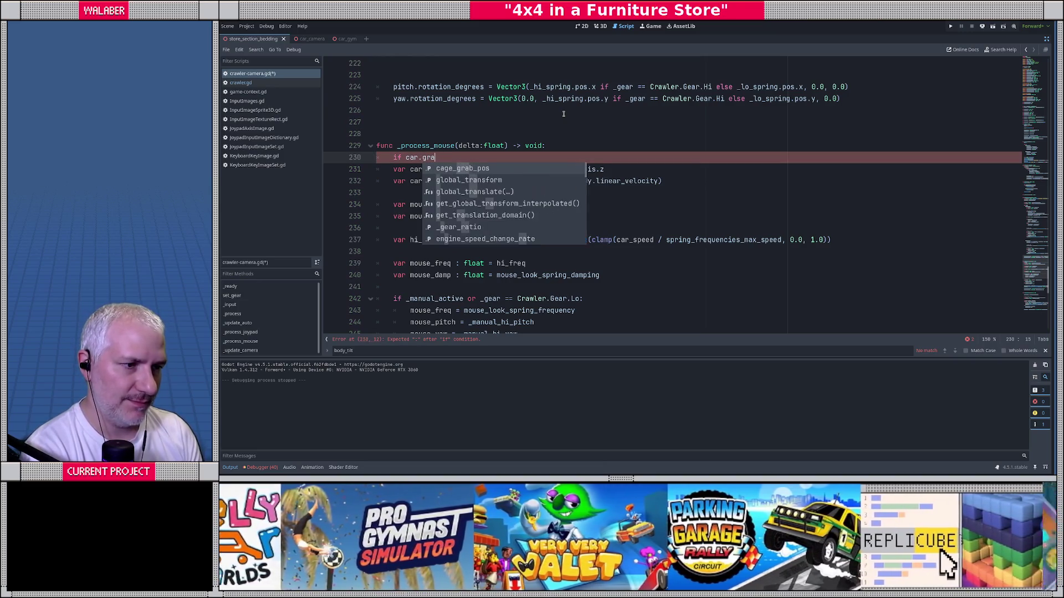
{"action": "type", "text": "cag"}
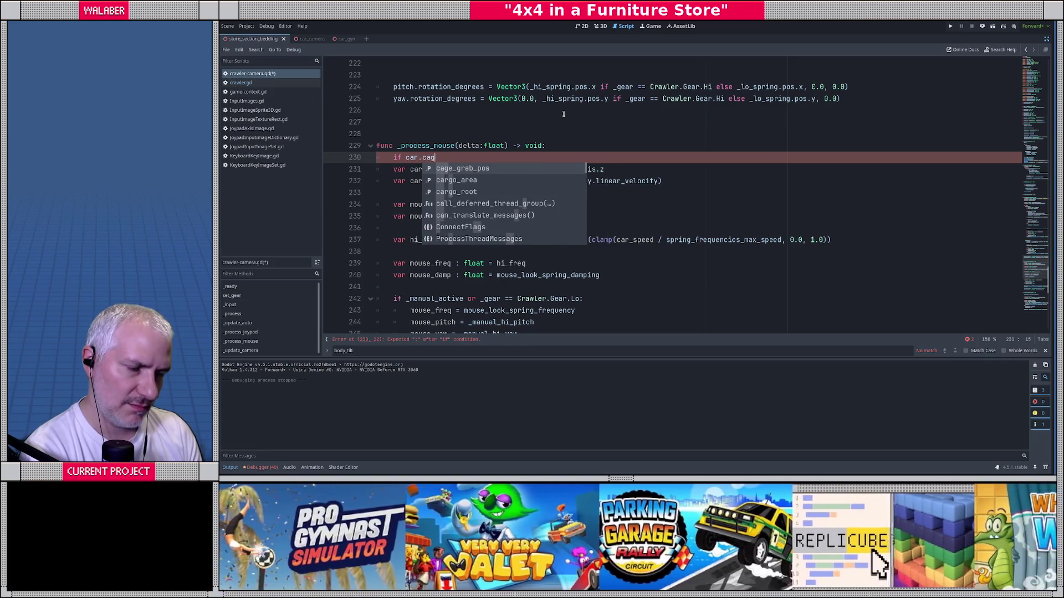
In crawler.gd, find the body_tilt_factor declaration and pick out _body_tilt_on, then go back to crawler-camera.gd.
{"action": "left_click", "coordinate": [245, 84]}
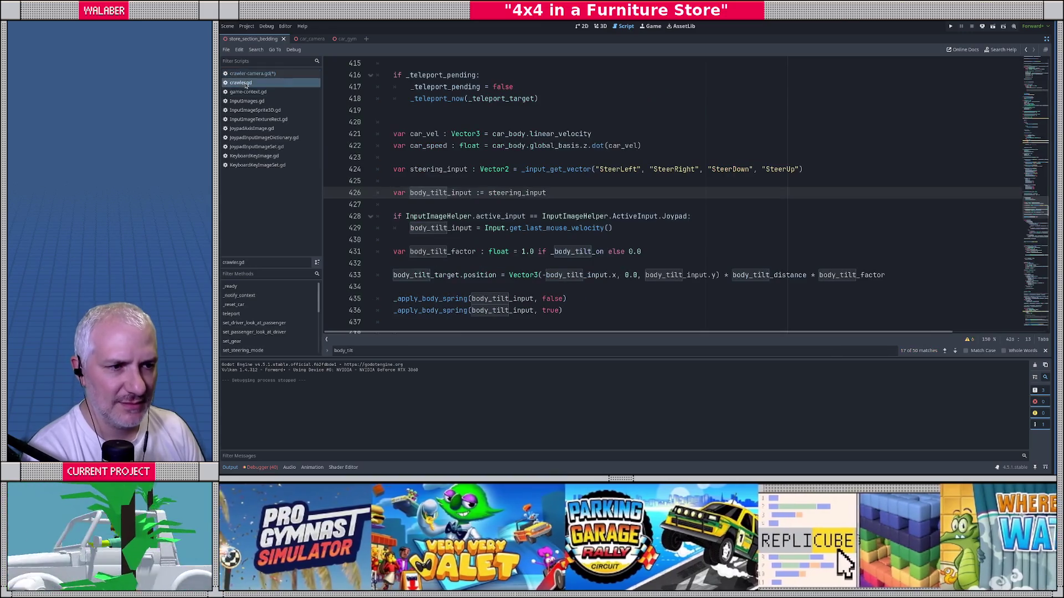
{"action": "left_click", "coordinate": [447, 169]}
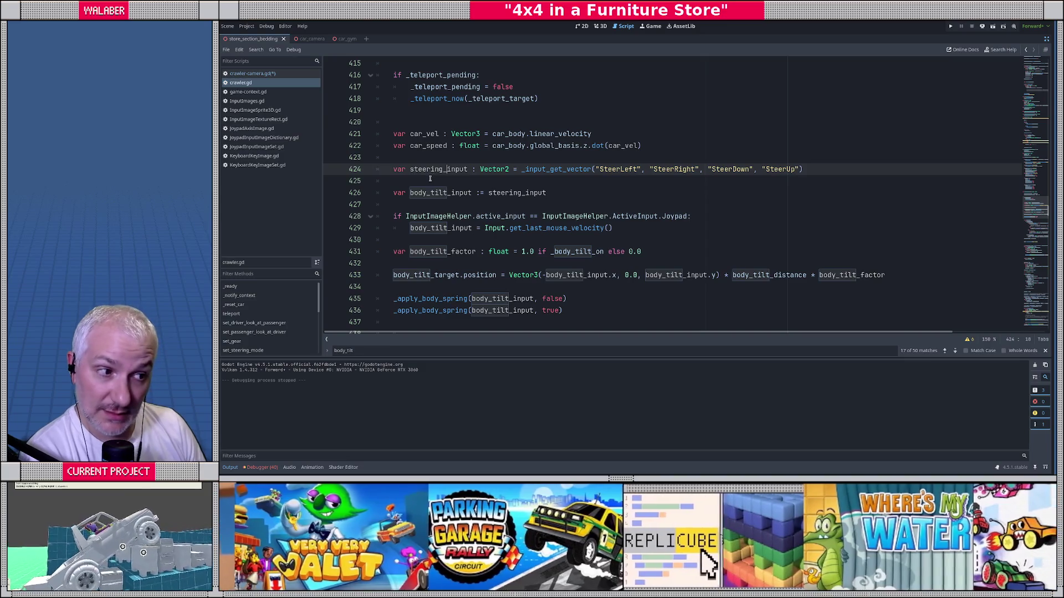
{"action": "scroll", "coordinate": [430, 179], "scroll_direction": "up", "scroll_amount": 1}
{"action": "scroll", "coordinate": [427, 174], "scroll_direction": "down", "scroll_amount": 2}
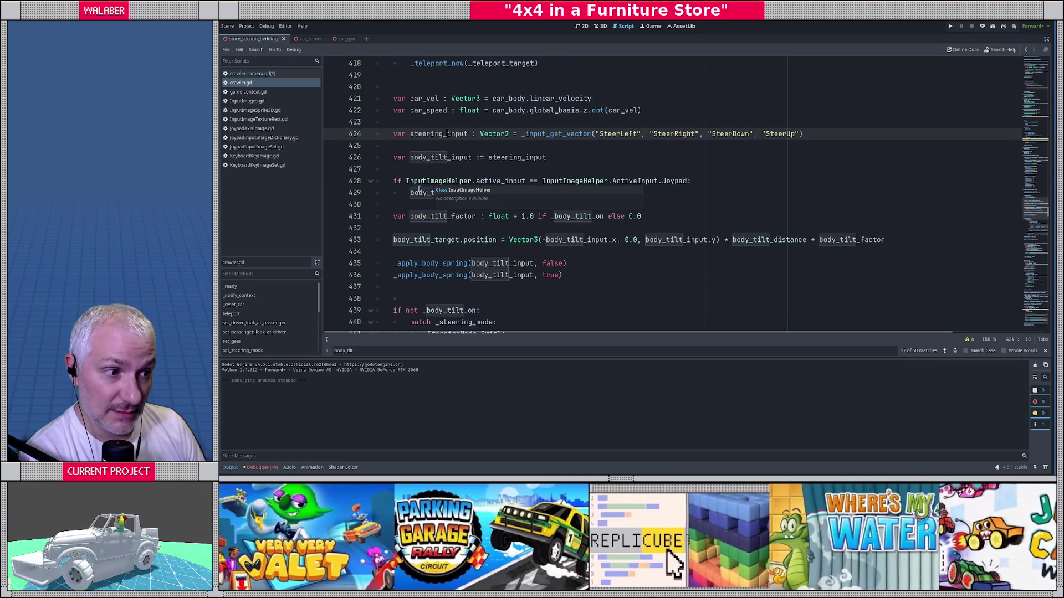
{"action": "left_click", "coordinate": [421, 170]}
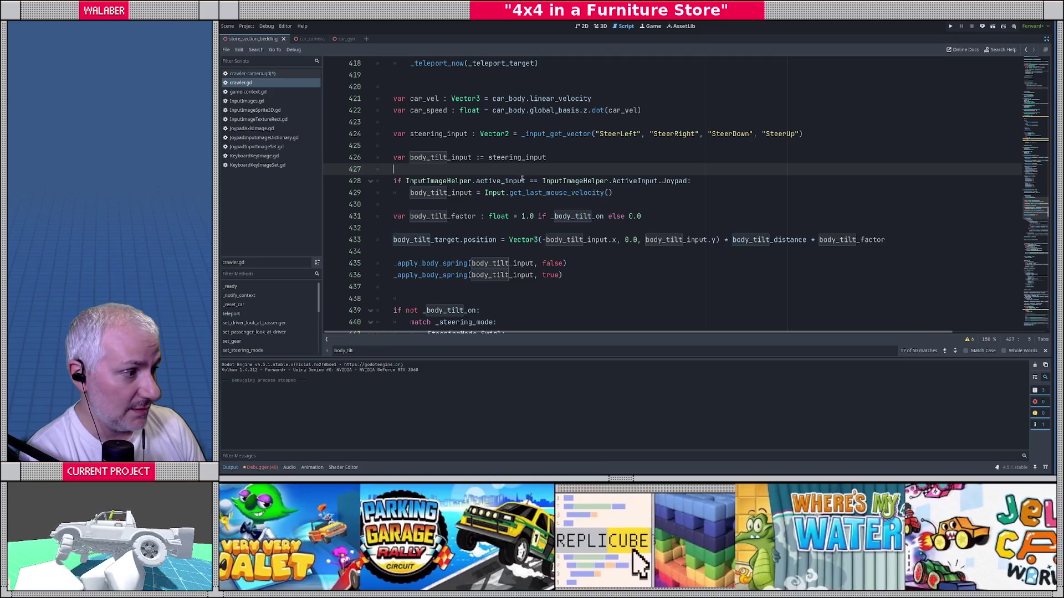
{"action": "double_click", "coordinate": [846, 241]}
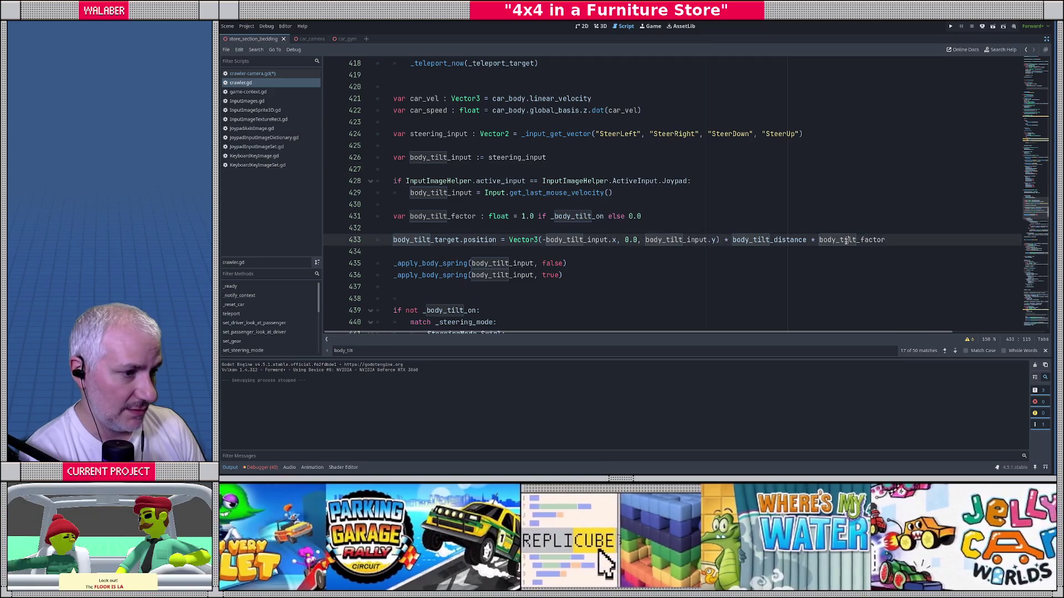
{"action": "key", "text": "ctrl+f"}
{"action": "key", "text": "Return"}
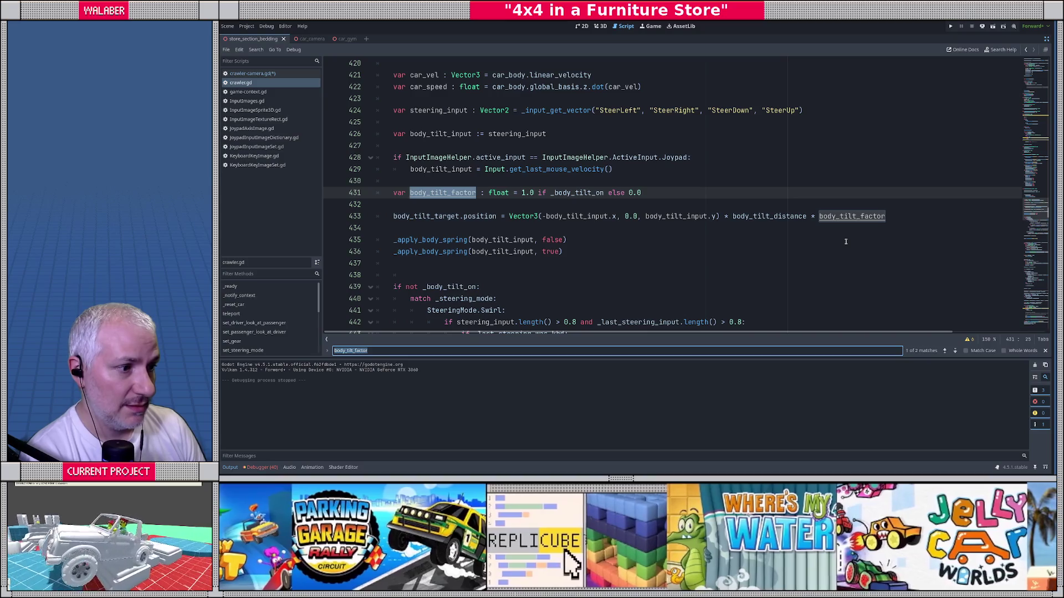
{"action": "double_click", "coordinate": [577, 192]}
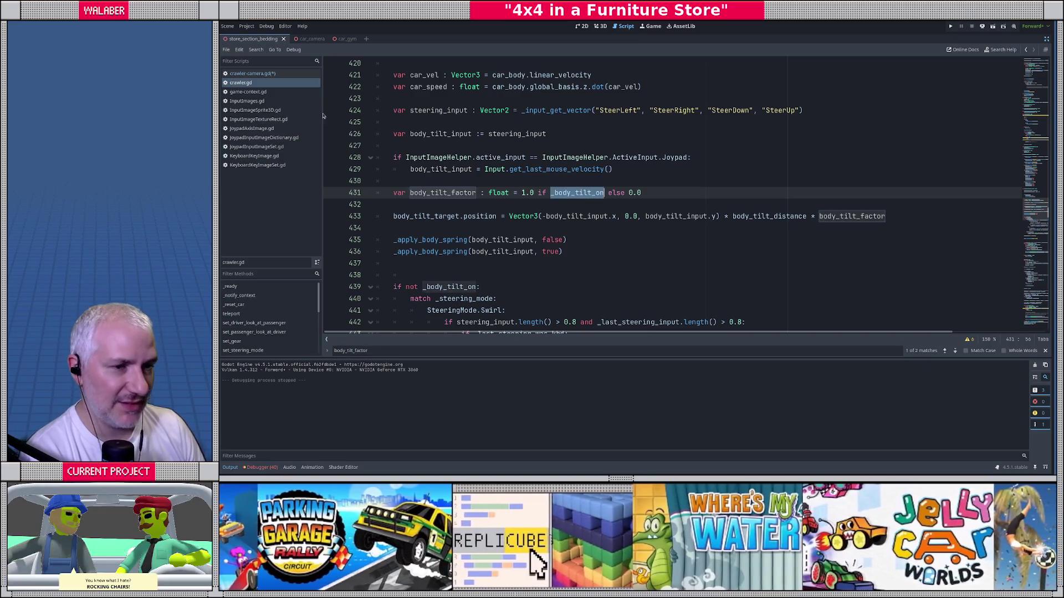
{"action": "left_click", "coordinate": [259, 73]}
Complete the line as 'if car._body_tilt_on:' with '_manual_active = false' indented beneath it.
{"action": "key", "text": "Escape"}
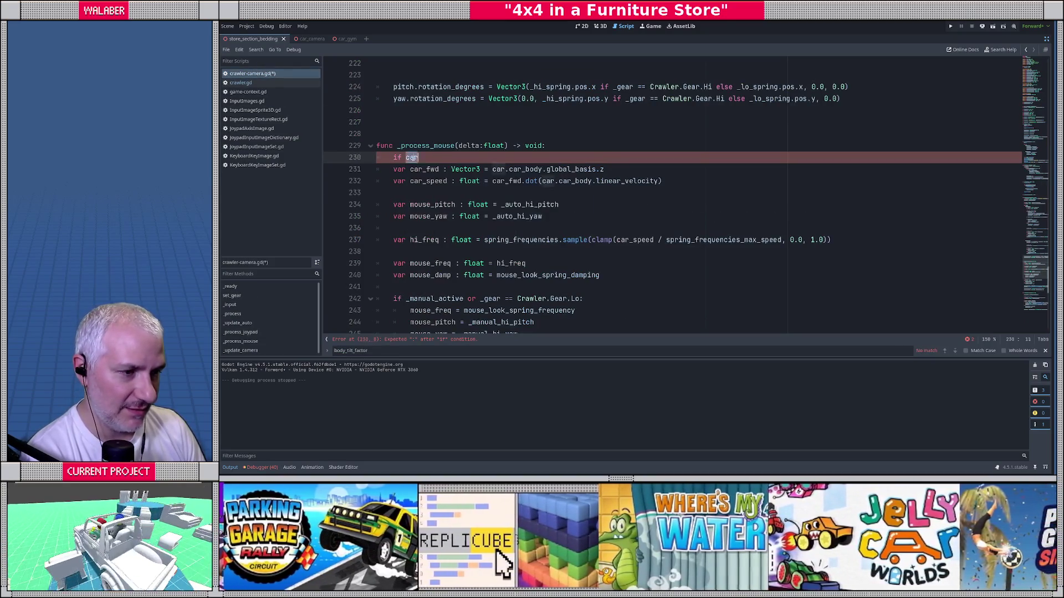
{"action": "type", "text": "._body_tilt_on"}
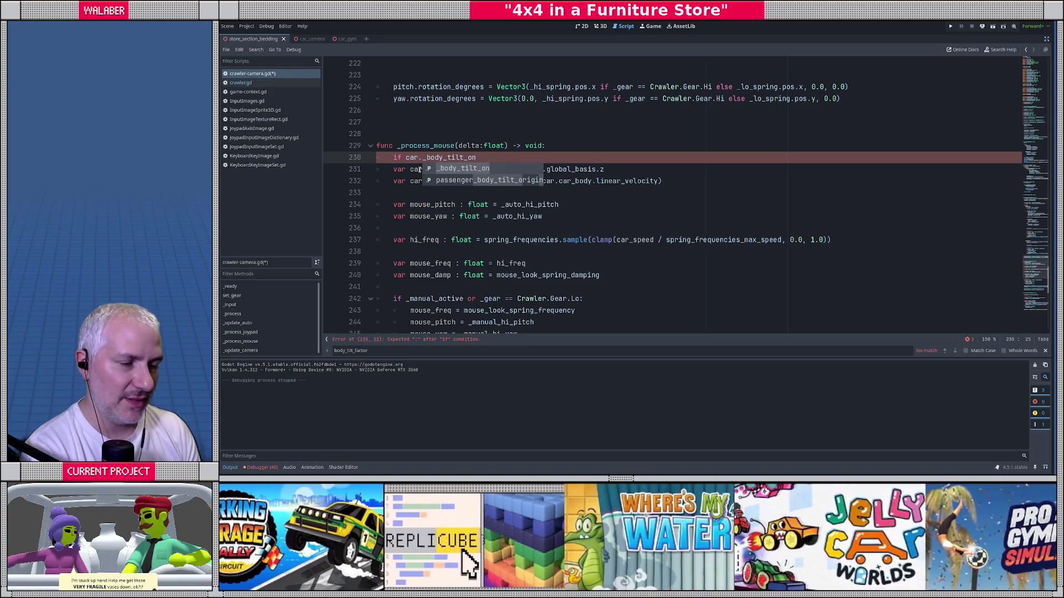
{"action": "type", "text": ":"}
{"action": "key", "text": "Return"}
{"action": "type", "text": "_"}
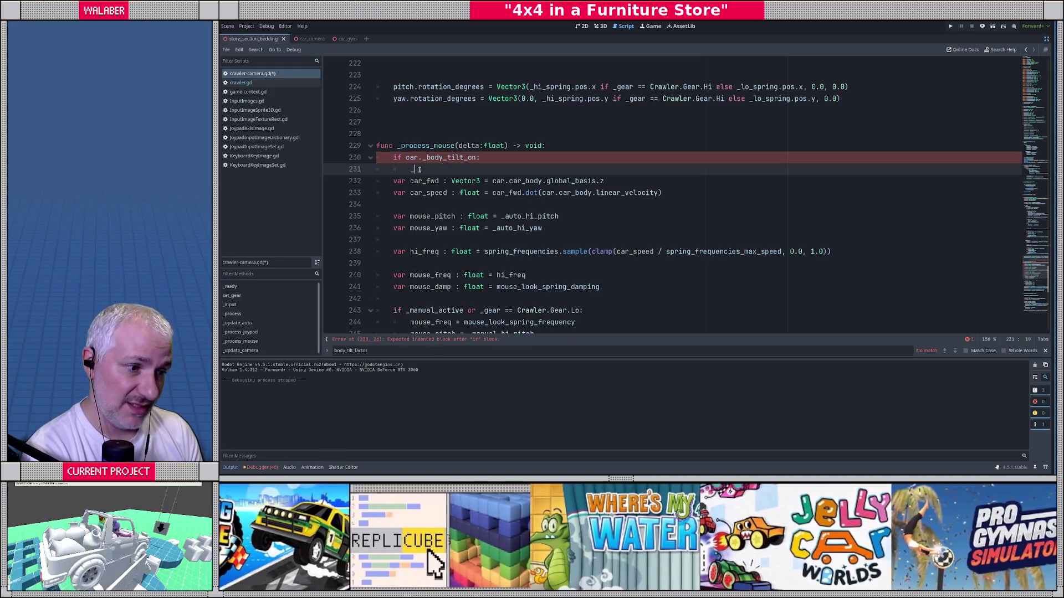
{"action": "type", "text": "ac"}
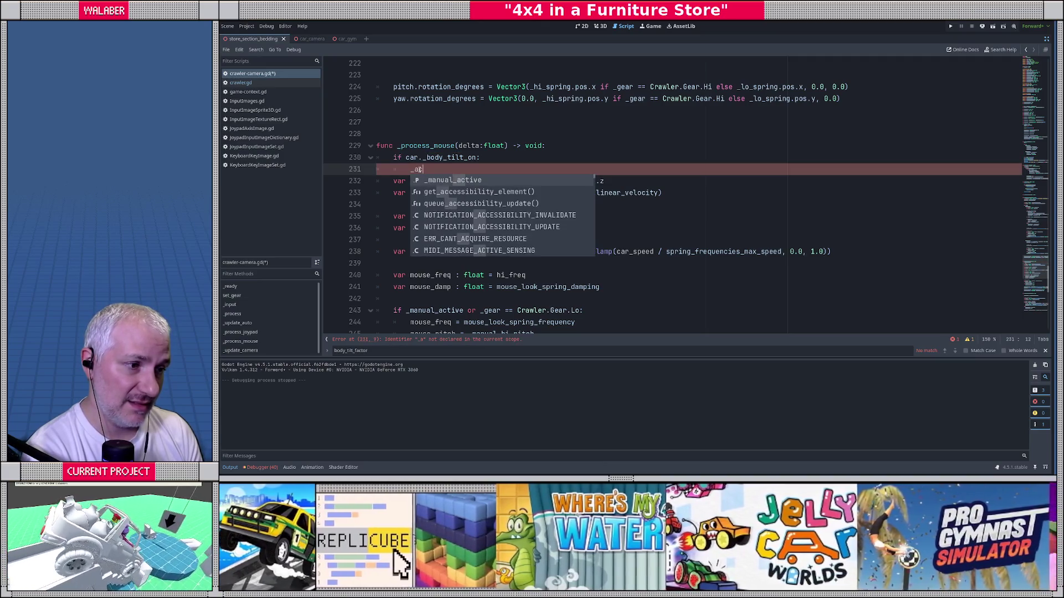
{"action": "key", "text": "Return"}
{"action": "type", "text": "false"}
{"action": "key", "text": "Return"}
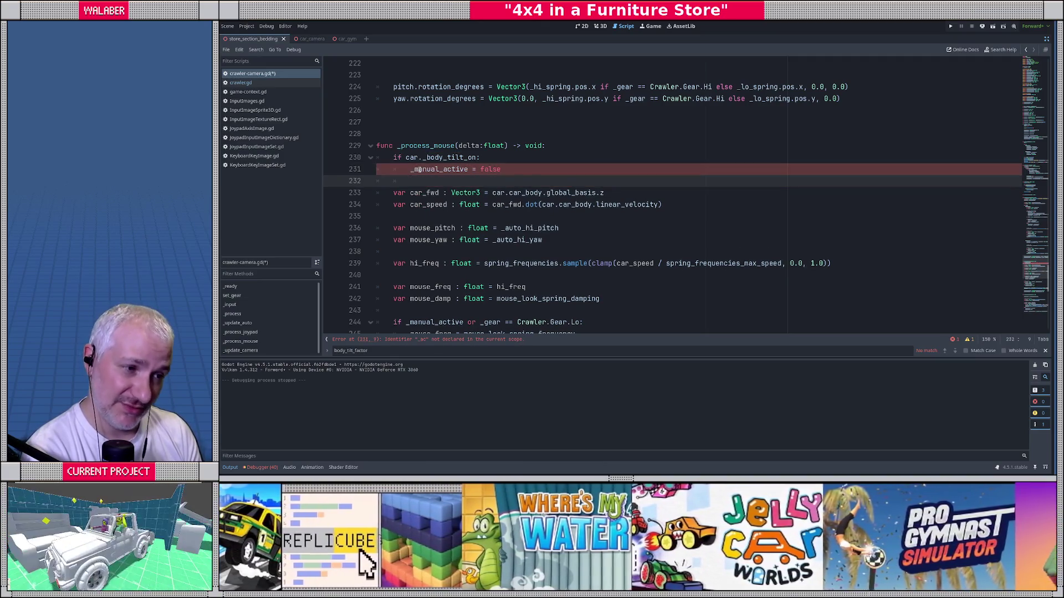
Save and test-run the game, then stop it and close the find bar.
{"action": "key", "text": "F5"}
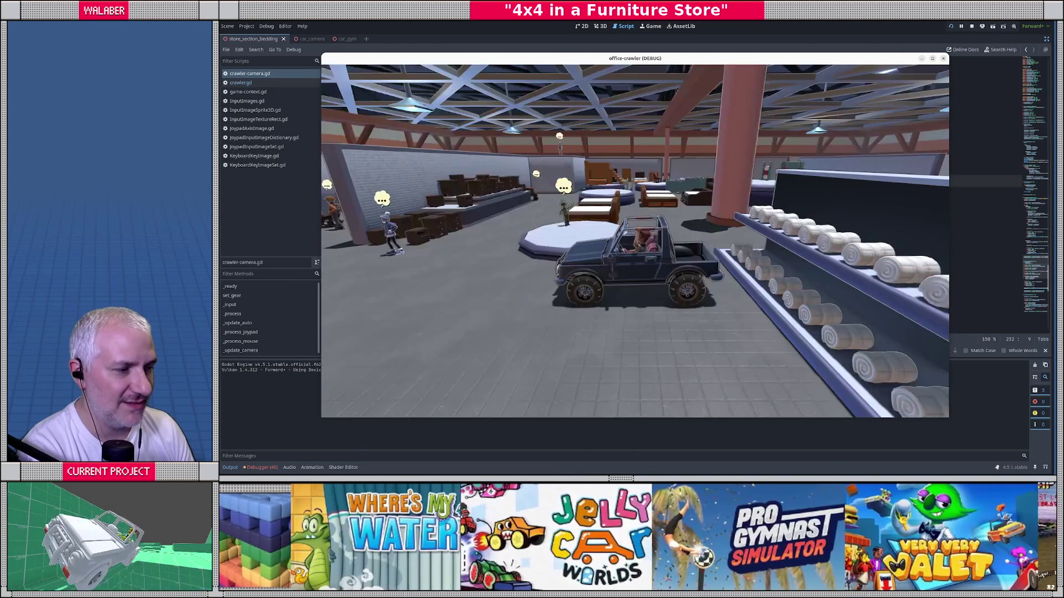
{"action": "key", "text": "F8"}
{"action": "key", "text": "Escape"}
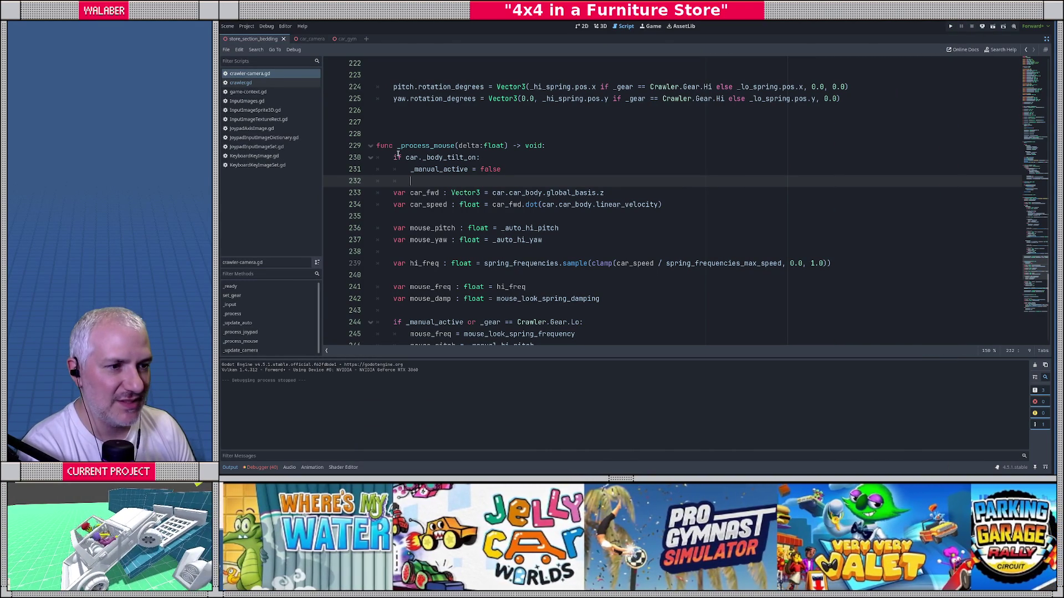
Delete the car._body_tilt_on check and its _manual_active reset, including the leftover blank line.
{"action": "left_click_drag", "start_coordinate": [392, 157], "coordinate": [527, 161]}
{"action": "key", "text": "BackSpace"}
{"action": "key", "text": "ctrl+shift+k"}
{"action": "key", "text": "ctrl+shift+k"}
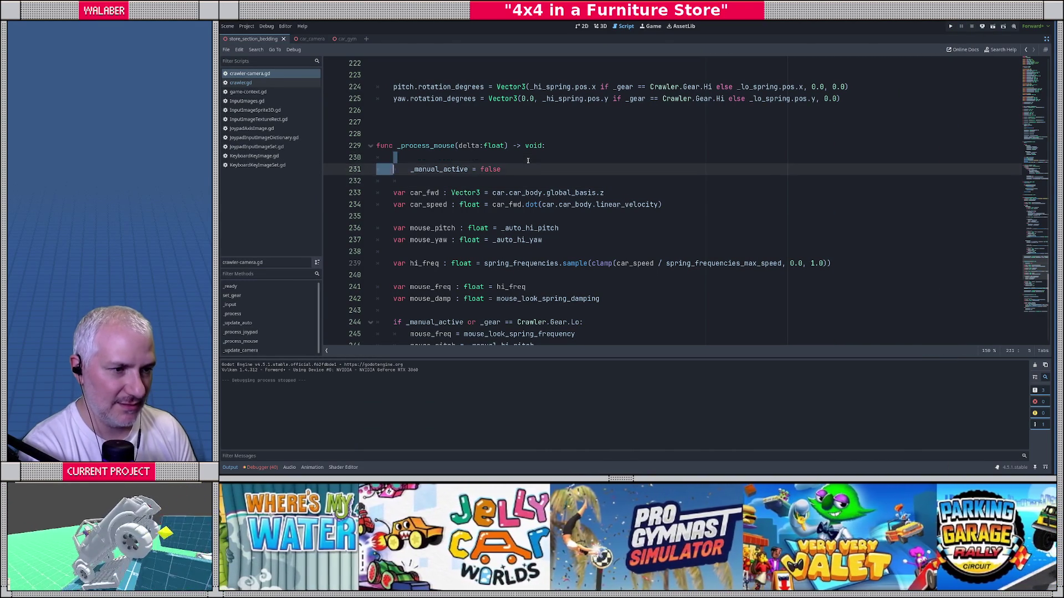
{"action": "key", "text": "ctrl+shift+k"}
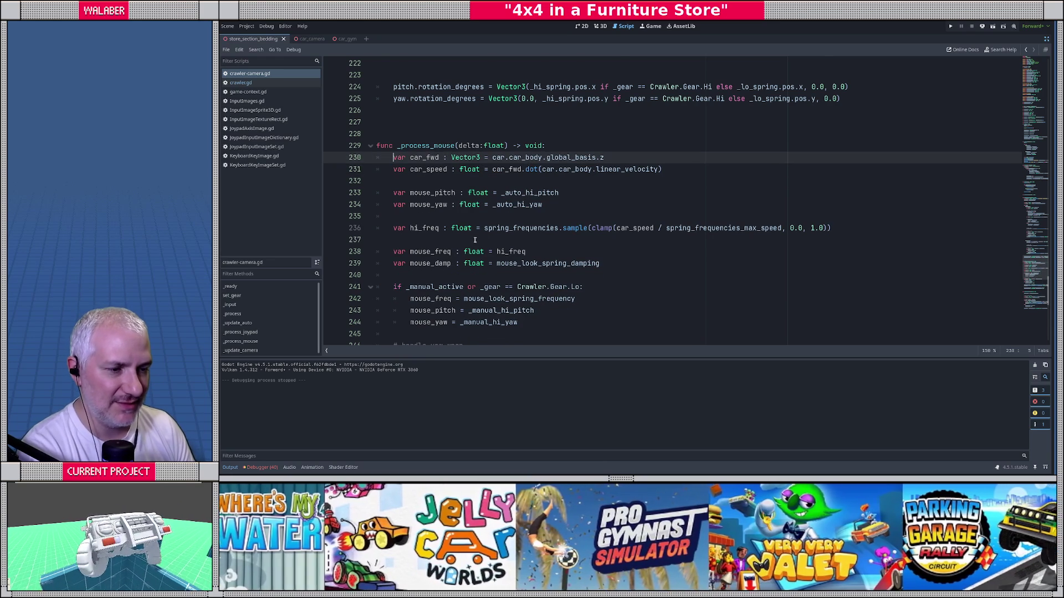
{"action": "scroll", "coordinate": [475, 240], "scroll_direction": "down", "scroll_amount": 2}
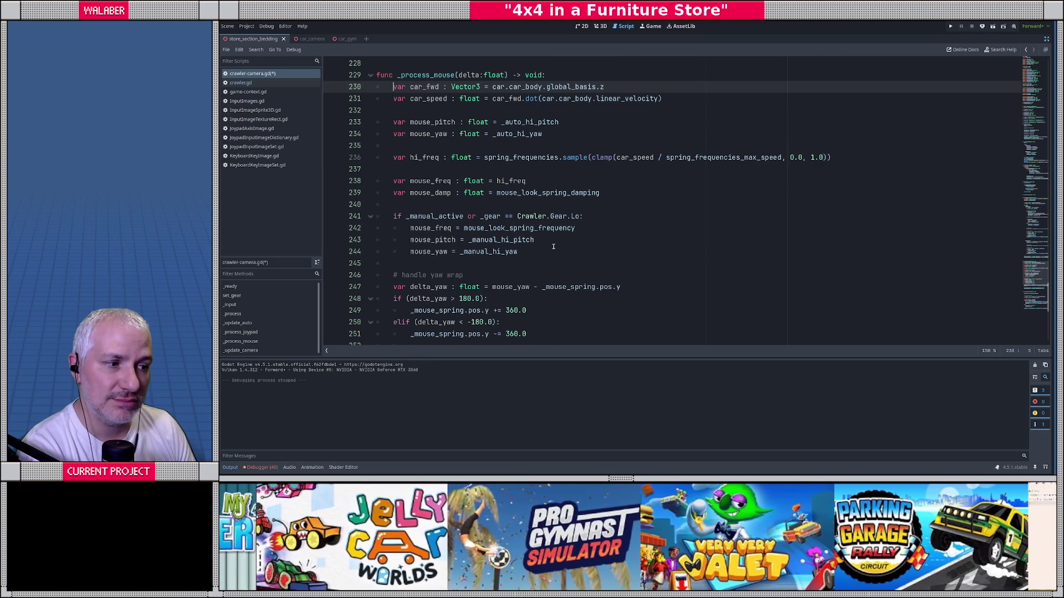
Add 'if not car._body_tilt_on:' on a new line after the mouse_freq line 242.
{"action": "left_click", "coordinate": [598, 228]}
{"action": "key", "text": "Return"}
{"action": "type", "text": "if car._body_tilt_on:"}
{"action": "key", "text": "Right"}
{"action": "key", "text": "Right"}
{"action": "type", "text": "not"}
Indent the mouse_pitch and mouse_yaw lines under the guard, then save and test-run the game.
{"action": "key", "text": "Down"}
{"action": "key", "text": "Home"}
{"action": "key", "text": "Tab"}
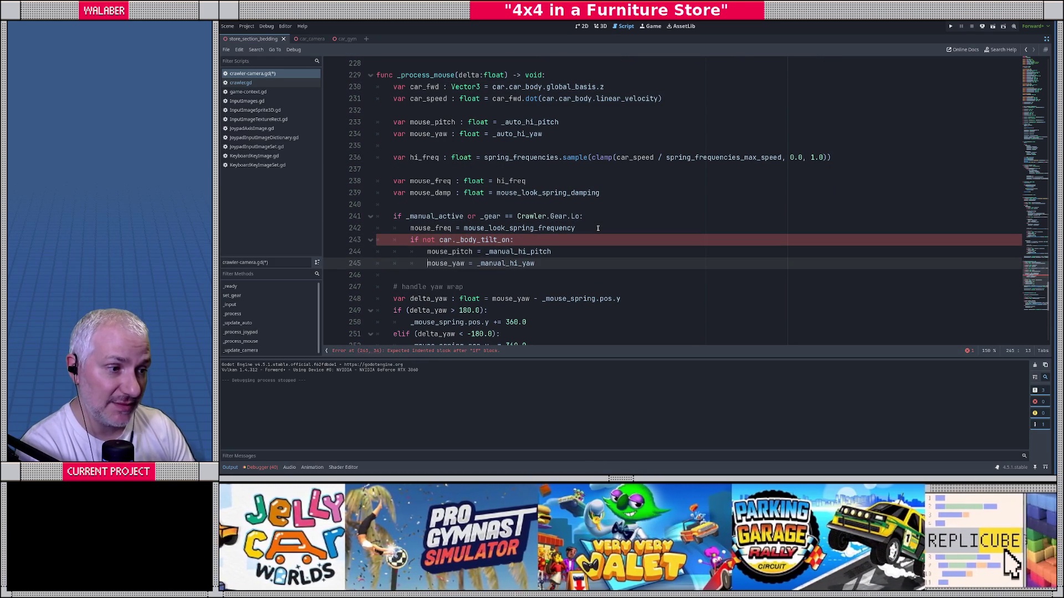
{"action": "key", "text": "Down"}
{"action": "key", "text": "Home"}
{"action": "key", "text": "Tab"}
{"action": "key", "text": "F5"}
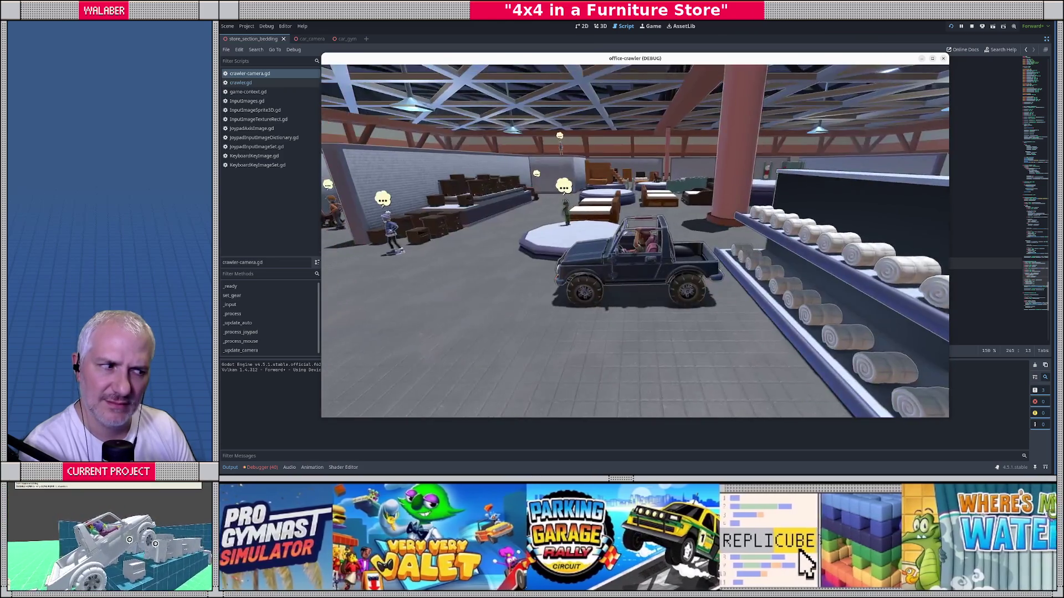
{"action": "key", "text": "F8"}
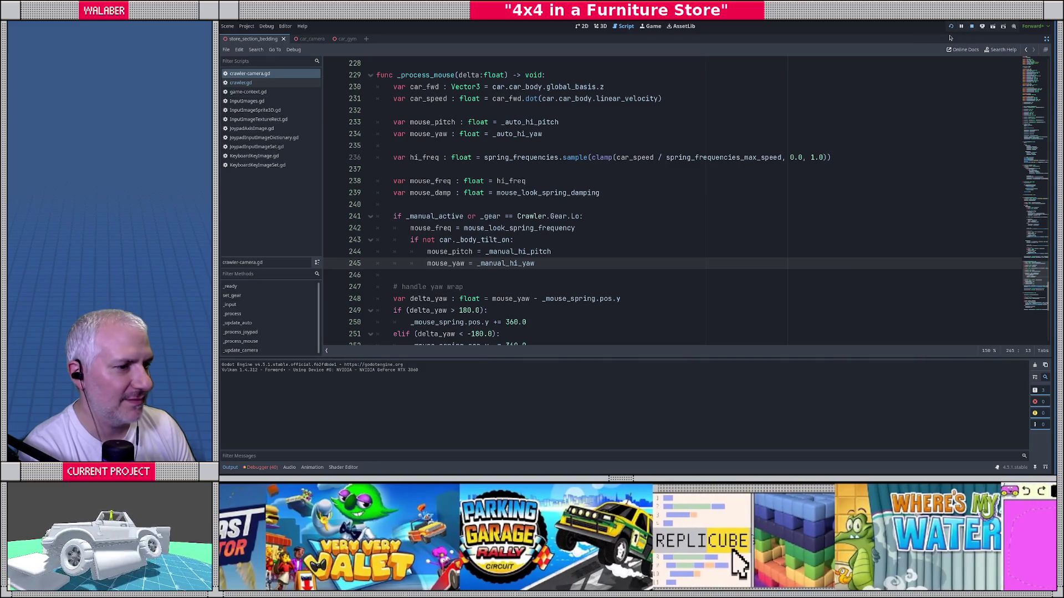
Remove the 'if not car._body_tilt_on' block, undoing back to the unguarded pitch and yaw lines.
{"action": "left_click_drag", "start_coordinate": [410, 239], "coordinate": [553, 264]}
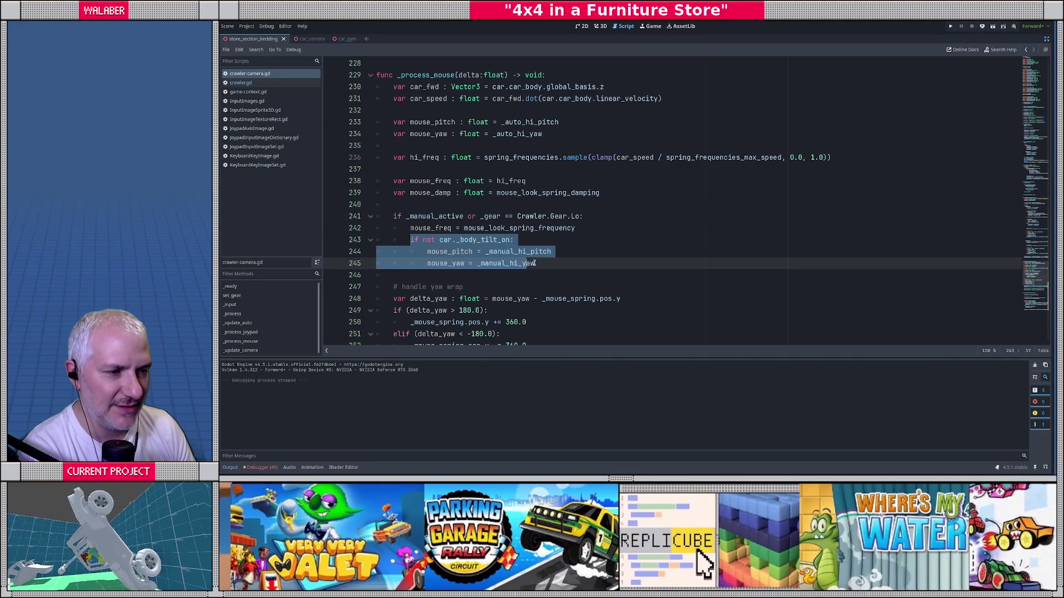
{"action": "key", "text": "Delete"}
{"action": "key", "text": "ctrl+z"}
{"action": "key", "text": "ctrl+z"}
{"action": "key", "text": "ctrl+z"}
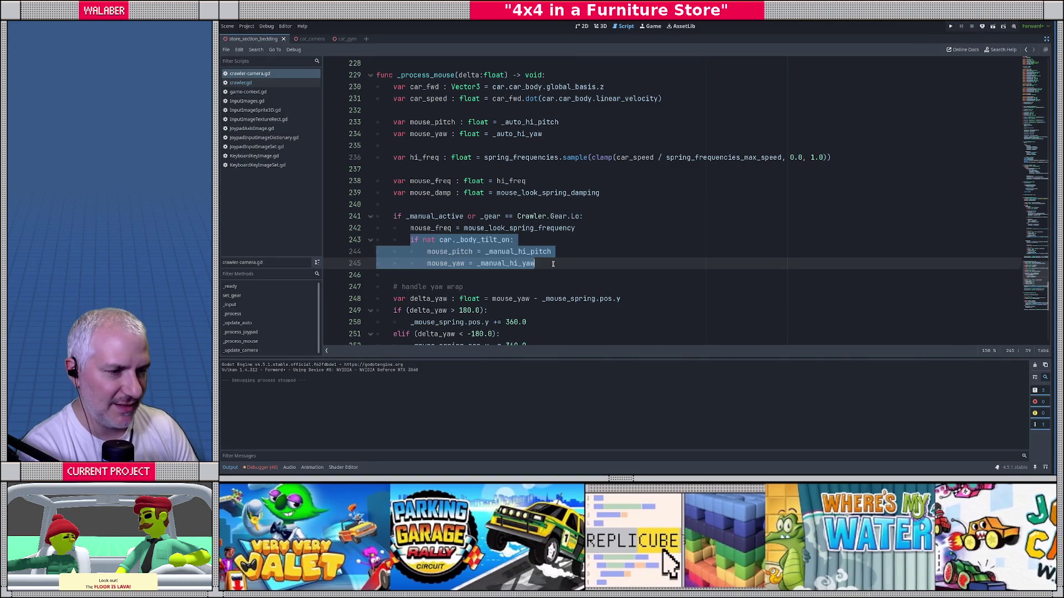
{"action": "key", "text": "ctrl+z"}
{"action": "key", "text": "ctrl+z"}
{"action": "key", "text": "ctrl+z"}
{"action": "key", "text": "ctrl+z"}
{"action": "key", "text": "ctrl+z"}
{"action": "key", "text": "ctrl+z"}
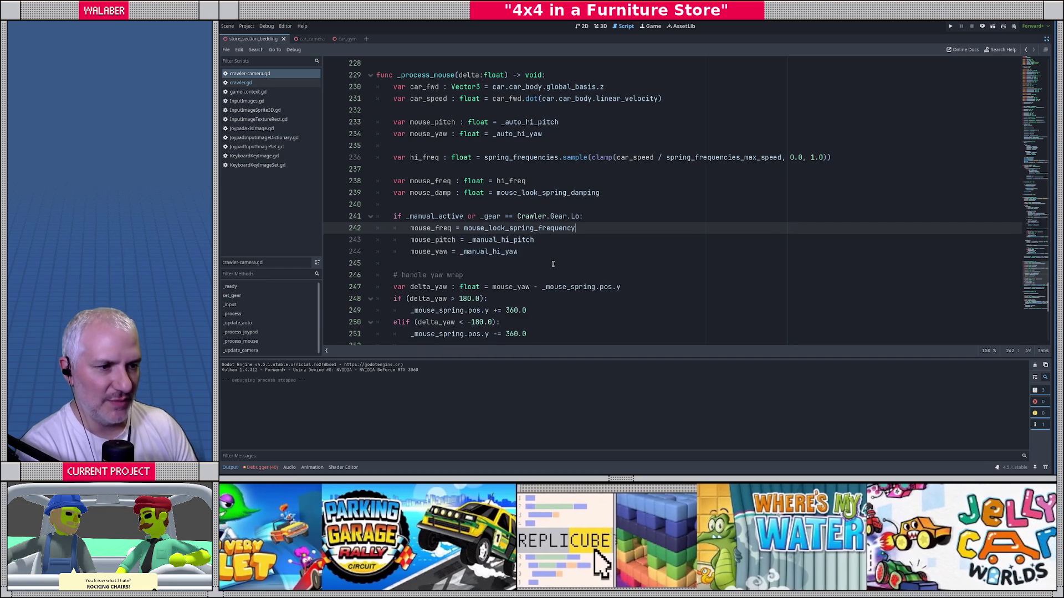
Scroll up to func _input and place the caret on blank line 122.
{"action": "scroll", "coordinate": [529, 221], "scroll_direction": "up", "scroll_amount": 15}
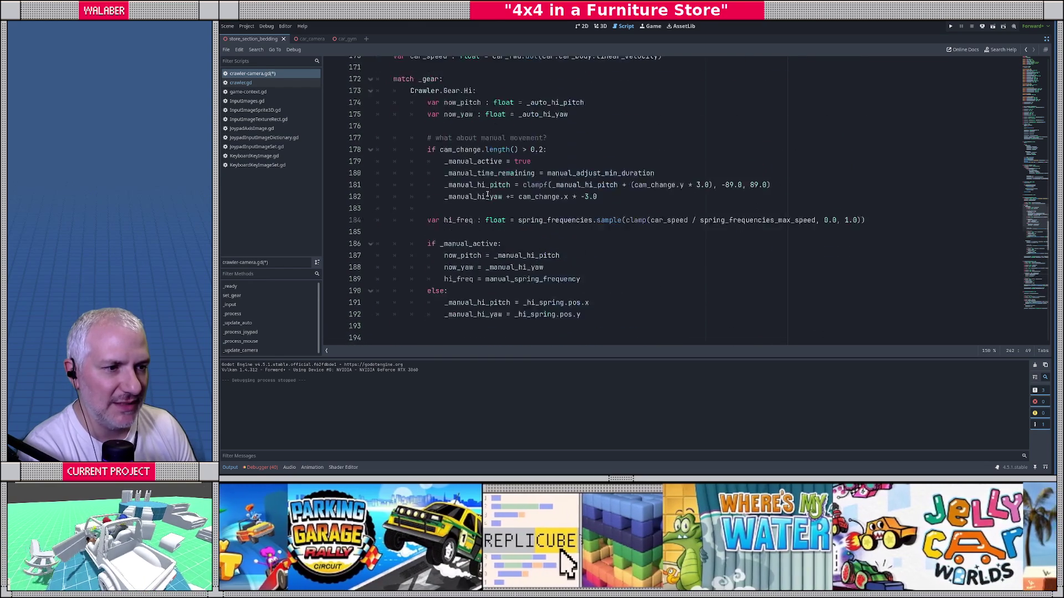
{"action": "scroll", "coordinate": [485, 193], "scroll_direction": "up", "scroll_amount": 1}
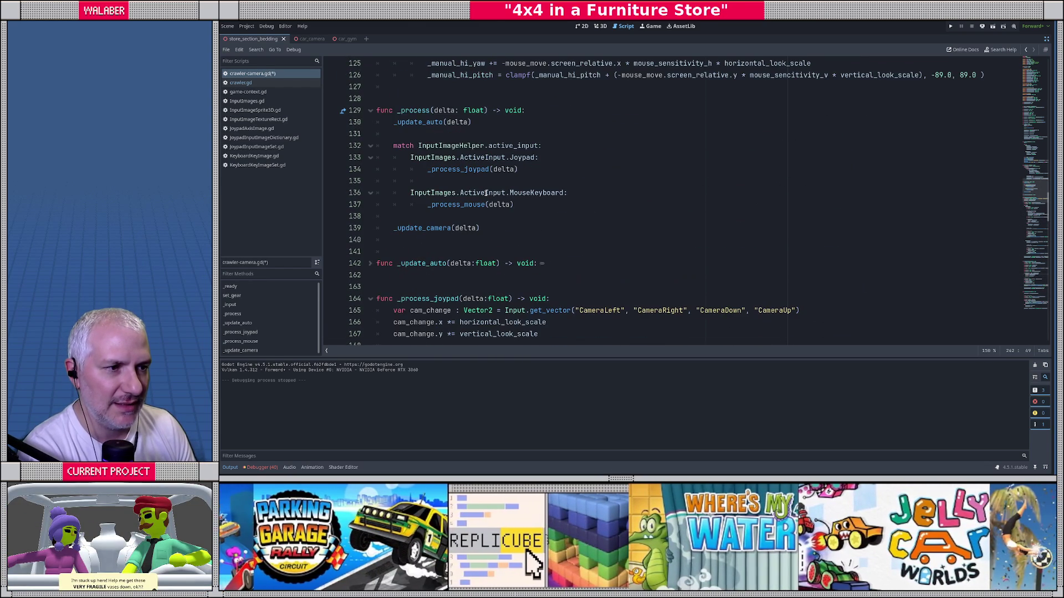
{"action": "scroll", "coordinate": [485, 193], "scroll_direction": "up", "scroll_amount": 4}
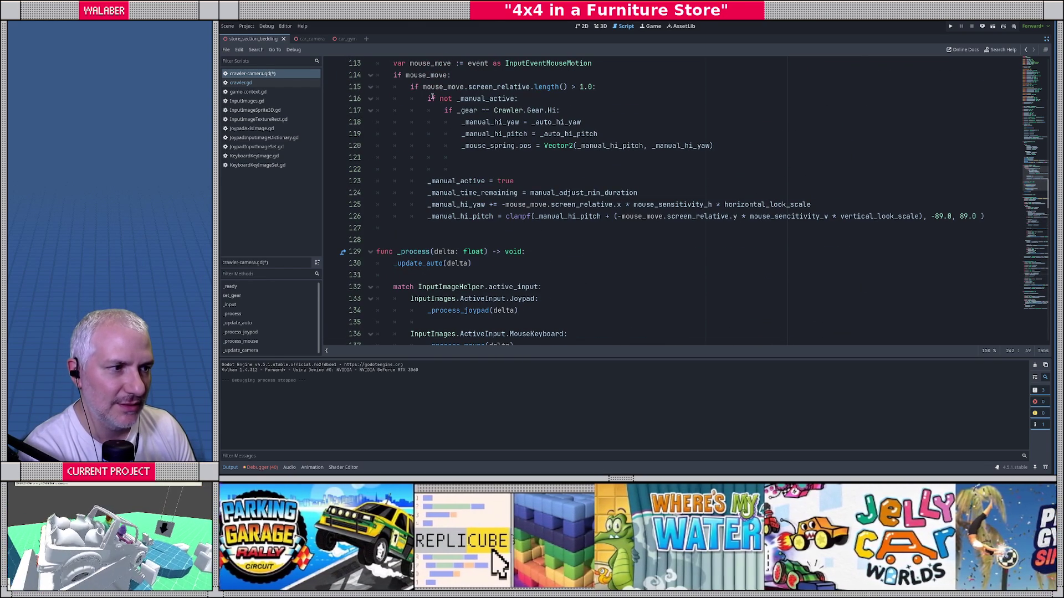
{"action": "scroll", "coordinate": [435, 110], "scroll_direction": "up", "scroll_amount": 1}
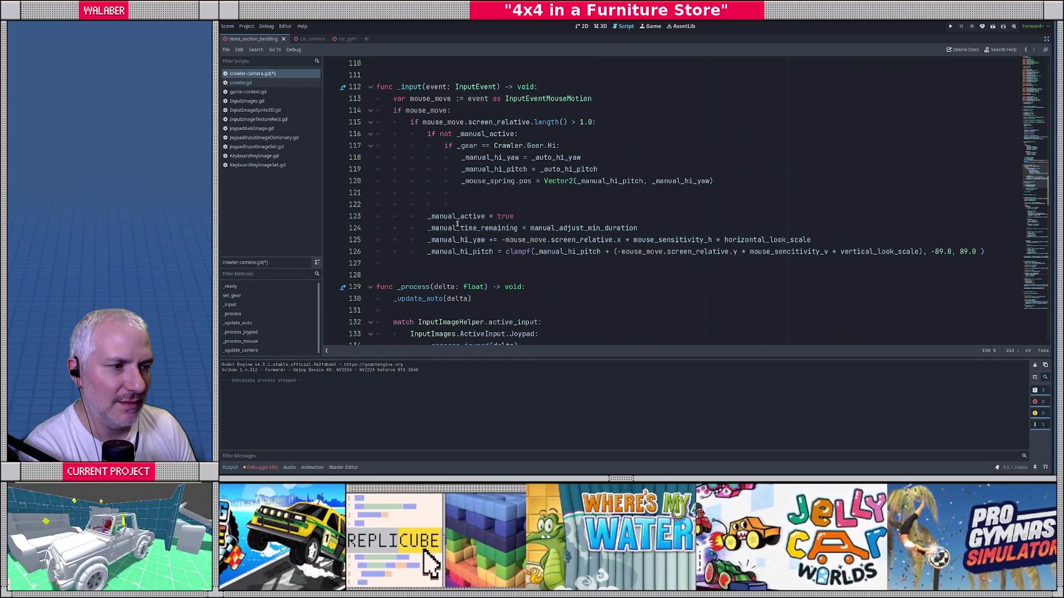
{"action": "left_click", "coordinate": [475, 205]}
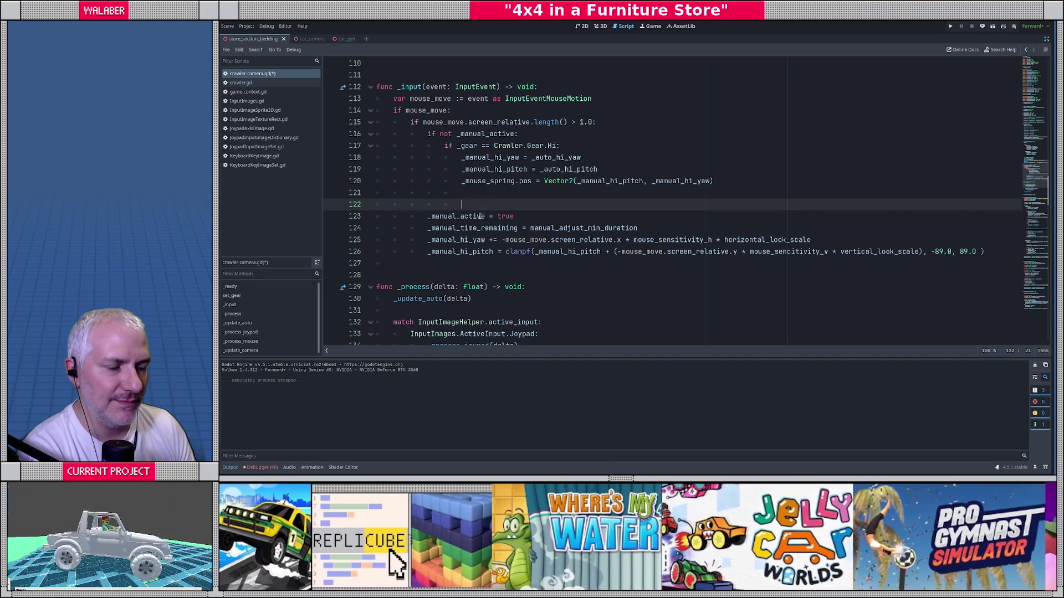
On line 122, add 'if not car._body_tilt_on:' and indent the yaw/pitch update lines beneath it.
{"action": "key", "text": "BackSpace"}
{"action": "type", "text": "if not car._body_tilt_on:"}
{"action": "key", "text": "Down"}
{"action": "key", "text": "Home"}
{"action": "key", "text": "shift+Down"}
{"action": "key", "text": "shift+Down"}
{"action": "key", "text": "shift+Down"}
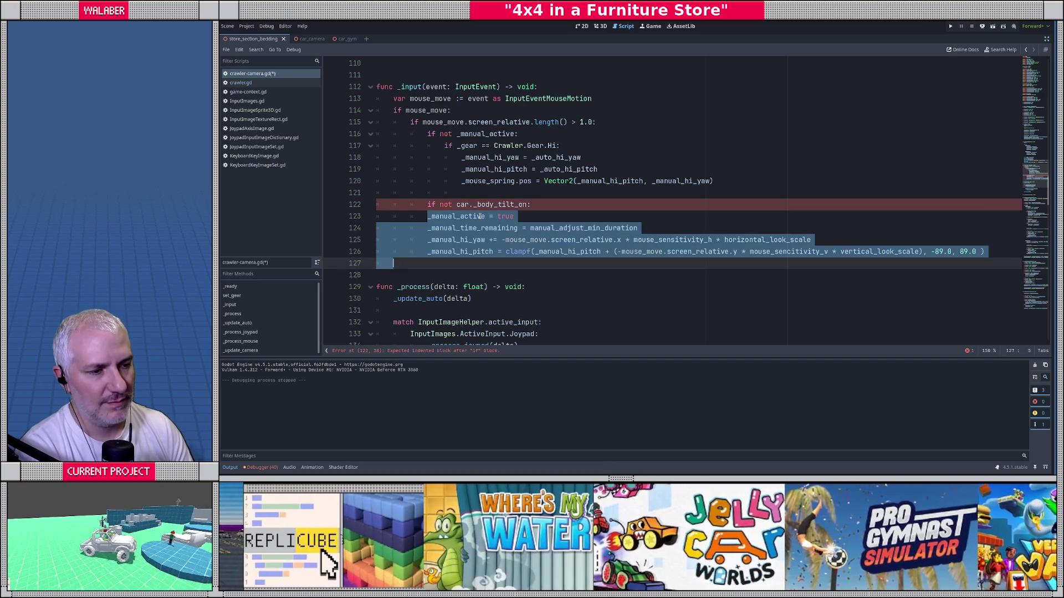
{"action": "key", "text": "Tab"}
{"action": "left_click", "coordinate": [473, 205]}
{"action": "left_click", "coordinate": [471, 190]}
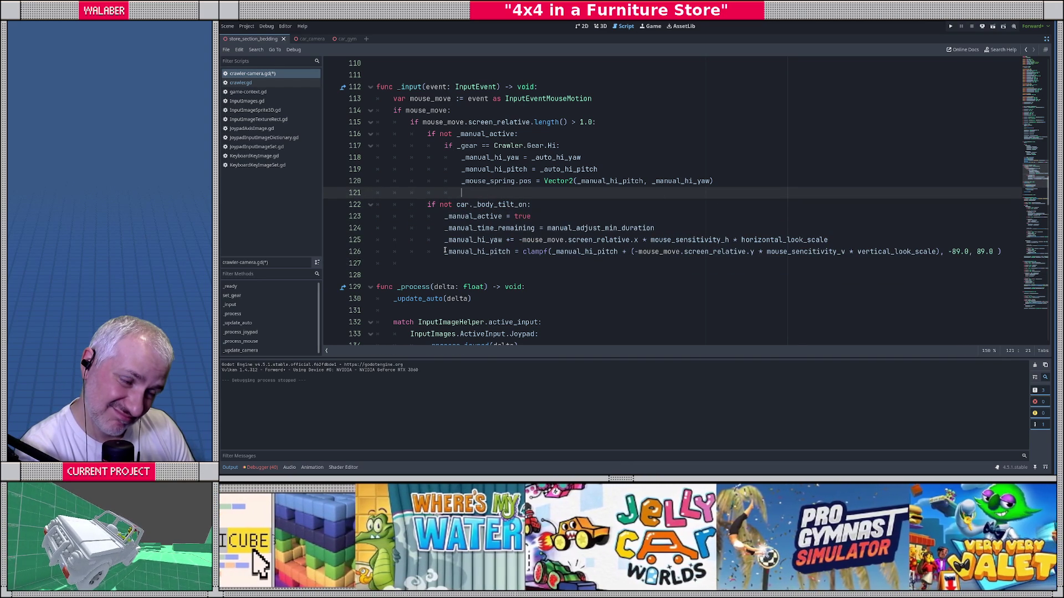
Move _manual_active and _manual_time_remaining above the guard, dedent them, then test-run the game.
{"action": "left_click", "coordinate": [445, 218]}
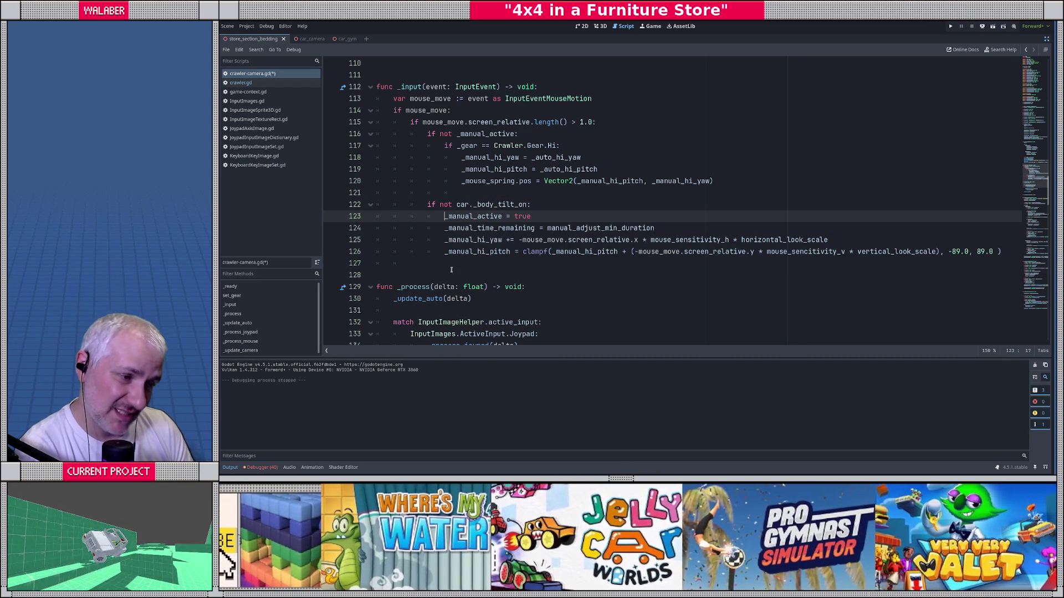
{"action": "key", "text": "shift+Down"}
{"action": "key", "text": "shift+Down"}
{"action": "key", "text": "alt+Up"}
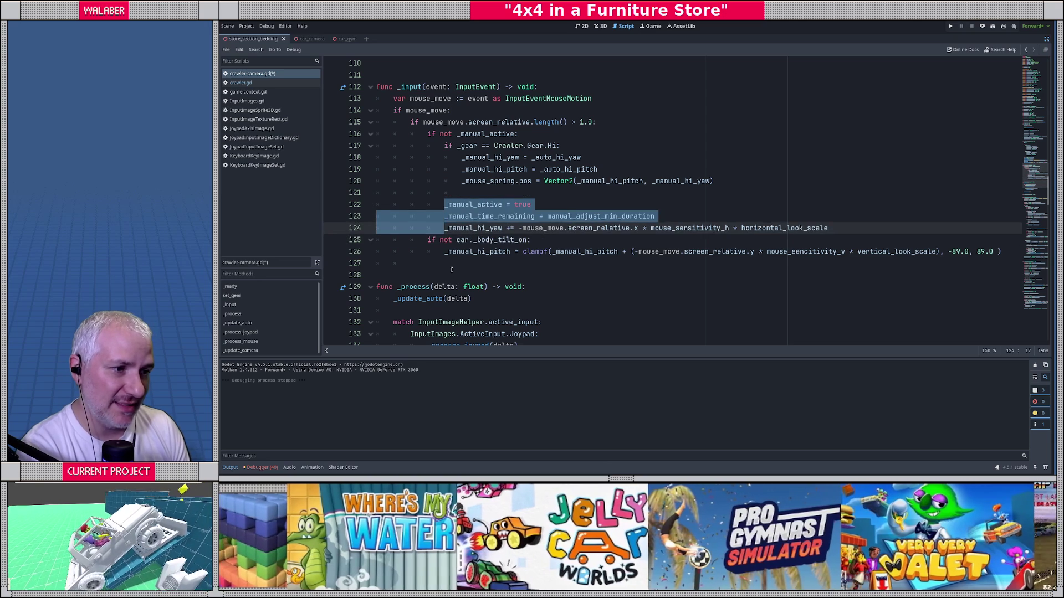
{"action": "key", "text": "Down"}
{"action": "key", "text": "alt+Up"}
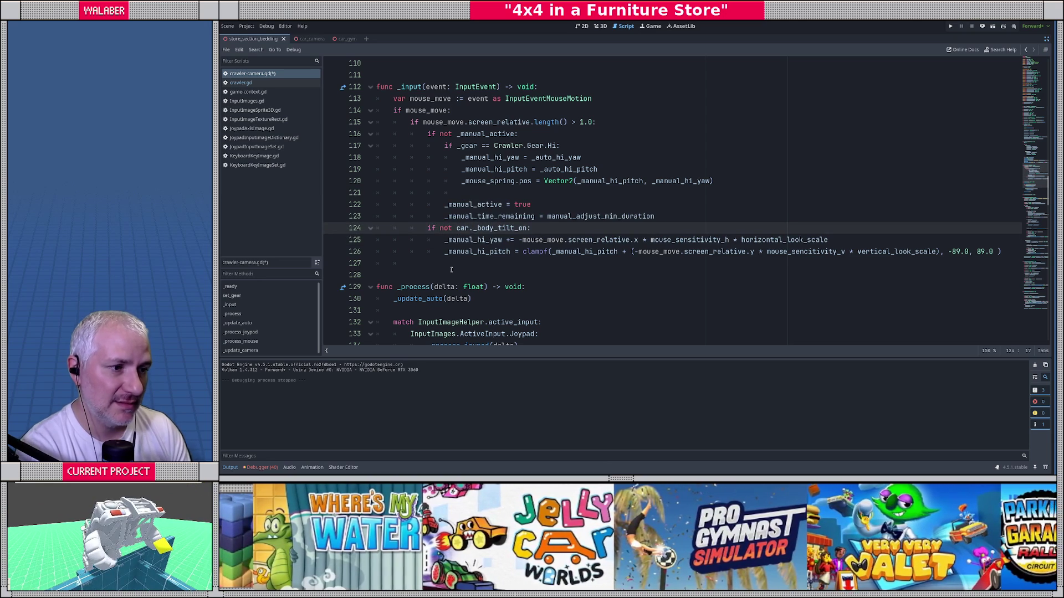
{"action": "key", "text": "Up"}
{"action": "key", "text": "shift+Tab"}
{"action": "key", "text": "Up"}
{"action": "key", "text": "shift+Tab"}
{"action": "key", "text": "Down"}
{"action": "key", "text": "Down"}
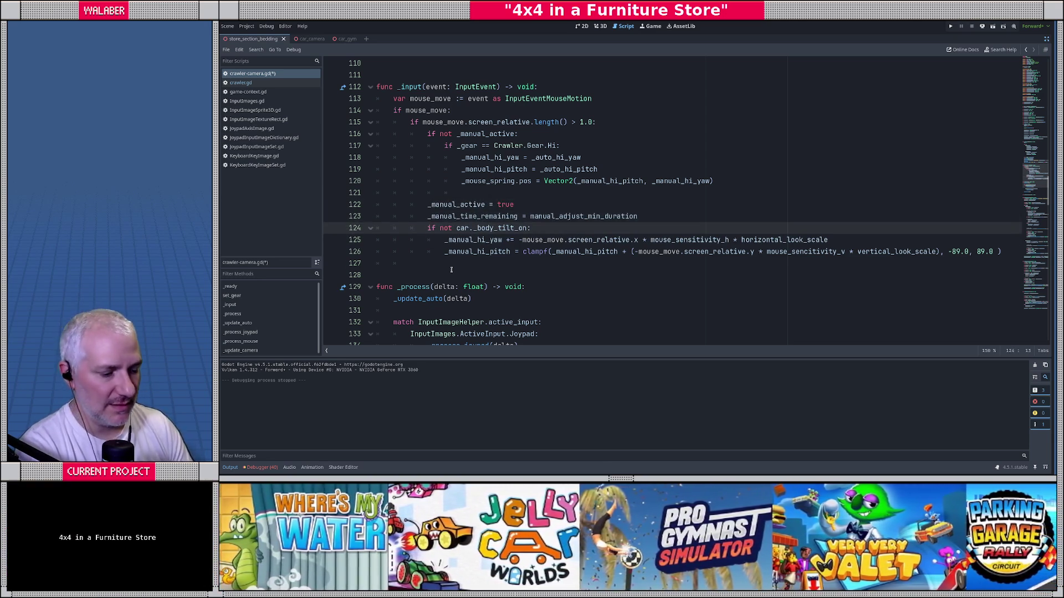
{"action": "key", "text": "F5"}
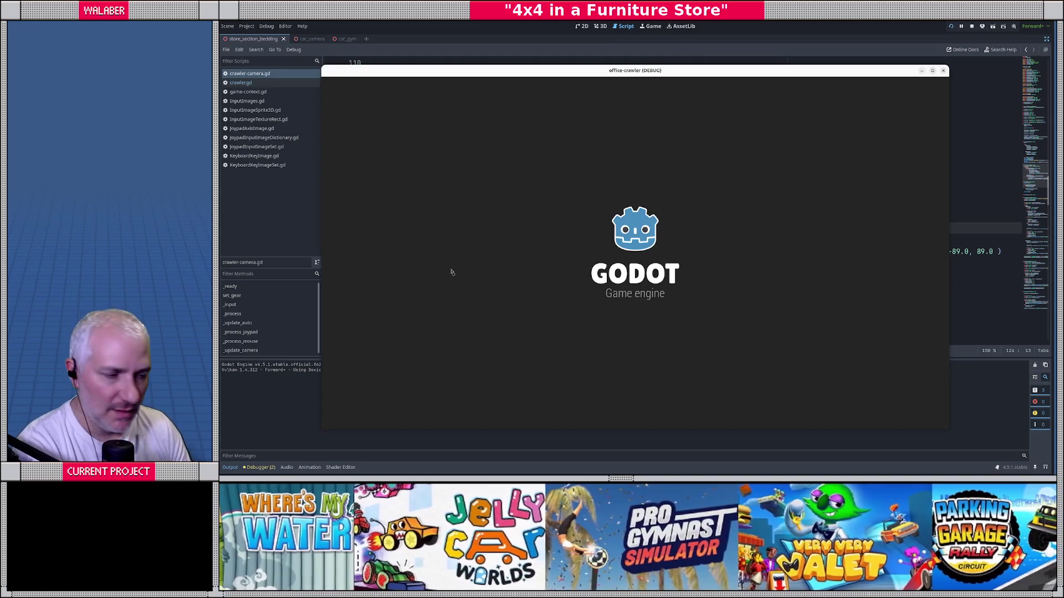
{"action": "key", "text": "F8"}
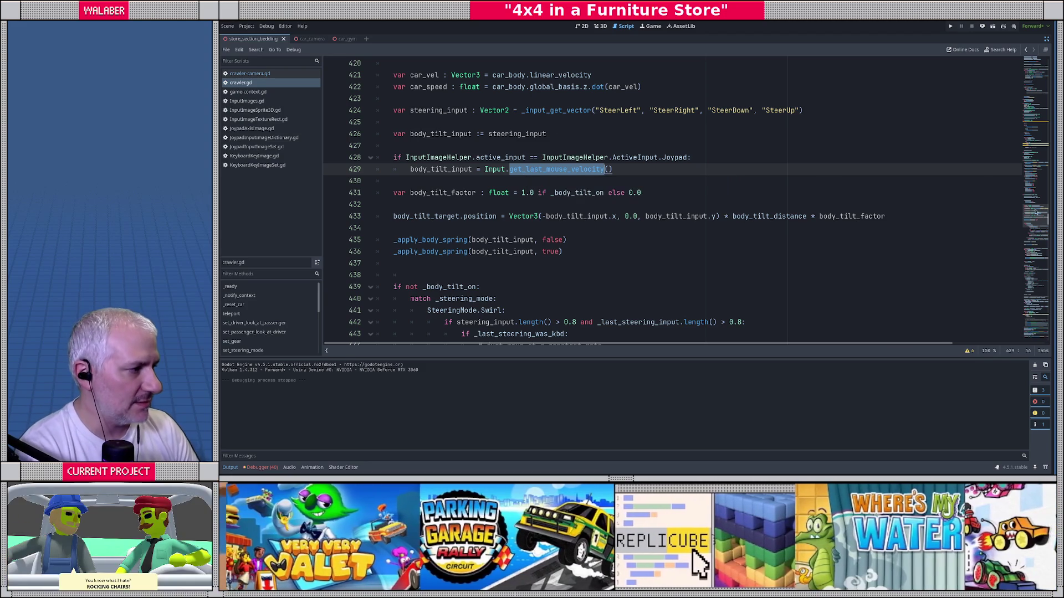
Place the caret just after the _teleport_target declaration among crawler.gd's variables.
{"action": "scroll", "coordinate": [887, 88], "scroll_direction": "up", "scroll_amount": 20}
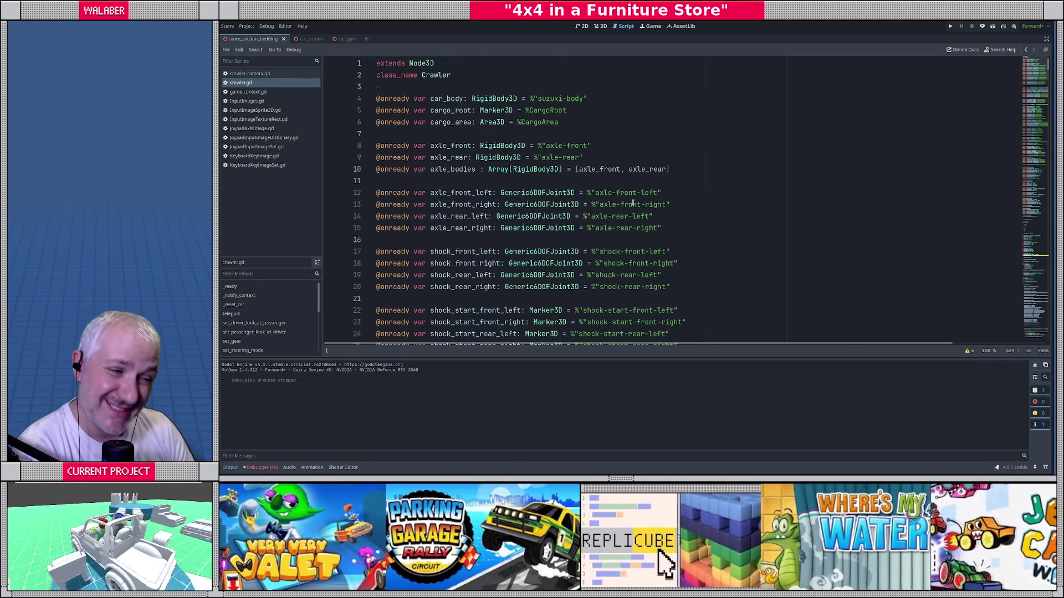
{"action": "scroll", "coordinate": [434, 253], "scroll_direction": "down", "scroll_amount": 15}
{"action": "scroll", "coordinate": [434, 252], "scroll_direction": "down", "scroll_amount": 20}
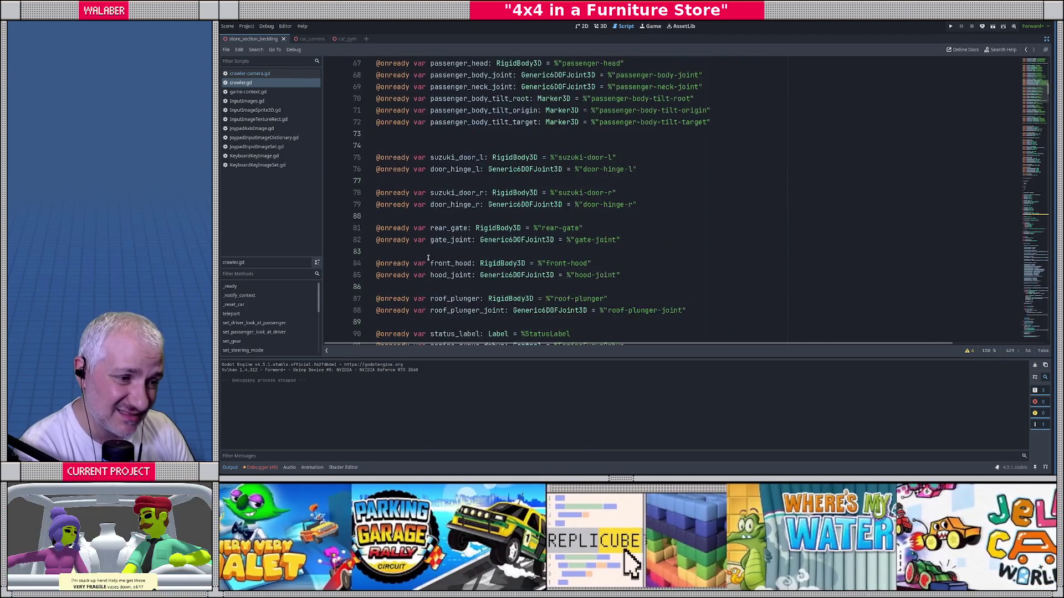
{"action": "scroll", "coordinate": [427, 256], "scroll_direction": "down", "scroll_amount": 18}
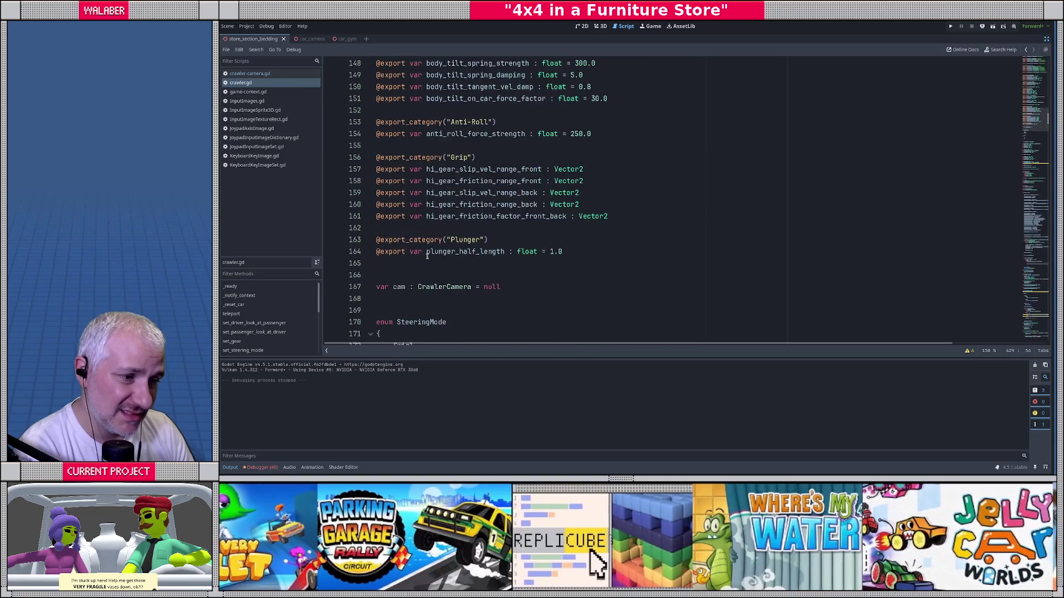
{"action": "scroll", "coordinate": [447, 236], "scroll_direction": "down", "scroll_amount": 11}
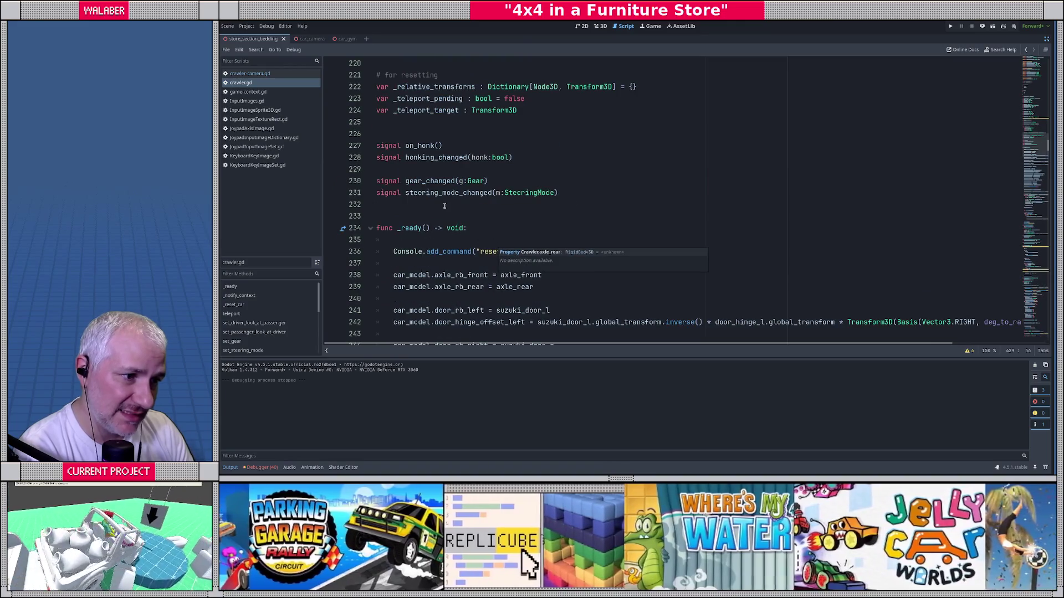
{"action": "left_click", "coordinate": [444, 205]}
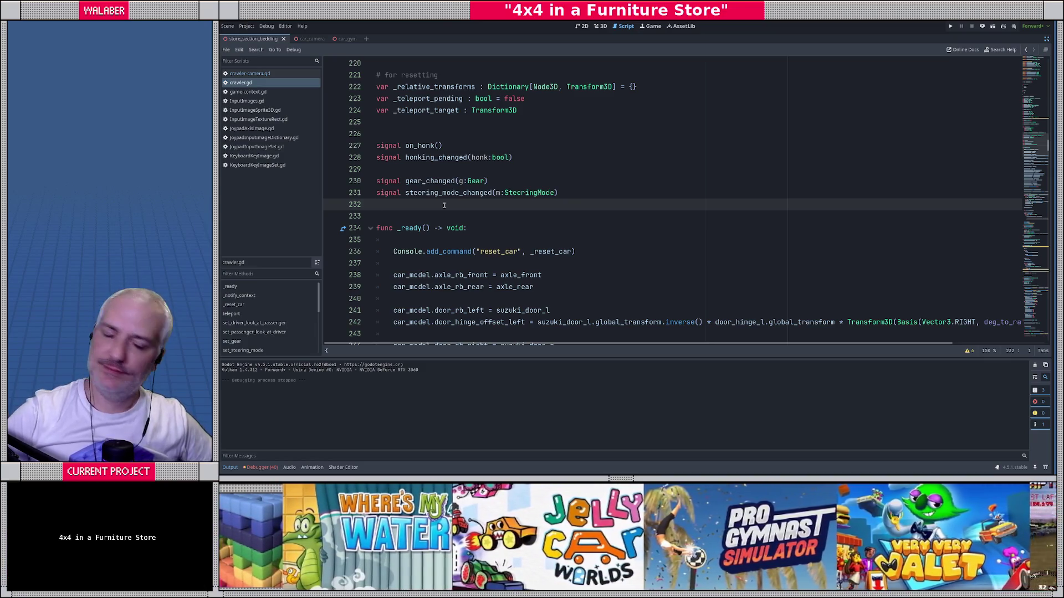
{"action": "scroll", "coordinate": [443, 206], "scroll_direction": "up", "scroll_amount": 4}
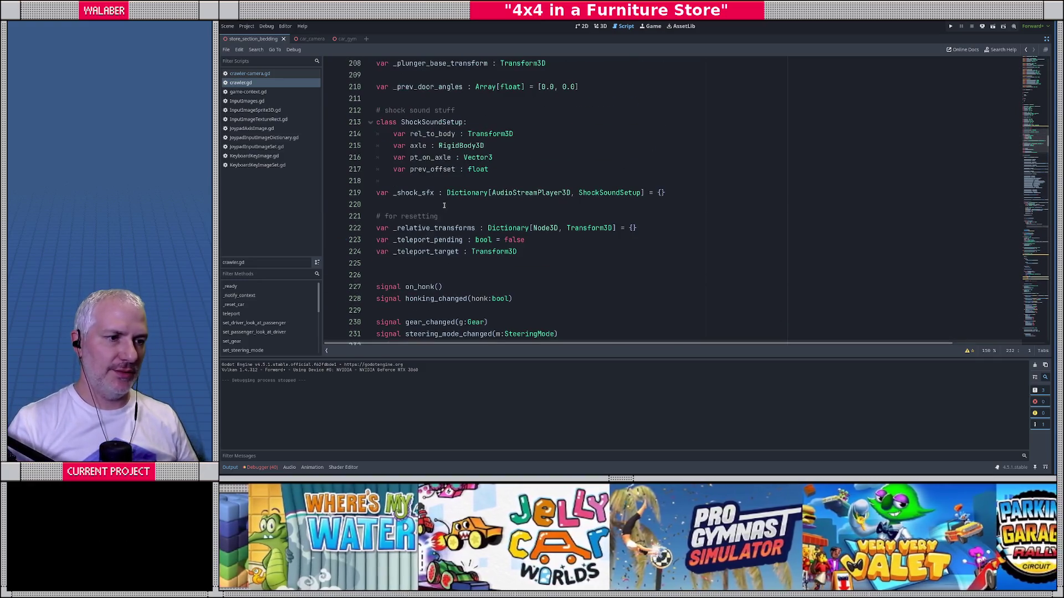
{"action": "left_click", "coordinate": [411, 271]}
{"action": "scroll", "coordinate": [413, 264], "scroll_direction": "down", "scroll_amount": 1}
Add a '# mouse tilt input' comment declaring var _last_mouse_pos : Vector2 and var _mouse_vel : Vector2.
{"action": "key", "text": "Return"}
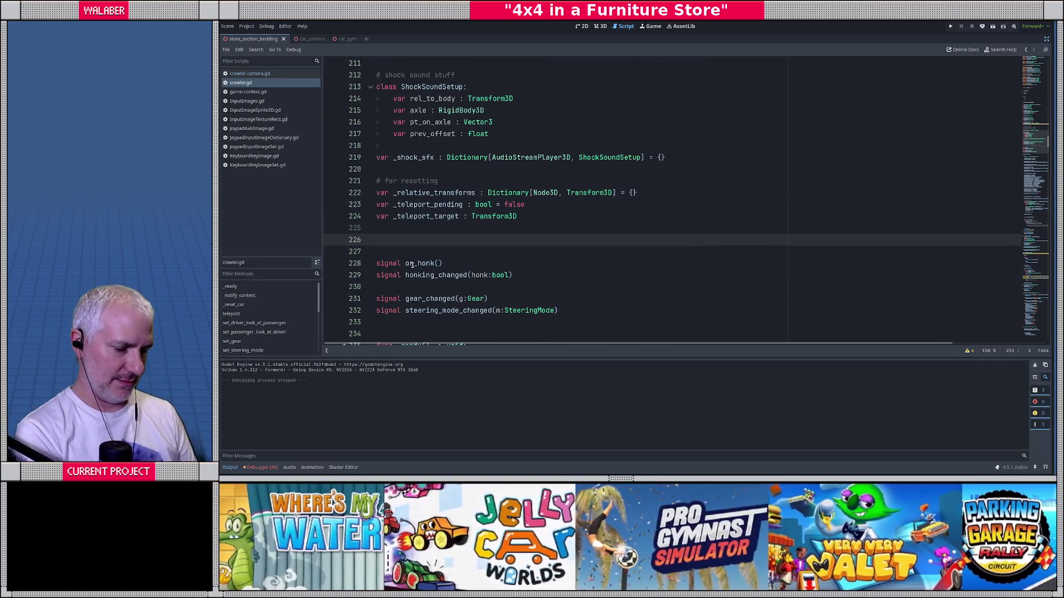
{"action": "type", "text": "#mouse tilt i"}
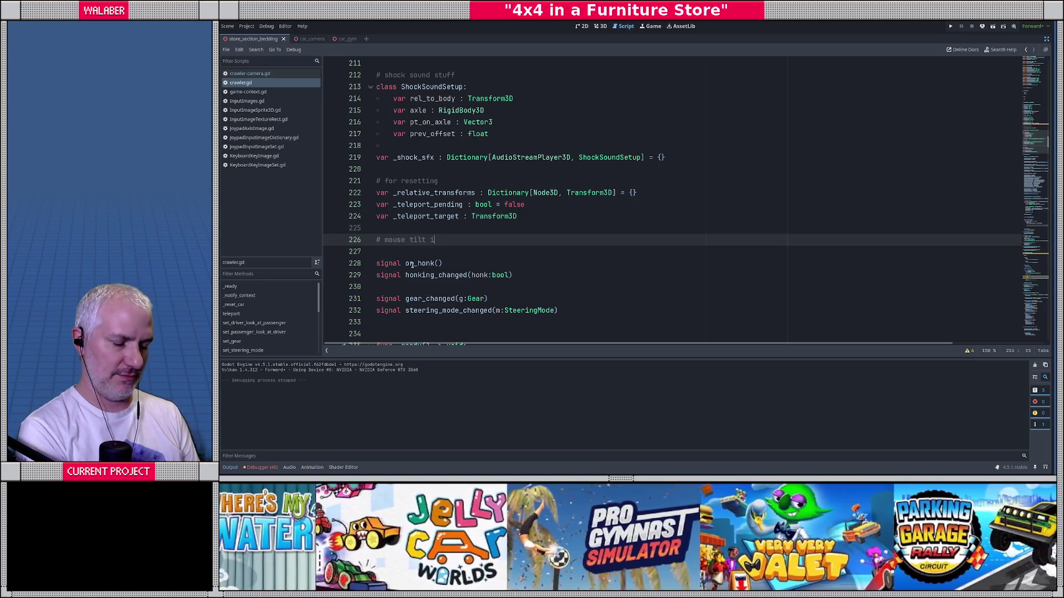
{"action": "type", "text": "nput"}
{"action": "key", "text": "Return"}
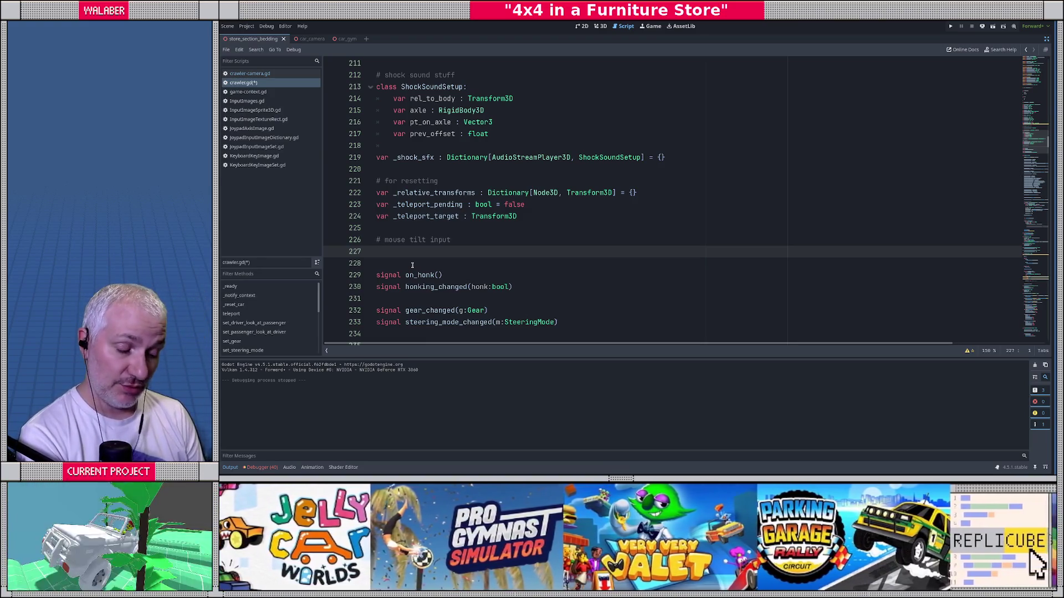
{"action": "type", "text": "var "}
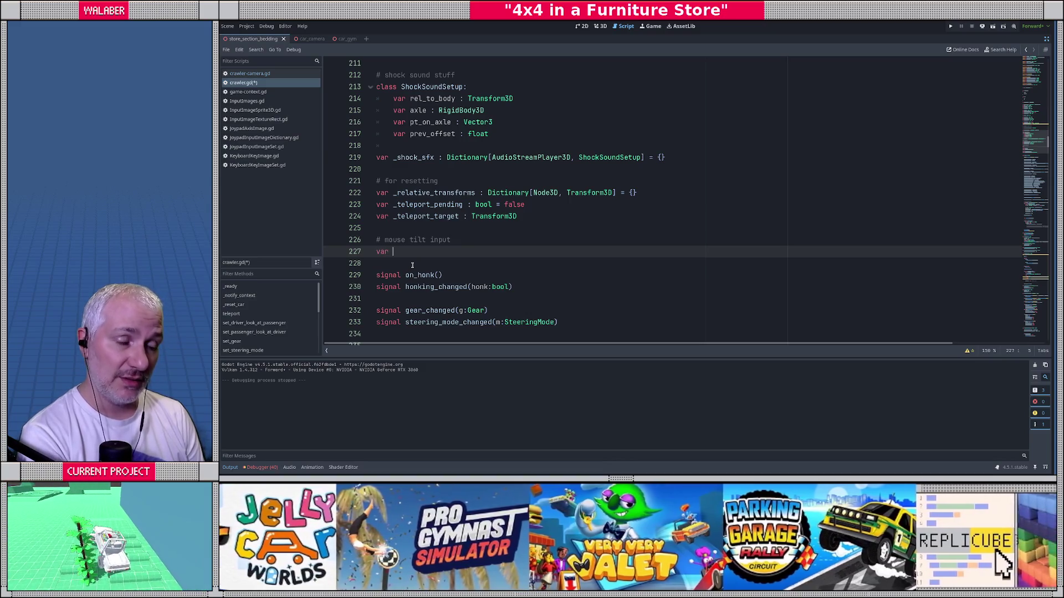
{"action": "type", "text": "_last_m"}
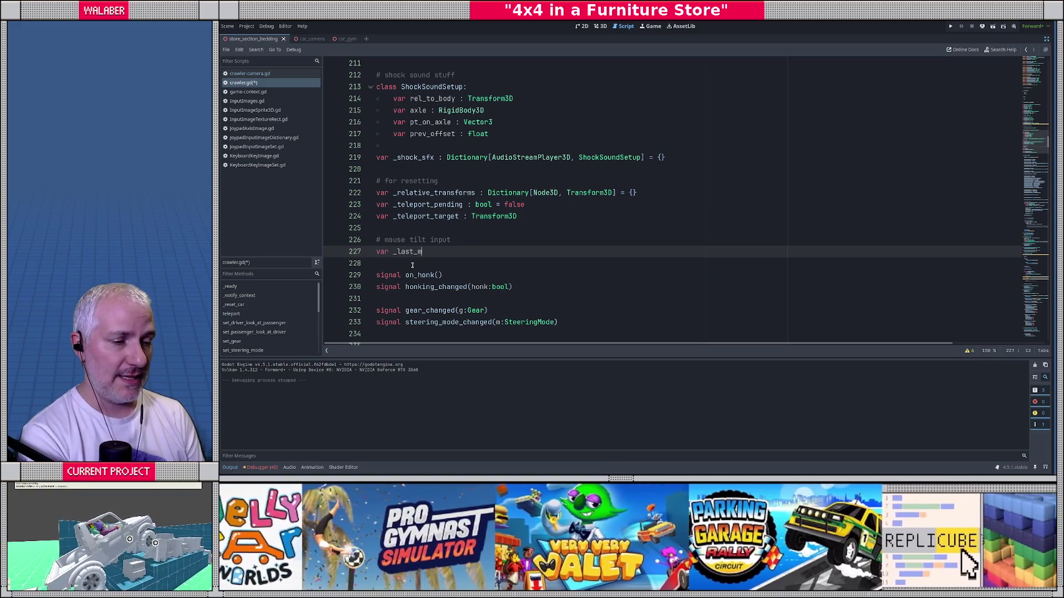
{"action": "type", "text": "ouse_pos "}
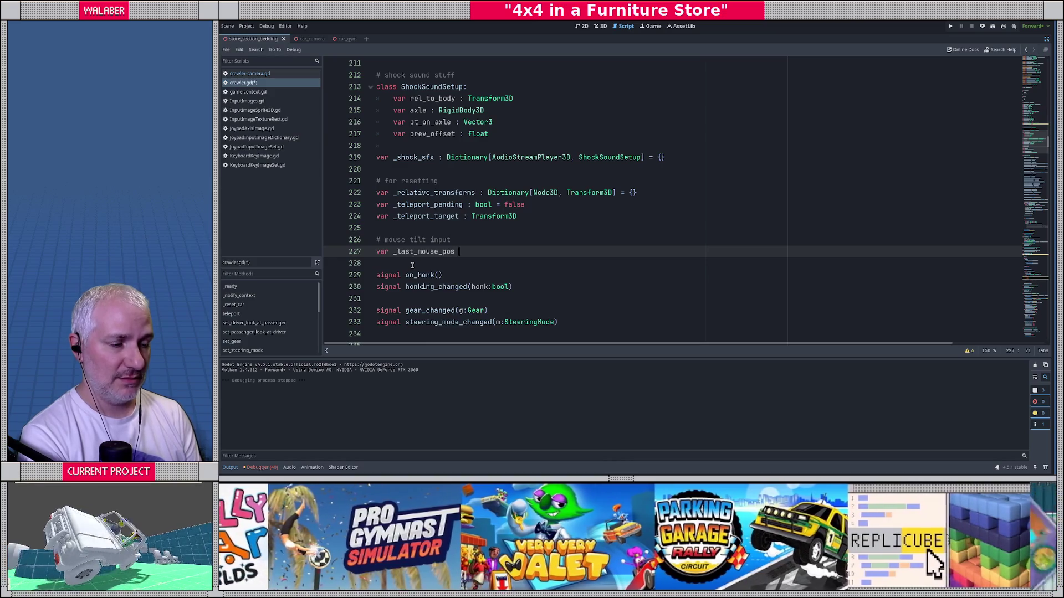
{"action": "type", "text": ": Vector2"}
{"action": "key", "text": "Return"}
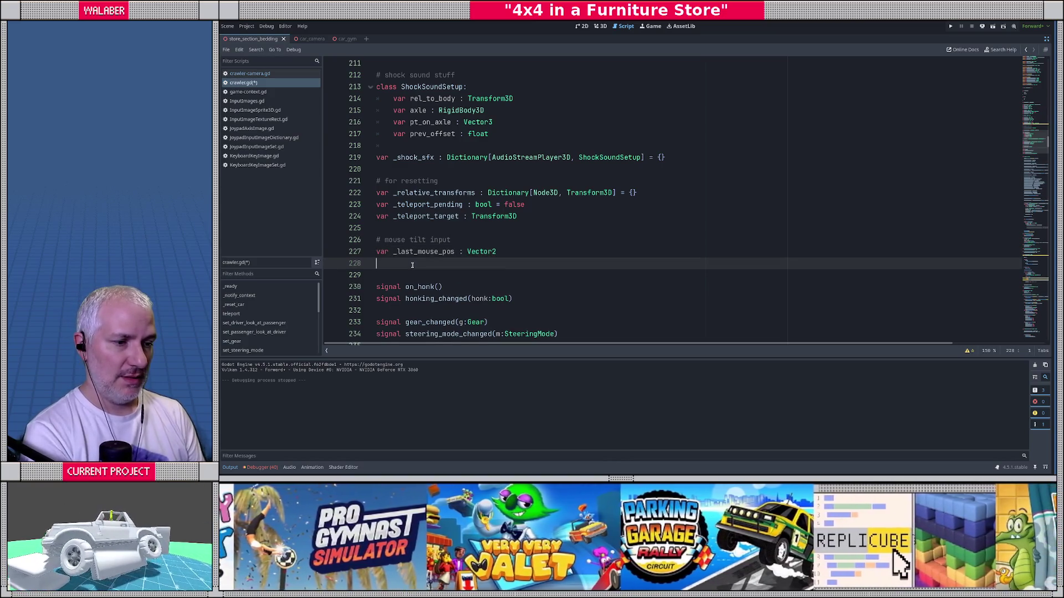
{"action": "type", "text": "var _mouse_"}
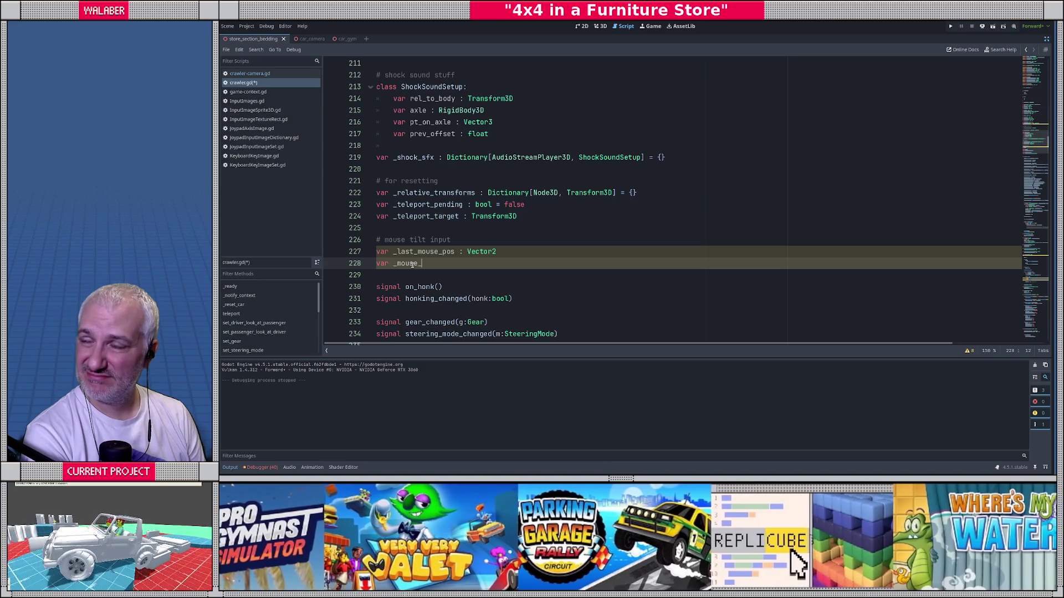
{"action": "type", "text": "ve"}
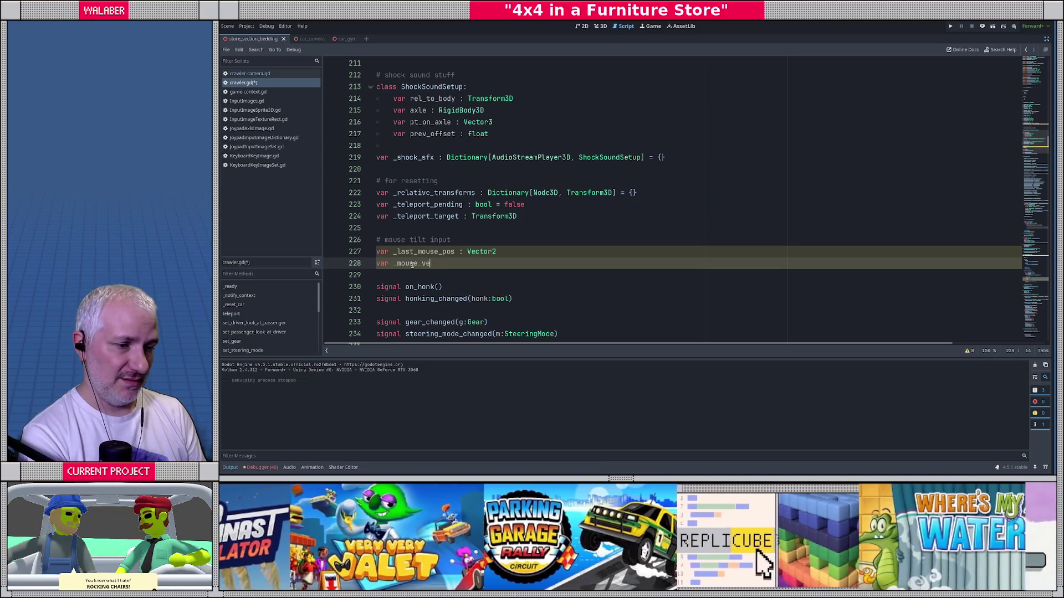
{"action": "type", "text": "l : Vector2"}
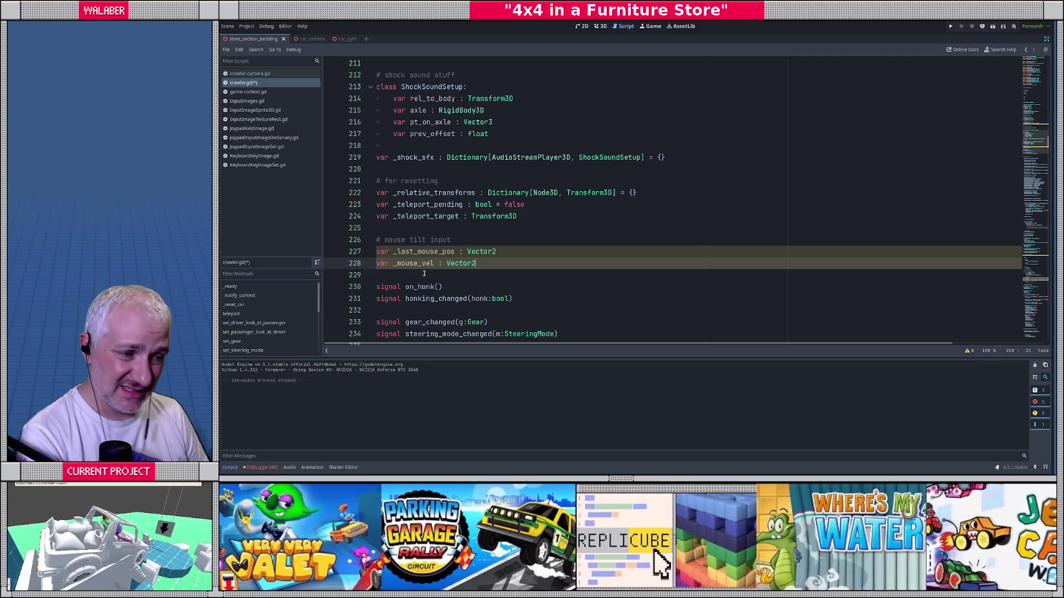
{"action": "double_click", "coordinate": [431, 252]}
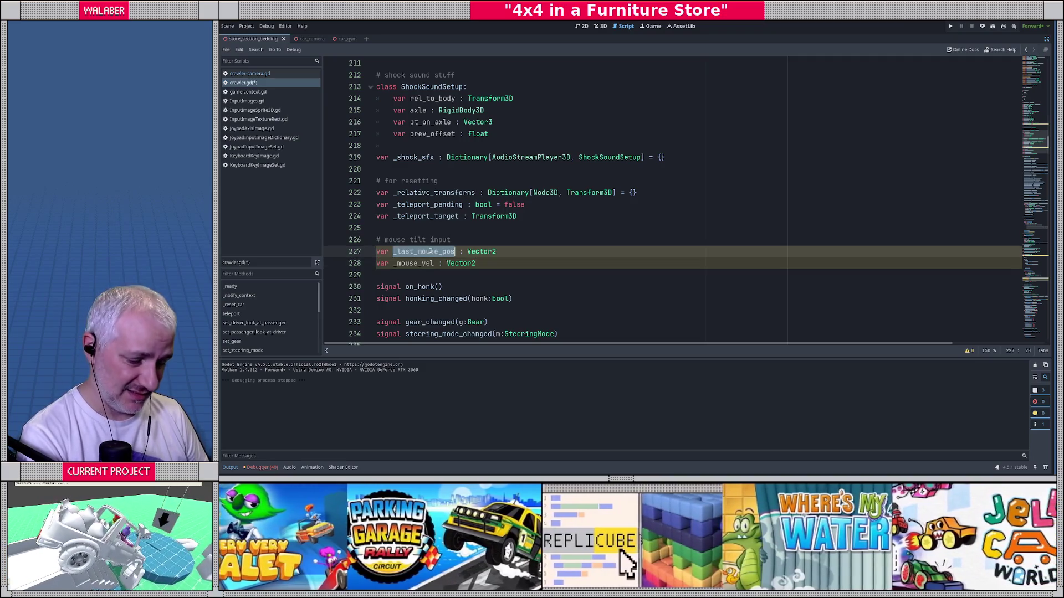
{"action": "scroll", "coordinate": [416, 254], "scroll_direction": "down", "scroll_amount": 10}
{"action": "scroll", "coordinate": [407, 255], "scroll_direction": "down", "scroll_amount": 15}
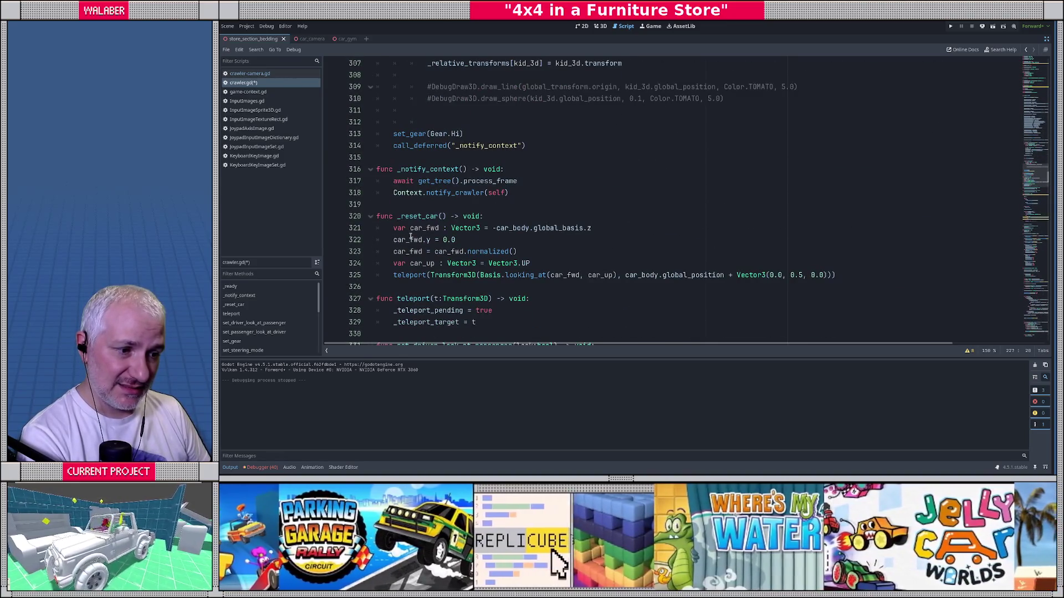
Find _unhandled_input by searching 'input' and insert blank lines above it.
{"action": "double_click", "coordinate": [411, 235]}
{"action": "key", "text": "ctrl+f"}
{"action": "type", "text": "input("}
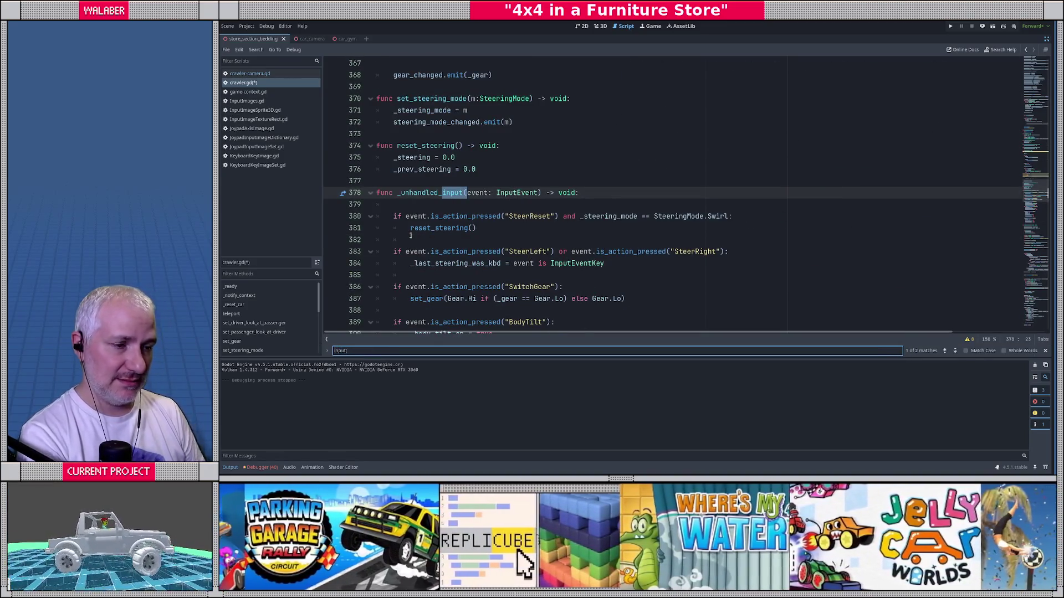
{"action": "key", "text": "Escape"}
{"action": "left_click", "coordinate": [484, 174]}
{"action": "key", "text": "Return"}
{"action": "key", "text": "Return"}
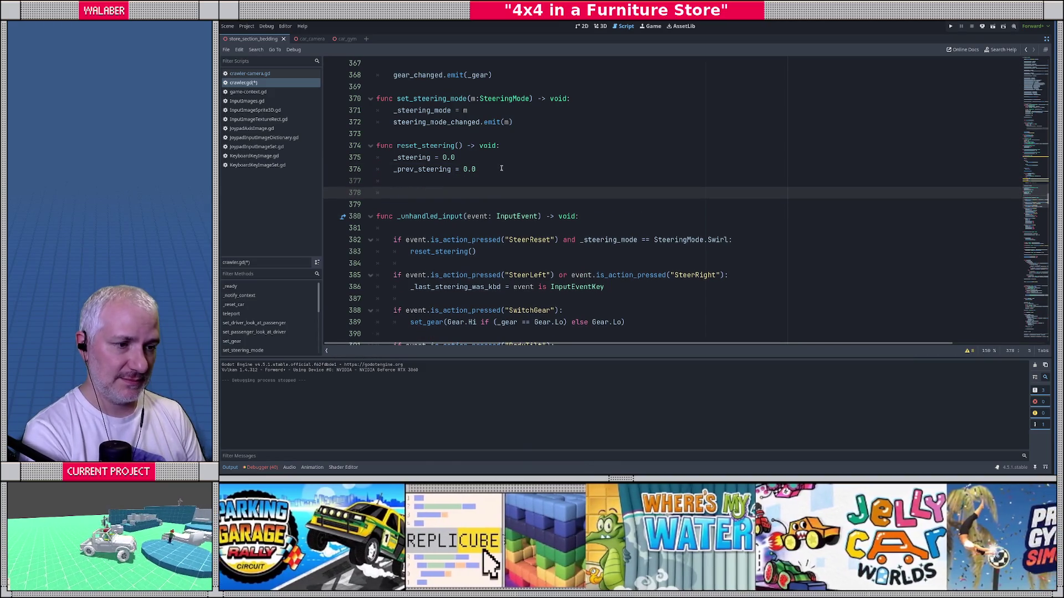
Write func _input casting event as InputEventMouseMotion into mouse_move, then start 'if mouse_move:'.
{"action": "type", "text": "func "}
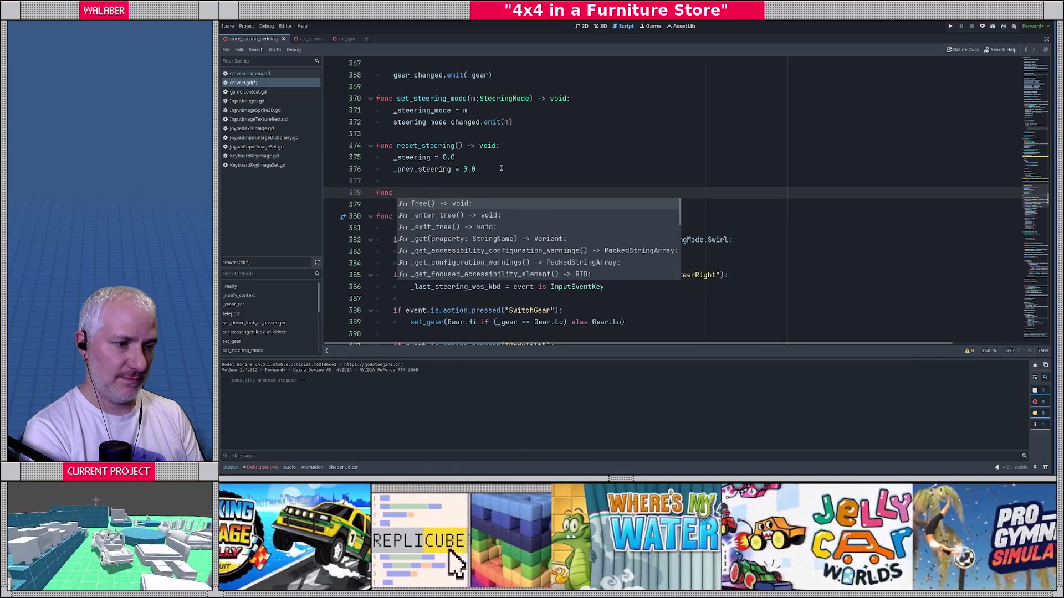
{"action": "type", "text": "_inp"}
{"action": "key", "text": "Return"}
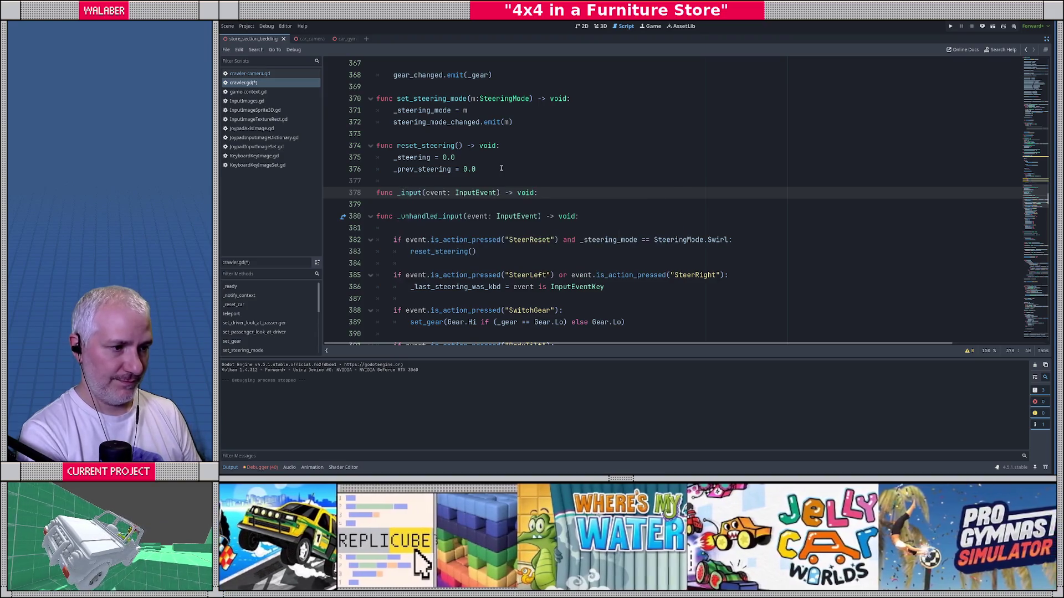
{"action": "key", "text": "Return"}
{"action": "type", "text": "var "}
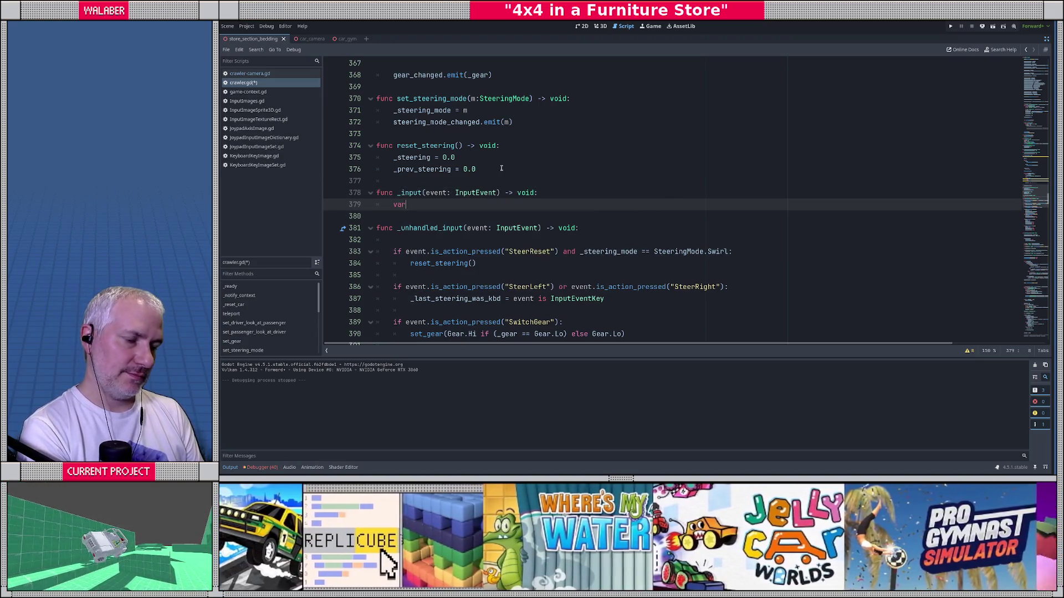
{"action": "type", "text": "mouse_move :"}
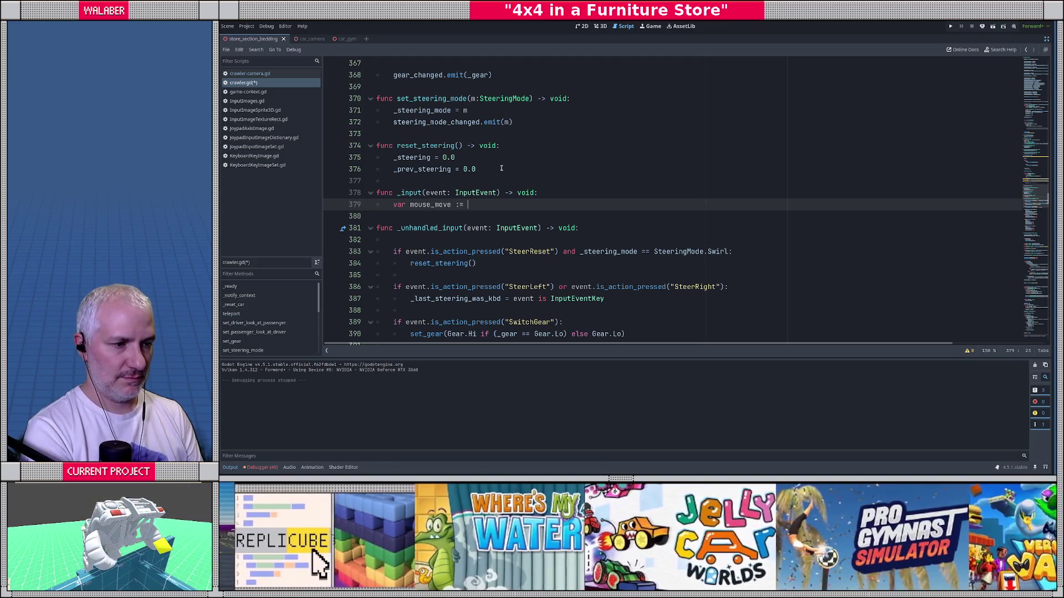
{"action": "type", "text": "event as inpute"}
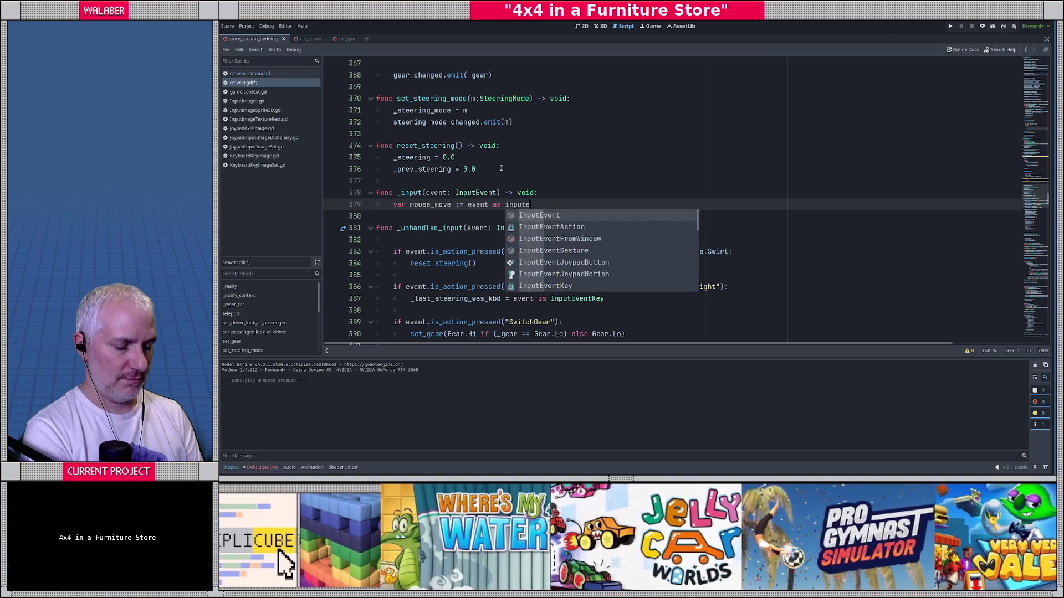
{"action": "type", "text": "vtmot"}
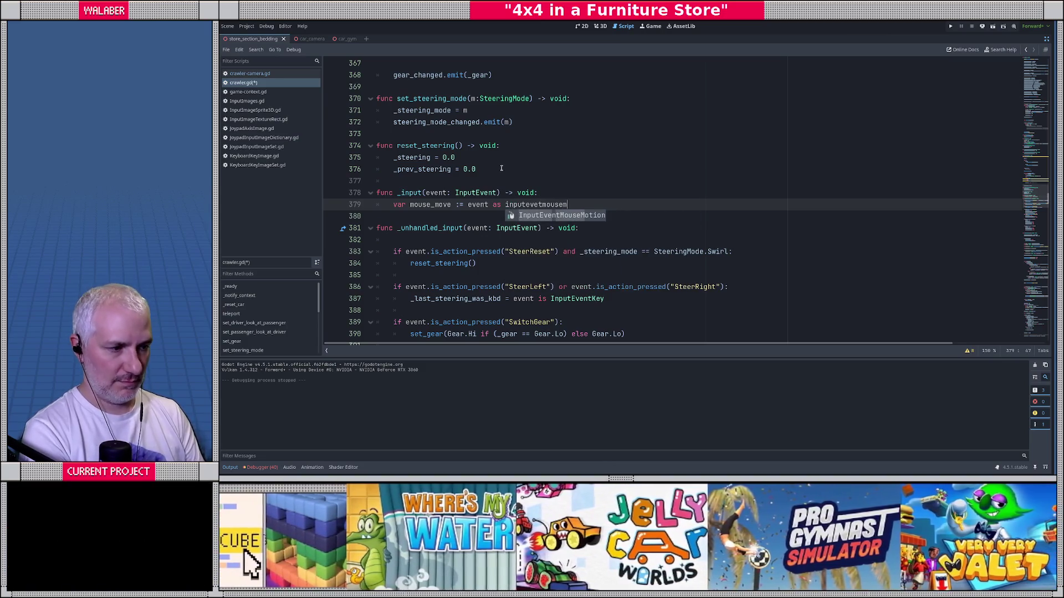
{"action": "key", "text": "Return"}
{"action": "key", "text": "Return"}
{"action": "type", "text": "if mouse_move:"}
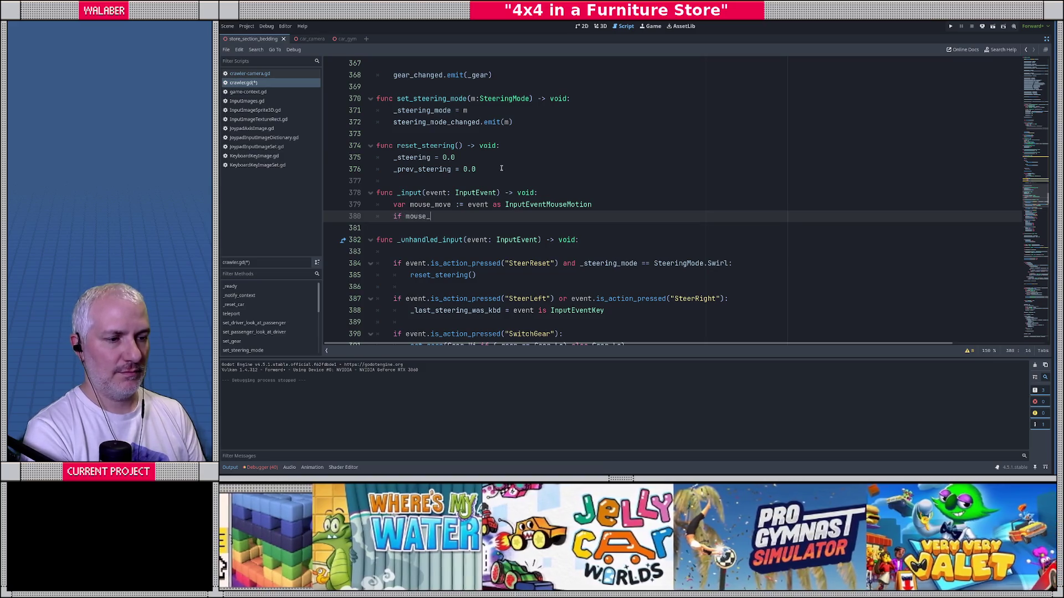
{"action": "key", "text": "Return"}
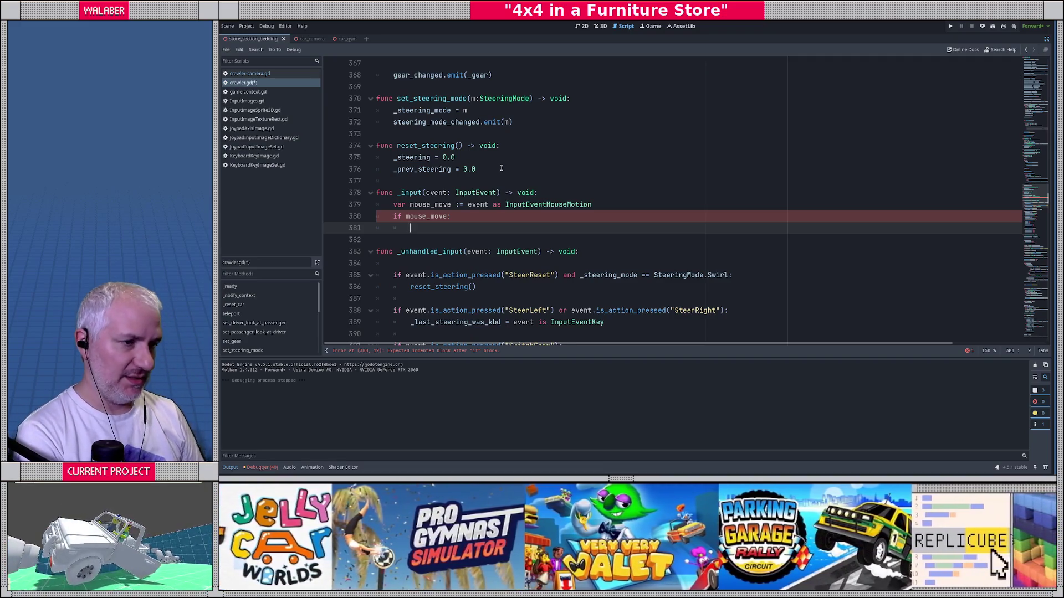
Delete the _last_mouse_pos declaration line, leaving only _mouse_vel, and save crawler.gd.
{"action": "scroll", "coordinate": [501, 168], "scroll_direction": "up", "scroll_amount": 20}
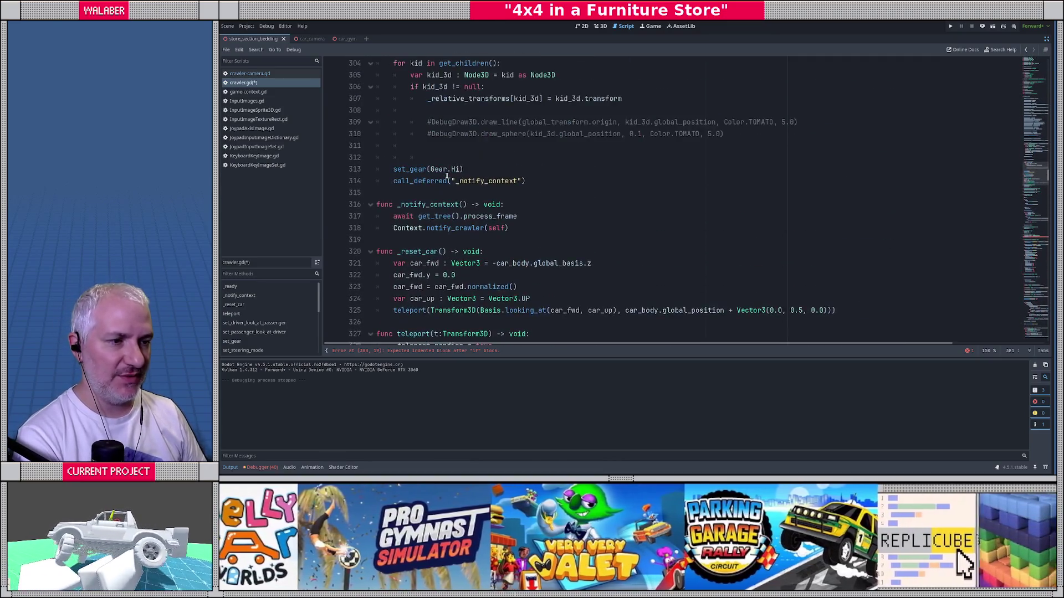
{"action": "scroll", "coordinate": [446, 176], "scroll_direction": "up", "scroll_amount": 13}
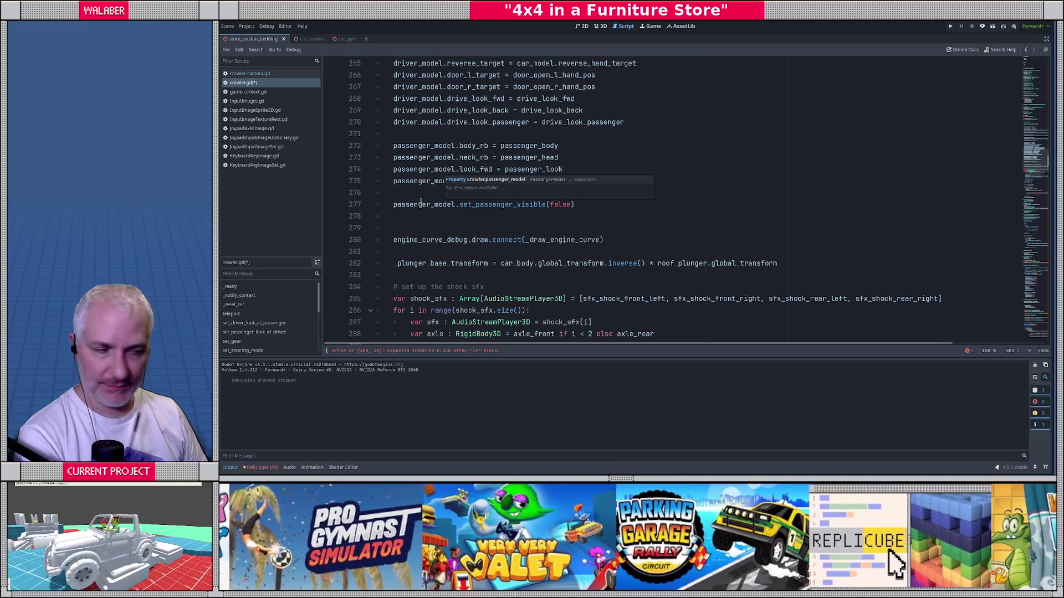
{"action": "scroll", "coordinate": [421, 202], "scroll_direction": "up", "scroll_amount": 17}
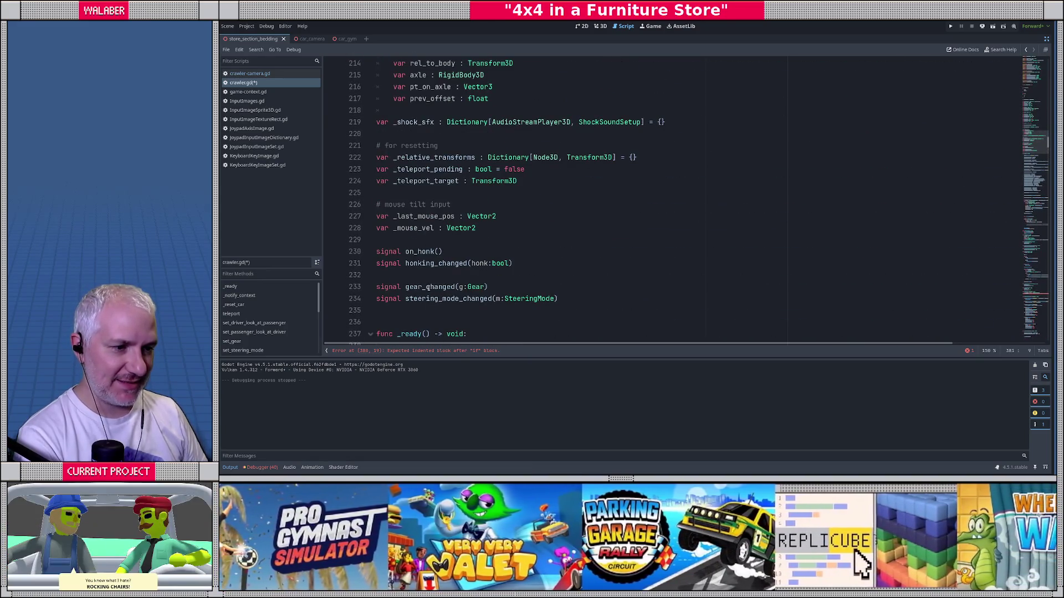
{"action": "left_click", "coordinate": [405, 240]}
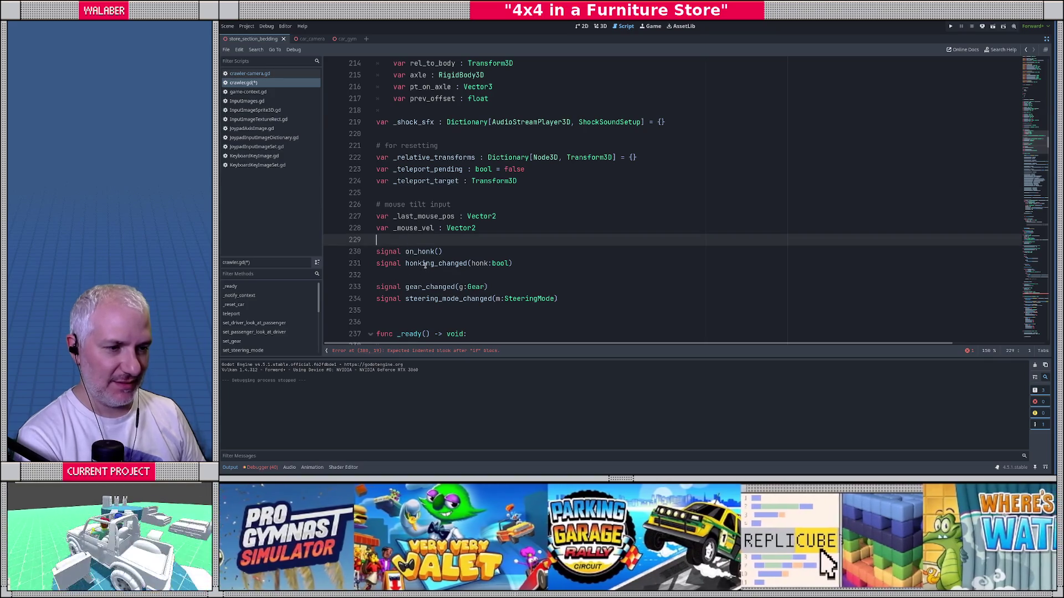
{"action": "key", "text": "Up"}
{"action": "key", "text": "Up"}
{"action": "key", "text": "ctrl+shift+k"}
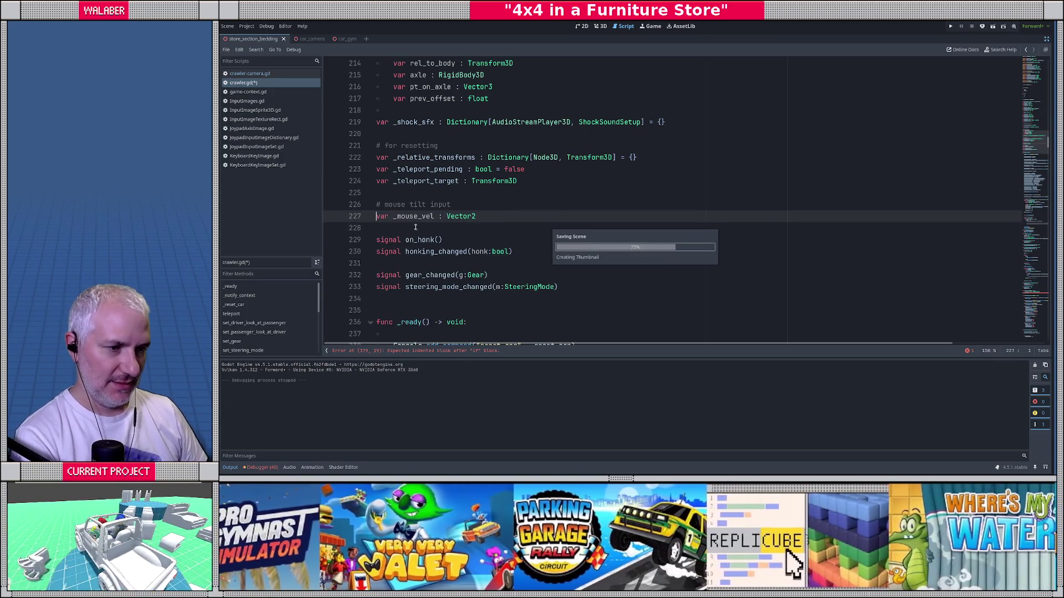
{"action": "key", "text": "ctrl+s"}
{"action": "double_click", "coordinate": [412, 216]}
{"action": "scroll", "coordinate": [534, 284], "scroll_direction": "down", "scroll_amount": 11}
{"action": "scroll", "coordinate": [533, 284], "scroll_direction": "down", "scroll_amount": 20}
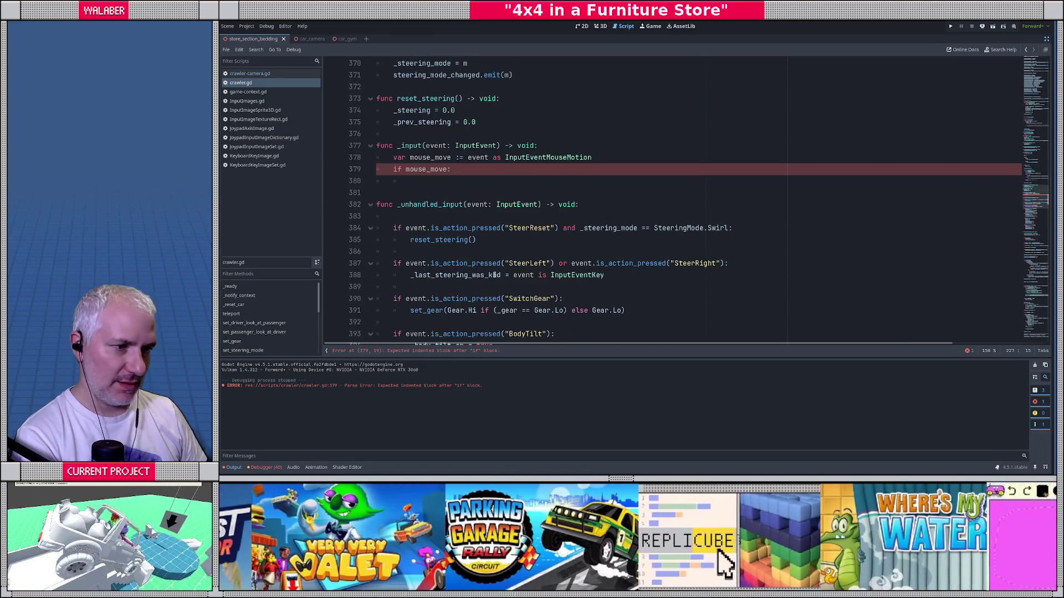
Inside the mouse_move block, set _mouse_vel = _mouse_vel.lerp(mouse_move.screen_relative, 0.05) and save.
{"action": "left_click", "coordinate": [458, 183]}
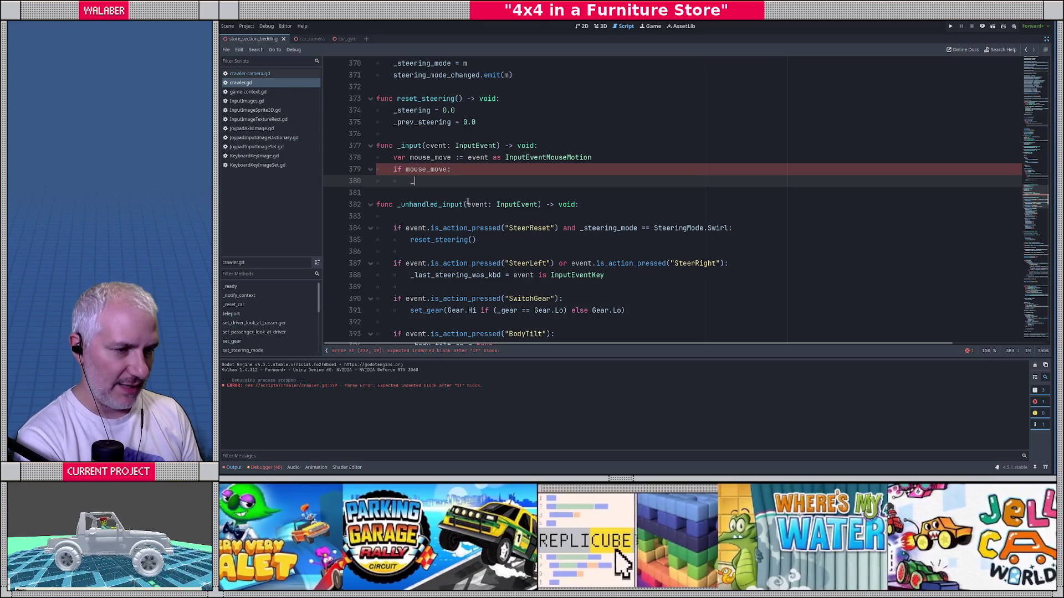
{"action": "type", "text": "_m"}
{"action": "key", "text": "Return"}
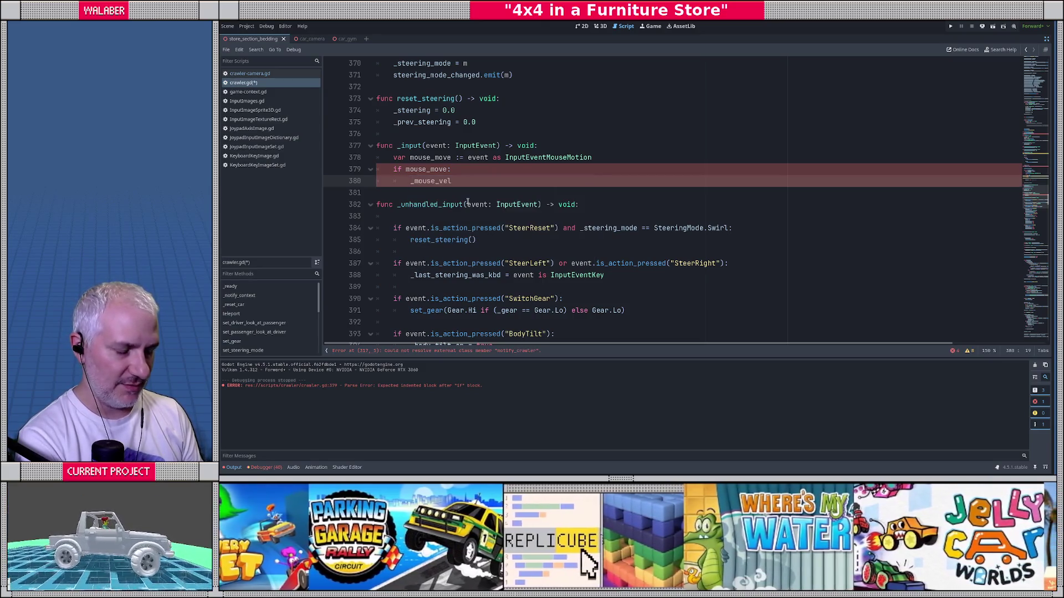
{"action": "type", "text": " ="}
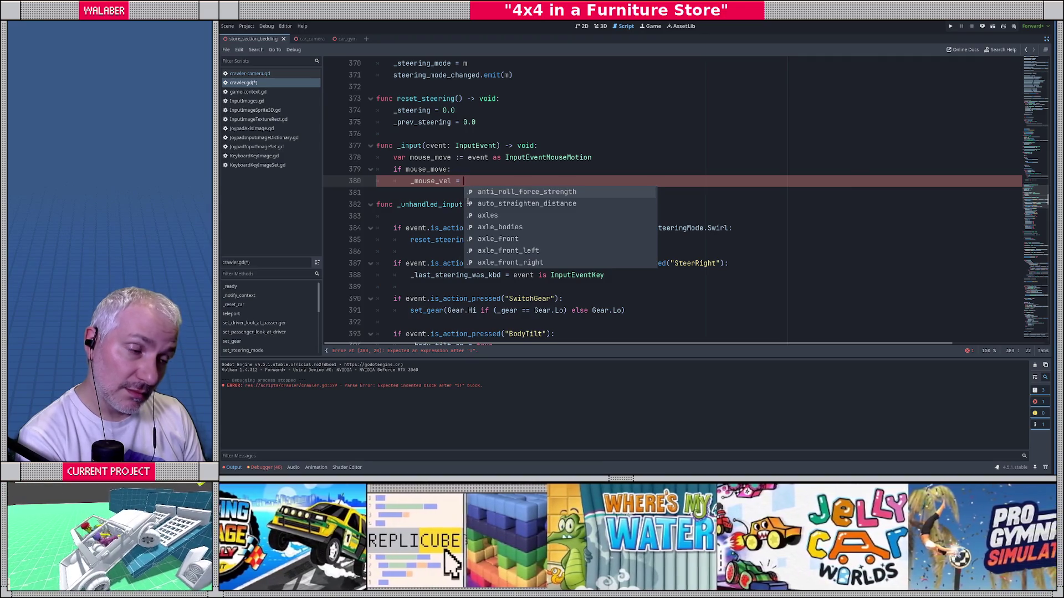
{"action": "type", "text": "_mouse_vel."}
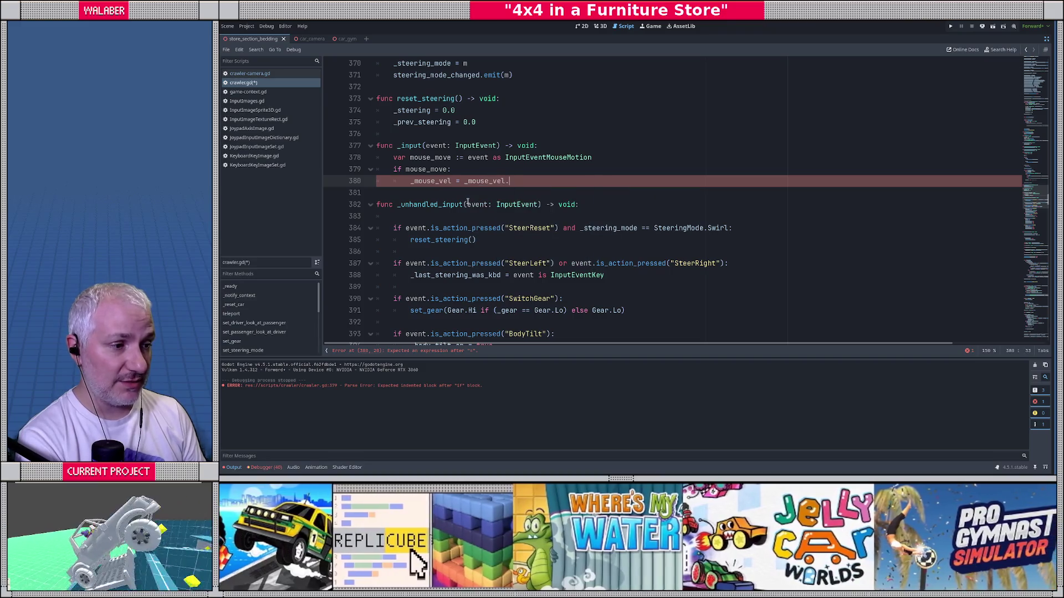
{"action": "type", "text": "lerp("}
{"action": "key", "text": "Return"}
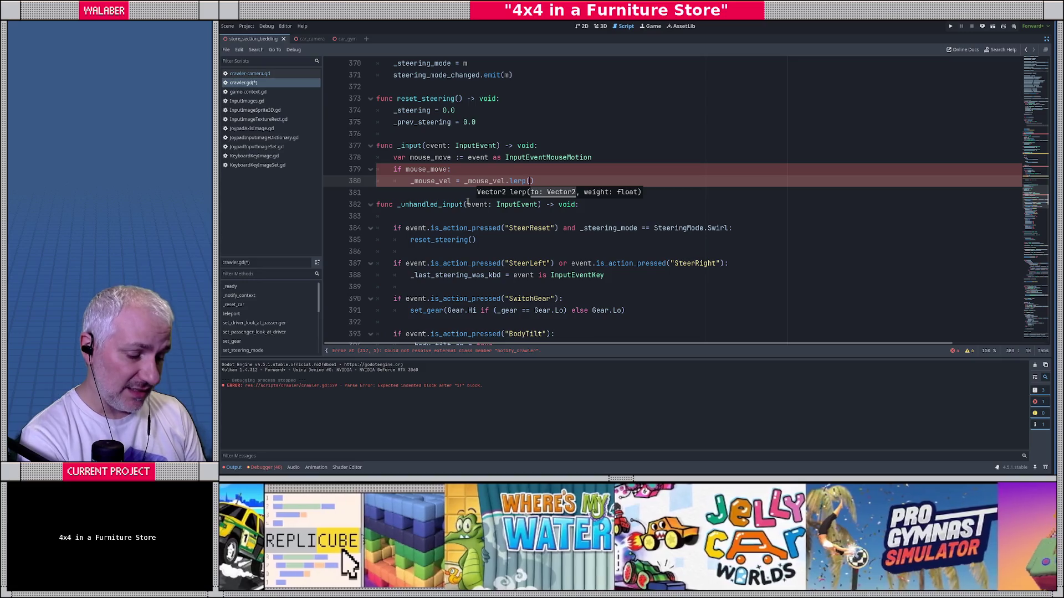
{"action": "type", "text": "mouse_move."}
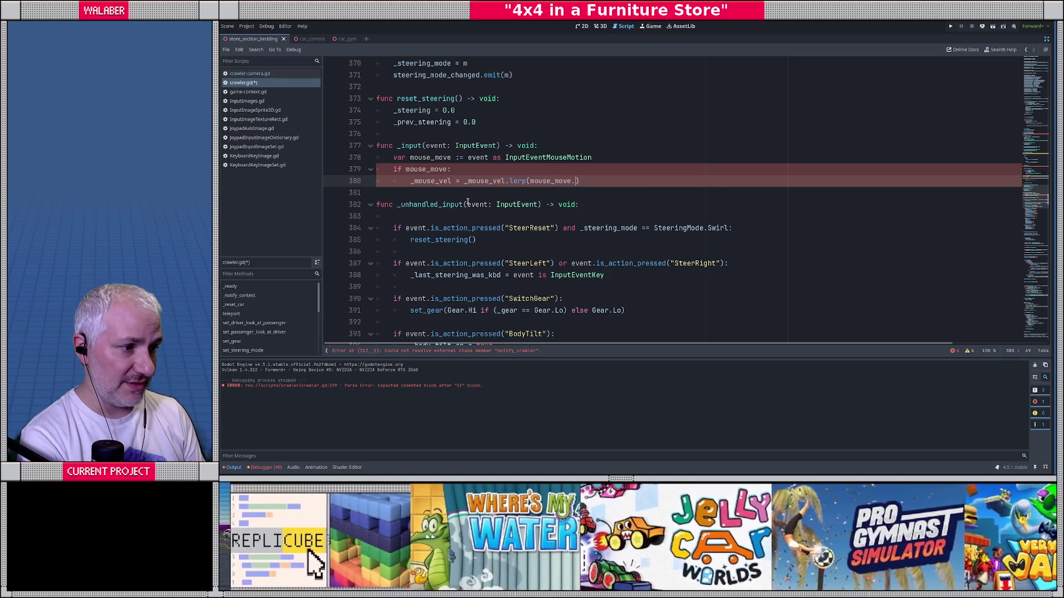
{"action": "type", "text": "screen_relative"}
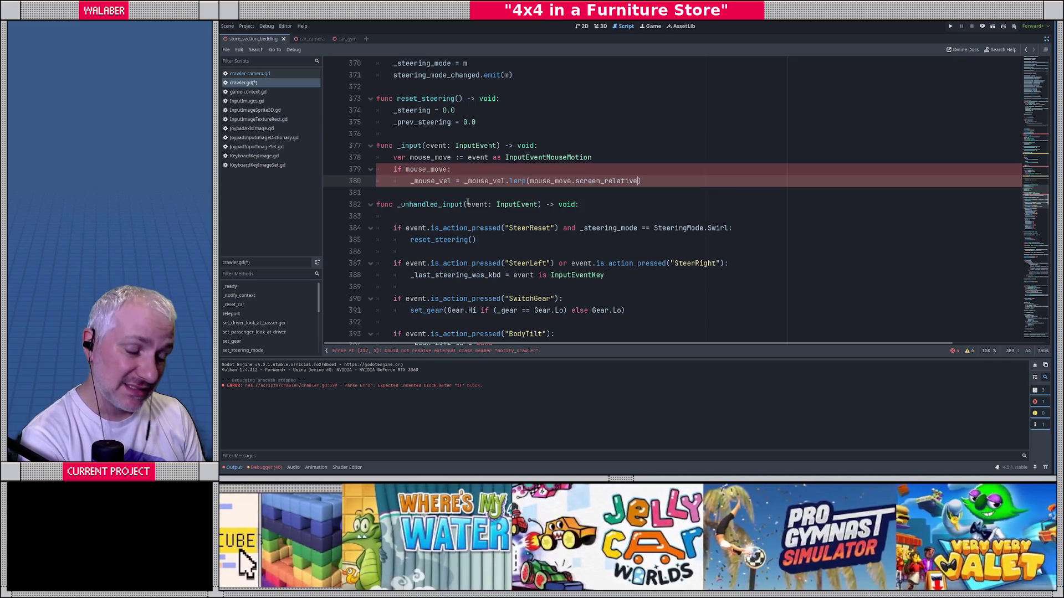
{"action": "type", "text": ", "}
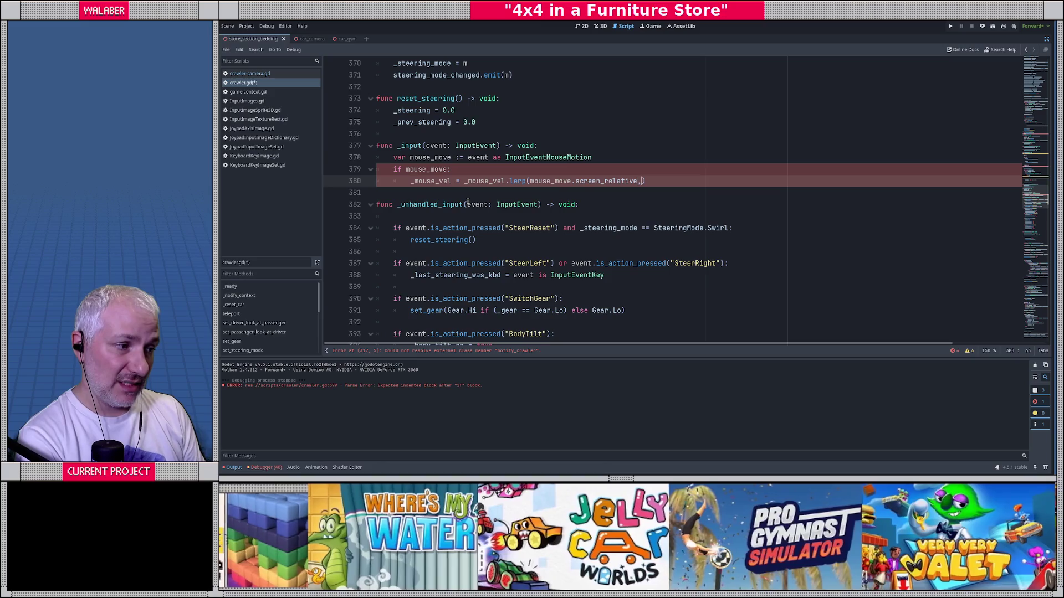
{"action": "type", "text": "0.05)"}
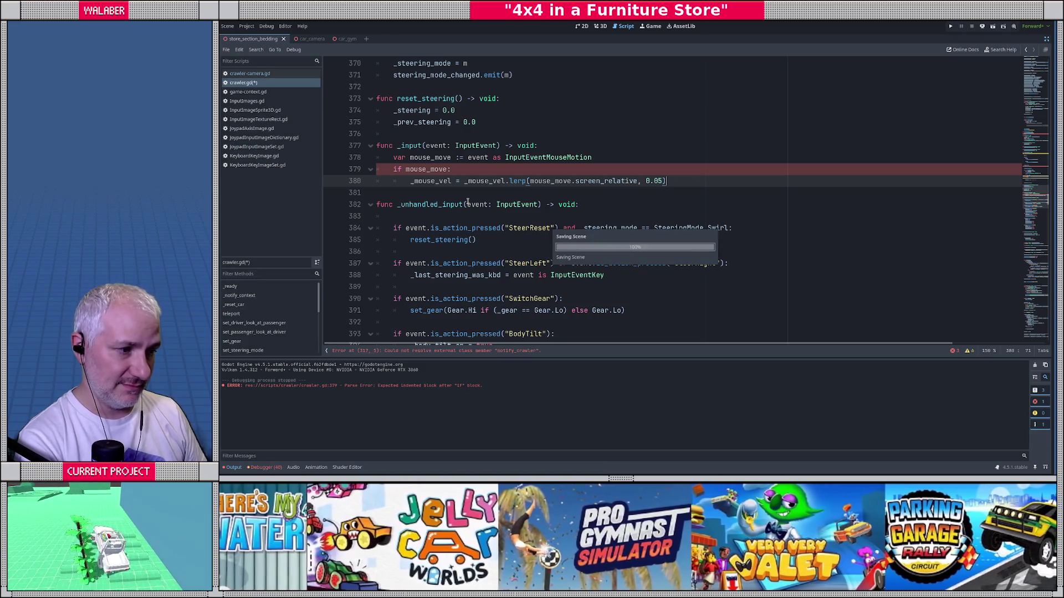
{"action": "key", "text": "ctrl+s"}
Jump to the reported error on line 317 and open the notify_crawler definition.
{"action": "left_click", "coordinate": [1047, 143]}
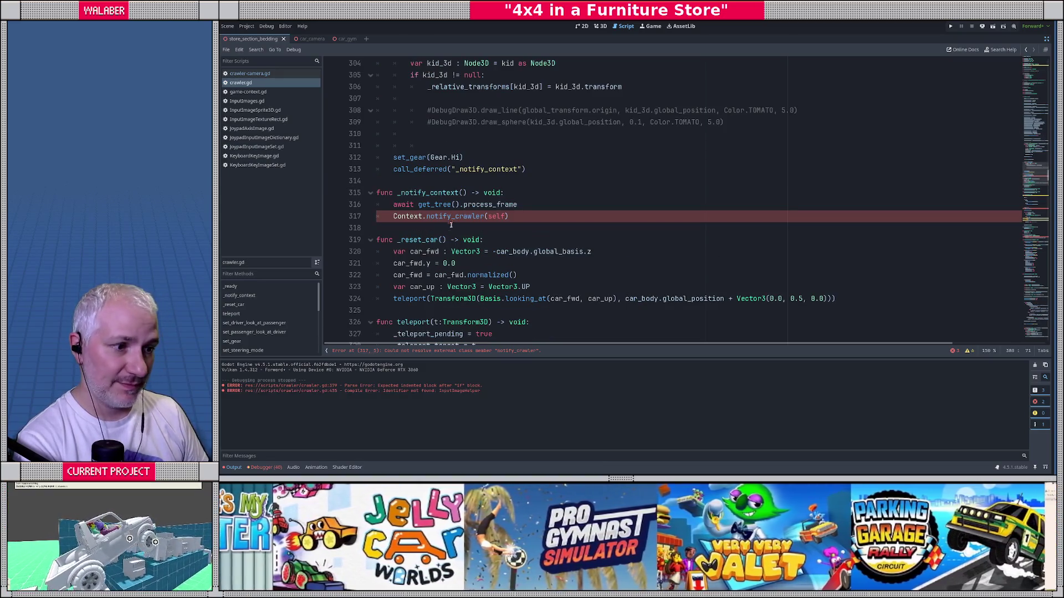
{"action": "left_click", "coordinate": [459, 216], "text": "ctrl"}
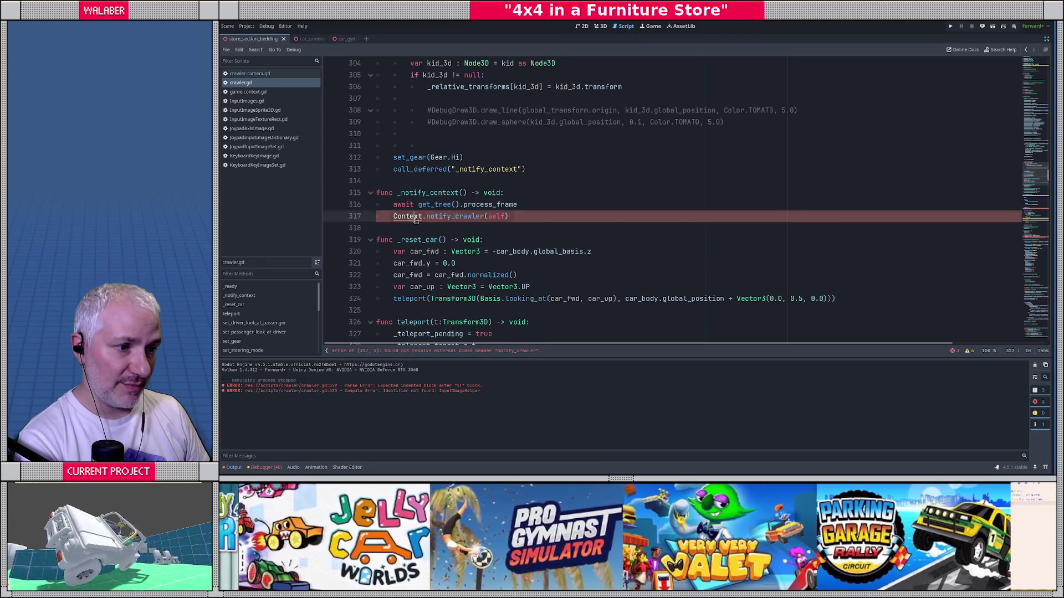
{"action": "scroll", "coordinate": [1016, 115], "scroll_direction": "down", "scroll_amount": 20}
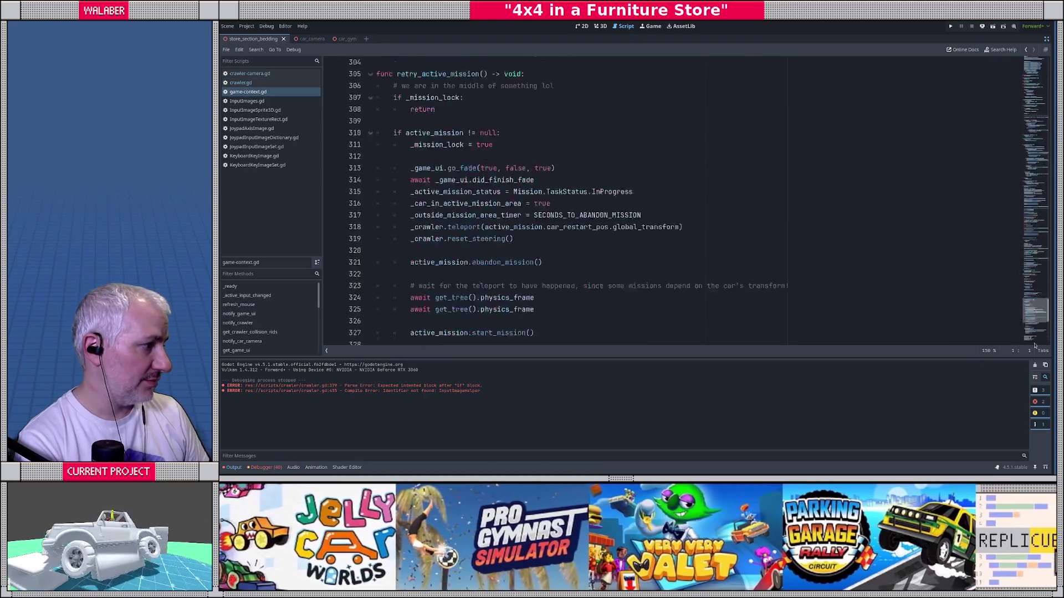
{"action": "key", "text": "ctrl+s"}
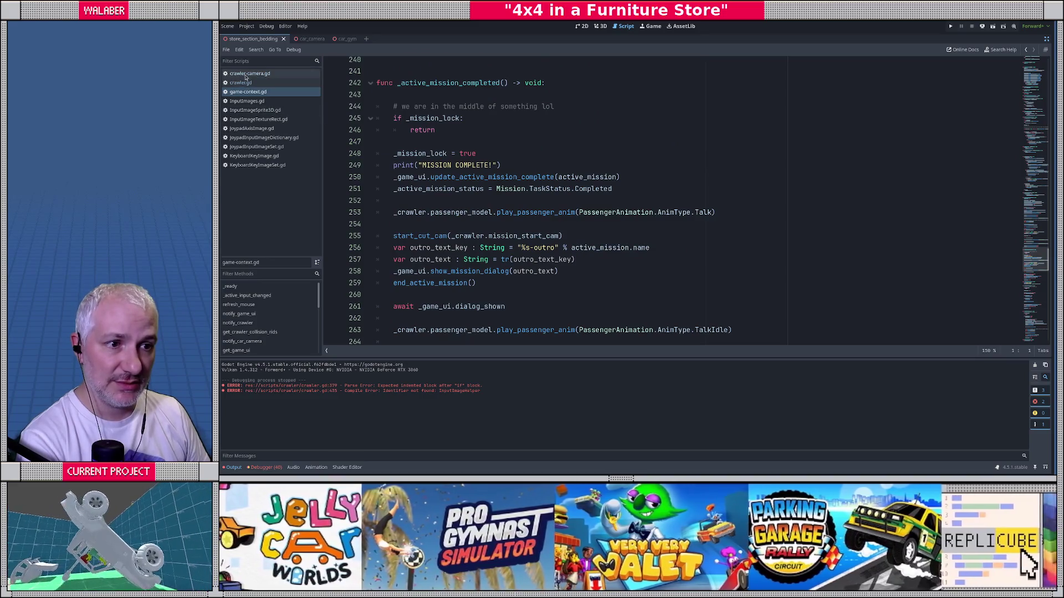
Back in crawler.gd, look up the set_gear definition, then run the game.
{"action": "left_click", "coordinate": [244, 82]}
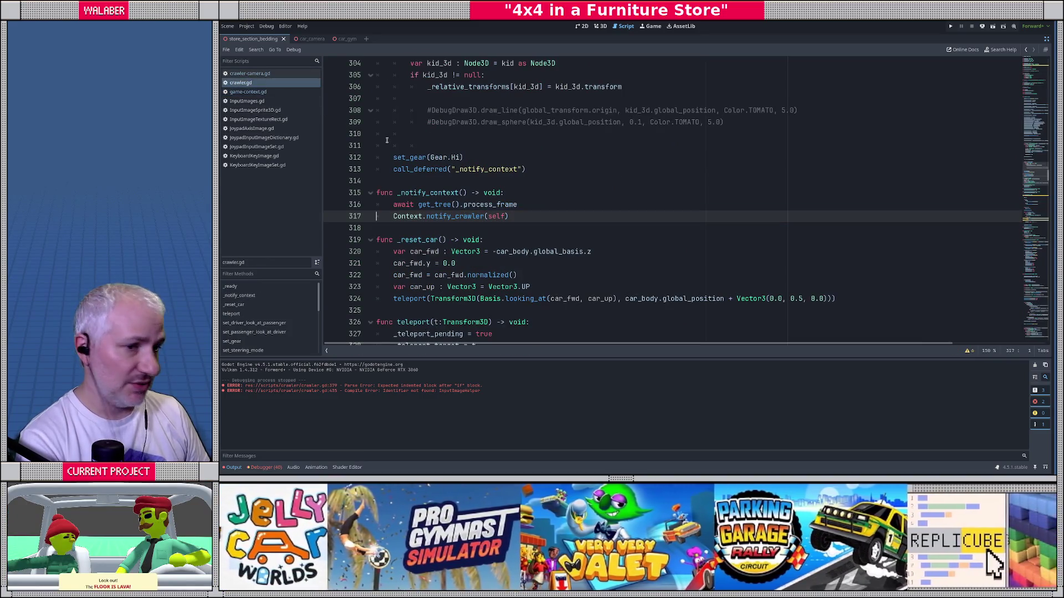
{"action": "left_click", "coordinate": [488, 180]}
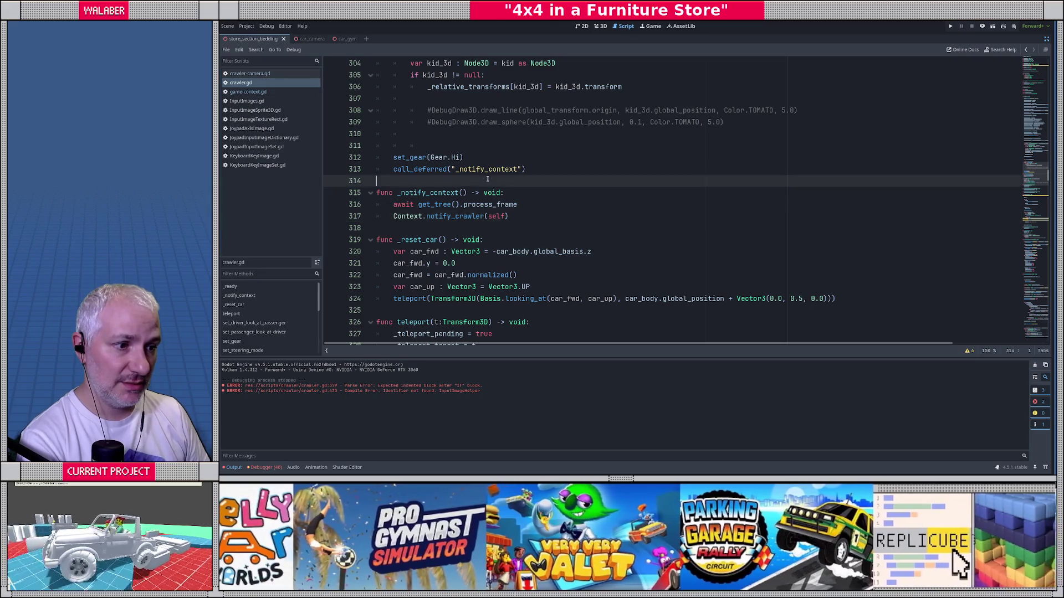
{"action": "left_click", "coordinate": [409, 157], "text": "ctrl"}
{"action": "left_click", "coordinate": [481, 215]}
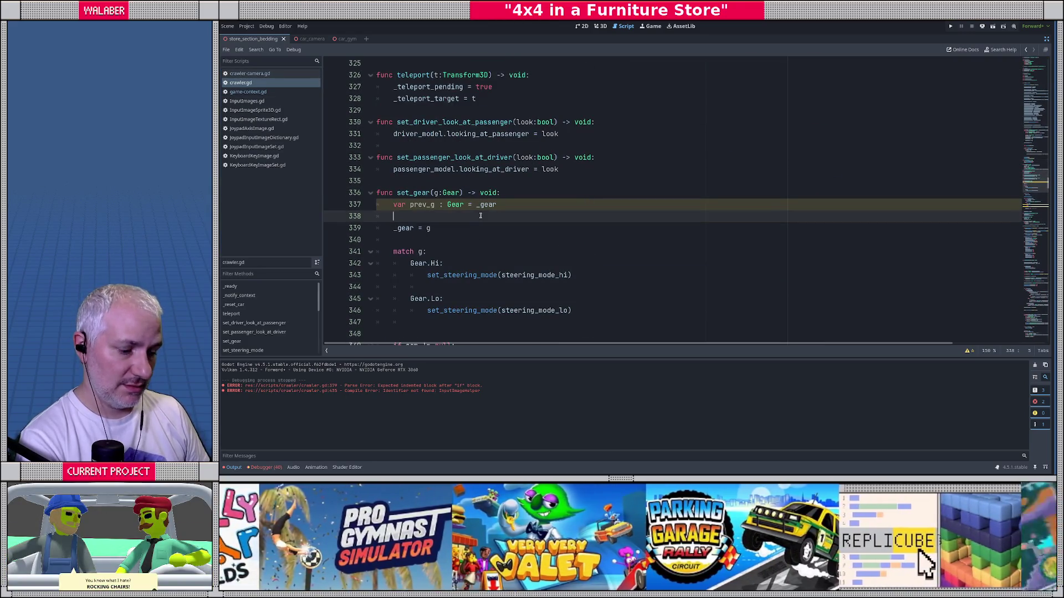
{"action": "key", "text": "F5"}
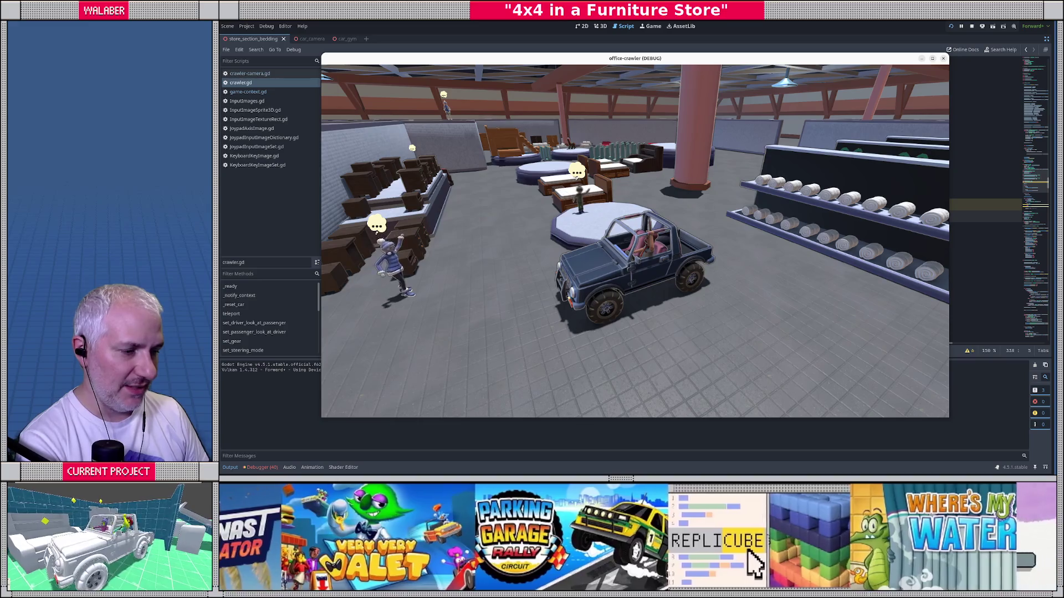
Stop the game and jump to the _input function with a script search.
{"action": "key", "text": "F8"}
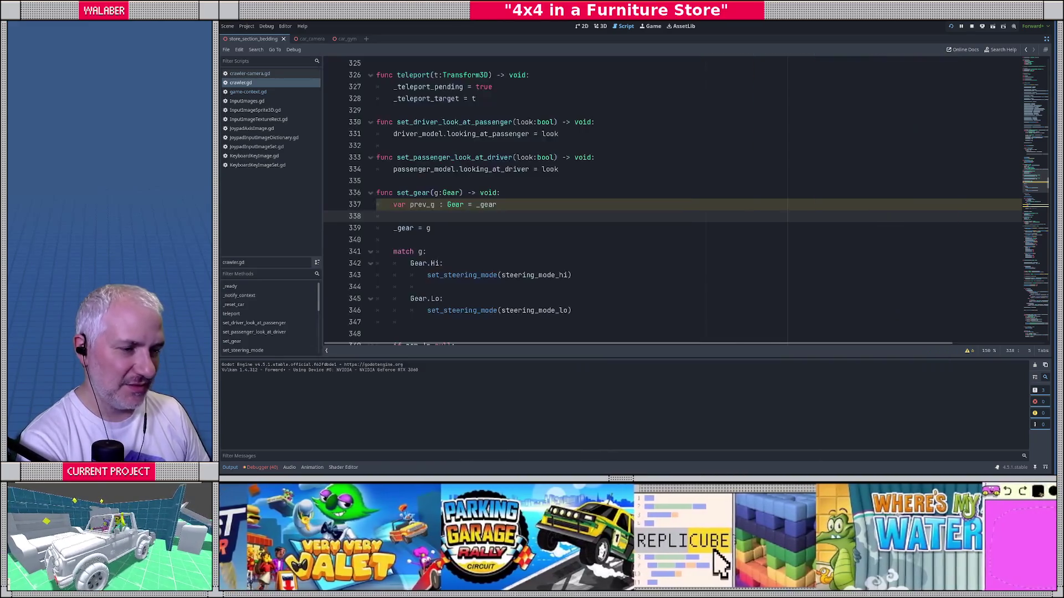
{"action": "left_click", "coordinate": [481, 228]}
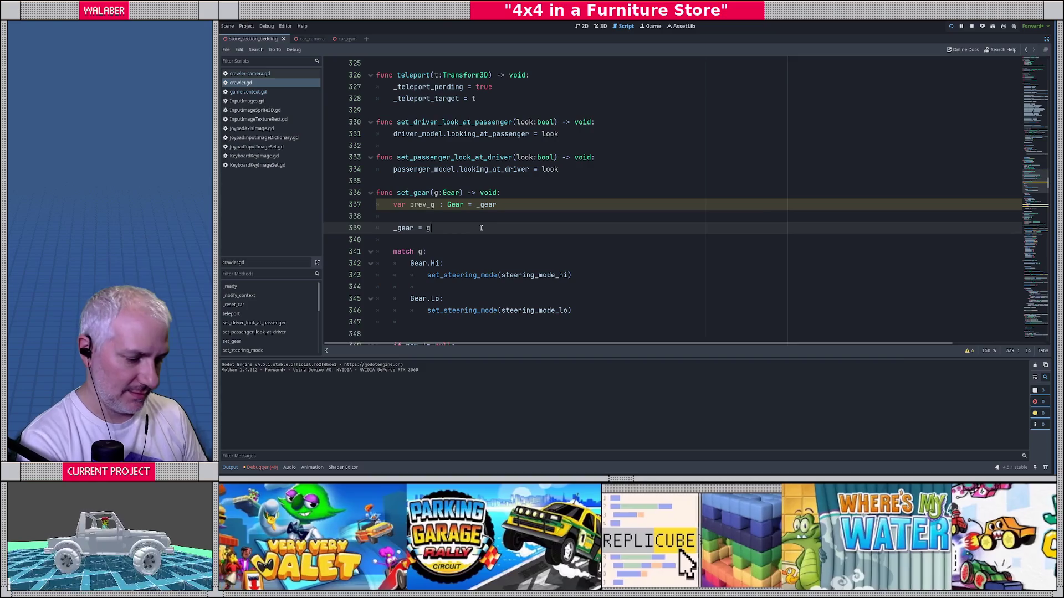
{"action": "key", "text": "ctrl+f"}
{"action": "key", "text": "Return"}
{"action": "type", "text": "_input("}
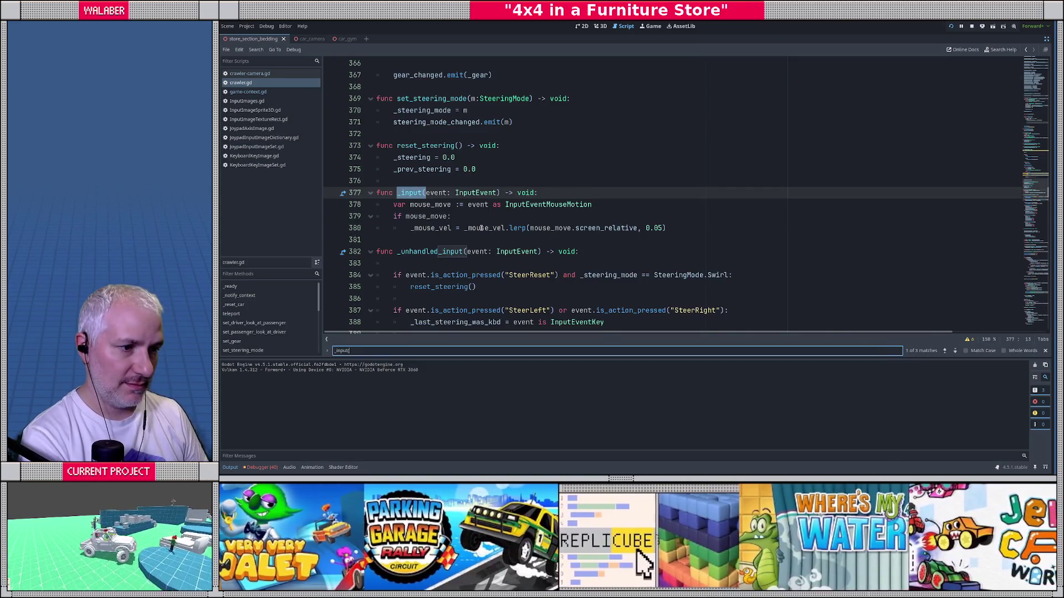
{"action": "key", "text": "Escape"}
Break on line 380 to inspect _mouse_vel, clear the breakpoint, and resume the game.
{"action": "left_click", "coordinate": [331, 228]}
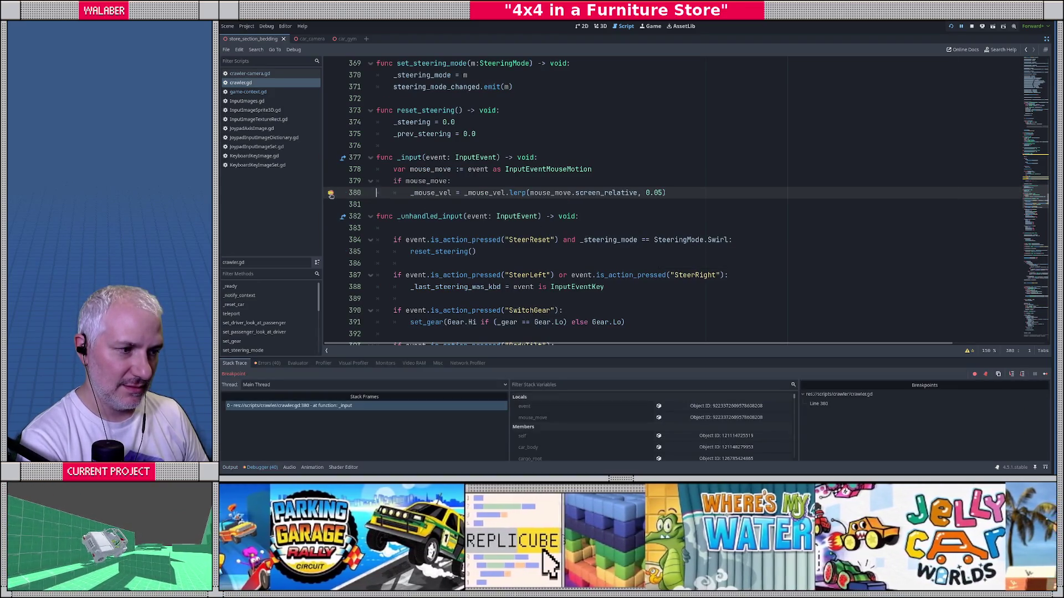
{"action": "left_click", "coordinate": [331, 193]}
{"action": "mouse_move", "coordinate": [480, 192]}
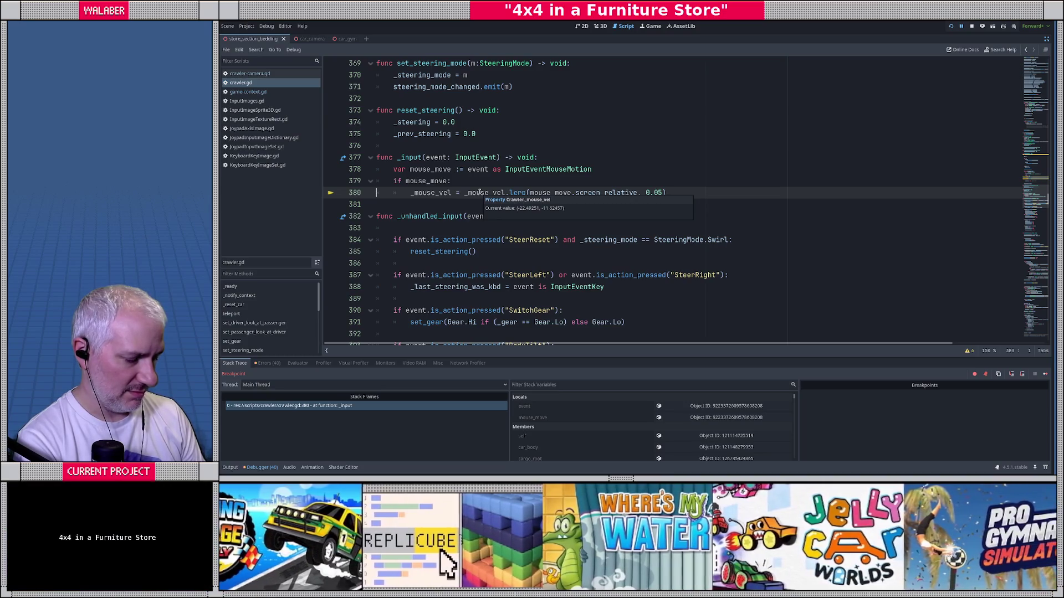
{"action": "key", "text": "F12"}
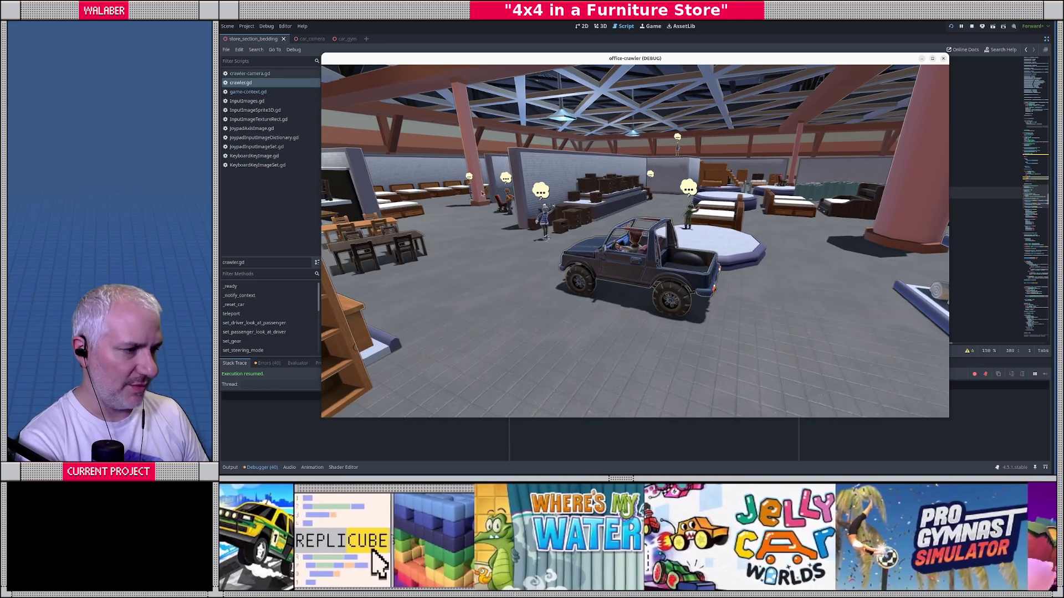
{"action": "key", "text": "alt+Tab"}
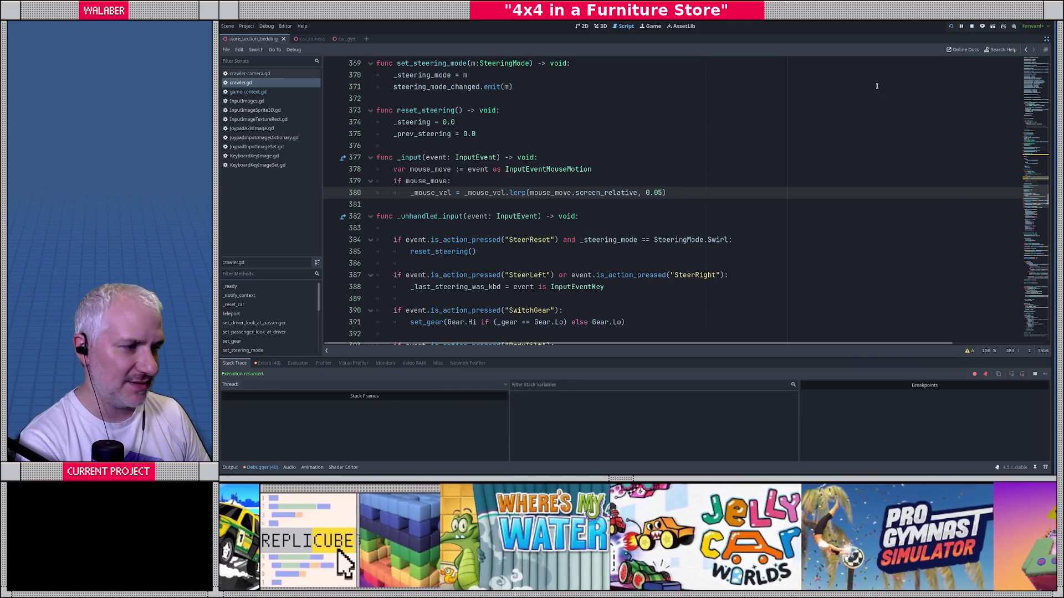
Replace Input.get_last_mouse_velocity() on line 436 with _mouse_vel, then run the scene.
{"action": "double_click", "coordinate": [444, 192]}
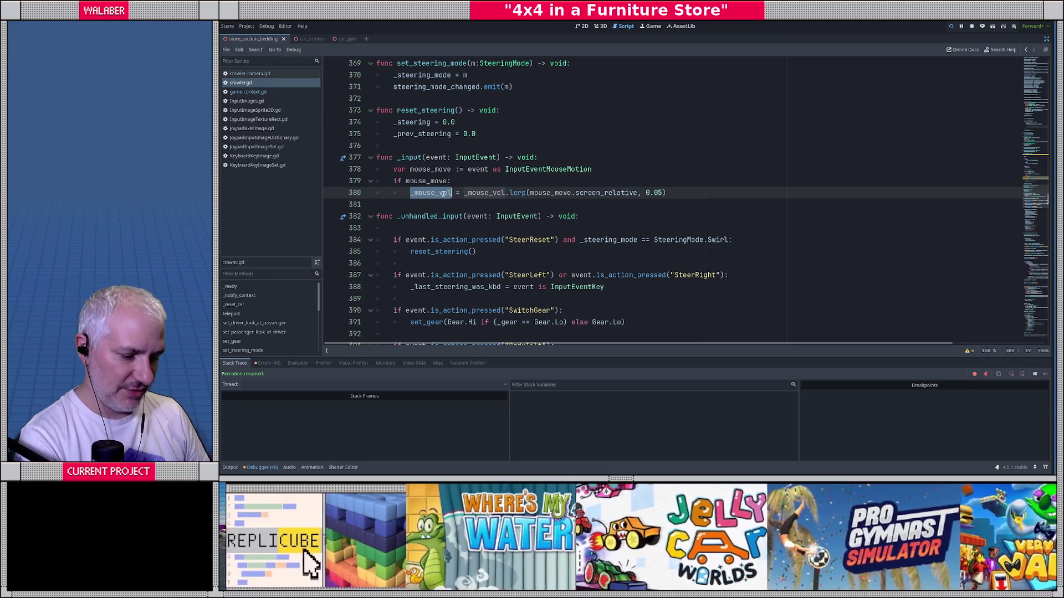
{"action": "key", "text": "ctrl+f"}
{"action": "type", "text": "tilt_in"}
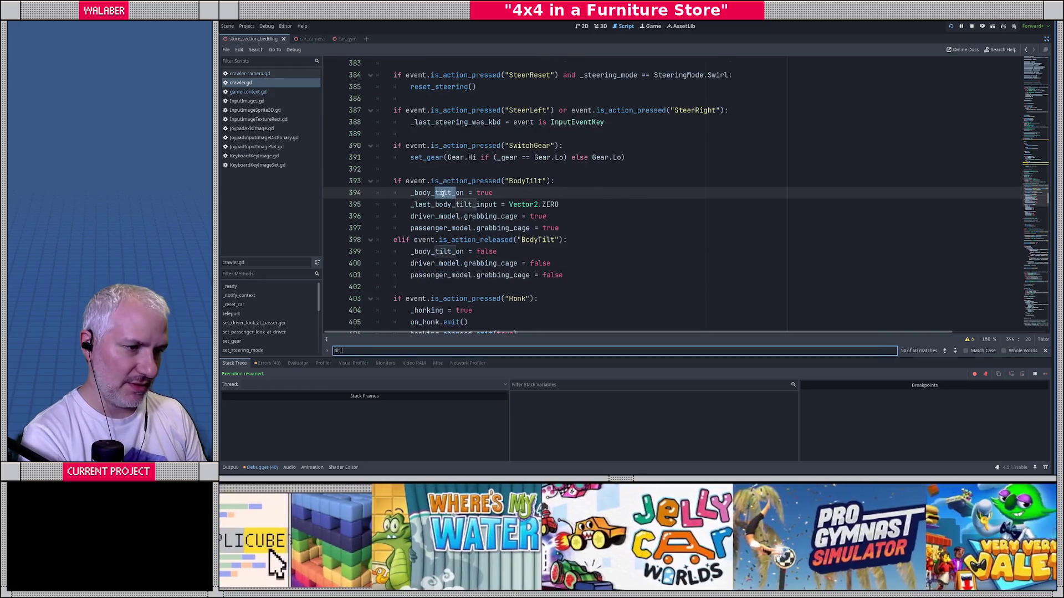
{"action": "key", "text": "Escape"}
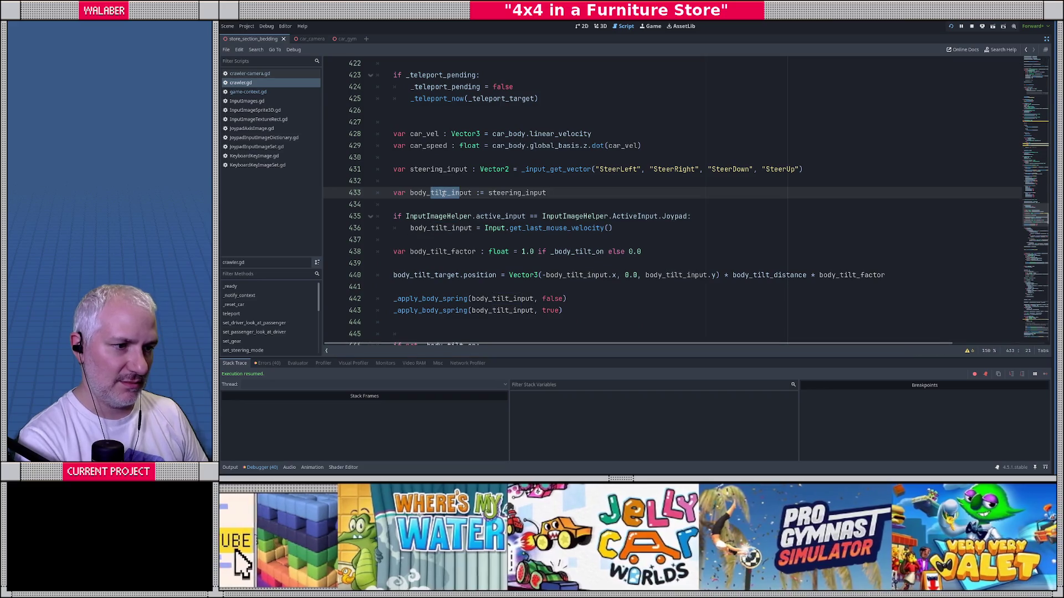
{"action": "scroll", "coordinate": [566, 160], "scroll_direction": "down", "scroll_amount": 1}
{"action": "left_click", "coordinate": [567, 161]}
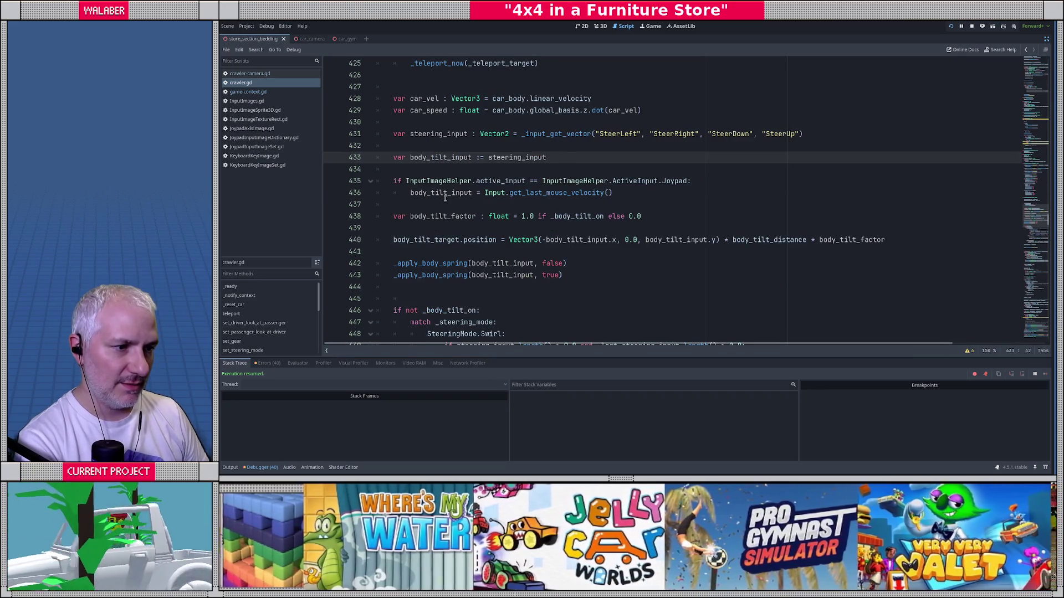
{"action": "left_click_drag", "start_coordinate": [484, 192], "coordinate": [662, 190]}
{"action": "type", "text": "_mouse_vel"}
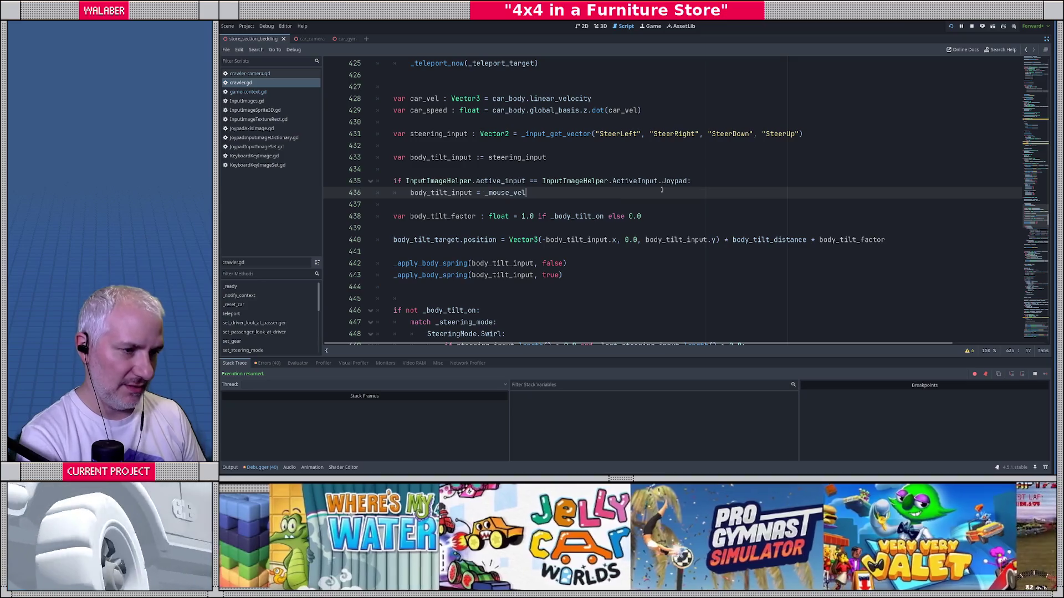
{"action": "key", "text": "F6"}
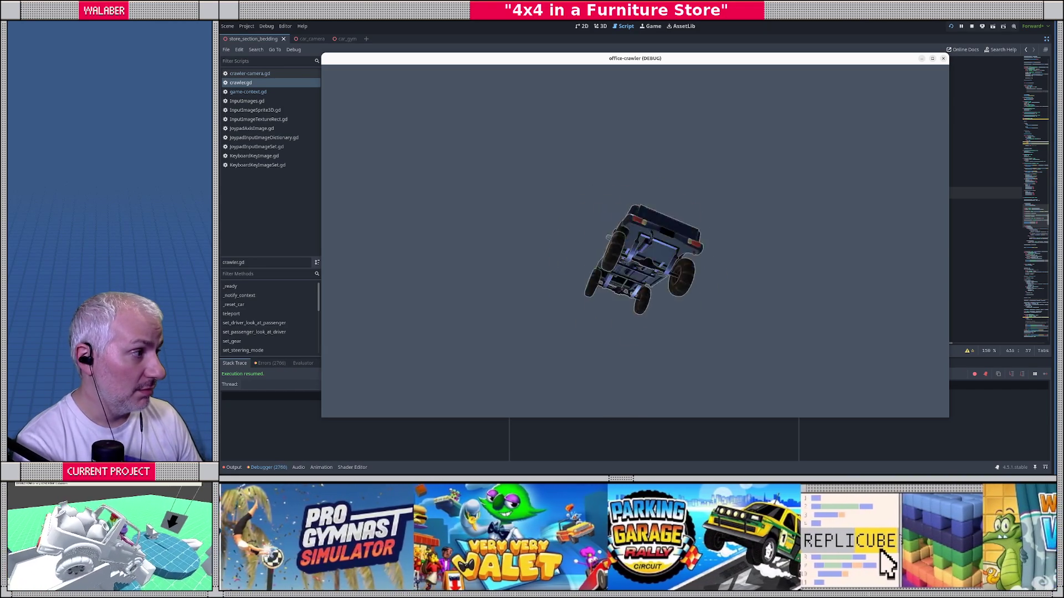
Stop the game, review body_tilt_input and _apply_body_spring on lines 425–448, then relaunch the project.
{"action": "key", "text": "F8"}
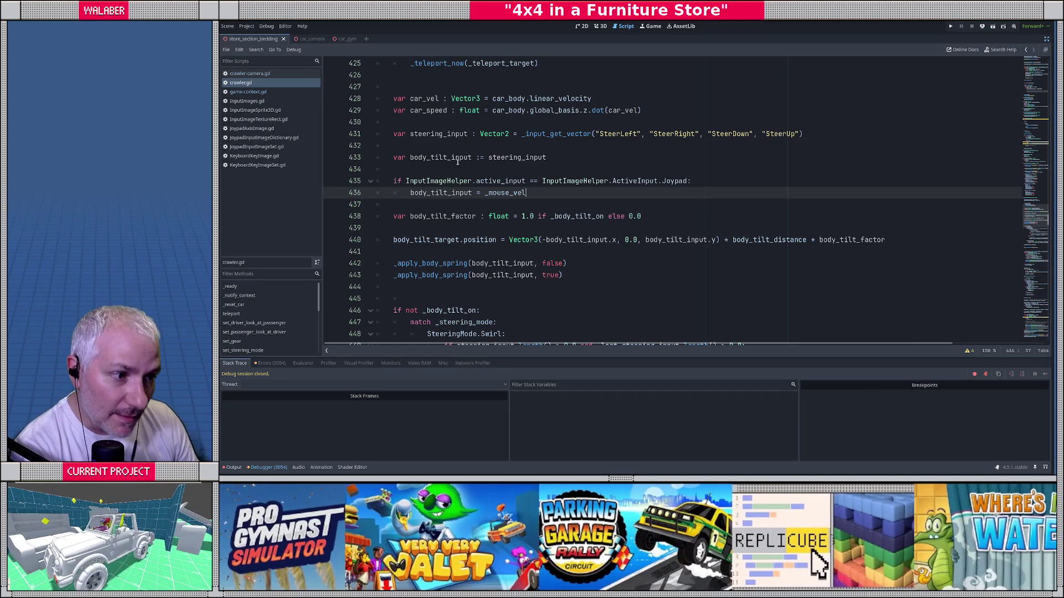
{"action": "left_click", "coordinate": [449, 166]}
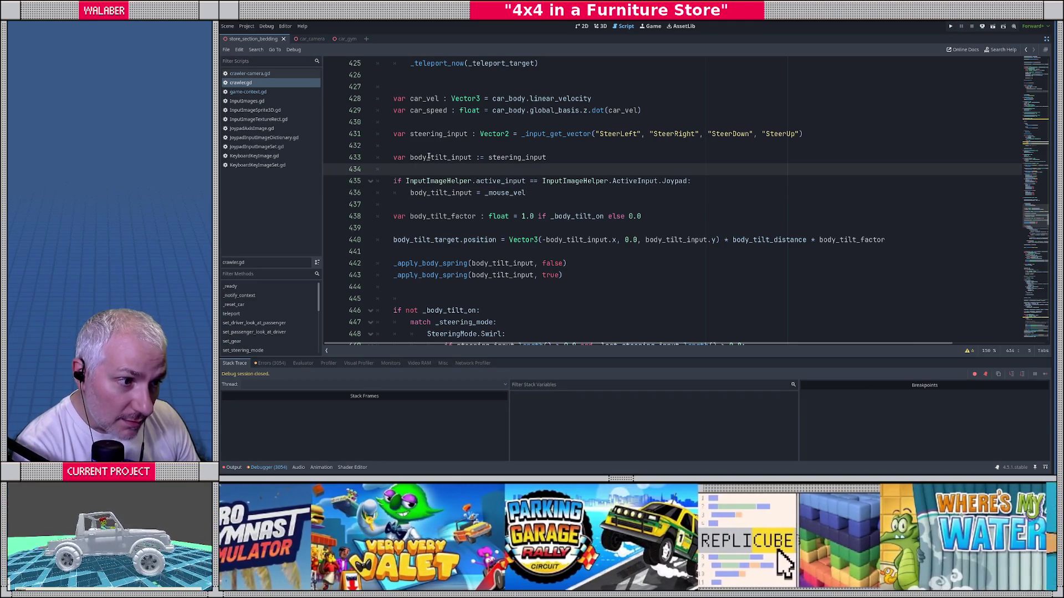
{"action": "double_click", "coordinate": [428, 157]}
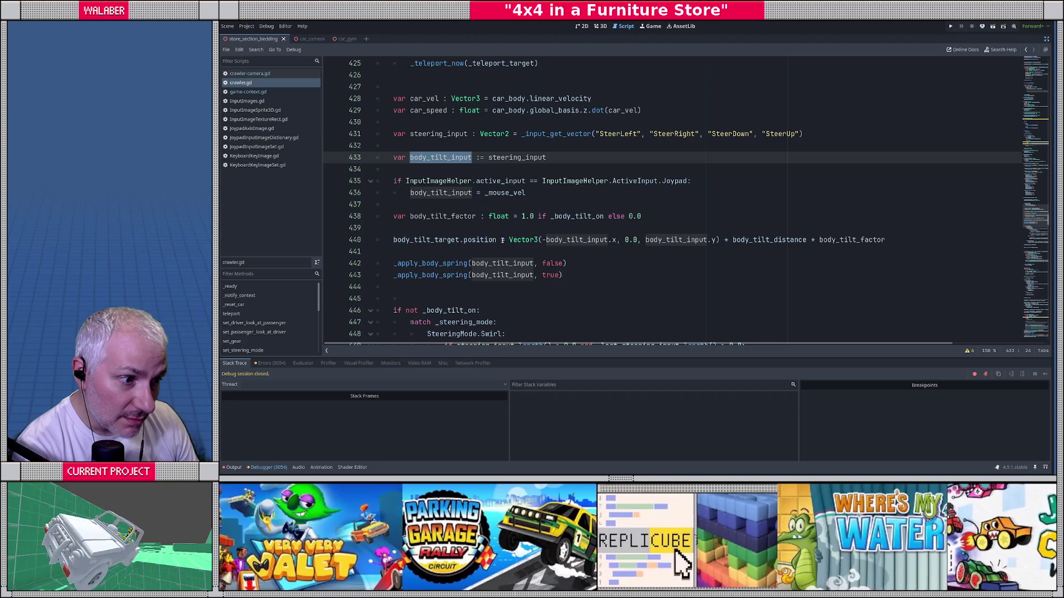
{"action": "left_click", "coordinate": [420, 261], "text": "ctrl"}
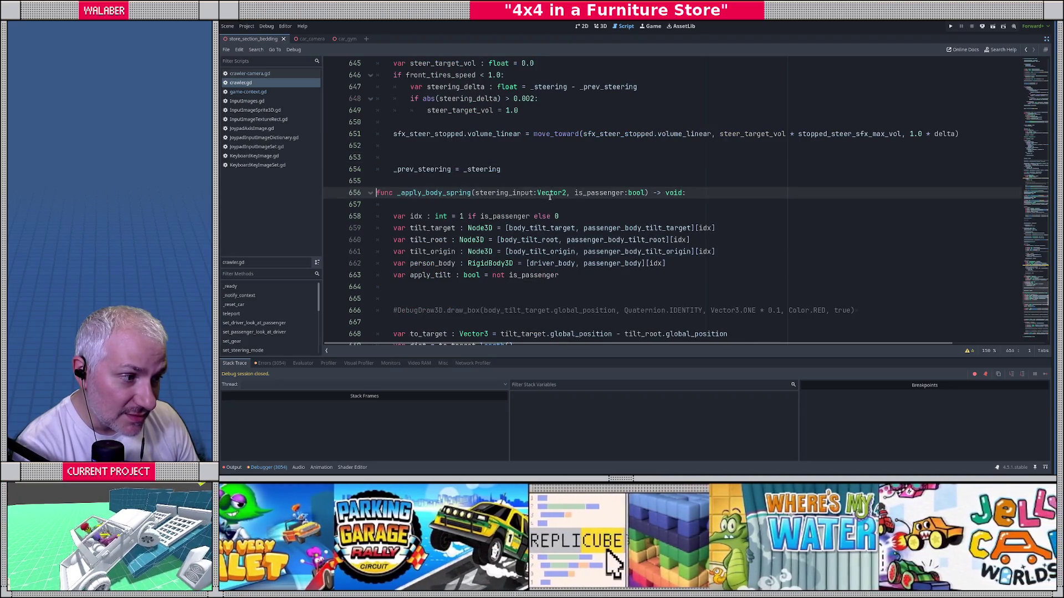
{"action": "key", "text": "alt+Left"}
{"action": "scroll", "coordinate": [471, 215], "scroll_direction": "up", "scroll_amount": 10}
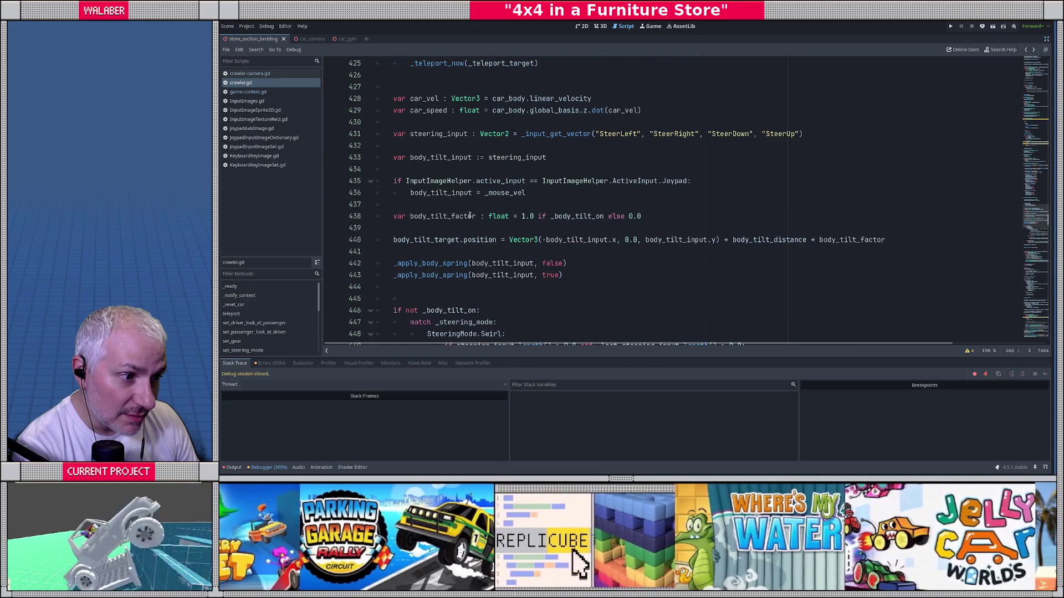
{"action": "scroll", "coordinate": [482, 216], "scroll_direction": "down", "scroll_amount": 10}
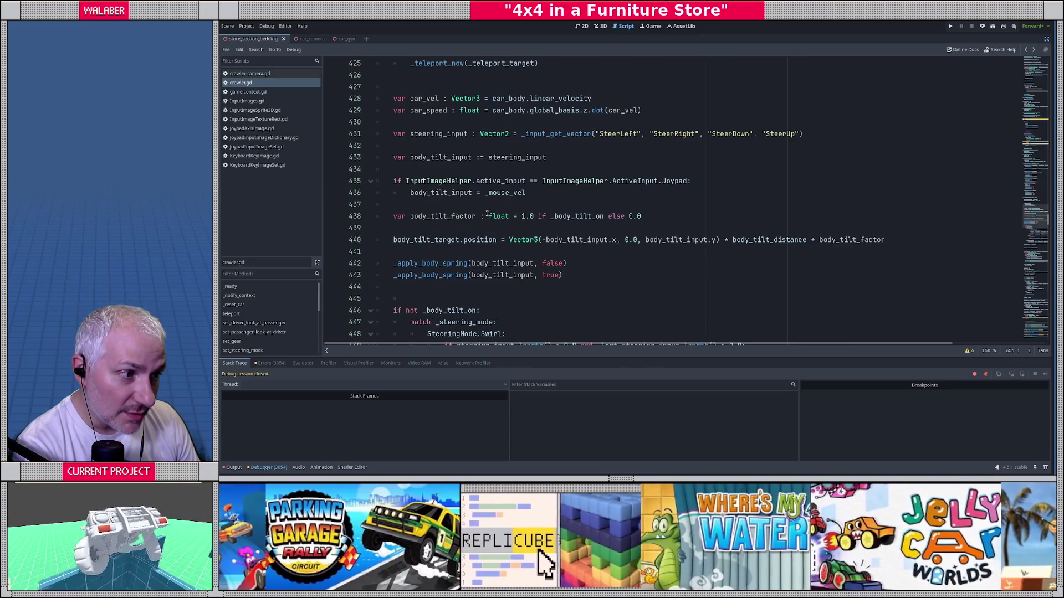
{"action": "left_click", "coordinate": [471, 146]}
{"action": "key", "text": "F5"}
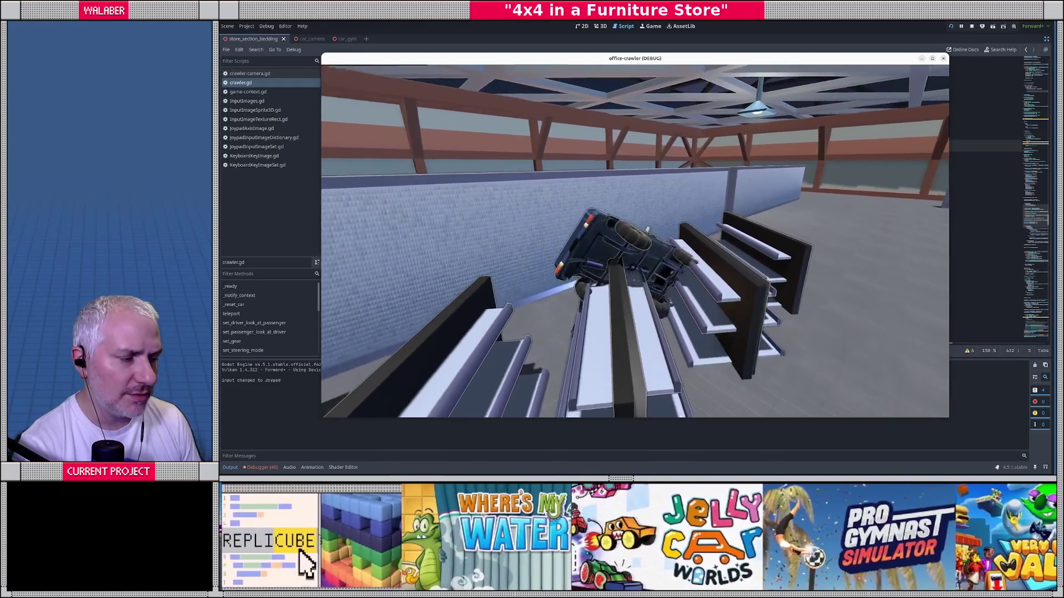
Relaunch the game twice to test body tilt, then stop the debug session.
{"action": "key", "text": "F8"}
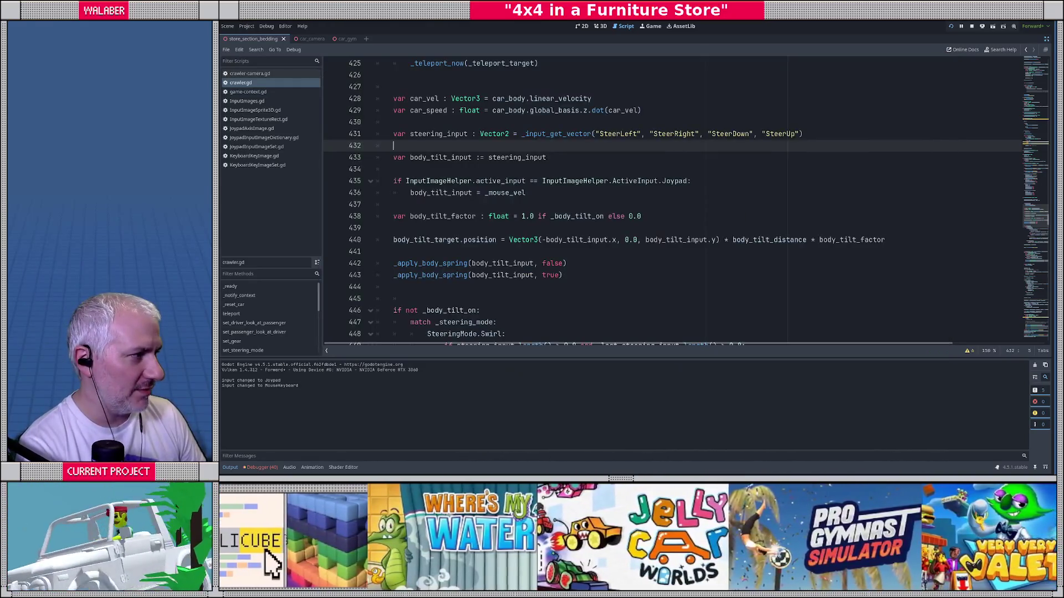
{"action": "key", "text": "F5"}
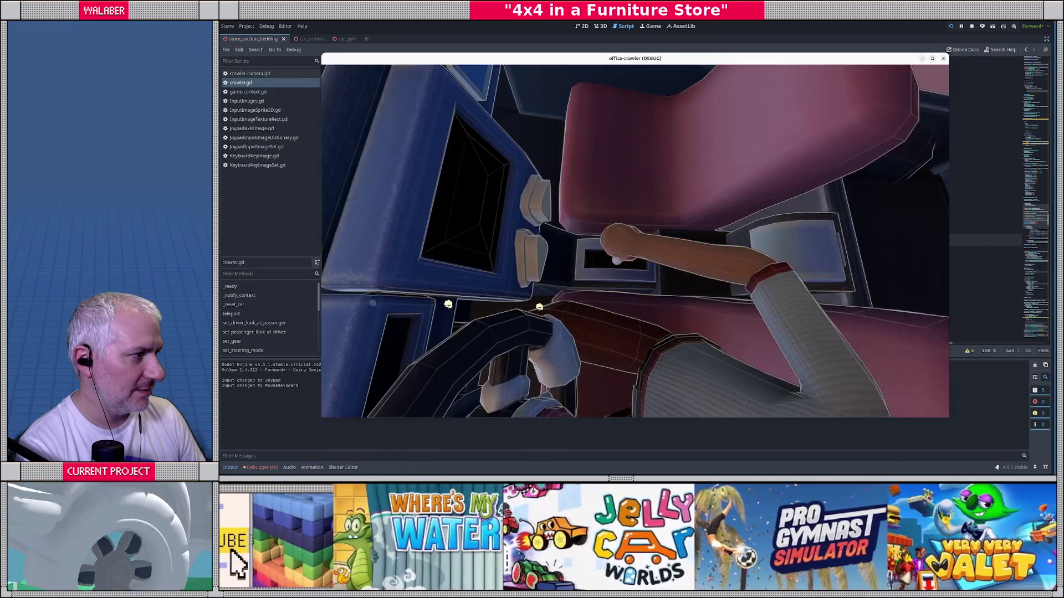
{"action": "key", "text": "F8"}
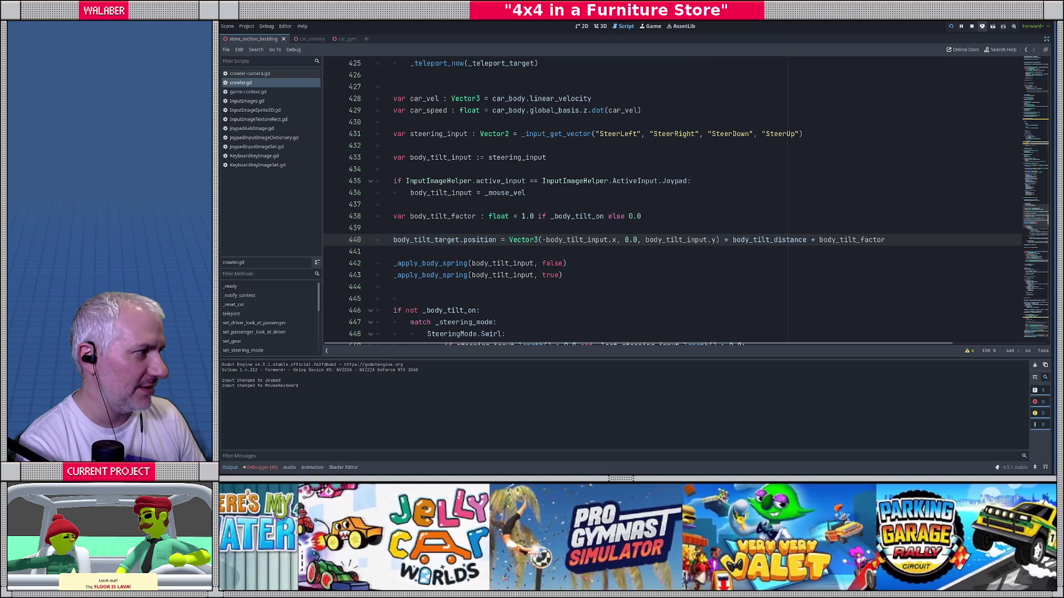
{"action": "left_click", "coordinate": [853, 180]}
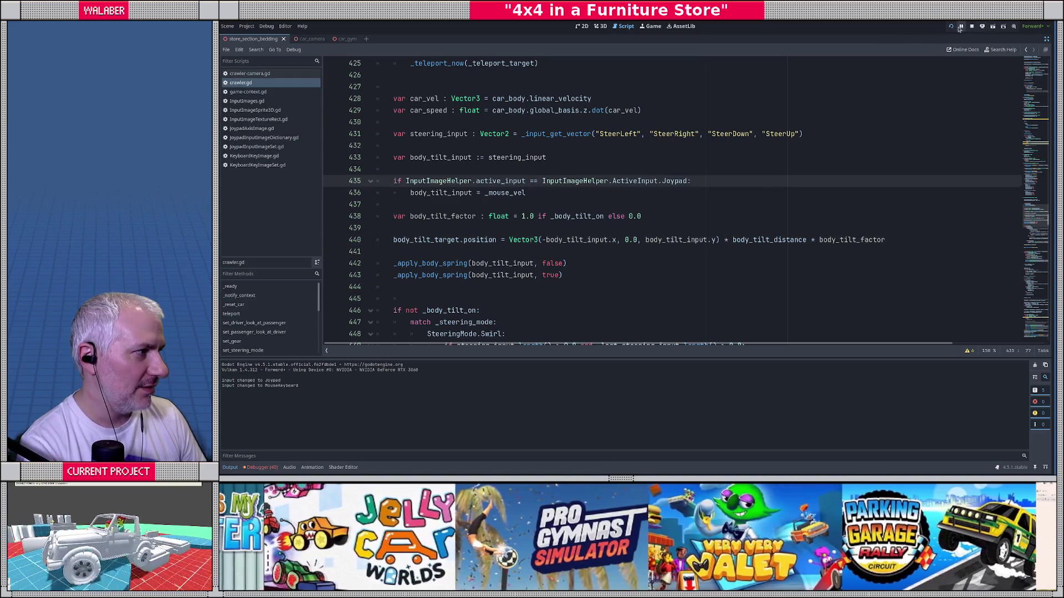
{"action": "left_click", "coordinate": [971, 27]}
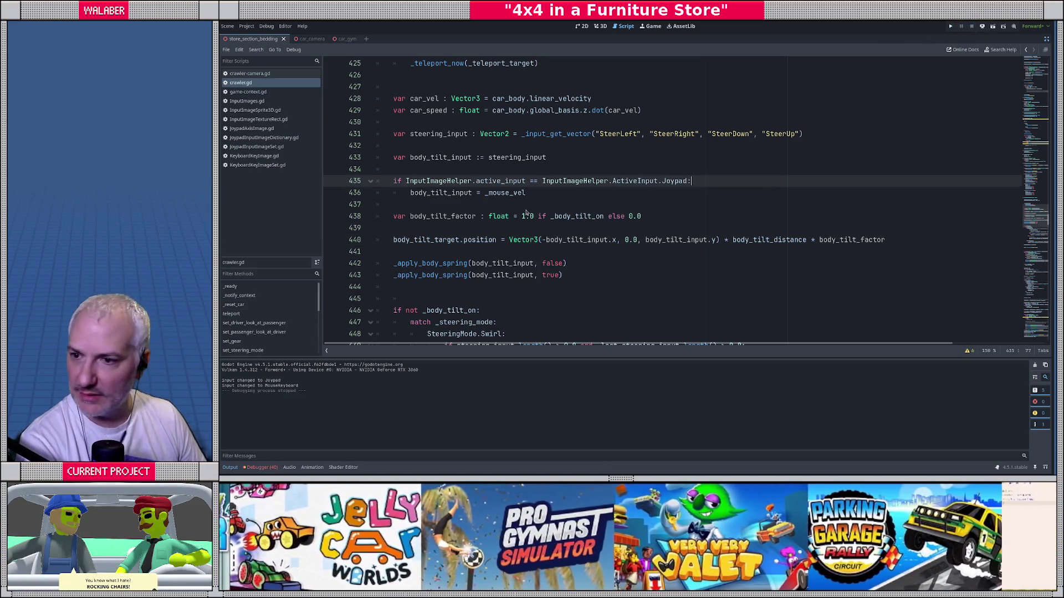
Open the office-crawler project in VS Code and view crawler.gd's source-control diff.
{"action": "key", "text": "alt+Tab"}
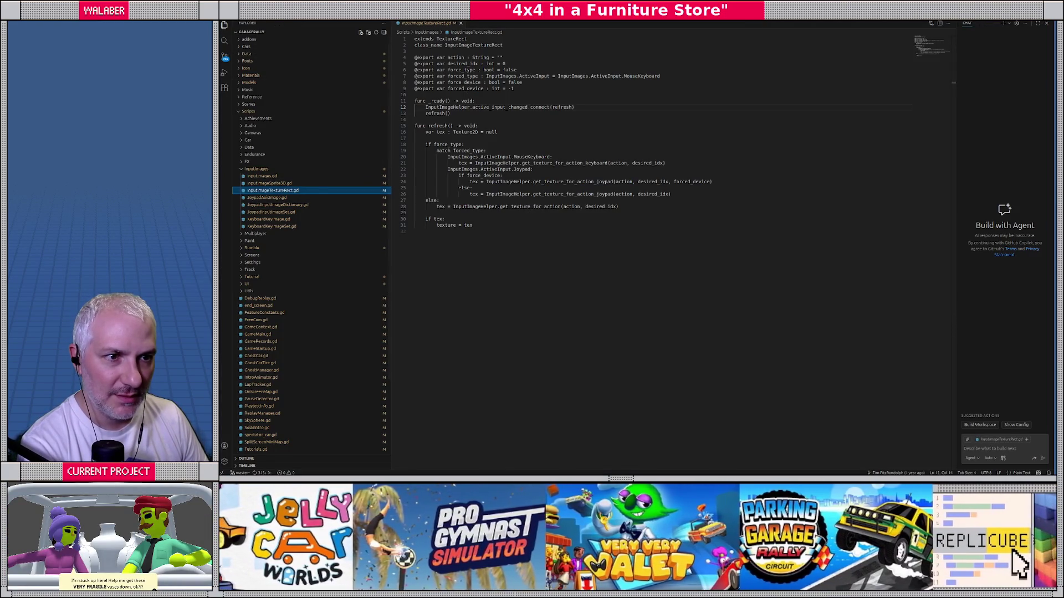
{"action": "key", "text": "alt+f"}
{"action": "mouse_move", "coordinate": [273, 84]}
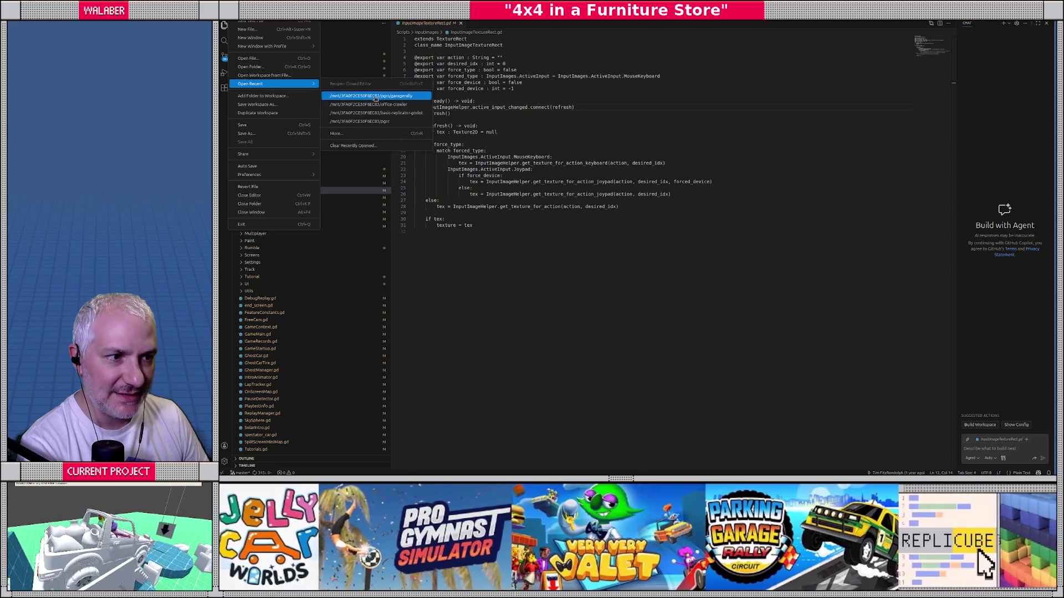
{"action": "left_click", "coordinate": [353, 106]}
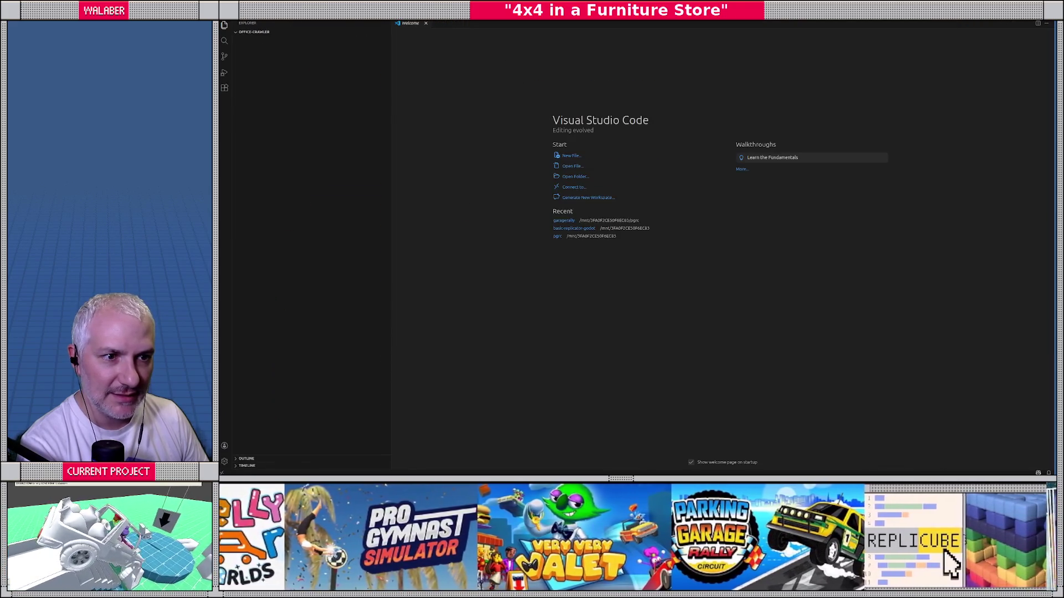
{"action": "key", "text": "ctrl+shift+g"}
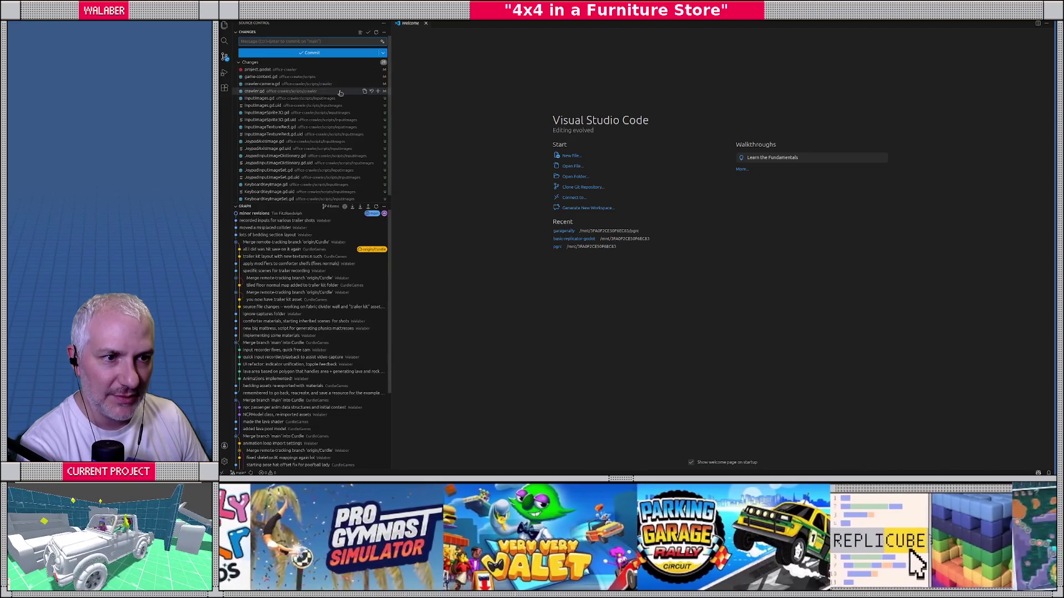
{"action": "left_click", "coordinate": [297, 90]}
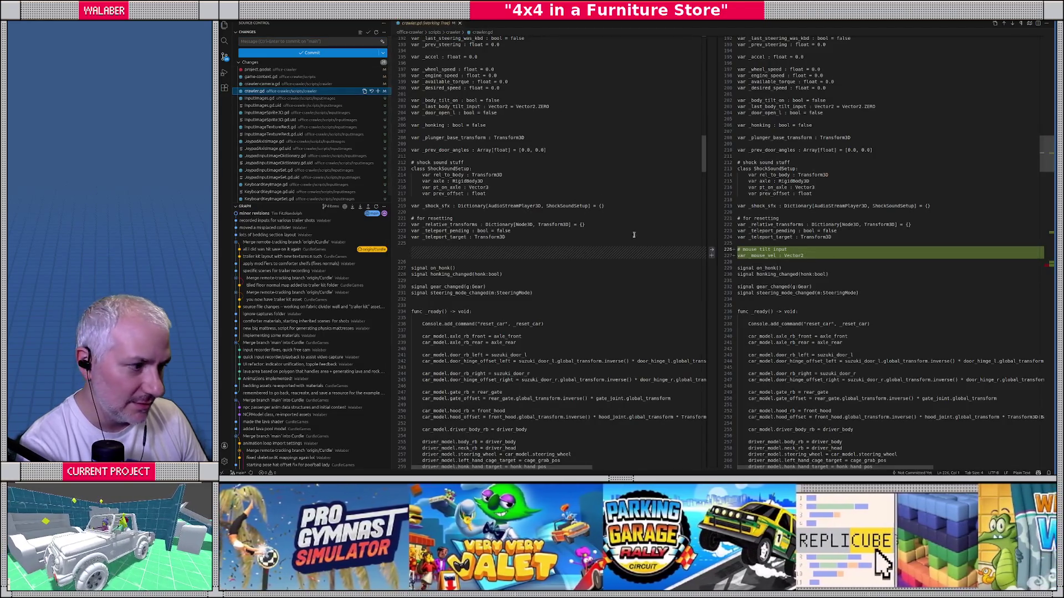
Compare old steering_input, body_tilt_target and spring lines with the new body_tilt_input code, then return to Godot.
{"action": "left_click_drag", "start_coordinate": [1046, 167], "coordinate": [1044, 273]}
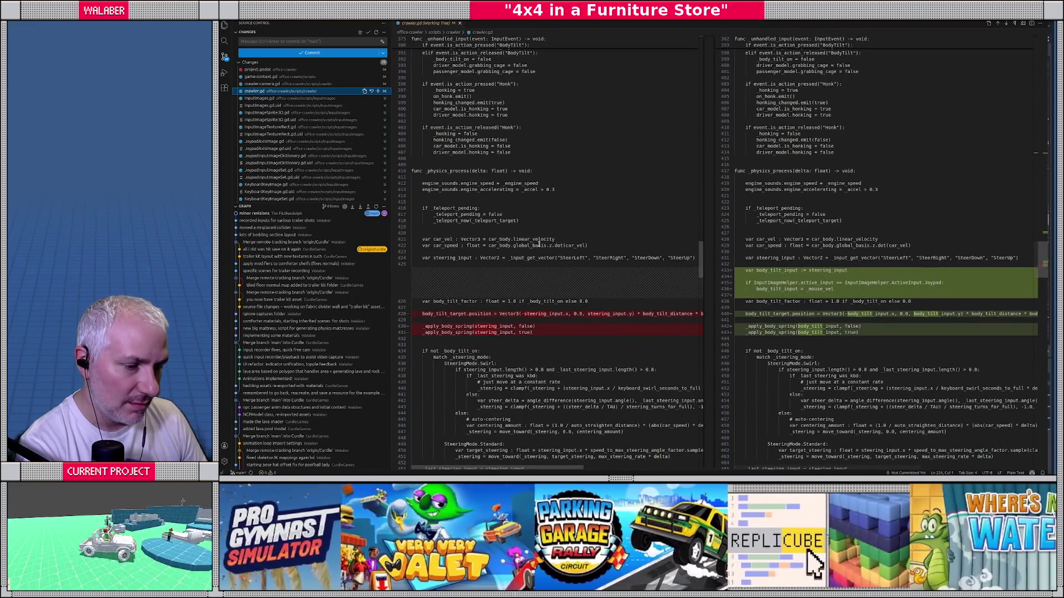
{"action": "scroll", "coordinate": [606, 251], "scroll_direction": "down", "scroll_amount": 3}
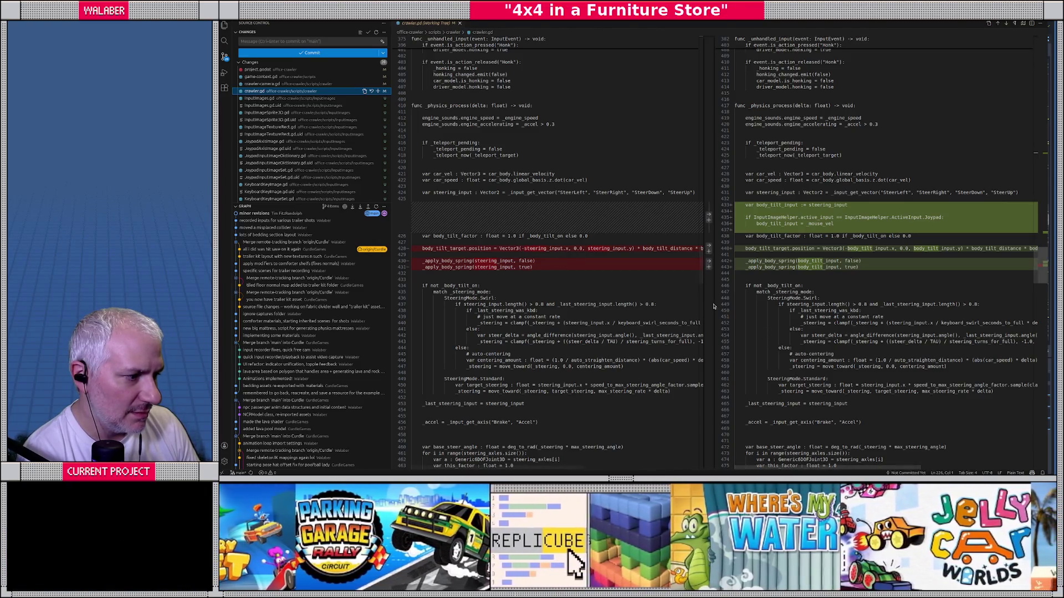
{"action": "mouse_move", "coordinate": [714, 306]}
{"action": "left_mouse_down"}
{"action": "mouse_move", "coordinate": [873, 304]}
{"action": "mouse_move", "coordinate": [795, 304]}
{"action": "left_mouse_up"}
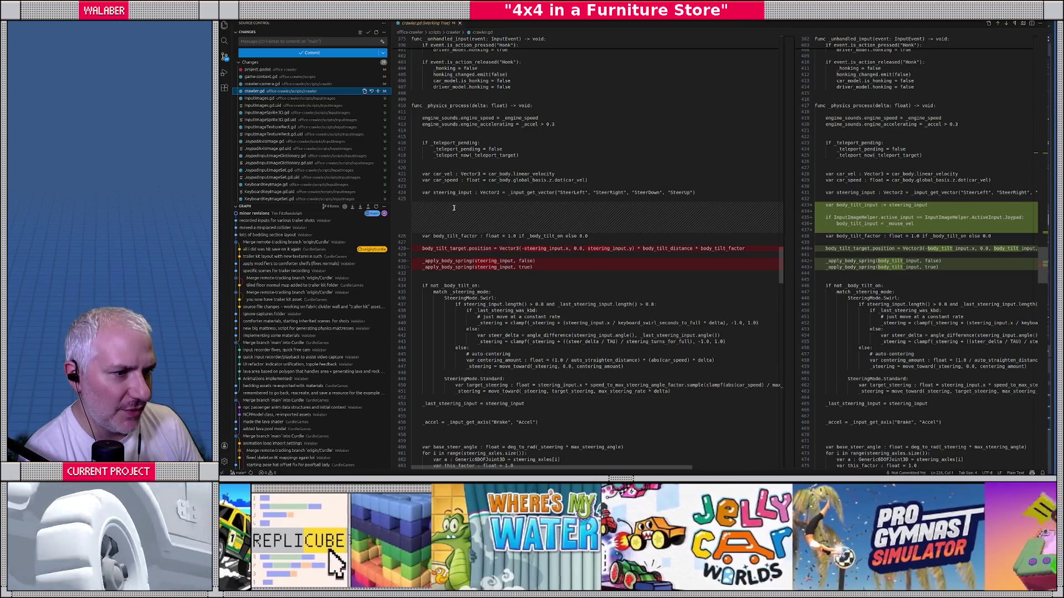
{"action": "left_click_drag", "start_coordinate": [422, 192], "coordinate": [710, 194]}
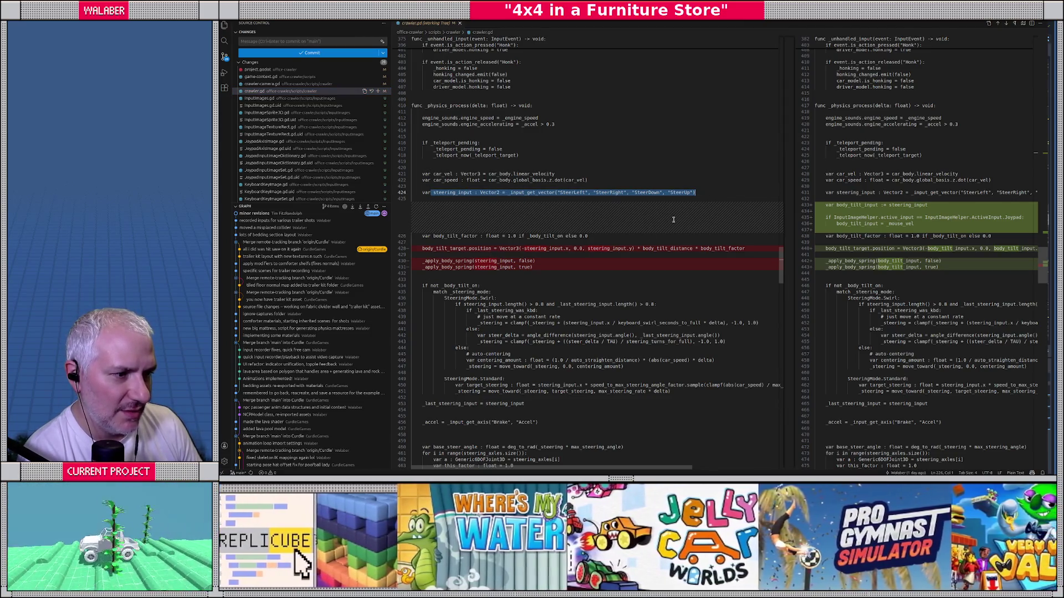
{"action": "left_click_drag", "start_coordinate": [498, 248], "coordinate": [743, 248]}
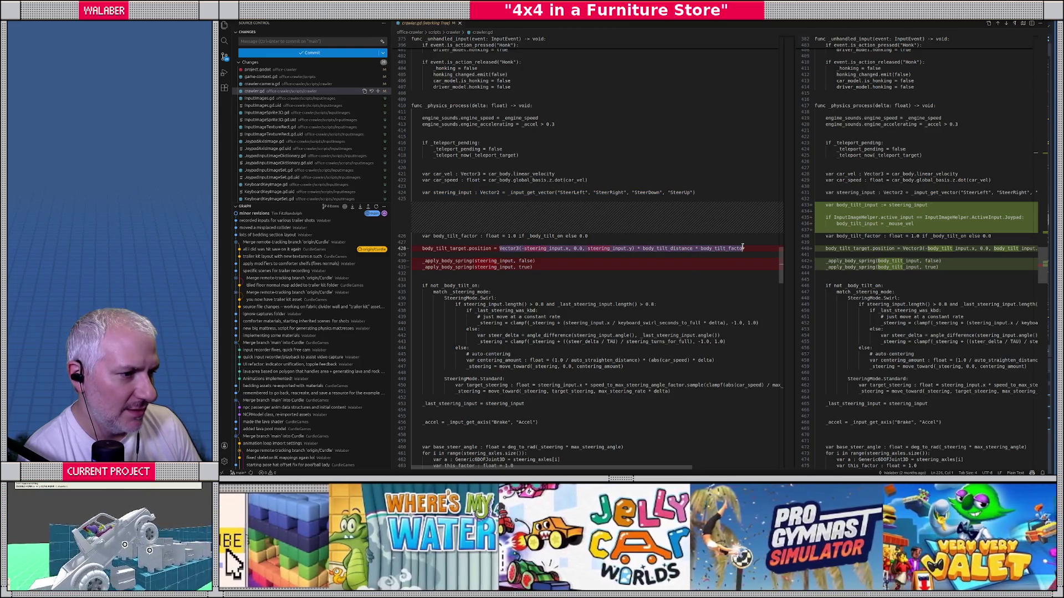
{"action": "left_click_drag", "start_coordinate": [461, 261], "coordinate": [542, 267]}
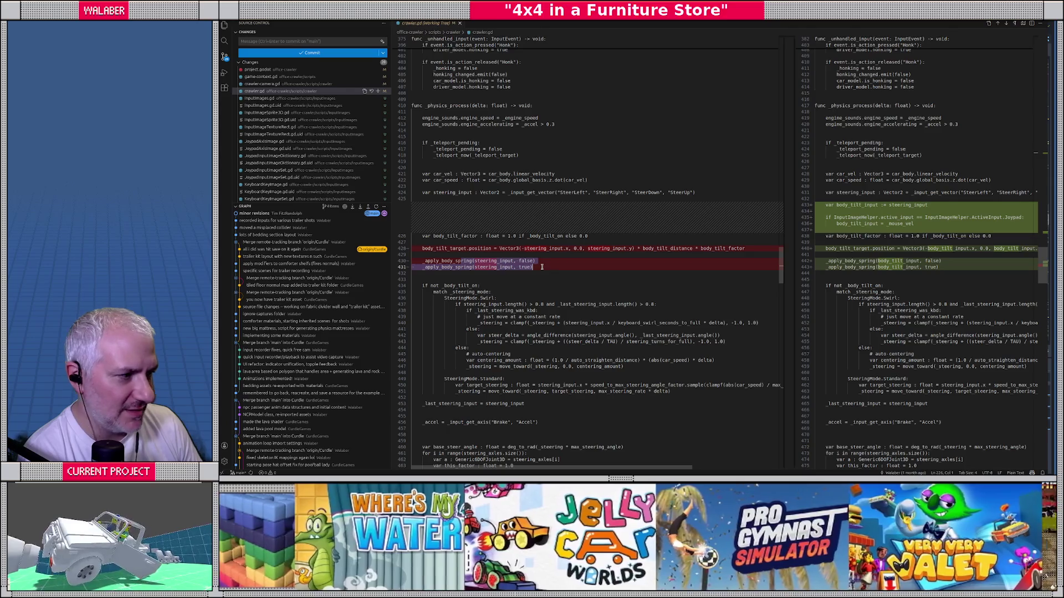
{"action": "left_click", "coordinate": [878, 192]}
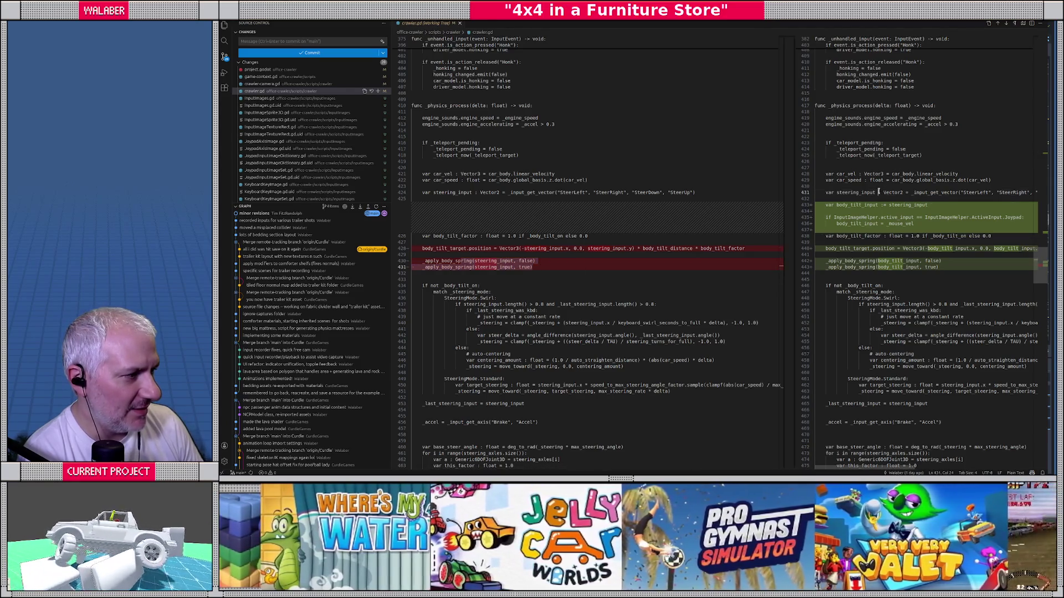
{"action": "left_click_drag", "start_coordinate": [829, 205], "coordinate": [928, 206]}
{"action": "left_click_drag", "start_coordinate": [836, 195], "coordinate": [893, 193]}
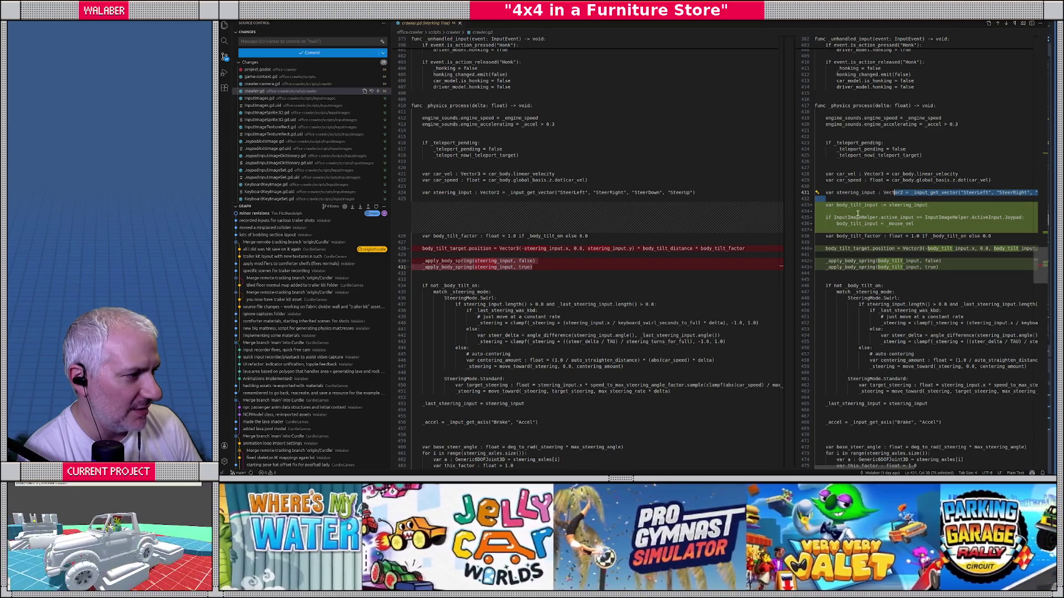
{"action": "left_click_drag", "start_coordinate": [825, 218], "coordinate": [925, 221]}
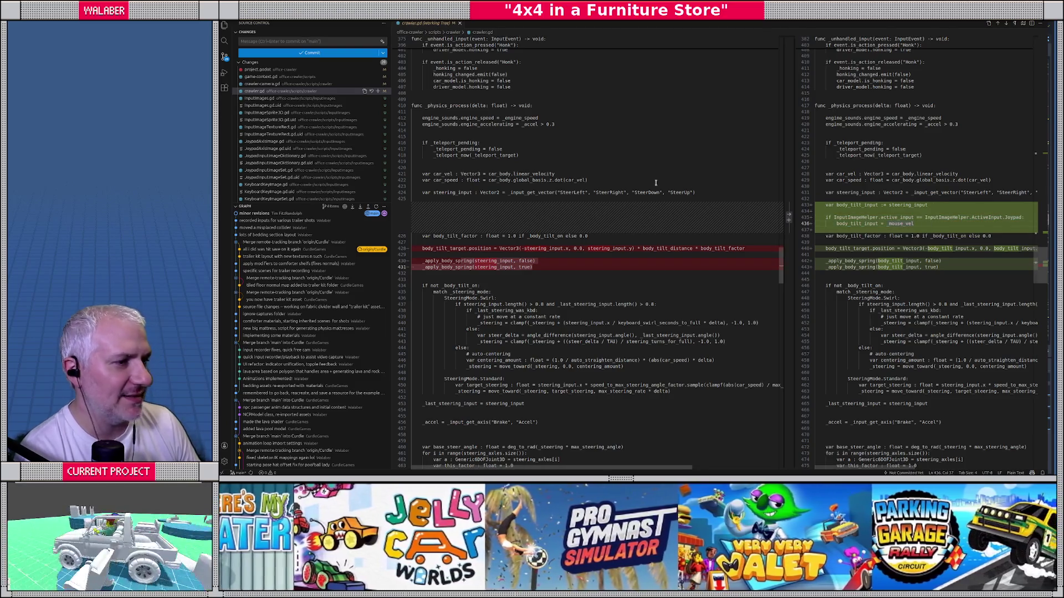
{"action": "key", "text": "alt+Tab"}
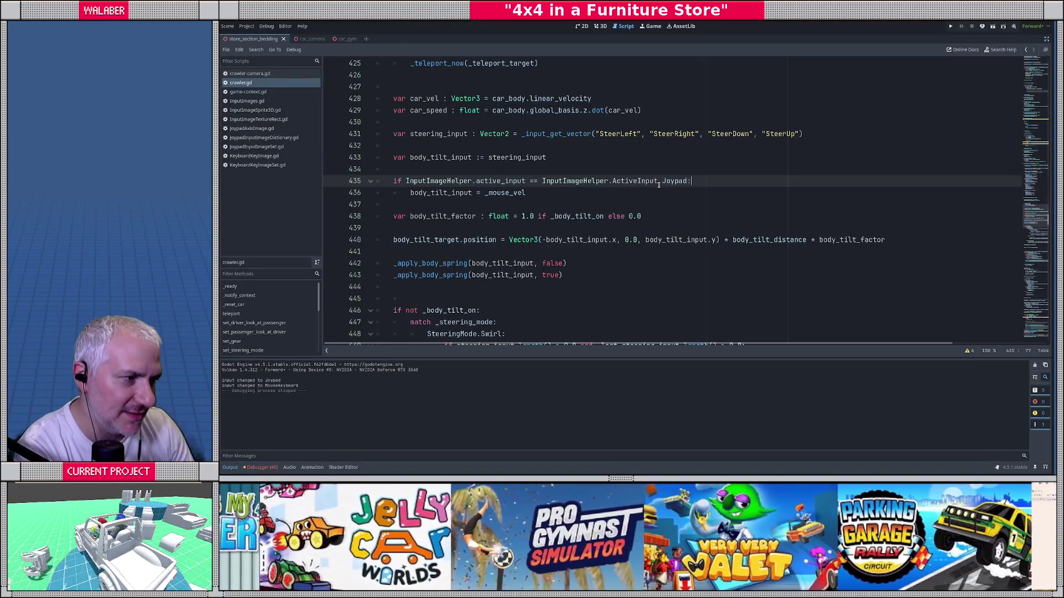
Change the body-tilt check on line 435 from Joypad to MouseKeyboard.
{"action": "double_click", "coordinate": [674, 181]}
{"action": "type", "text": "MouseKeyboard"}
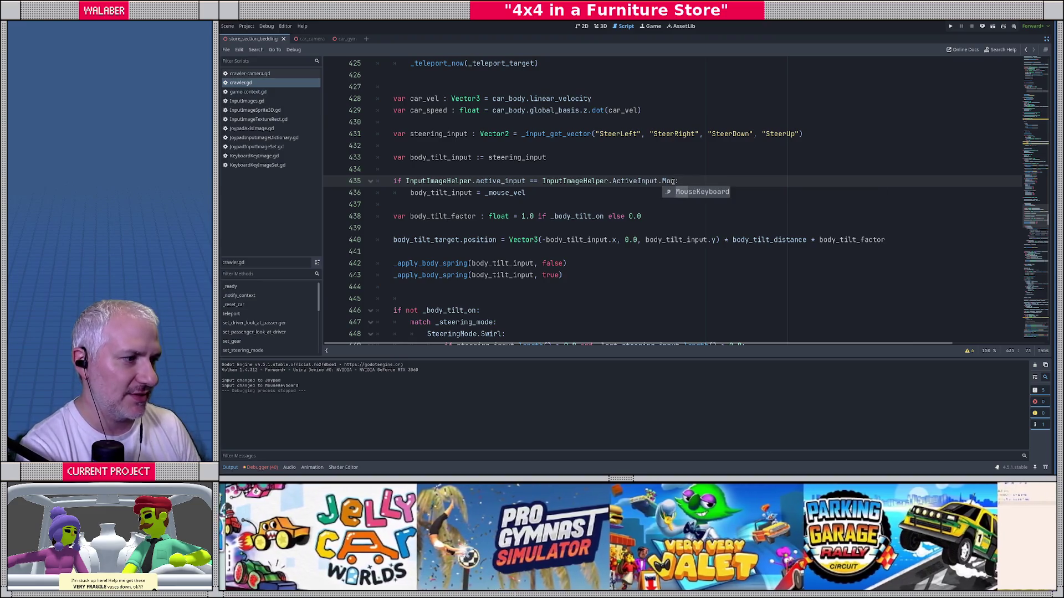
{"action": "left_click", "coordinate": [486, 194]}
{"action": "left_click", "coordinate": [500, 193]}
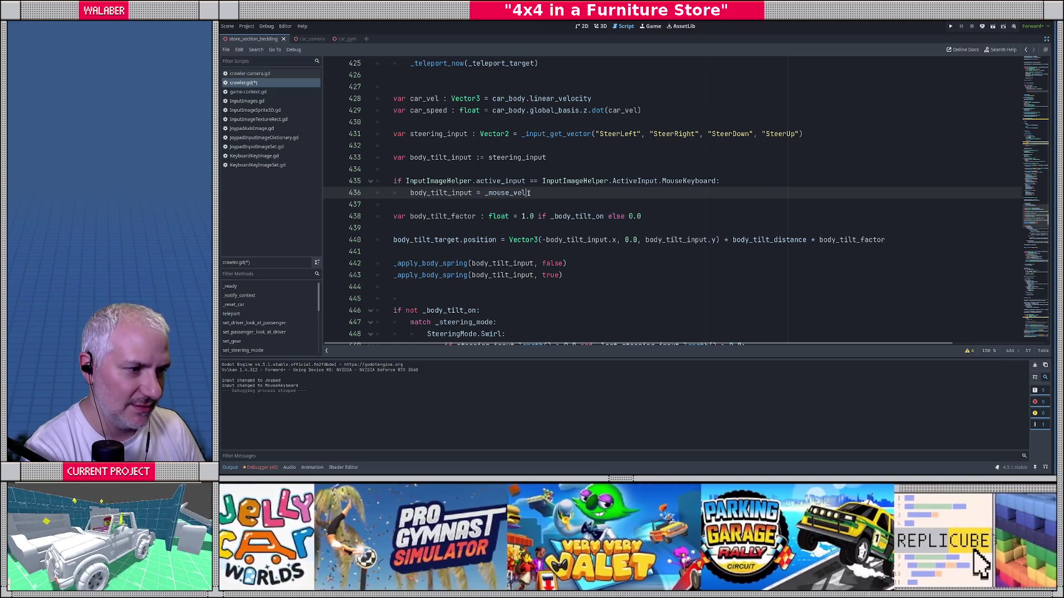
Save and run the game, driving the 4x4 and sending it to the blank test floor.
{"action": "key", "text": "F5"}
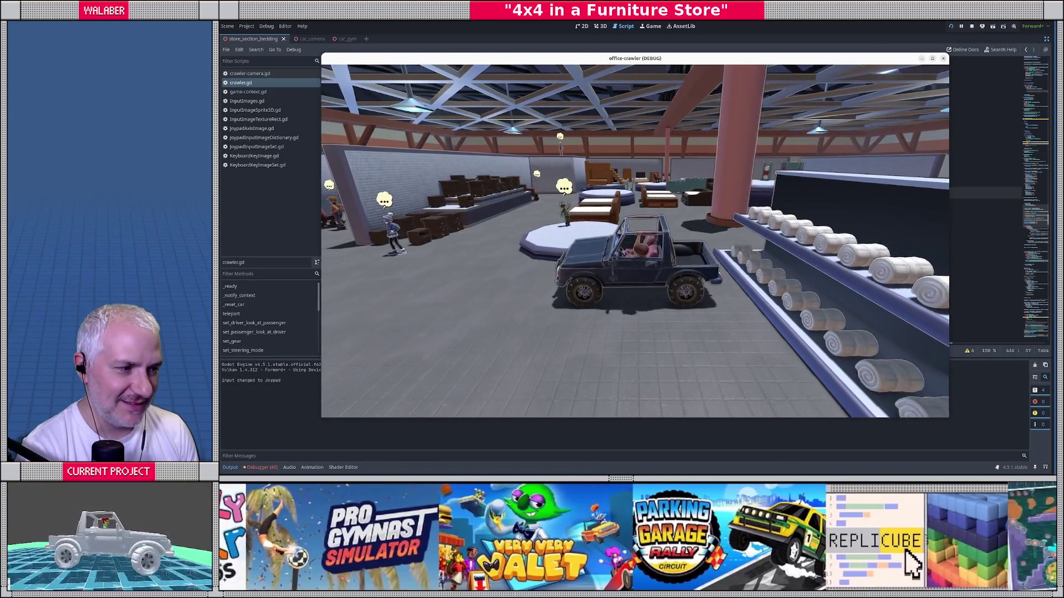
{"action": "key", "text": "w"}
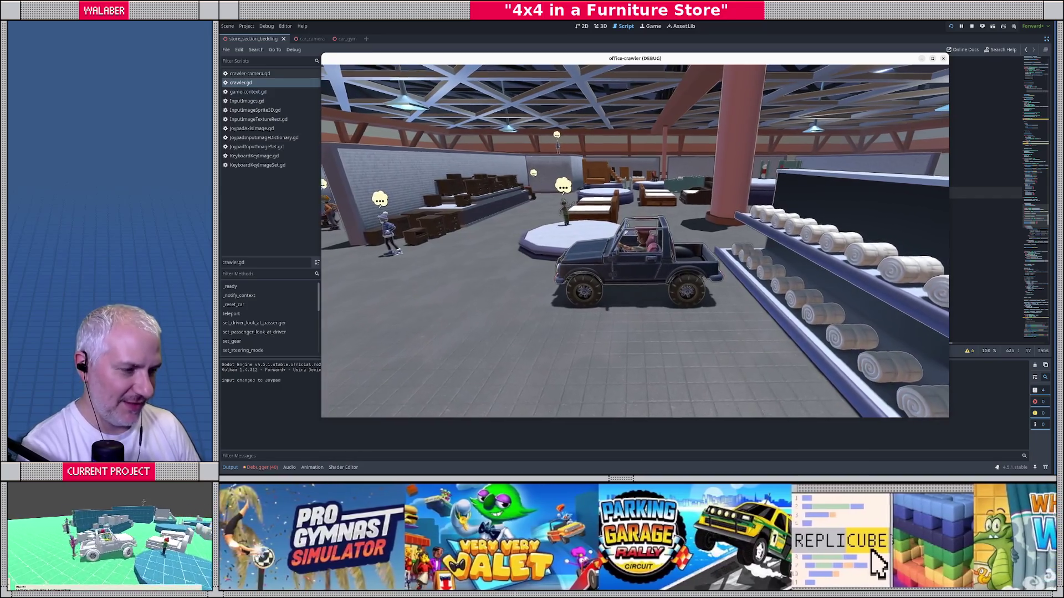
{"action": "key", "text": "r"}
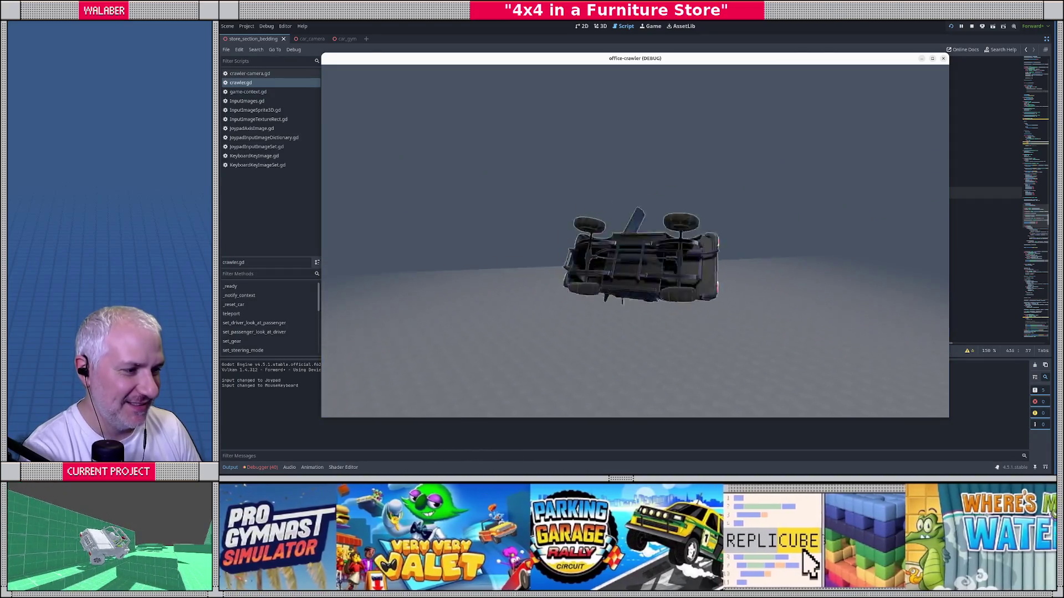
Close the game and locate the _mouse_vel update on line 380.
{"action": "key", "text": "F8"}
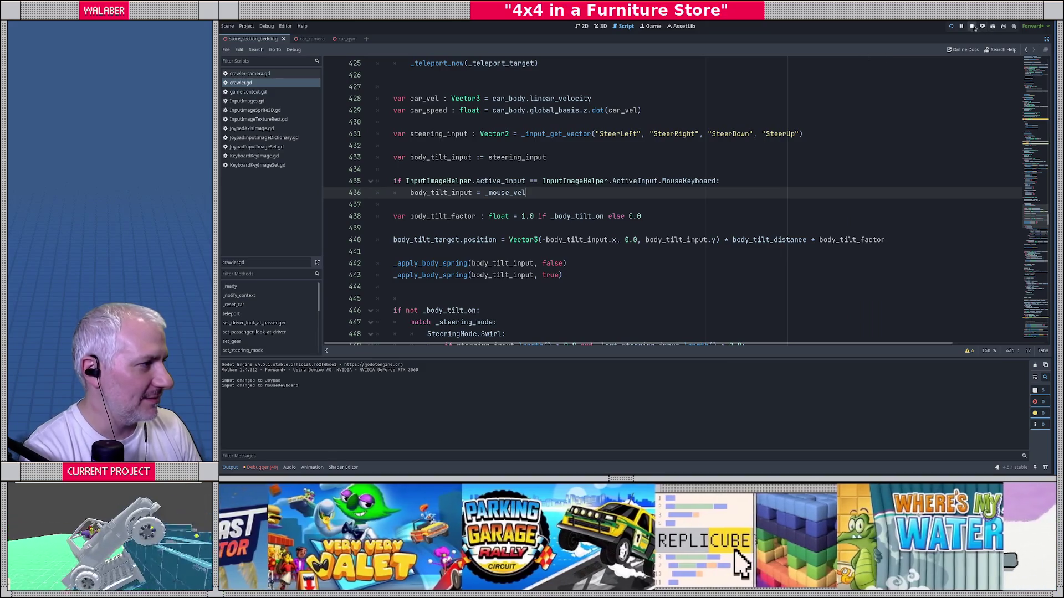
{"action": "left_click", "coordinate": [451, 157]}
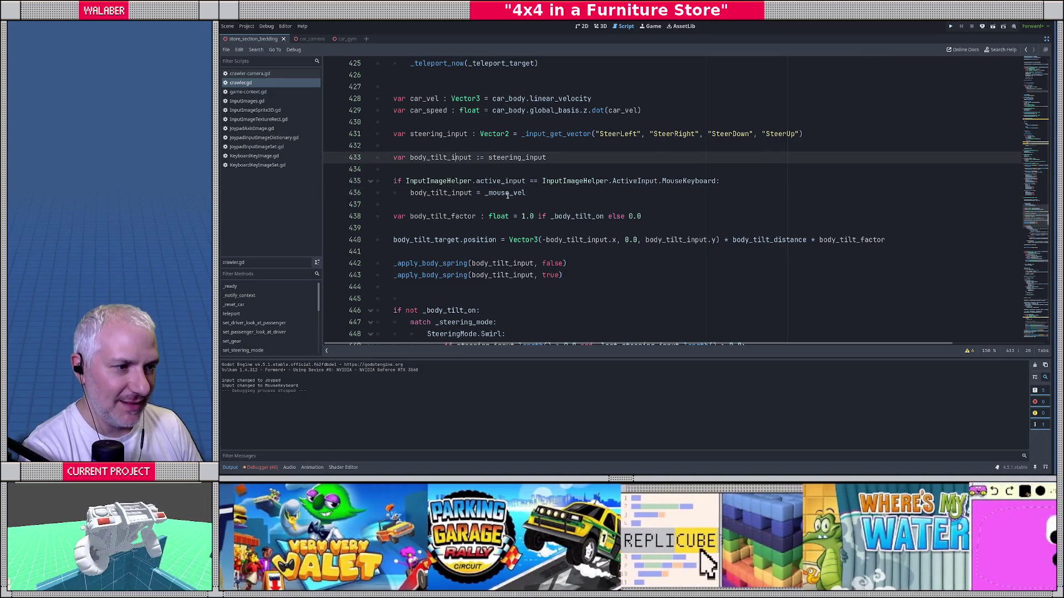
{"action": "double_click", "coordinate": [505, 192]}
{"action": "key", "text": "ctrl+f"}
{"action": "key", "text": "Return"}
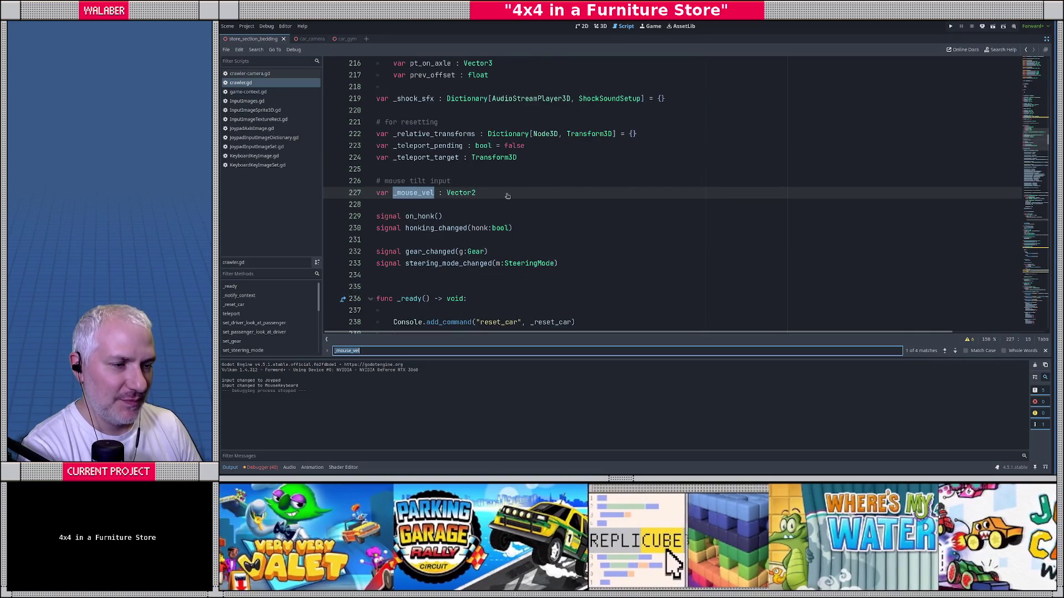
{"action": "key", "text": "Return"}
{"action": "key", "text": "Escape"}
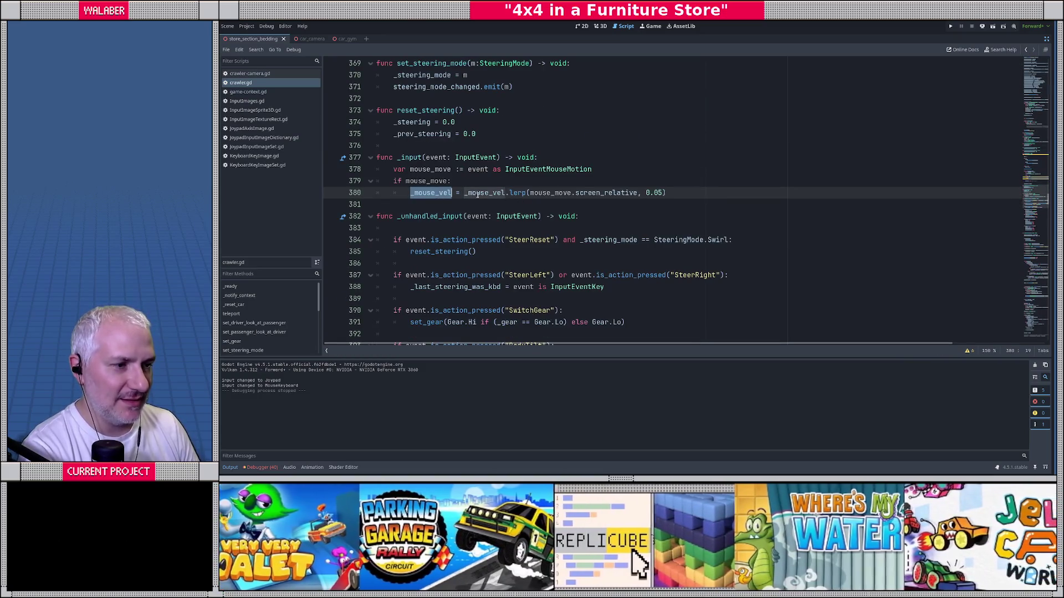
{"action": "left_click", "coordinate": [530, 193]}
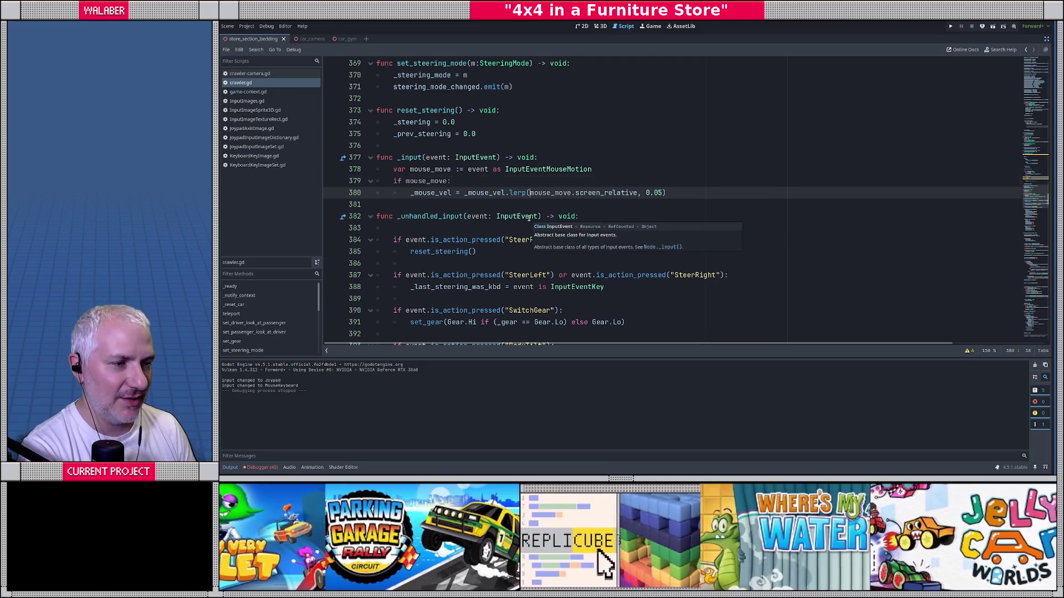
Insert a mouse_delta variable above it from screen_relative scaled by 0.1.
{"action": "key", "text": "ctrl+shift+Return"}
{"action": "type", "text": "var m"}
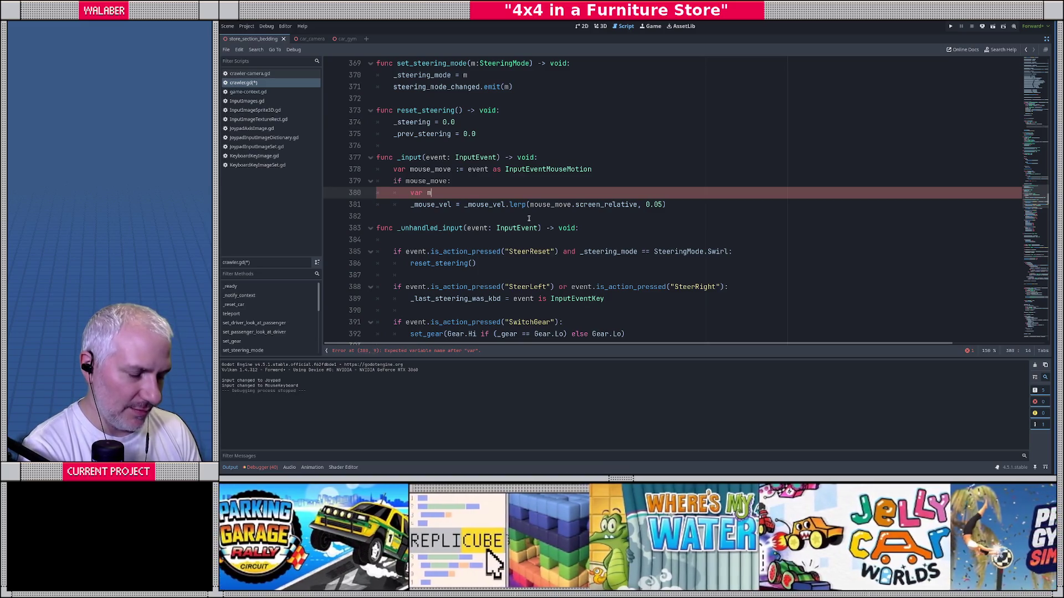
{"action": "type", "text": "ouse_move"}
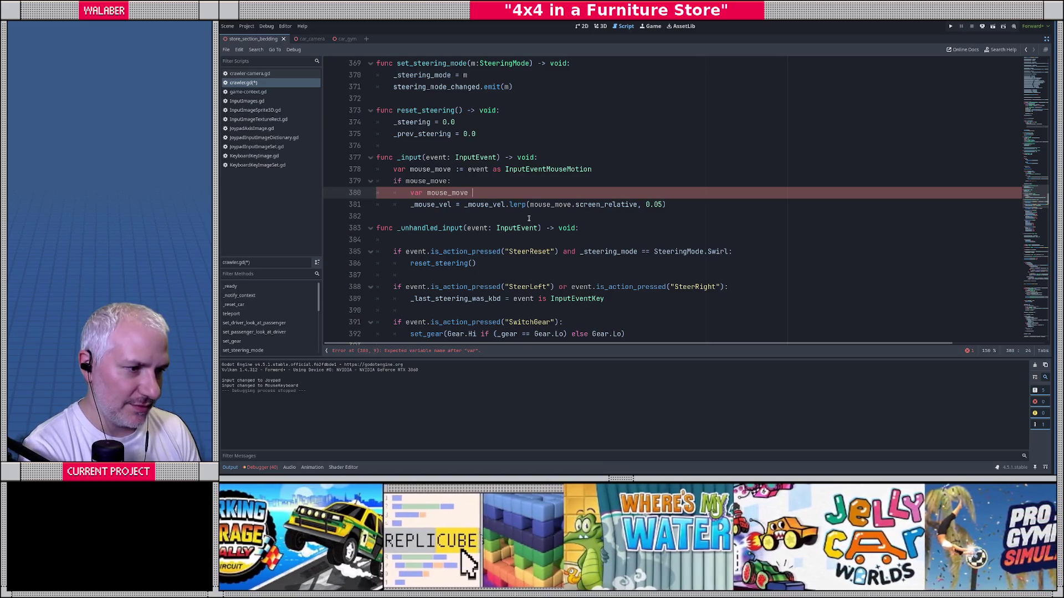
{"action": "type", "text": " : Vector2 = "}
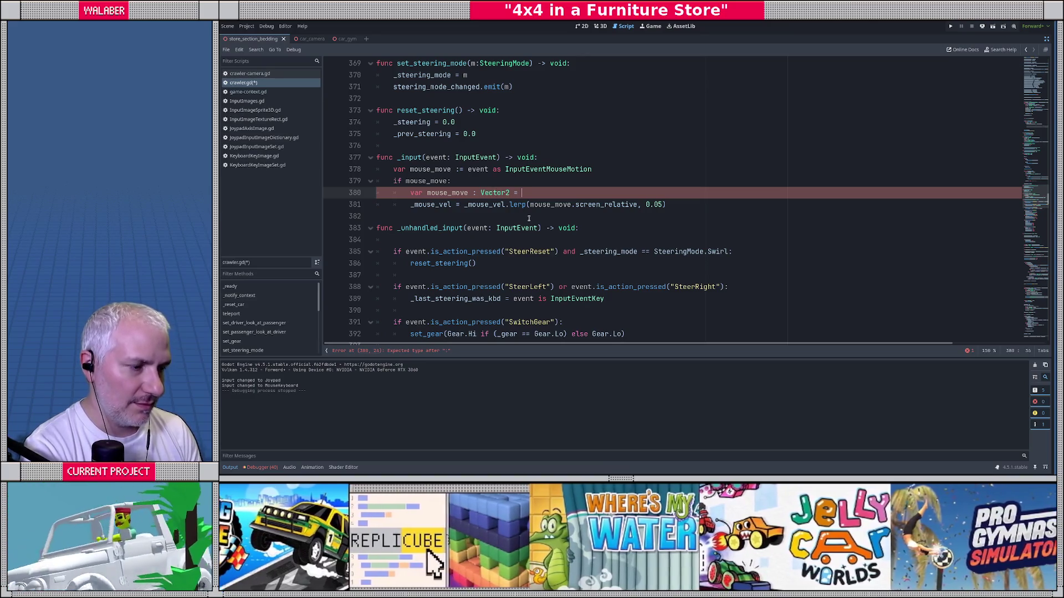
{"action": "type", "text": "mouse_"}
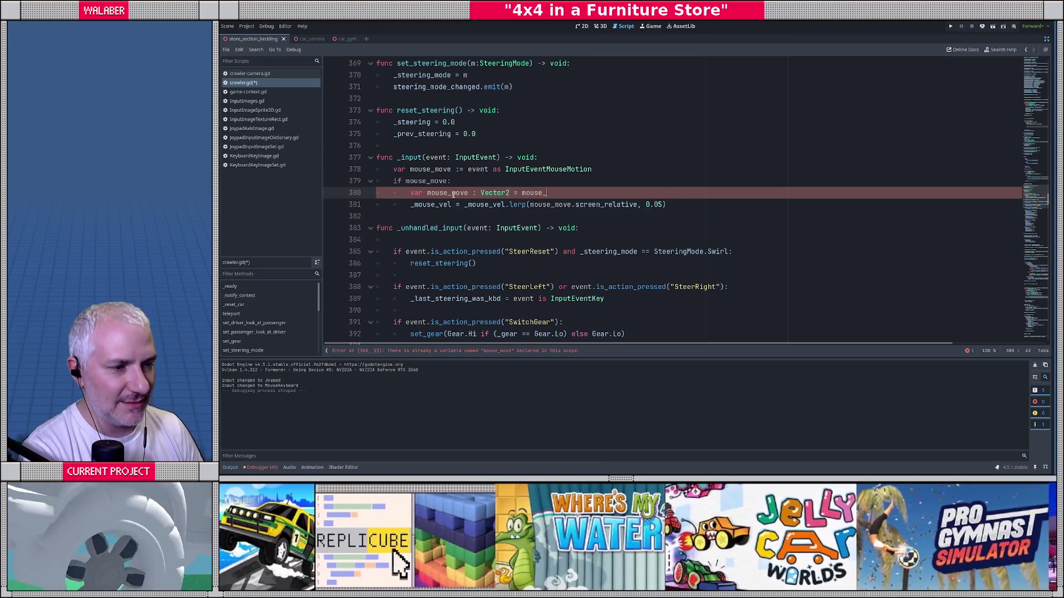
{"action": "double_click", "coordinate": [453, 195]}
{"action": "type", "text": "mouse_delta"}
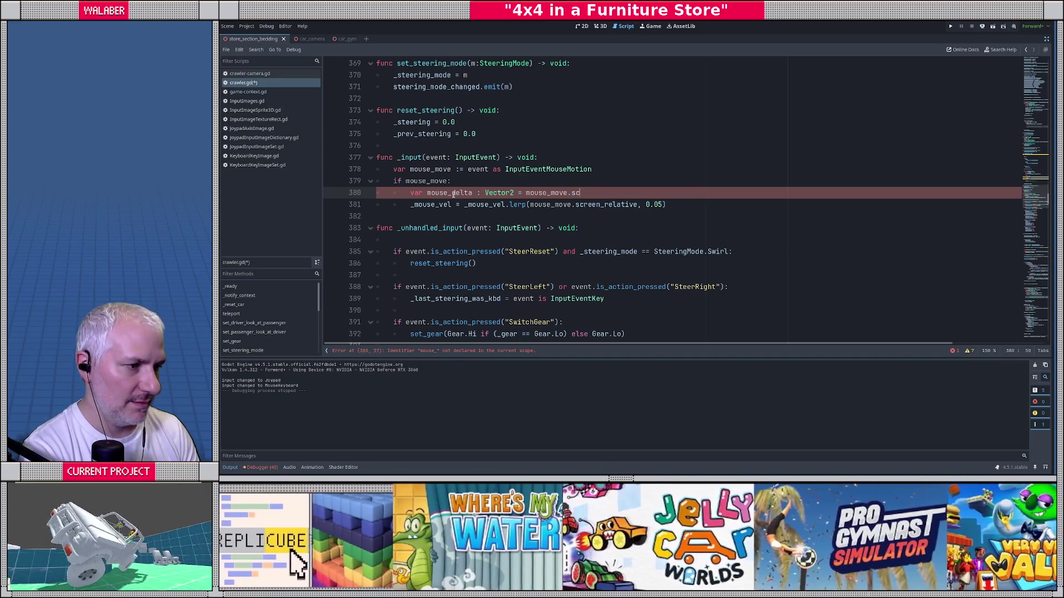
{"action": "type", "text": "reen_relative * 0.1"}
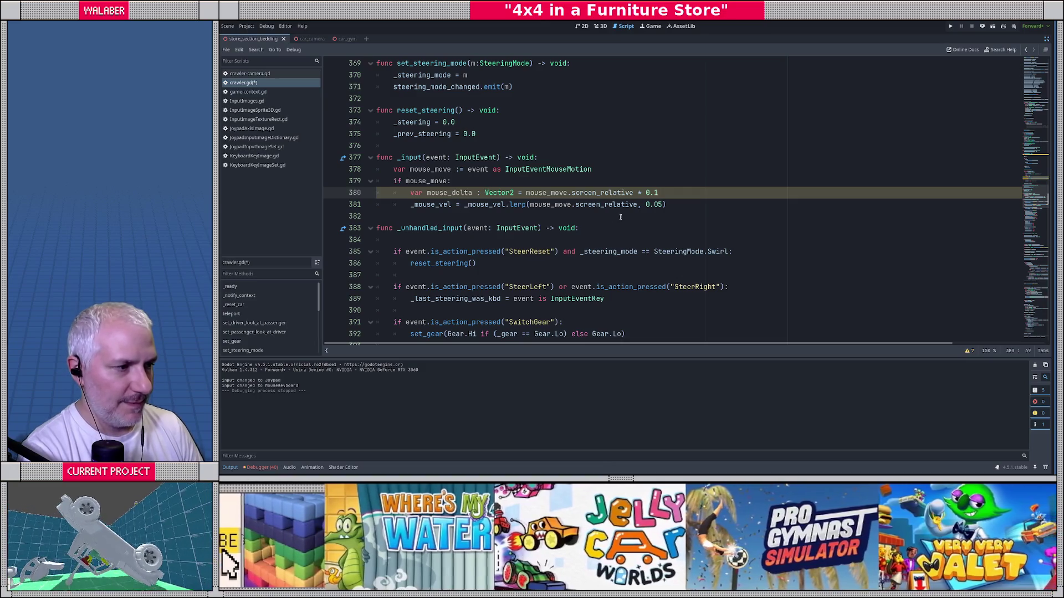
Start a clamp line for mouse_delta, then discard it.
{"action": "key", "text": "Return"}
{"action": "type", "text": "ouse_"}
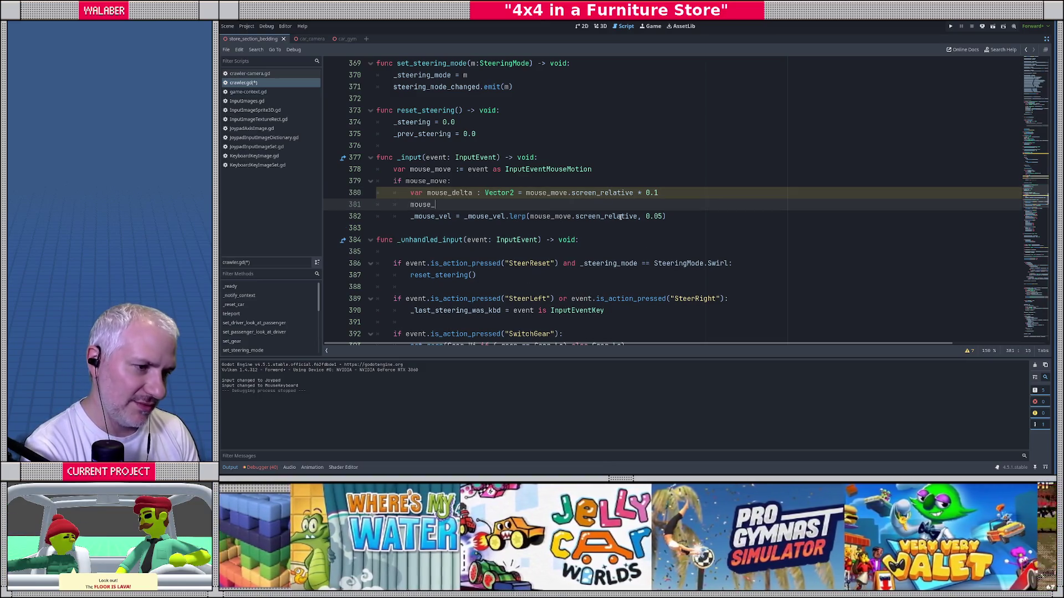
{"action": "type", "text": "delta = mouse_delta.cl"}
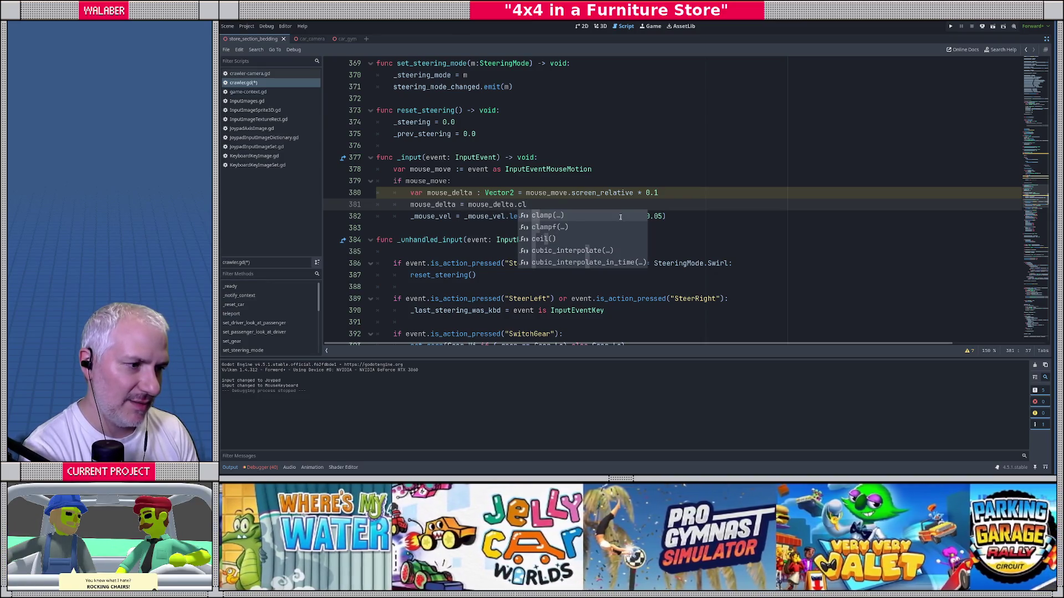
{"action": "key", "text": "Return"}
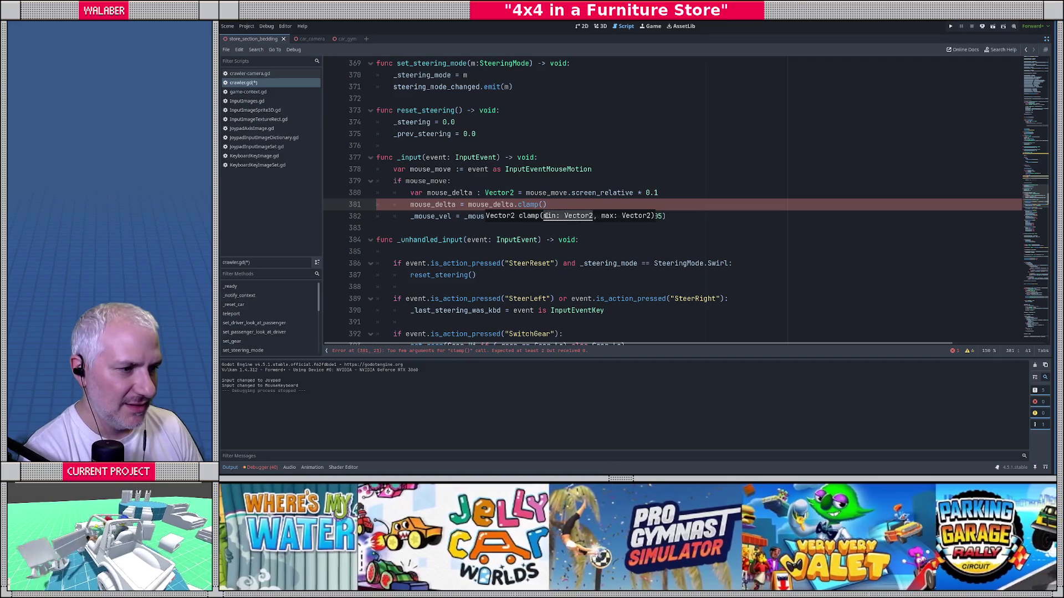
{"action": "key", "text": "Escape"}
{"action": "key", "text": "shift+Home"}
{"action": "key", "text": "BackSpace"}
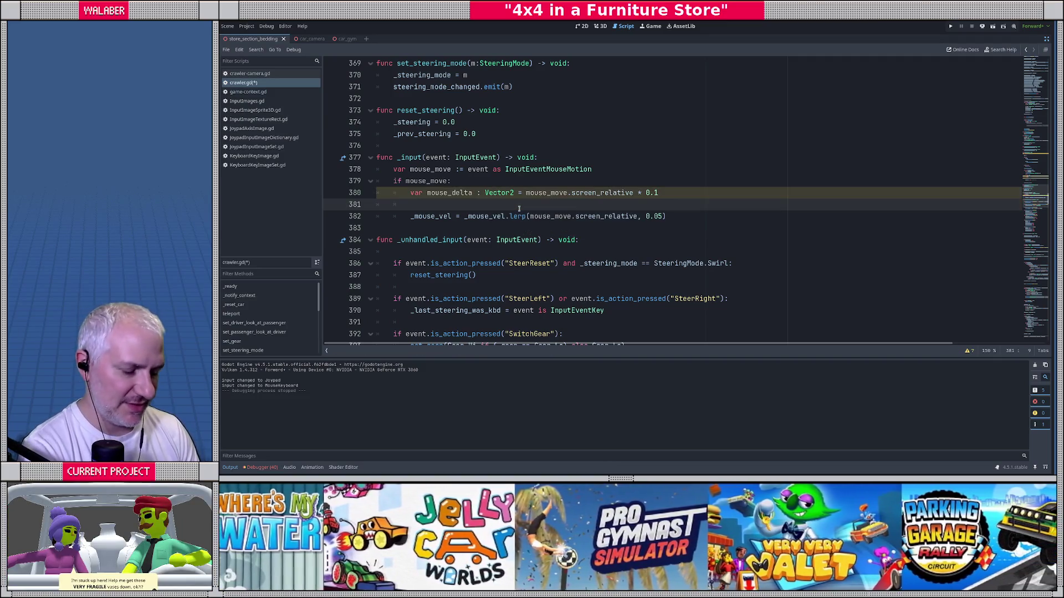
Add a check that normalizes mouse_delta when its length exceeds 1.0.
{"action": "type", "text": "ouse_De"}
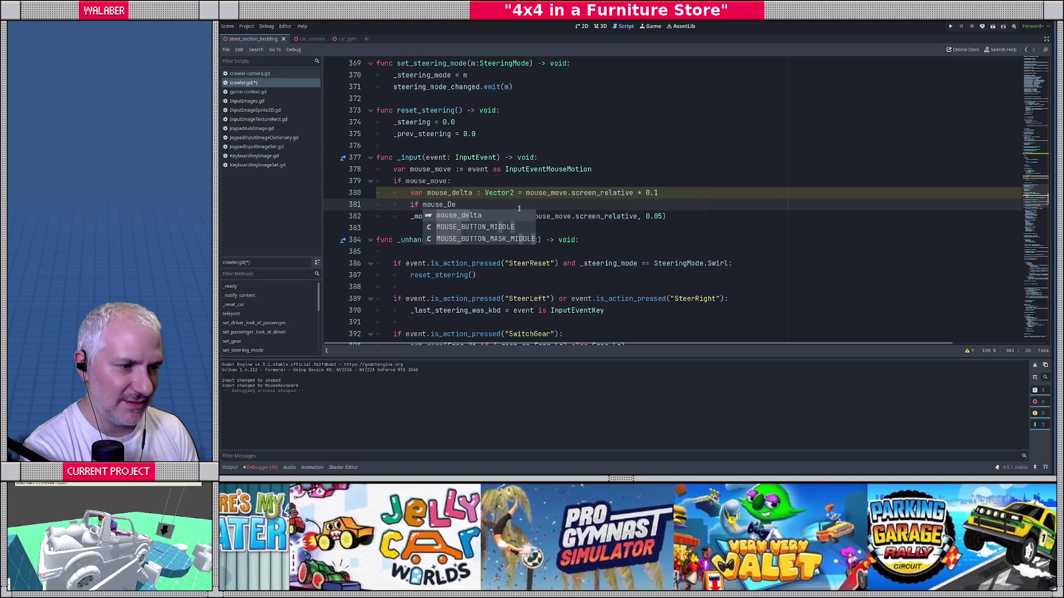
{"action": "key", "text": "BackSpace"}
{"action": "key", "text": "BackSpace"}
{"action": "type", "text": "del"}
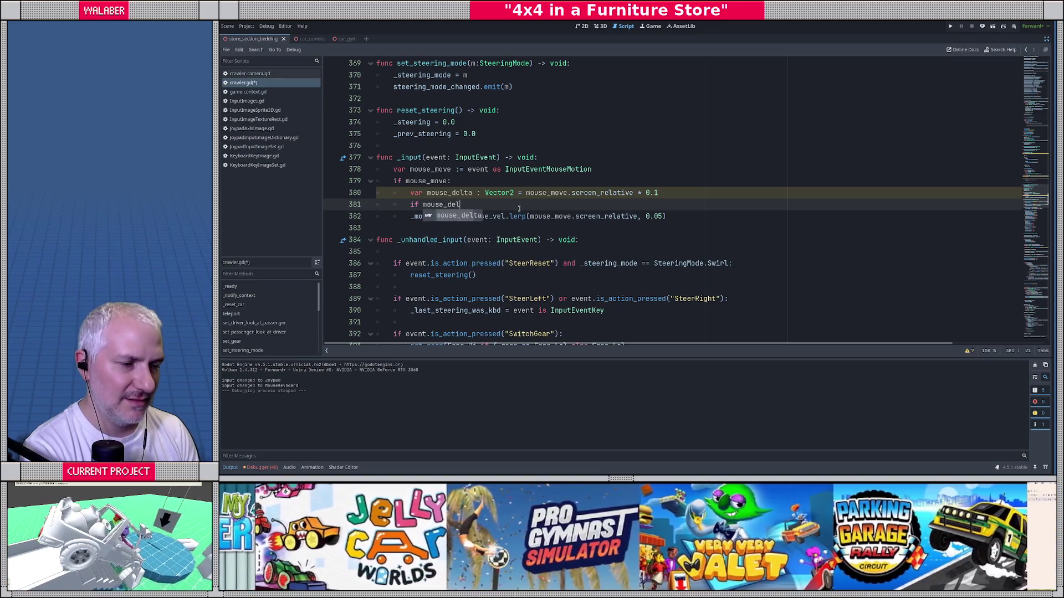
{"action": "type", "text": "ta.length() > "}
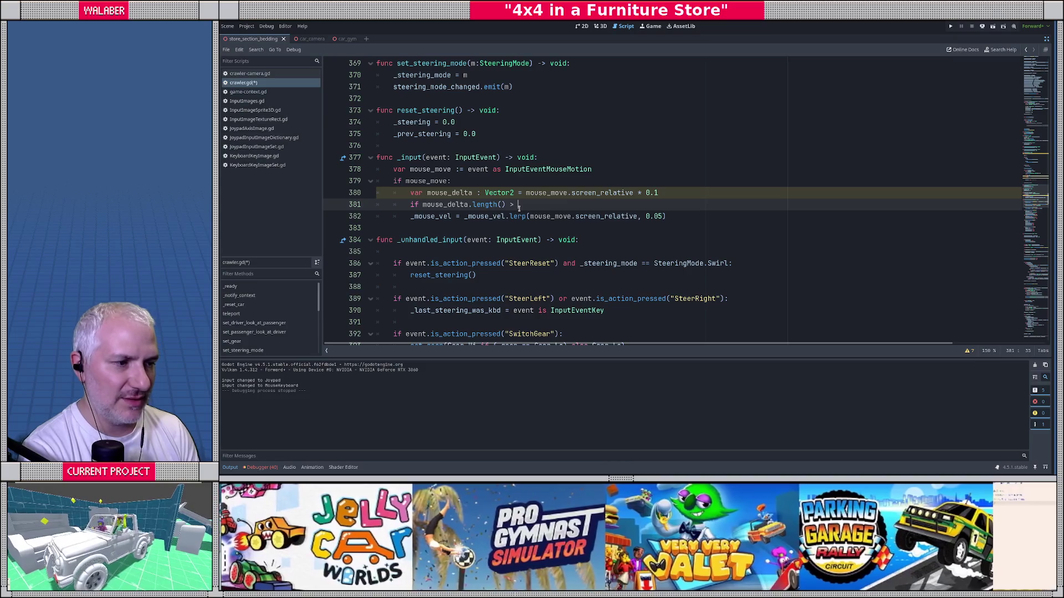
{"action": "type", "text": "1.0:"}
{"action": "key", "text": "Return"}
{"action": "type", "text": "mouse_de"}
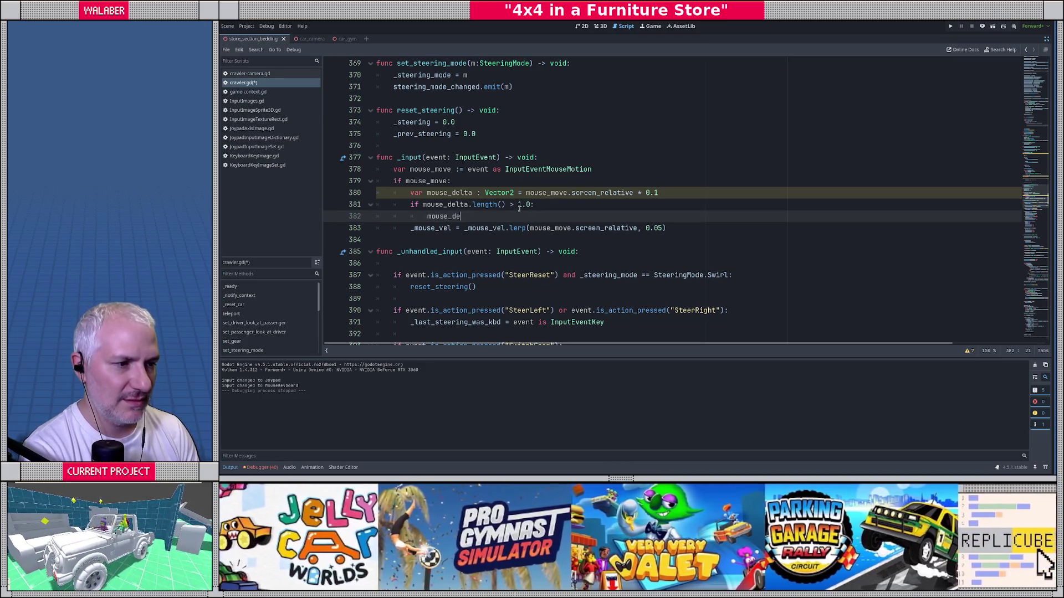
{"action": "type", "text": "lta.no"}
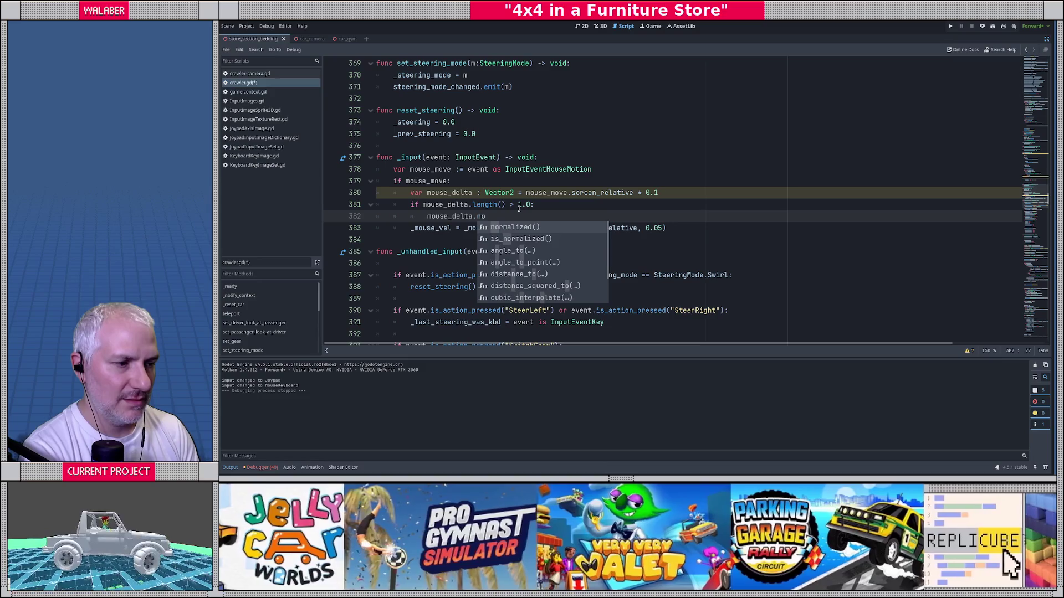
{"action": "key", "text": "Return"}
{"action": "type", "text": "mouse_"}
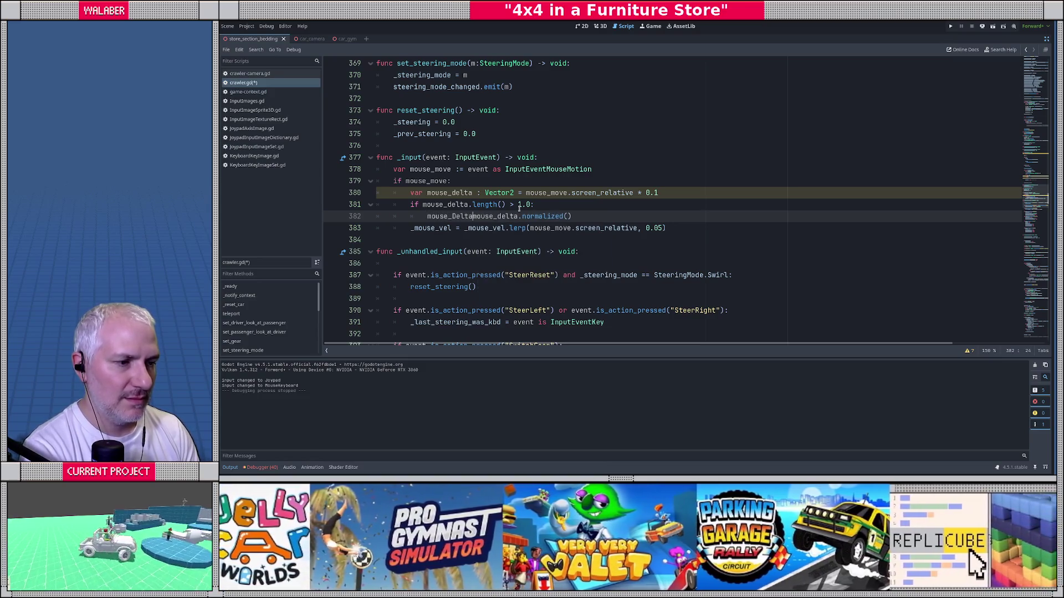
{"action": "type", "text": "delta ="}
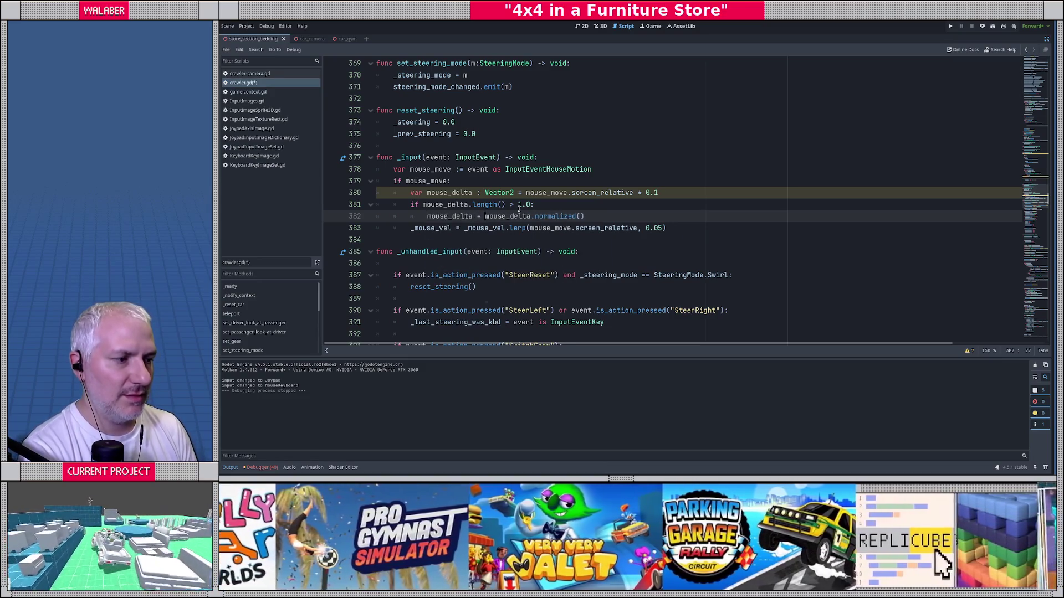
{"action": "key", "text": "End"}
{"action": "key", "text": "Return"}
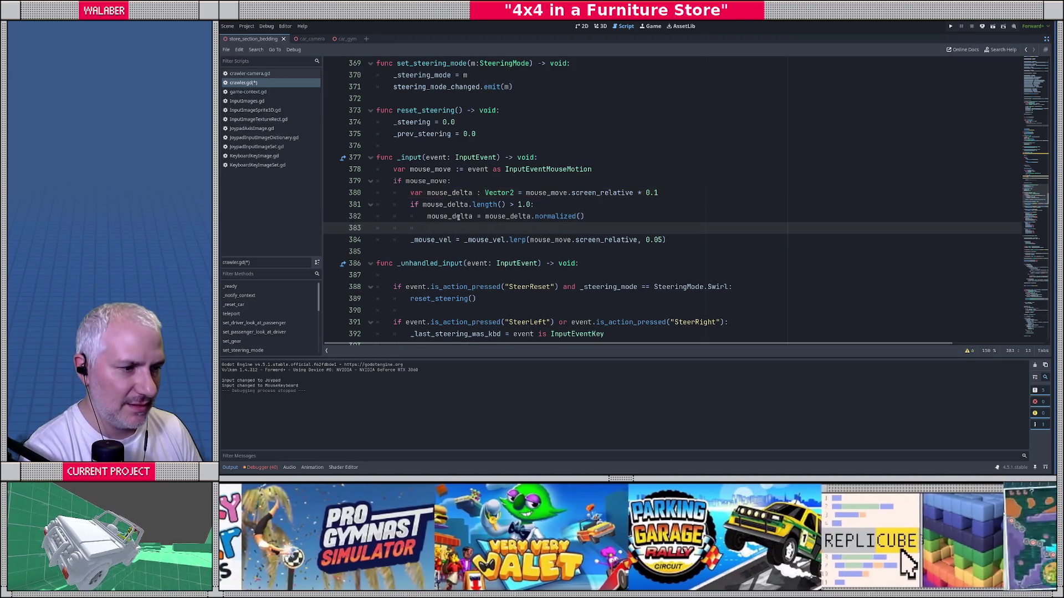
Replace the lerp's screen_relative argument with mouse_delta and save the script.
{"action": "double_click", "coordinate": [461, 216]}
{"action": "key", "text": "ctrl+c"}
{"action": "left_click", "coordinate": [527, 239]}
{"action": "key", "text": "ctrl+shift+Right"}
{"action": "key", "text": "ctrl+shift+Right"}
{"action": "key", "text": "ctrl+shift+Right"}
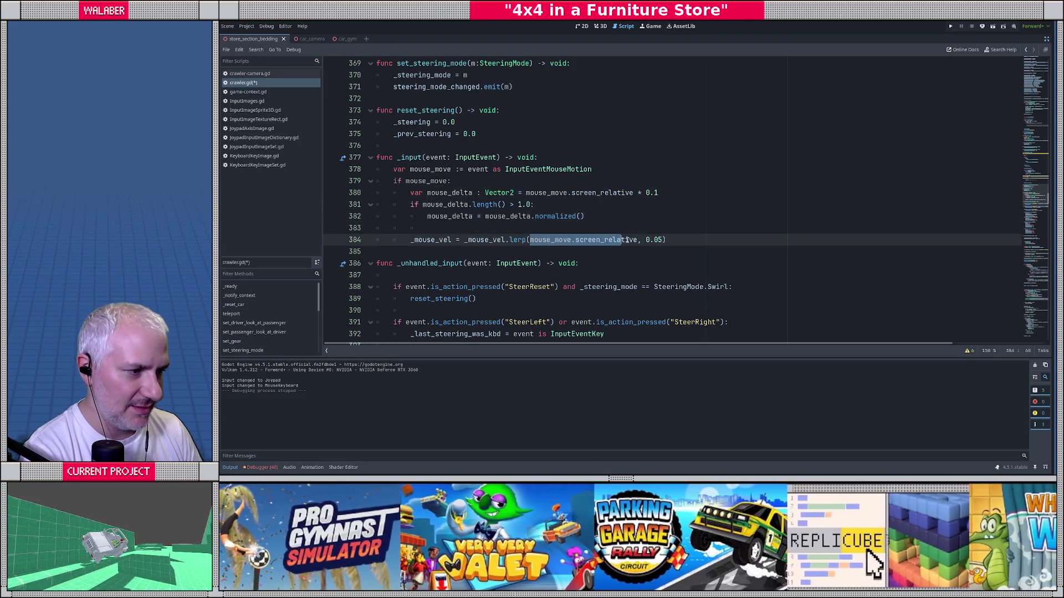
{"action": "key", "text": "ctrl+v"}
{"action": "key", "text": "ctrl+s"}
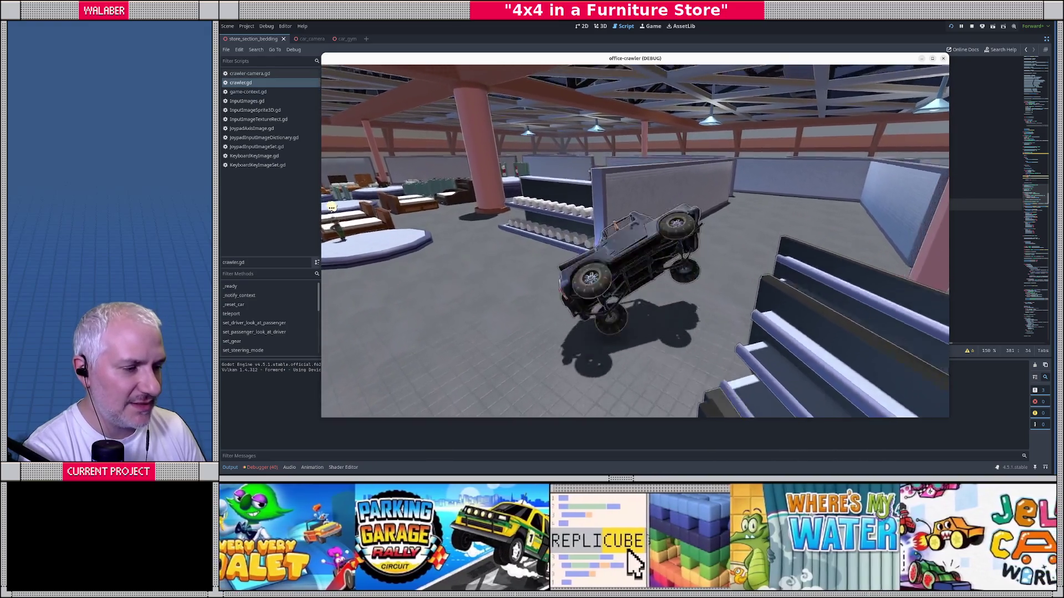
Test the new mouse tilt, close the game, and stop the debug run back in crawler.gd.
{"action": "key", "text": "F8"}
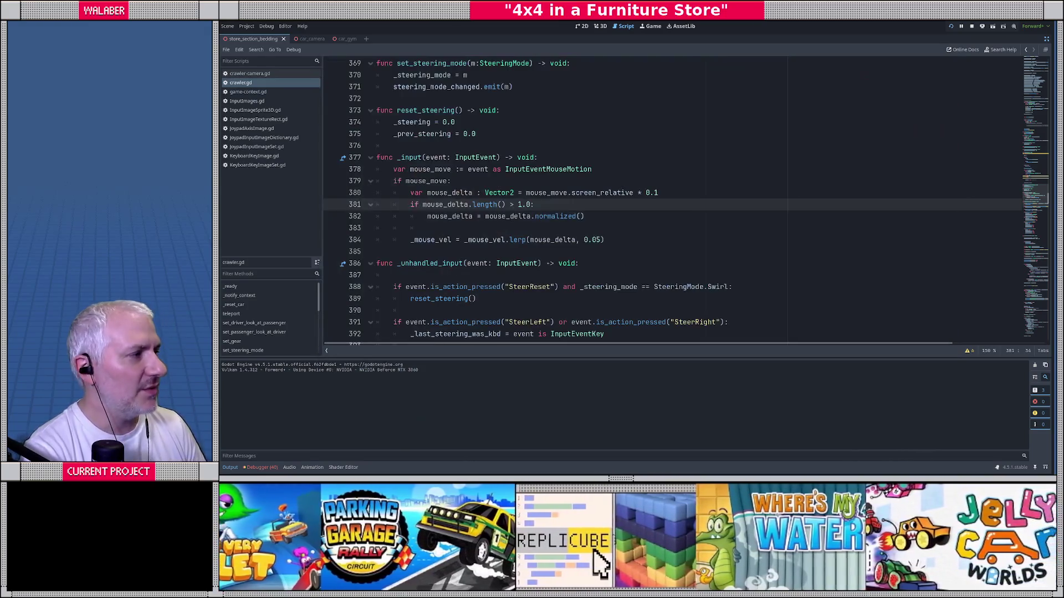
{"action": "left_click_drag", "start_coordinate": [357, 145], "coordinate": [399, 228]}
{"action": "left_click", "coordinate": [576, 216]}
{"action": "left_click", "coordinate": [971, 26]}
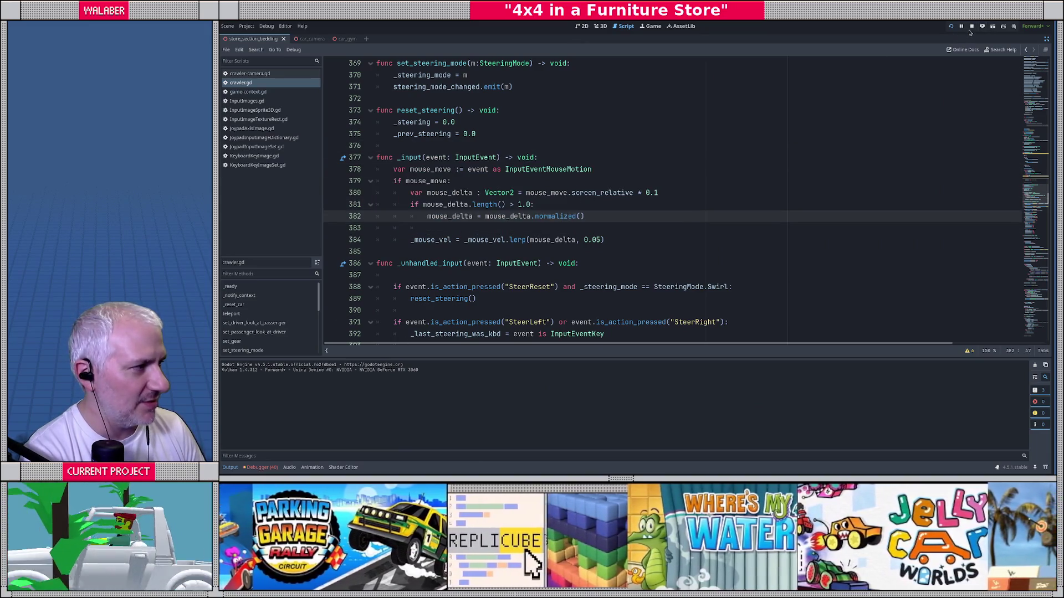
{"action": "left_click", "coordinate": [412, 202]}
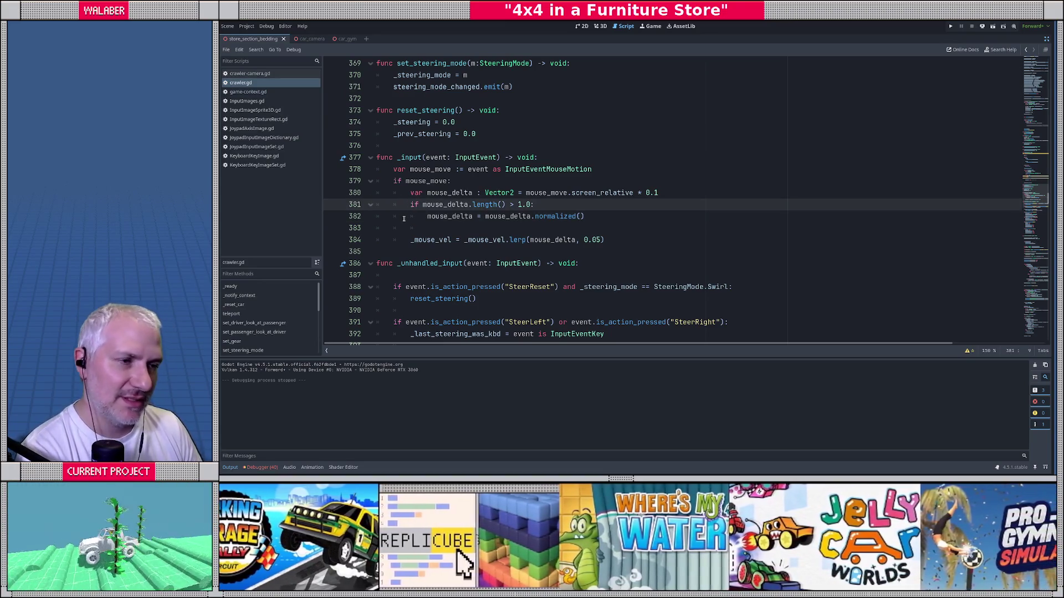
{"action": "scroll", "coordinate": [404, 219], "scroll_direction": "up", "scroll_amount": 5}
{"action": "scroll", "coordinate": [409, 222], "scroll_direction": "down", "scroll_amount": 6}
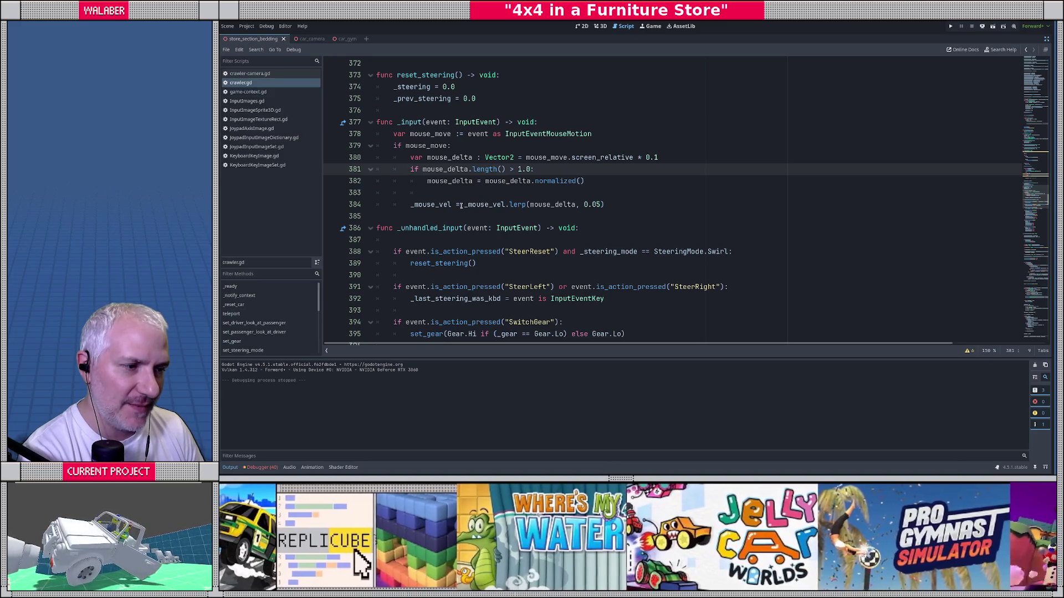
Replace the whole lerp expression so _mouse_vel is set directly to mouse_delta.
{"action": "left_click_drag", "start_coordinate": [461, 204], "coordinate": [715, 205]}
{"action": "type", "text": "mouse_delta"}
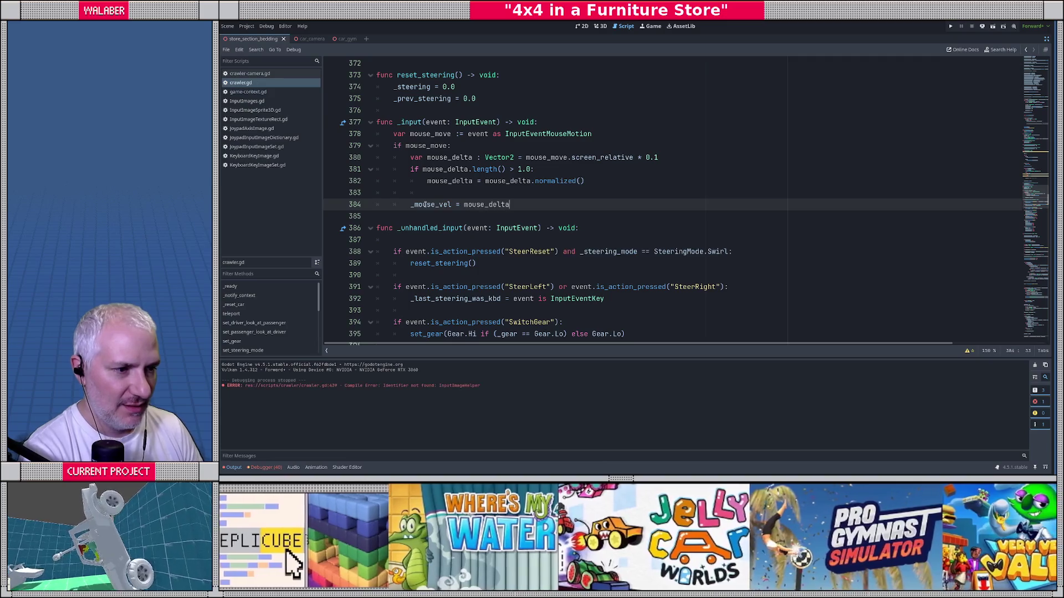
{"action": "double_click", "coordinate": [424, 204]}
{"action": "scroll", "coordinate": [402, 205], "scroll_direction": "down", "scroll_amount": 15}
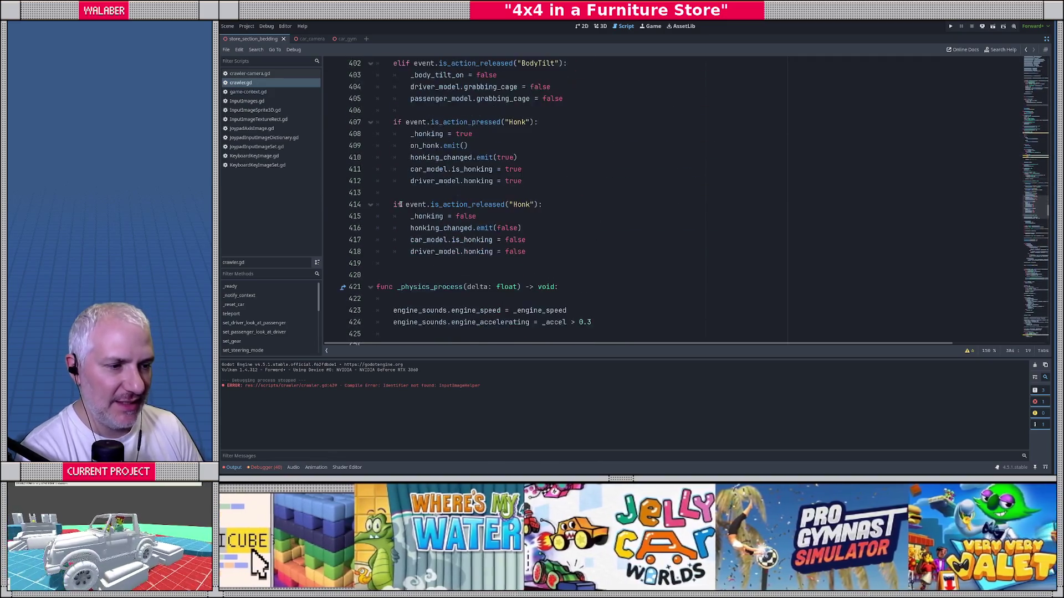
{"action": "scroll", "coordinate": [391, 208], "scroll_direction": "down", "scroll_amount": 20}
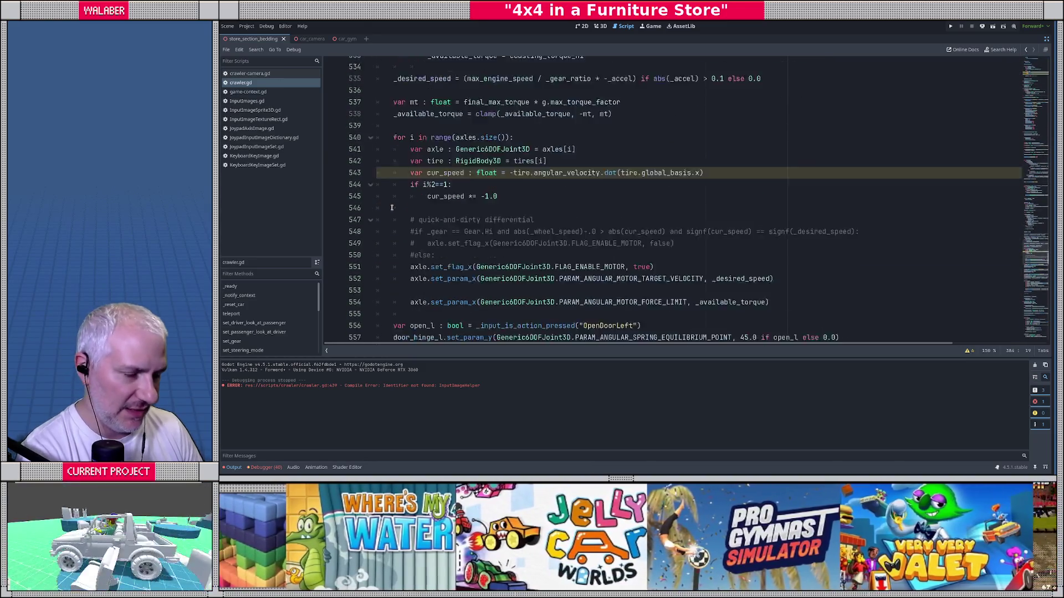
{"action": "scroll", "coordinate": [391, 207], "scroll_direction": "up", "scroll_amount": 5}
Find body_tilt_input and add a line below the MouseKeyboard branch multiplying _mouse_vel by 0.99.
{"action": "key", "text": "ctrl+f"}
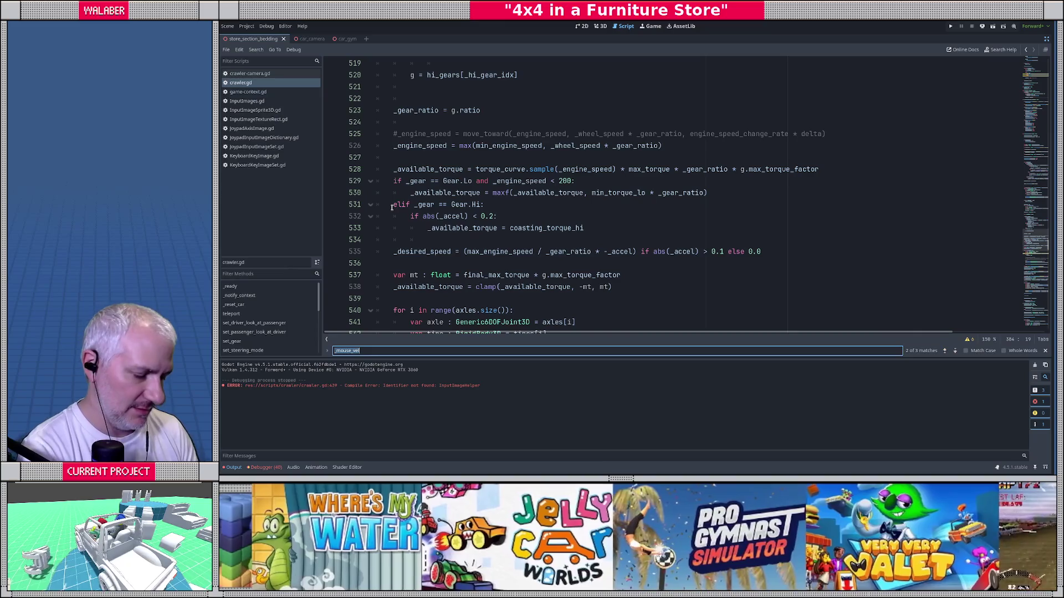
{"action": "type", "text": "body_tile"}
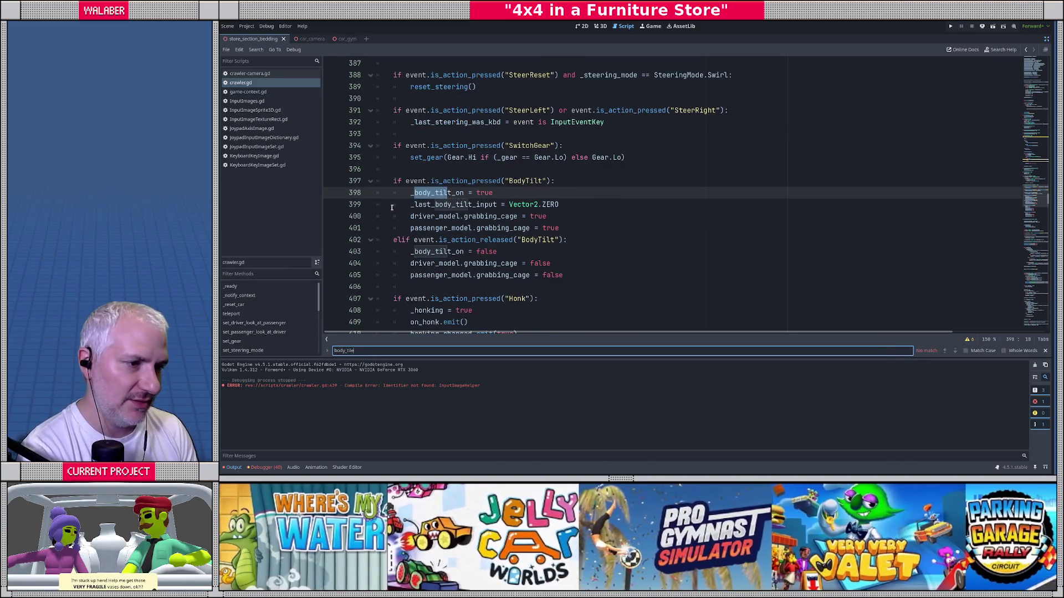
{"action": "key", "text": "BackSpace"}
{"action": "key", "text": "BackSpace"}
{"action": "key", "text": "BackSpace"}
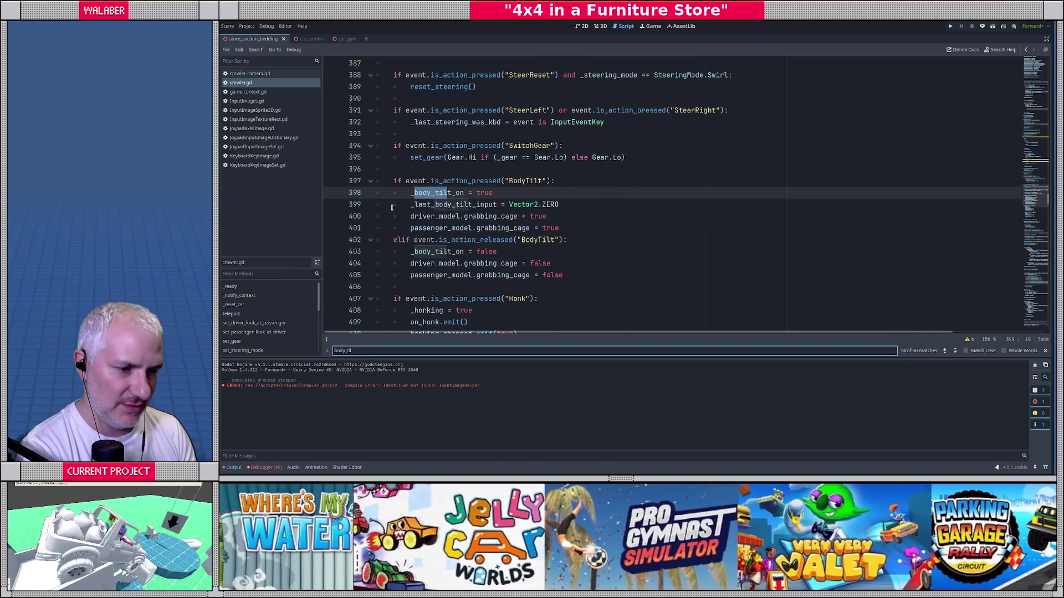
{"action": "type", "text": "t_inpu"}
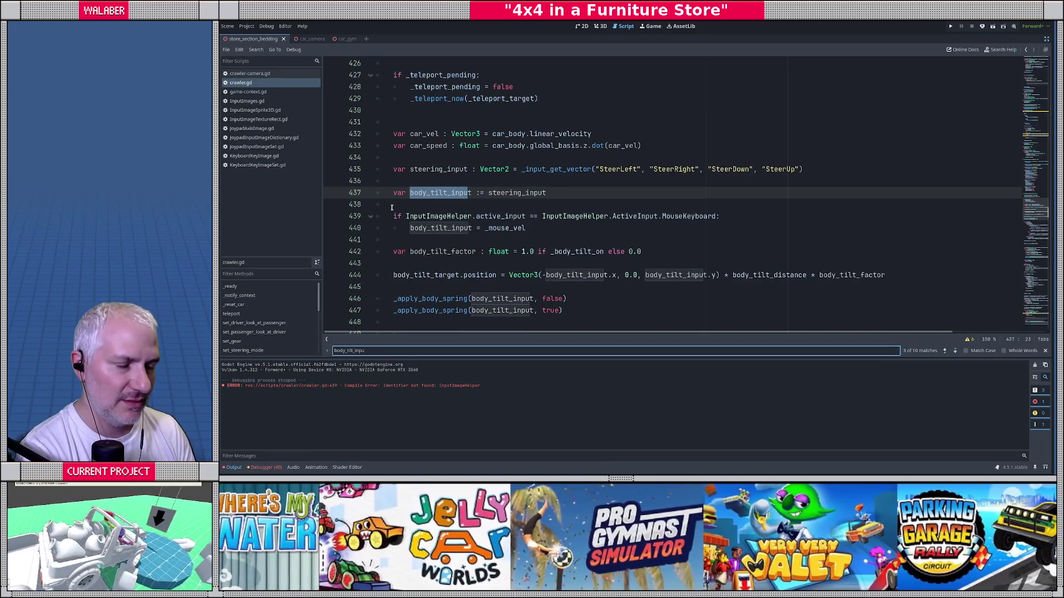
{"action": "key", "text": "Escape"}
{"action": "left_click", "coordinate": [560, 227]}
{"action": "left_click", "coordinate": [734, 218]}
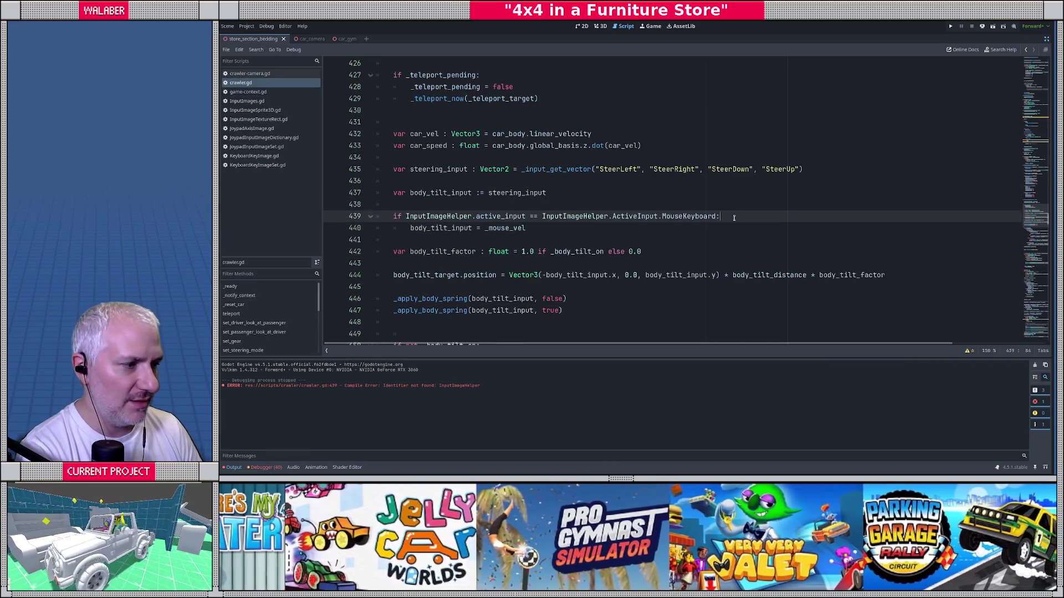
{"action": "key", "text": "Return"}
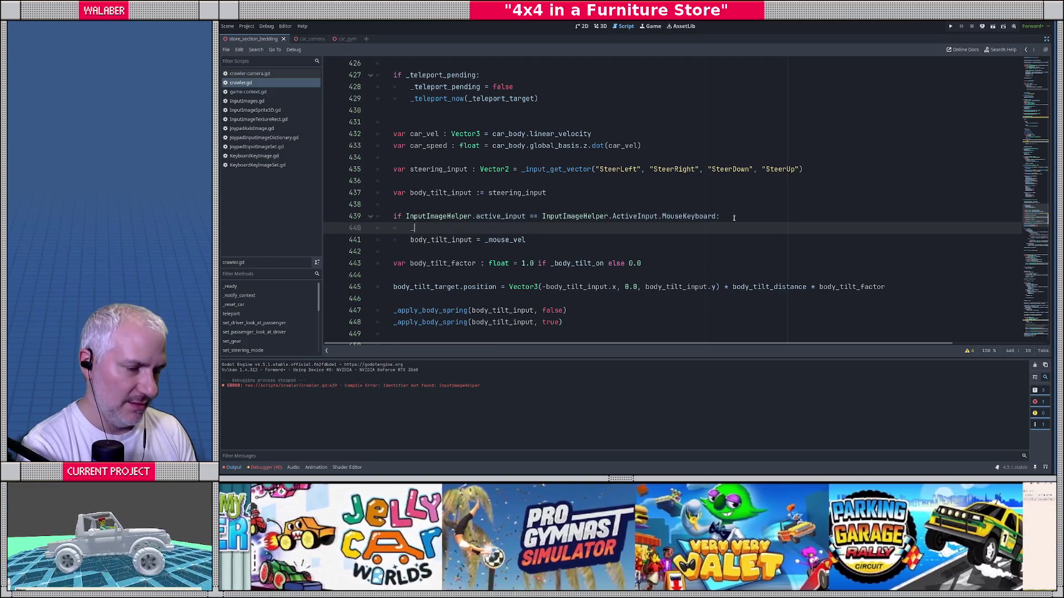
{"action": "key", "text": "BackSpace"}
{"action": "key", "text": "Down"}
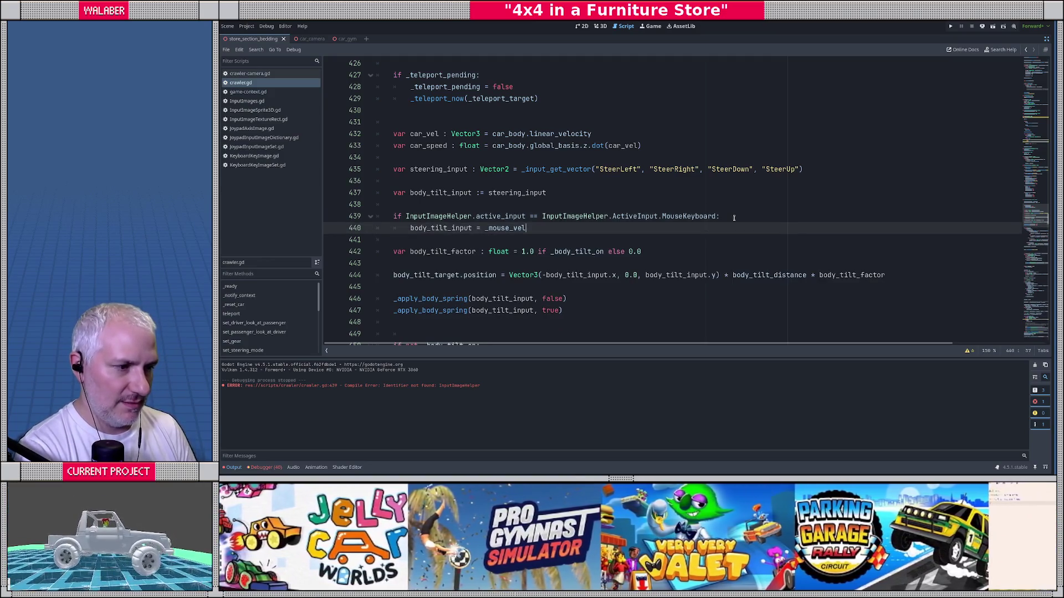
{"action": "key", "text": "Return"}
{"action": "type", "text": "_mouse_vel"}
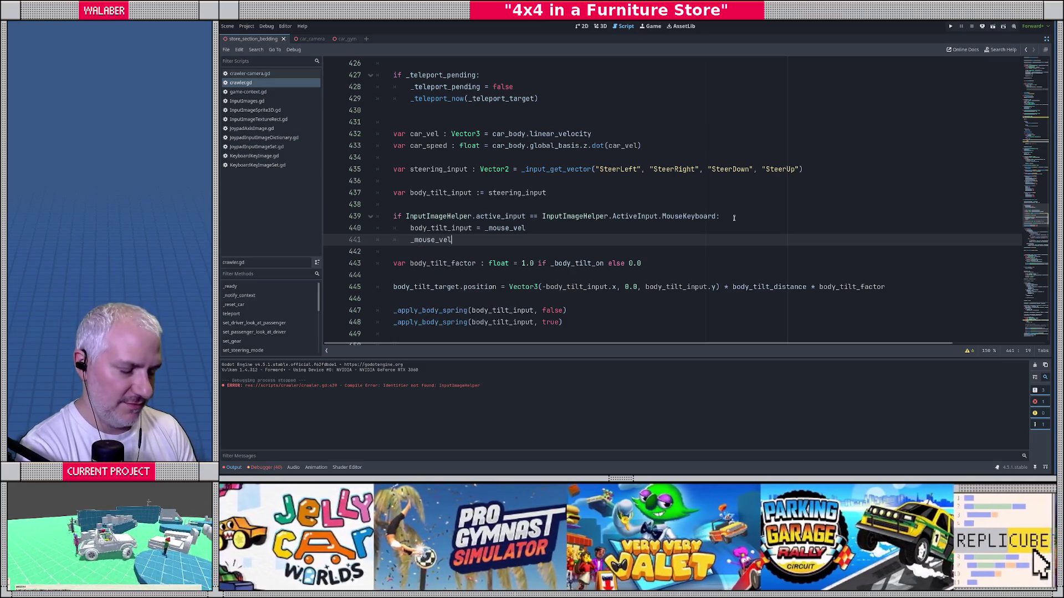
{"action": "type", "text": " -"}
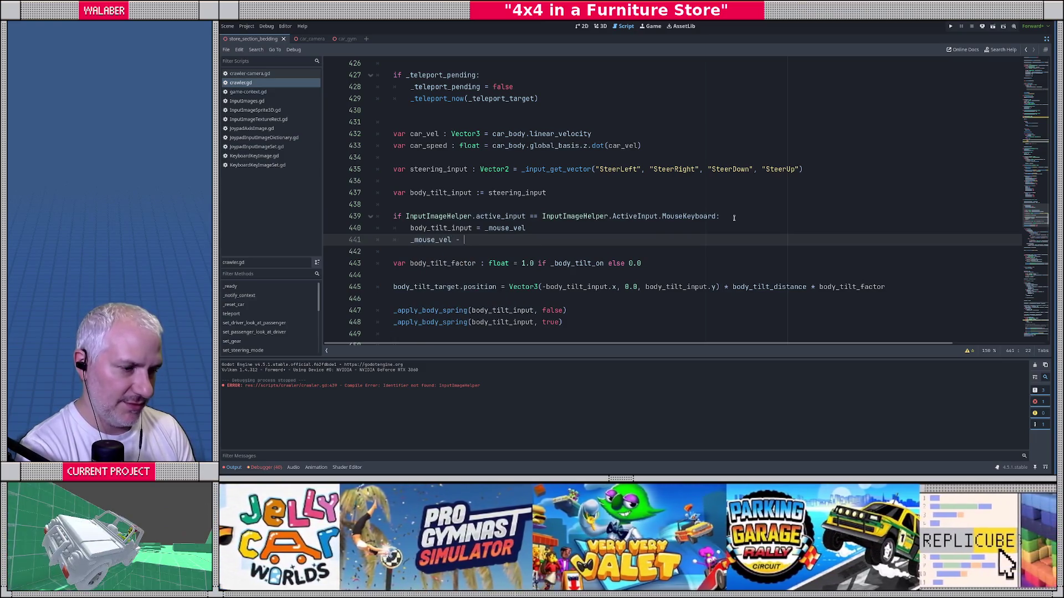
{"action": "type", "text": " _mouse_vel"}
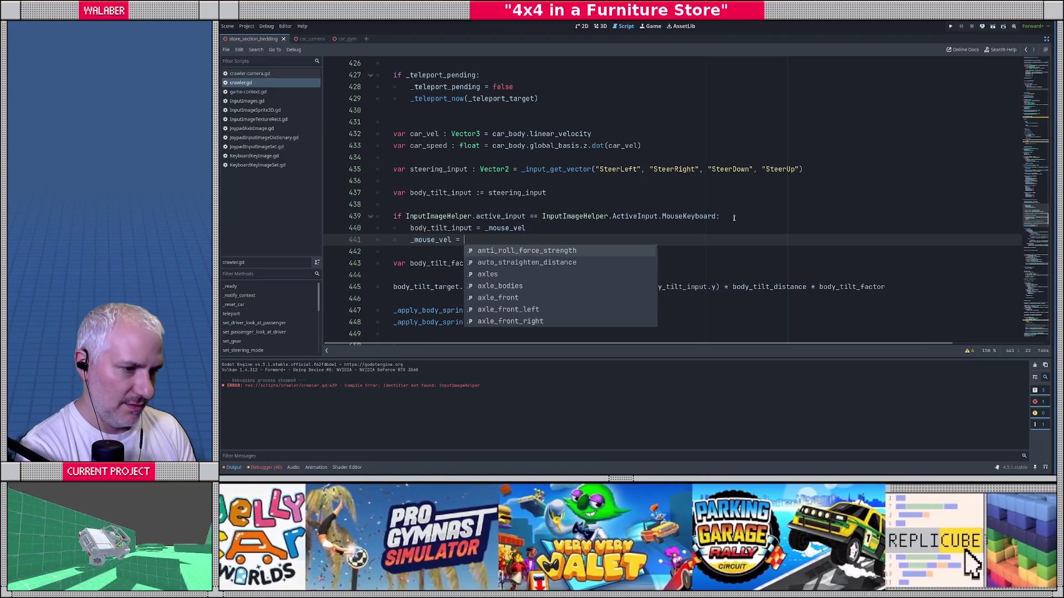
{"action": "type", "text": " *"}
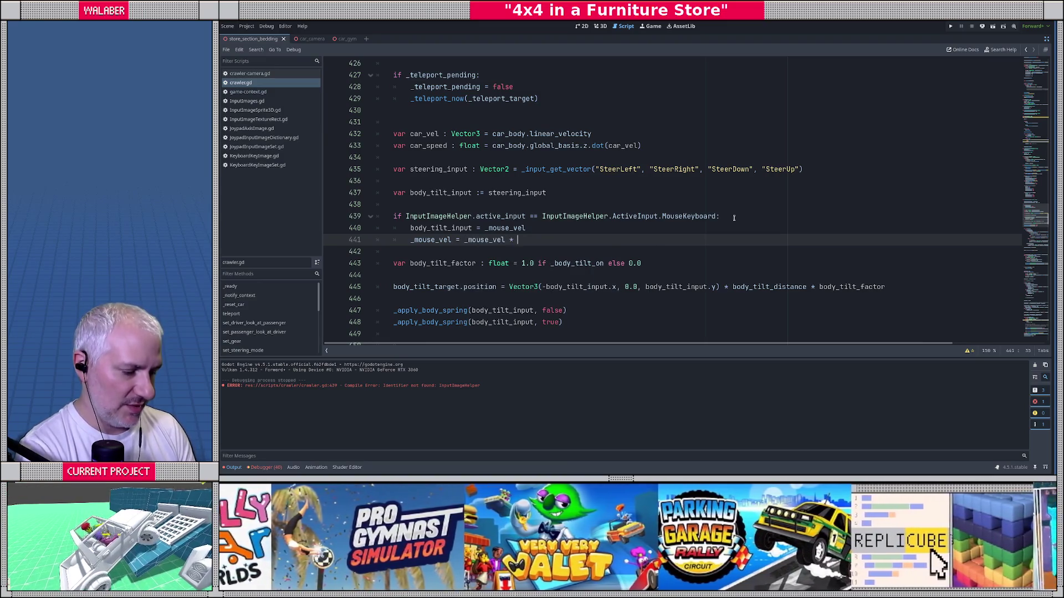
{"action": "type", "text": "0.99"}
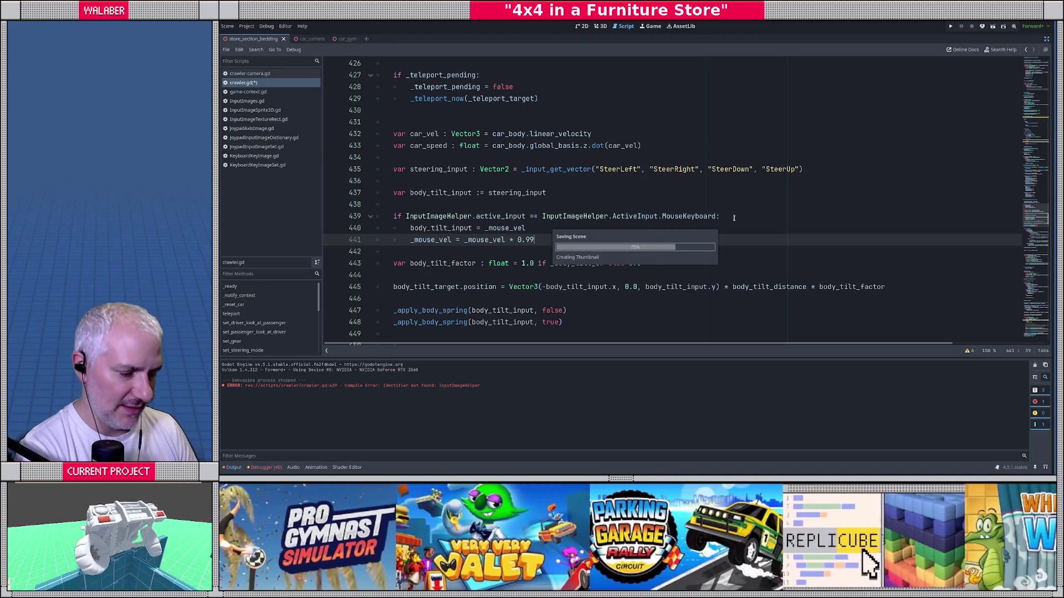
Play-test the decay, lower line 441's _mouse_vel multiplier to 0.5, and rerun driving the jeep.
{"action": "key", "text": "F5"}
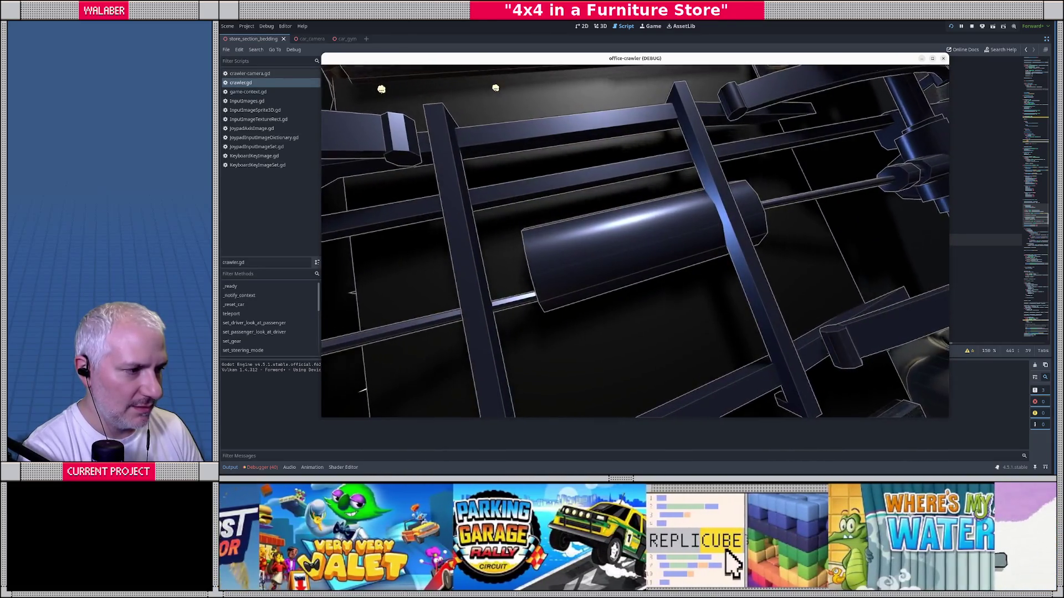
{"action": "key", "text": "F8"}
{"action": "key", "text": "BackSpace"}
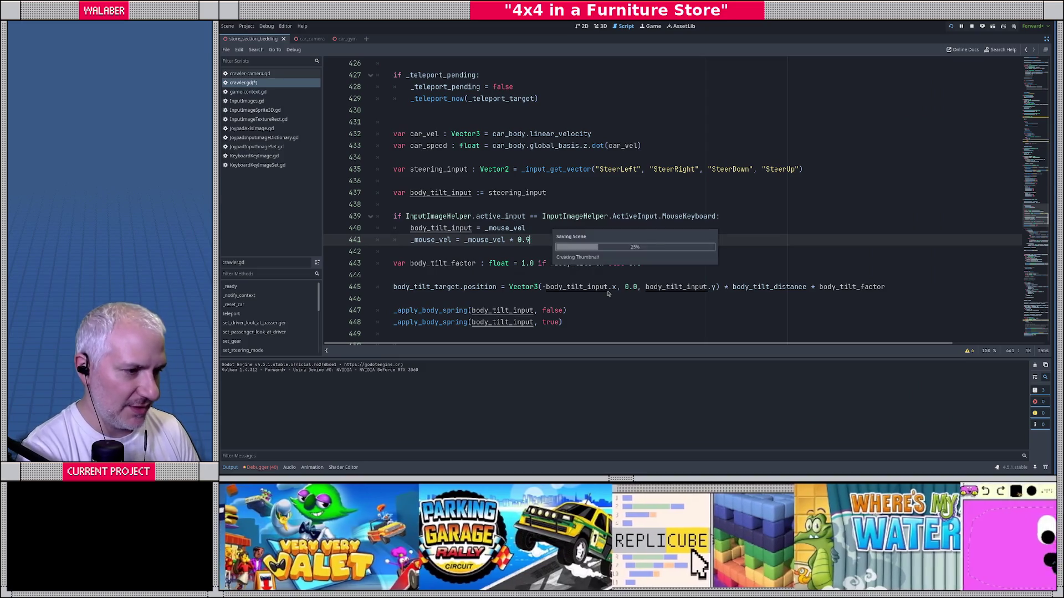
{"action": "key", "text": "F5"}
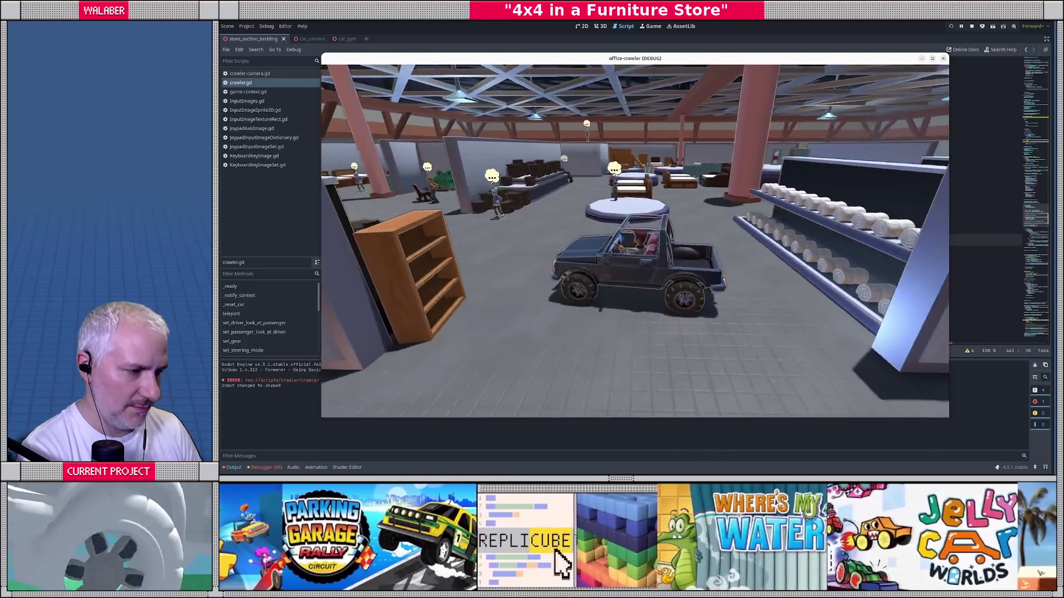
{"action": "key", "text": "w"}
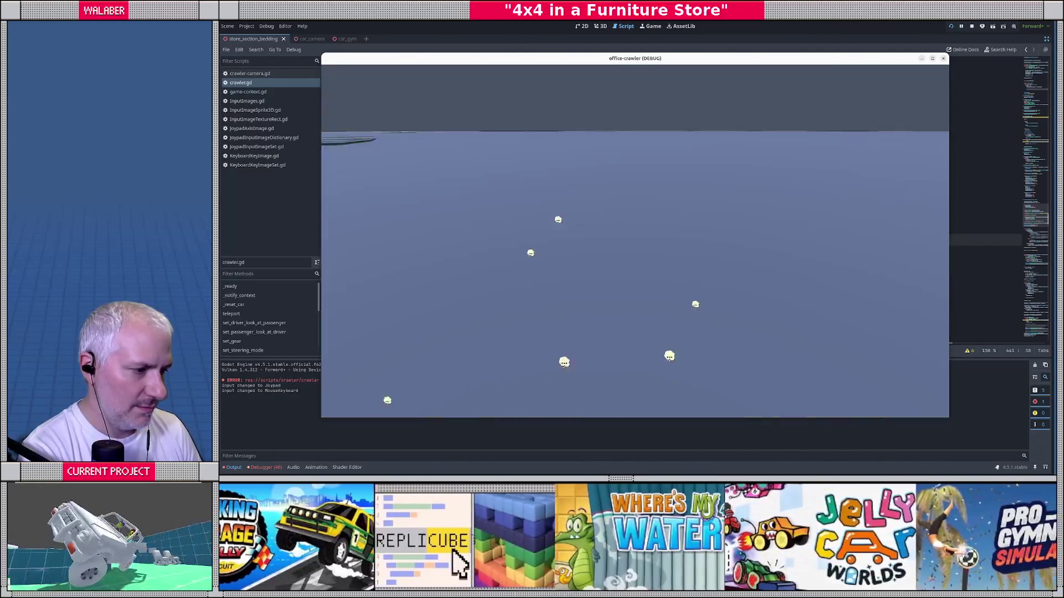
{"action": "key", "text": "F8"}
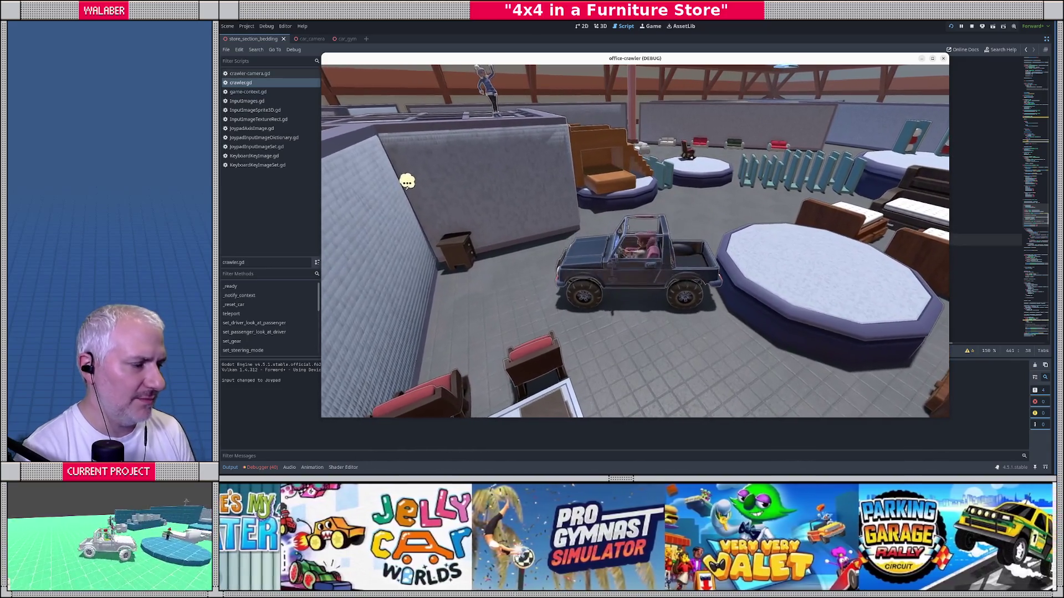
{"action": "key", "text": "Escape"}
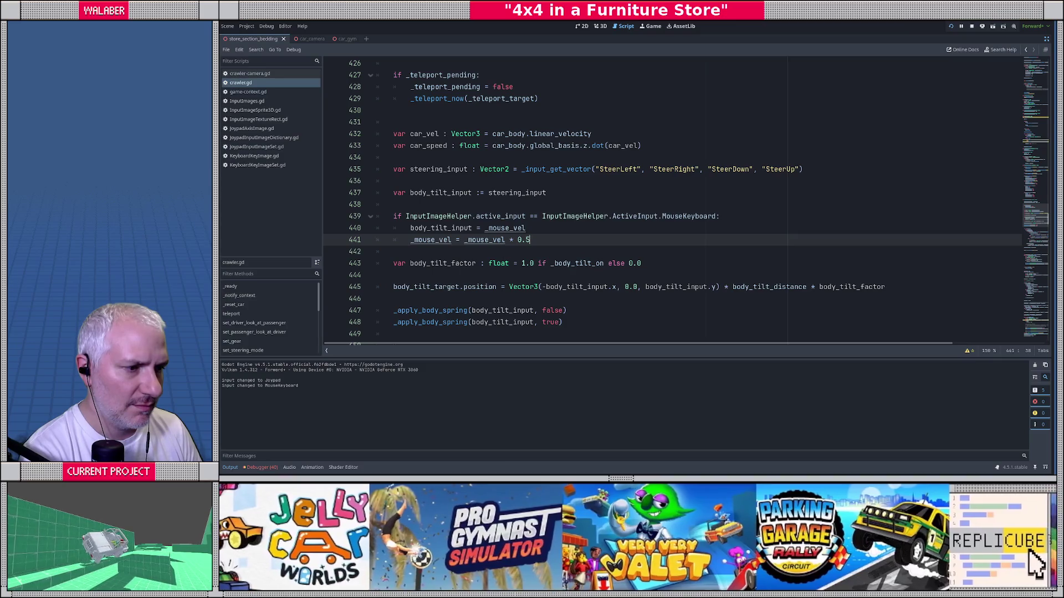
Change the mouse_delta scale factor on line 380 from 0.1 to 0.01.
{"action": "left_click", "coordinate": [501, 229], "text": "ctrl"}
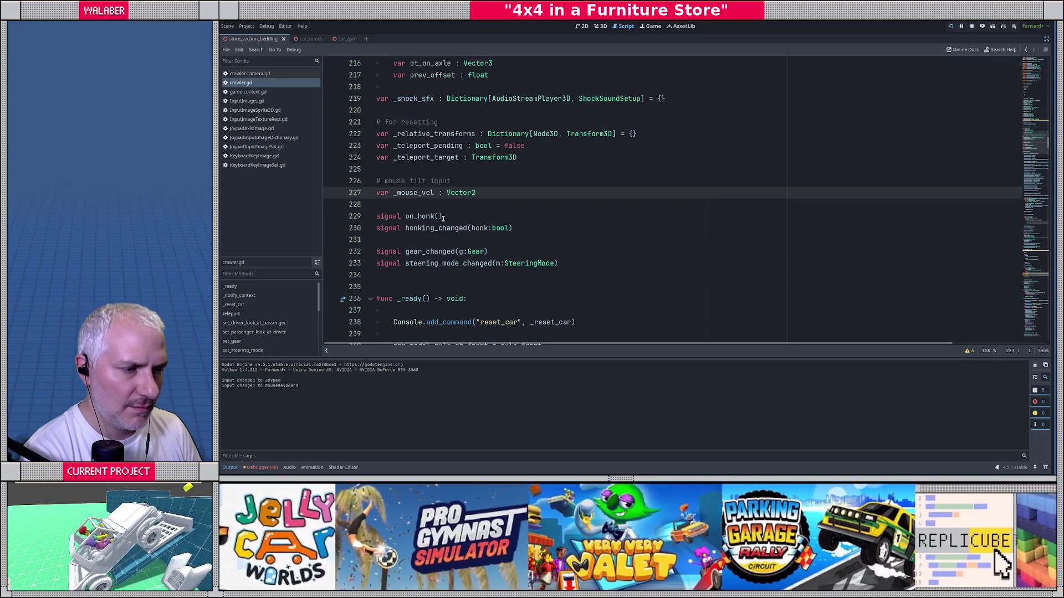
{"action": "double_click", "coordinate": [419, 193]}
{"action": "key", "text": "ctrl+f"}
{"action": "key", "text": "Return"}
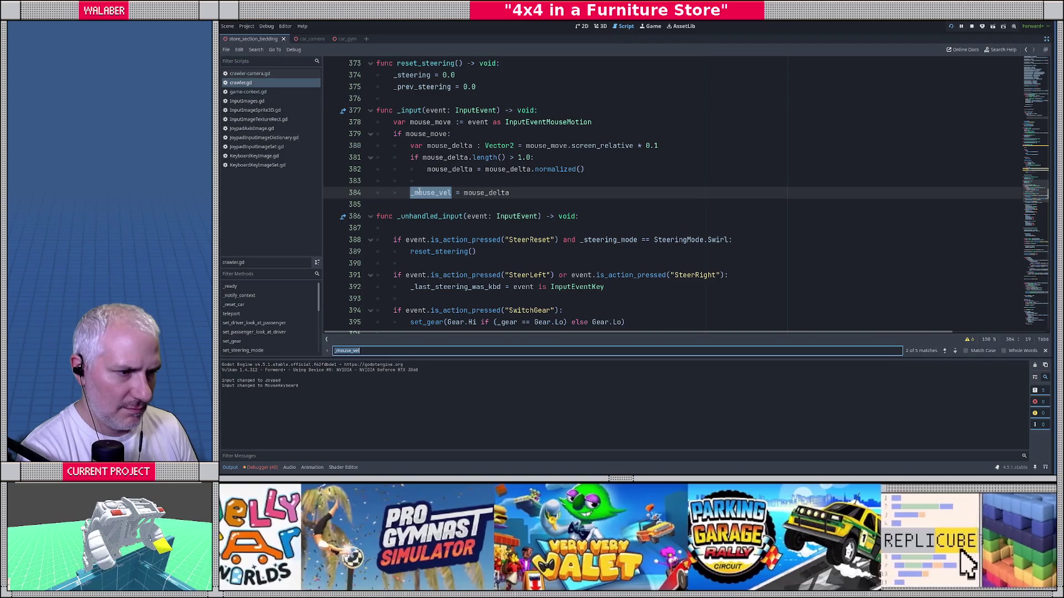
{"action": "key", "text": "Escape"}
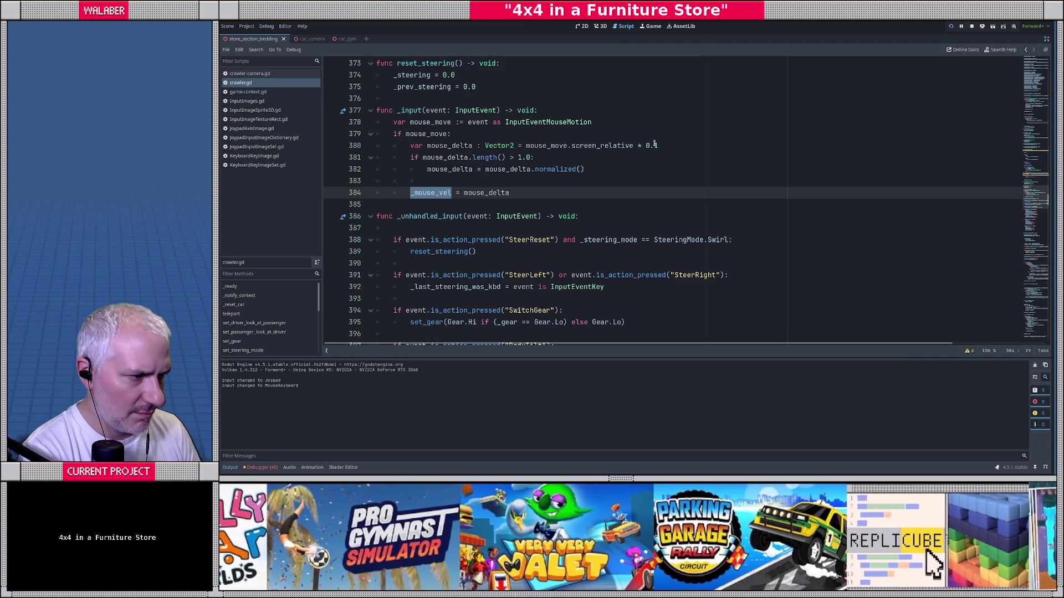
{"action": "left_click", "coordinate": [654, 145]}
{"action": "type", "text": "0"}
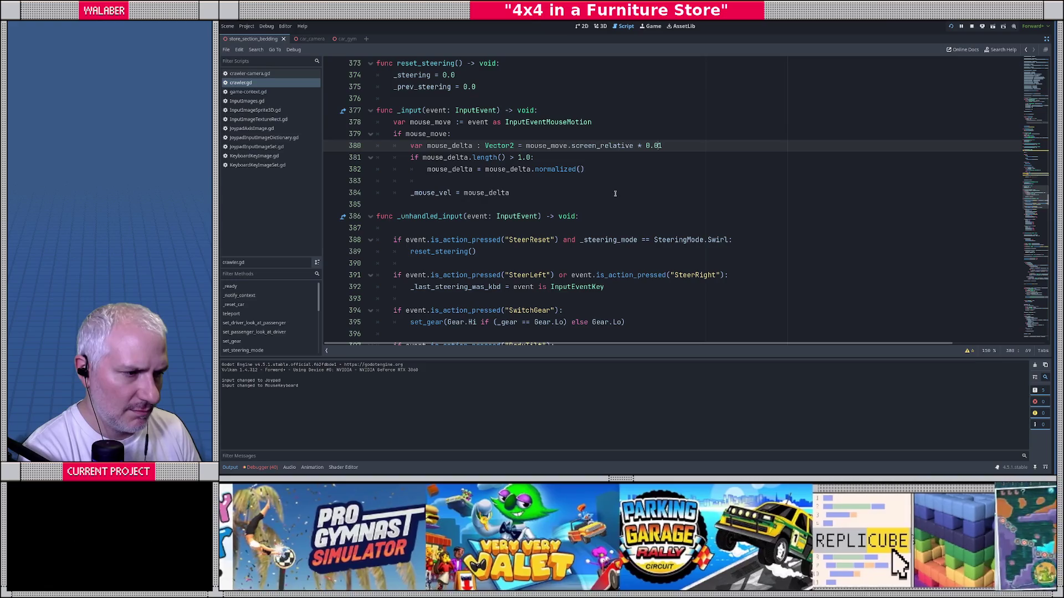
Add print(_mouse_vel) on line 442 after the decay line and run the game.
{"action": "left_click_drag", "start_coordinate": [411, 157], "coordinate": [605, 169]}
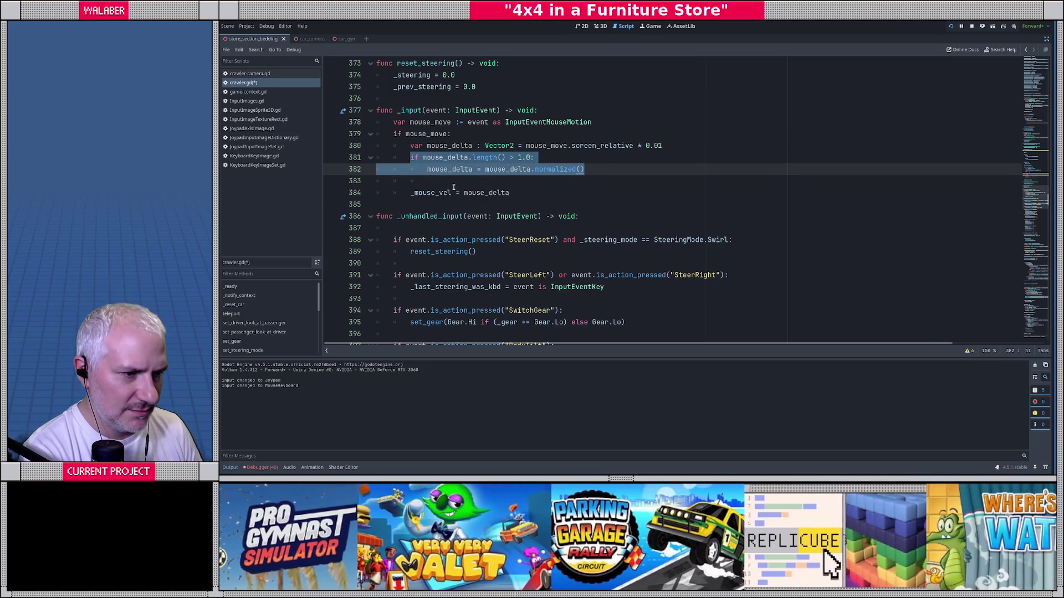
{"action": "left_click", "coordinate": [447, 187]}
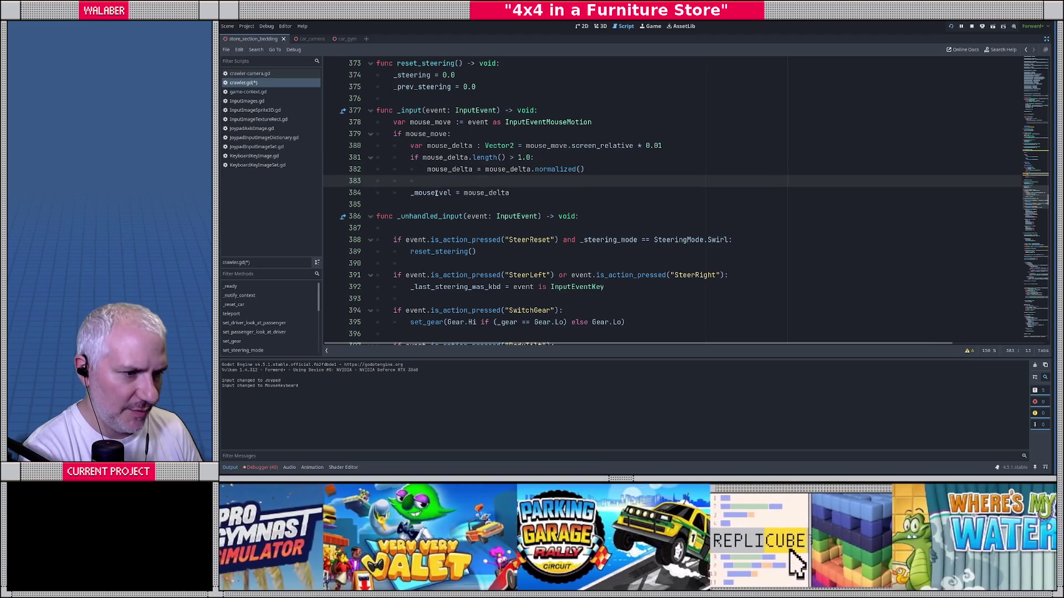
{"action": "double_click", "coordinate": [436, 193]}
{"action": "key", "text": "ctrl+f"}
{"action": "key", "text": "Return"}
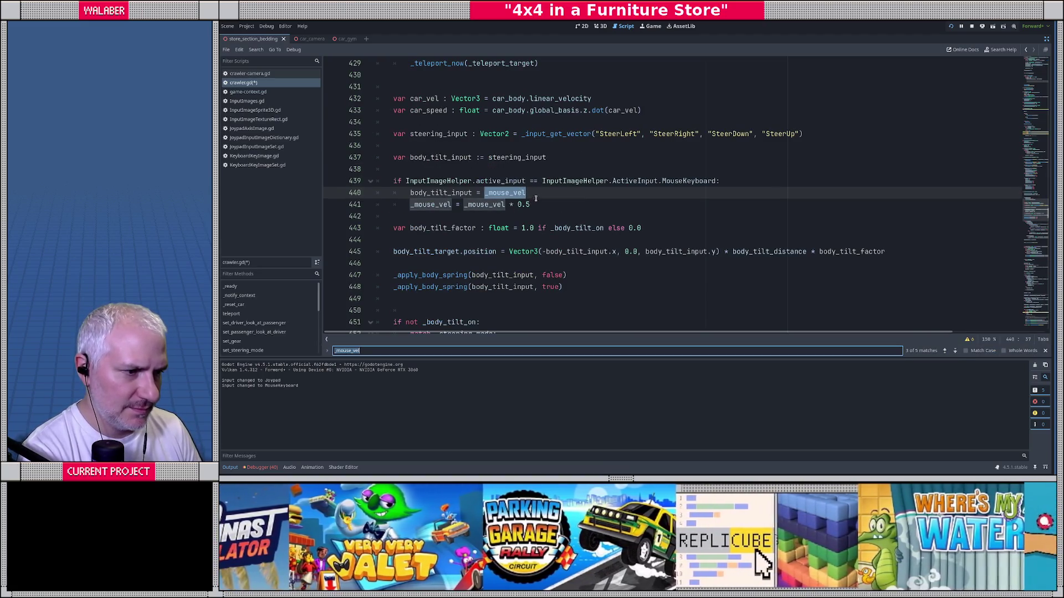
{"action": "left_click", "coordinate": [548, 203]}
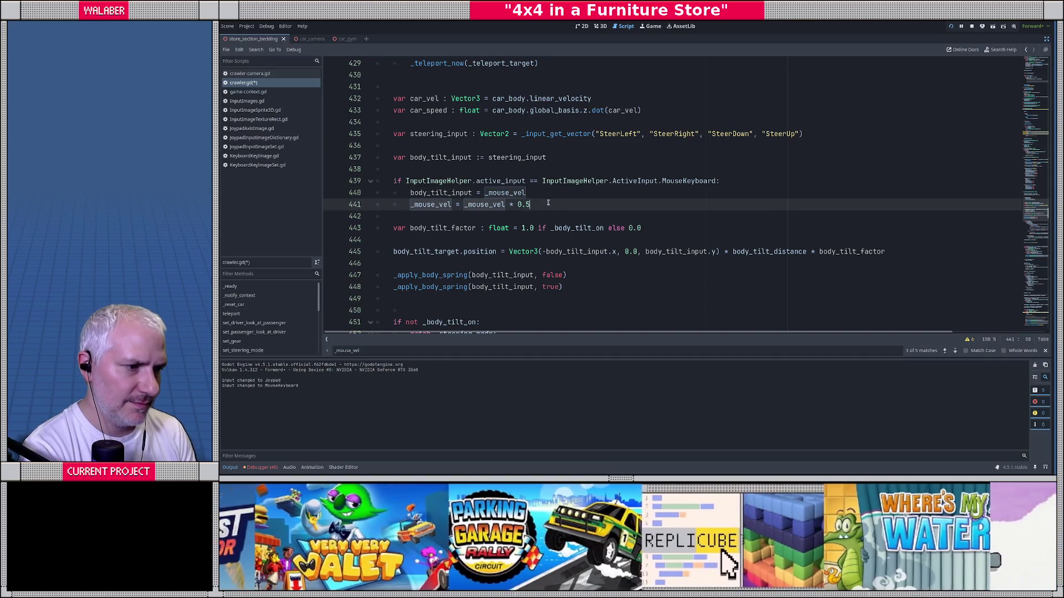
{"action": "key", "text": "Return"}
{"action": "type", "text": "print"}
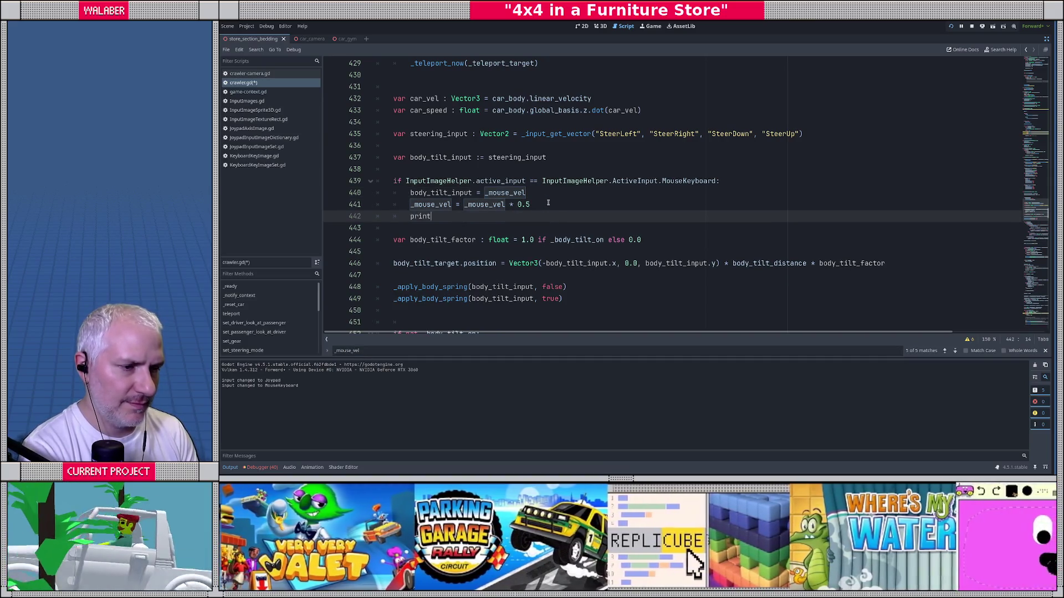
{"action": "type", "text": "(_mouse_vel)"}
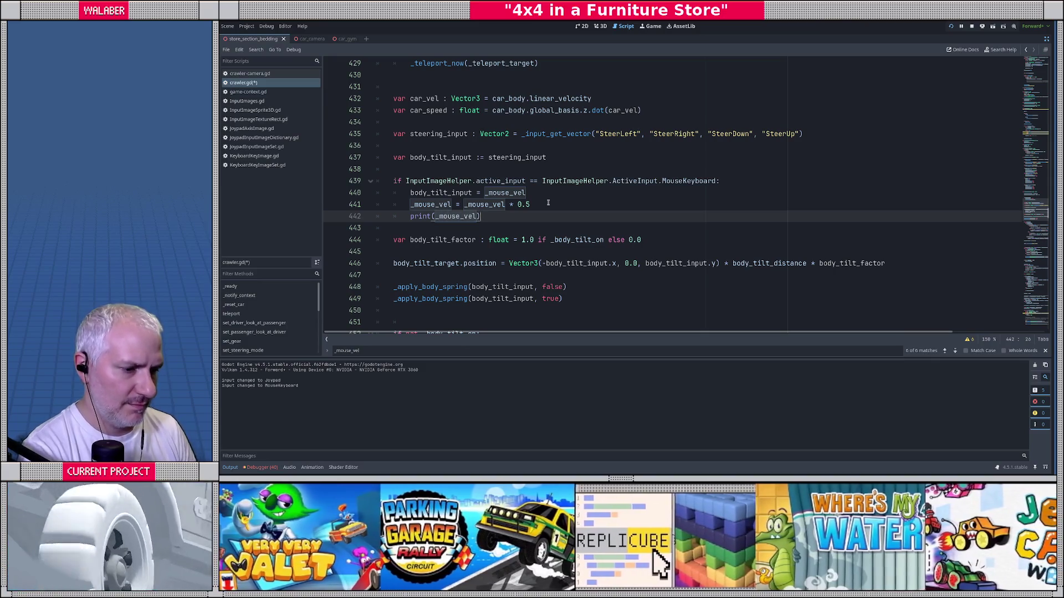
{"action": "key", "text": "F5"}
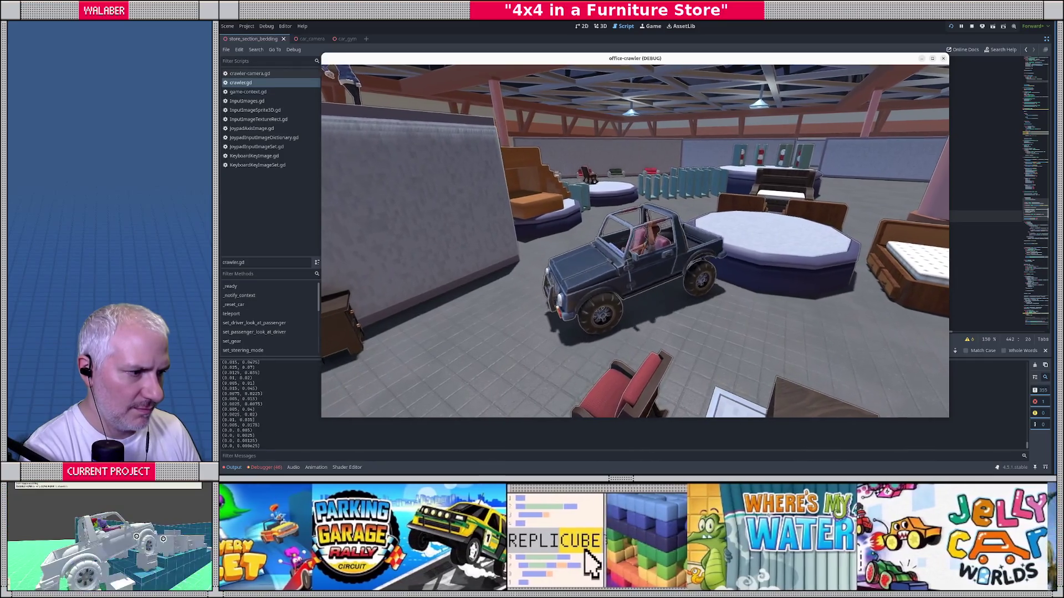
Drive the jeep while _mouse_vel values print, then return to the editor to read the log.
{"action": "key", "text": "w"}
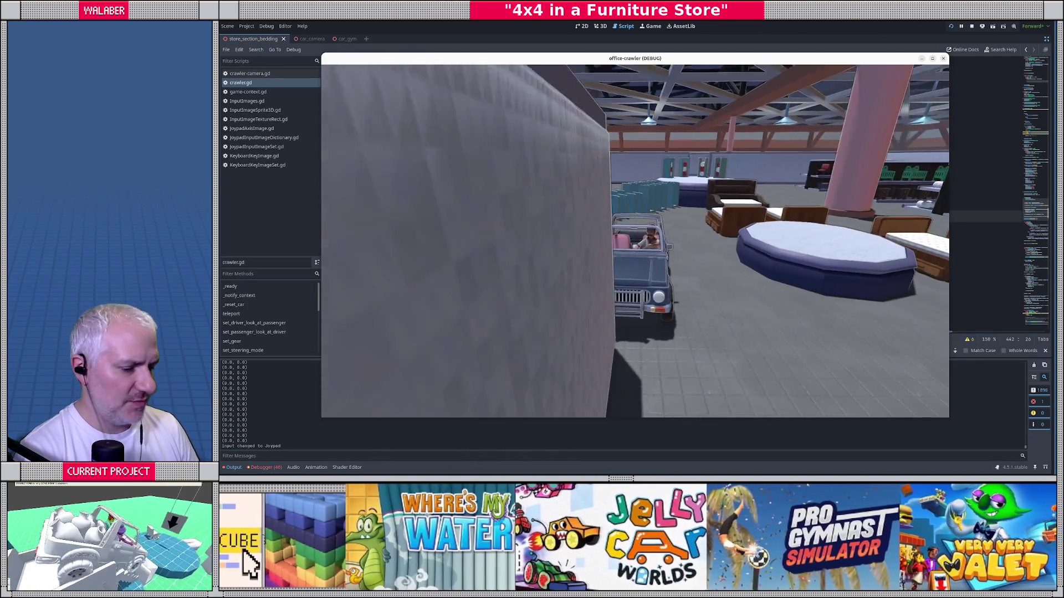
{"action": "key", "text": "alt+Tab"}
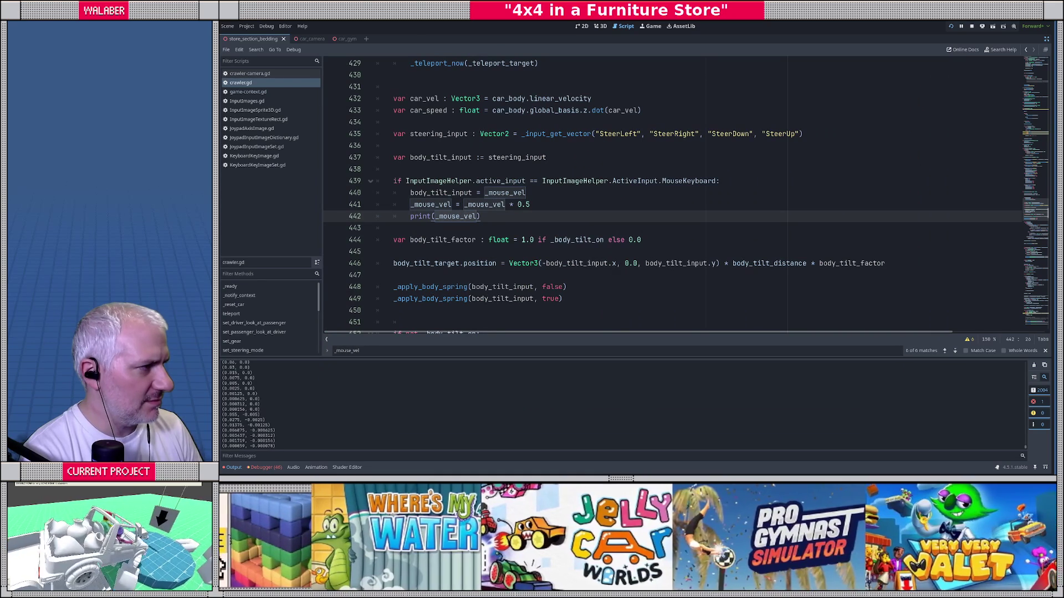
Stop the game, inspect the _apply_body_spring definition, and return to its calls at line 448.
{"action": "key", "text": "F8"}
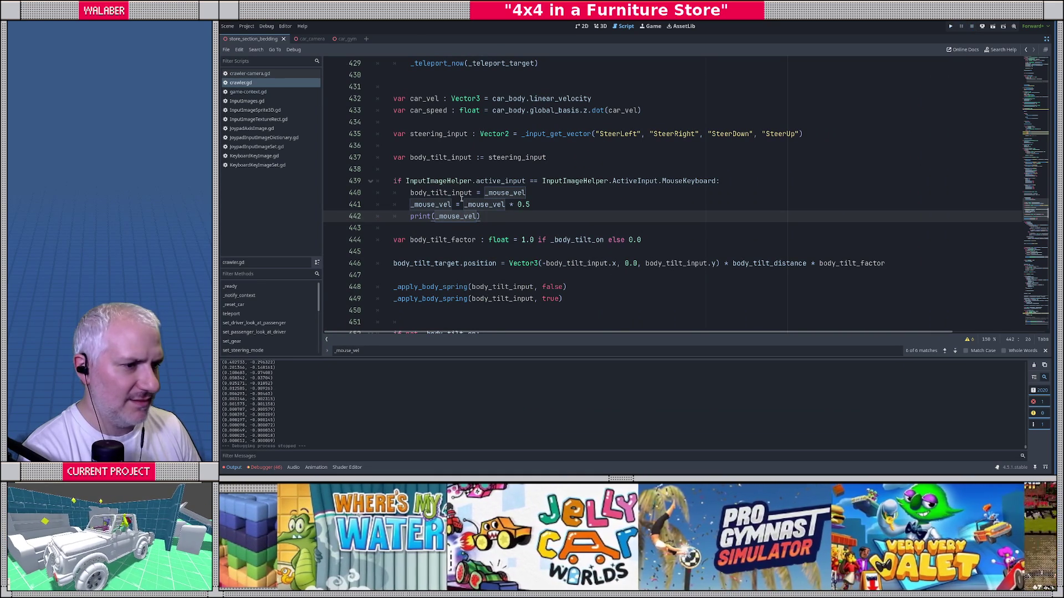
{"action": "left_click", "coordinate": [428, 263]}
{"action": "left_click", "coordinate": [430, 287], "text": "ctrl"}
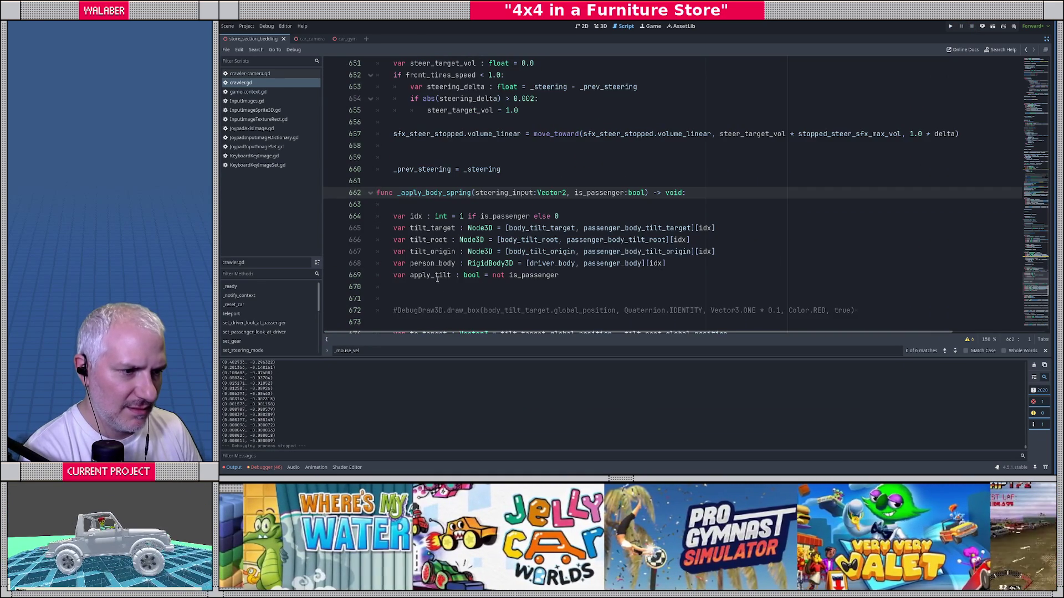
{"action": "scroll", "coordinate": [424, 229], "scroll_direction": "down", "scroll_amount": 7}
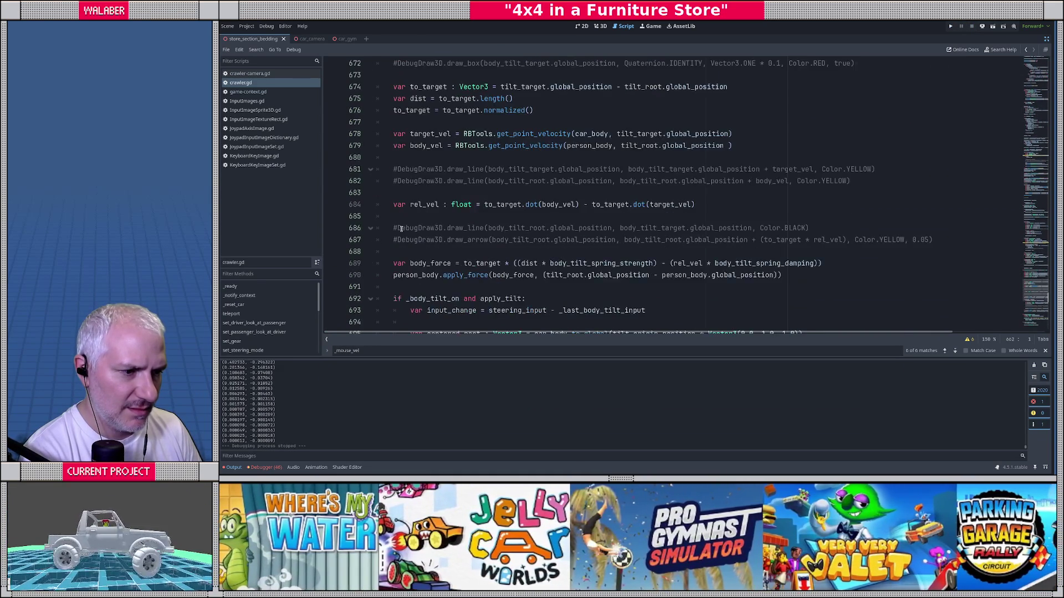
{"action": "scroll", "coordinate": [401, 229], "scroll_direction": "down", "scroll_amount": 2}
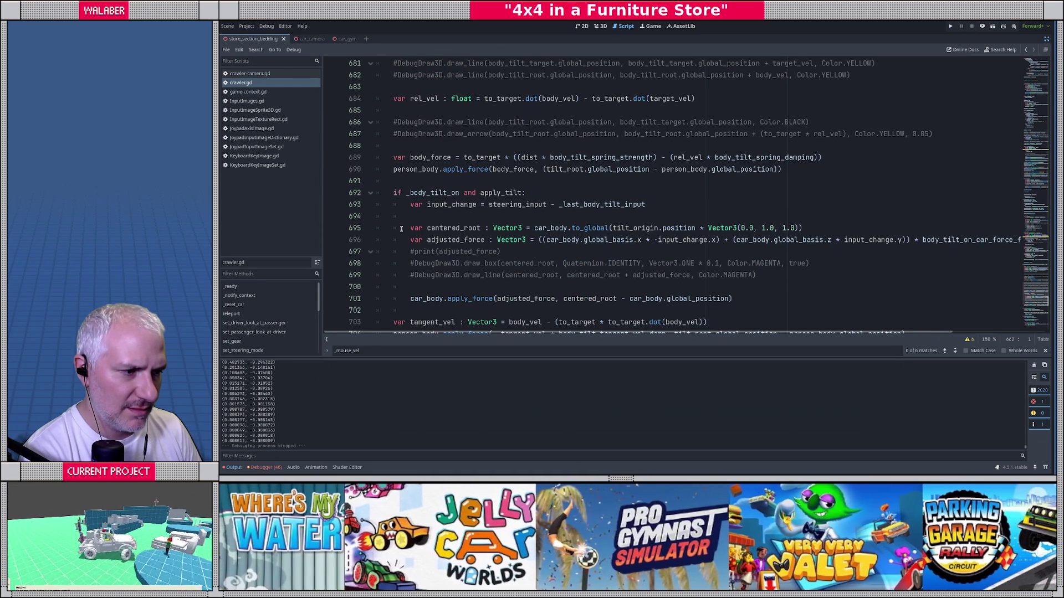
{"action": "scroll", "coordinate": [401, 229], "scroll_direction": "down", "scroll_amount": 3}
{"action": "scroll", "coordinate": [402, 229], "scroll_direction": "up", "scroll_amount": 5}
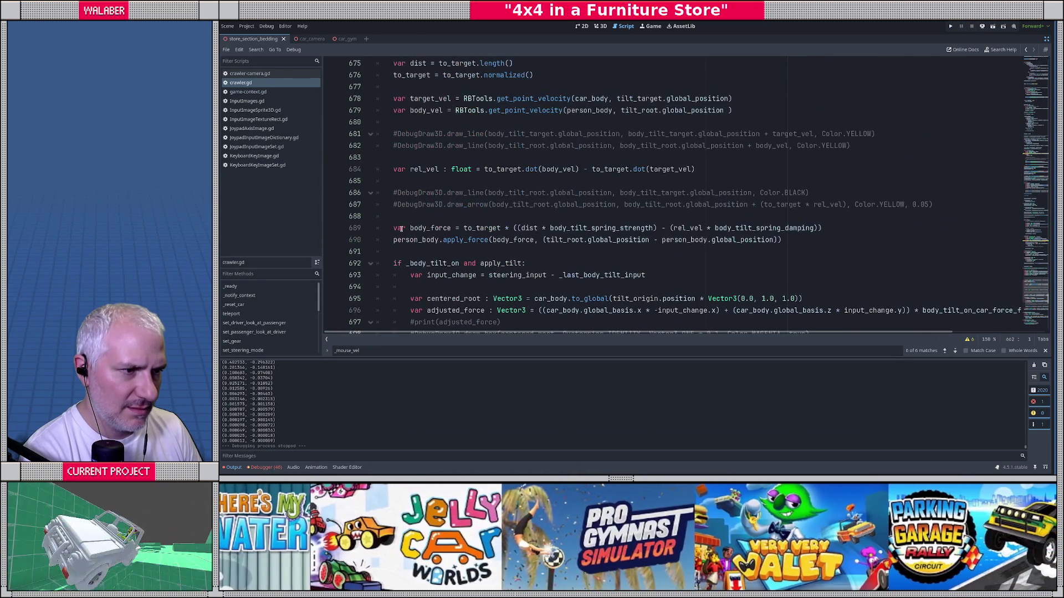
{"action": "scroll", "coordinate": [401, 229], "scroll_direction": "up", "scroll_amount": 2}
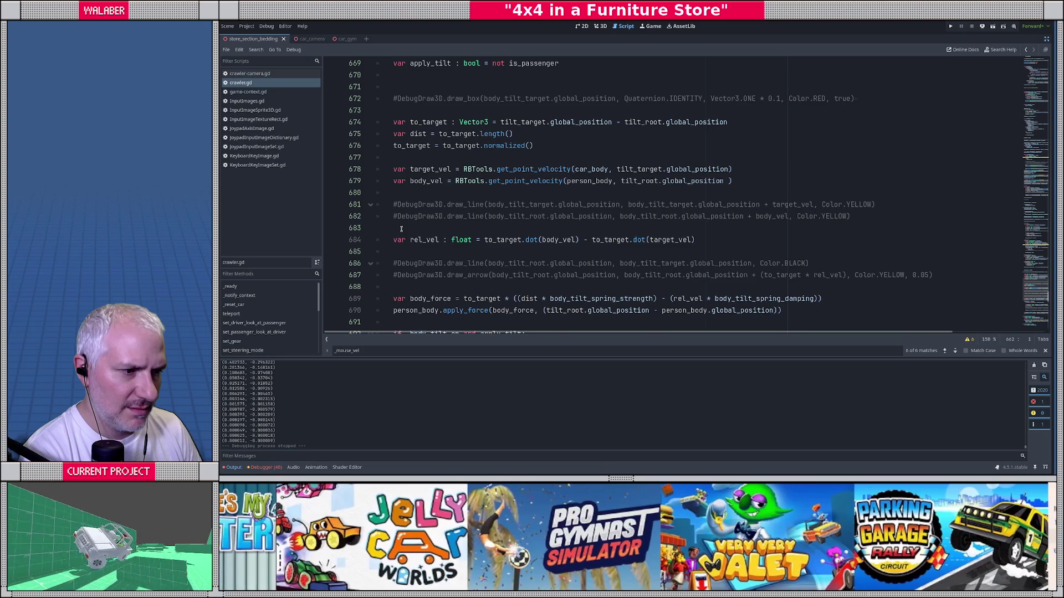
{"action": "scroll", "coordinate": [401, 229], "scroll_direction": "up", "scroll_amount": 4}
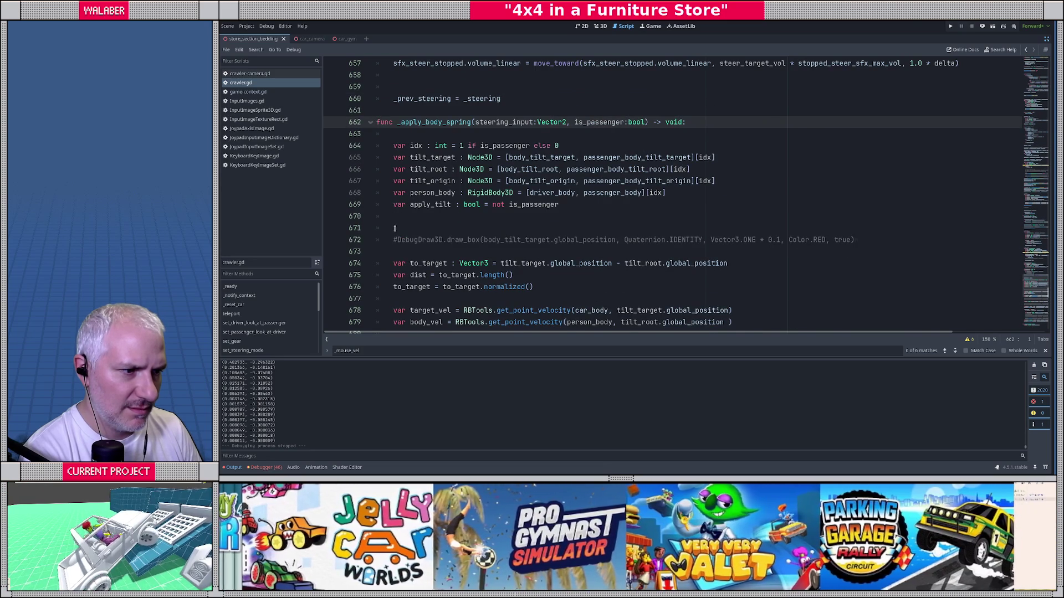
{"action": "key", "text": "alt+Left"}
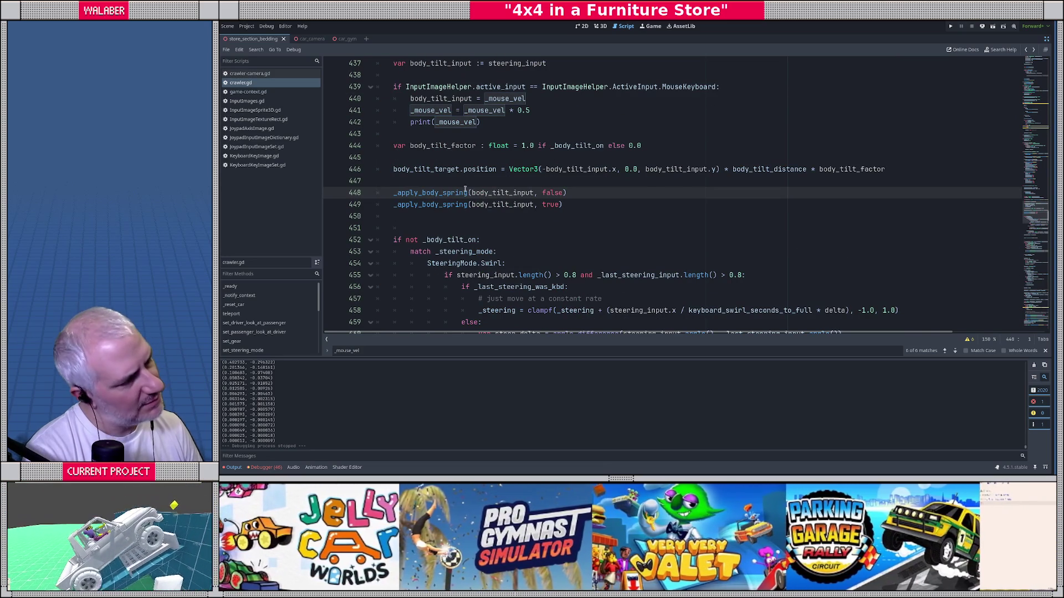
{"action": "left_click", "coordinate": [435, 193], "text": "ctrl"}
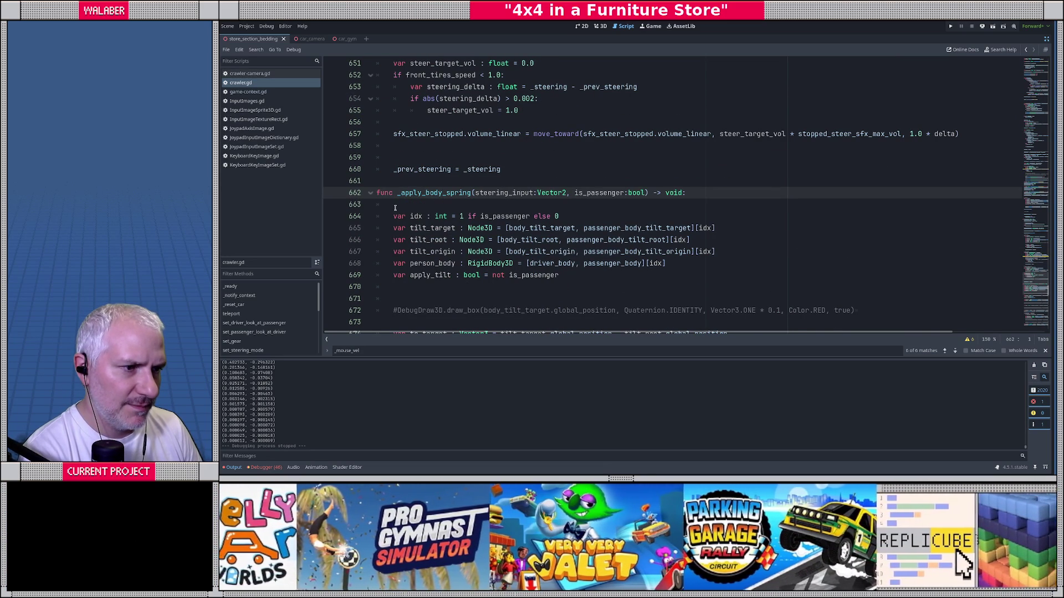
{"action": "key", "text": "alt+Left"}
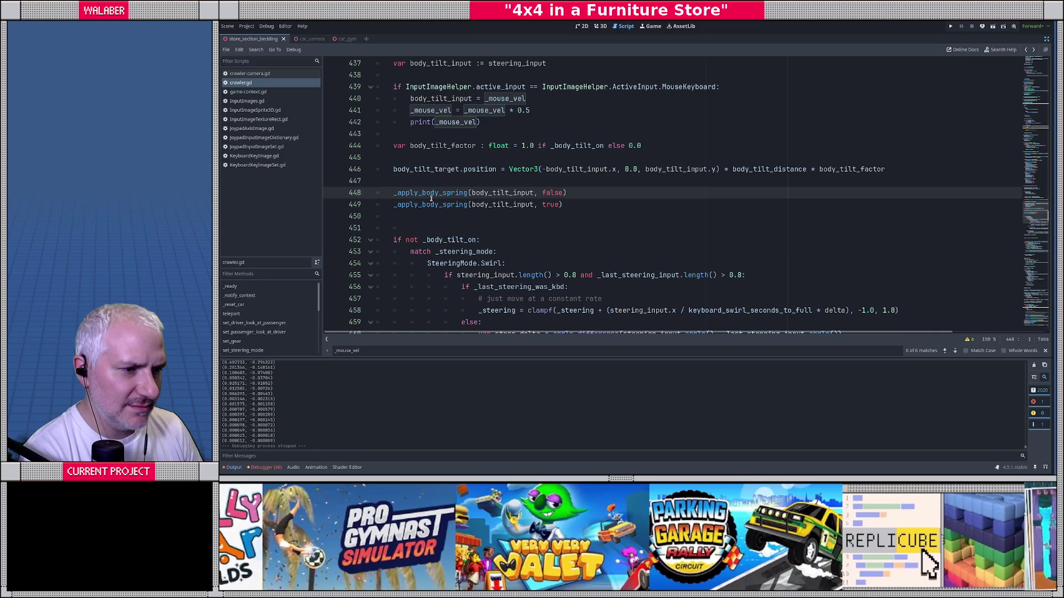
Select _body_tilt_on and search the script for it, landing on its use near line 692.
{"action": "scroll", "coordinate": [427, 202], "scroll_direction": "down", "scroll_amount": 4}
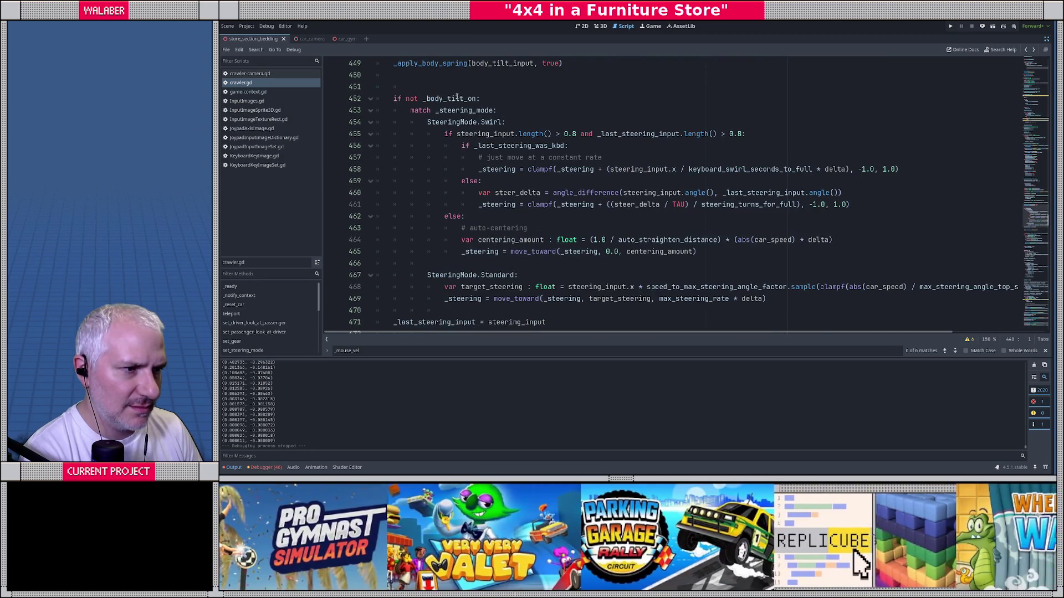
{"action": "double_click", "coordinate": [456, 98]}
{"action": "key", "text": "ctrl+f"}
{"action": "key", "text": "Return"}
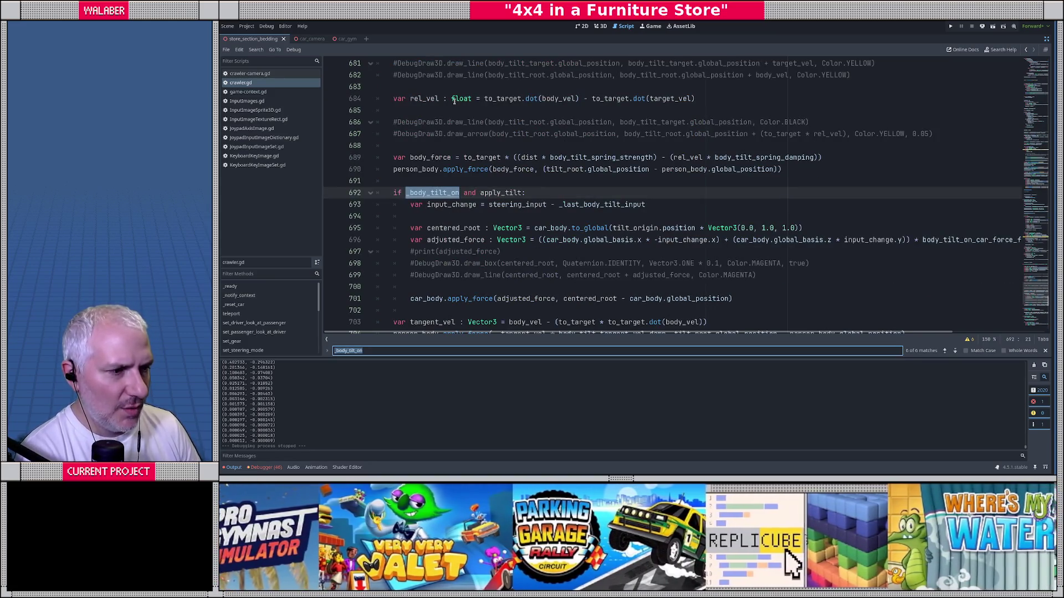
{"action": "scroll", "coordinate": [403, 163], "scroll_direction": "down", "scroll_amount": 1}
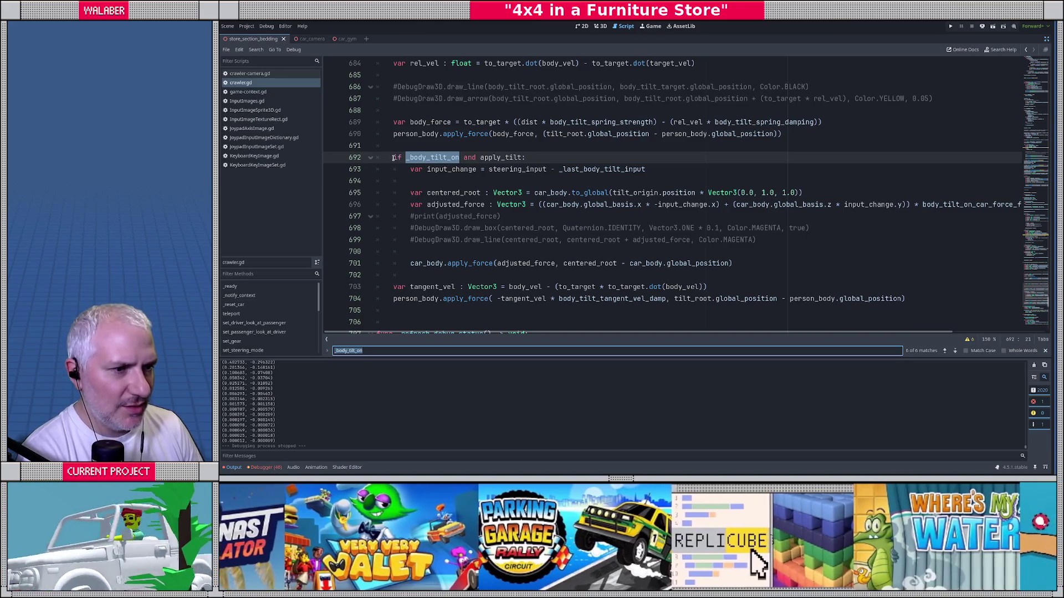
{"action": "left_click", "coordinate": [403, 162]}
{"action": "scroll", "coordinate": [399, 160], "scroll_direction": "up", "scroll_amount": 9}
{"action": "scroll", "coordinate": [395, 158], "scroll_direction": "up", "scroll_amount": 2}
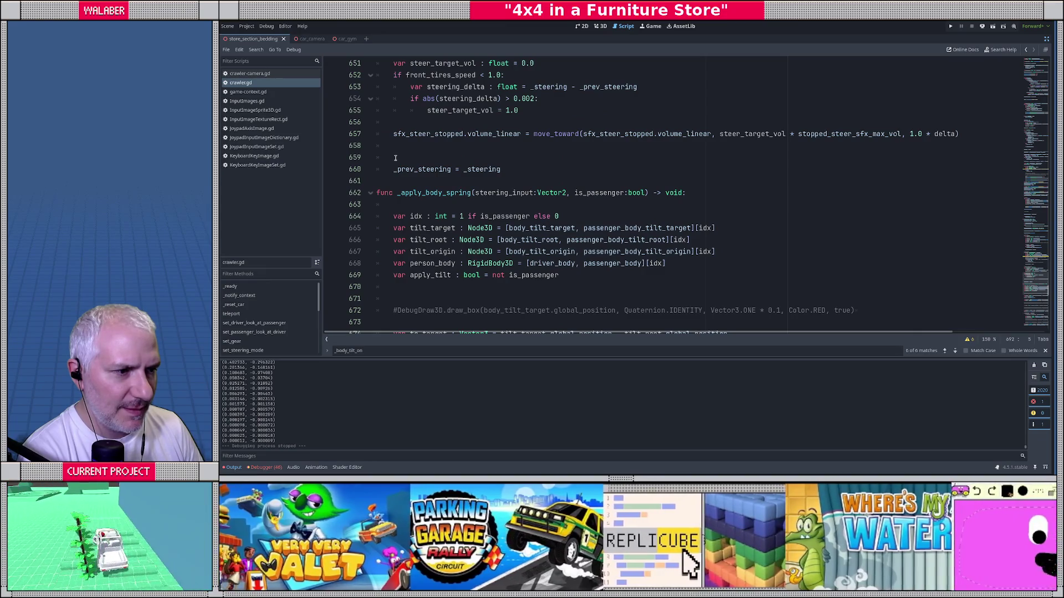
{"action": "scroll", "coordinate": [396, 161], "scroll_direction": "down", "scroll_amount": 5}
{"action": "scroll", "coordinate": [397, 164], "scroll_direction": "down", "scroll_amount": 2}
Step through _body_tilt_on matches to its declaration at line 202 and its use on line 444.
{"action": "key", "text": "ctrl+f"}
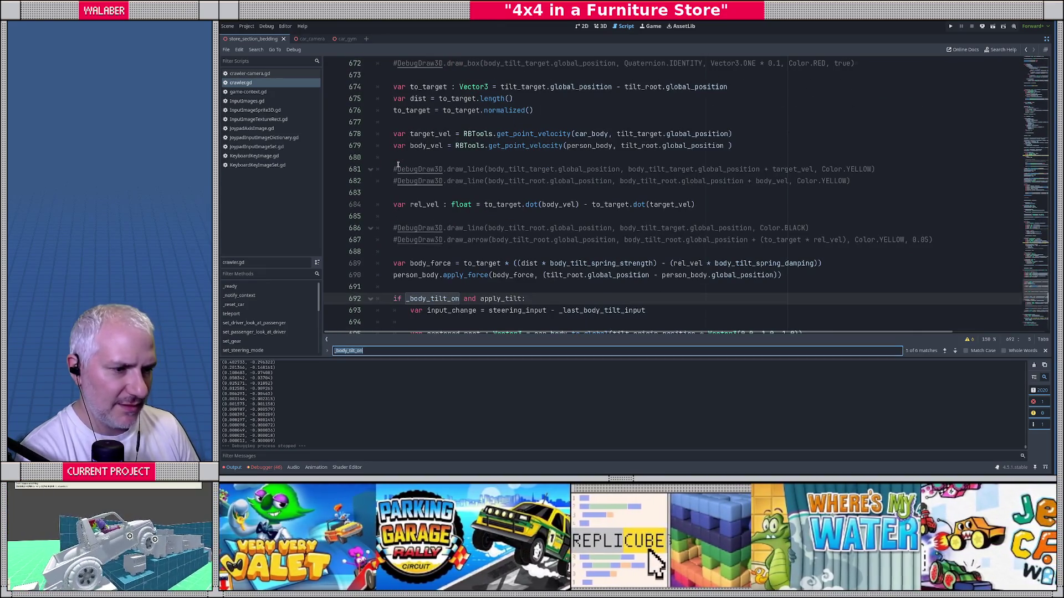
{"action": "scroll", "coordinate": [397, 165], "scroll_direction": "down", "scroll_amount": 1}
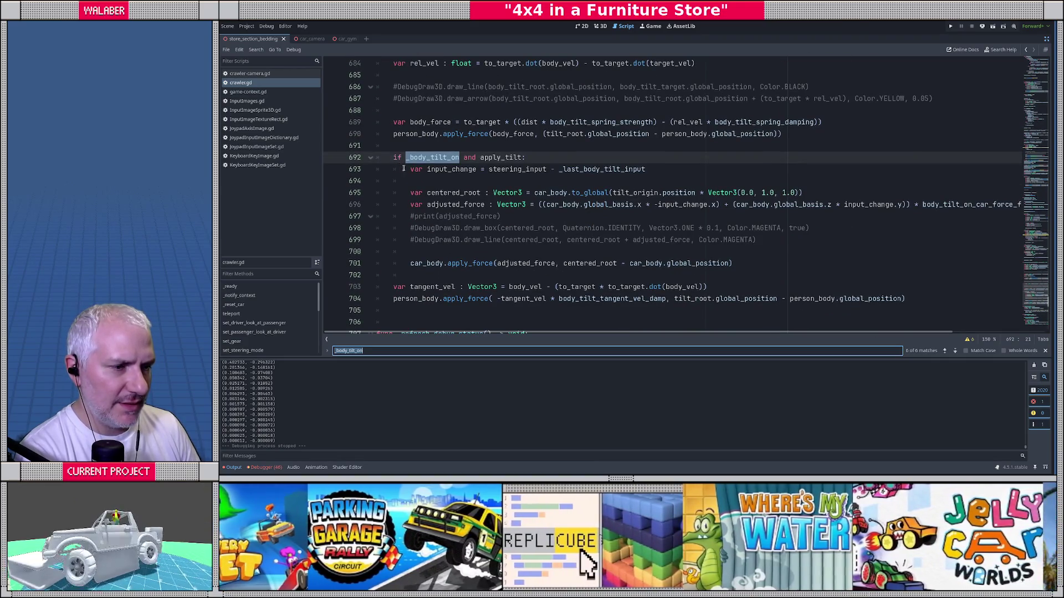
{"action": "scroll", "coordinate": [471, 205], "scroll_direction": "down", "scroll_amount": 1}
{"action": "scroll", "coordinate": [471, 206], "scroll_direction": "up", "scroll_amount": 6}
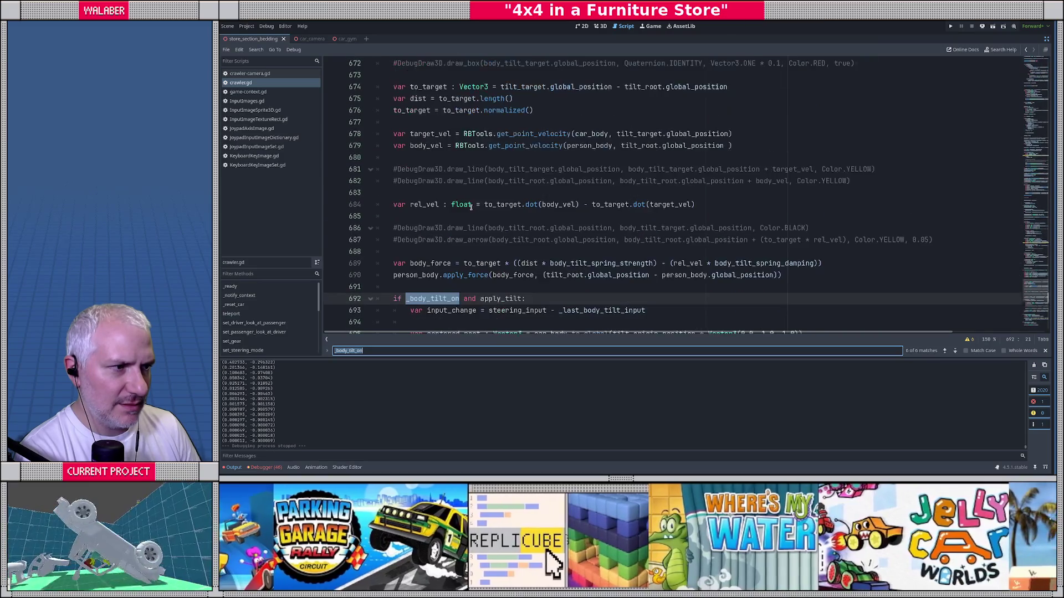
{"action": "scroll", "coordinate": [471, 206], "scroll_direction": "up", "scroll_amount": 1}
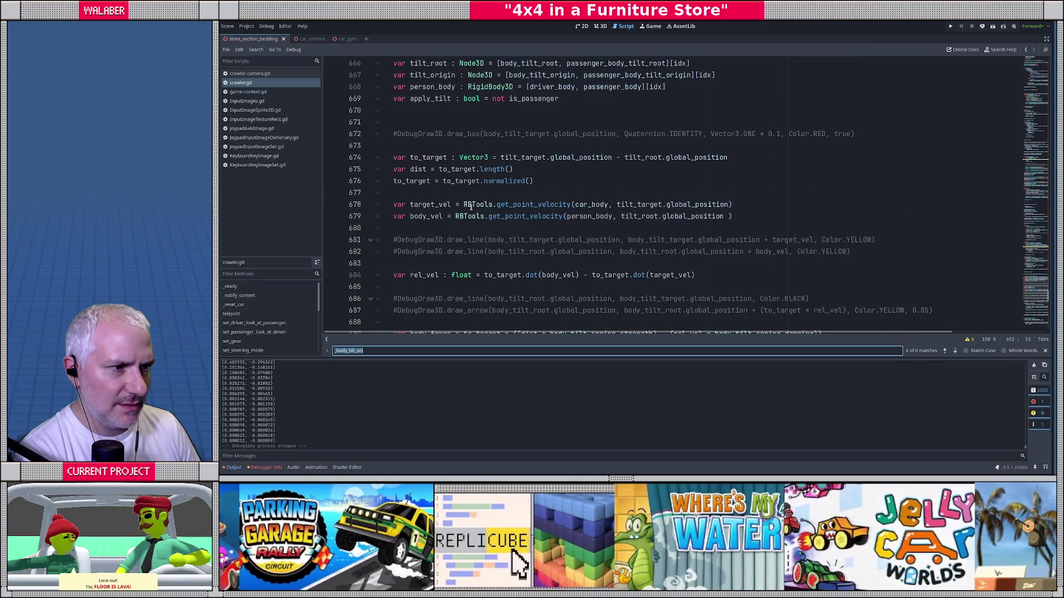
{"action": "scroll", "coordinate": [471, 206], "scroll_direction": "down", "scroll_amount": 3}
{"action": "key", "text": "Return"}
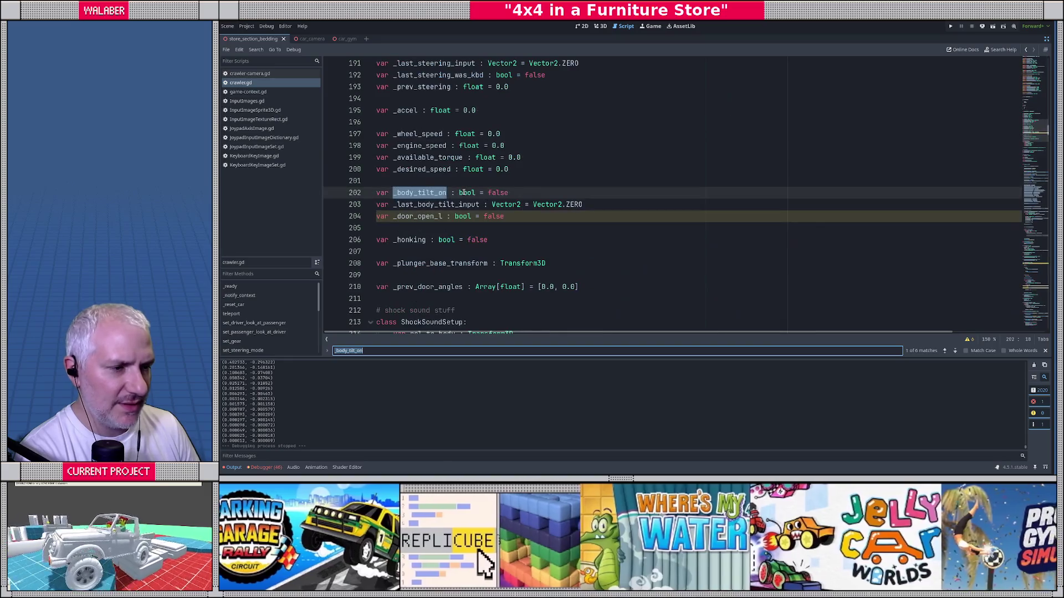
{"action": "key", "text": "Return"}
{"action": "key", "text": "Return"}
{"action": "key", "text": "Return"}
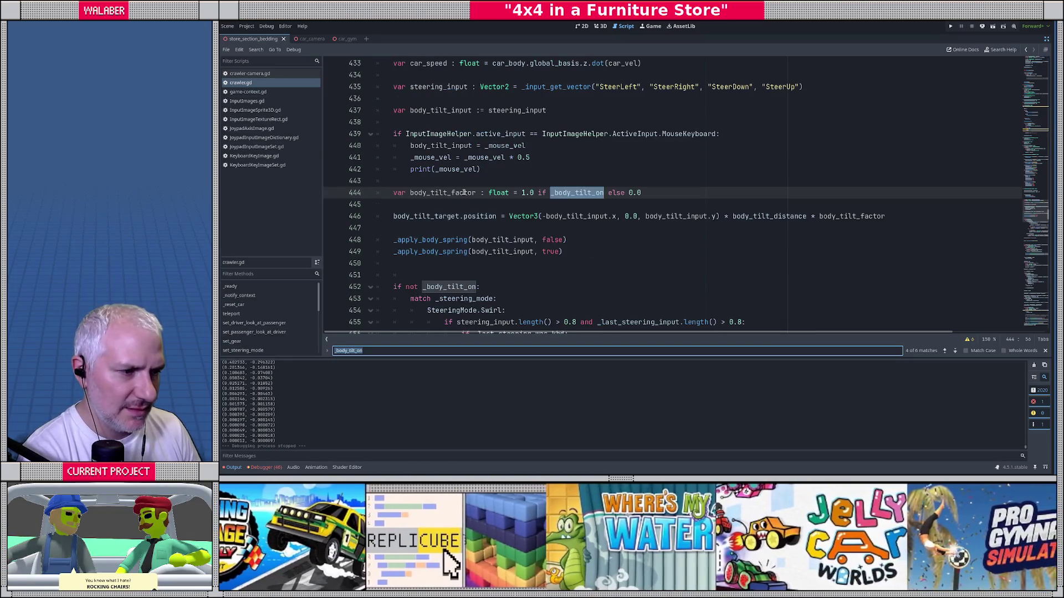
Close the search and place the cursor before the print statement on line 442.
{"action": "key", "text": "Escape"}
{"action": "scroll", "coordinate": [421, 186], "scroll_direction": "down", "scroll_amount": 2}
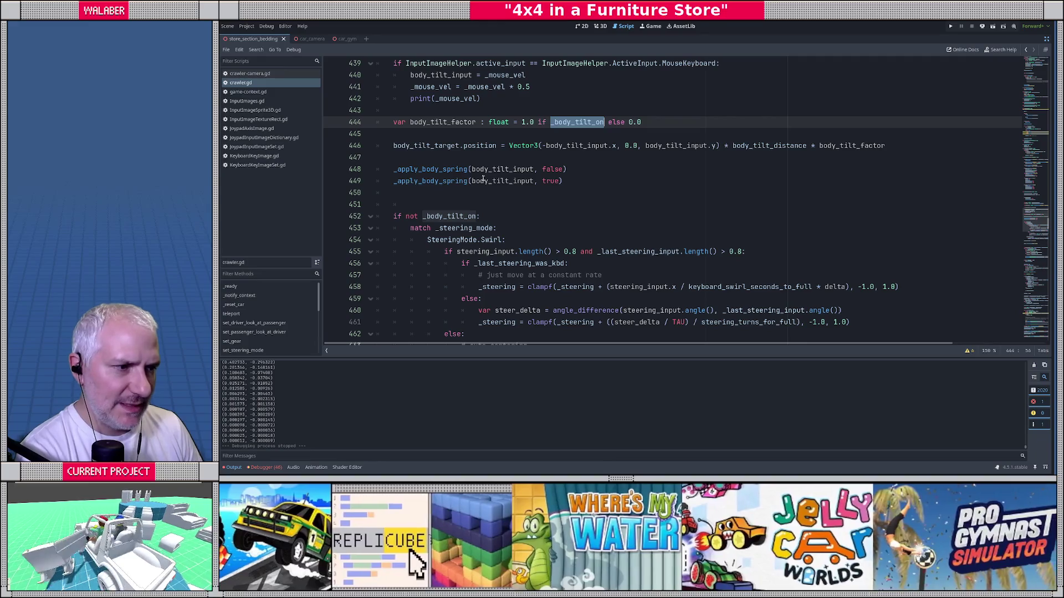
{"action": "left_click", "coordinate": [488, 156]}
{"action": "left_click", "coordinate": [513, 138]}
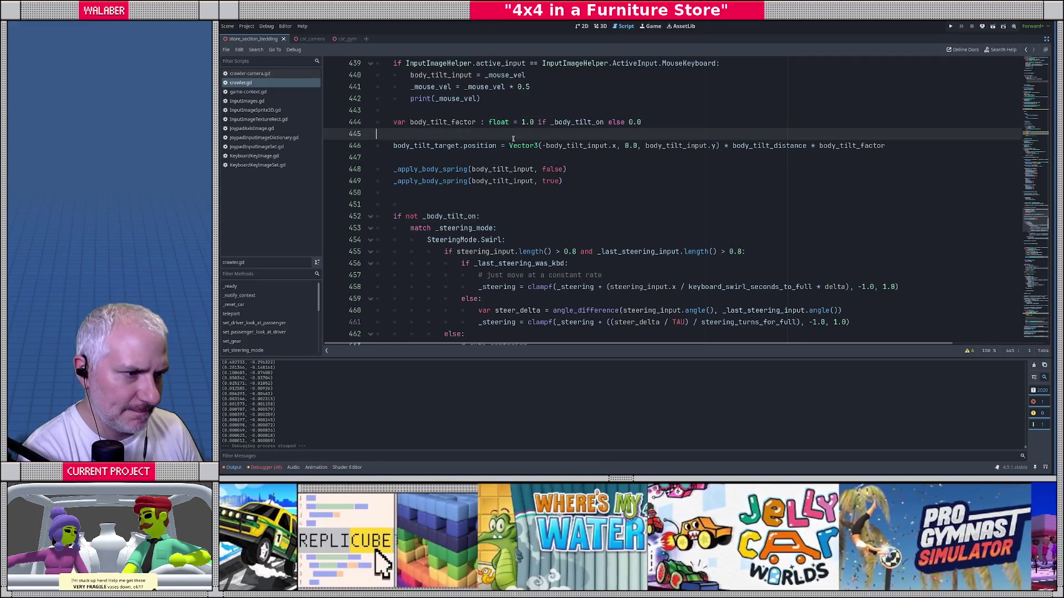
{"action": "scroll", "coordinate": [511, 143], "scroll_direction": "up", "scroll_amount": 1}
{"action": "left_click", "coordinate": [411, 135]}
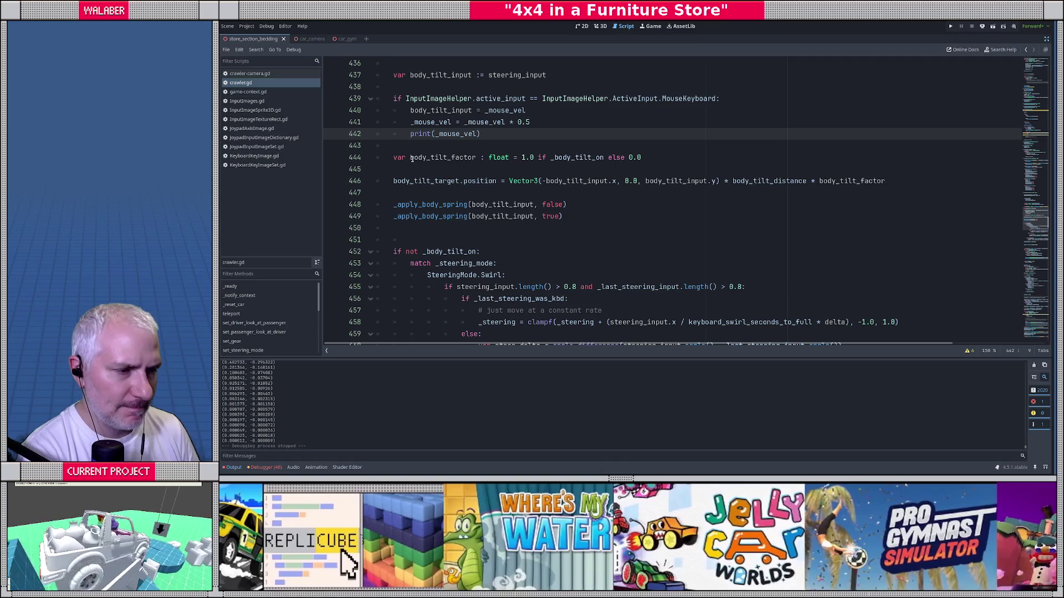
Move the print below the if block, unindented, printing body_tilt_input instead of _mouse_vel, then run with F5.
{"action": "key", "text": "alt+Down"}
{"action": "key", "text": "shift+Tab"}
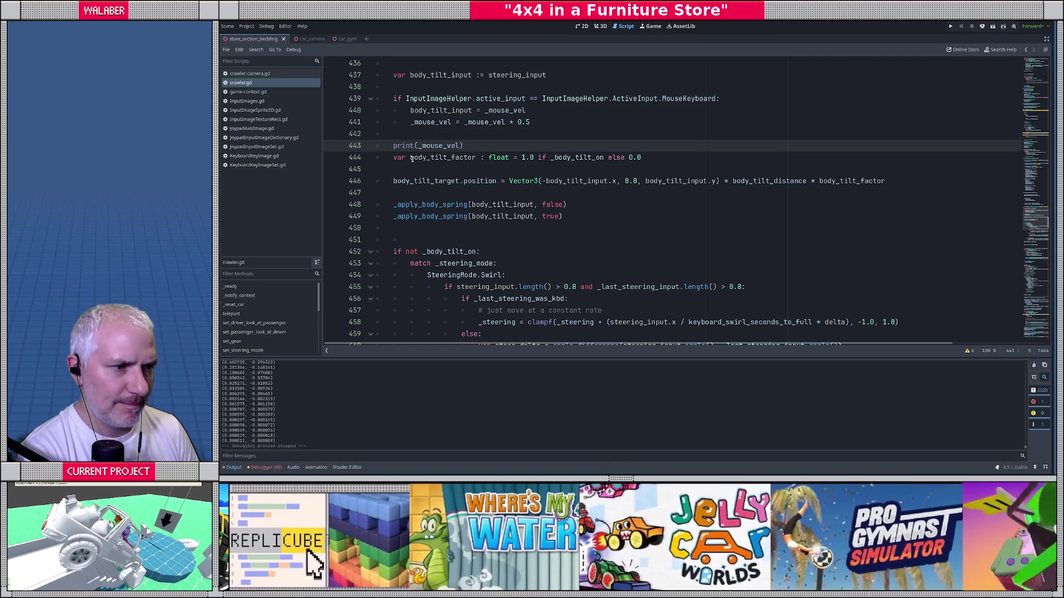
{"action": "key", "text": "End"}
{"action": "key", "text": "Left"}
{"action": "key", "text": "BackSpace"}
{"action": "key", "text": "BackSpace"}
{"action": "key", "text": "BackSpace"}
{"action": "key", "text": "BackSpace"}
{"action": "key", "text": "BackSpace"}
{"action": "key", "text": "BackSpace"}
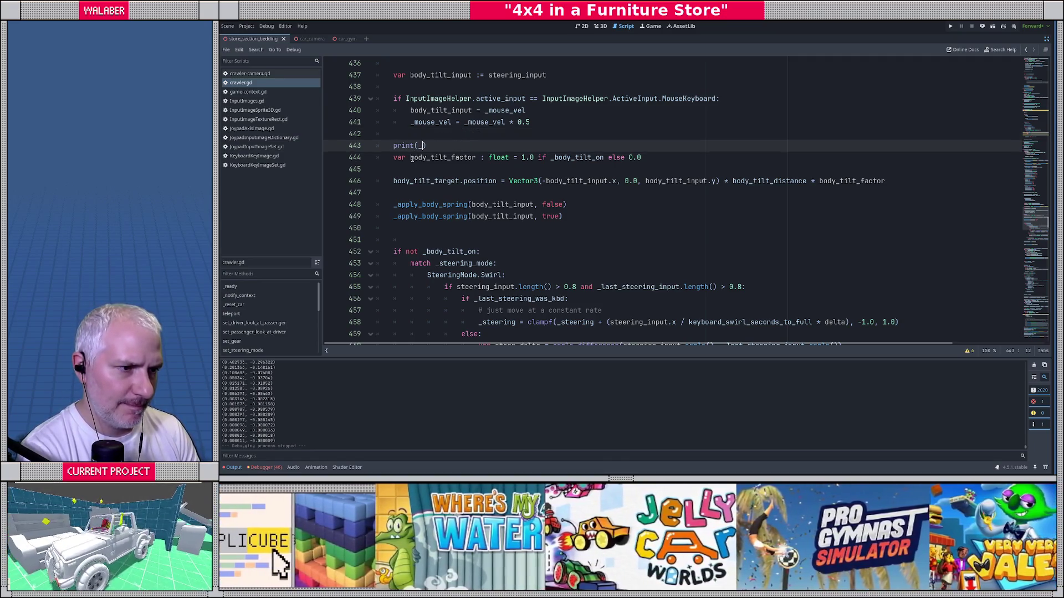
{"action": "type", "text": "body_tilt_"}
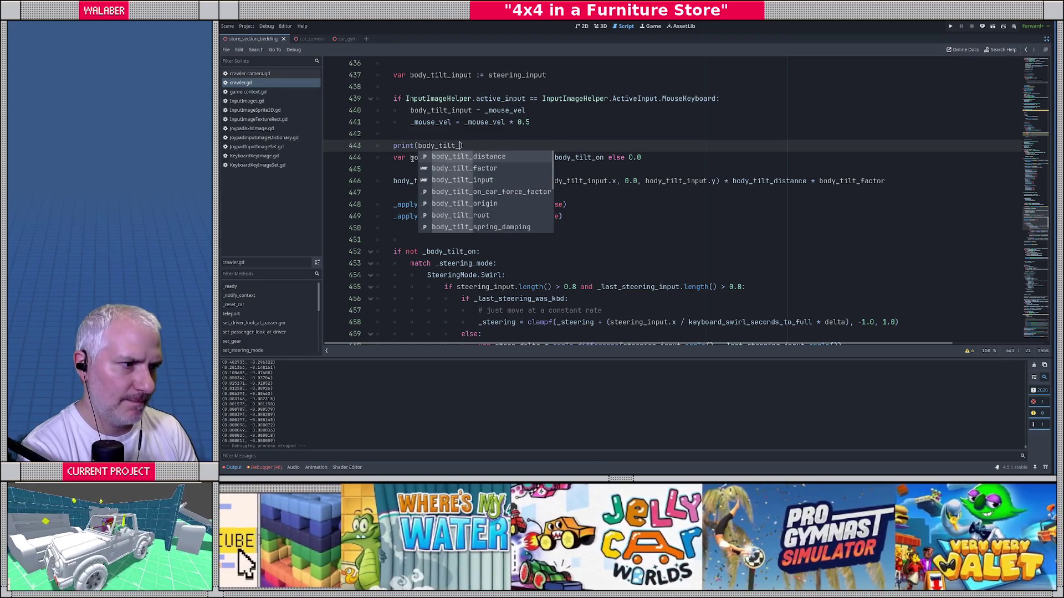
{"action": "type", "text": "in"}
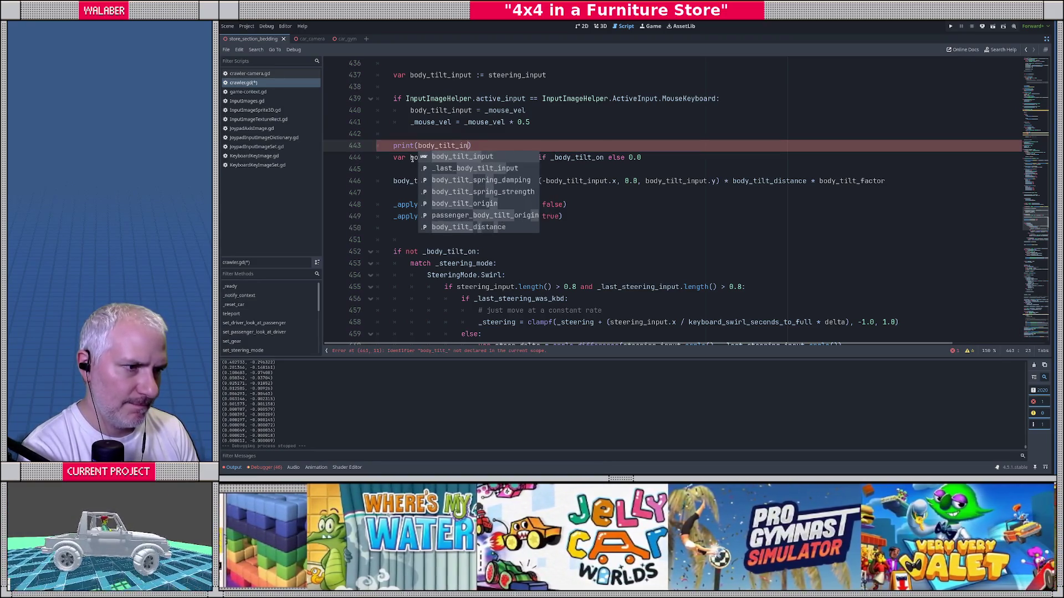
{"action": "key", "text": "Return"}
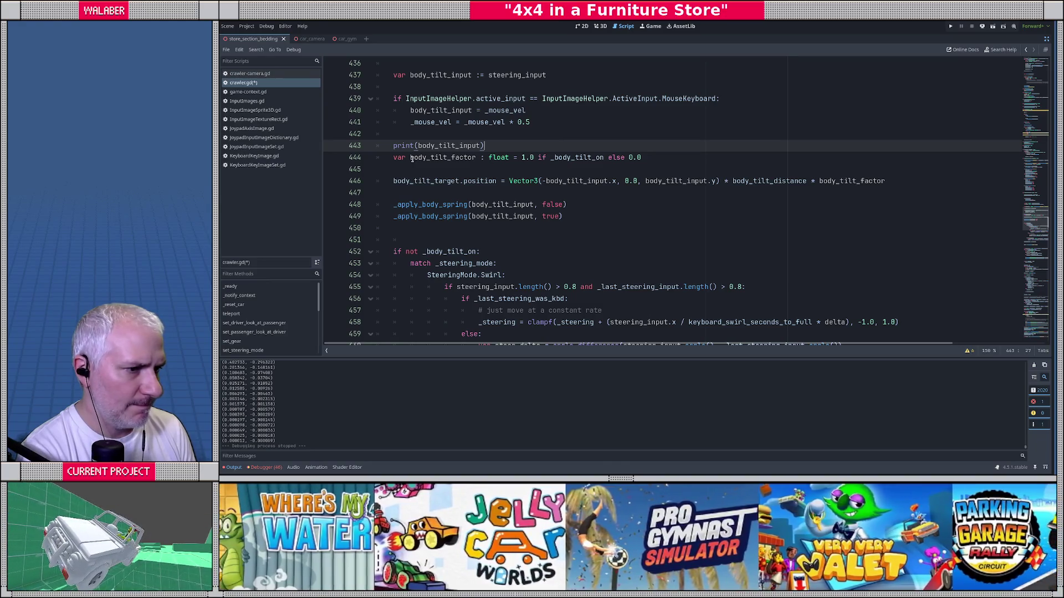
{"action": "key", "text": "Return"}
{"action": "key", "text": "F5"}
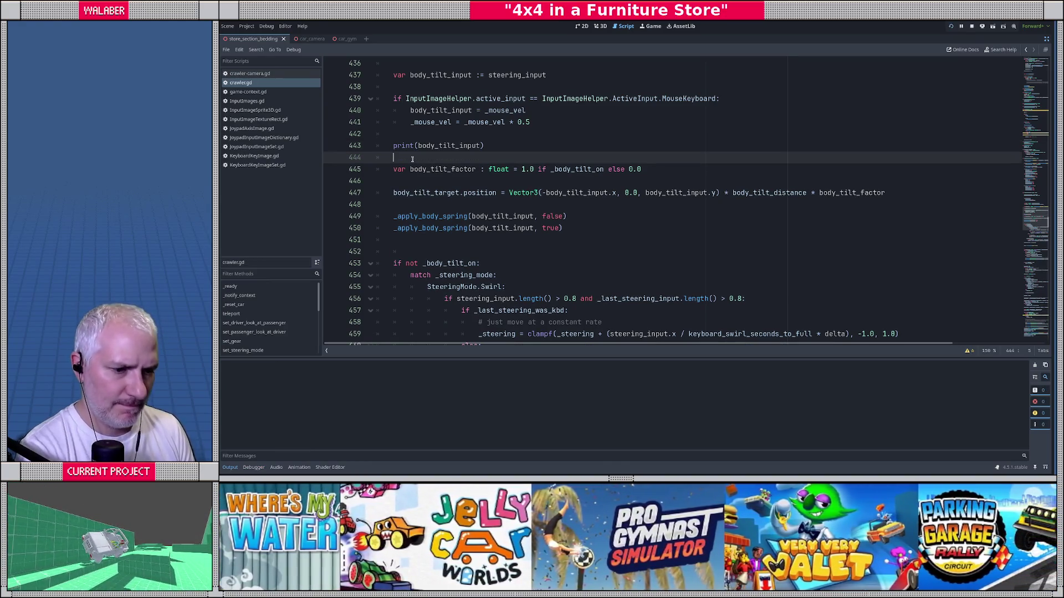
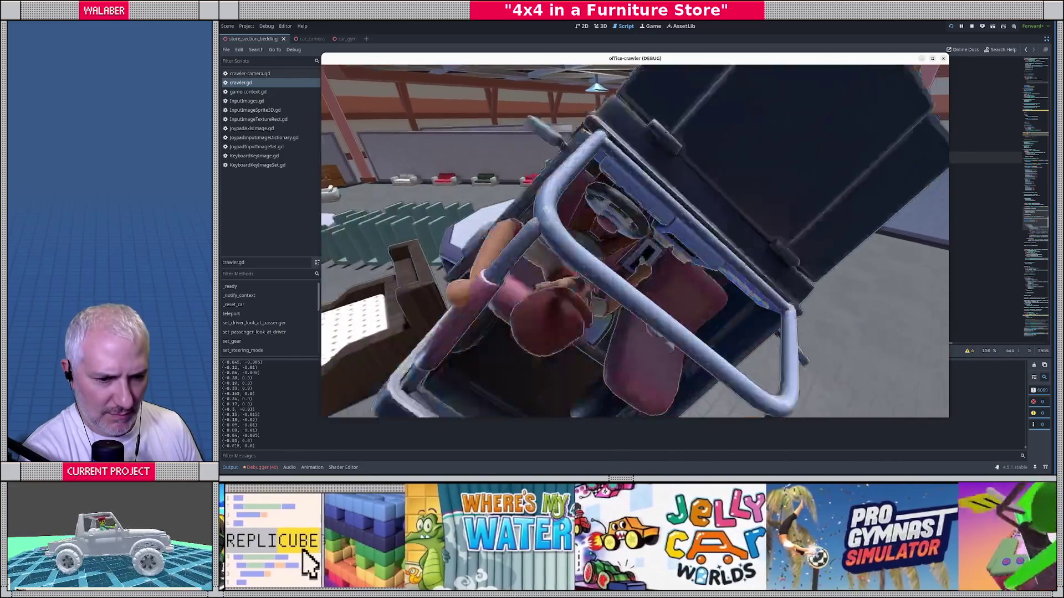
Stop the office-crawler test run and return to crawler.gd in the script editor.
{"action": "key", "text": "F8"}
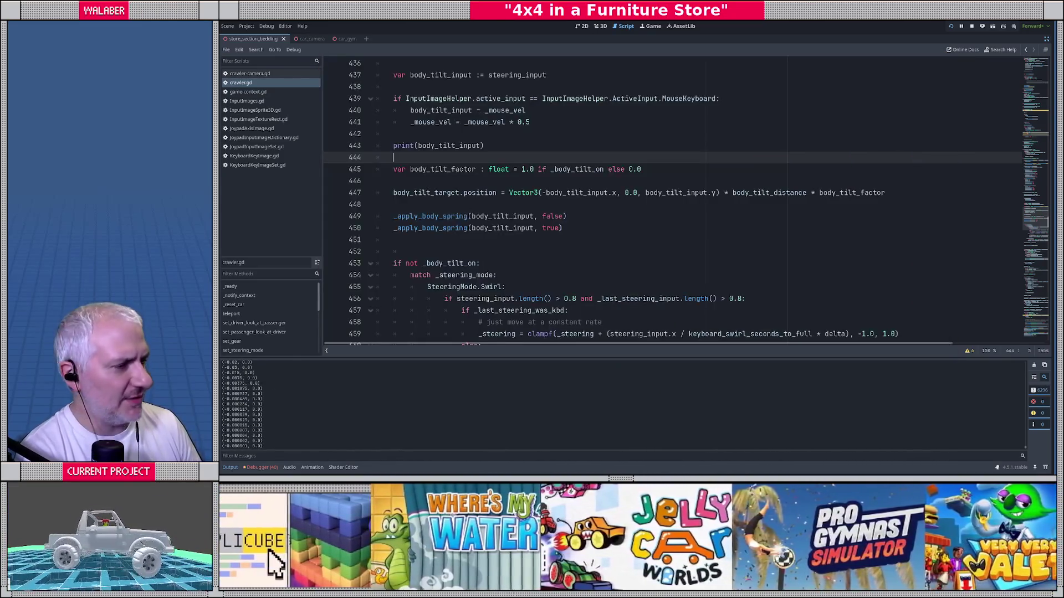
{"action": "key", "text": "F5"}
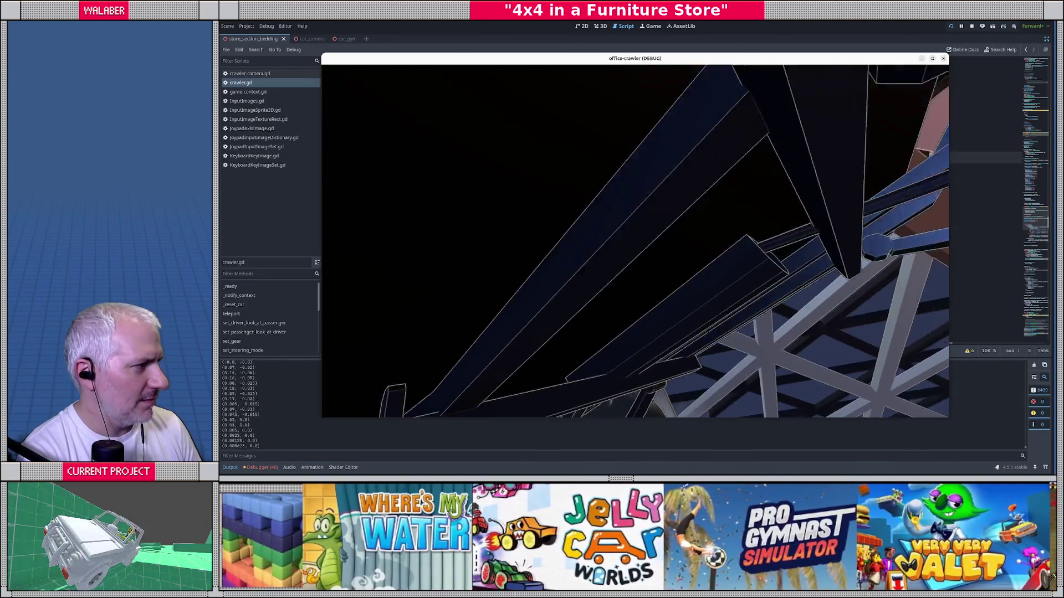
{"action": "key", "text": "F8"}
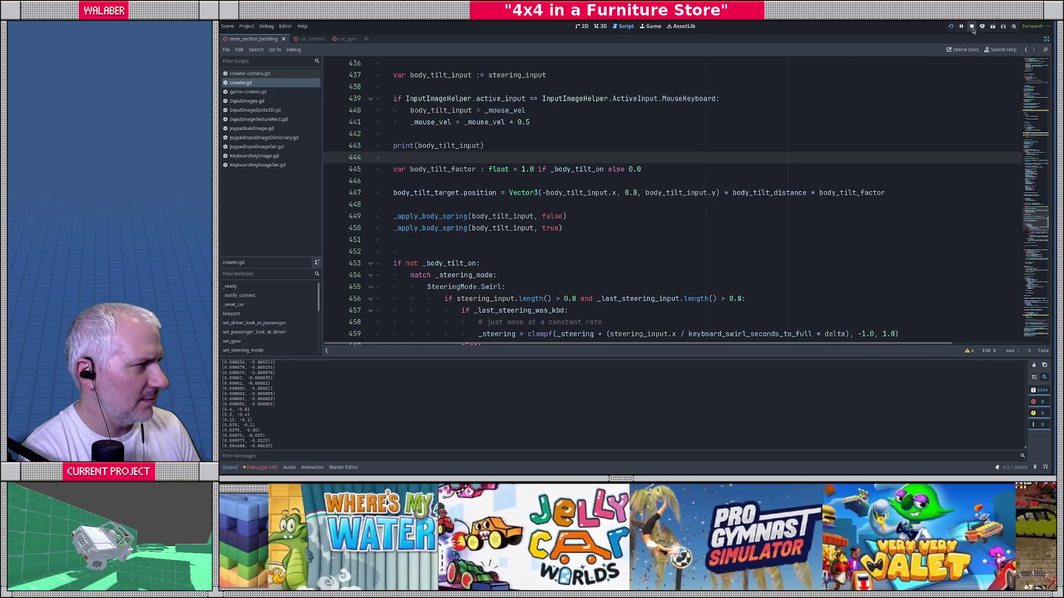
Find where _mouse_vel is declared and used in crawler.gd.
{"action": "left_click", "coordinate": [414, 145]}
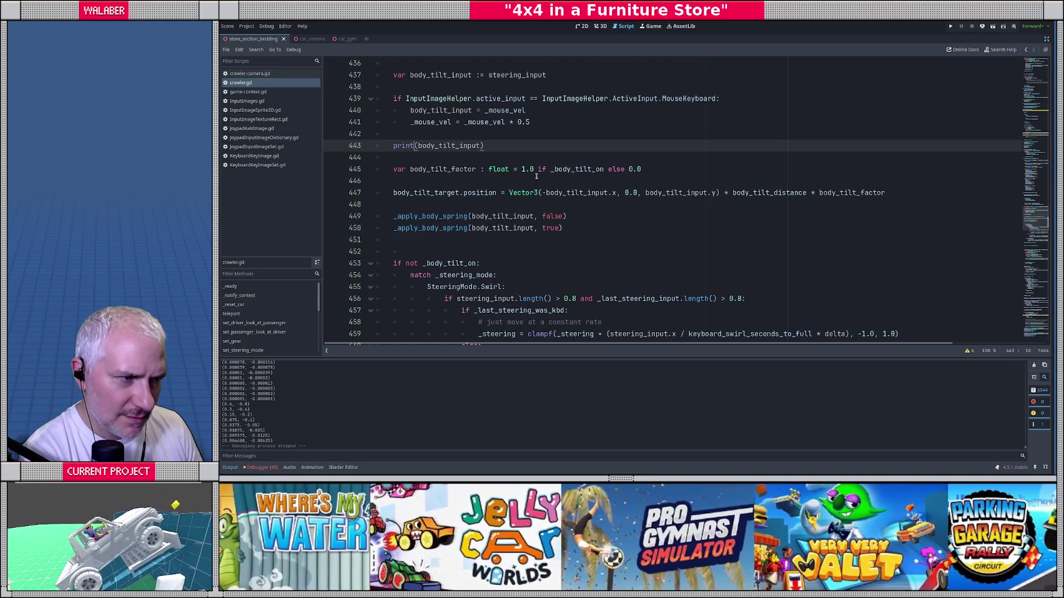
{"action": "left_click", "coordinate": [530, 122]}
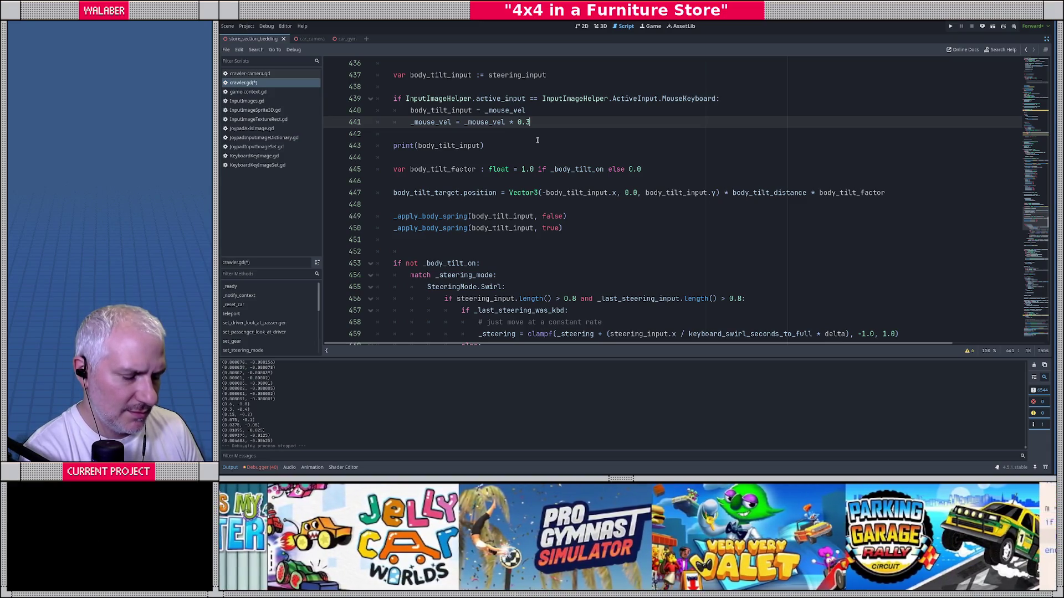
{"action": "left_click", "coordinate": [504, 110], "text": "ctrl"}
{"action": "double_click", "coordinate": [417, 193]}
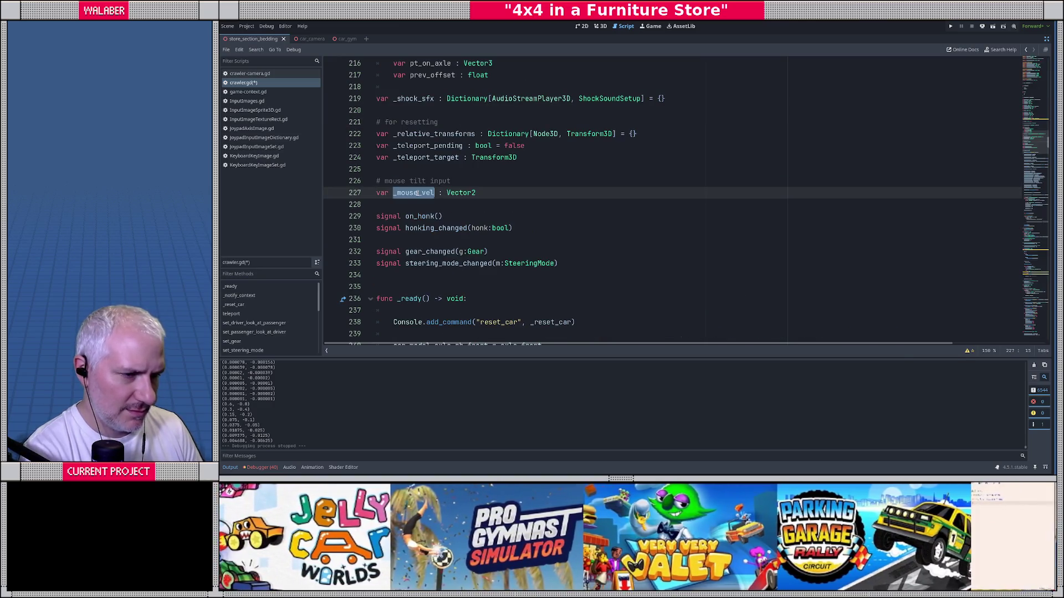
{"action": "key", "text": "ctrl+f"}
{"action": "key", "text": "Return"}
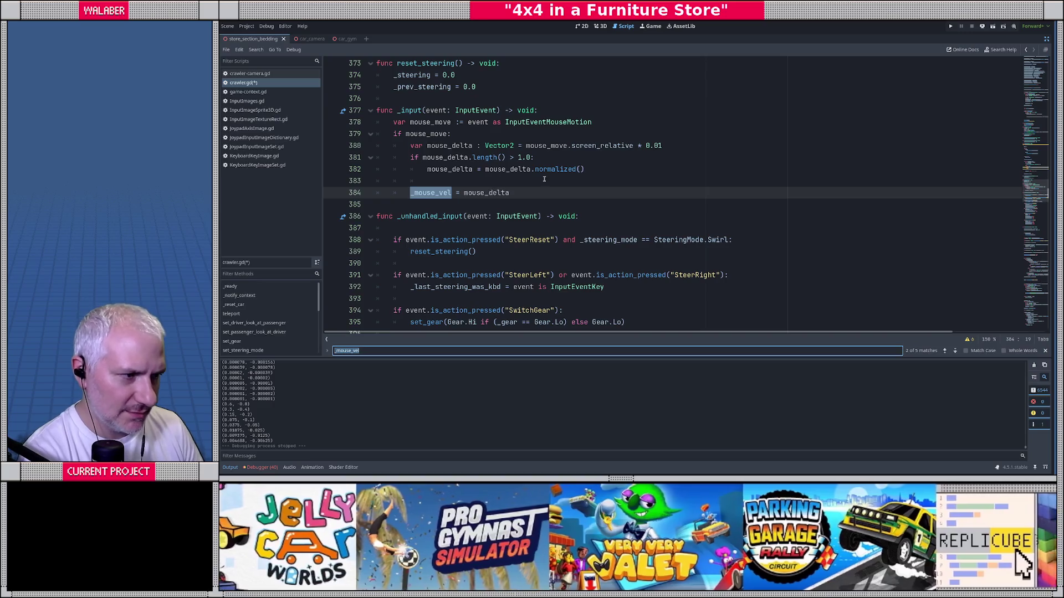
Change the mouse scale factor on line 380 from 0.01 to 0.005, save, and run the game.
{"action": "left_click", "coordinate": [659, 146]}
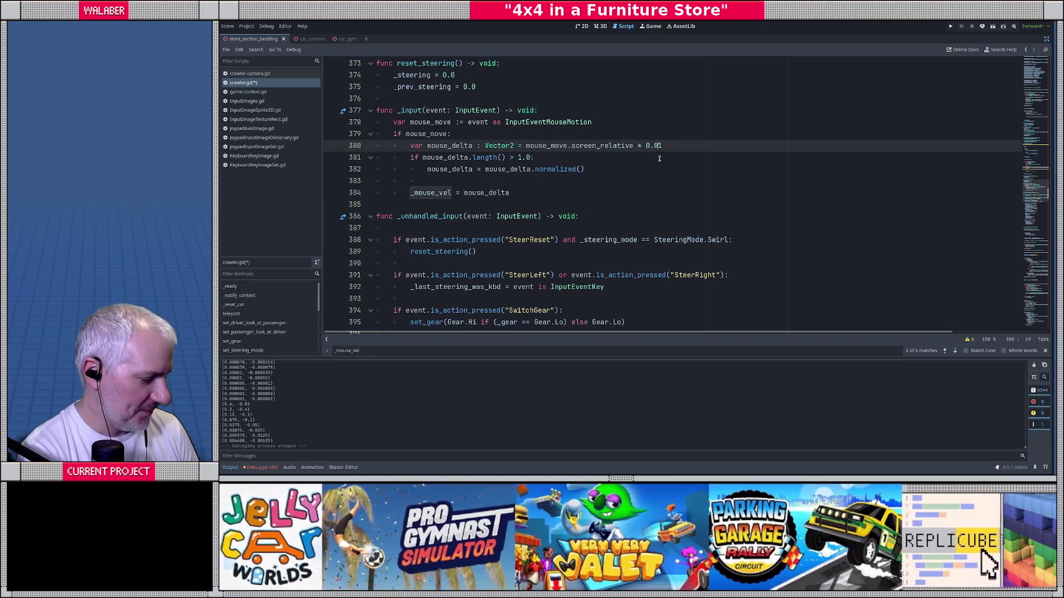
{"action": "type", "text": "05"}
{"action": "key", "text": "Delete"}
{"action": "key", "text": "ctrl+s"}
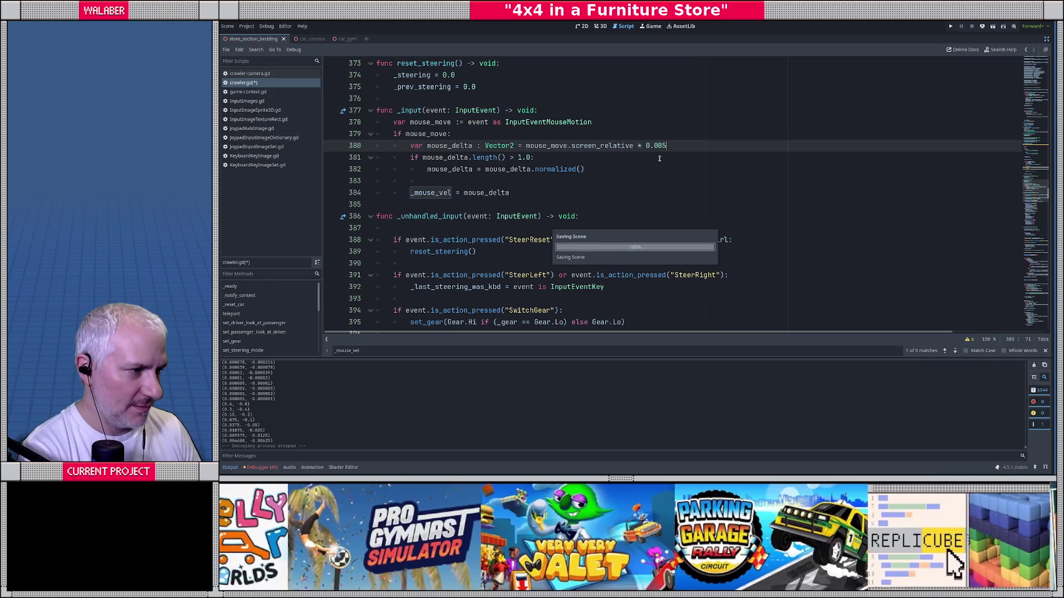
{"action": "key", "text": "F5"}
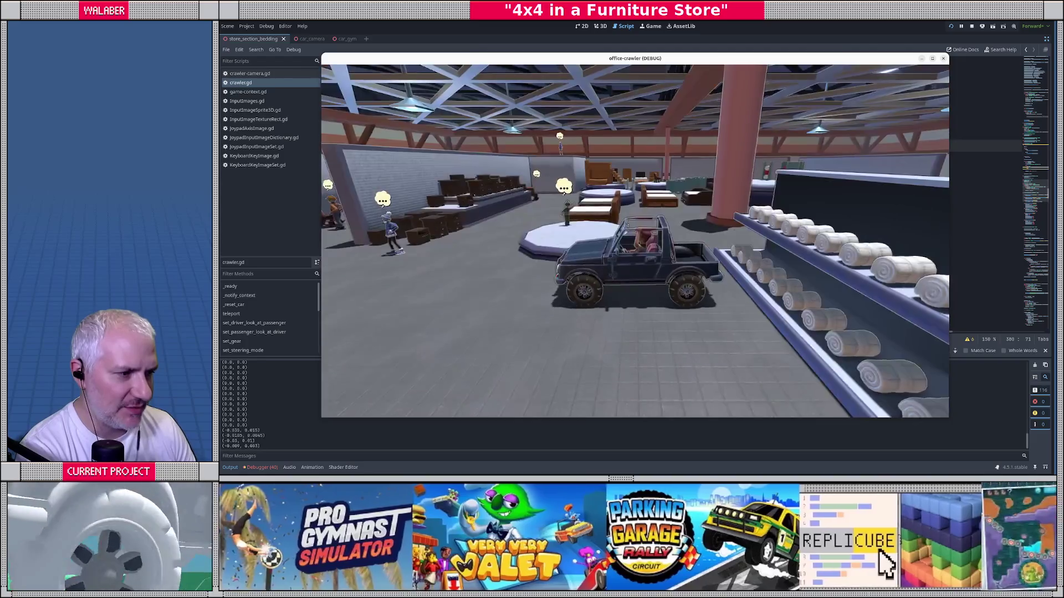
Drive the jeep left through the store to test the 0.005 mouse sensitivity, then return to crawler.gd.
{"action": "key", "text": "Left"}
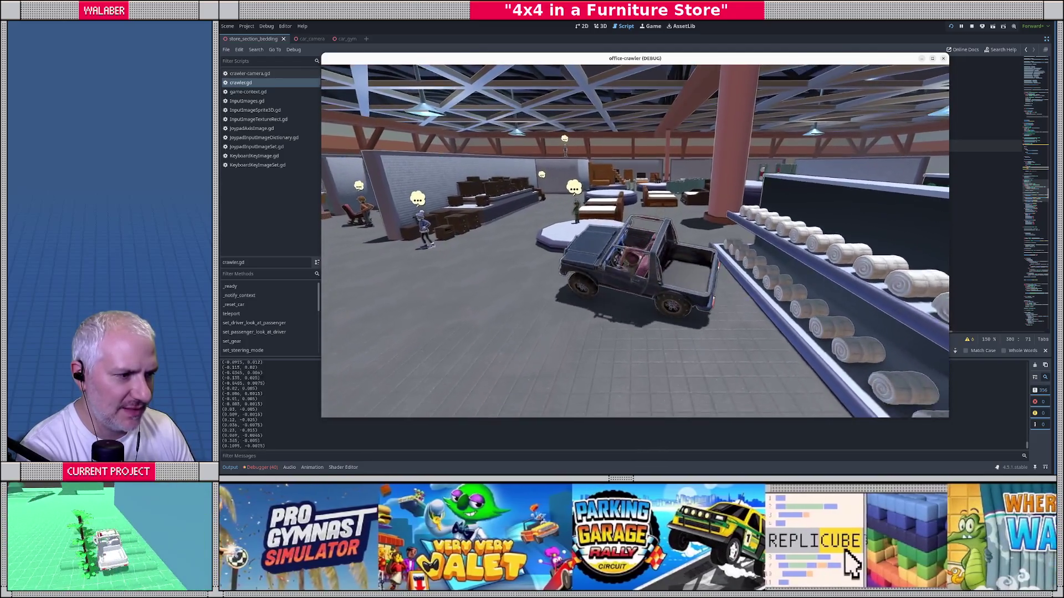
{"action": "key", "text": "Up"}
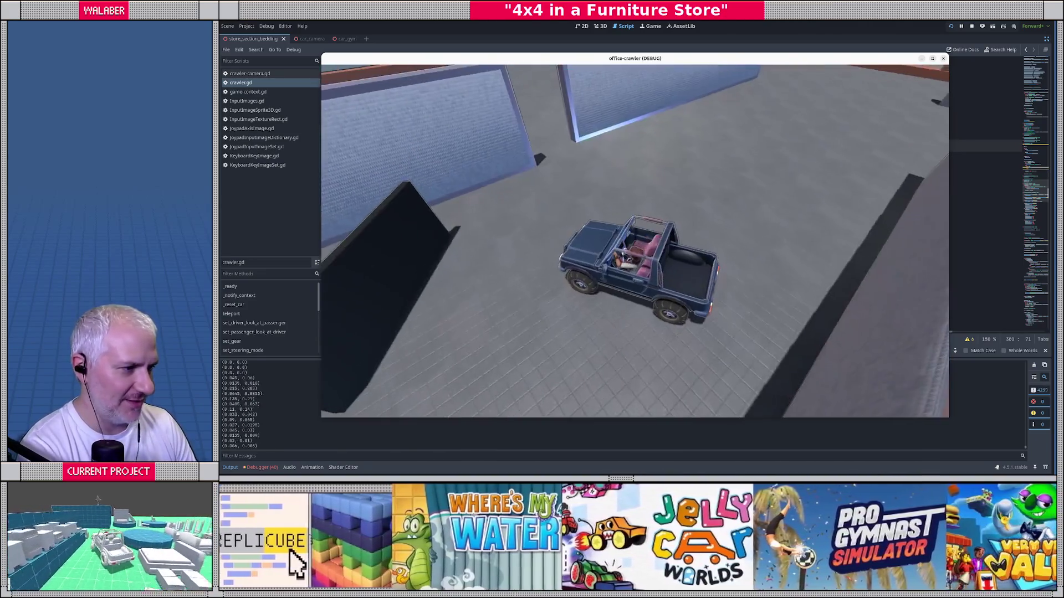
{"action": "left_click", "coordinate": [1003, 102]}
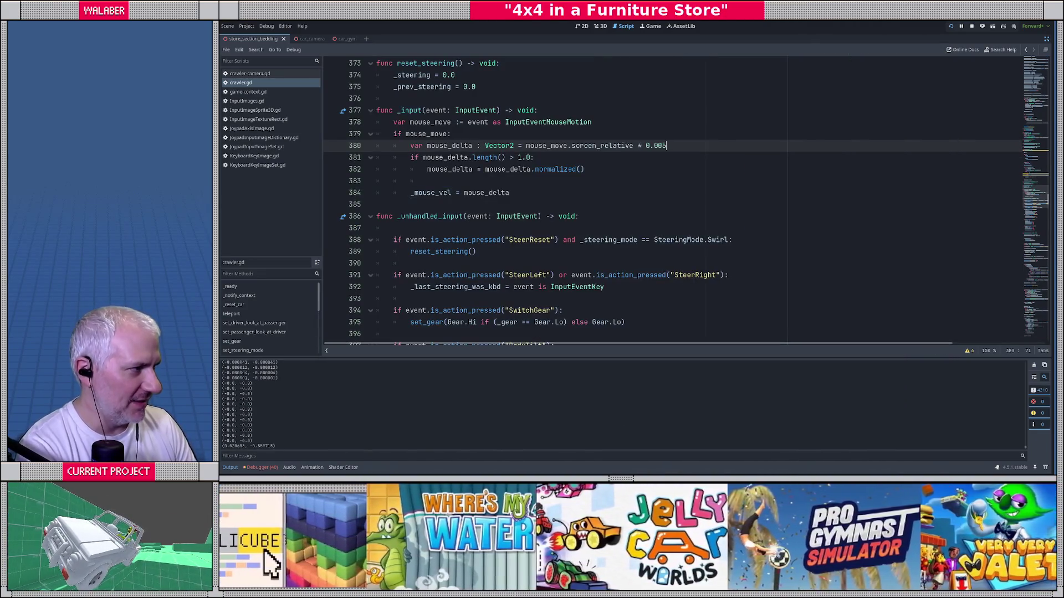
Stop the game and search crawler.gd for body_tilt_input.
{"action": "left_click", "coordinate": [971, 26]}
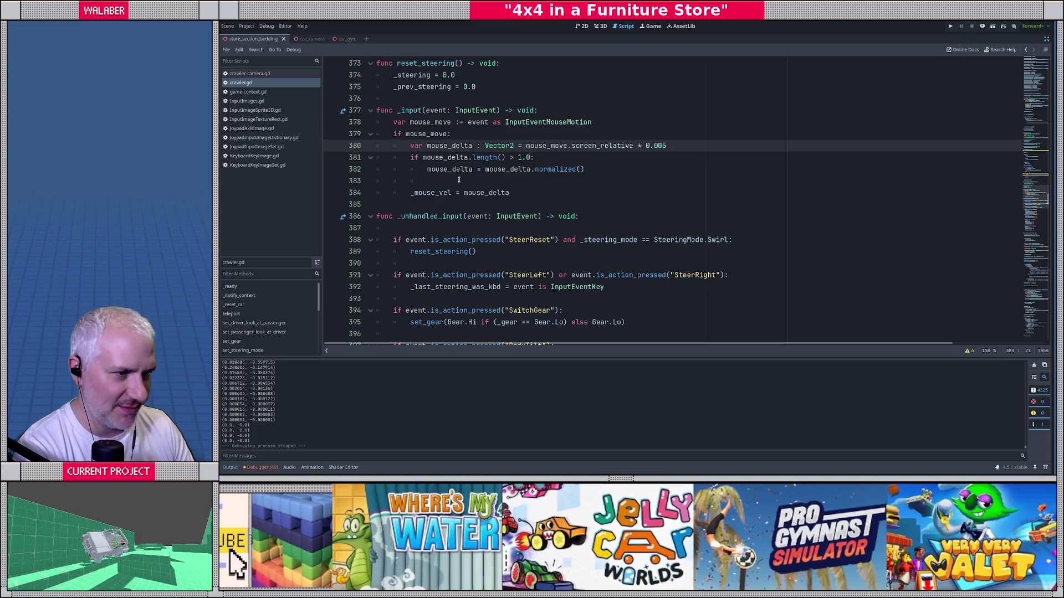
{"action": "left_click", "coordinate": [491, 181]}
{"action": "key", "text": "ctrl+f"}
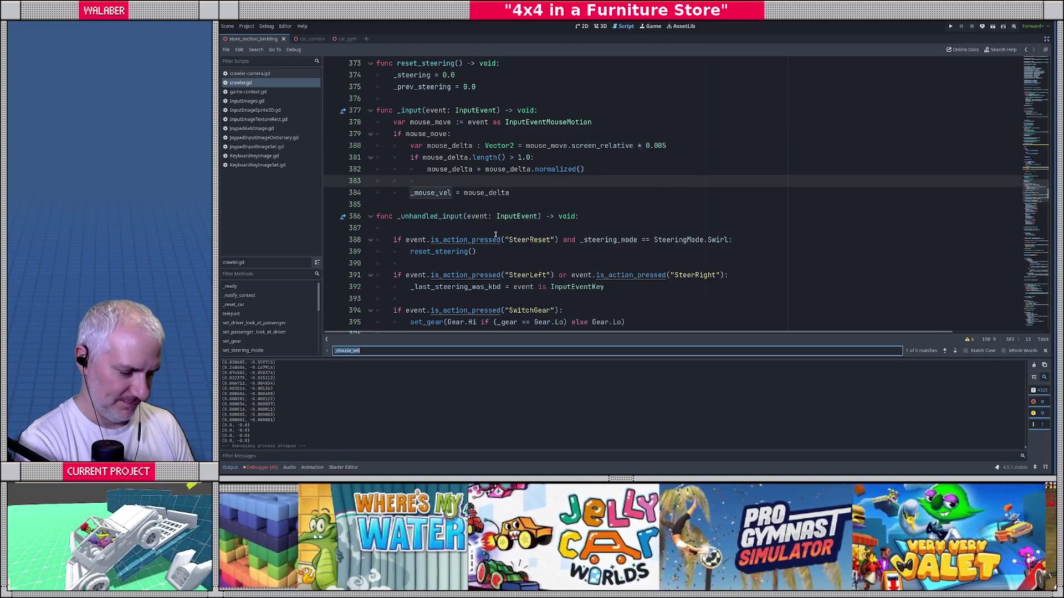
{"action": "type", "text": "body_tilt_in"}
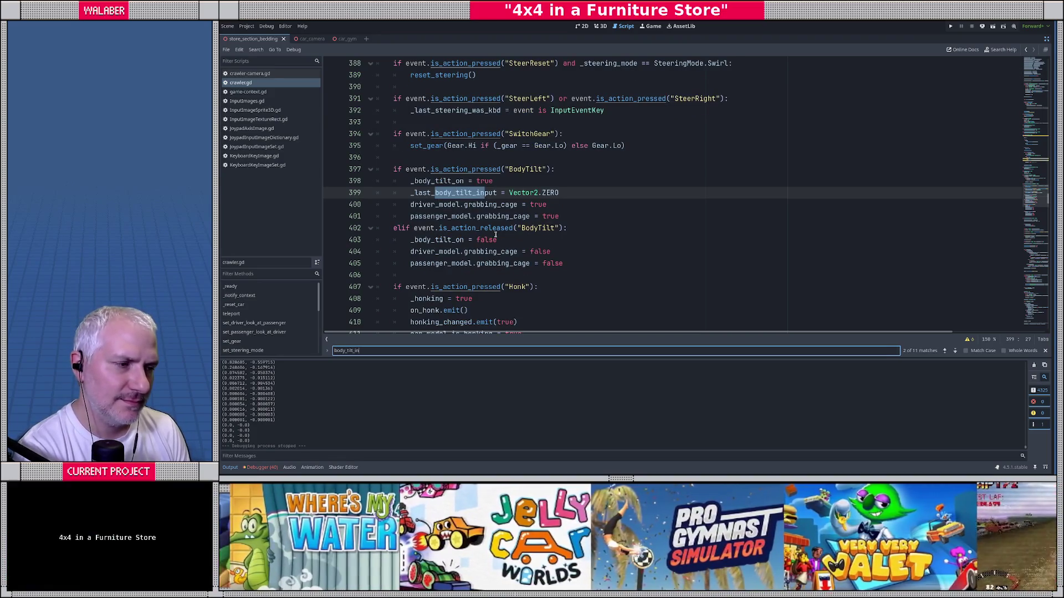
{"action": "key", "text": "Return"}
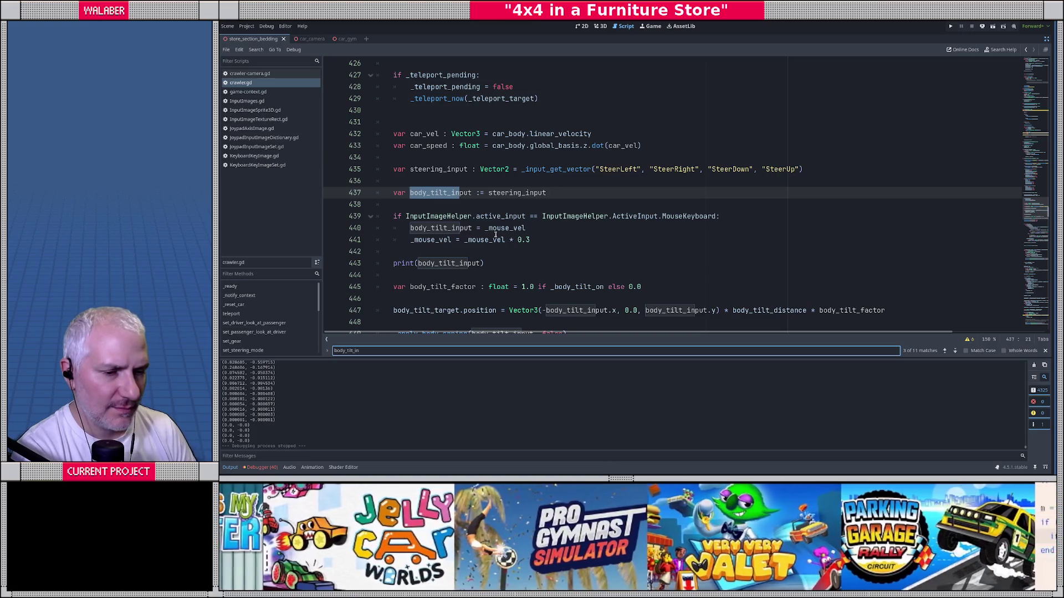
Jump from the _apply_body_spring call to its definition at line 663.
{"action": "scroll", "coordinate": [283, 409], "scroll_direction": "up", "scroll_amount": 1}
{"action": "scroll", "coordinate": [304, 430], "scroll_direction": "up", "scroll_amount": 5}
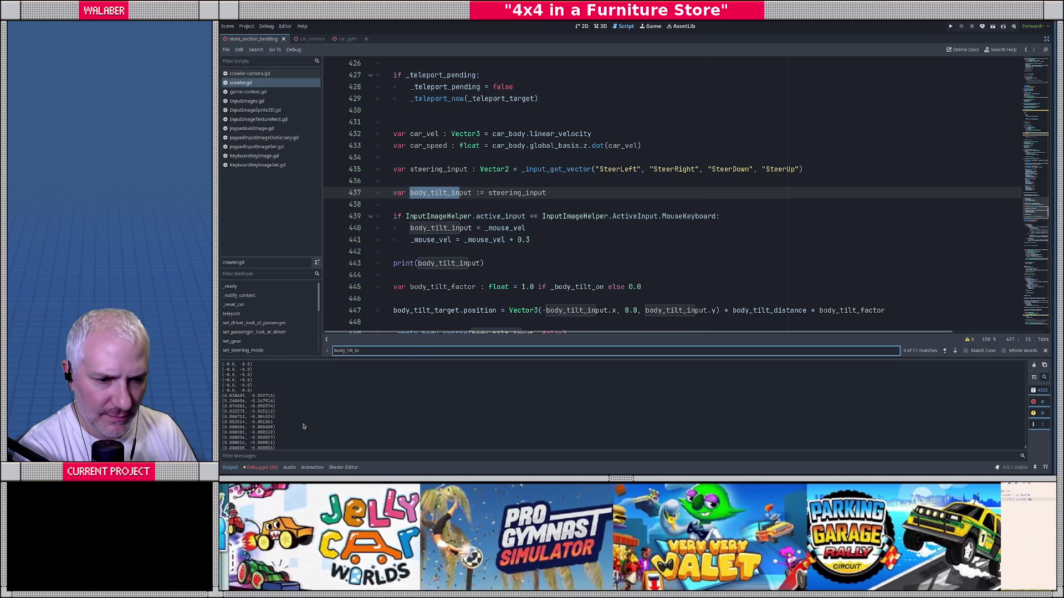
{"action": "scroll", "coordinate": [303, 427], "scroll_direction": "up", "scroll_amount": 5}
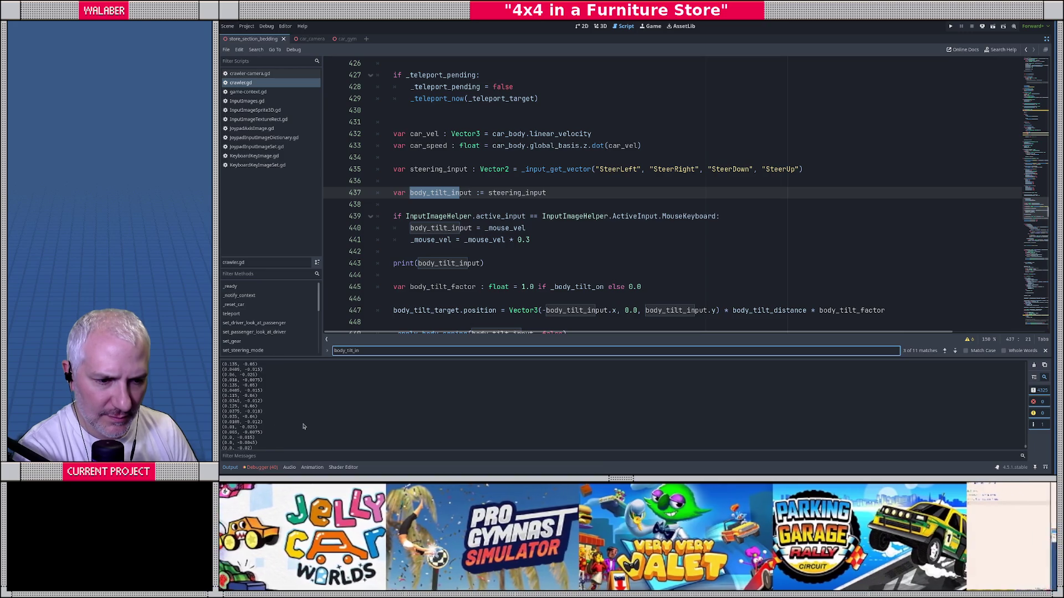
{"action": "left_click", "coordinate": [435, 204]}
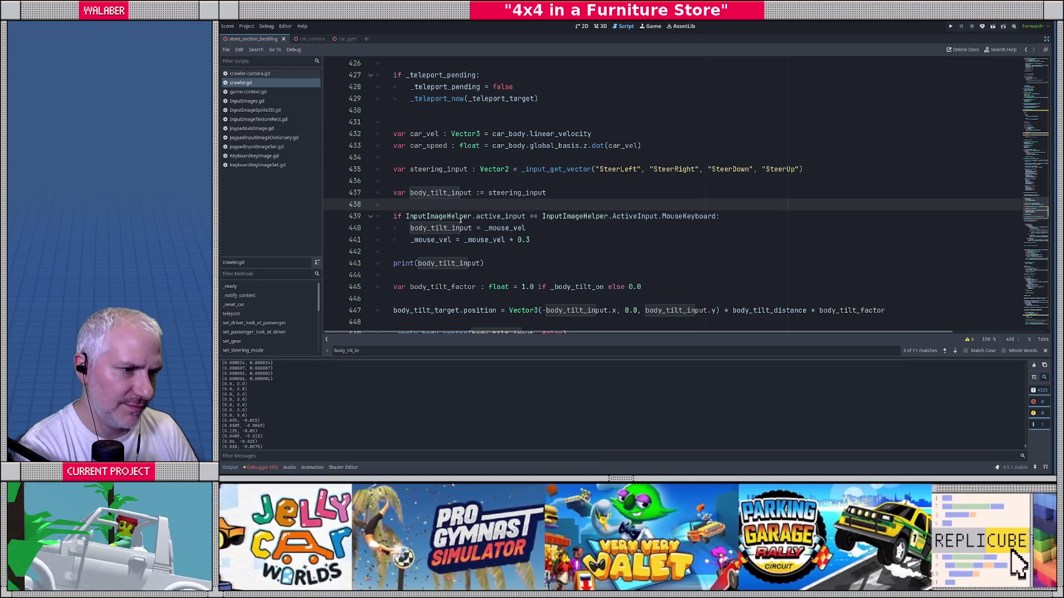
{"action": "key", "text": "Escape"}
{"action": "scroll", "coordinate": [469, 218], "scroll_direction": "down", "scroll_amount": 1}
{"action": "left_click", "coordinate": [449, 245]}
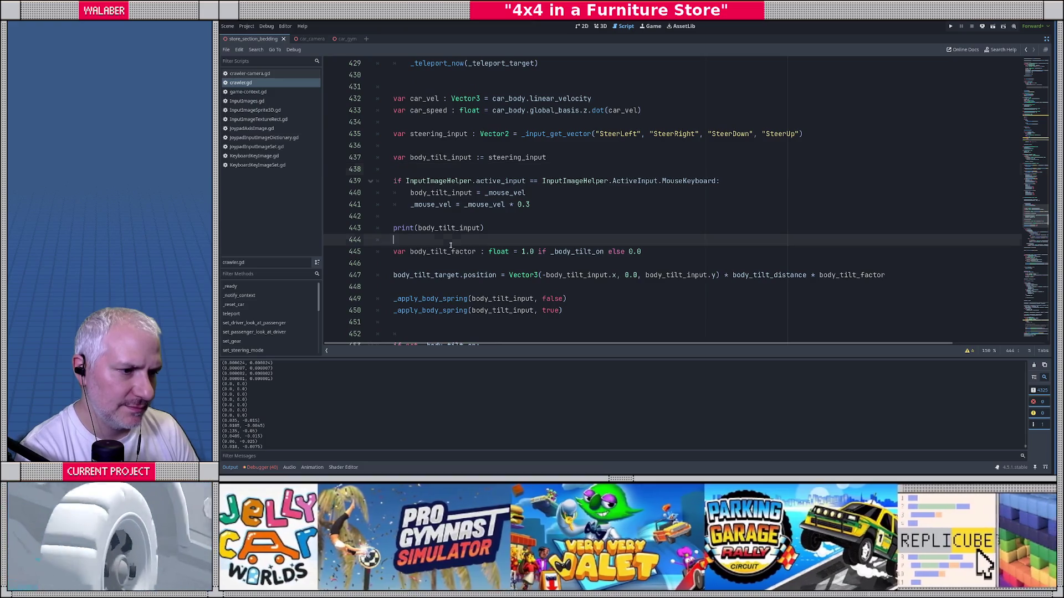
{"action": "scroll", "coordinate": [448, 245], "scroll_direction": "down", "scroll_amount": 2}
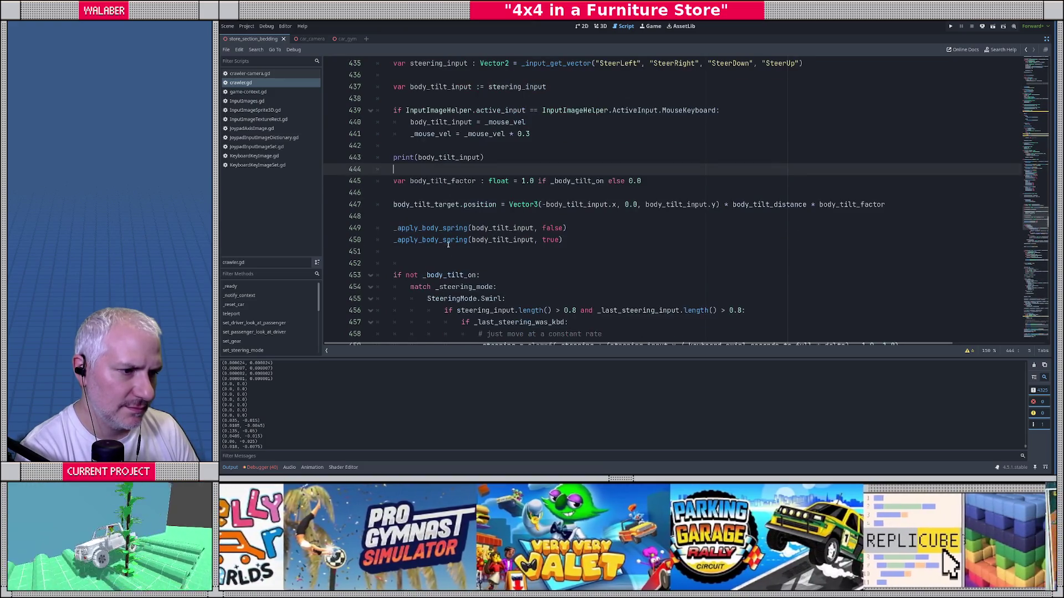
{"action": "left_click", "coordinate": [448, 244], "text": "ctrl"}
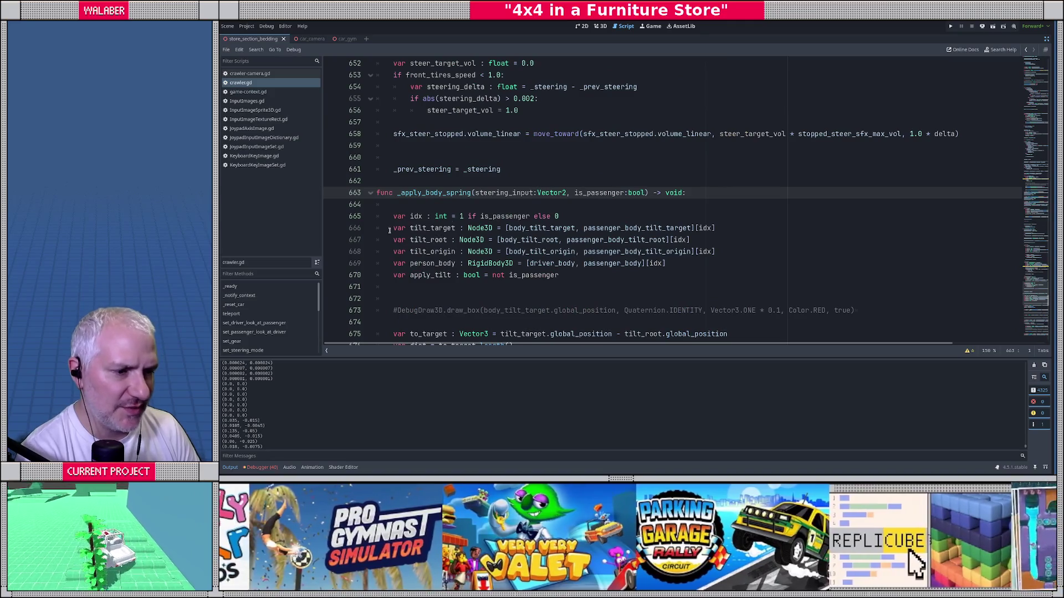
{"action": "scroll", "coordinate": [385, 246], "scroll_direction": "down", "scroll_amount": 7}
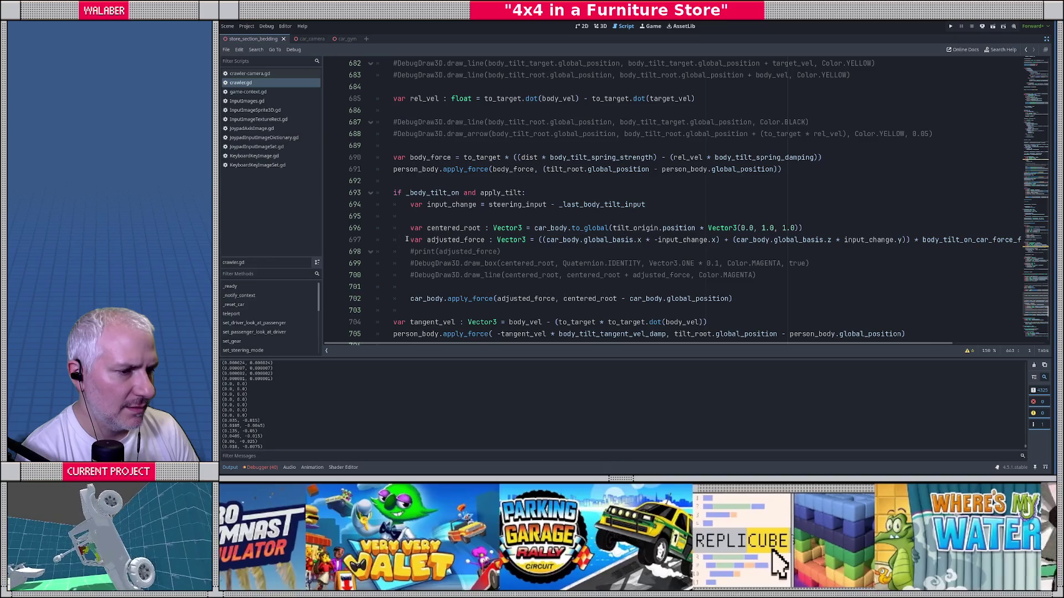
{"action": "left_click_drag", "start_coordinate": [410, 228], "coordinate": [550, 228]}
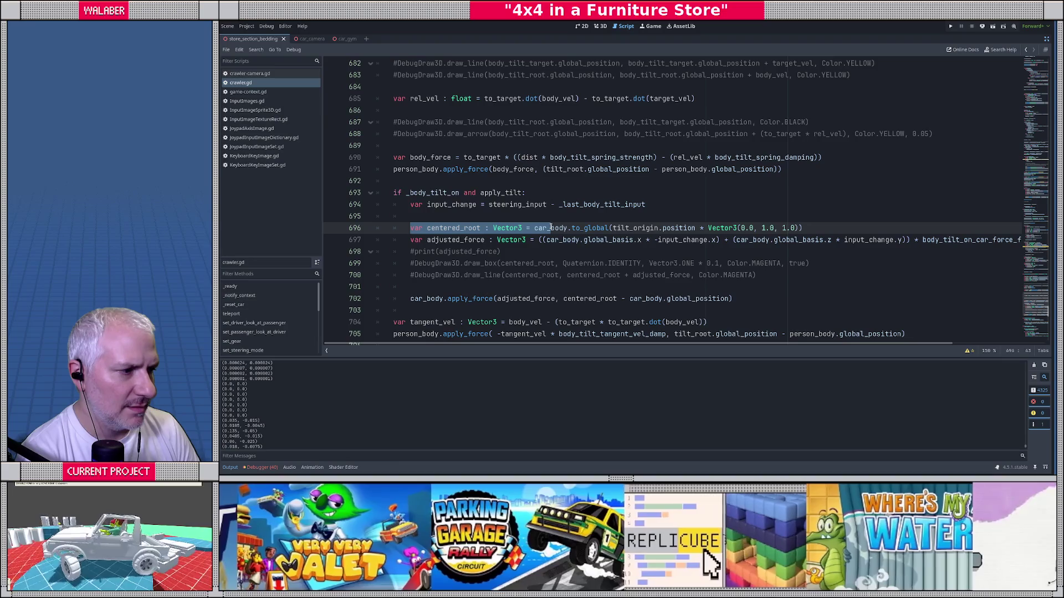
{"action": "left_click", "coordinate": [557, 252]}
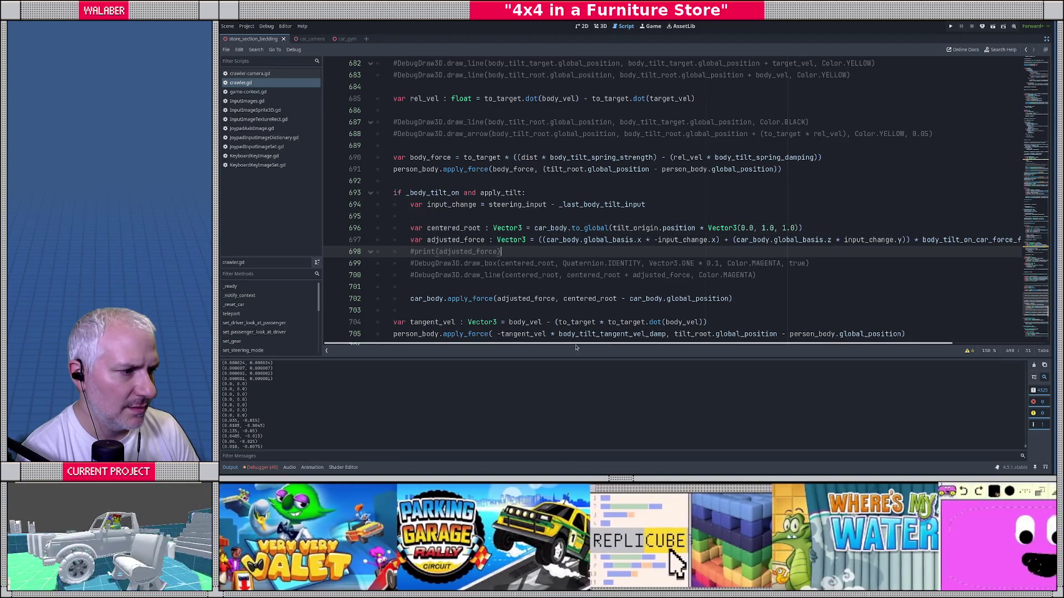
{"action": "double_click", "coordinate": [693, 241]}
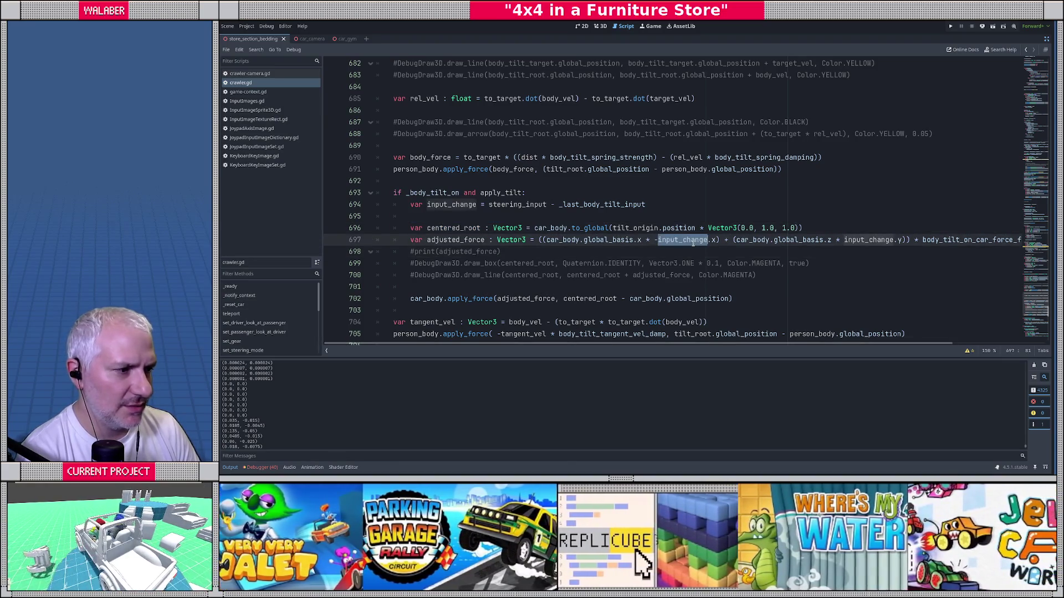
{"action": "left_click", "coordinate": [508, 205]}
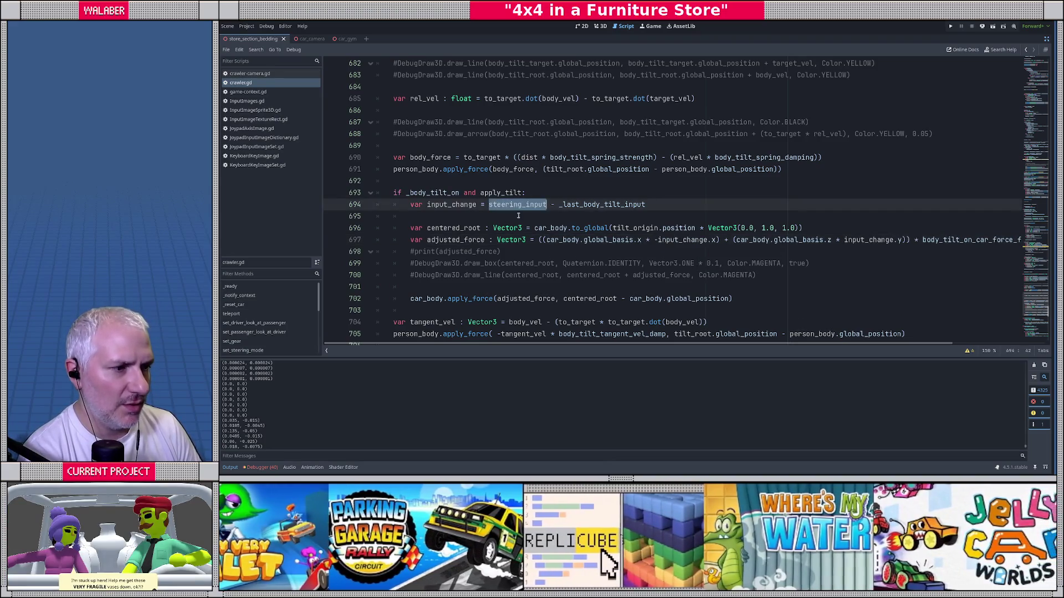
{"action": "left_click", "coordinate": [517, 206], "text": "ctrl"}
{"action": "key", "text": "alt+Left"}
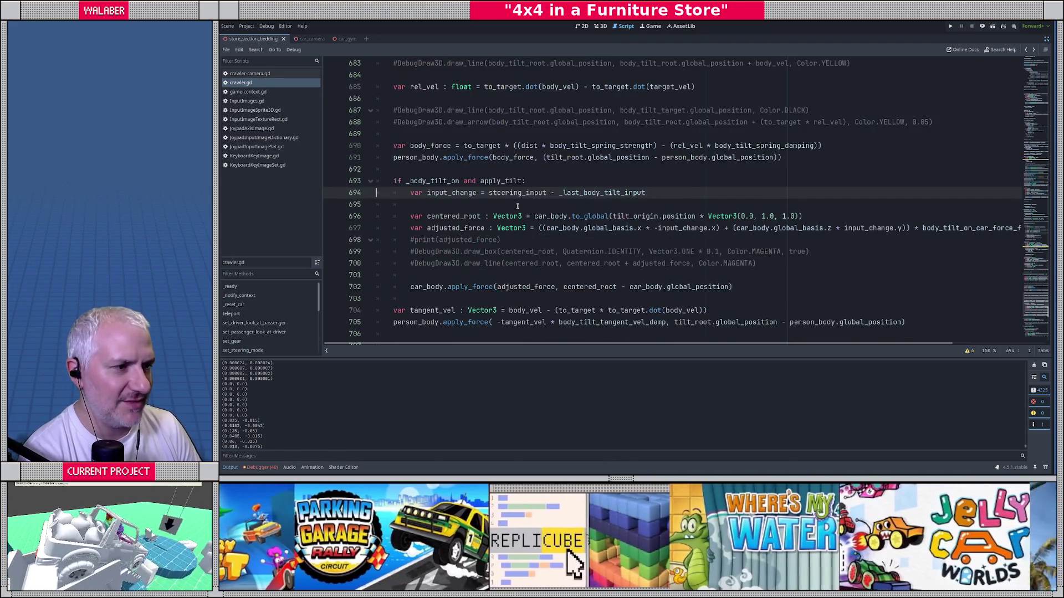
{"action": "double_click", "coordinate": [605, 193]}
{"action": "left_click", "coordinate": [537, 204]}
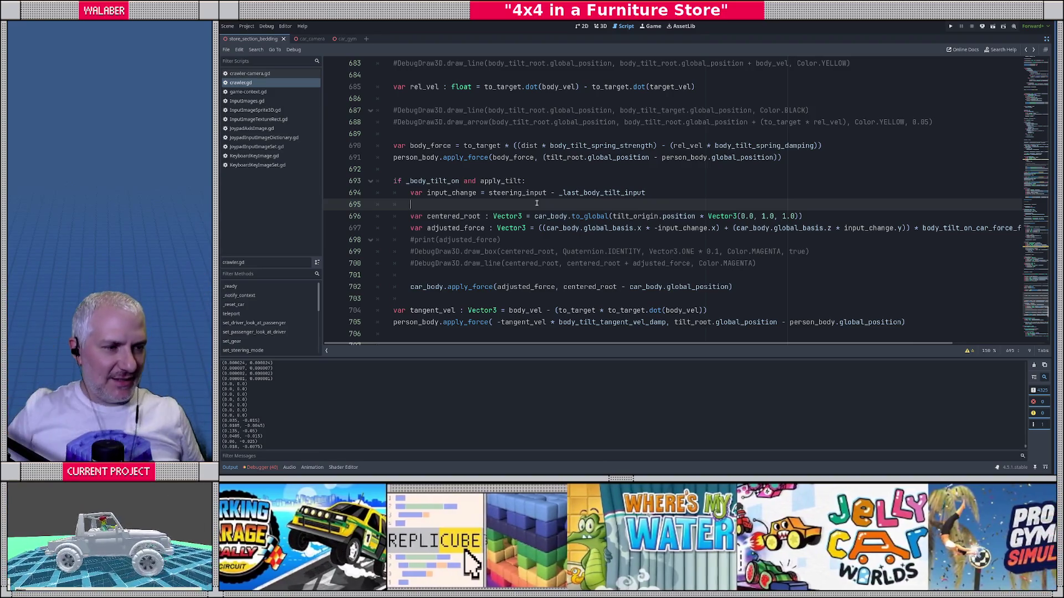
{"action": "double_click", "coordinate": [606, 192]}
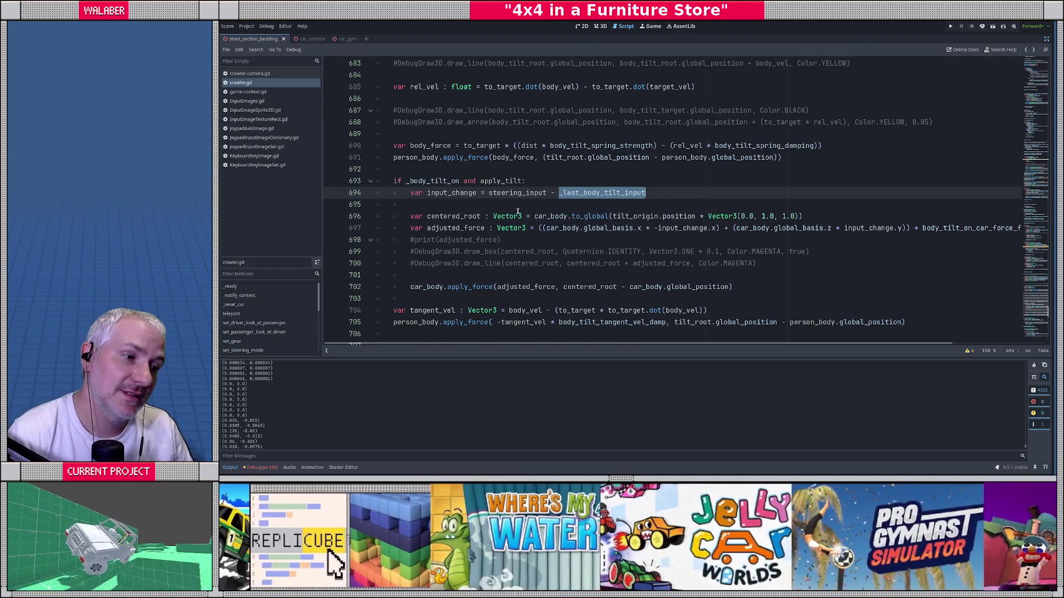
On line 592, assign _last_body_tilt_input from body_tilt_input instead of steering_input, then run the game.
{"action": "scroll", "coordinate": [518, 211], "scroll_direction": "down", "scroll_amount": 1}
{"action": "key", "text": "ctrl+f"}
{"action": "key", "text": "Return"}
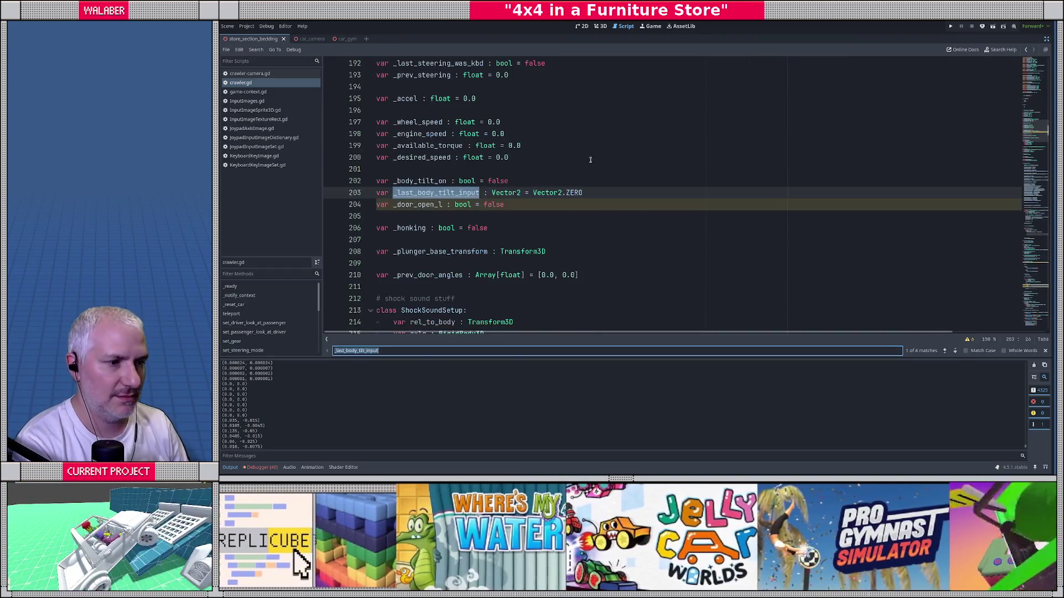
{"action": "key", "text": "Return"}
{"action": "key", "text": "Return"}
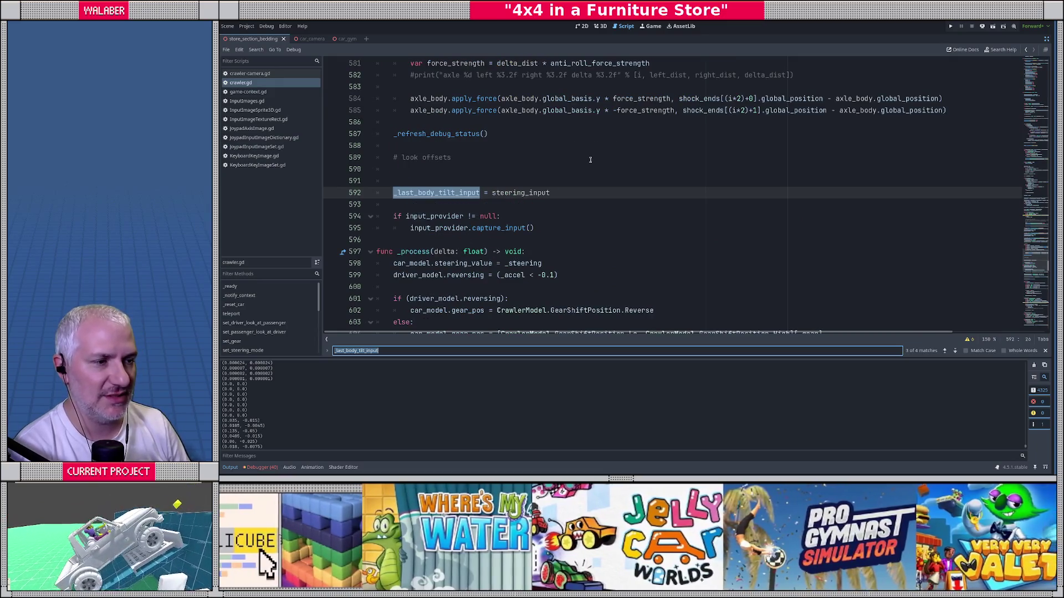
{"action": "double_click", "coordinate": [502, 194]}
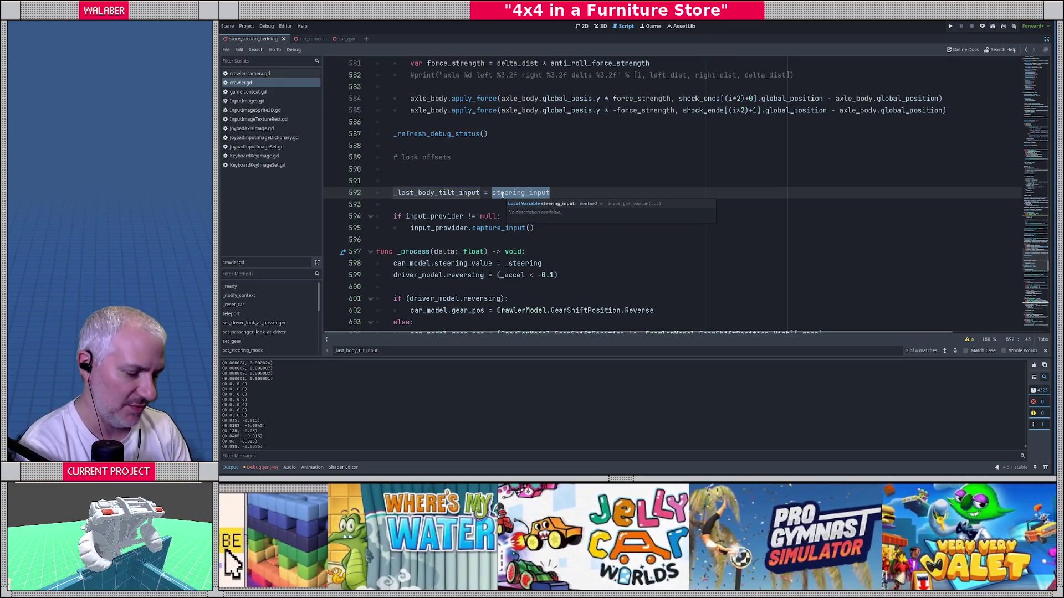
{"action": "type", "text": "body_til"}
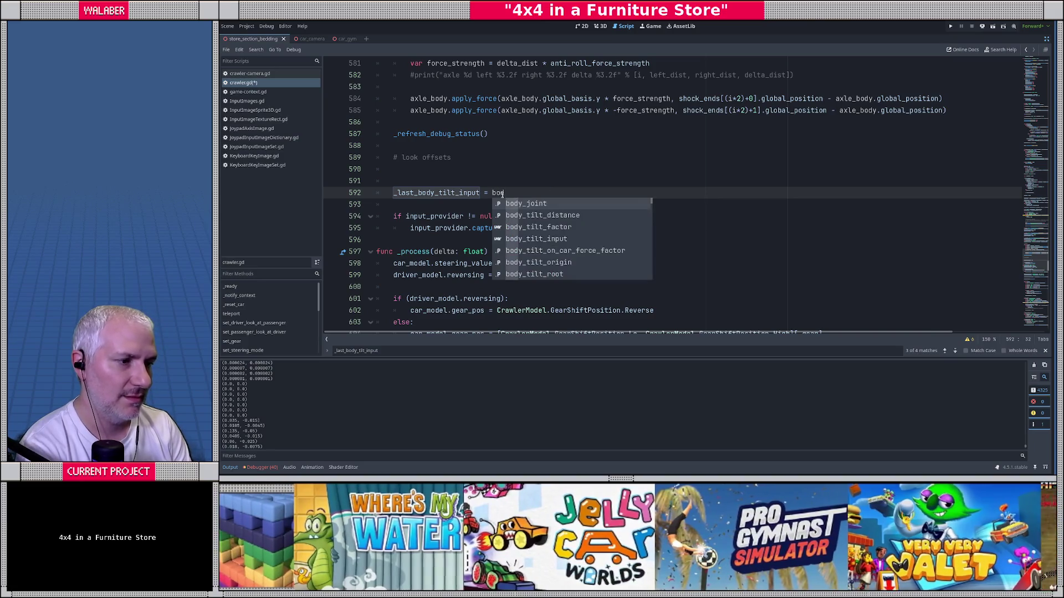
{"action": "type", "text": "t_input"}
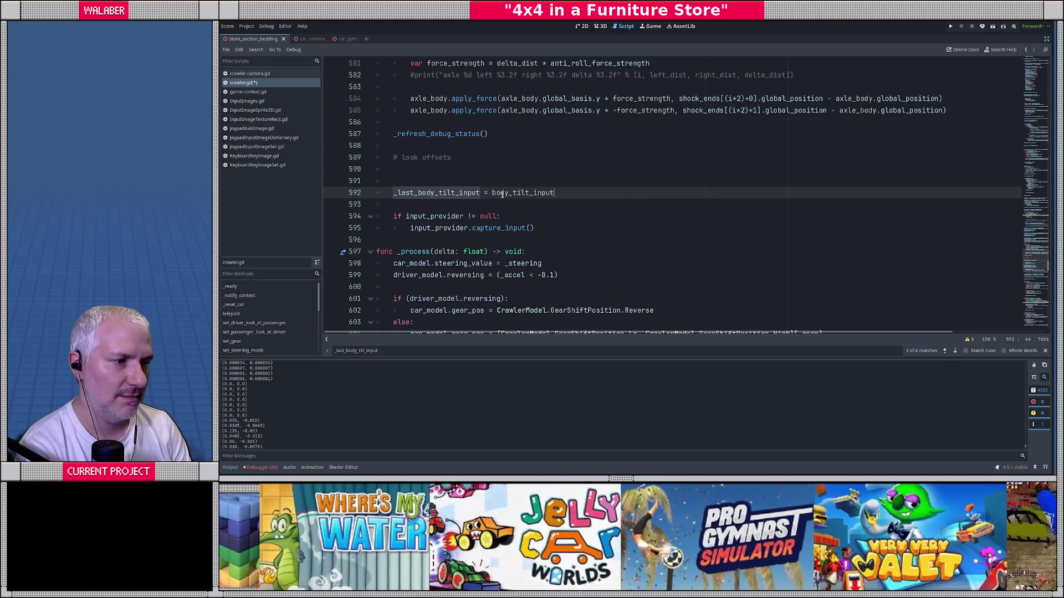
{"action": "key", "text": "F5"}
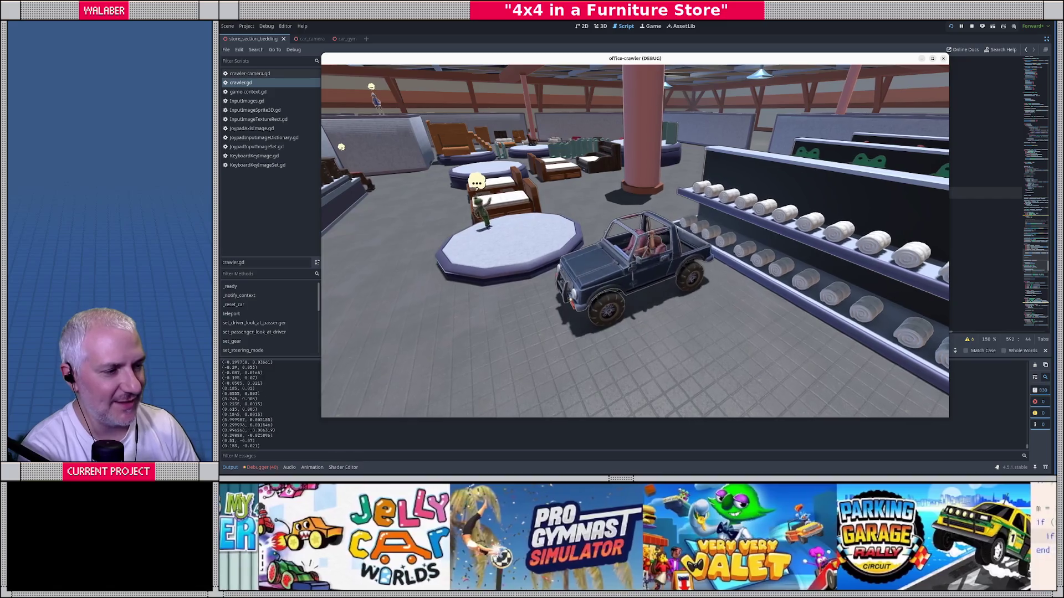
Close the game and search crawler.gd for 'mouse_ve' to reach line 441.
{"action": "key", "text": "F8"}
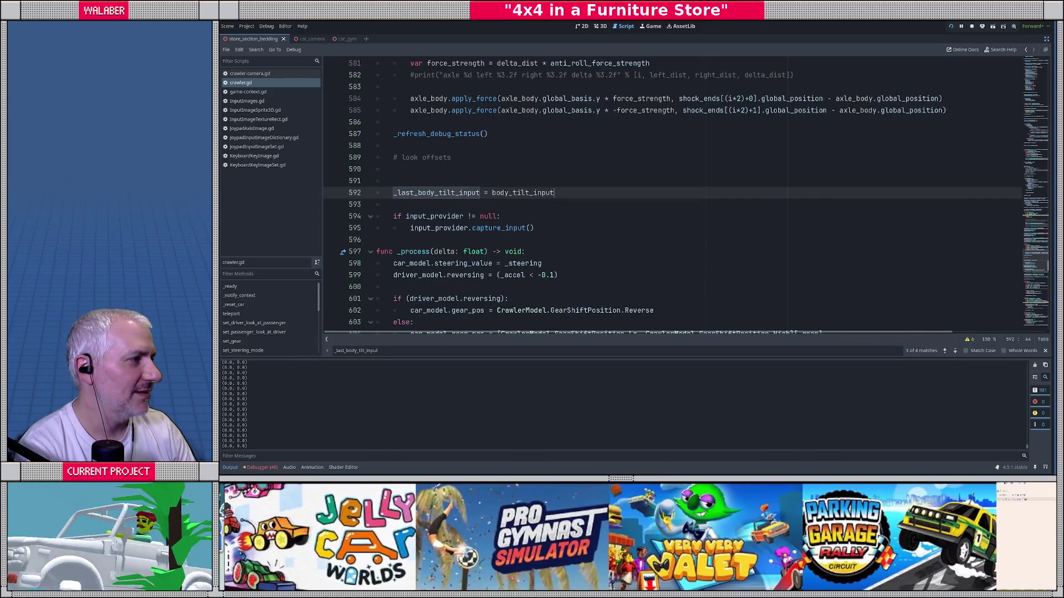
{"action": "key", "text": "Escape"}
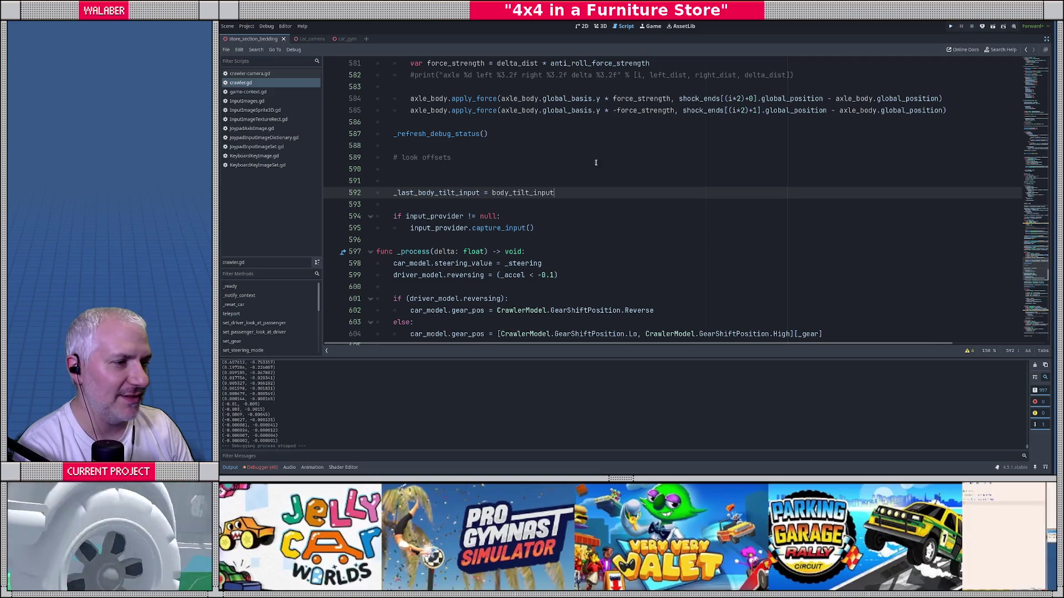
{"action": "key", "text": "ctrl+f"}
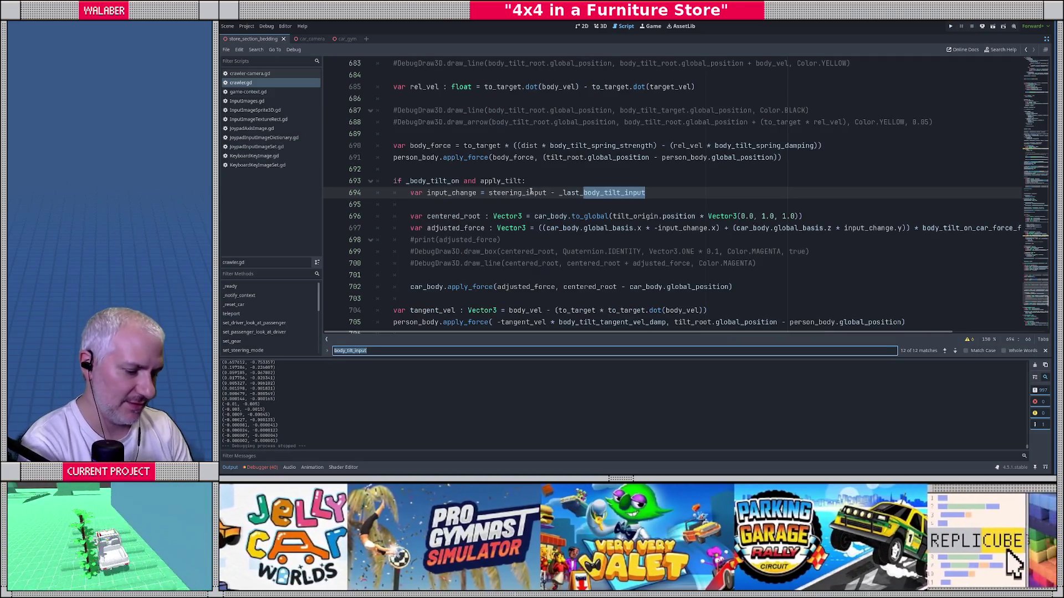
{"action": "type", "text": "mouse_ve"}
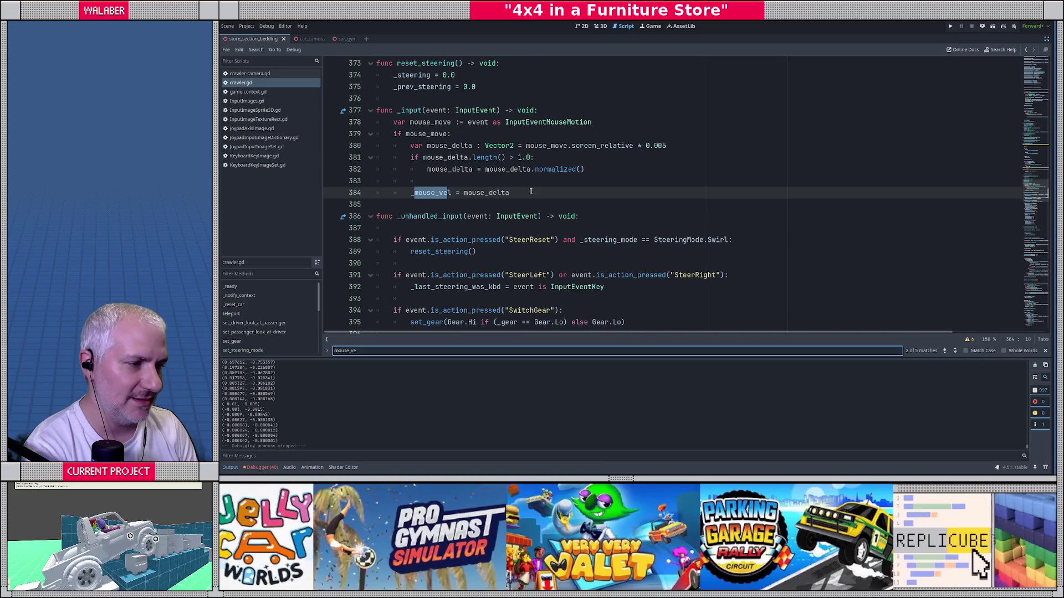